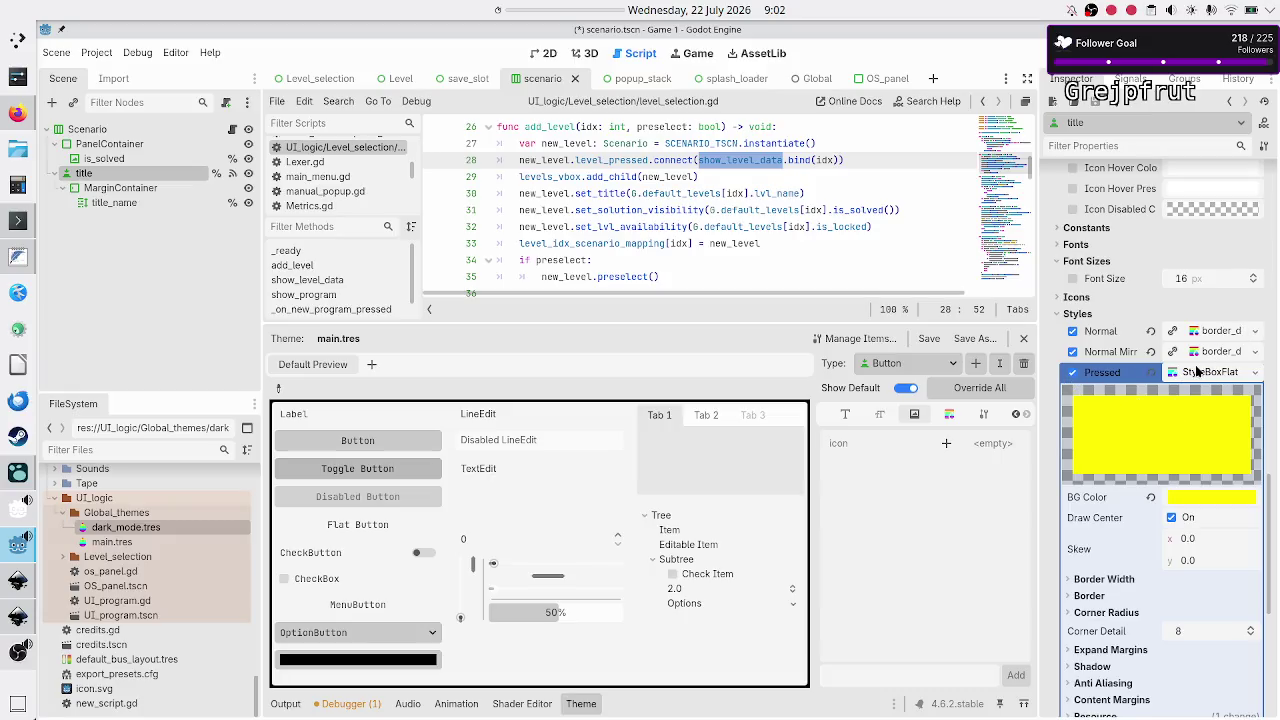
# Collapse the Pressed stylebox settings in the theme inspector
pyautogui.click(1197, 371)
pyautogui.scroll(-2, 1140, 432)
pyautogui.scroll(5, 1140, 432)
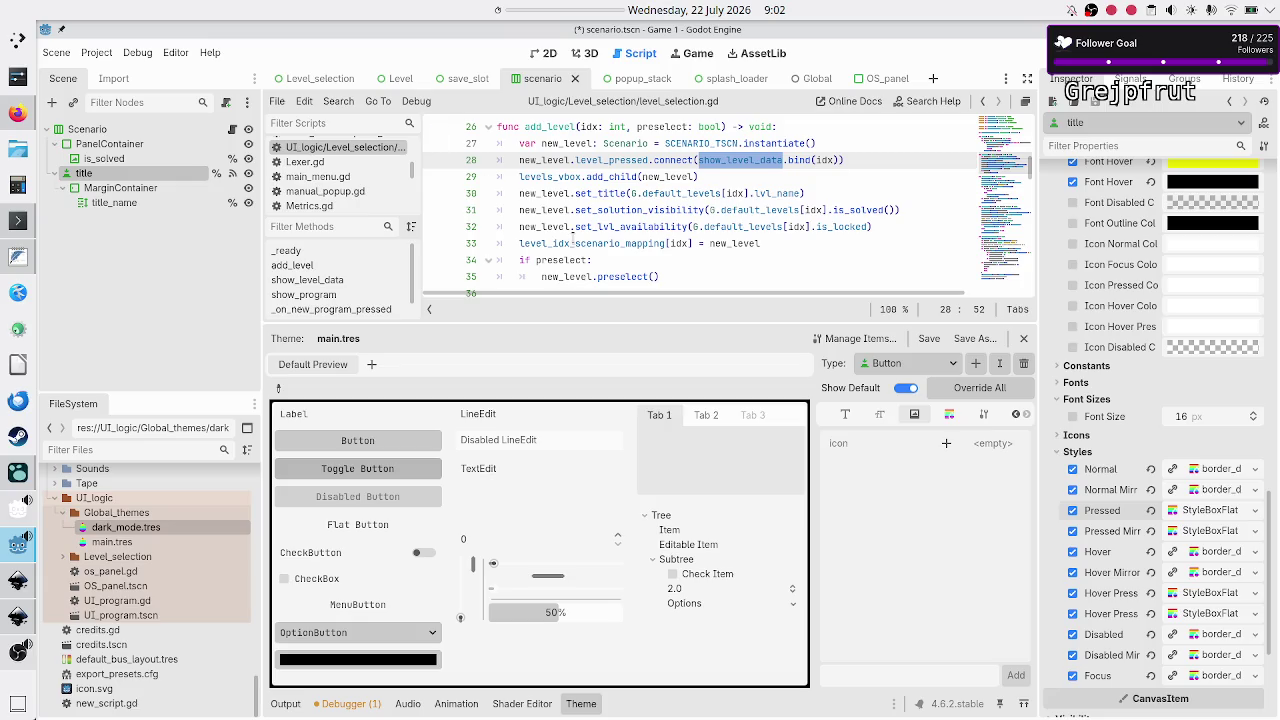
pyautogui.scroll(5, 1090, 420)
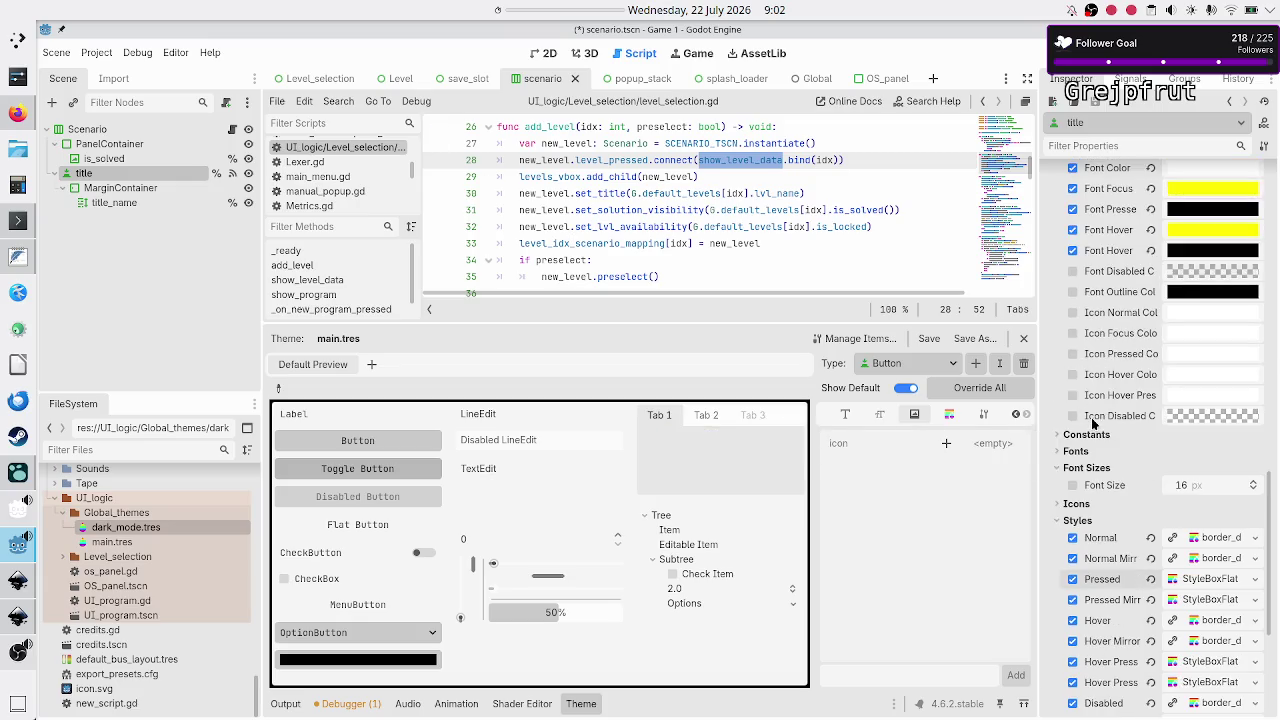
pyautogui.scroll(2, 1092, 423)
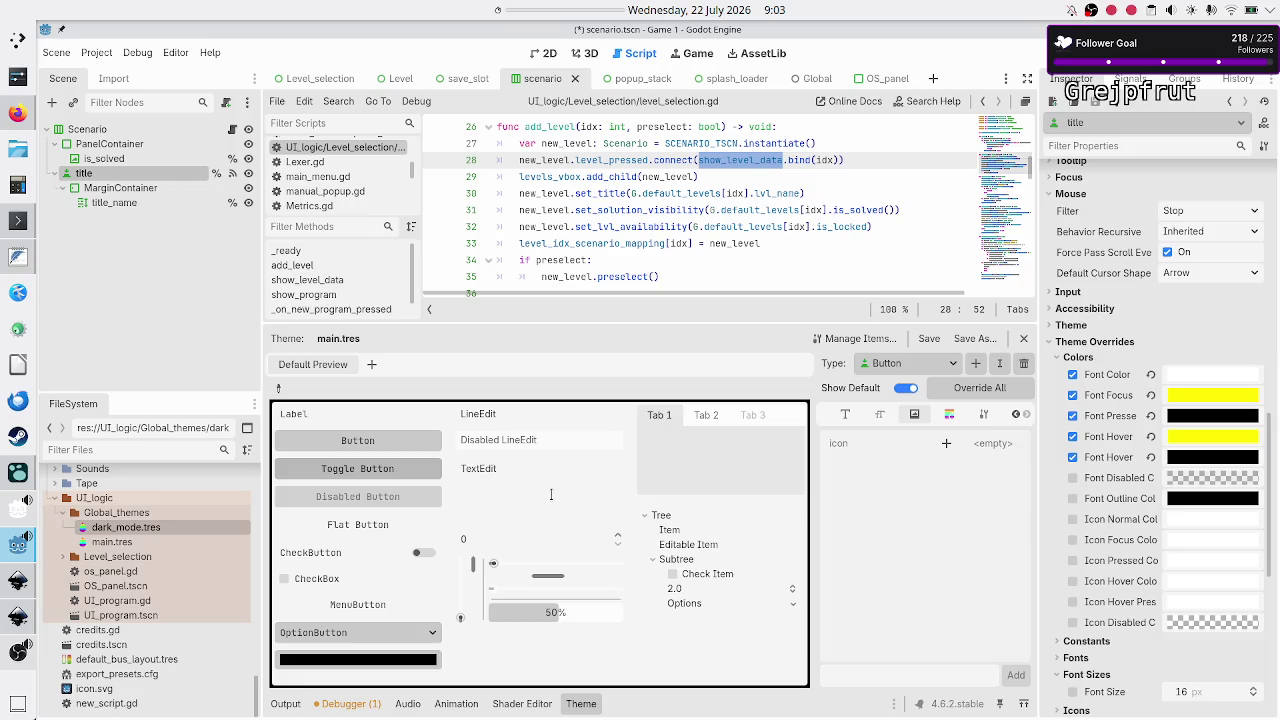
# Select main.tres and look over its theme items overview
pyautogui.click(167, 538)
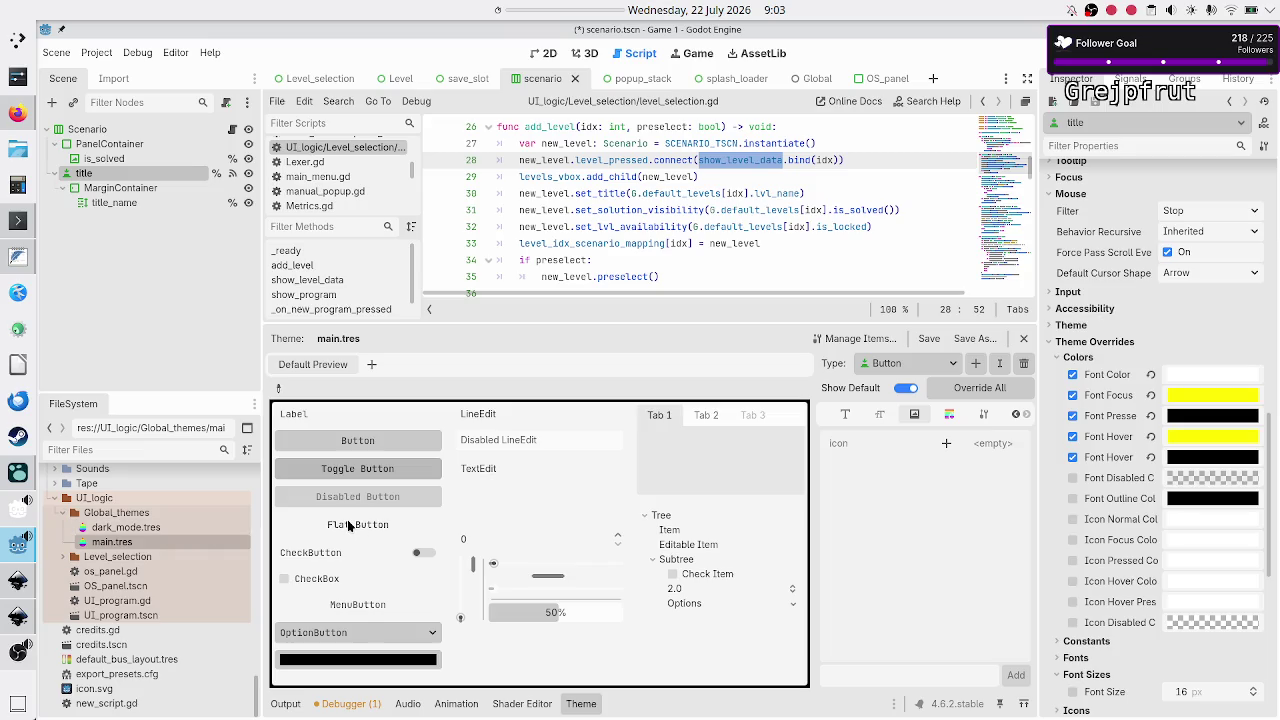
pyautogui.click(873, 338)
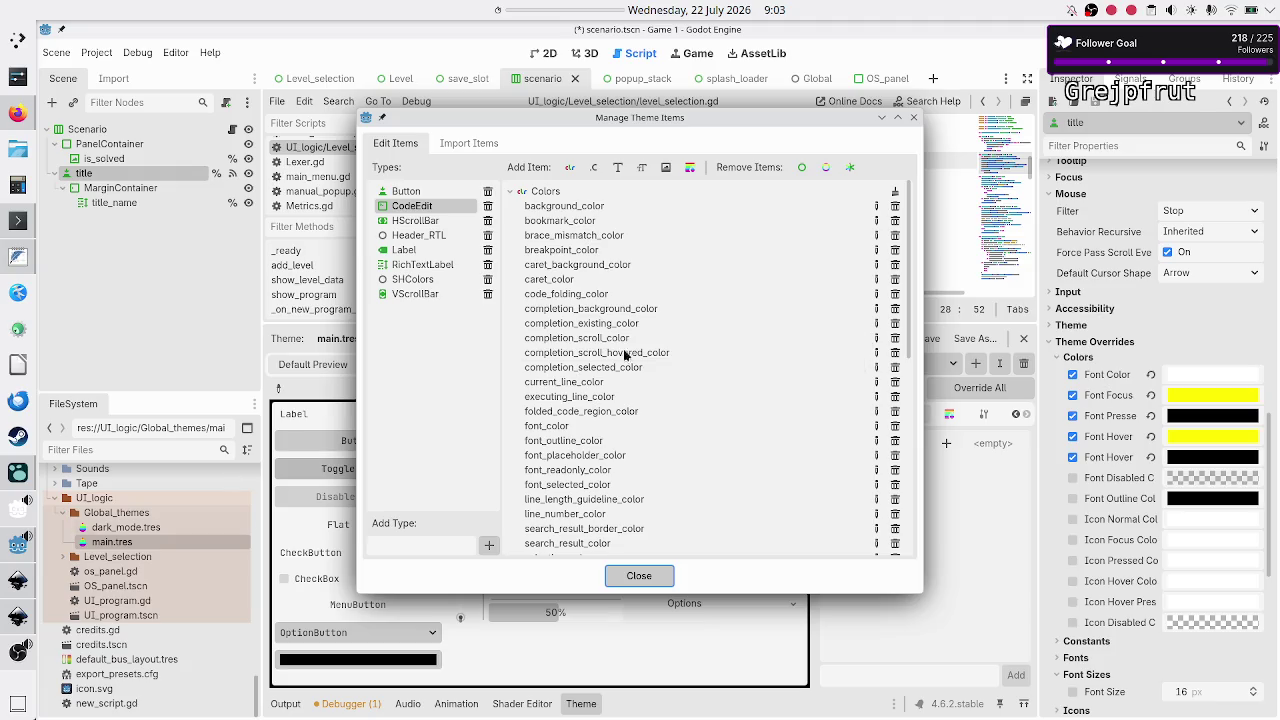
pyautogui.click(913, 117)
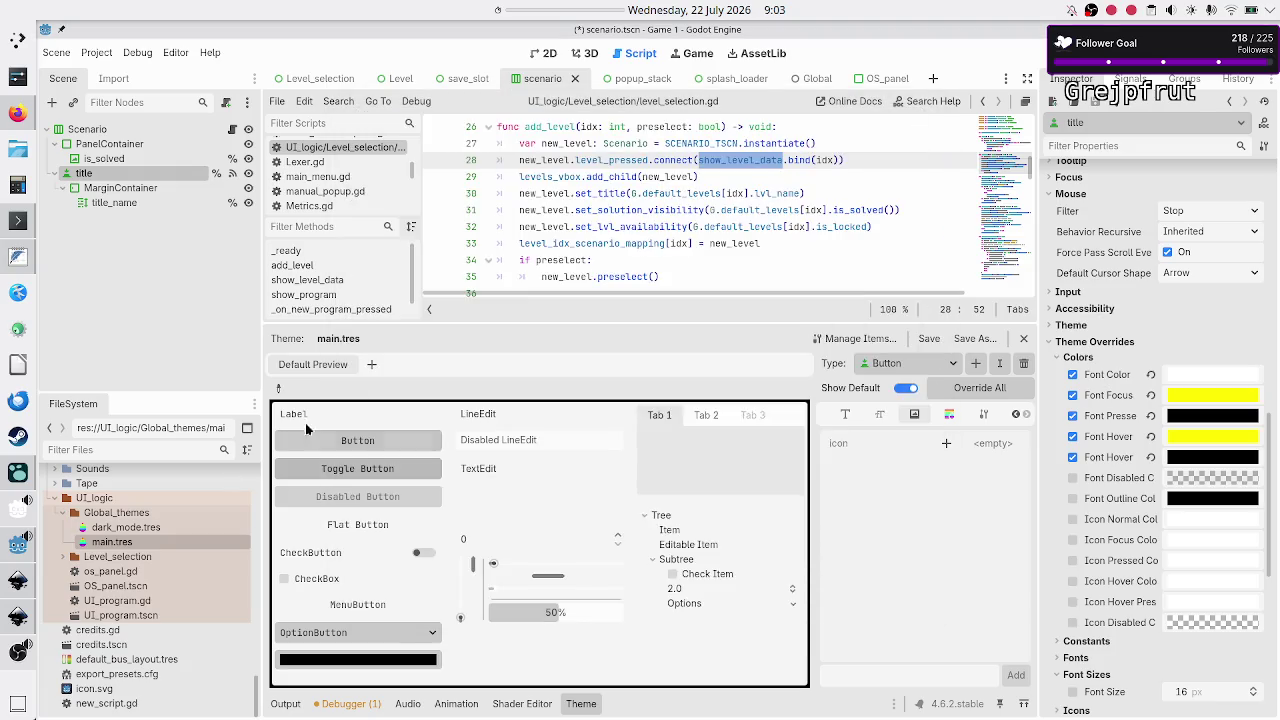
pyautogui.click(118, 541)
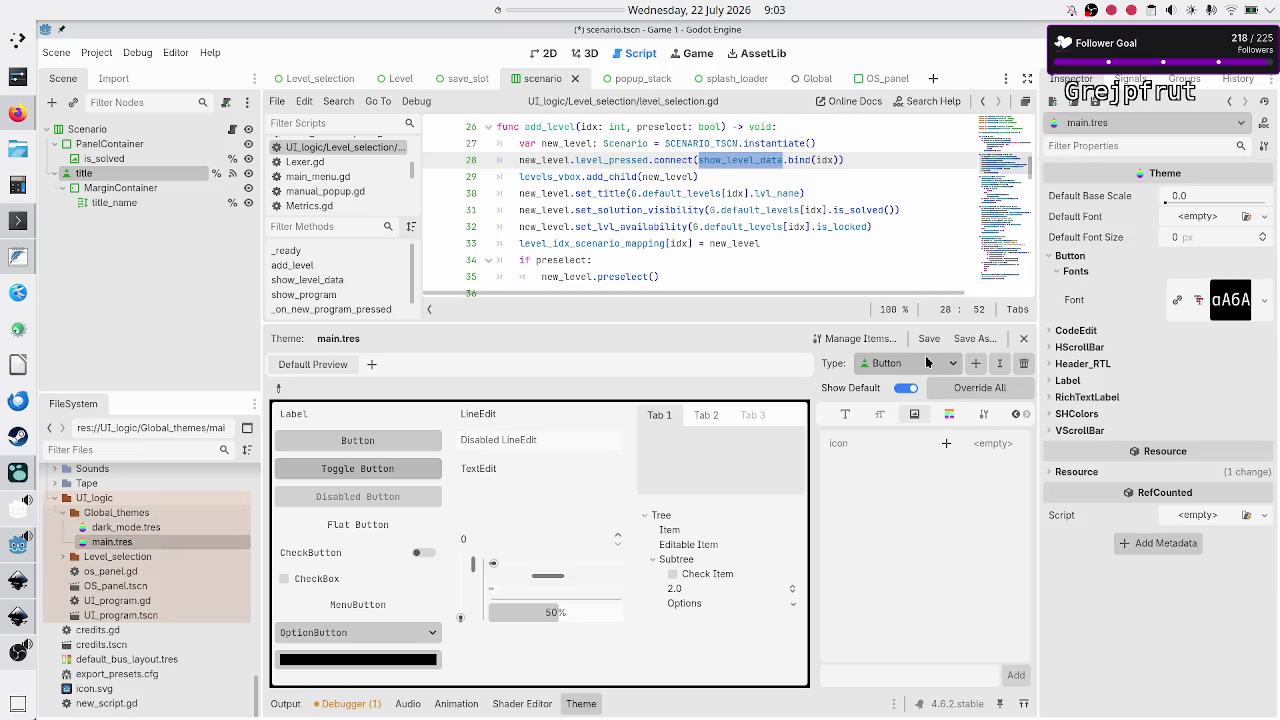
# Check main.tres's Button font item and Fonts tab, then open dark_mode.tres
pyautogui.click(851, 339)
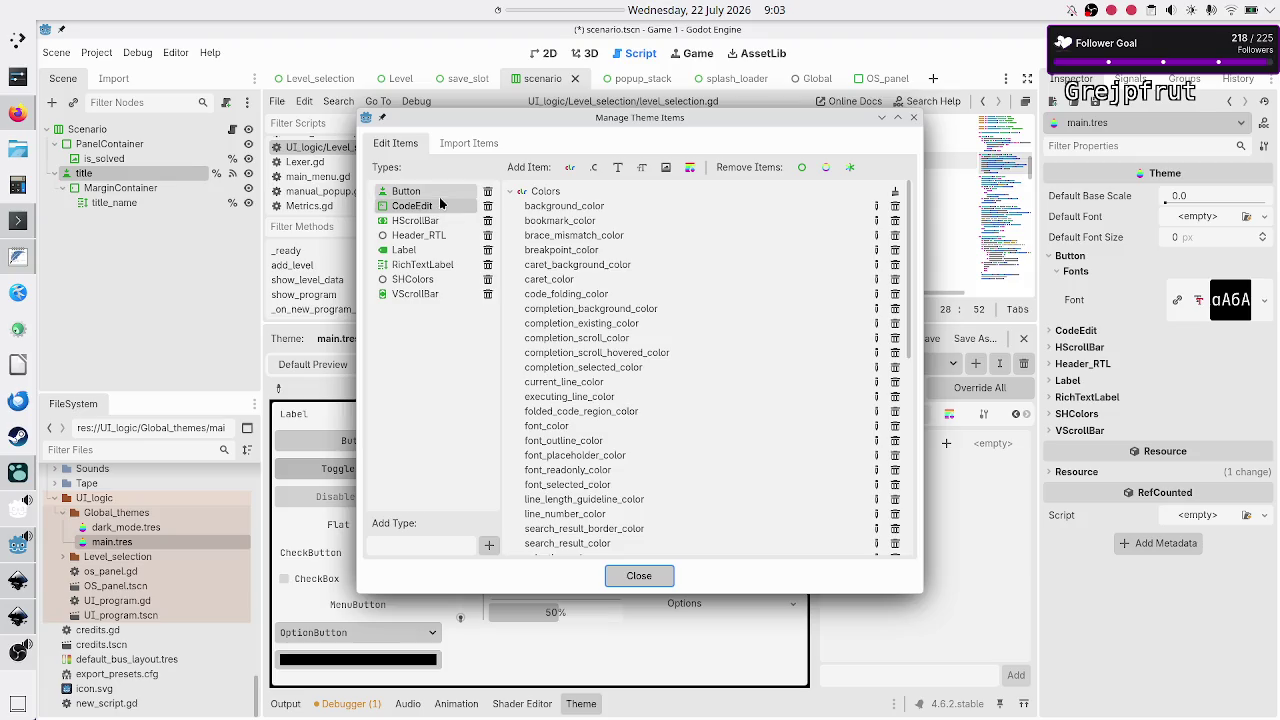
pyautogui.click(408, 191)
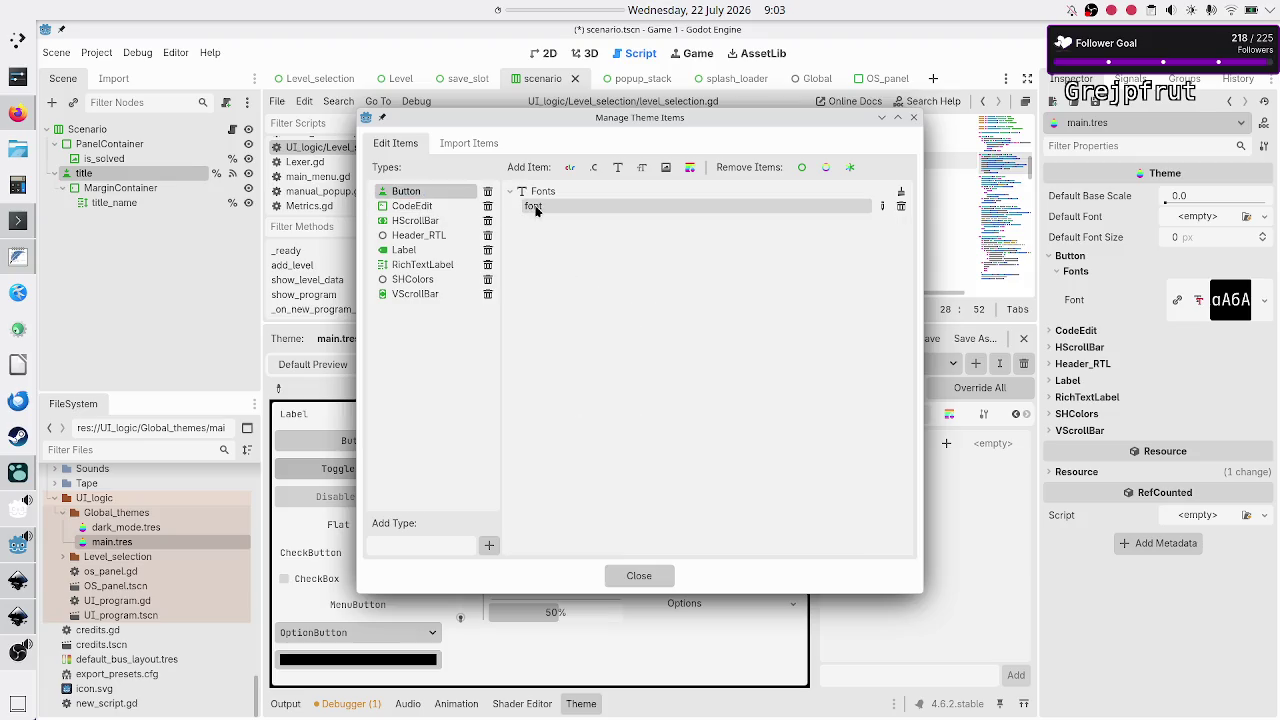
pyautogui.click(573, 209)
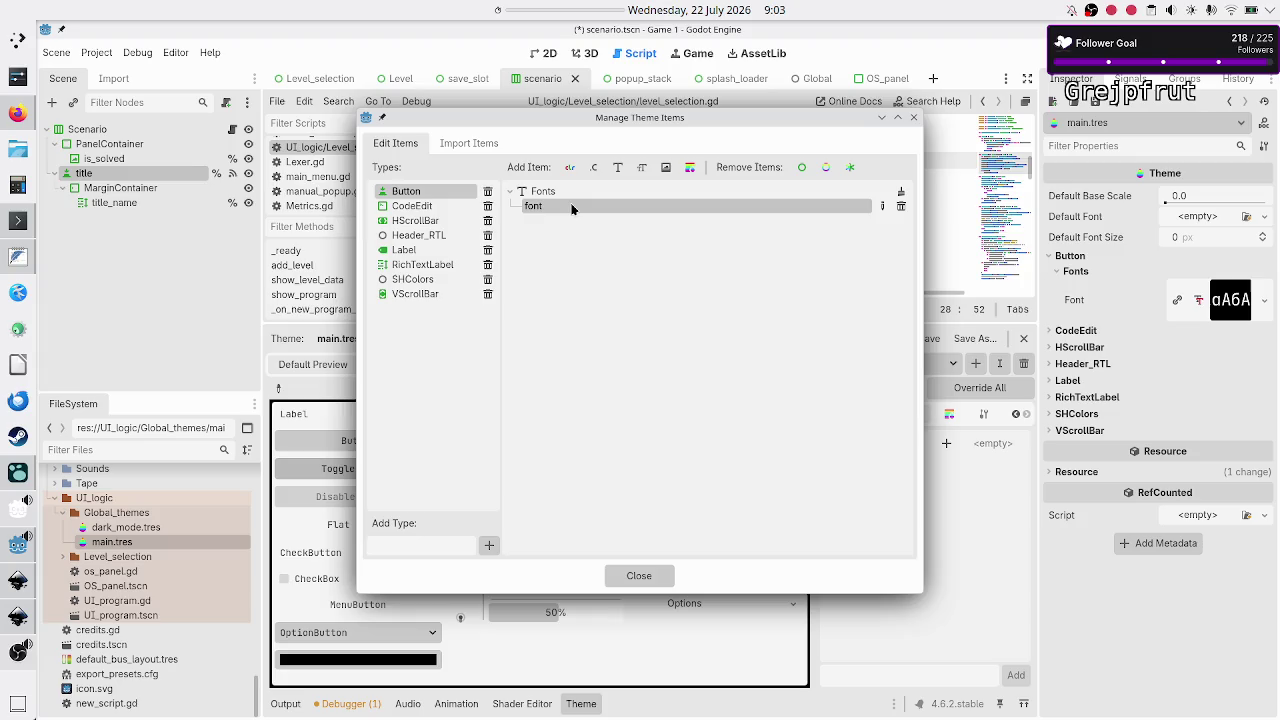
pyautogui.click(636, 575)
pyautogui.click(845, 414)
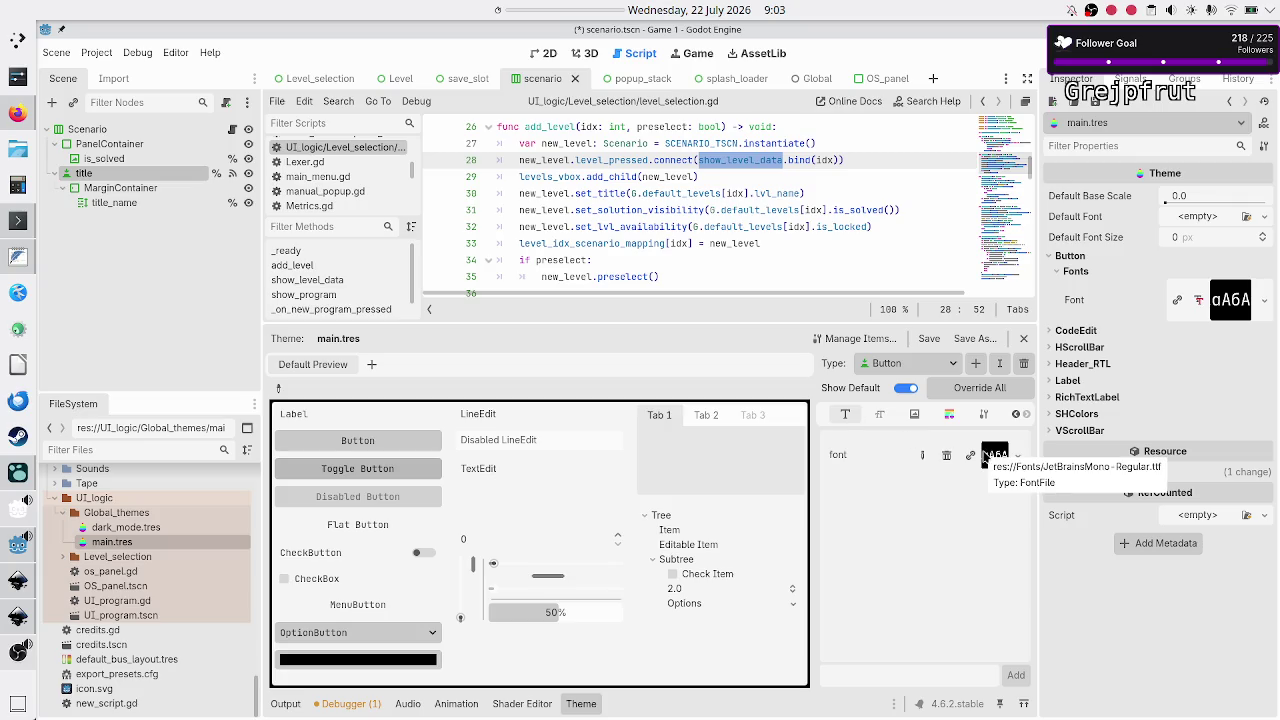
pyautogui.click(134, 527)
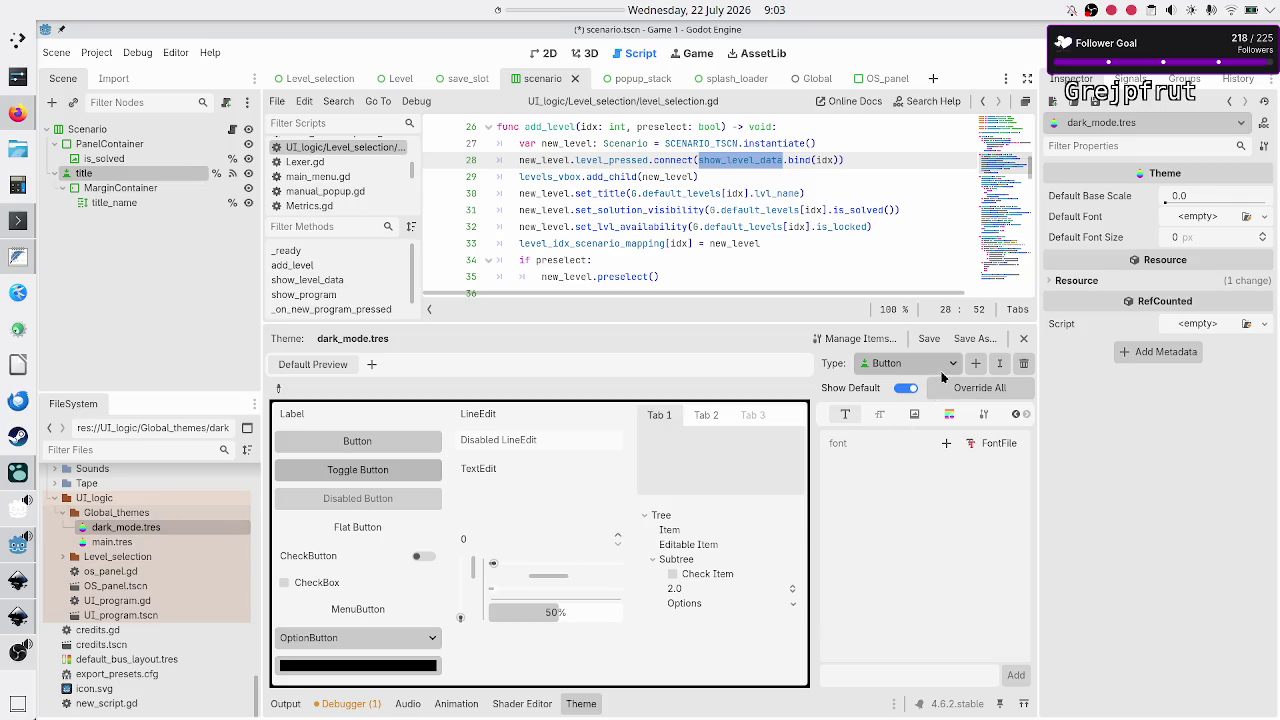
# Override dark_mode.tres's Button font with JetBrainsMono-Regular.ttf, then reopen main.tres
pyautogui.click(890, 340)
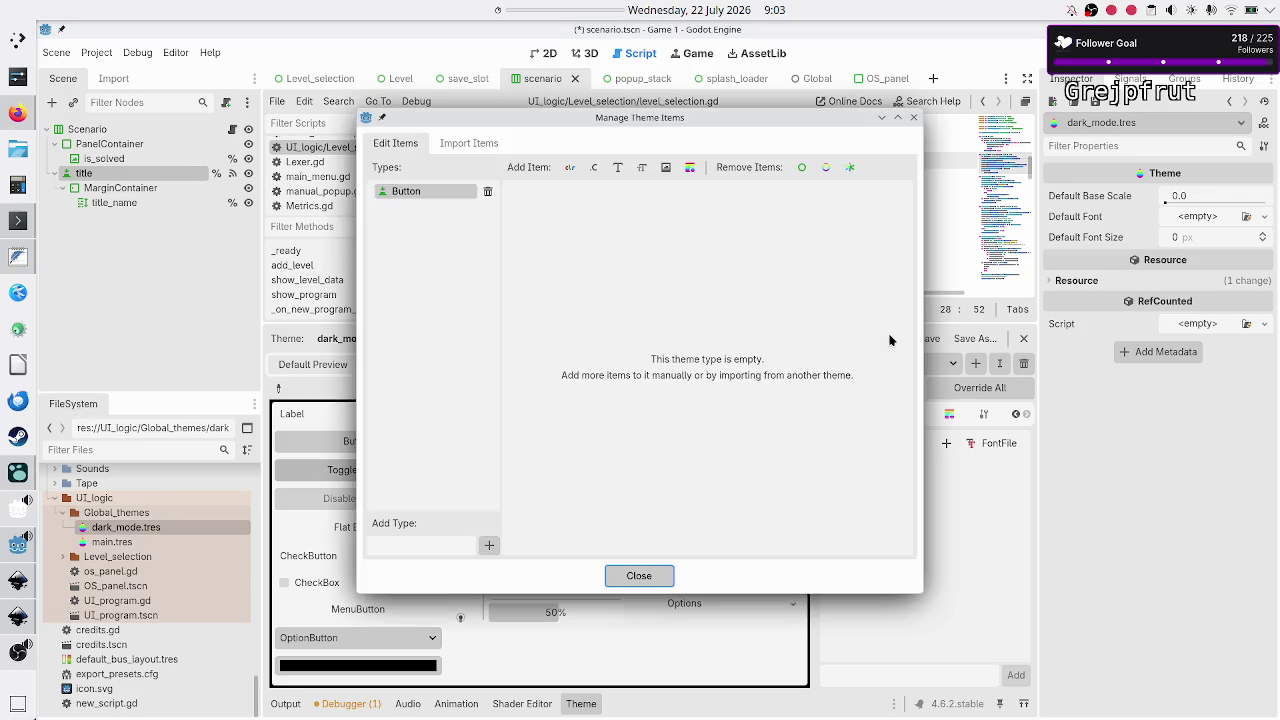
pyautogui.click(658, 577)
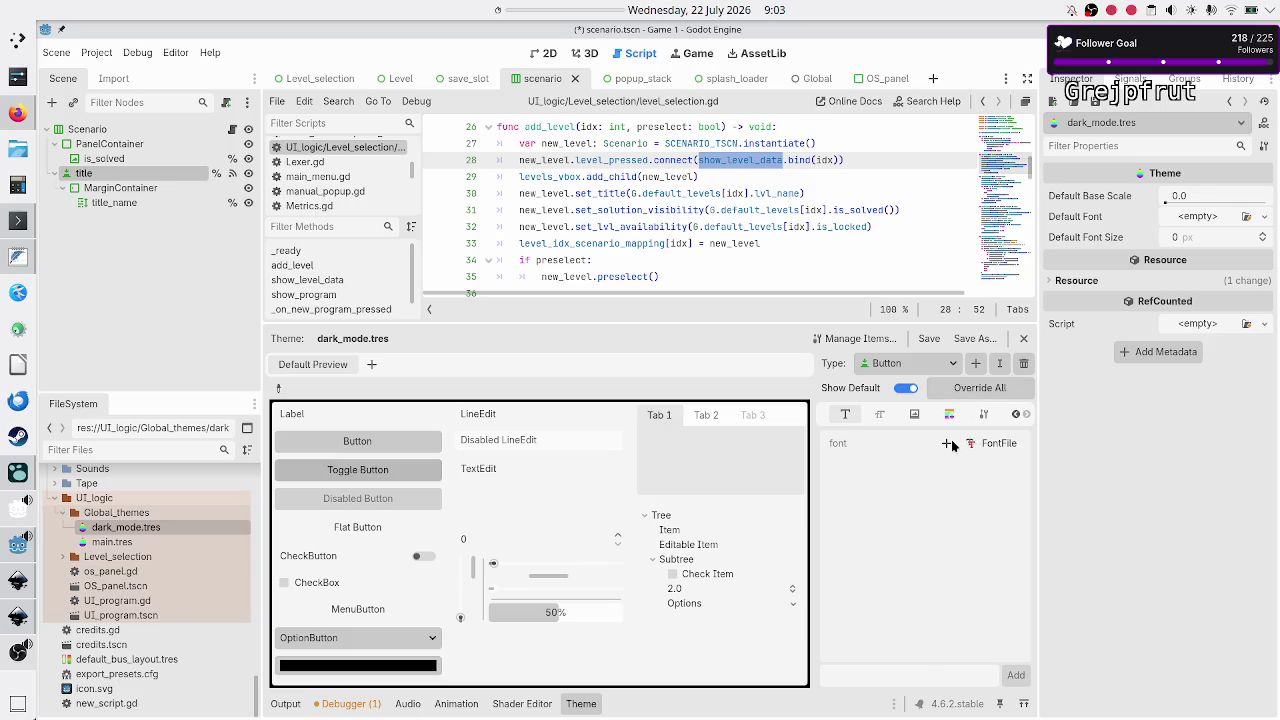
pyautogui.click(947, 443)
pyautogui.click(1016, 446)
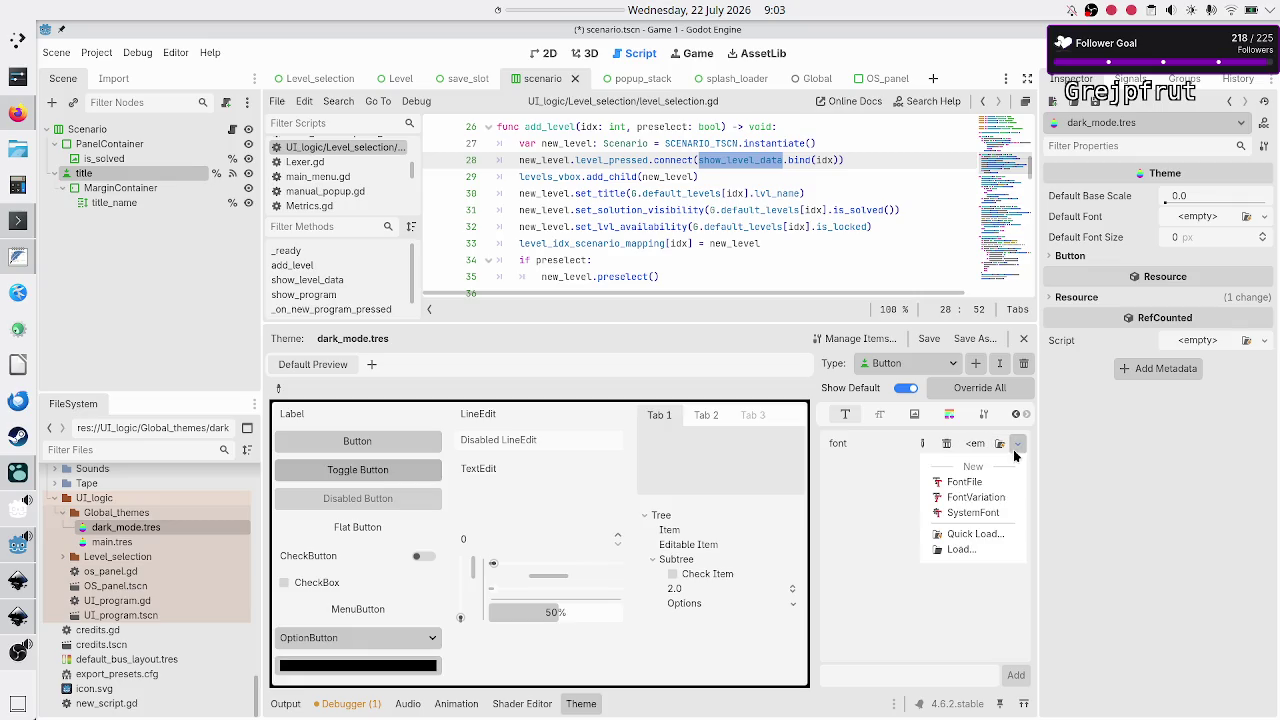
pyautogui.click(977, 533)
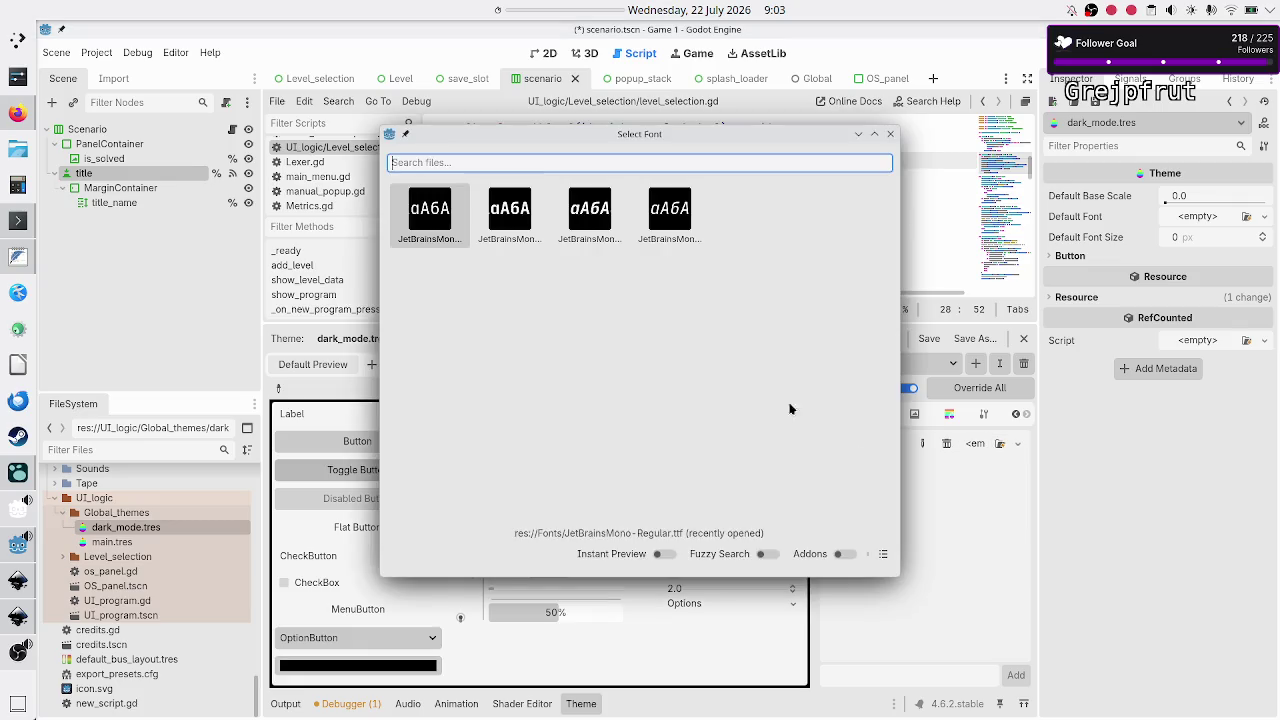
pyautogui.click(883, 555)
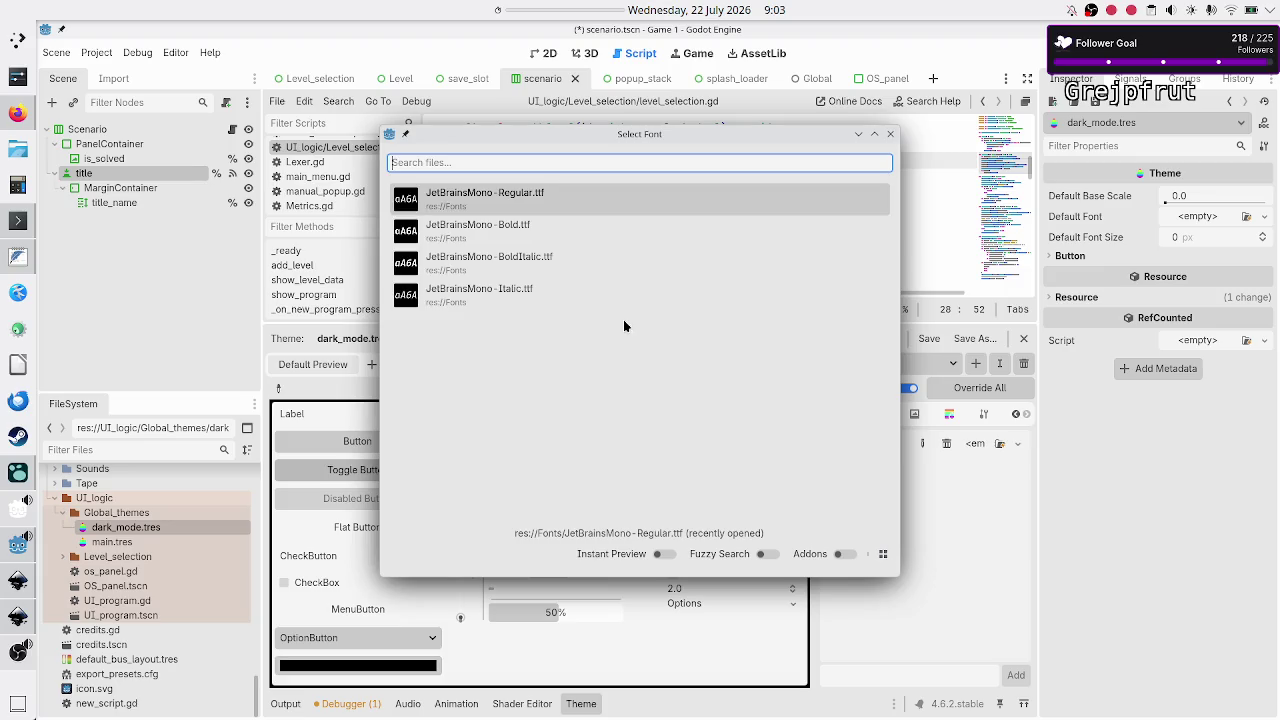
pyautogui.doubleClick(563, 200)
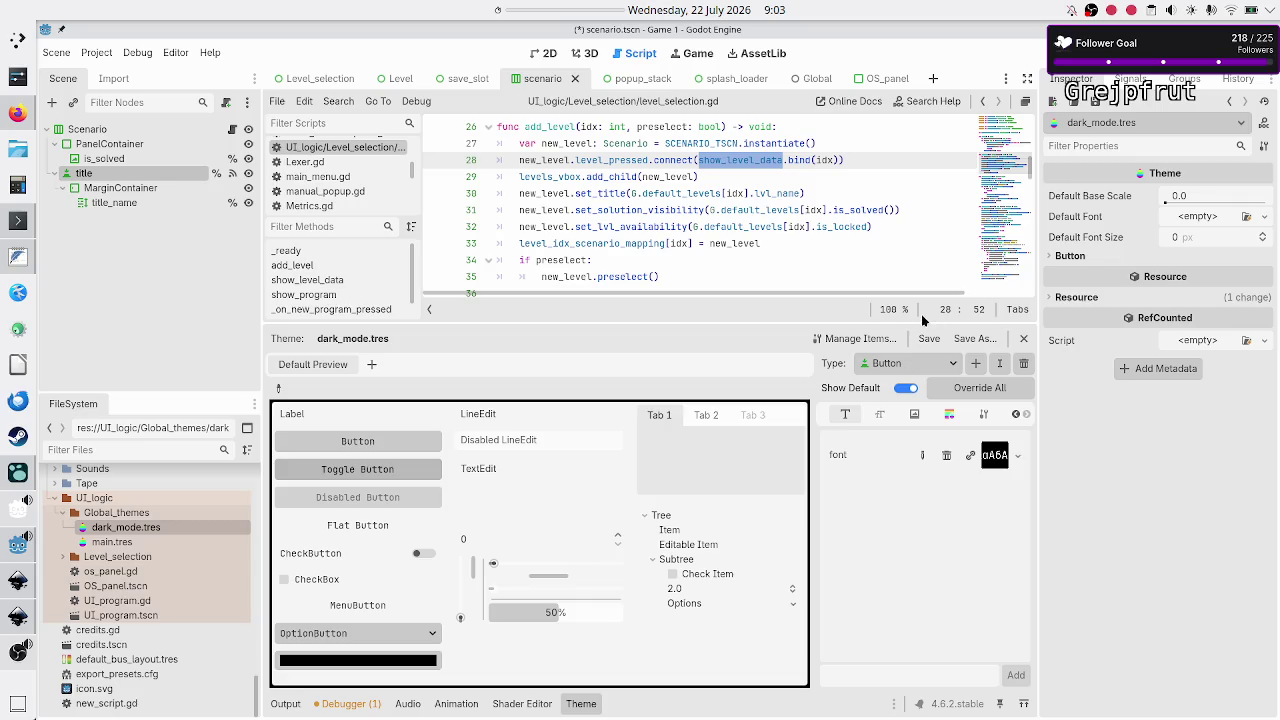
pyautogui.click(175, 541)
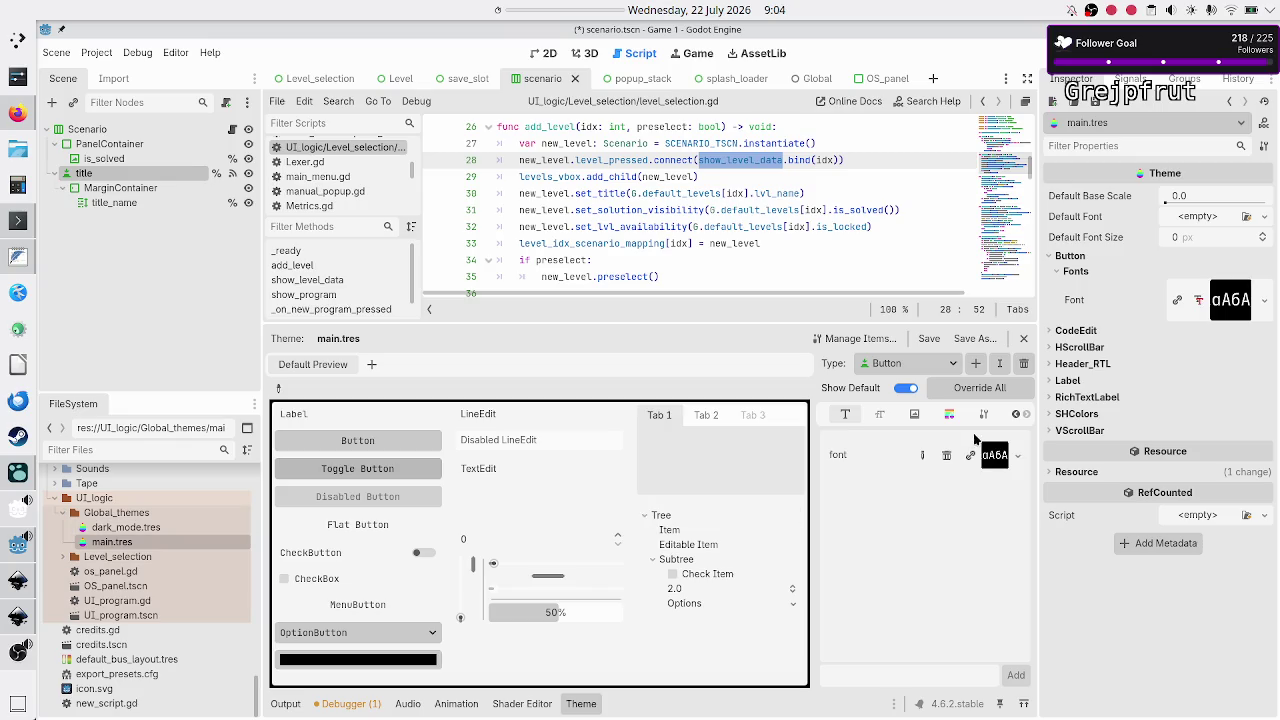
# Review the items main.tres defines for CodeEdit in Manage Items
pyautogui.click(873, 339)
pyautogui.click(414, 205)
pyautogui.scroll(-10, 624, 228)
pyautogui.scroll(10, 626, 235)
pyautogui.scroll(-10, 628, 245)
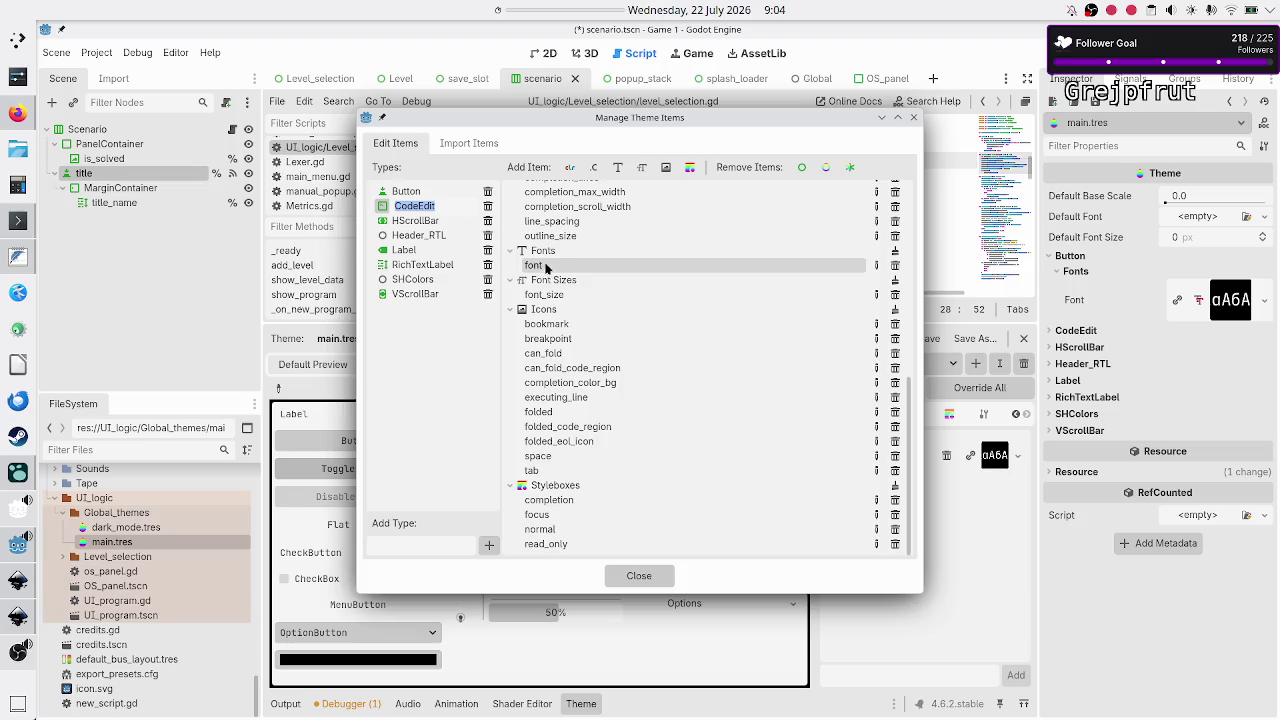
pyautogui.click(913, 117)
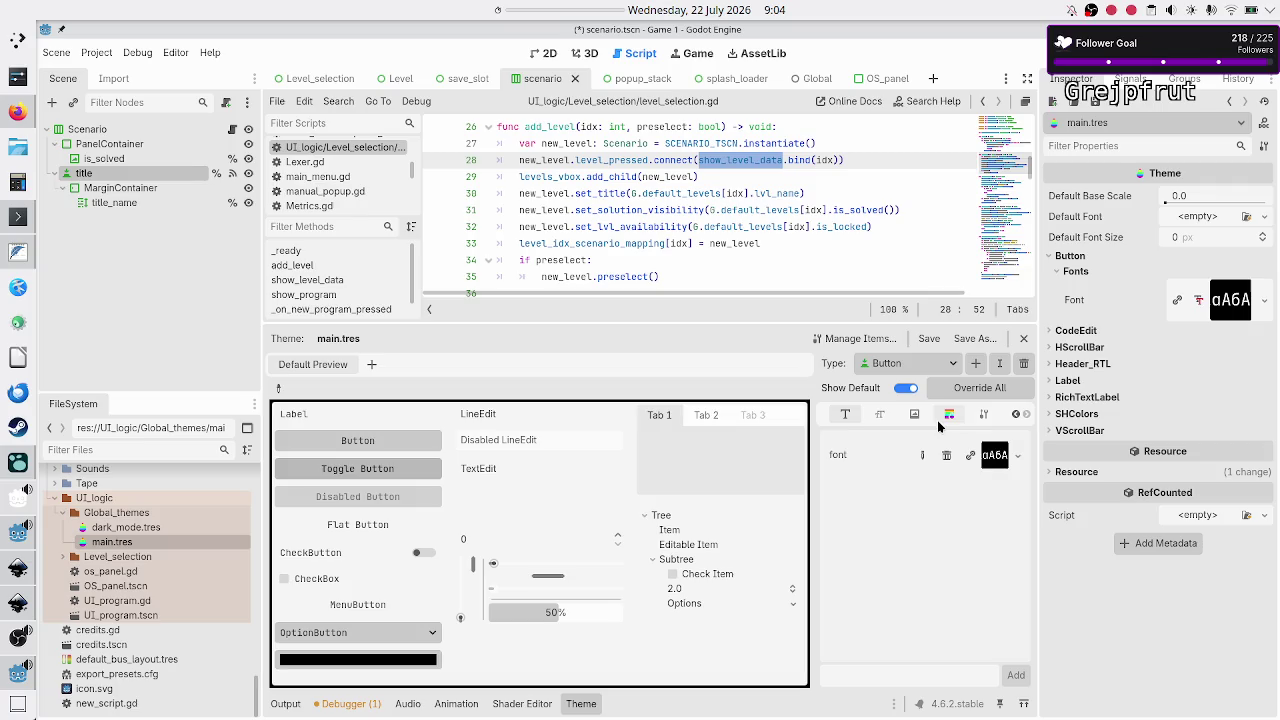
# View CodeEdit's font size 16, font and constants like line_spacing, then reopen dark_mode.tres
pyautogui.click(926, 366)
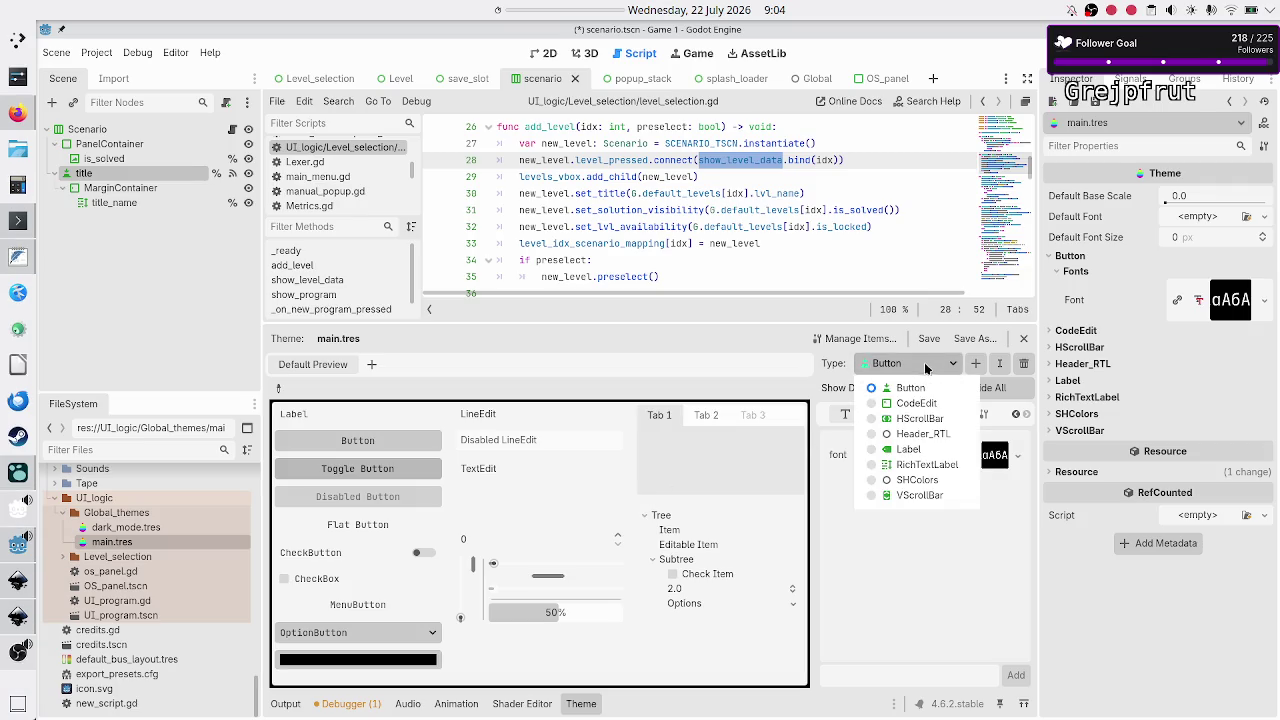
pyautogui.click(926, 414)
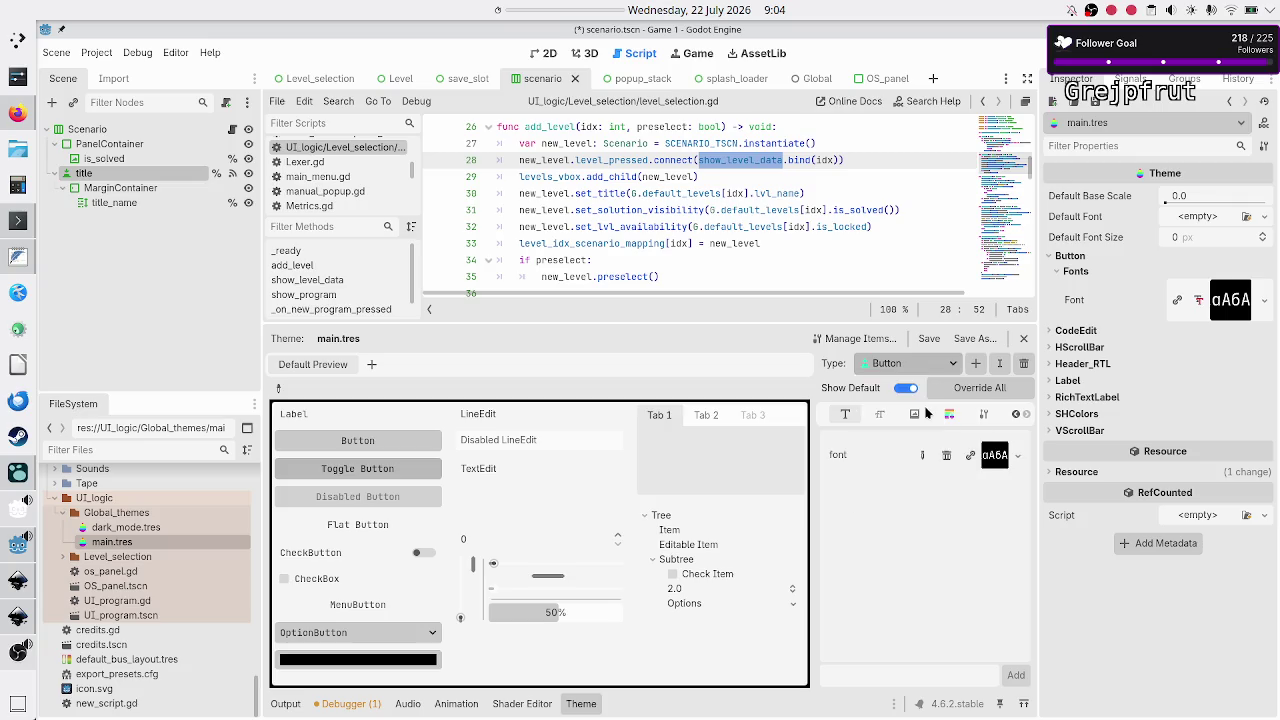
pyautogui.click(1013, 416)
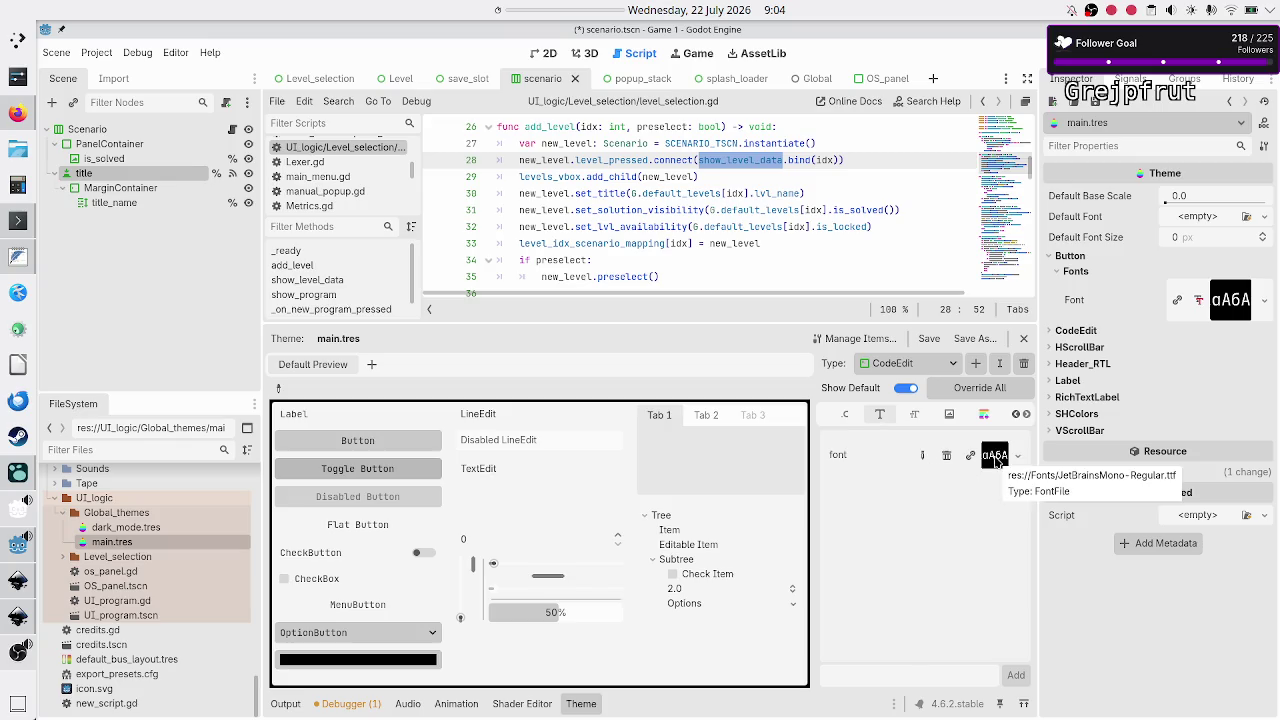
pyautogui.click(916, 418)
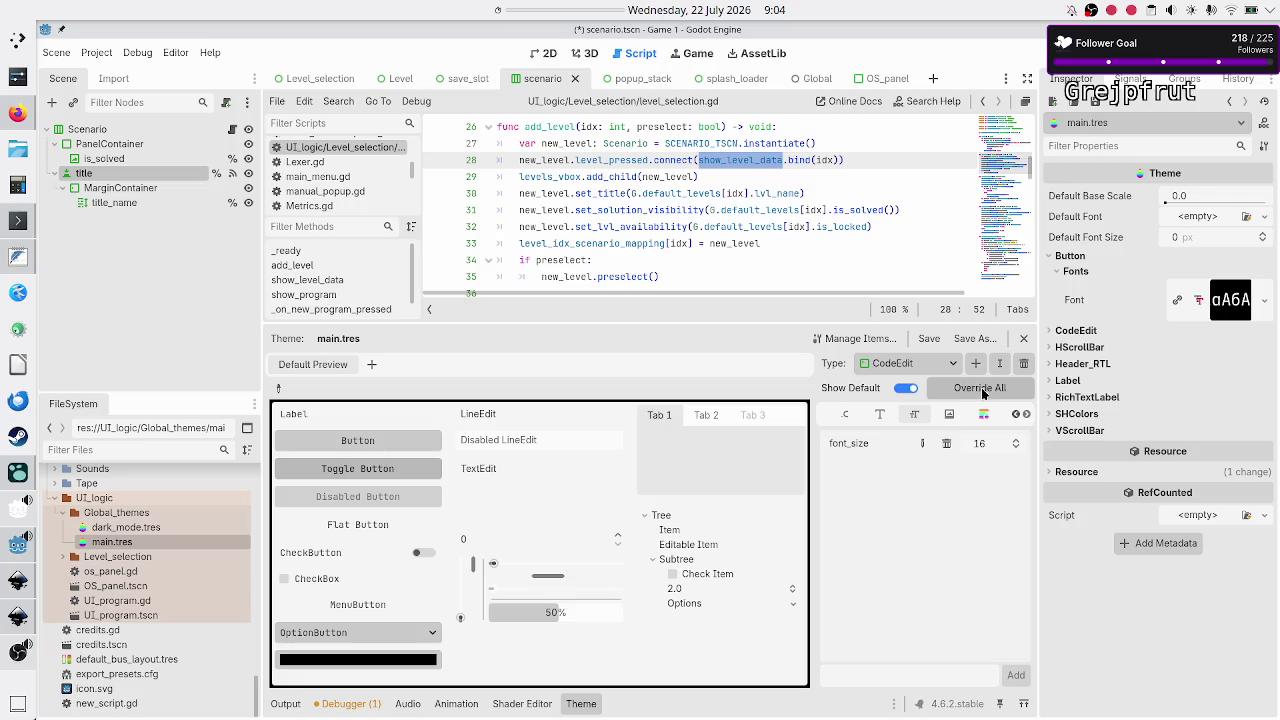
pyautogui.click(879, 416)
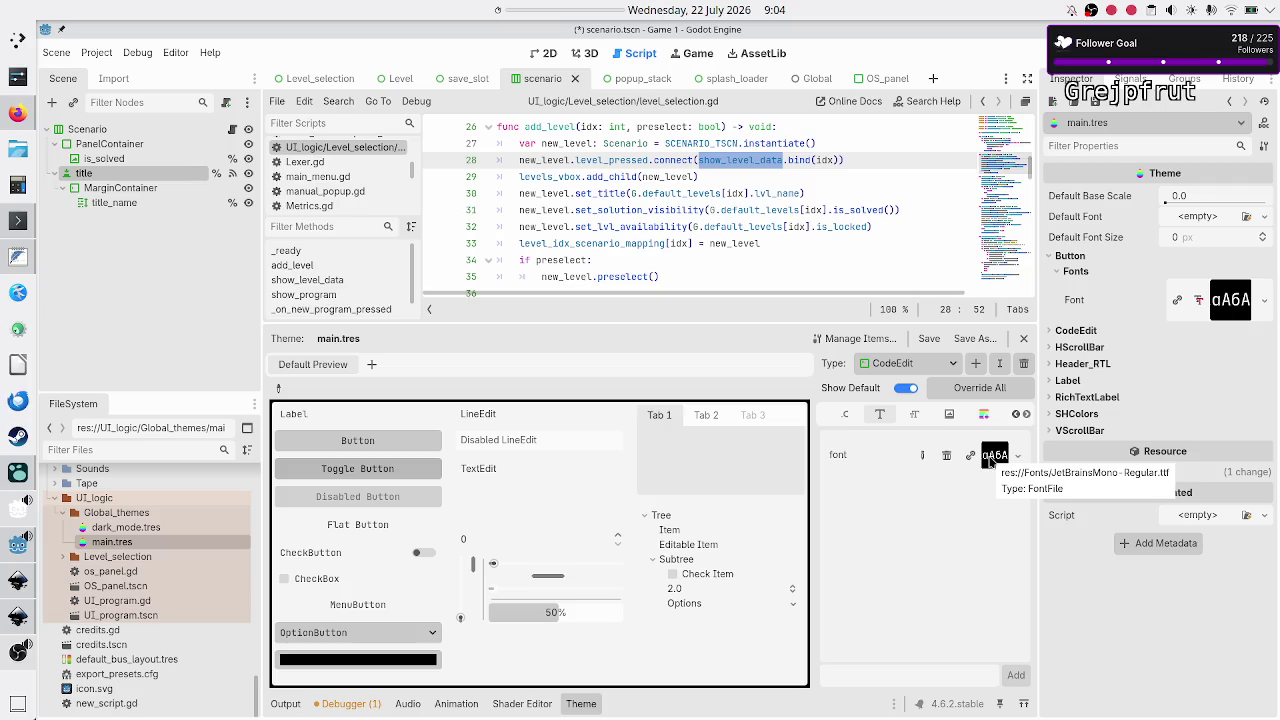
pyautogui.click(845, 413)
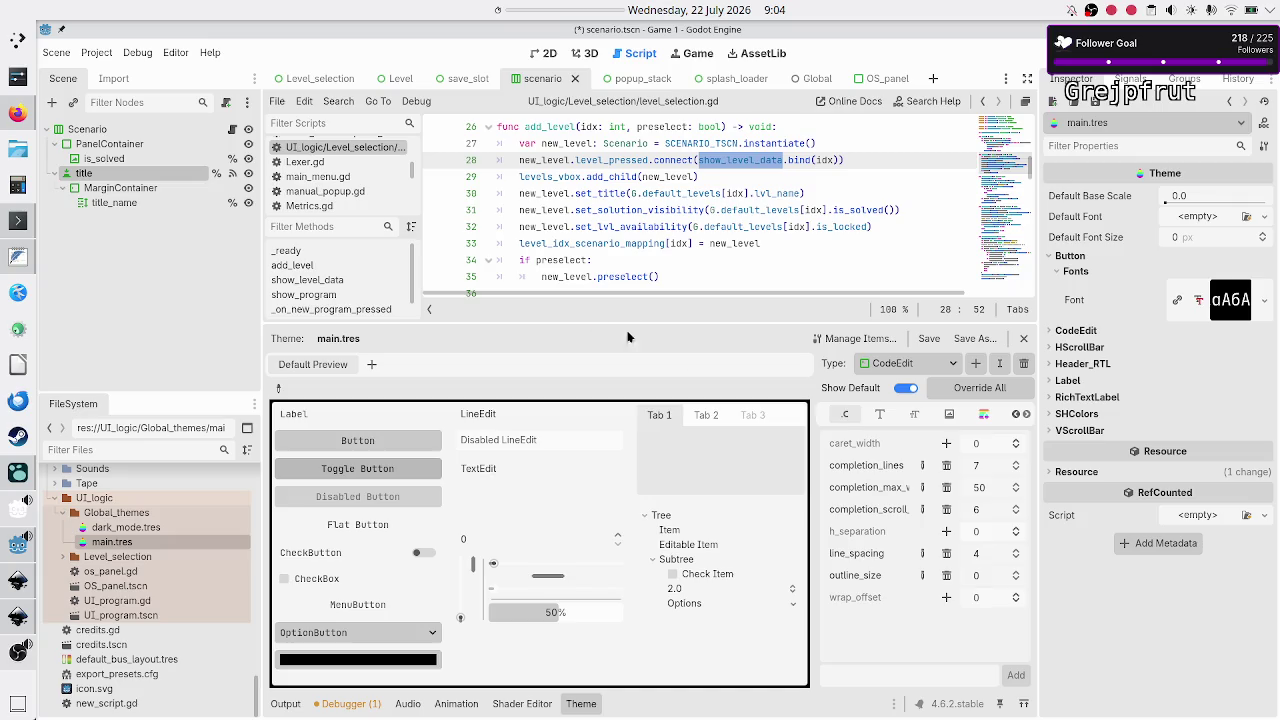
pyautogui.click(143, 528)
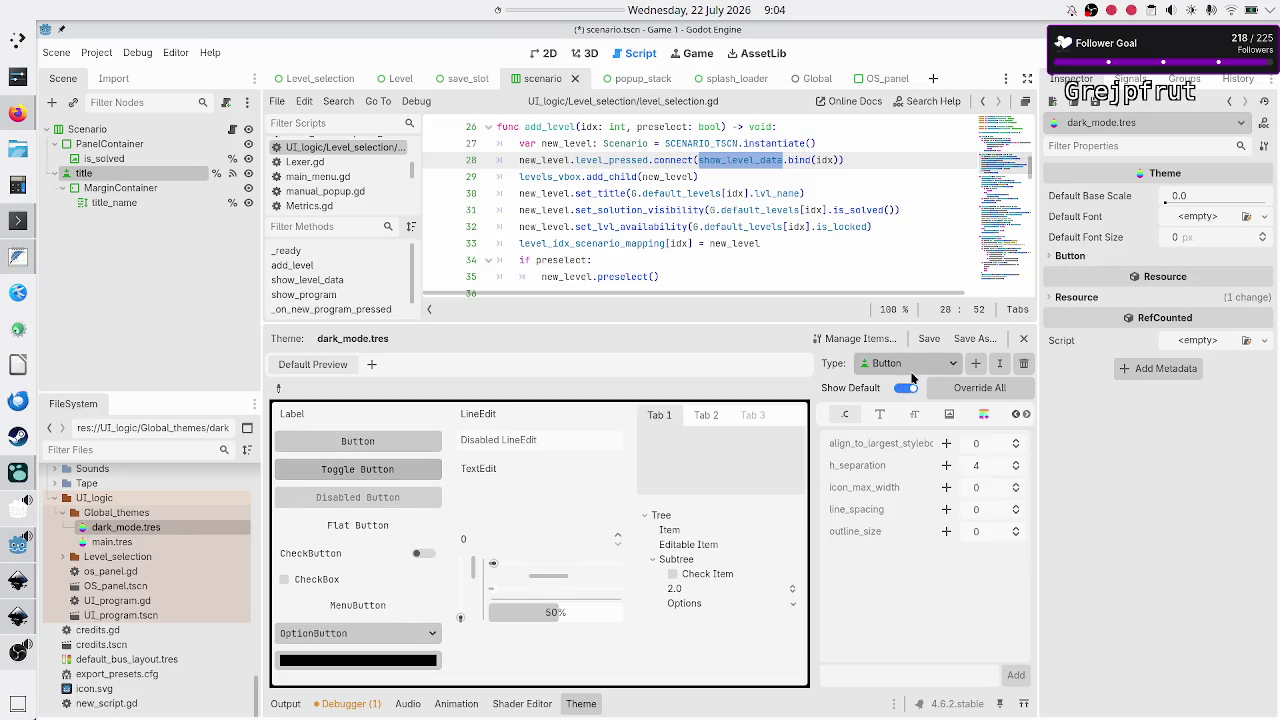
# Add a CodeEdit type to dark_mode.tres
pyautogui.click(864, 340)
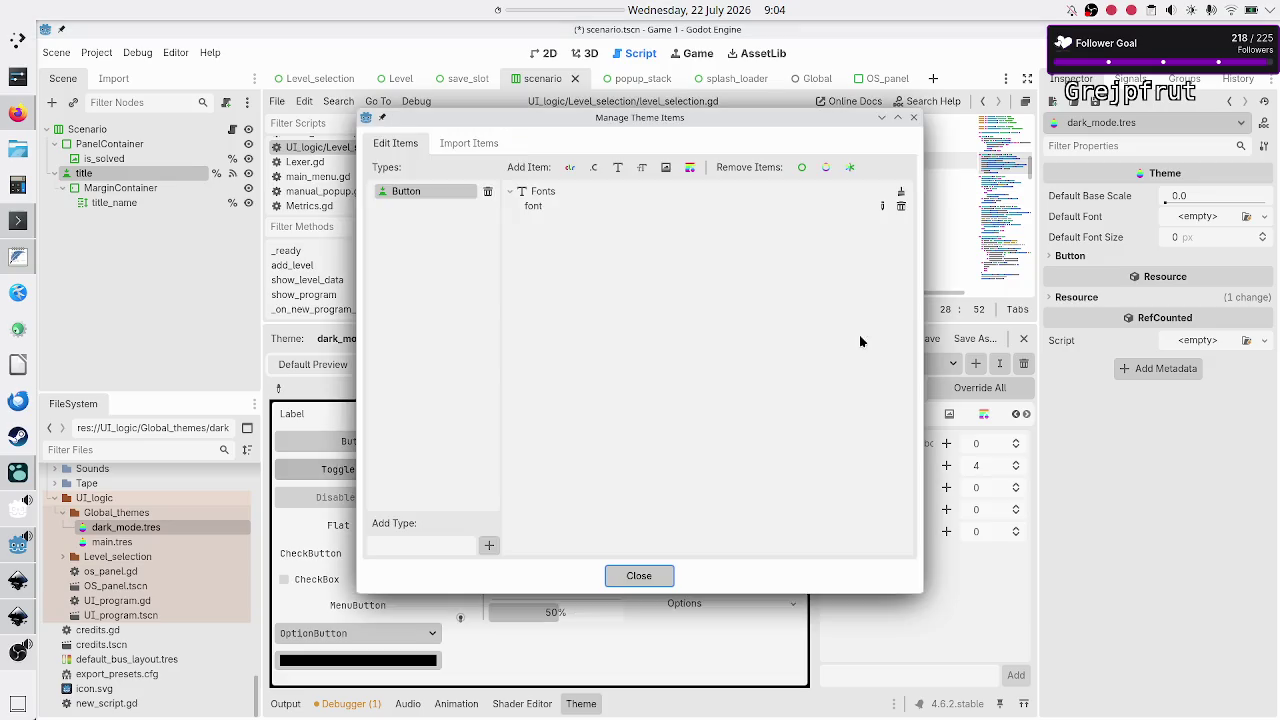
pyautogui.click(913, 117)
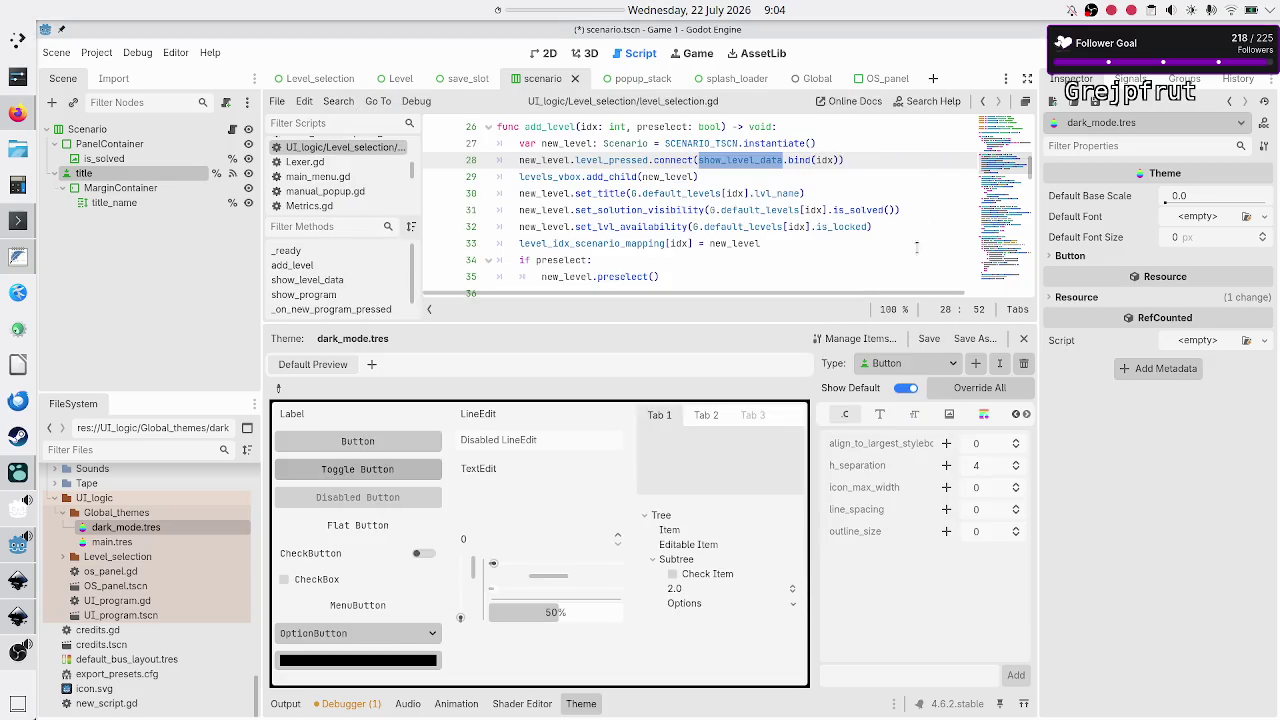
pyautogui.click(976, 363)
pyautogui.write('c')
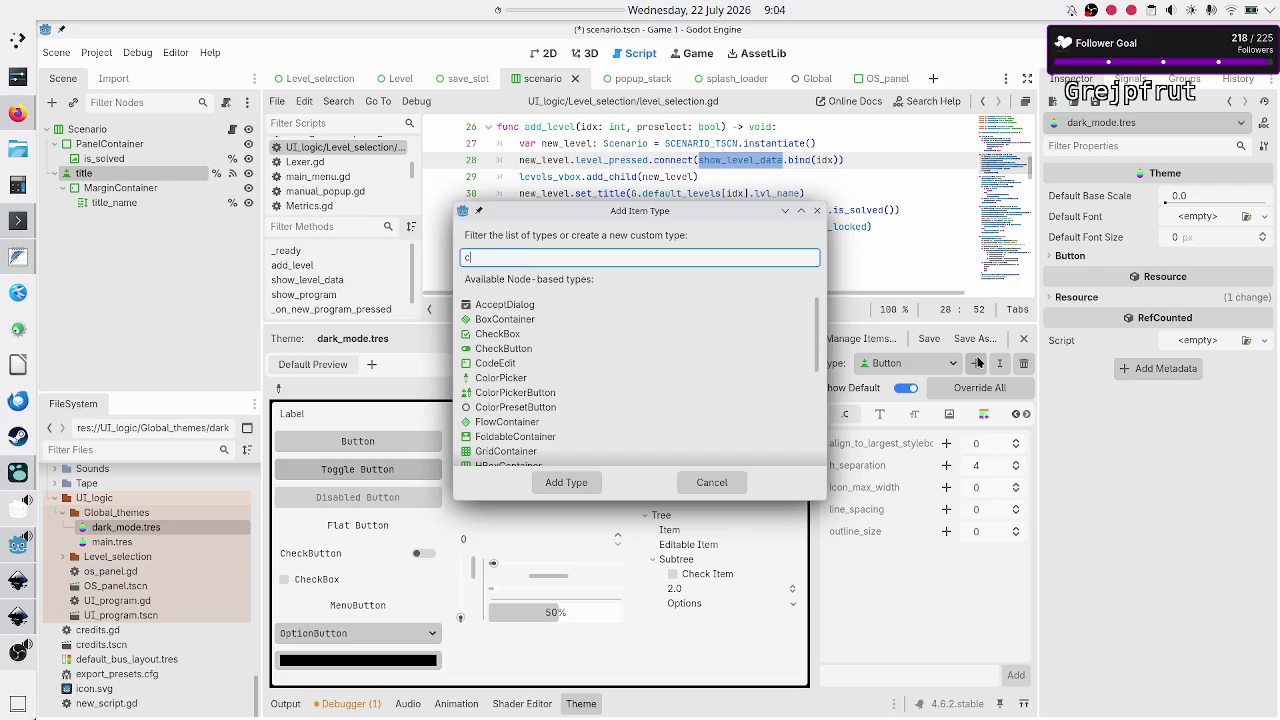
pyautogui.write('odeed')
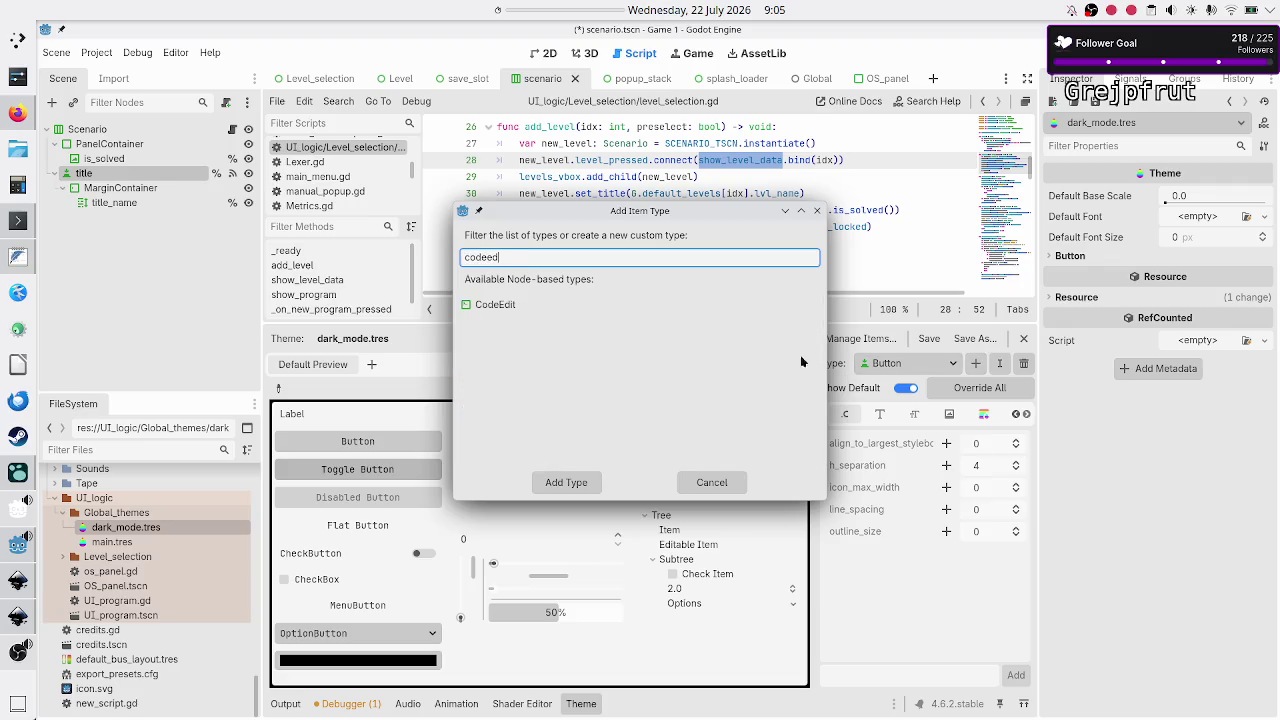
pyautogui.click(487, 307)
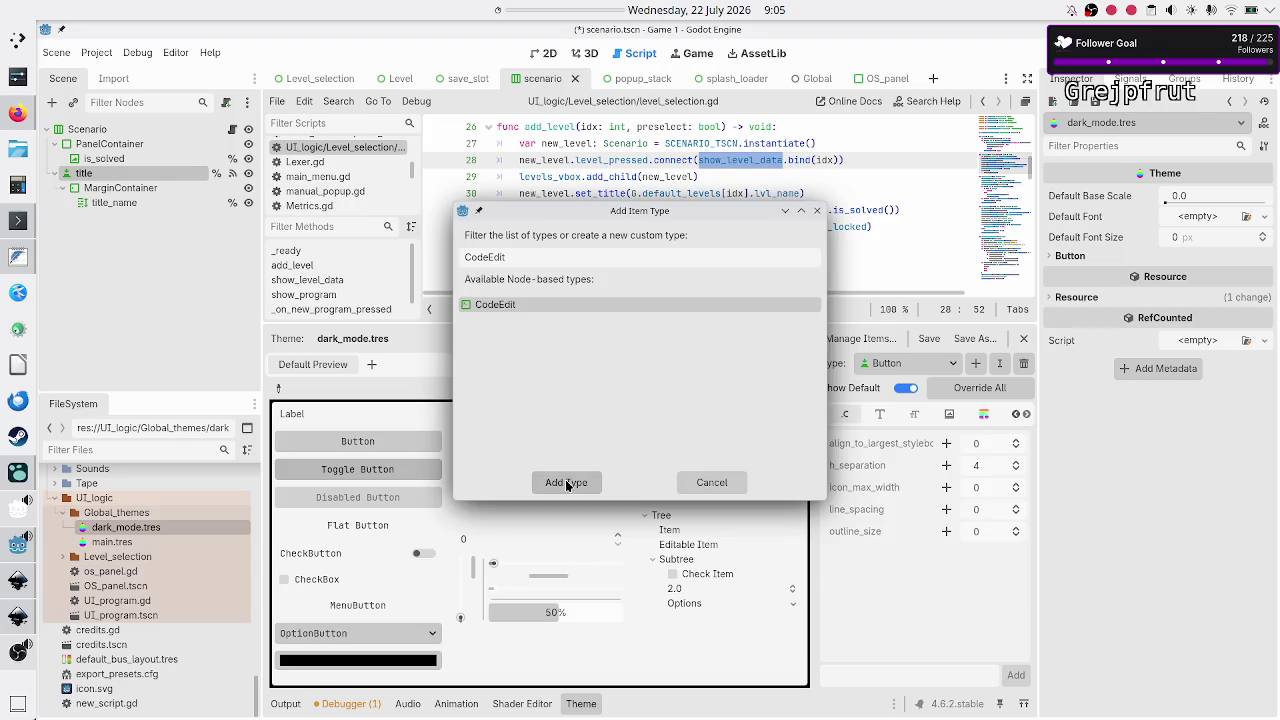
pyautogui.click(568, 481)
# Set the CodeEdit font override to JetBrainsMono-Regular.ttf
pyautogui.click(880, 414)
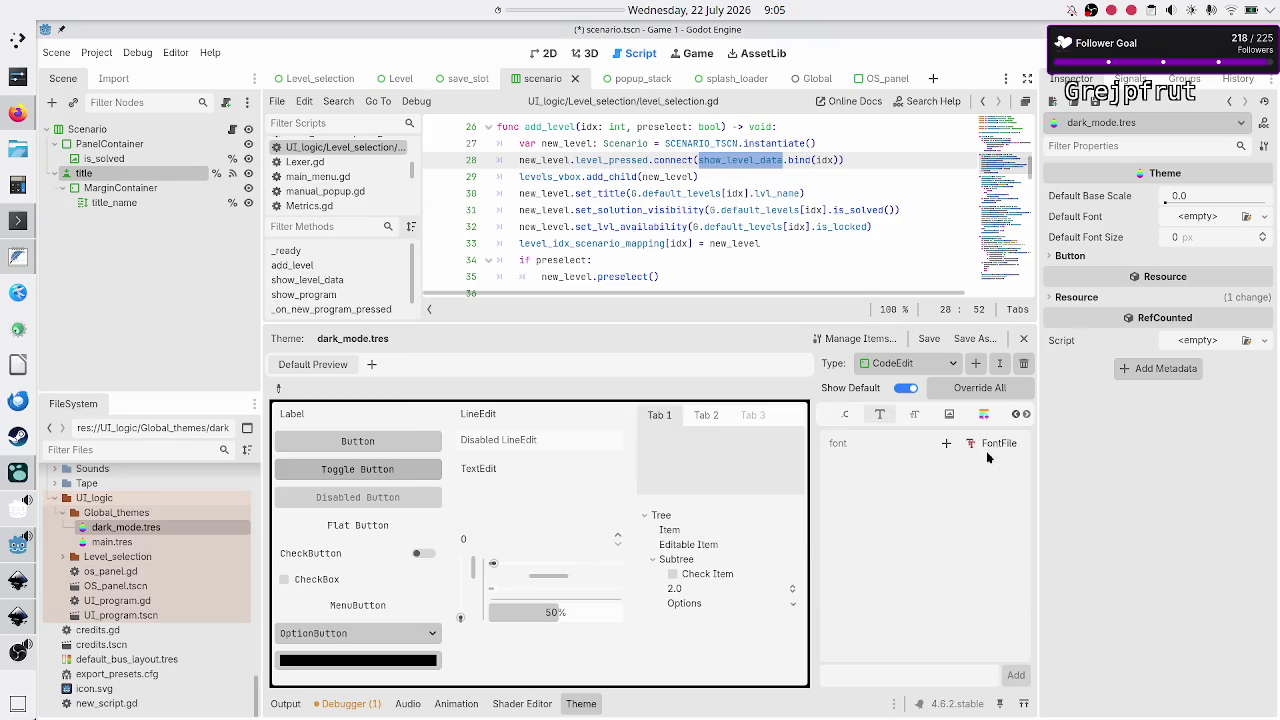
pyautogui.click(945, 443)
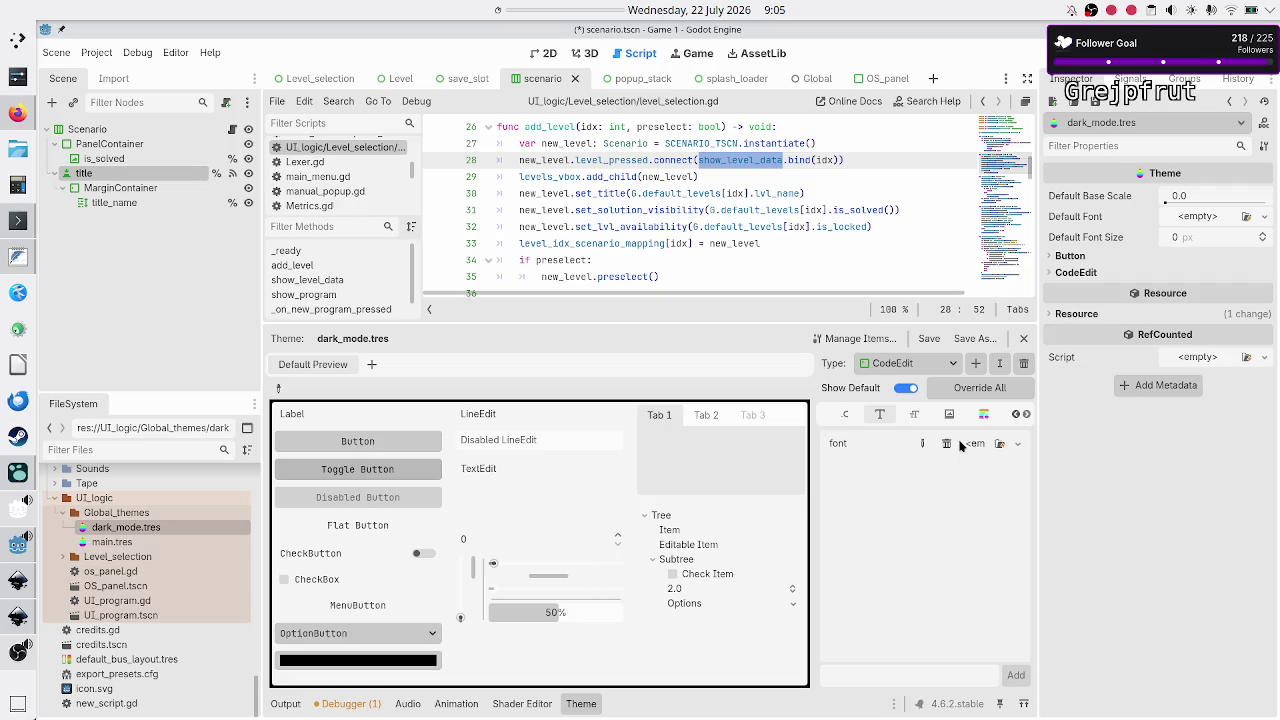
pyautogui.click(1017, 444)
pyautogui.click(968, 533)
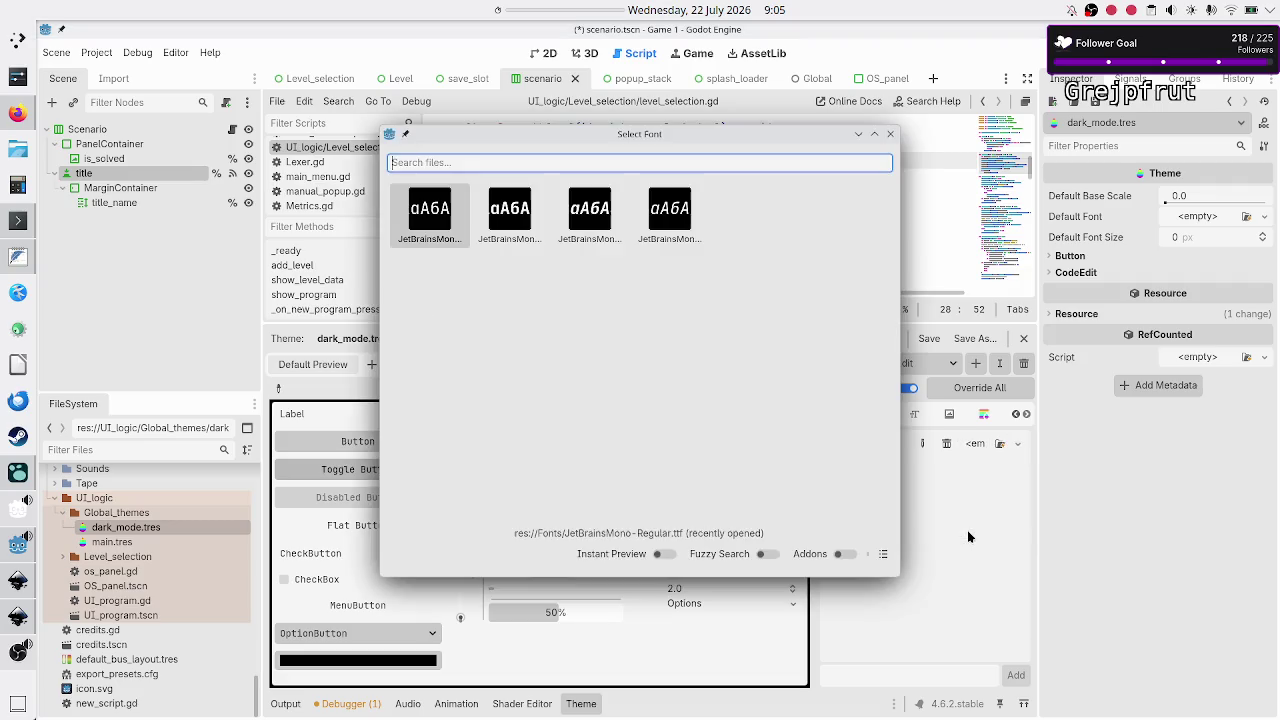
pyautogui.click(884, 556)
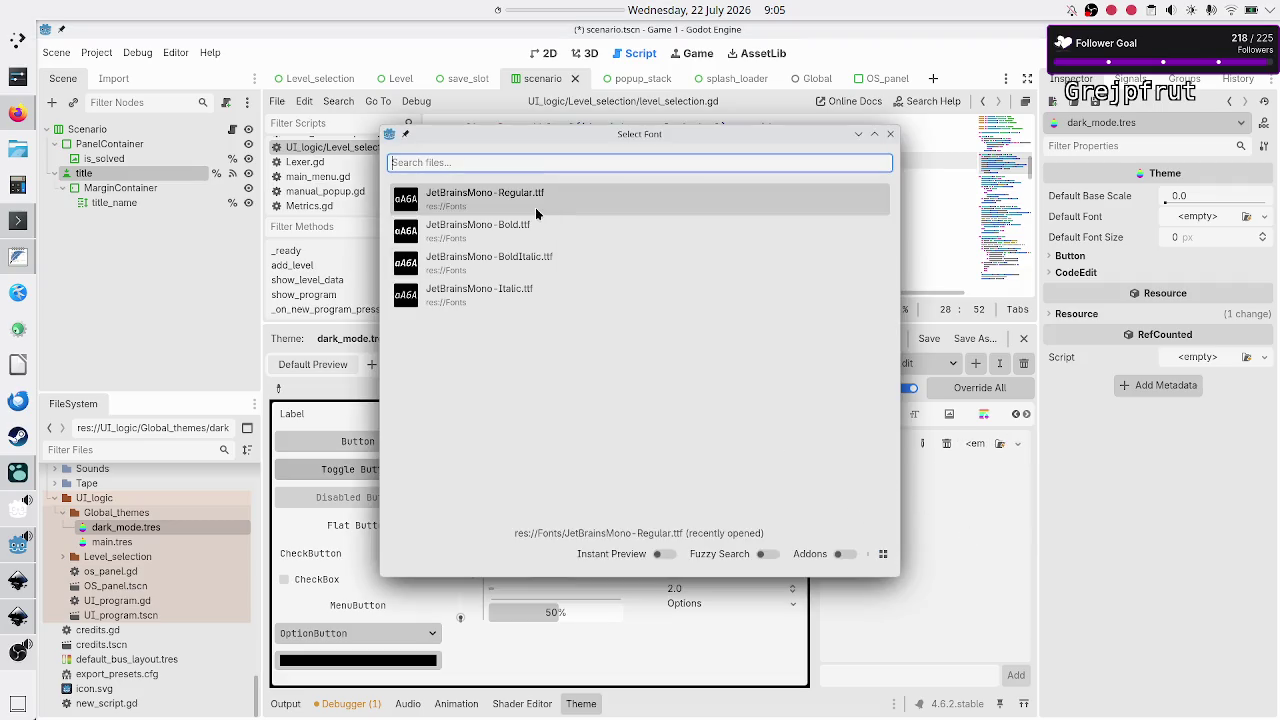
pyautogui.click(514, 203)
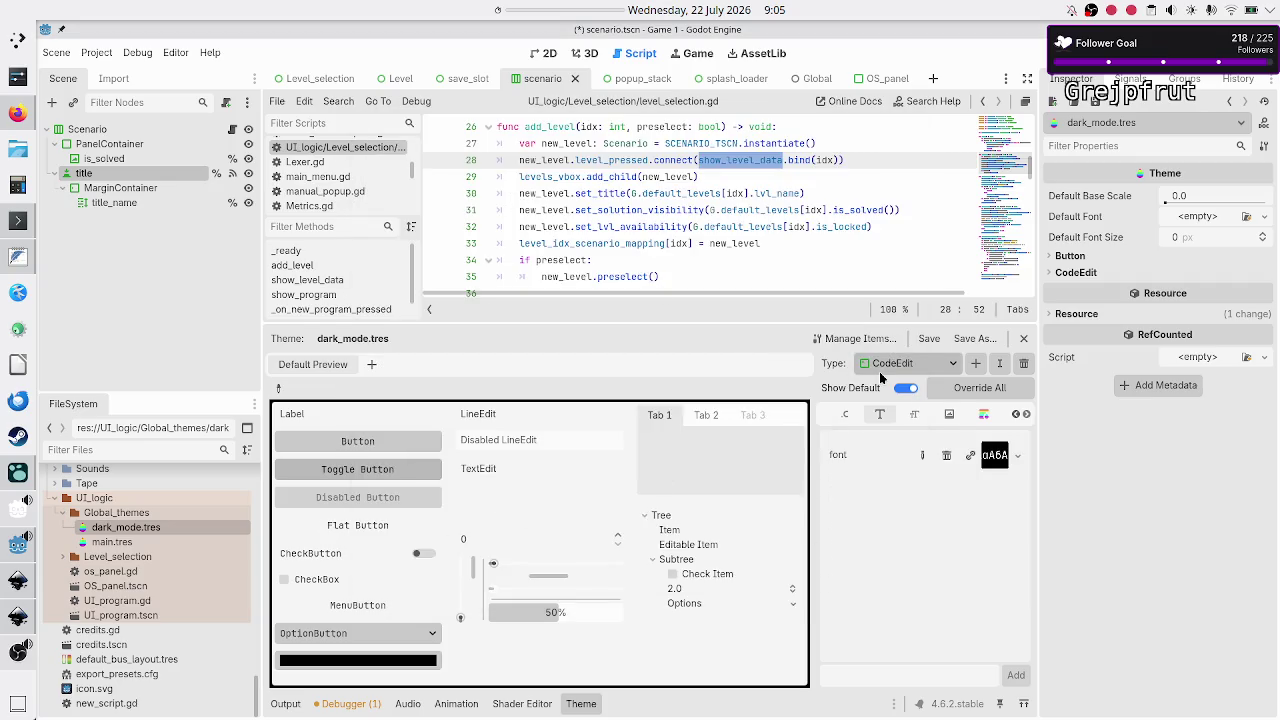
# Open main.tres, view its HScrollBar items, and bring up the theme item manager
pyautogui.click(927, 341)
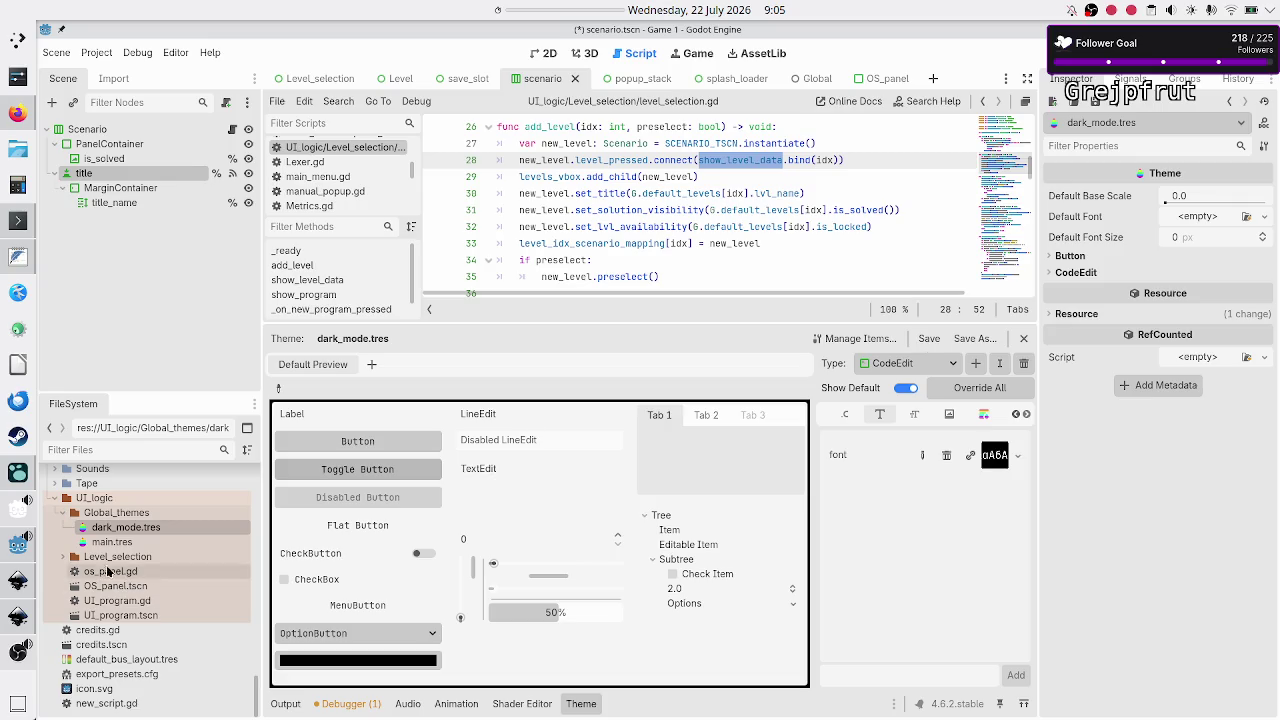
pyautogui.click(112, 542)
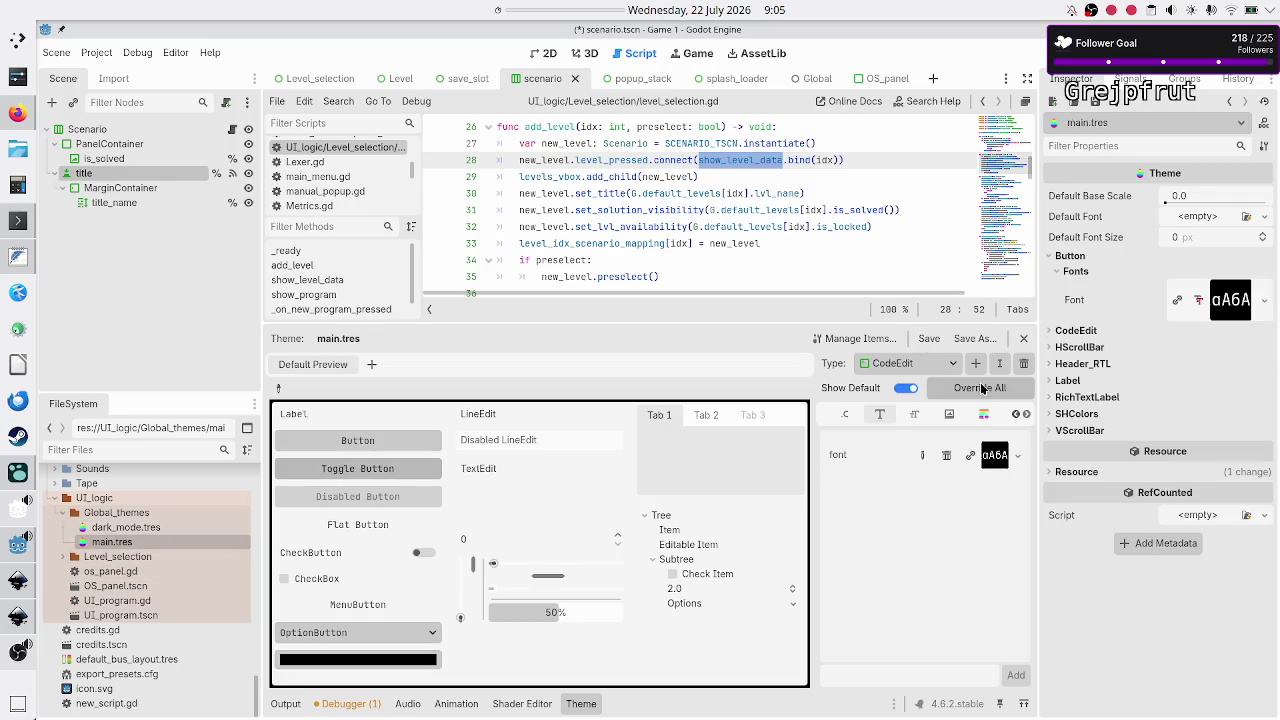
pyautogui.click(950, 368)
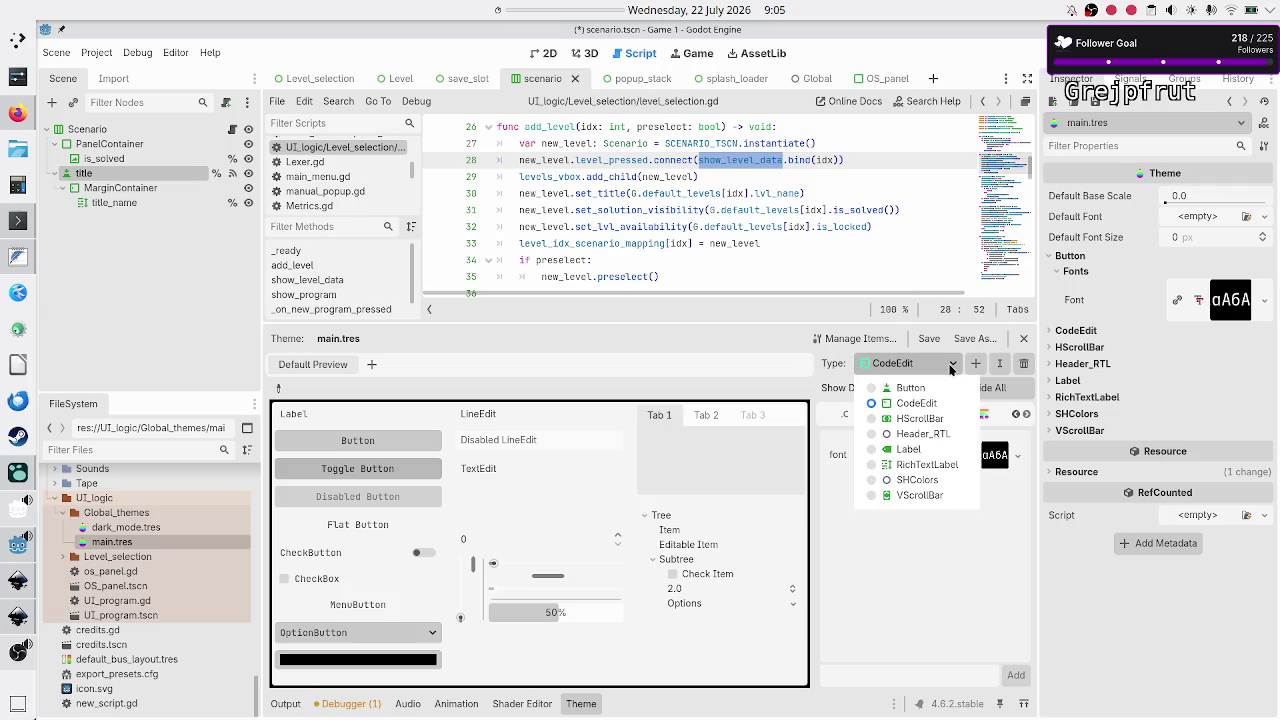
pyautogui.click(935, 420)
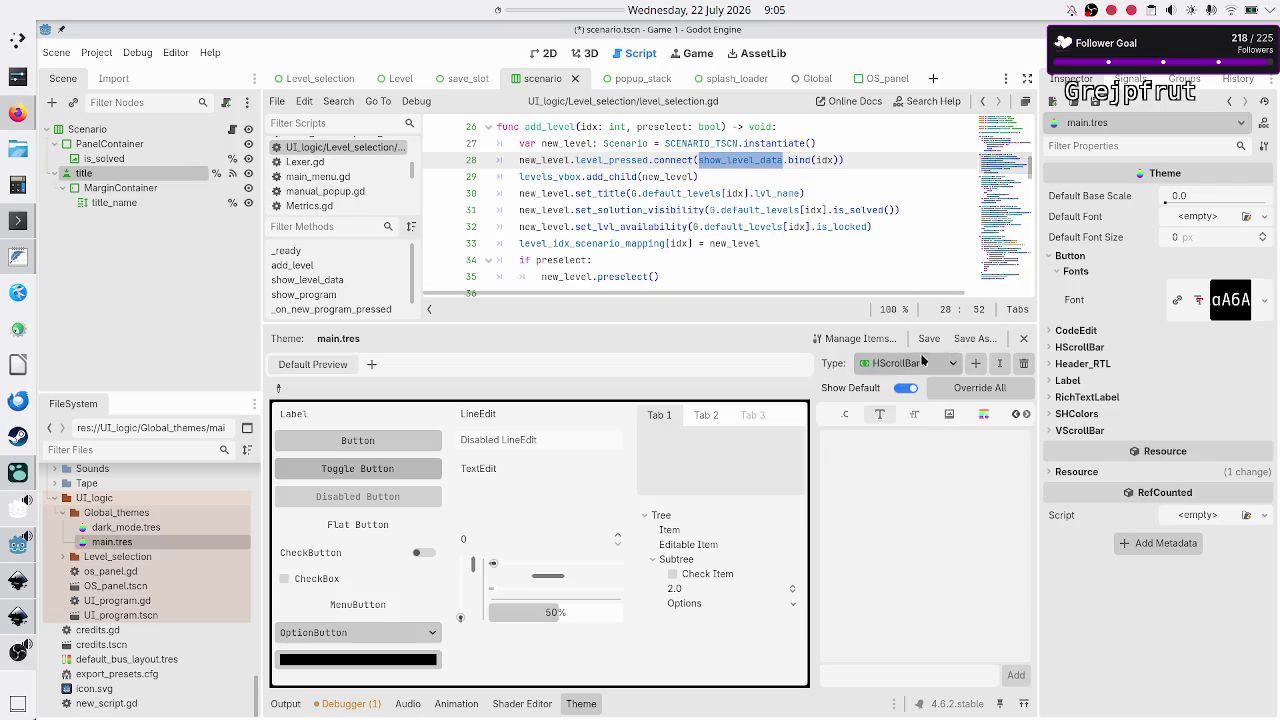
pyautogui.click(860, 339)
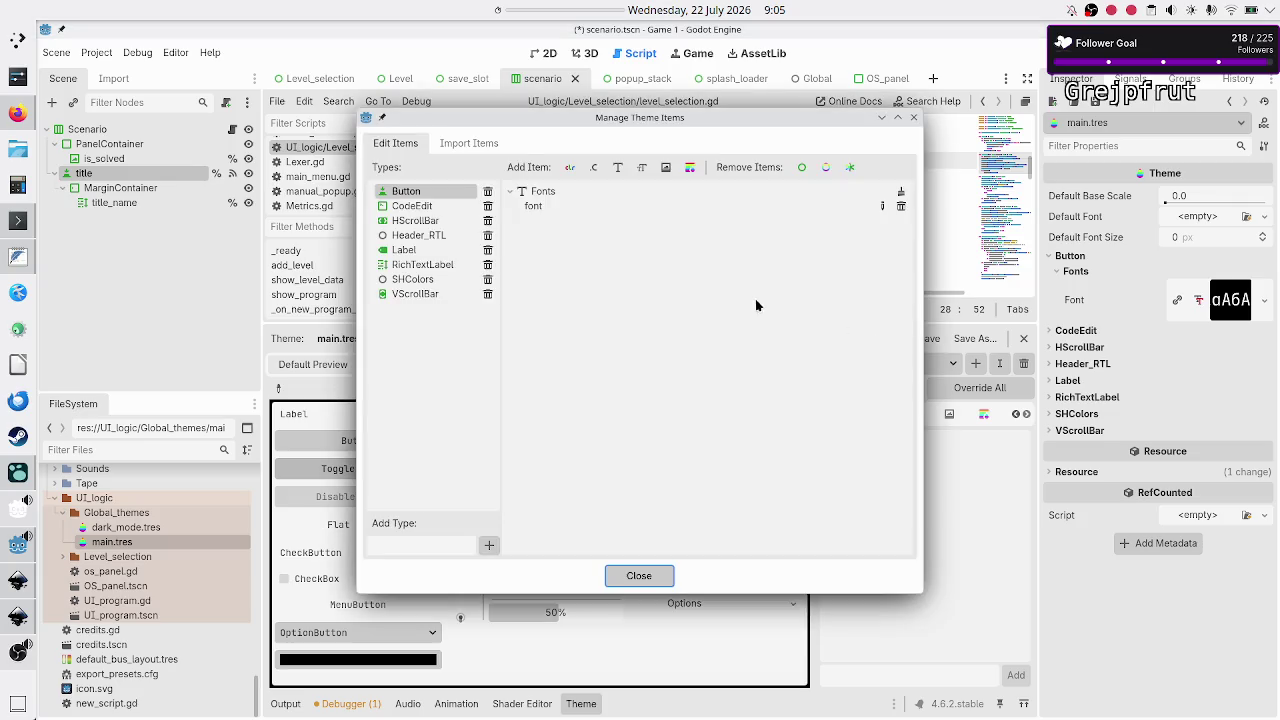
# Copy main.tres's HScrollBar grabber style box, then reopen dark_mode.tres
pyautogui.click(443, 220)
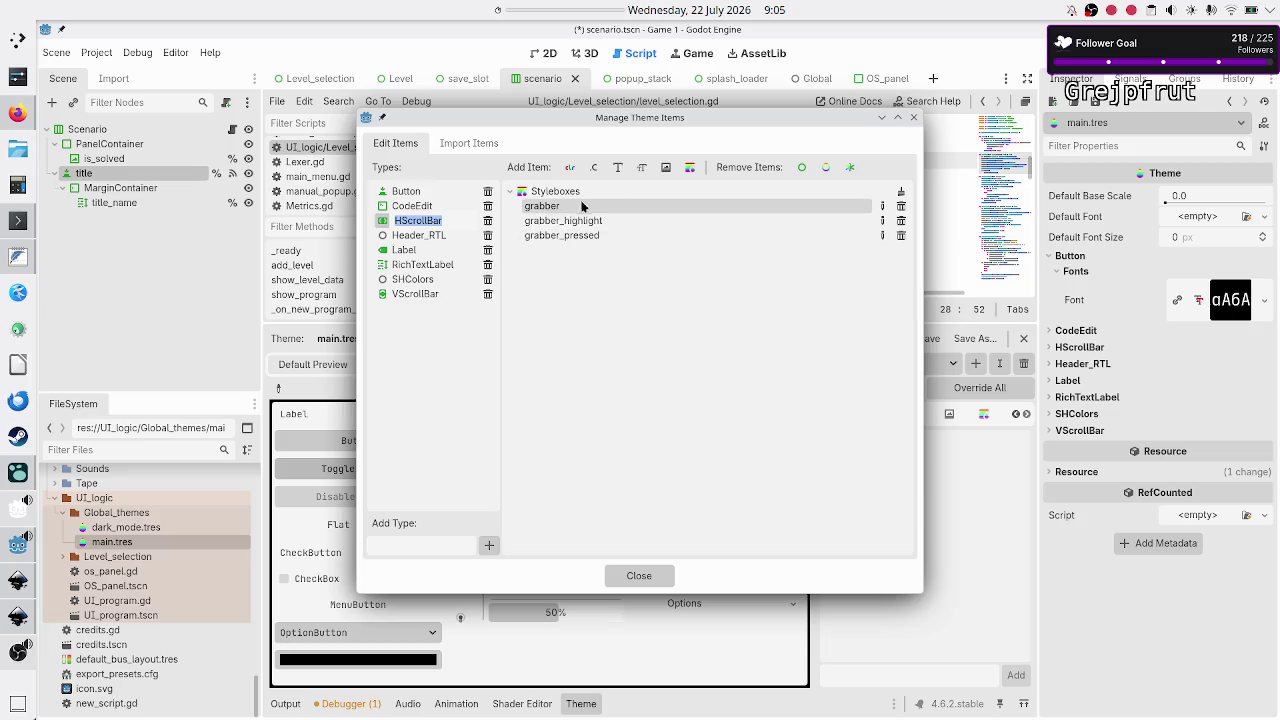
pyautogui.click(914, 118)
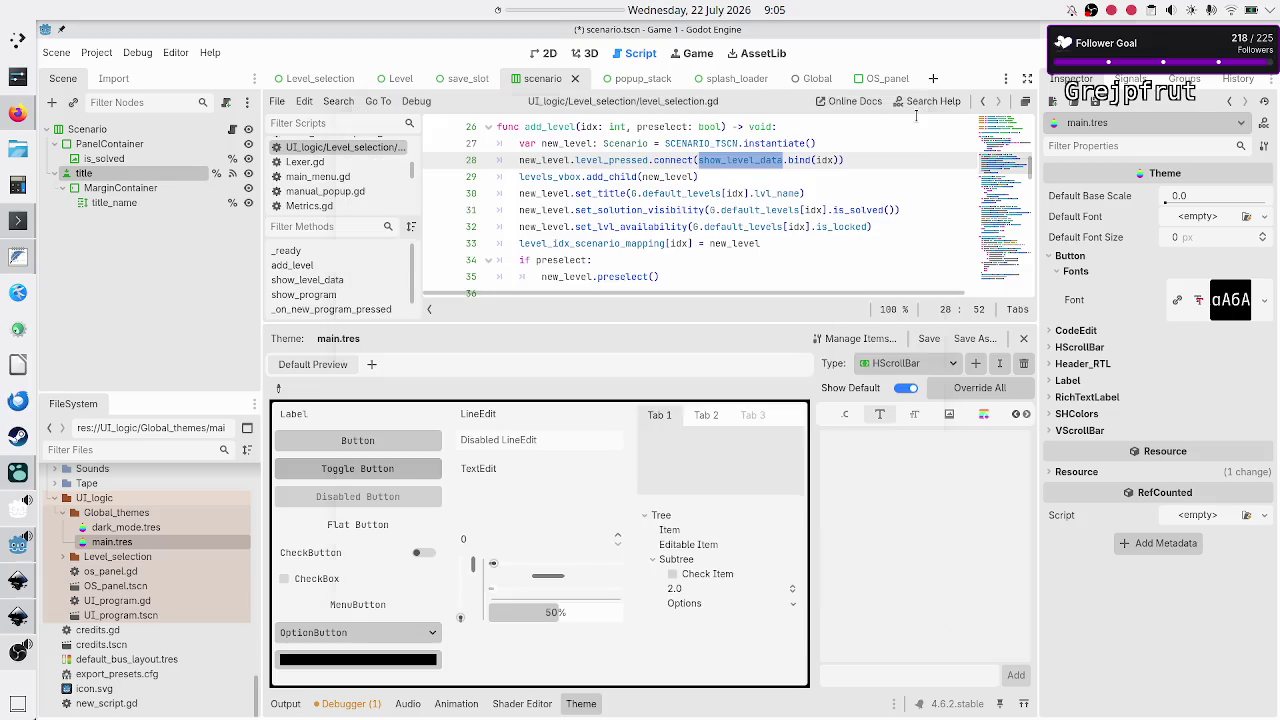
pyautogui.click(984, 414)
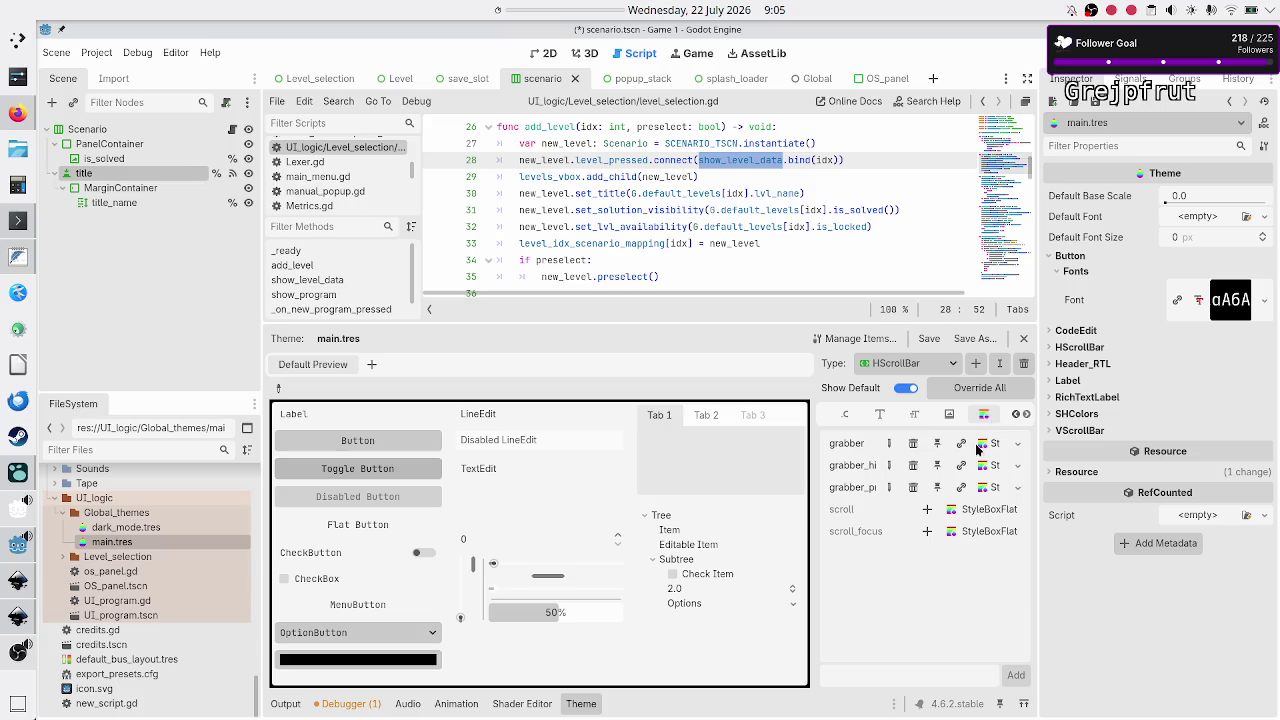
pyautogui.click(1018, 444)
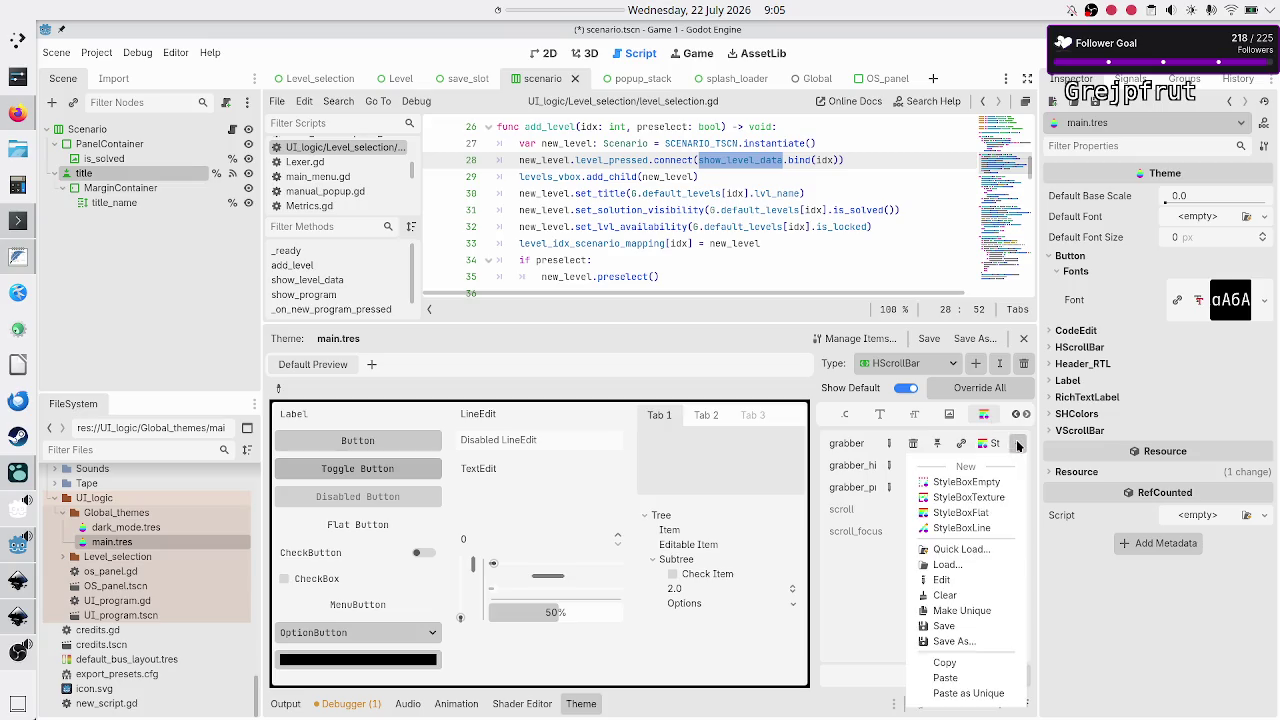
pyautogui.click(945, 663)
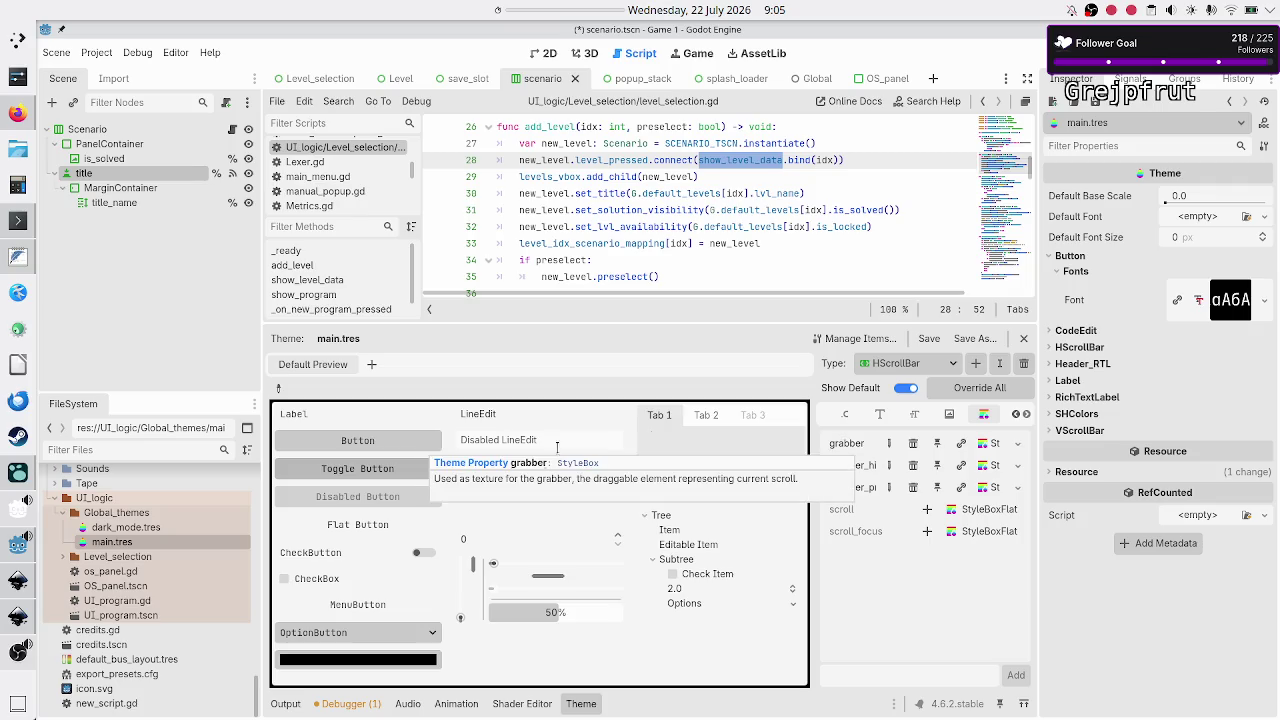
pyautogui.click(127, 528)
pyautogui.click(127, 528)
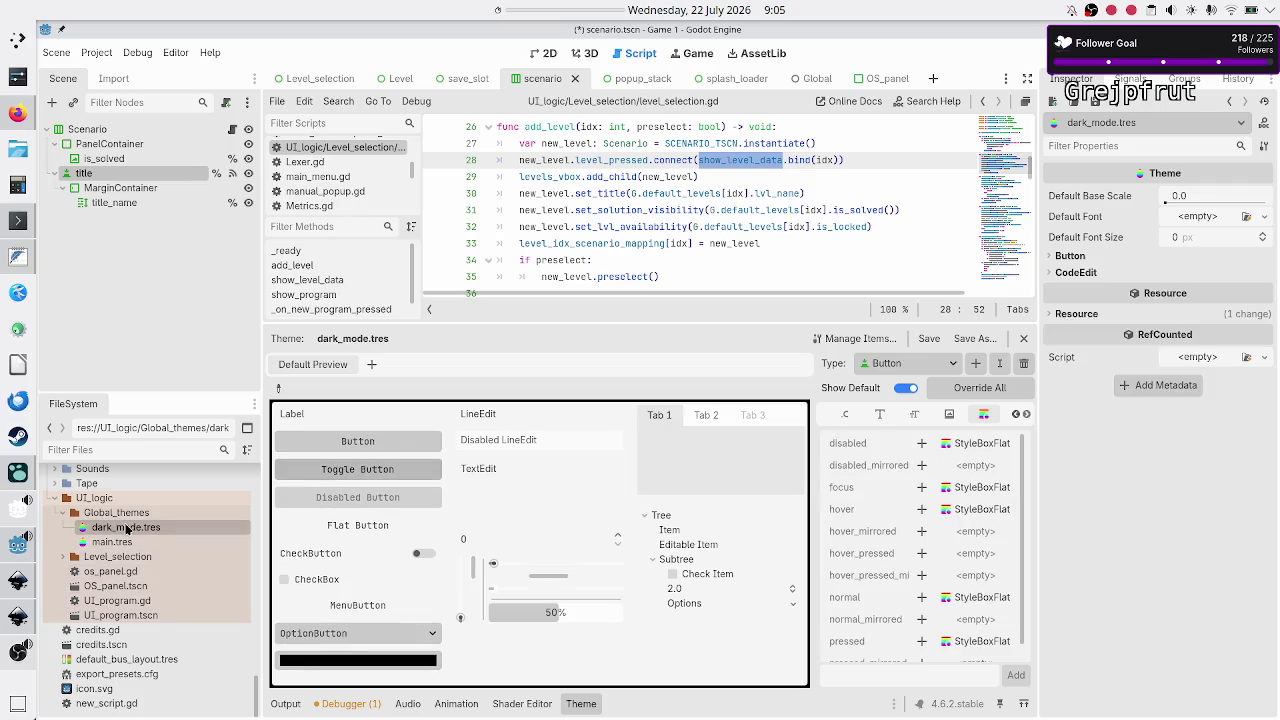
# Add an HScrollBar type to dark_mode.tres
pyautogui.click(968, 365)
pyautogui.write('hscr')
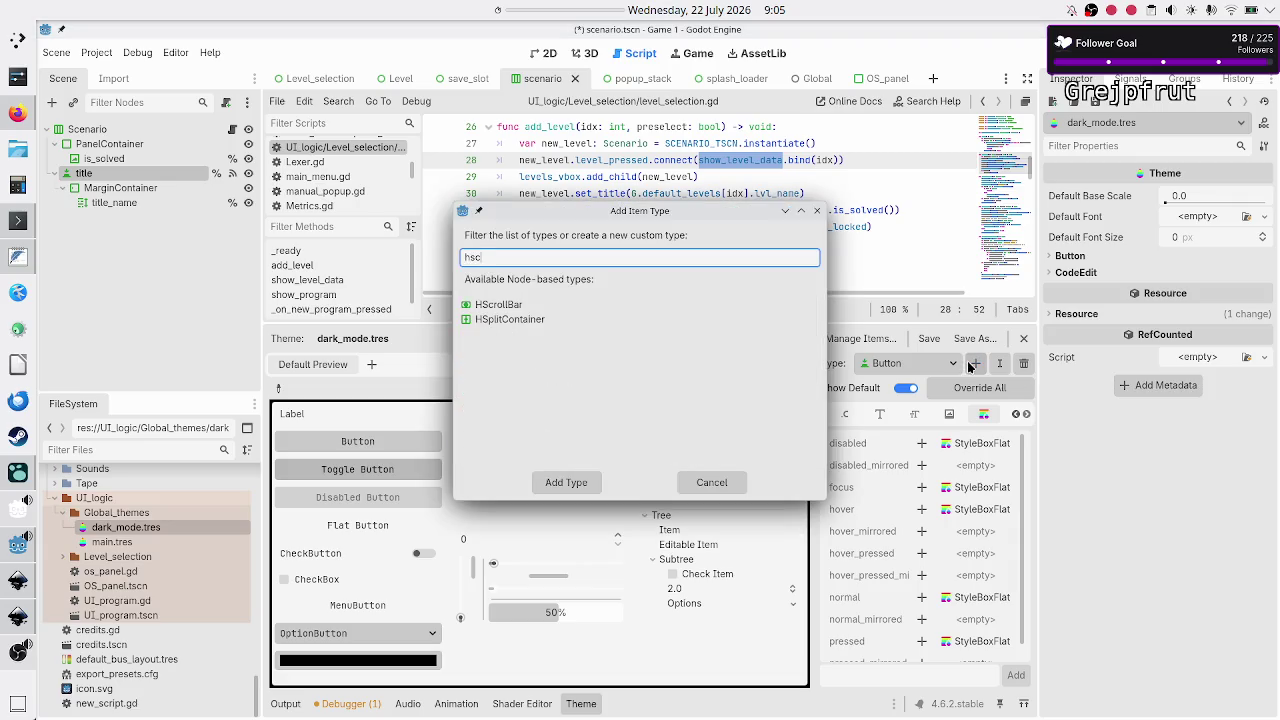
pyautogui.click(498, 304)
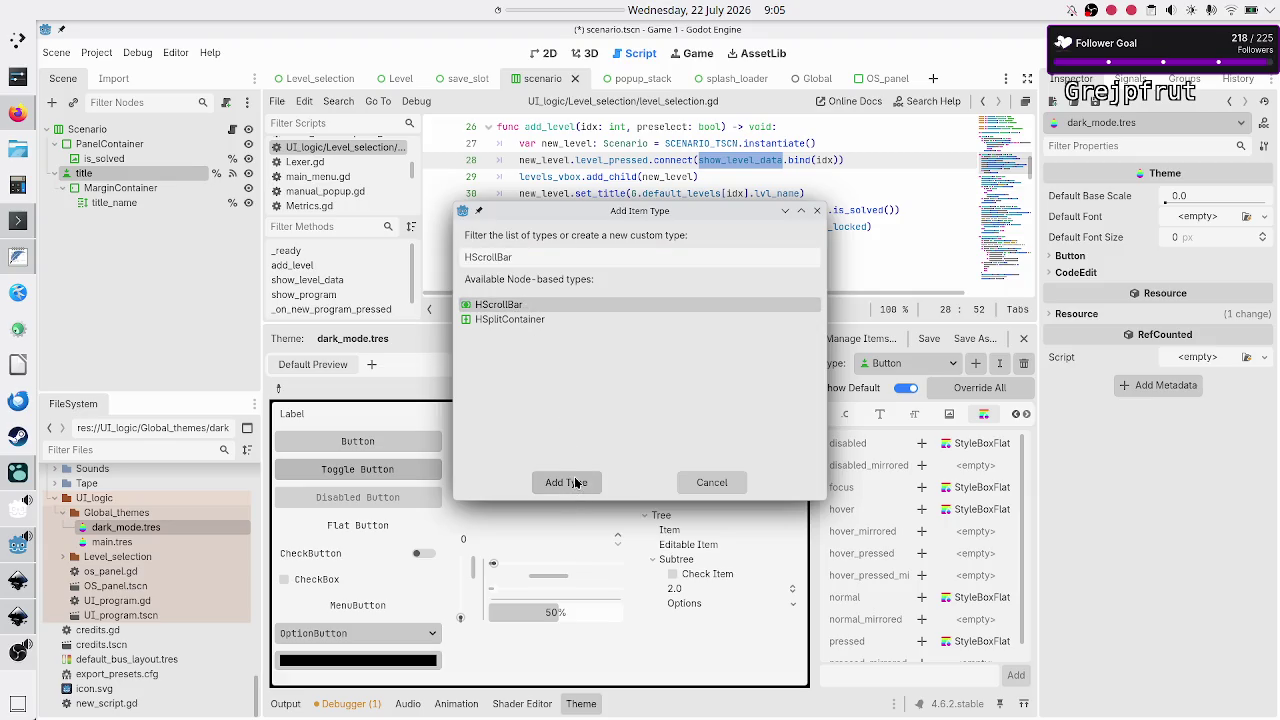
pyautogui.click(568, 482)
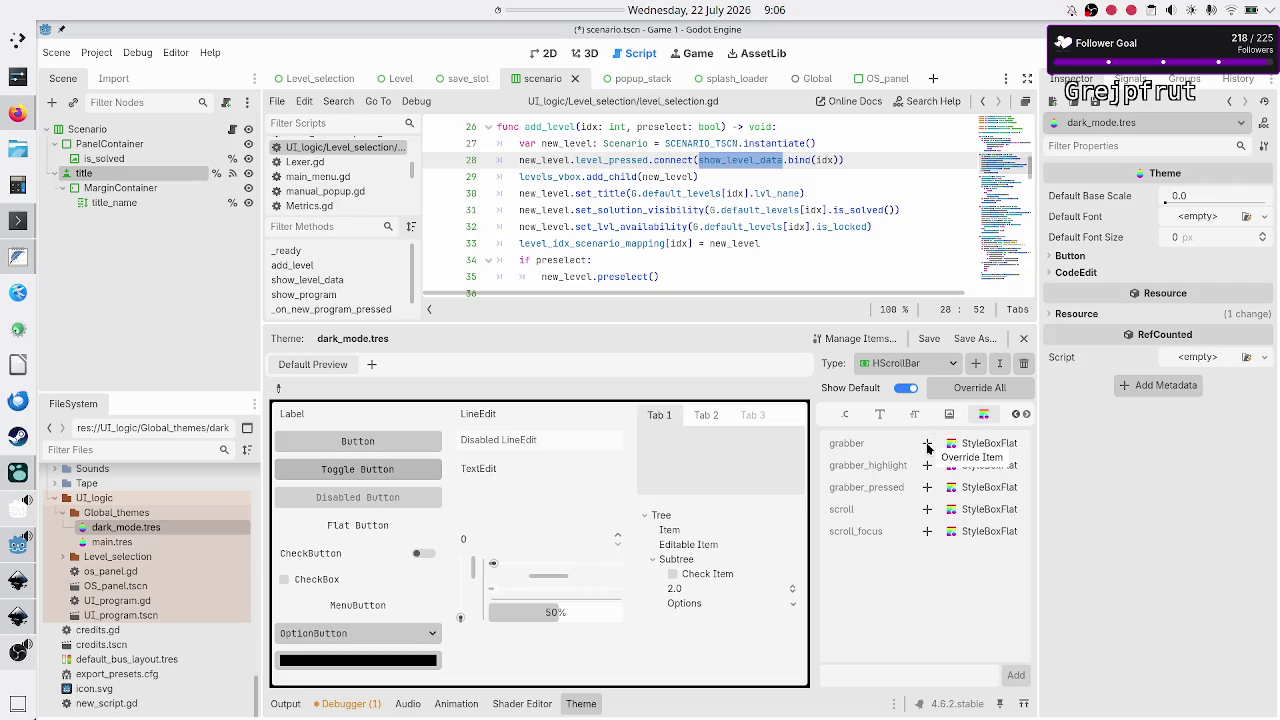
# Override HScrollBar's grabber with the pasted style box from main.tres
pyautogui.click(927, 445)
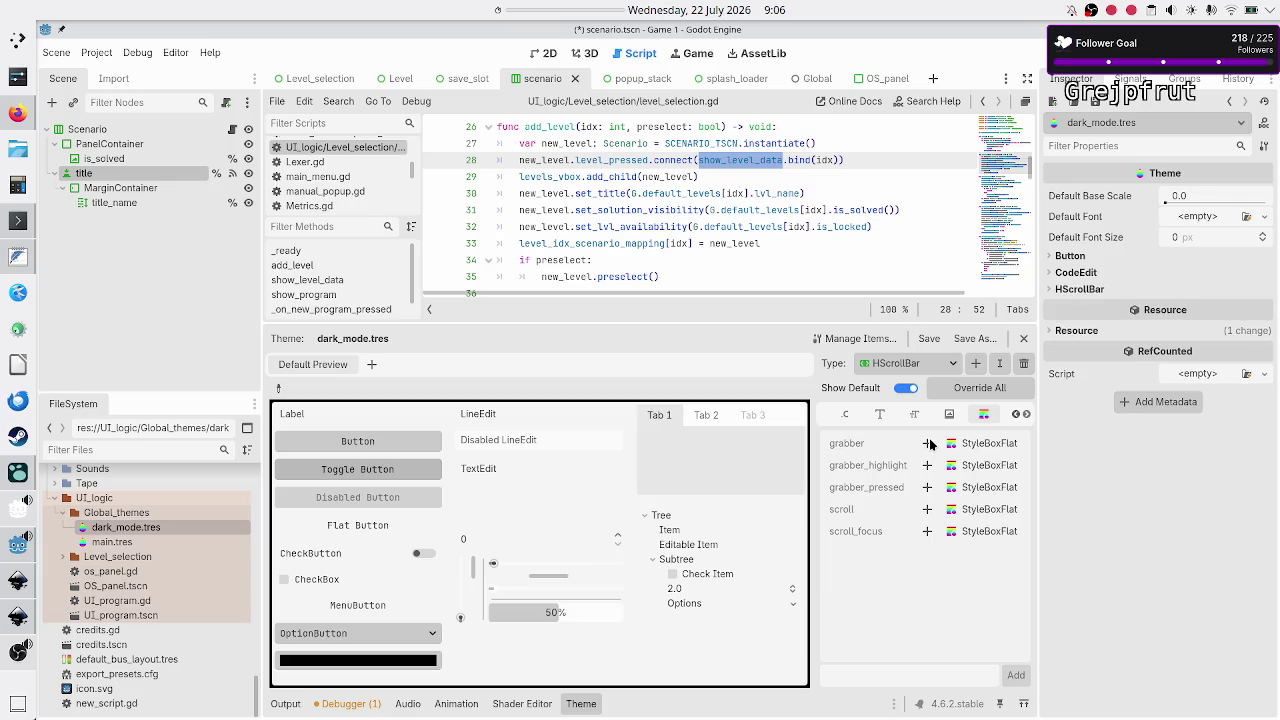
pyautogui.click(1019, 444)
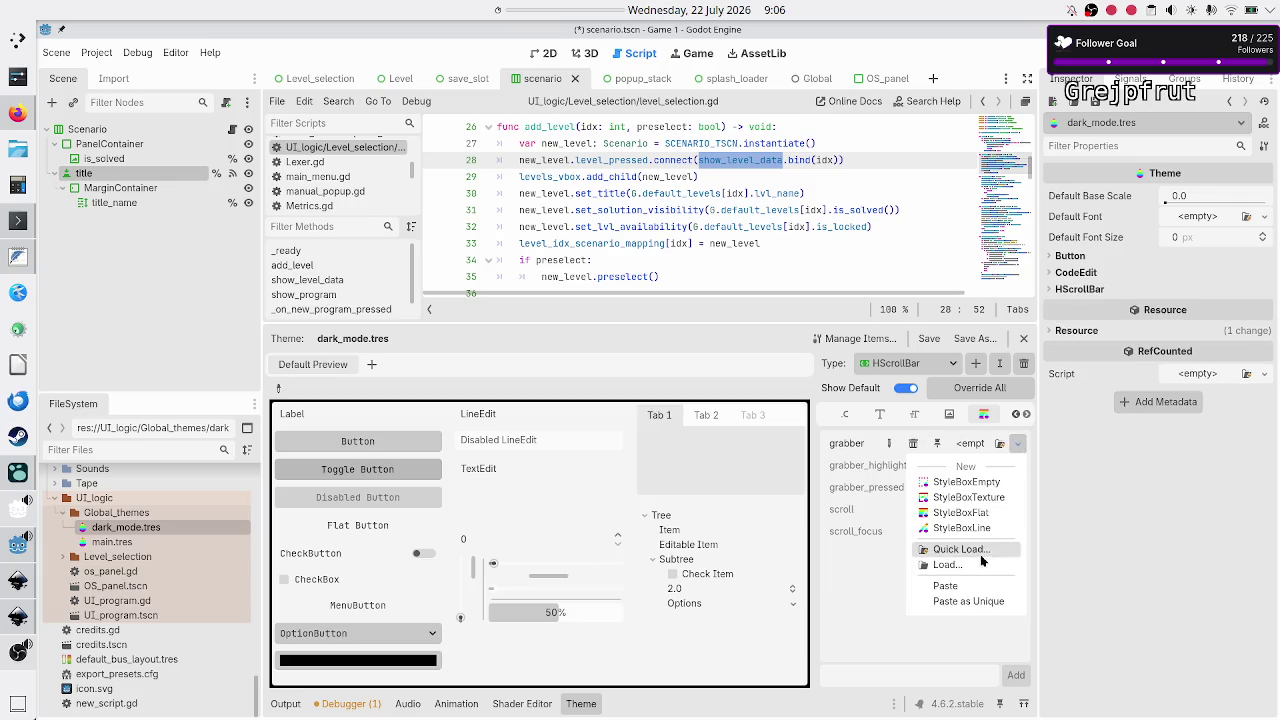
pyautogui.click(974, 587)
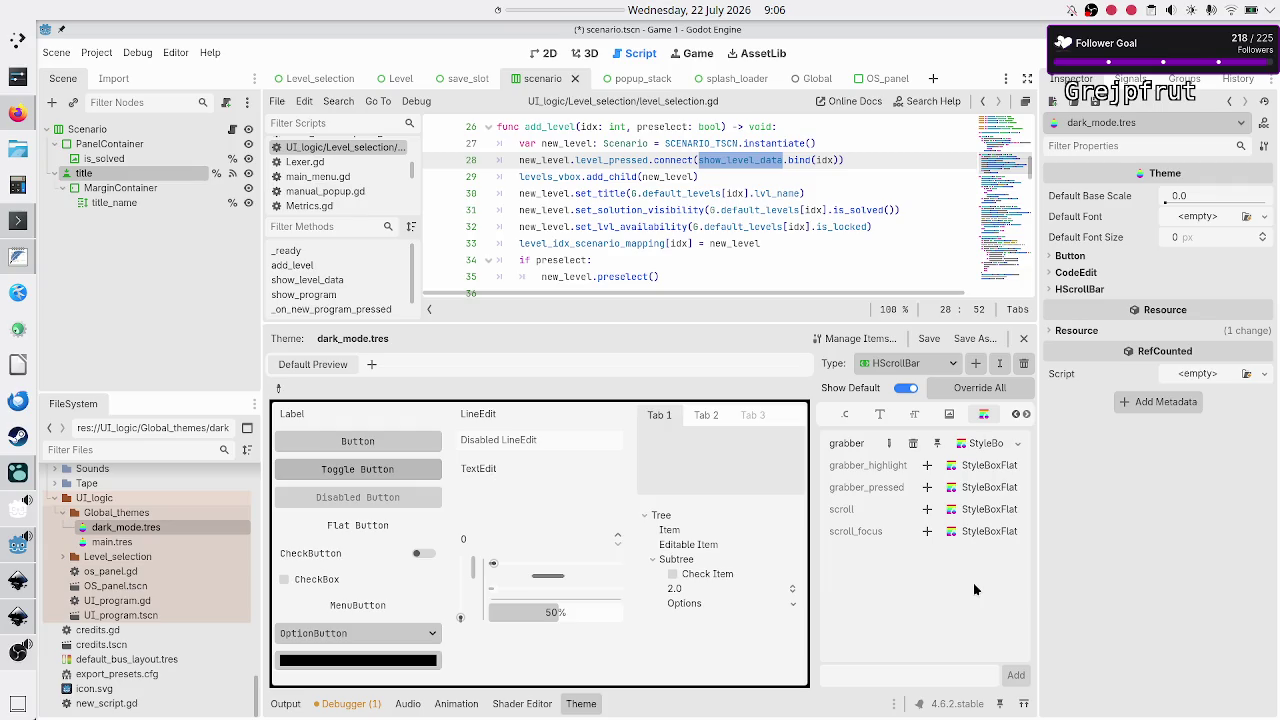
pyautogui.click(974, 364)
# Add a VScrollBar type with the pasted grabber style box, then reopen main.tres
pyautogui.write('vscroll')
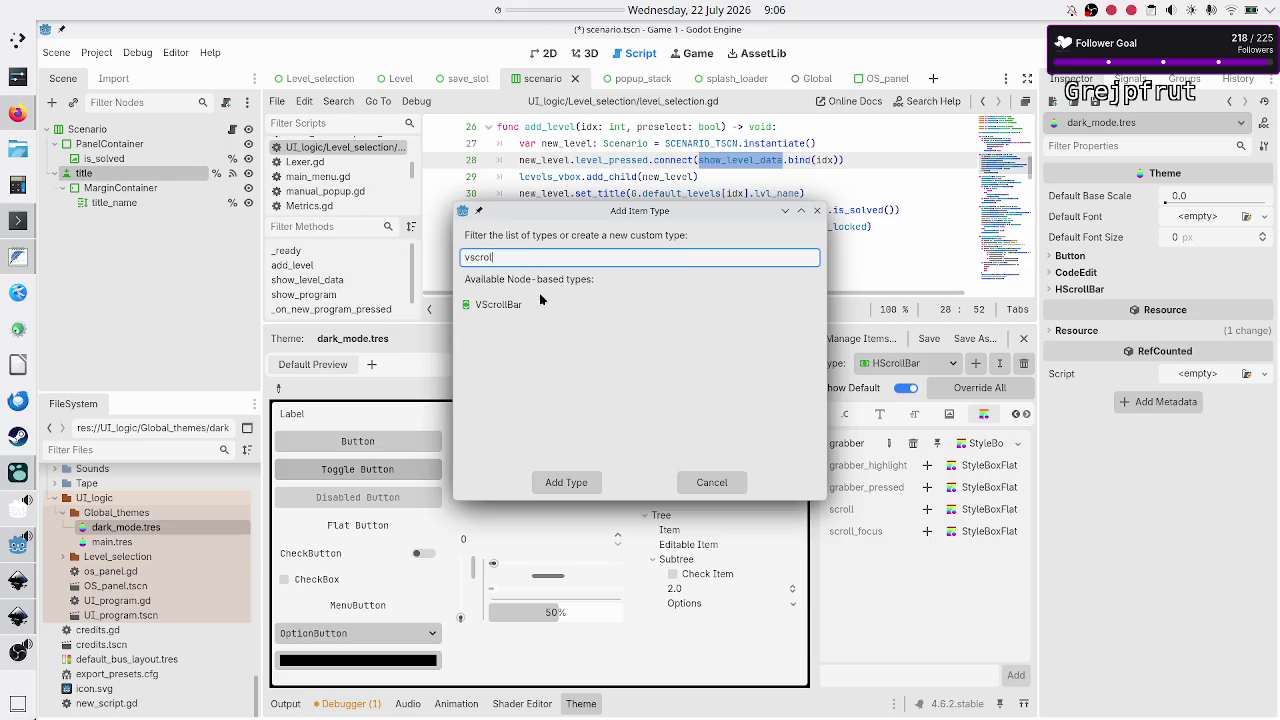
pyautogui.click(529, 302)
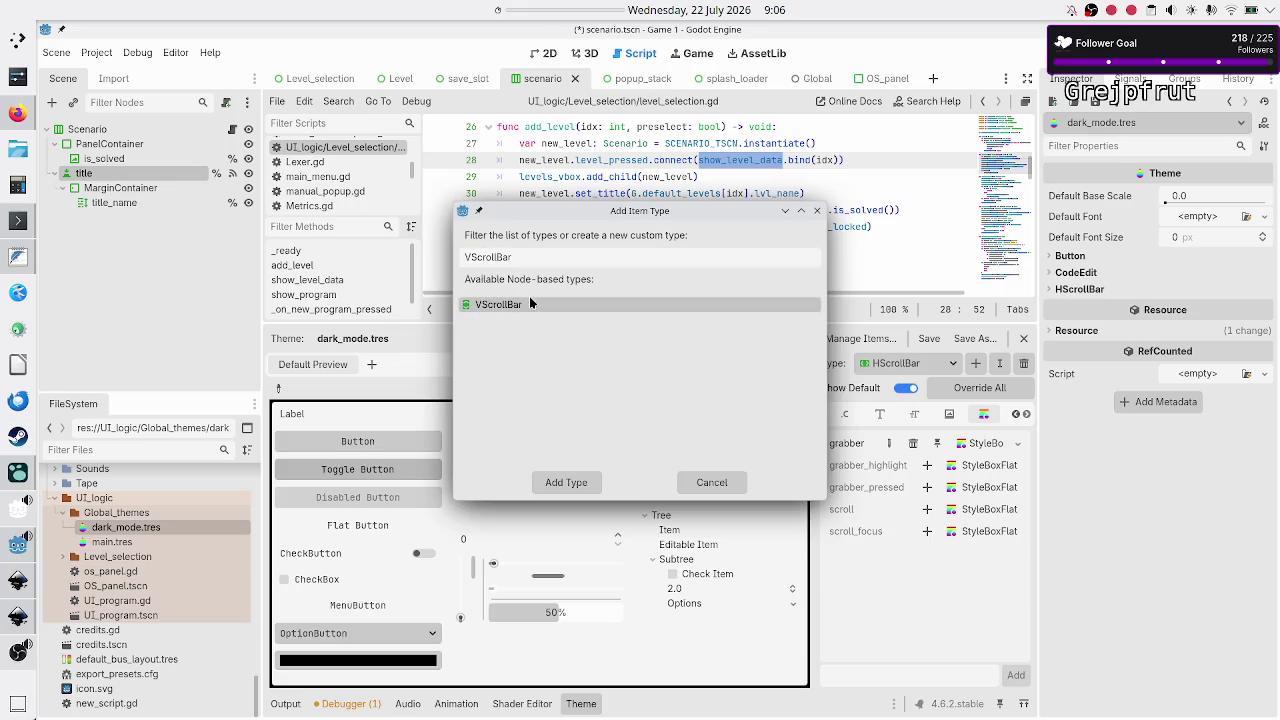
pyautogui.click(571, 482)
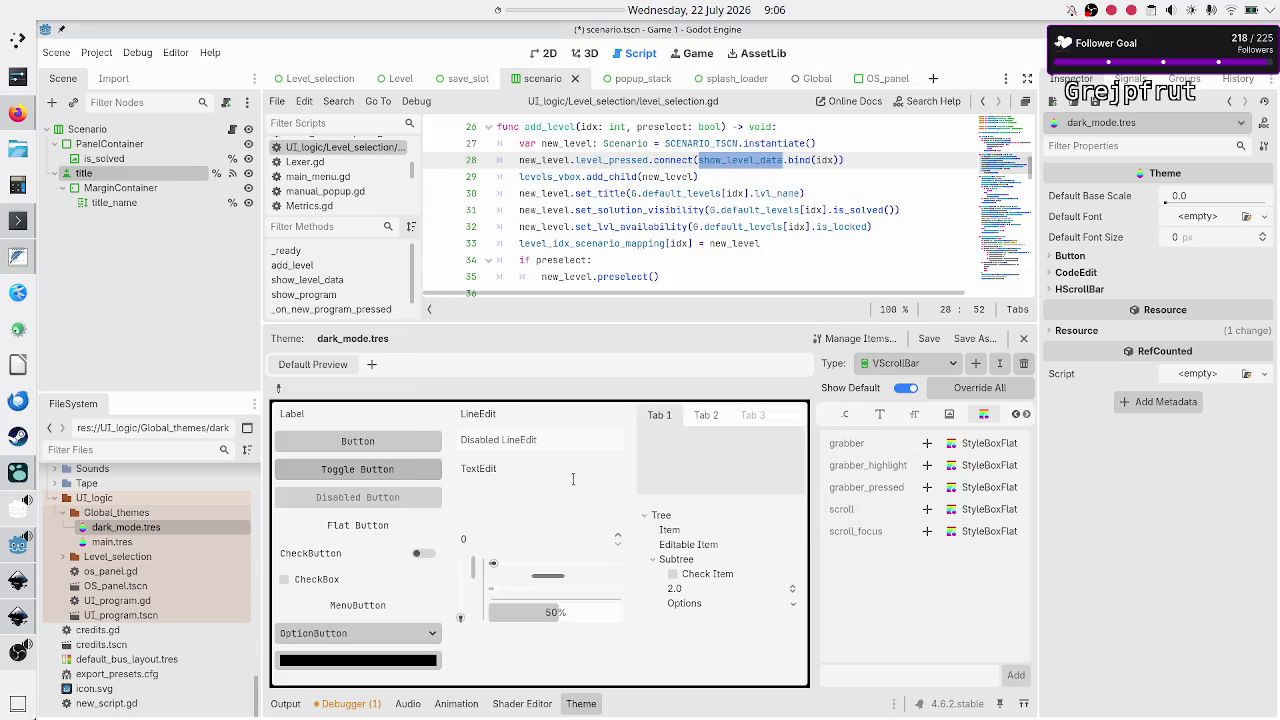
pyautogui.click(928, 443)
pyautogui.click(1017, 445)
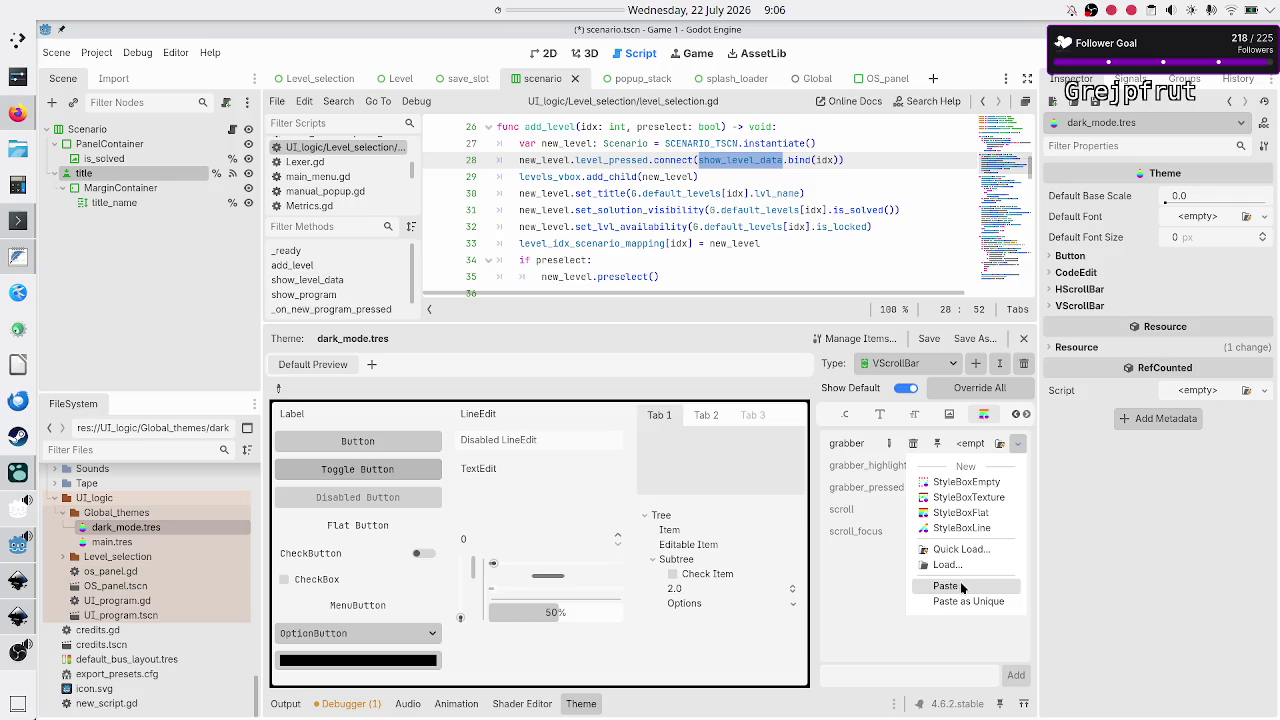
pyautogui.click(961, 588)
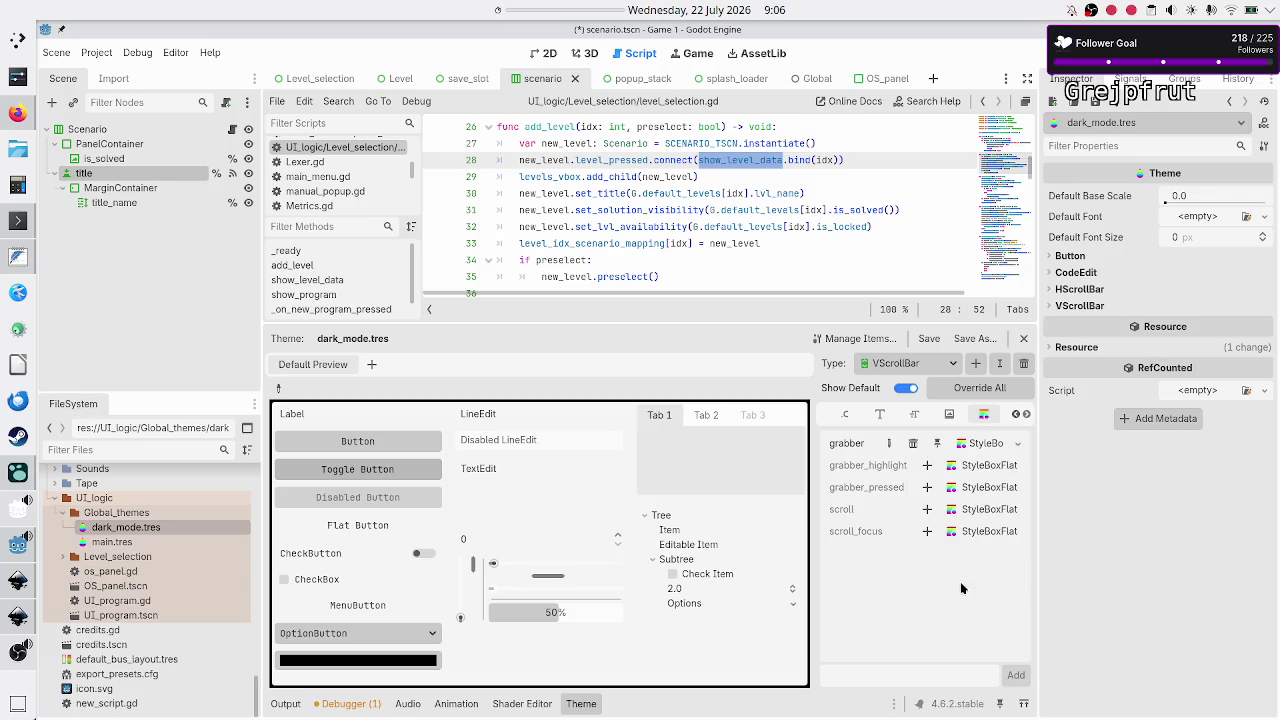
pyautogui.click(927, 338)
pyautogui.click(110, 542)
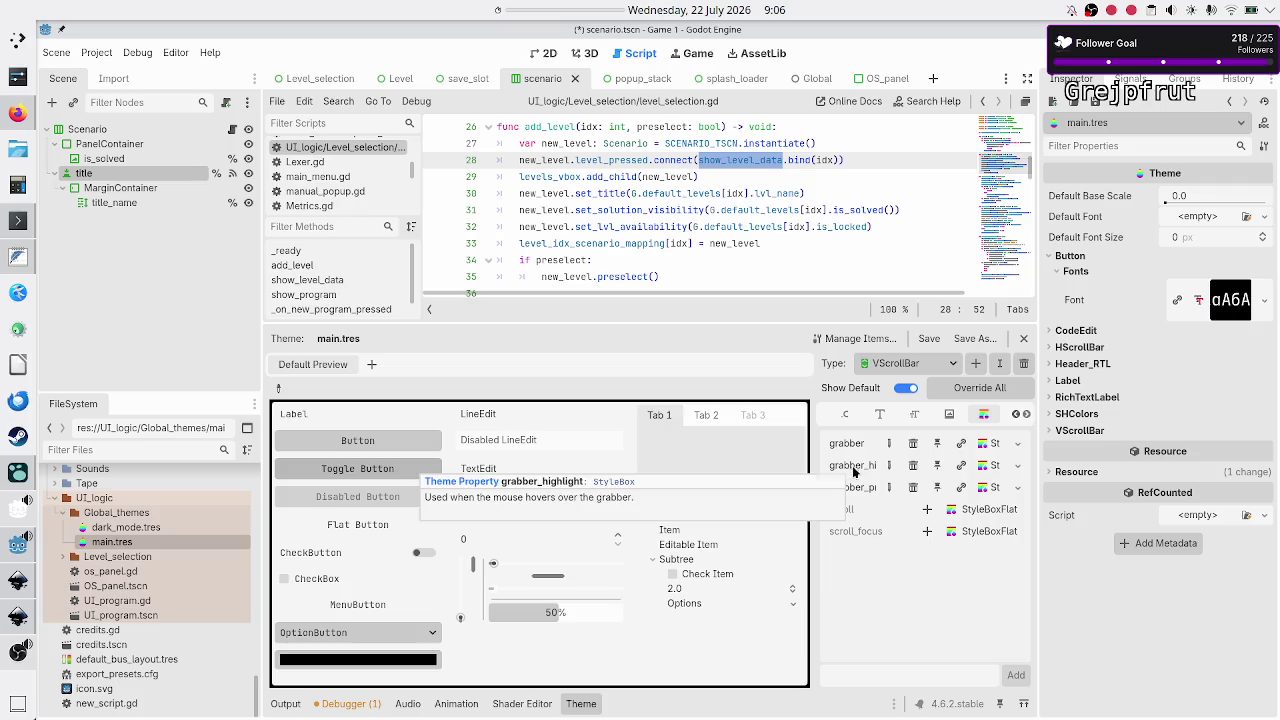
# Copy main.tres's grabber_highlight style box and return to dark_mode.tres
pyautogui.click(1018, 465)
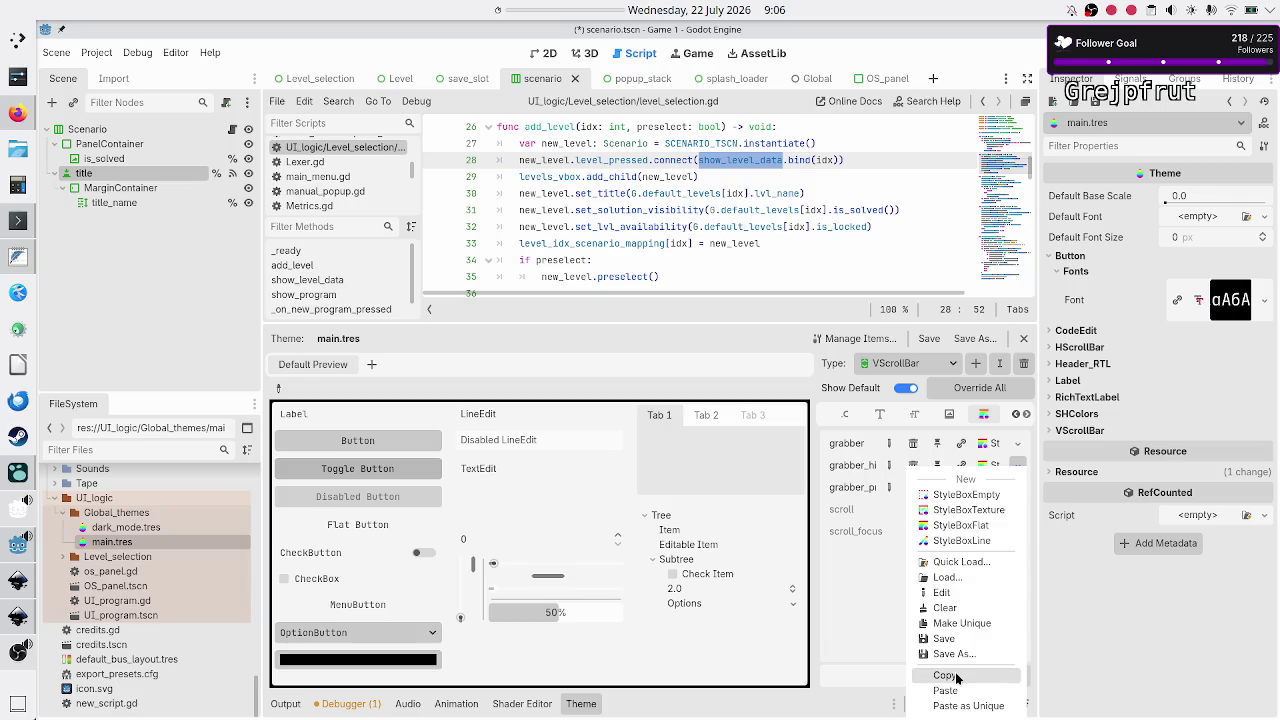
pyautogui.click(944, 675)
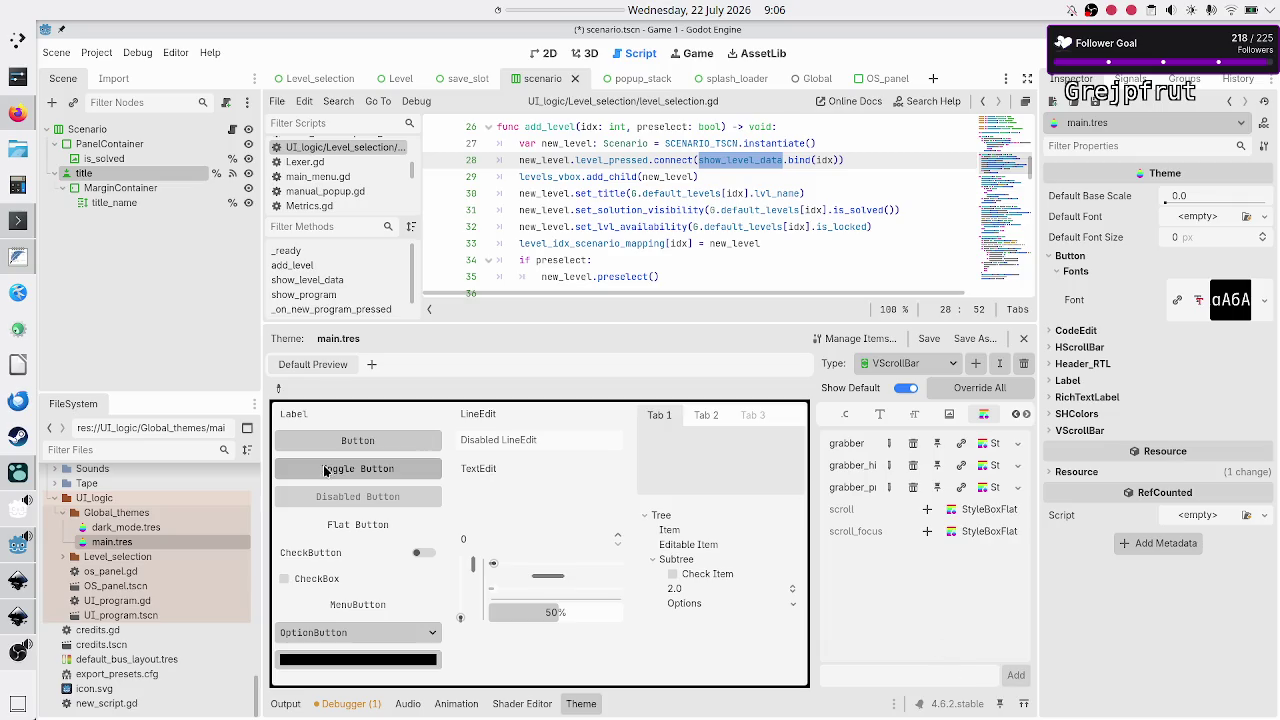
pyautogui.click(124, 529)
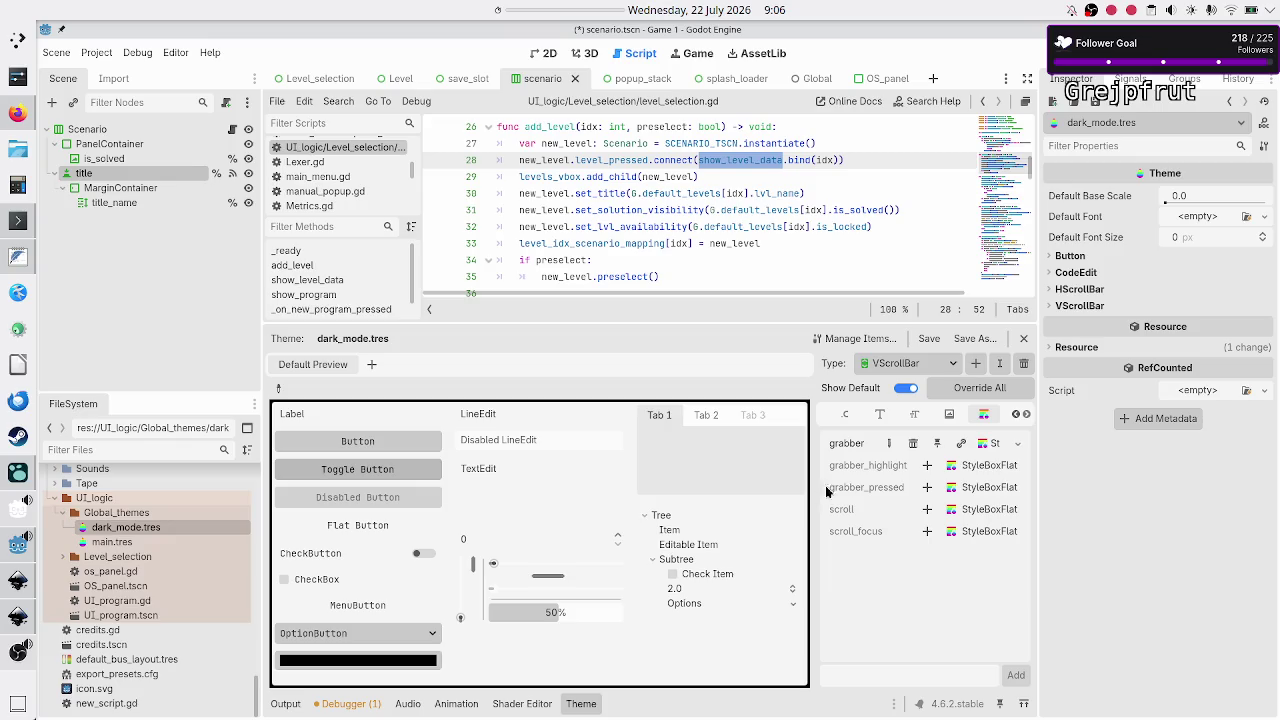
# Paste the copied style box into HScrollBar's grabber_highlight and grabber_pressed
pyautogui.click(919, 365)
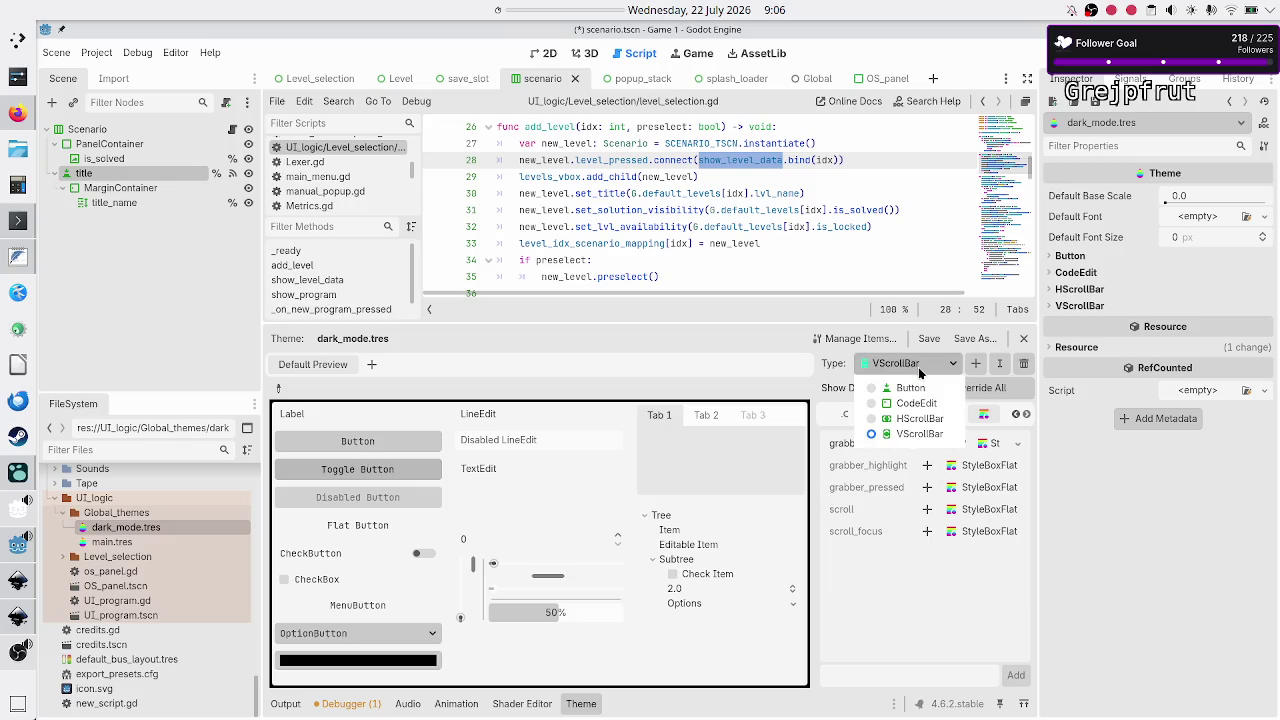
pyautogui.click(922, 420)
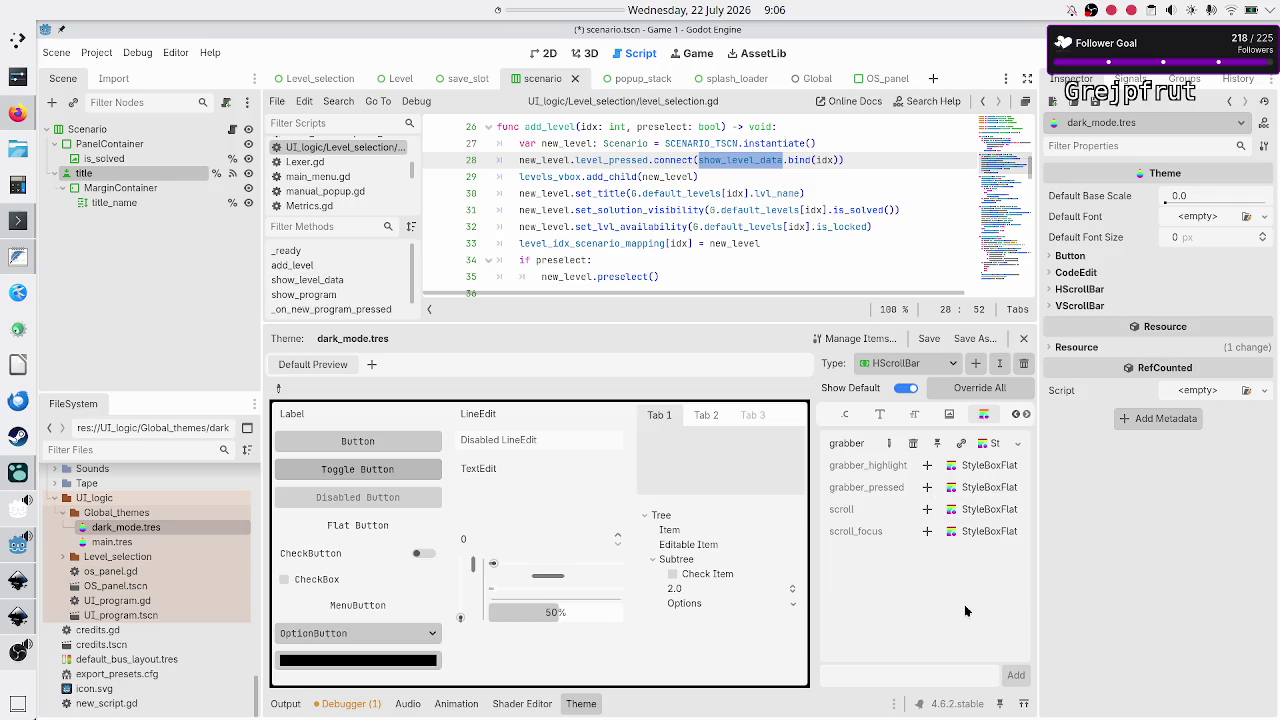
pyautogui.click(927, 466)
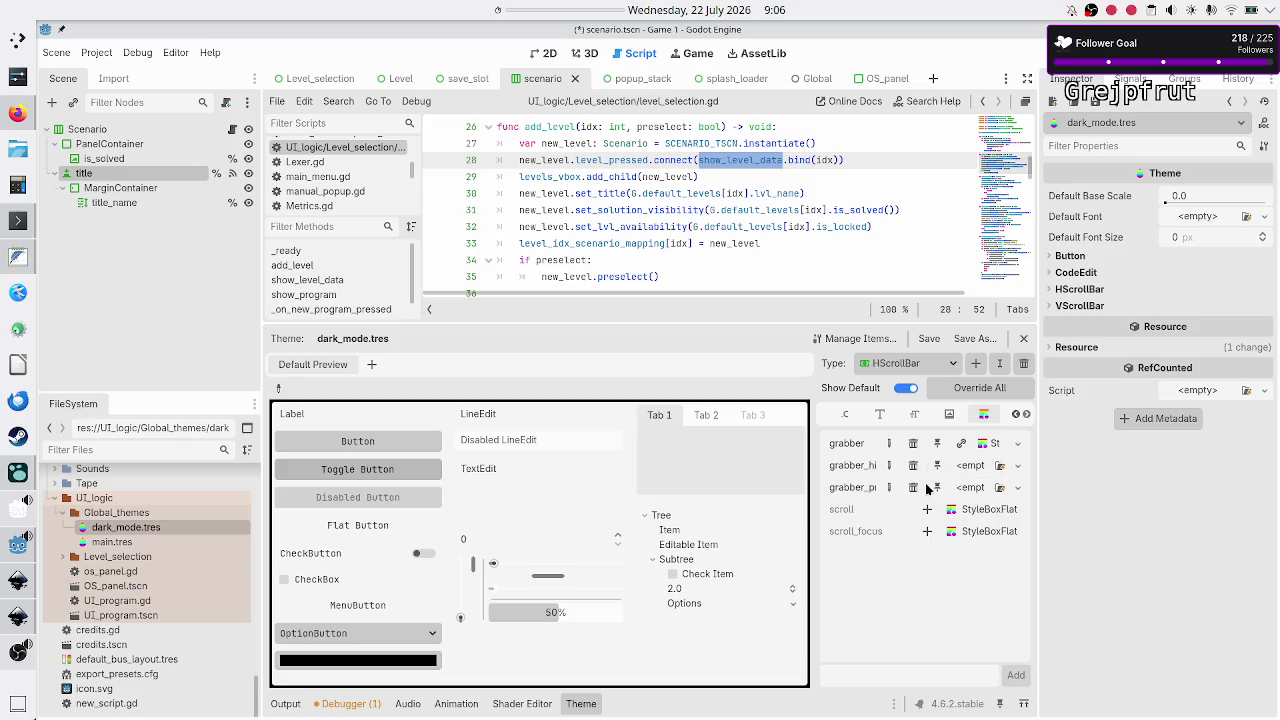
pyautogui.click(1018, 466)
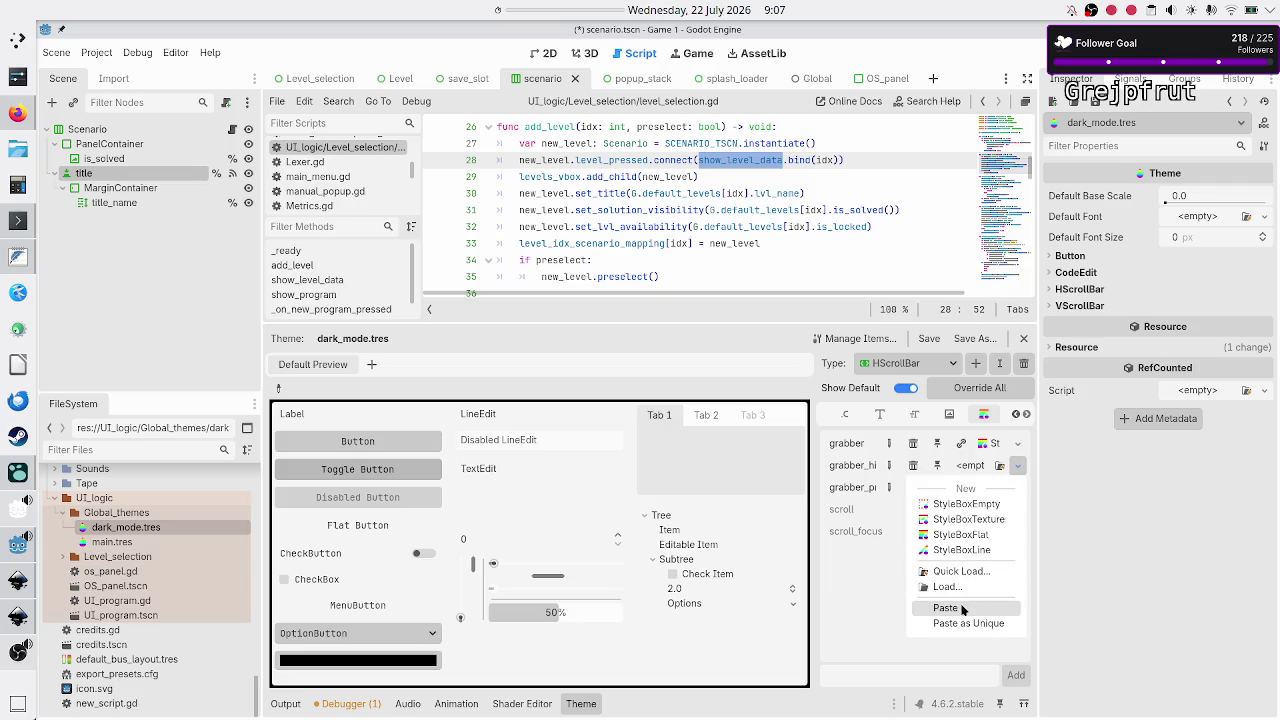
pyautogui.click(962, 607)
pyautogui.click(1017, 487)
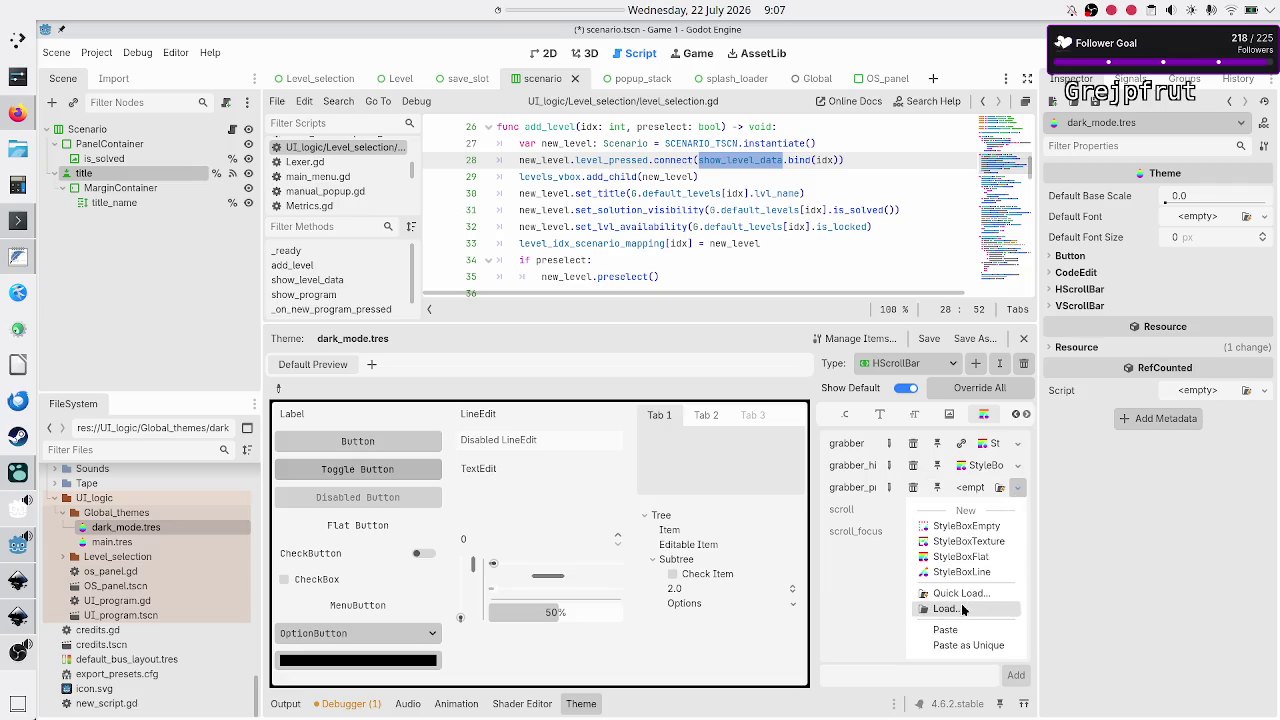
pyautogui.click(963, 631)
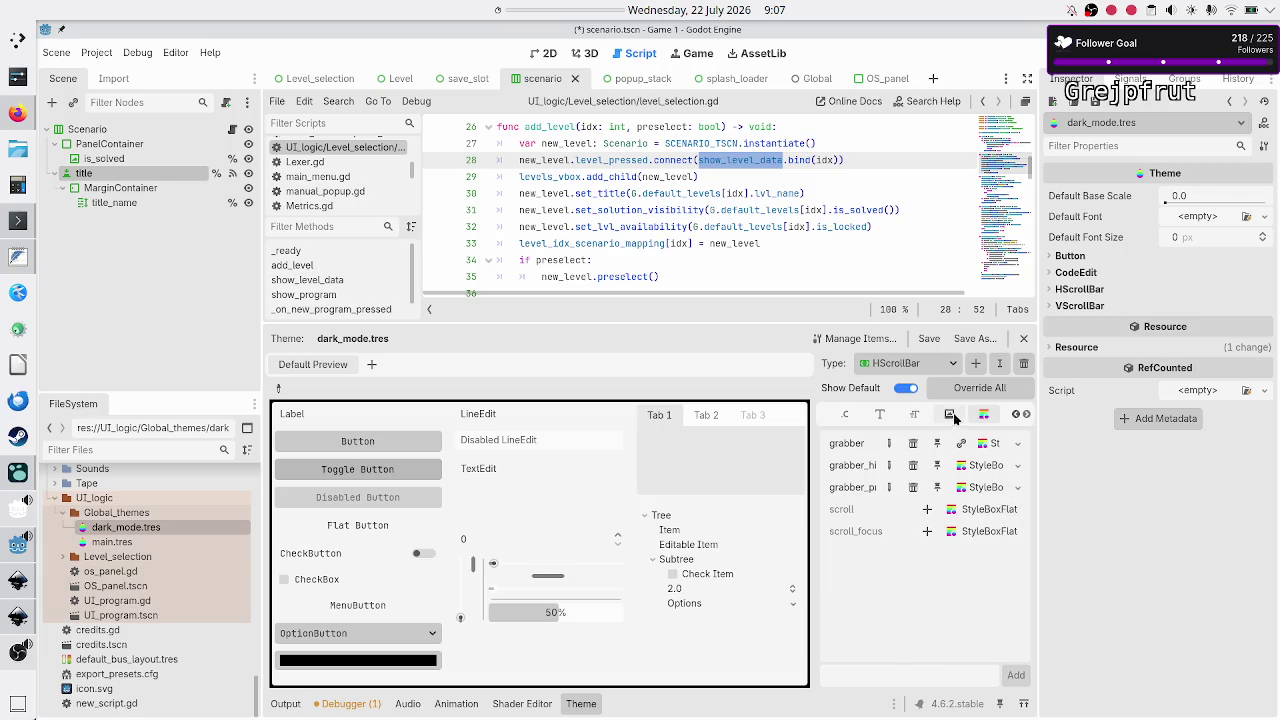
# Paste the copied style box into VScrollBar's grabber_highlight and grabber_pressed
pyautogui.click(940, 366)
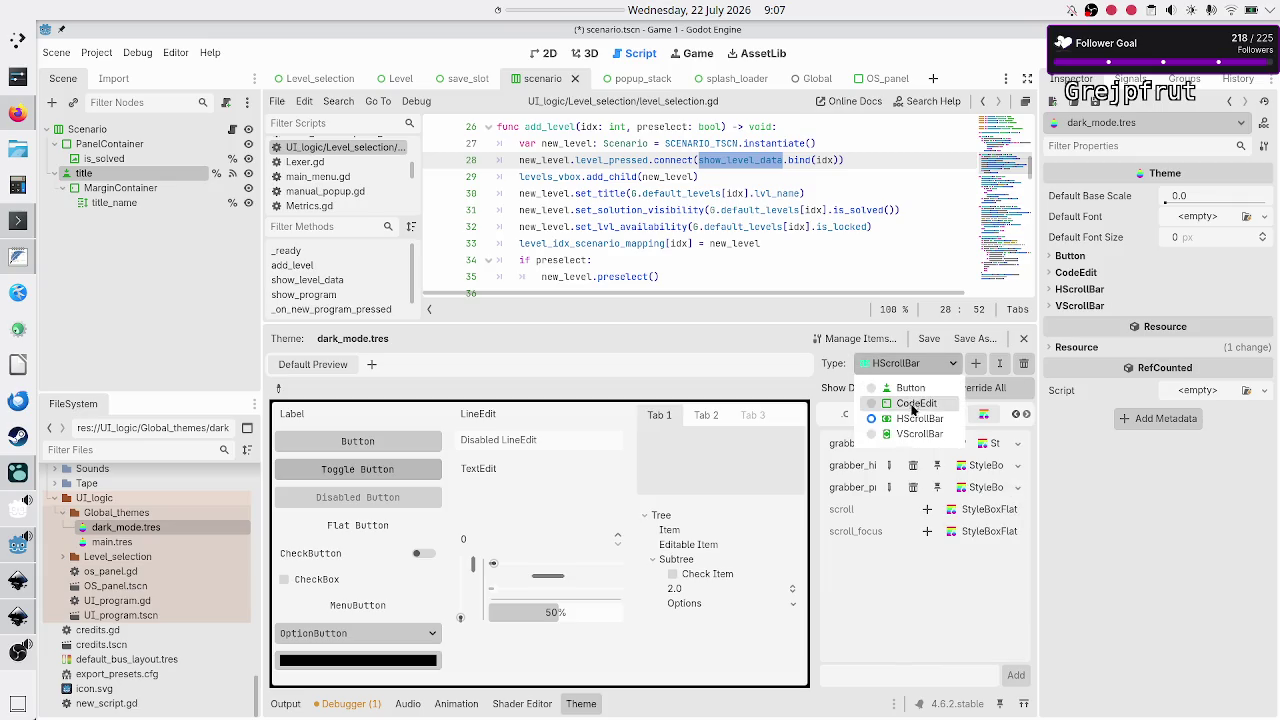
pyautogui.click(913, 440)
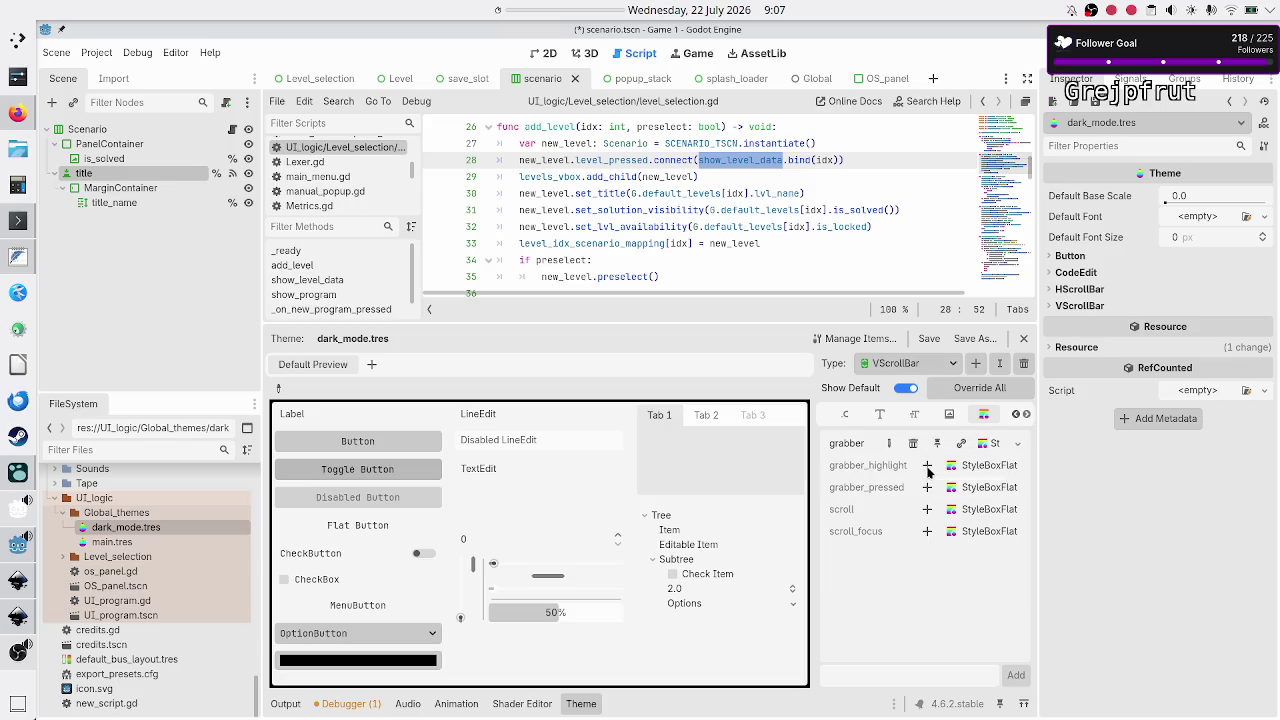
pyautogui.click(927, 467)
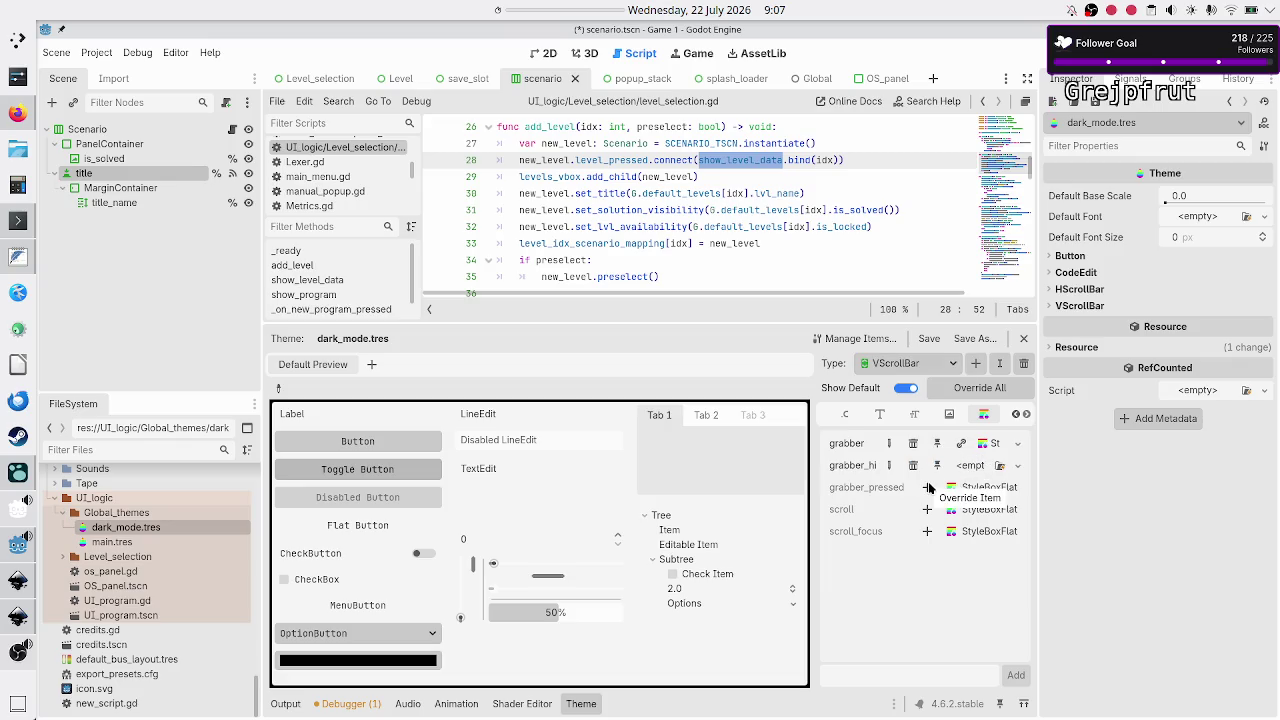
pyautogui.click(1017, 466)
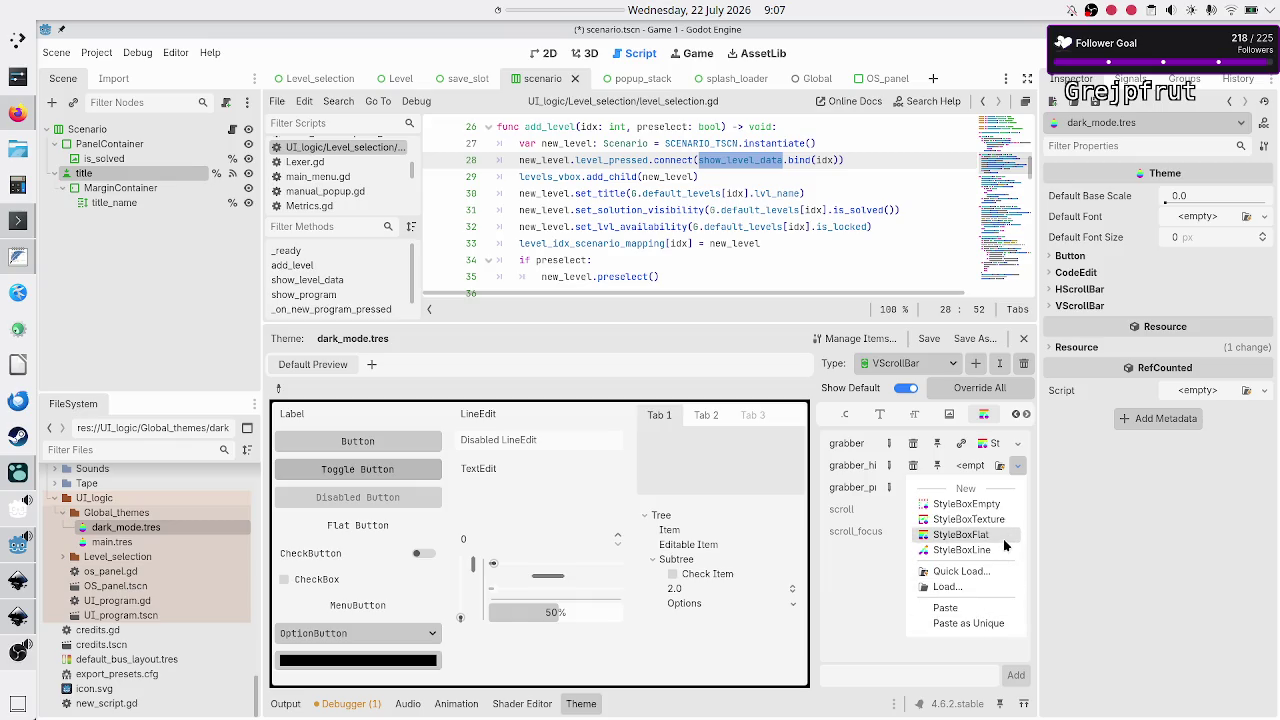
pyautogui.click(981, 613)
pyautogui.click(1017, 487)
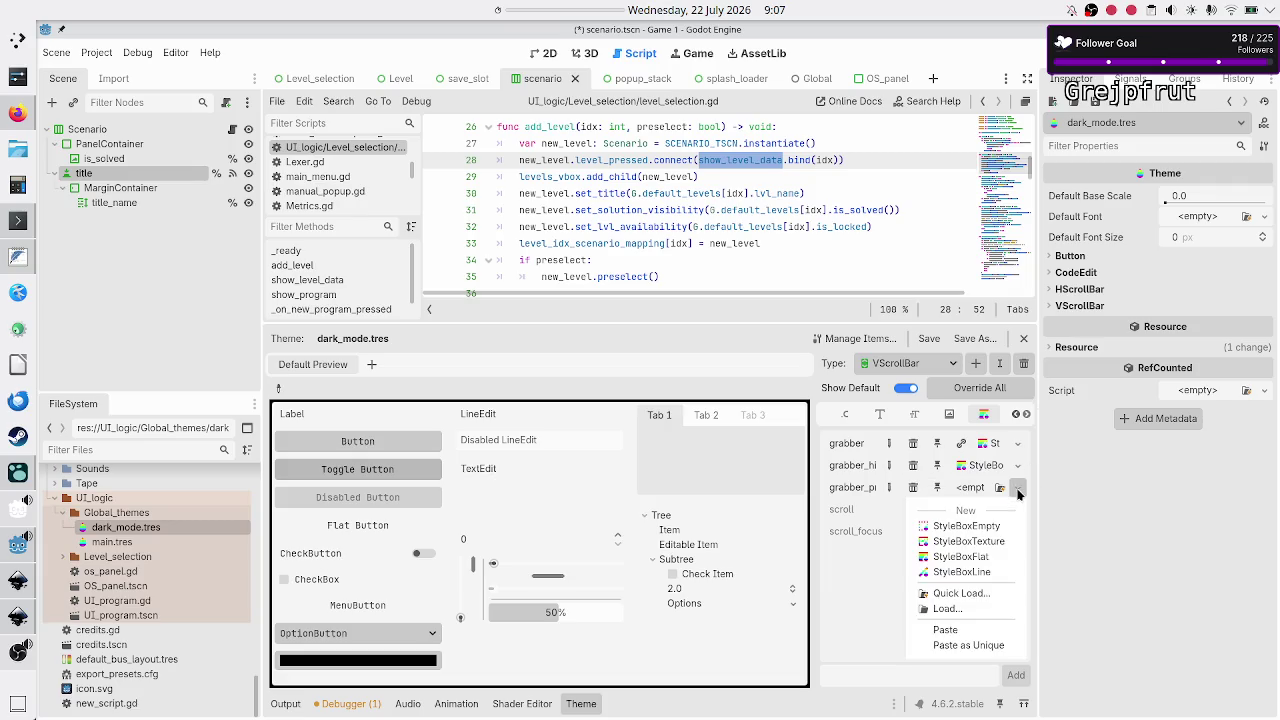
pyautogui.click(957, 630)
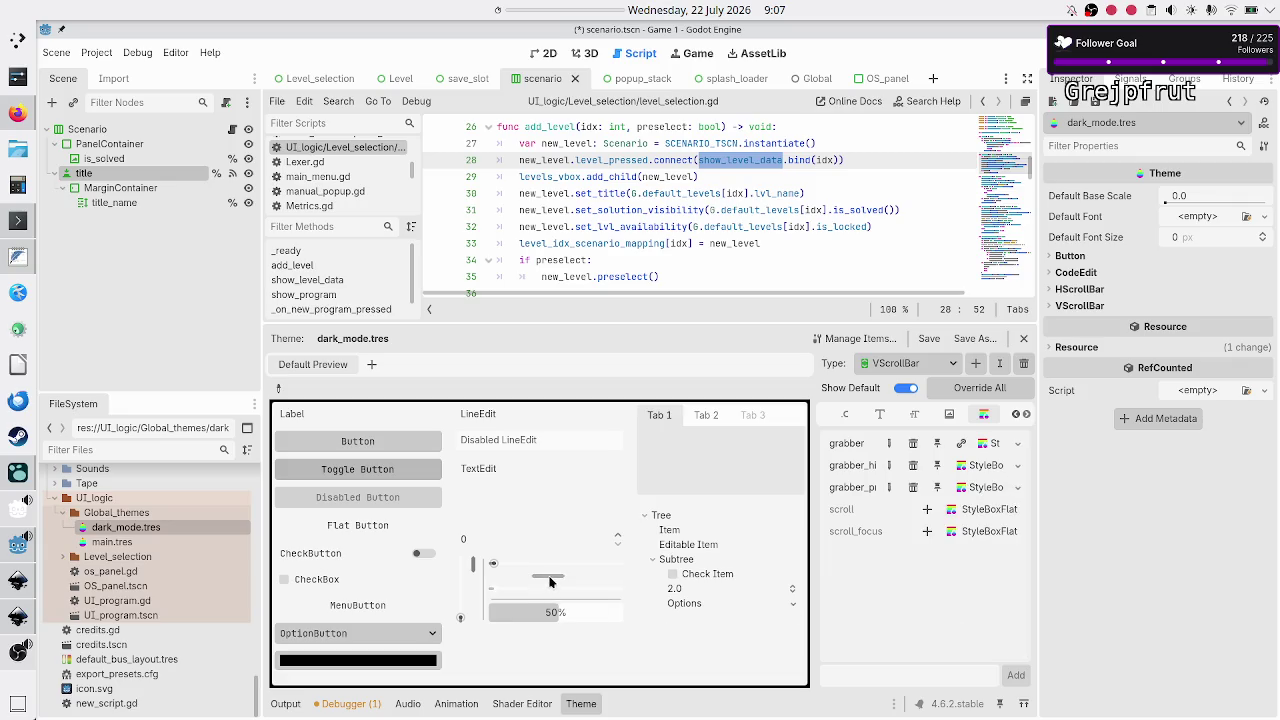
pyautogui.moveTo(548, 582)
pyautogui.mouseDown()
pyautogui.moveTo(573, 581)
pyautogui.moveTo(557, 580)
pyautogui.mouseUp()
pyautogui.moveTo(476, 566)
pyautogui.mouseDown()
pyautogui.moveTo(476, 592)
pyautogui.moveTo(493, 598)
pyautogui.moveTo(475, 596)
pyautogui.moveTo(475, 580)
pyautogui.mouseUp()
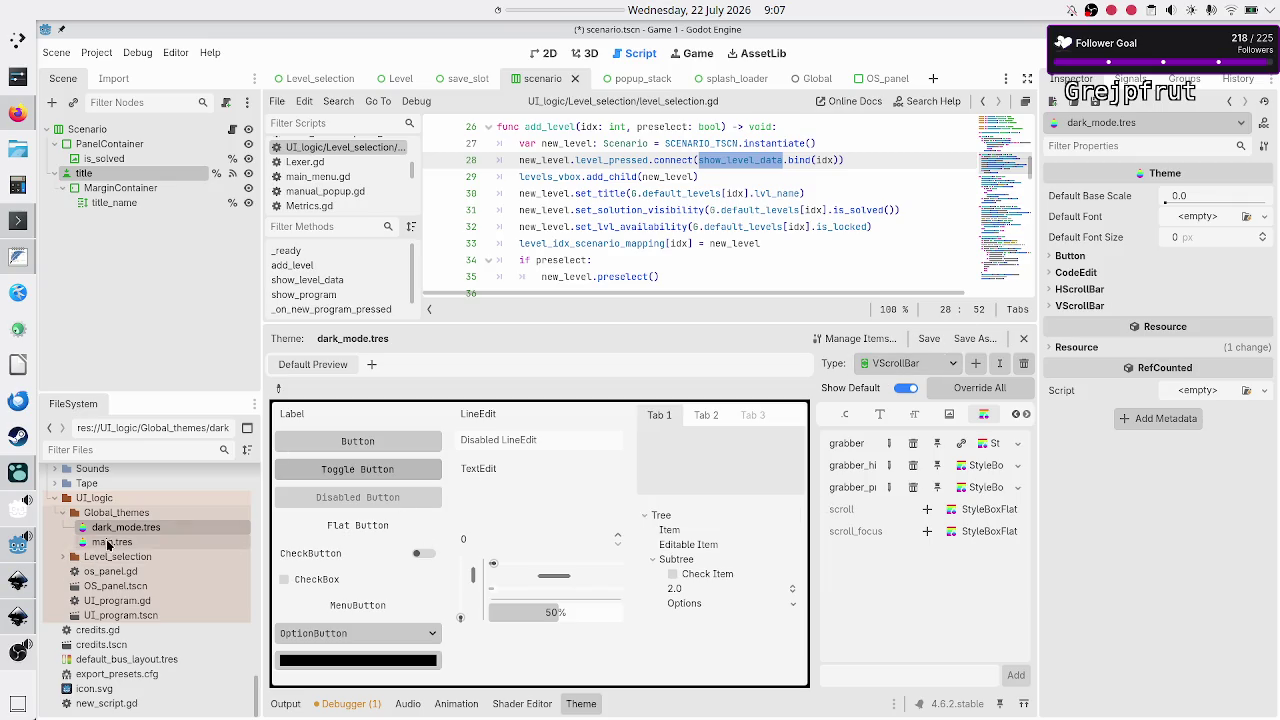
# Open main.tres and switch the theme editor to the Label type
pyautogui.click(110, 543)
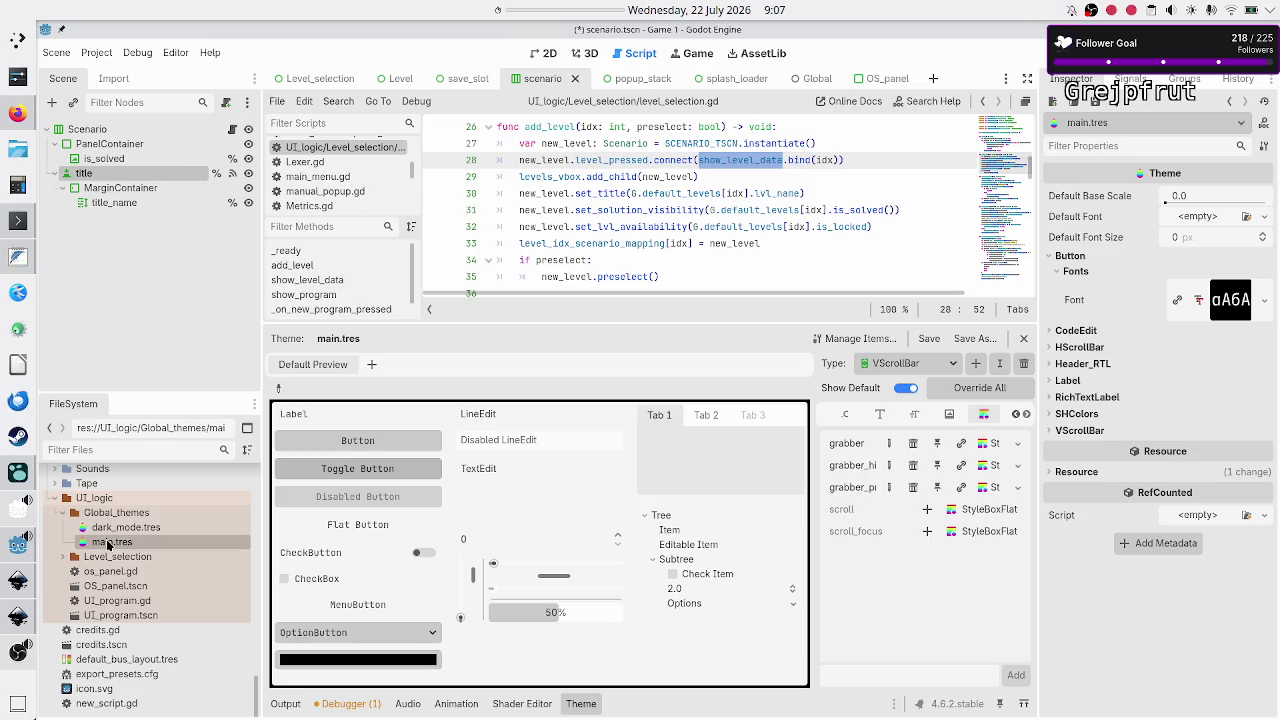
pyautogui.click(925, 367)
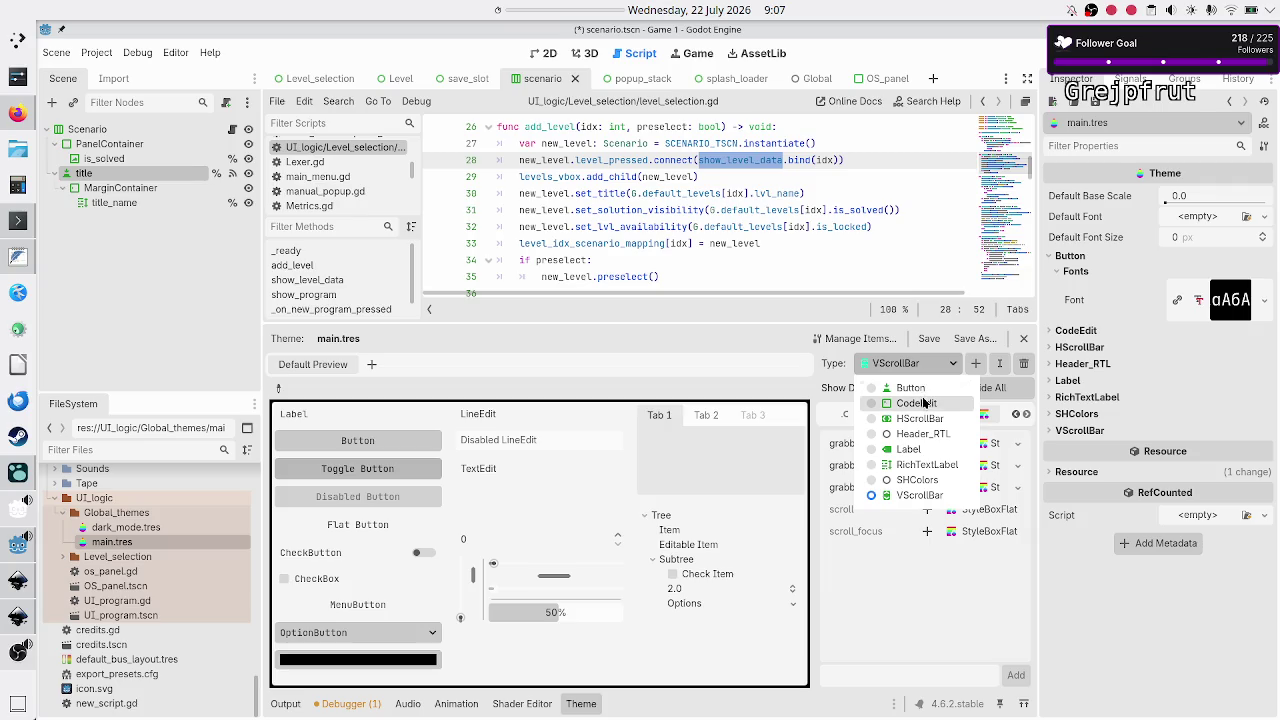
pyautogui.click(918, 452)
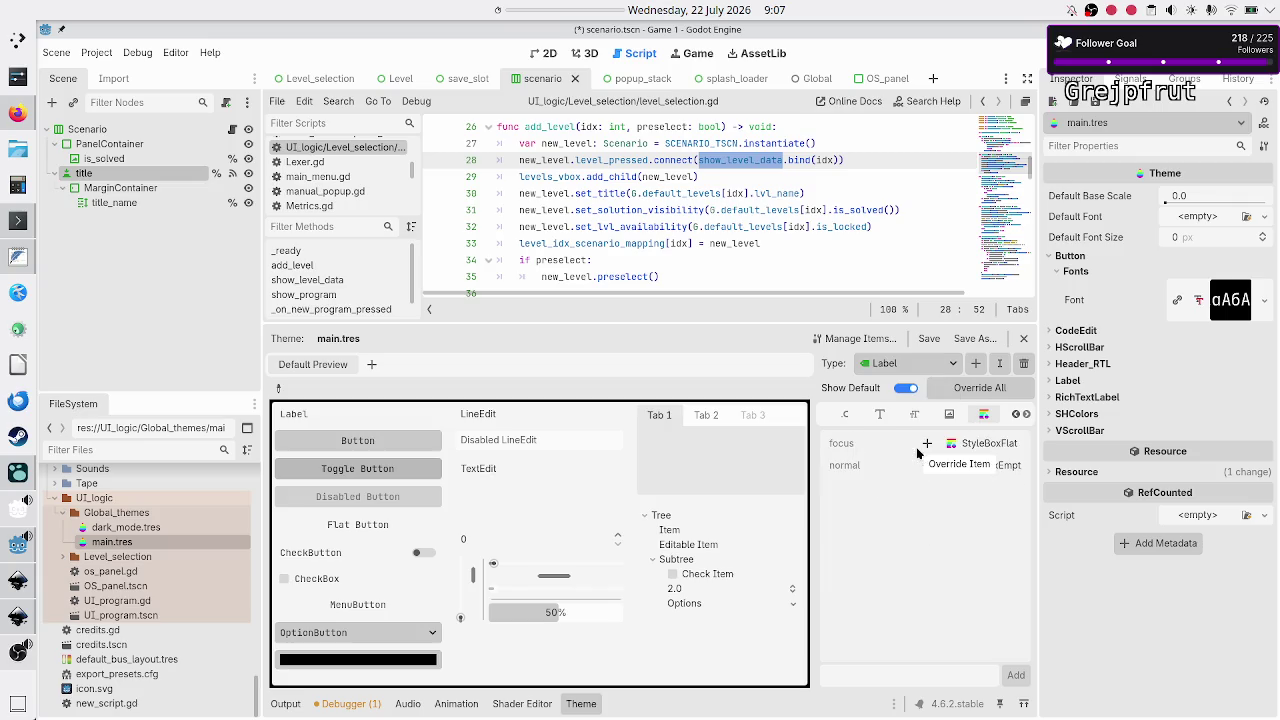
pyautogui.click(850, 339)
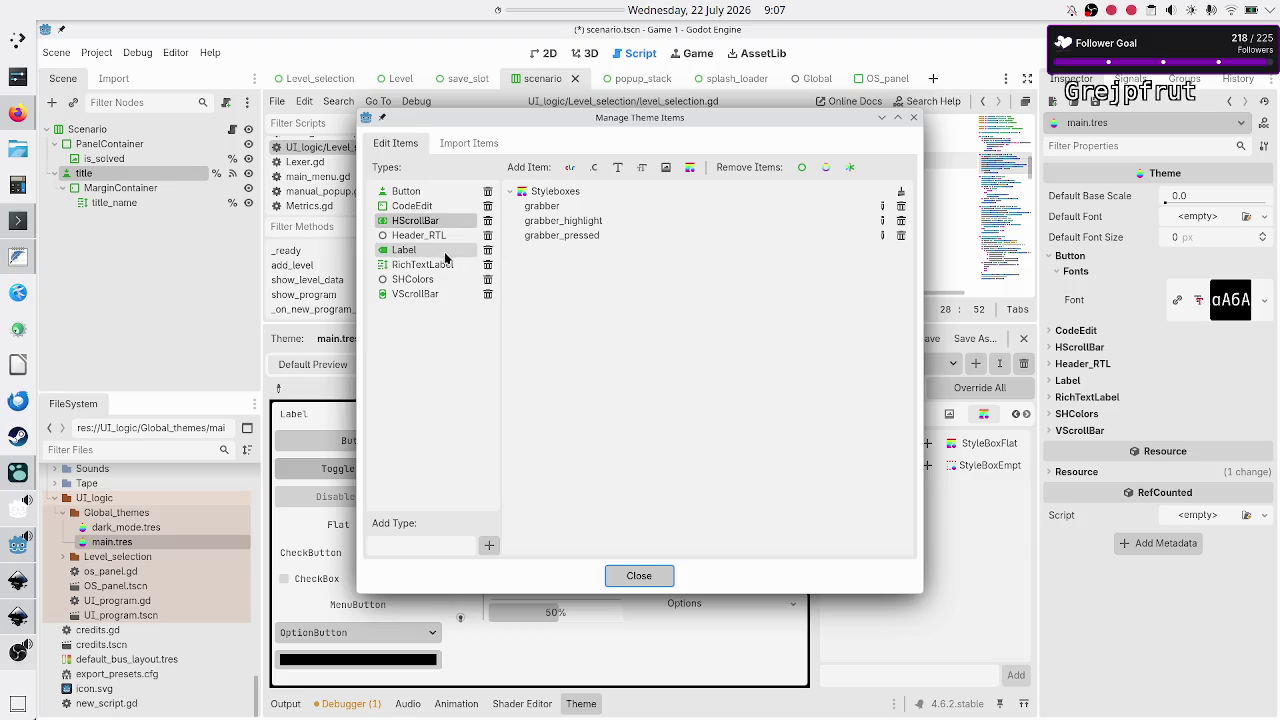
pyautogui.click(913, 117)
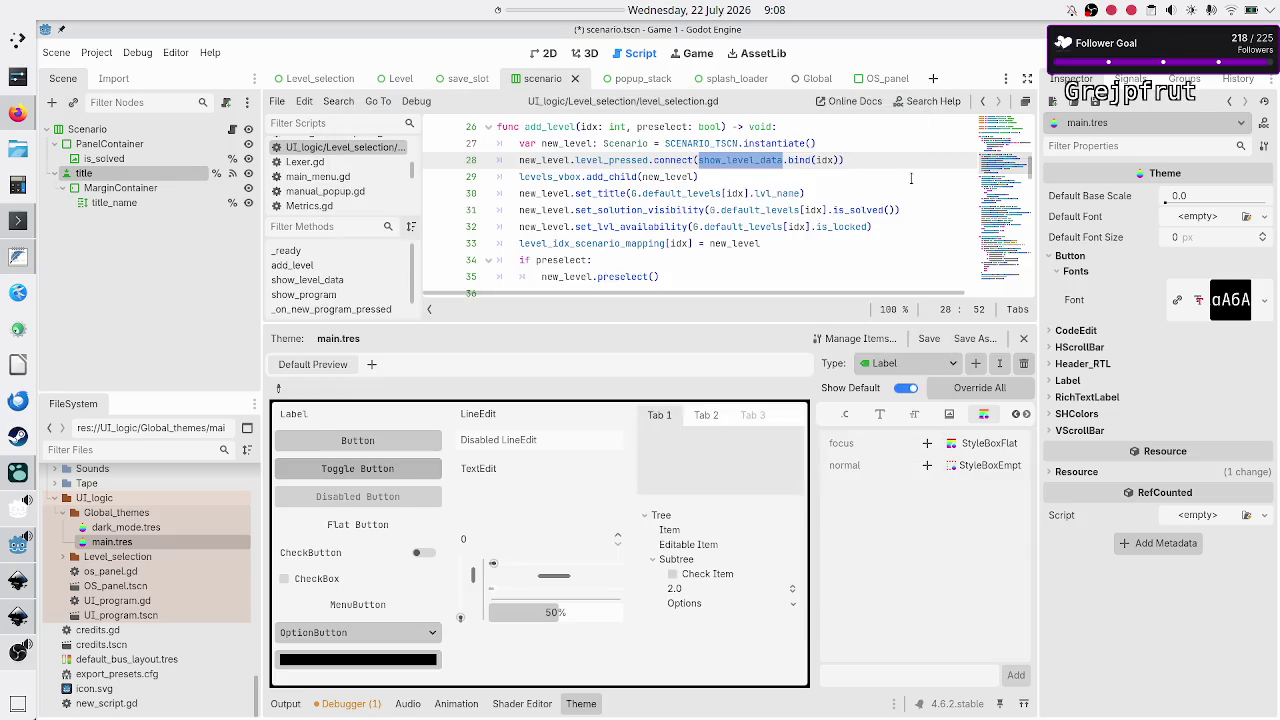
# Check Label's items and font entry, then return to dark_mode.tres
pyautogui.click(862, 339)
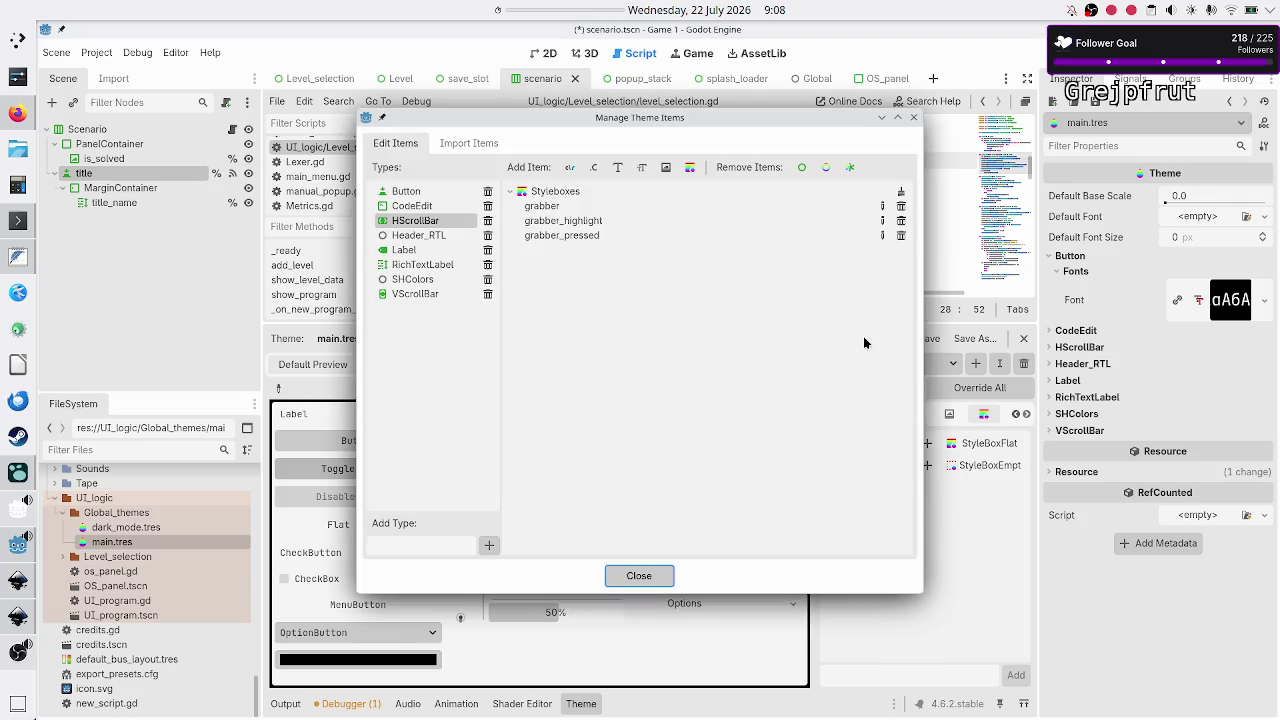
pyautogui.click(409, 254)
pyautogui.click(563, 318)
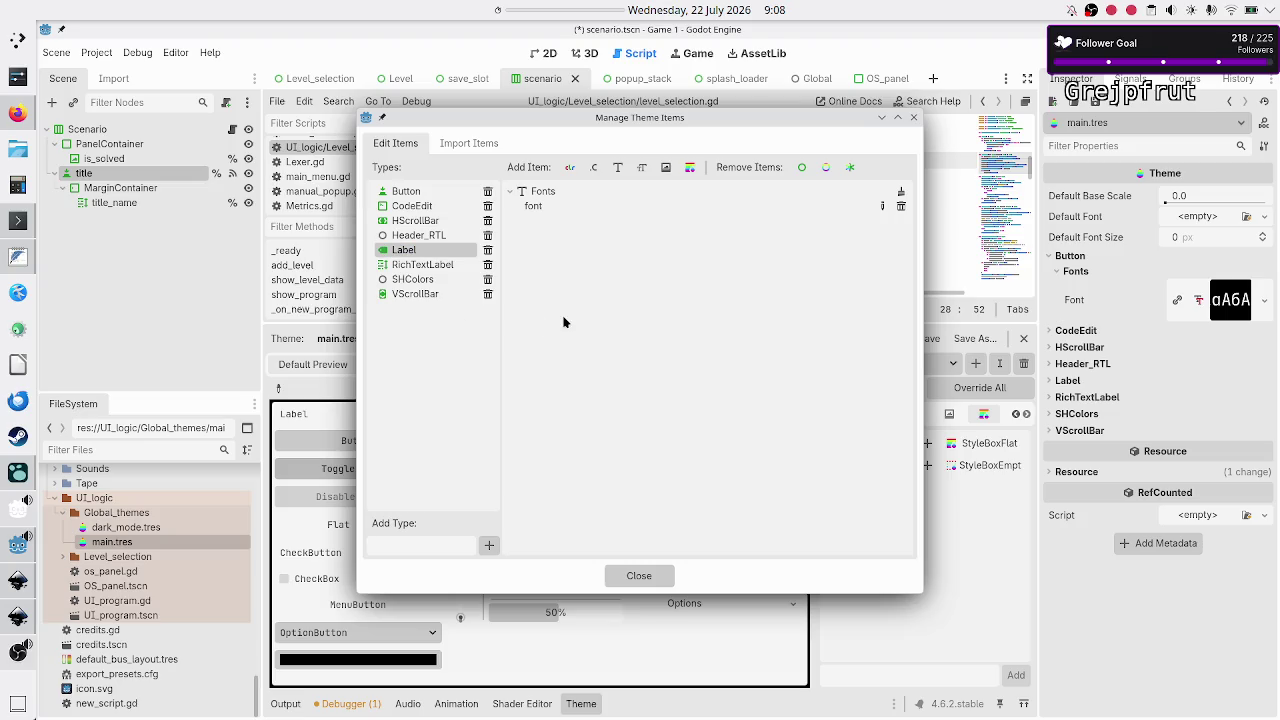
pyautogui.click(913, 117)
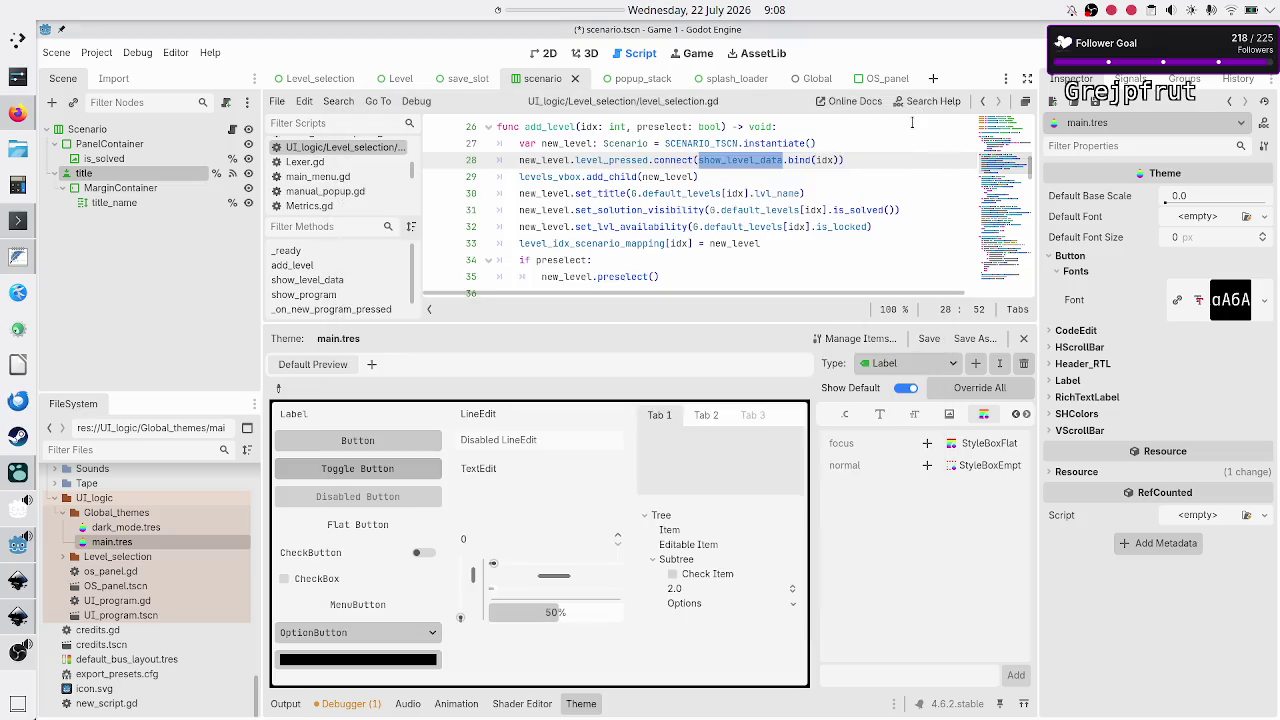
pyautogui.click(884, 419)
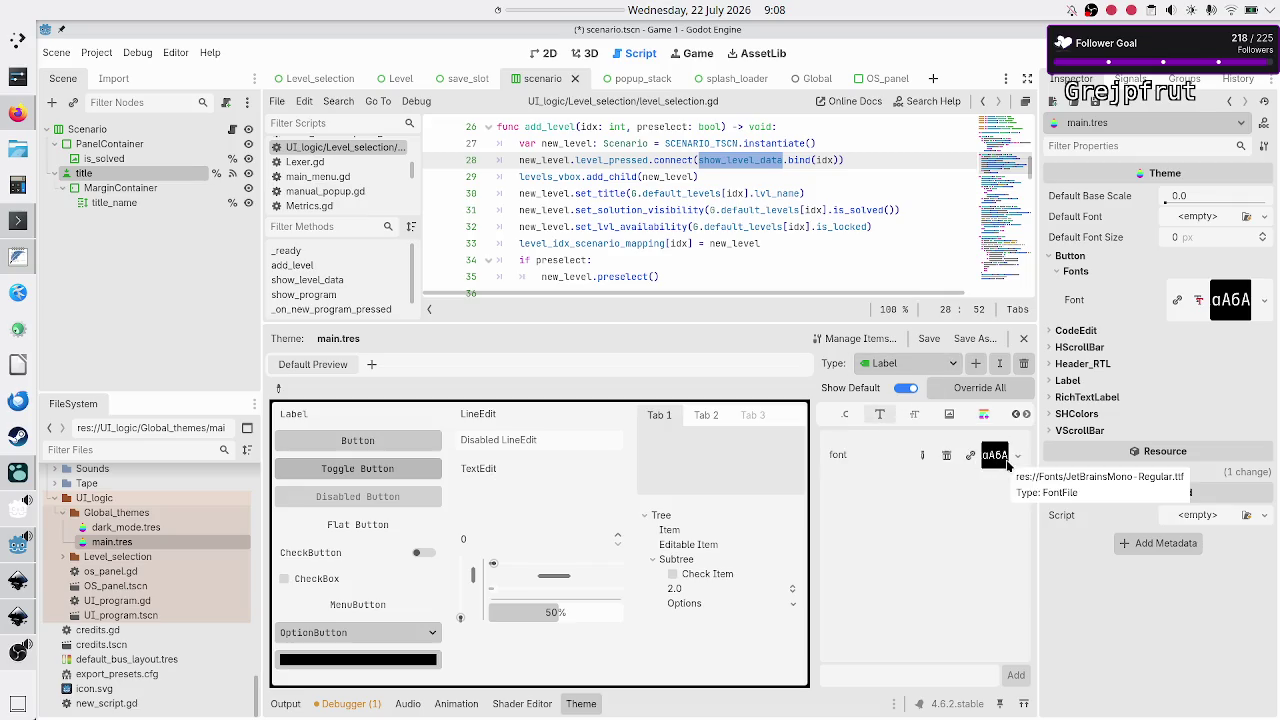
pyautogui.click(145, 527)
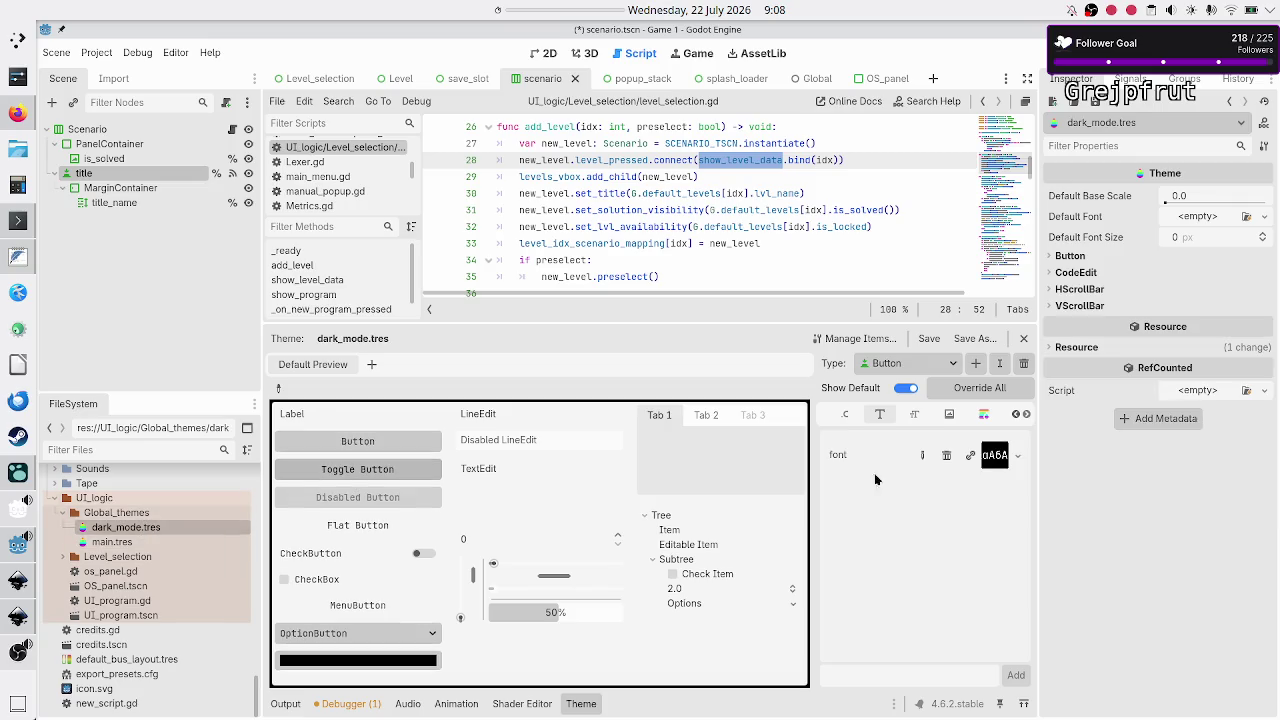
# Add a Label type to dark_mode.tres
pyautogui.click(977, 363)
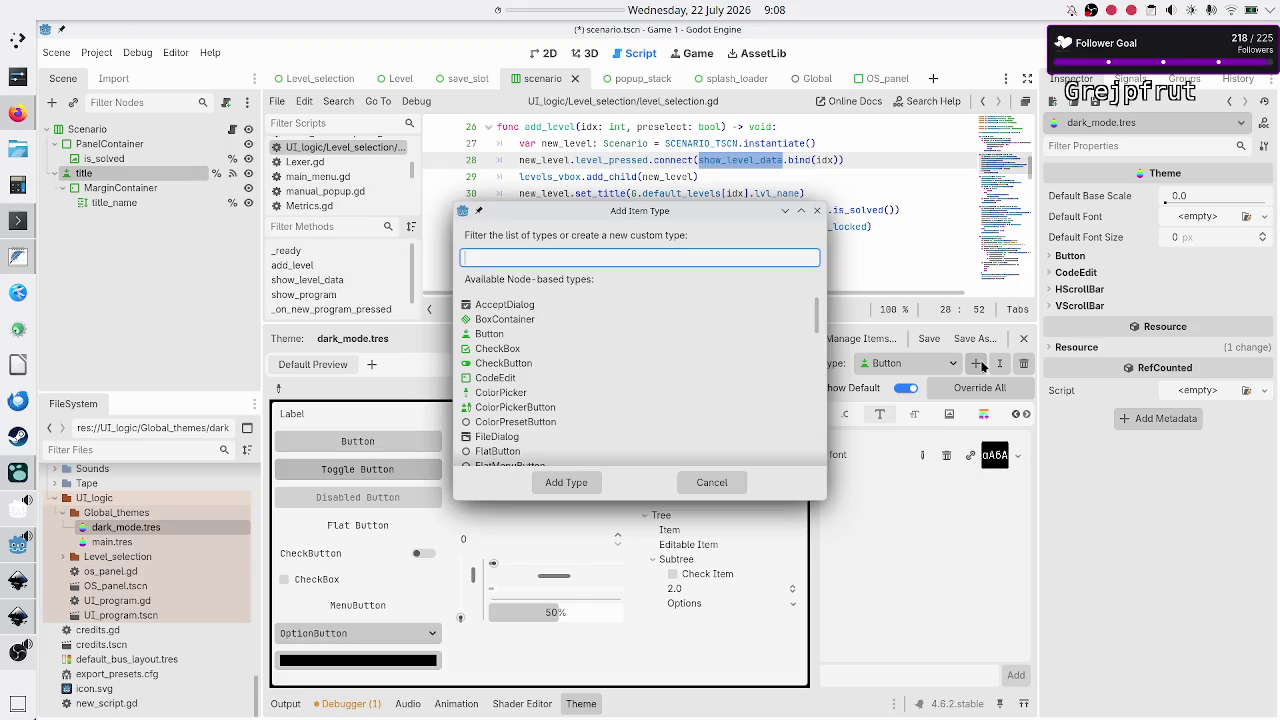
pyautogui.write('label')
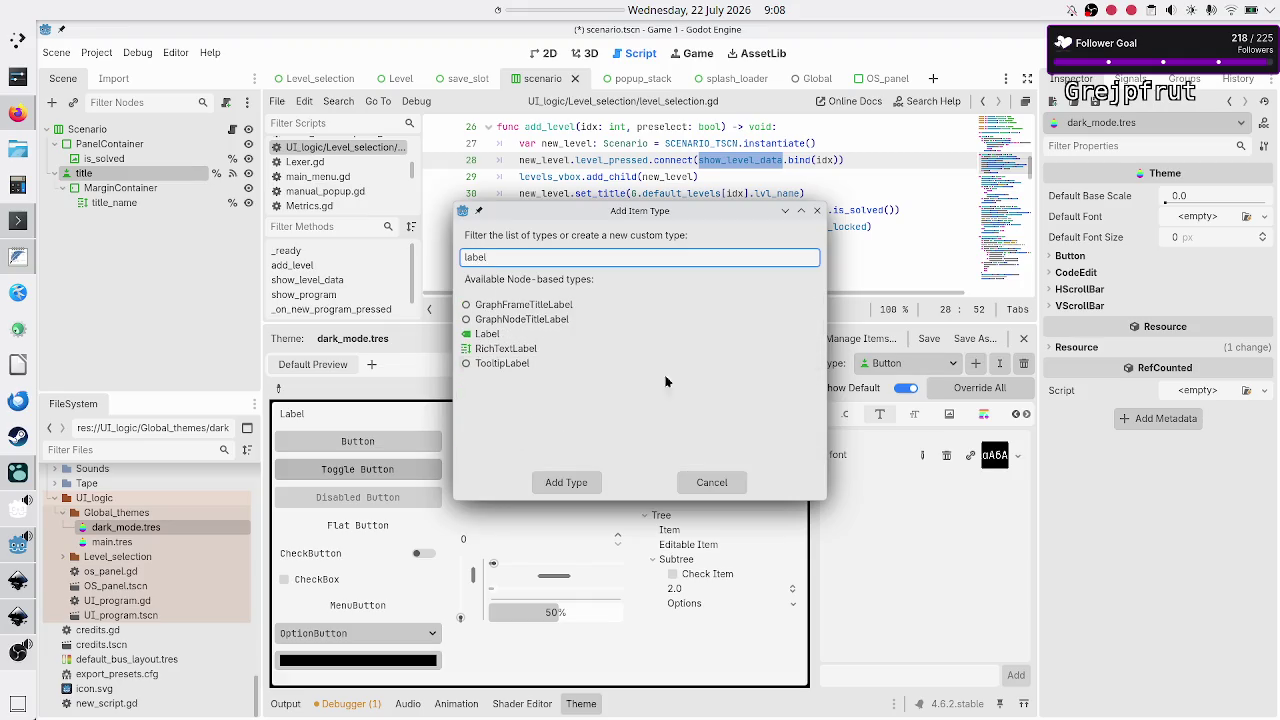
pyautogui.click(593, 333)
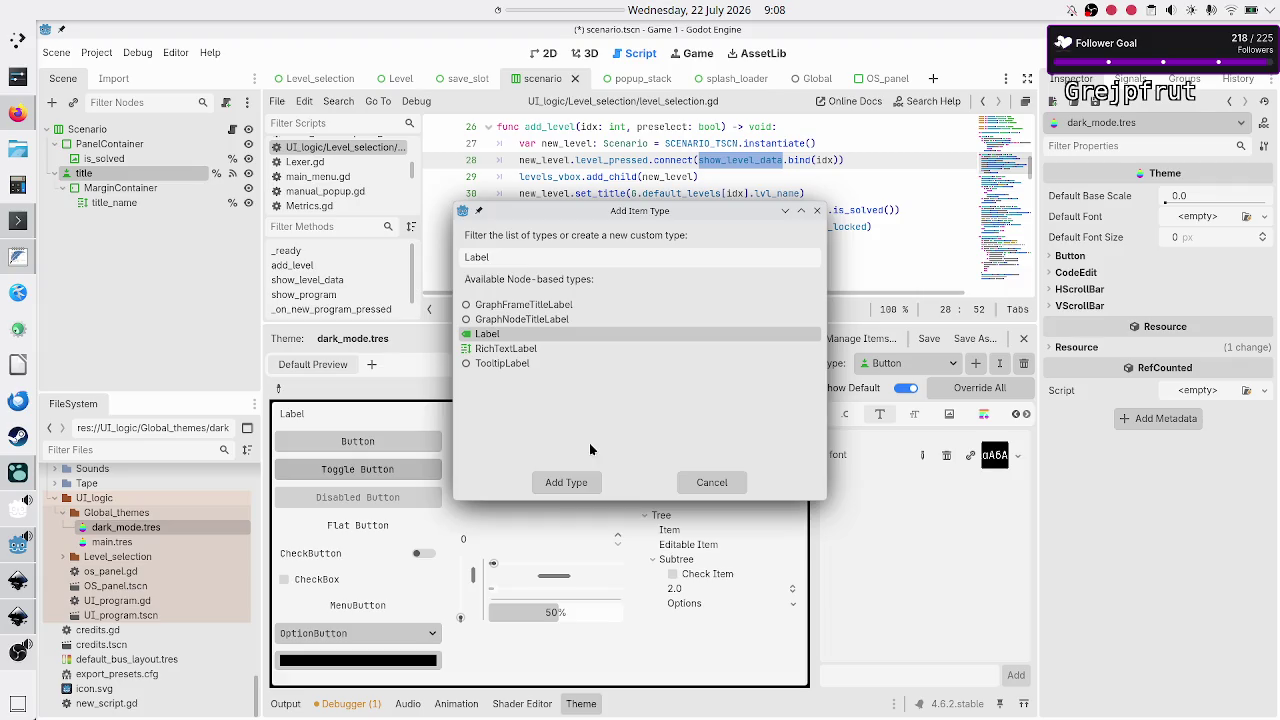
pyautogui.click(575, 481)
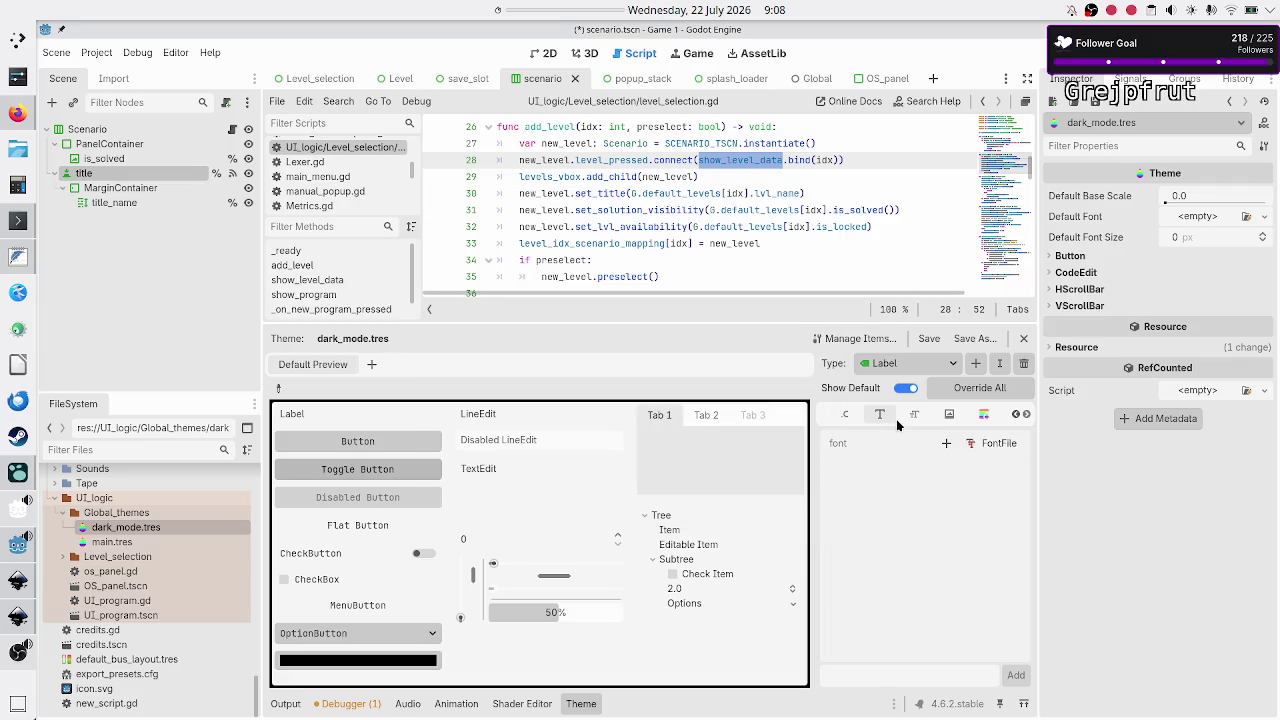
# Set Label's font override to a JetBrainsMono font, then reopen main.tres
pyautogui.click(945, 447)
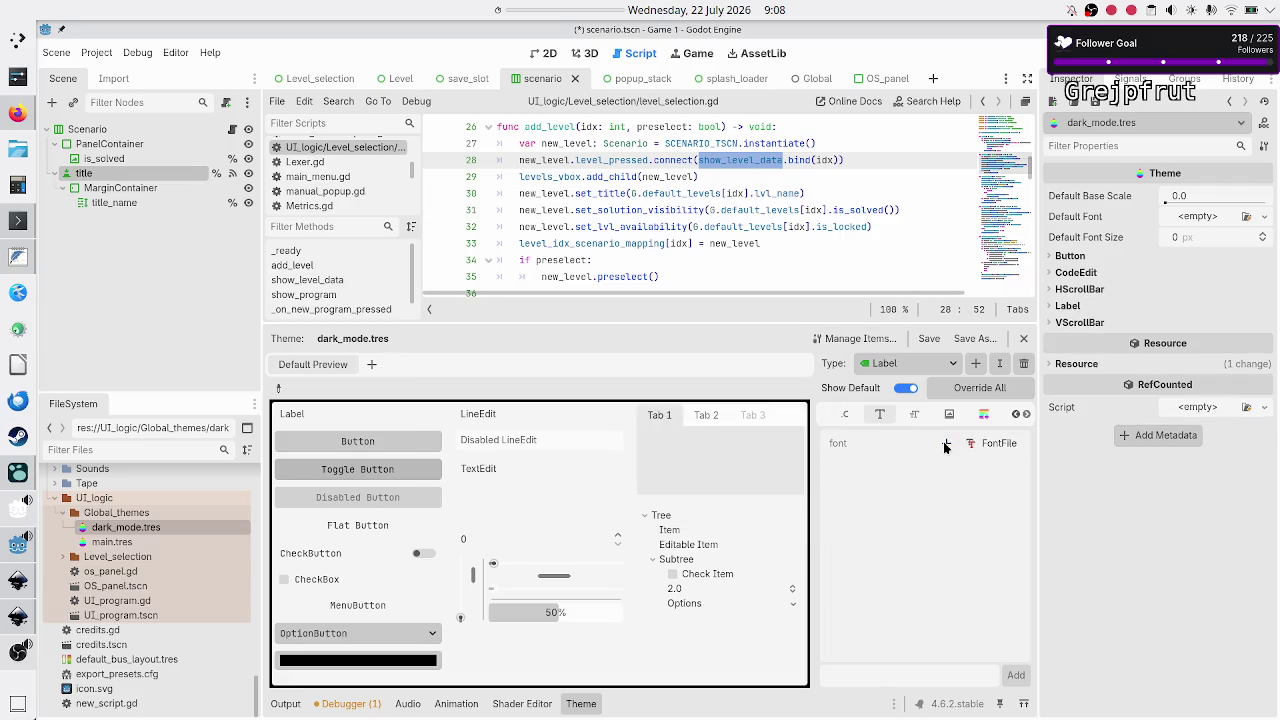
pyautogui.click(1017, 445)
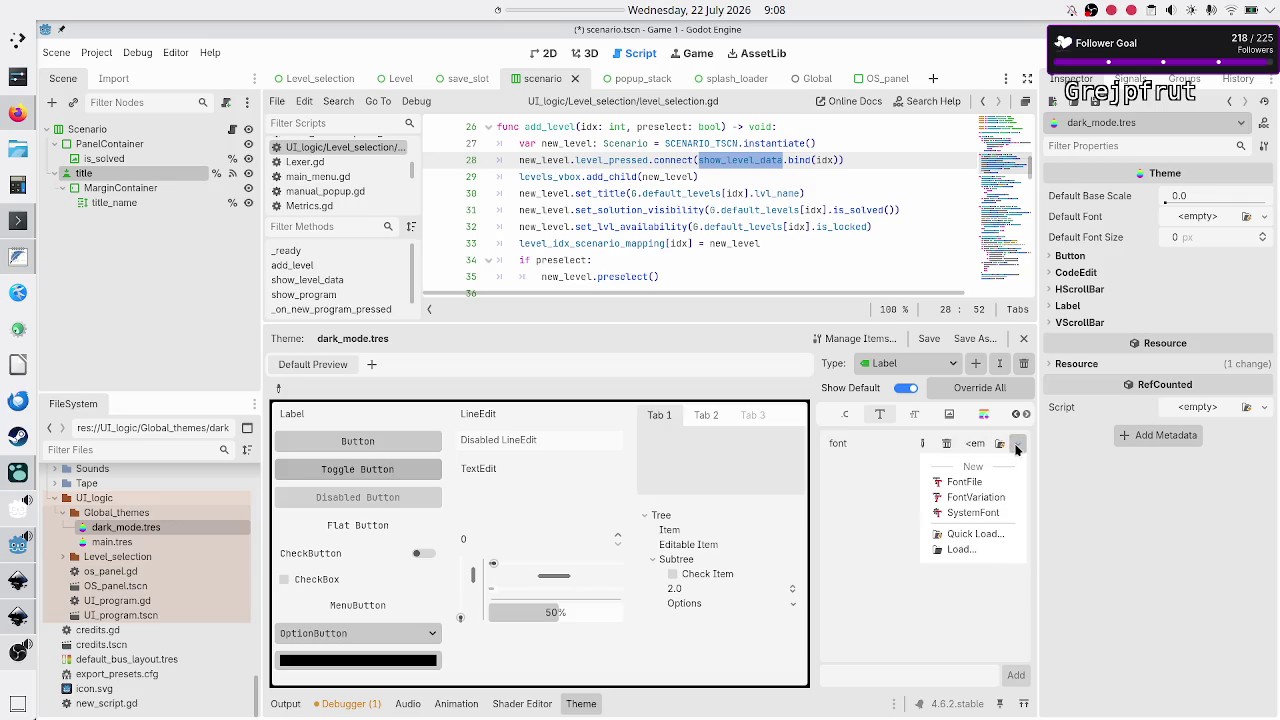
pyautogui.click(960, 533)
pyautogui.click(885, 554)
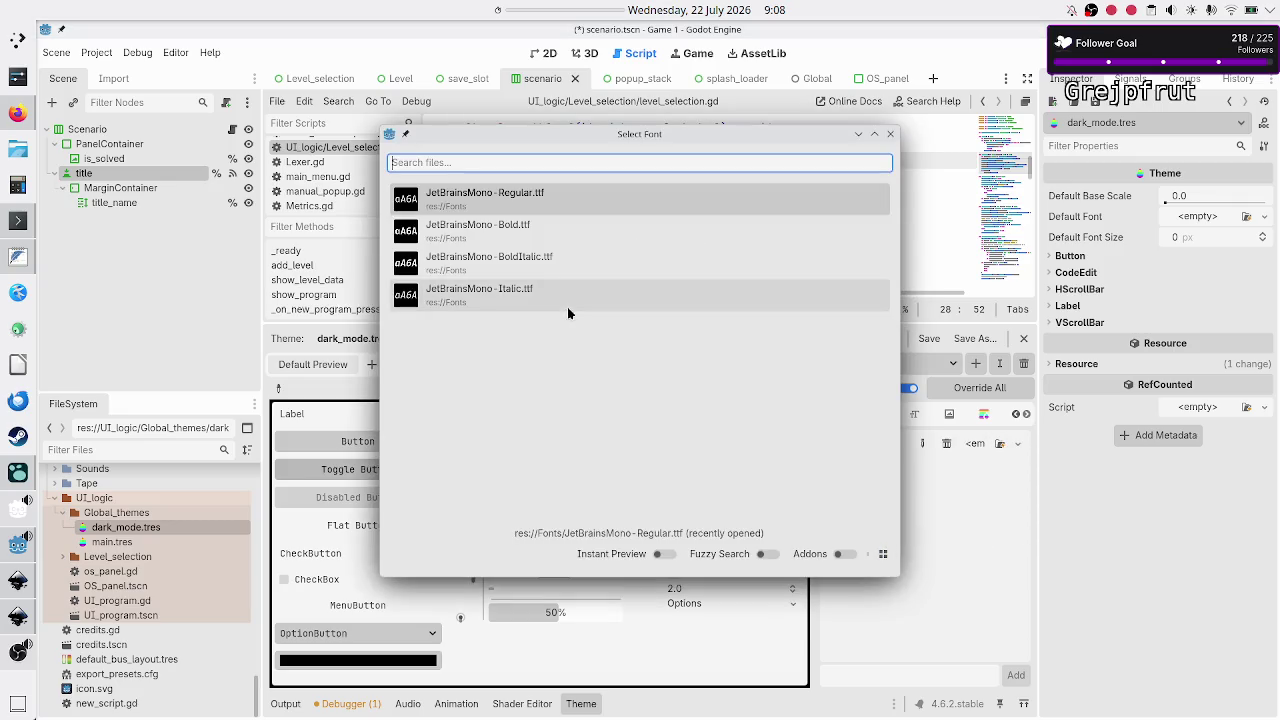
pyautogui.click(480, 198)
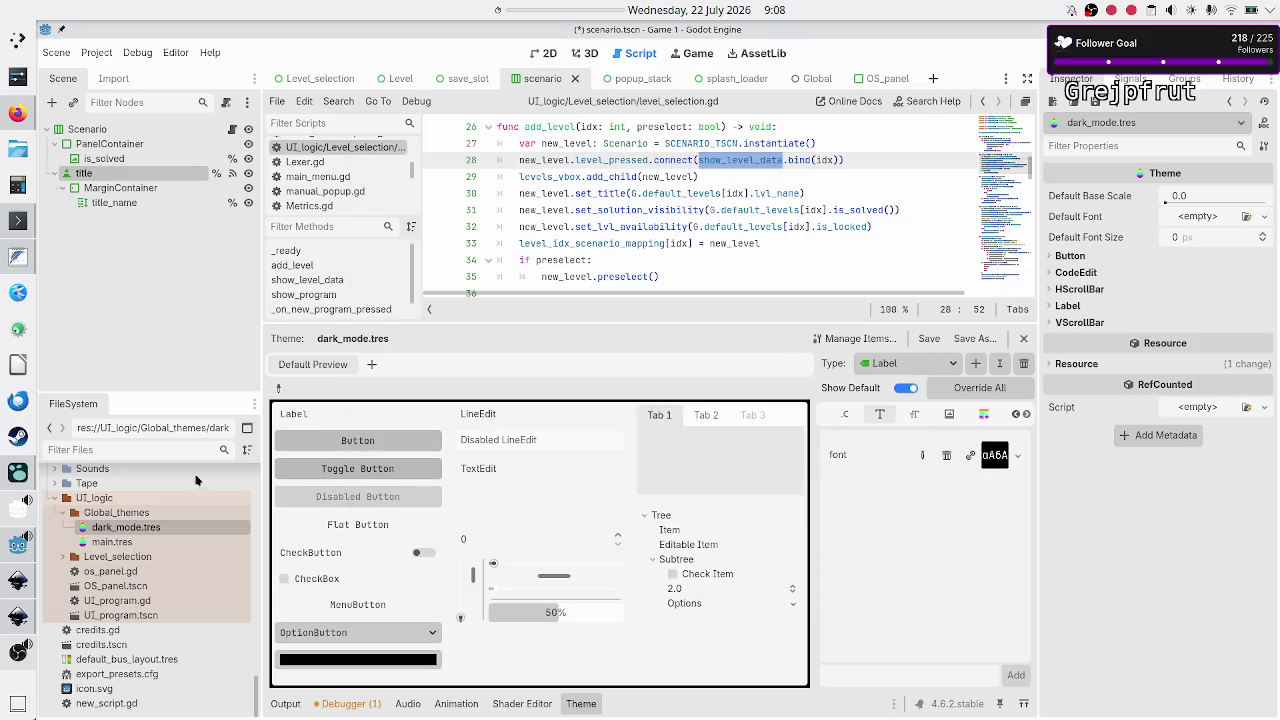
pyautogui.click(97, 544)
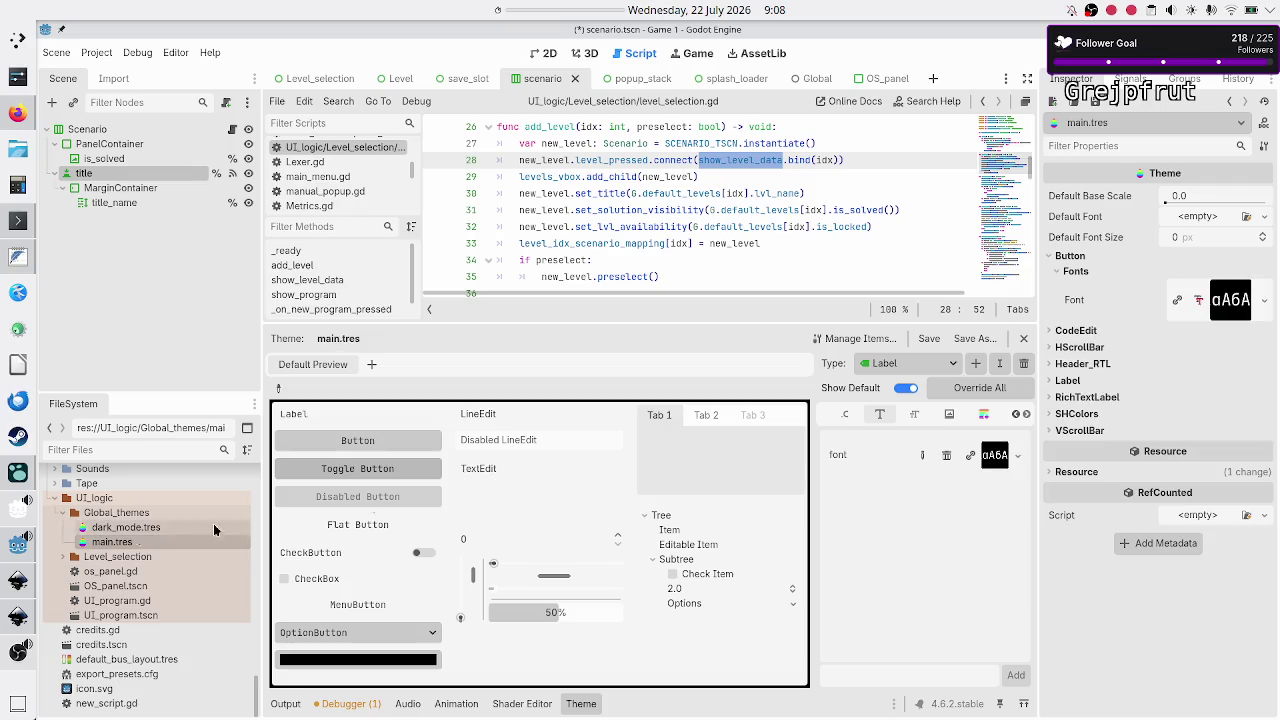
# Switch main.tres to the RichTextLabel type and browse its items in Manage Items
pyautogui.click(953, 366)
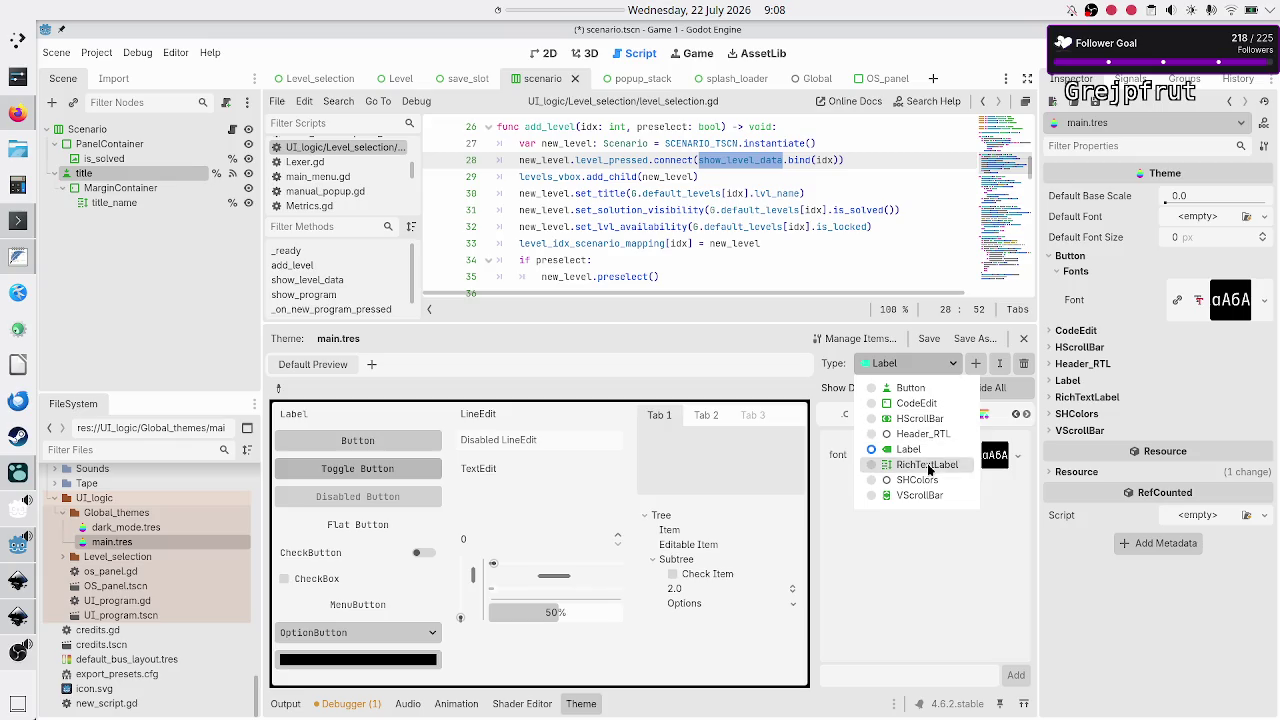
pyautogui.click(929, 466)
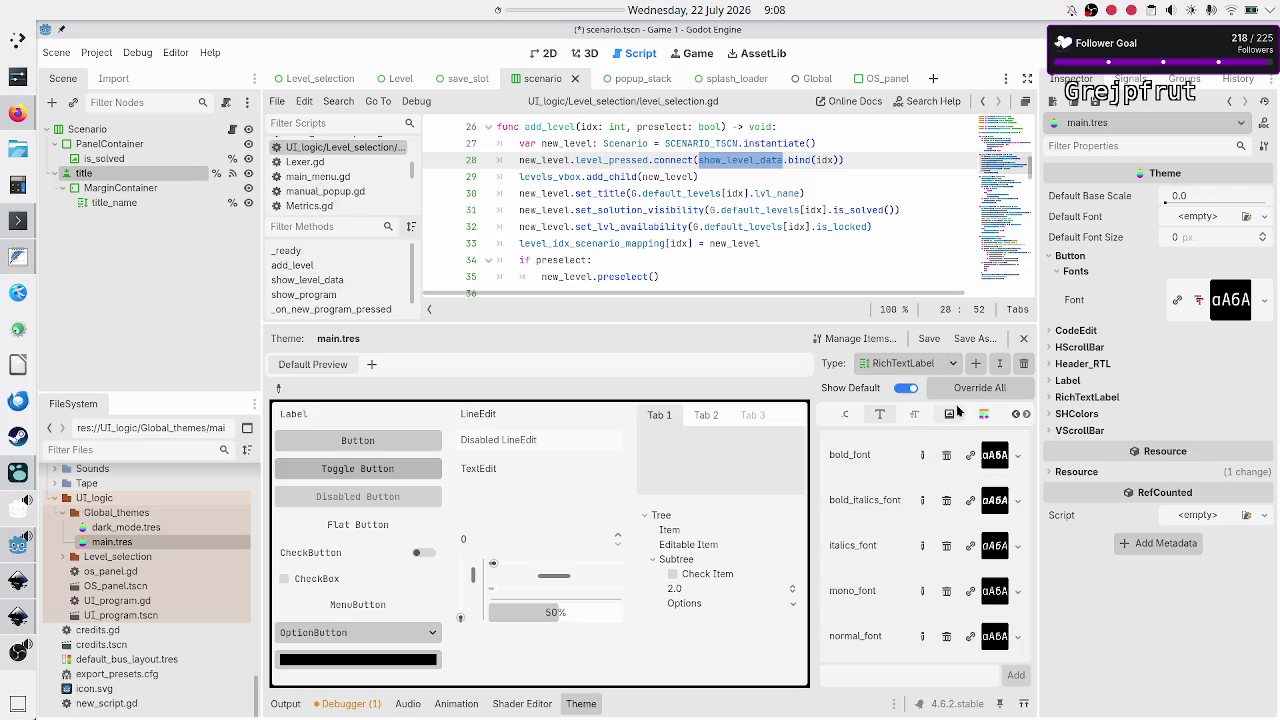
pyautogui.click(858, 341)
pyautogui.click(425, 264)
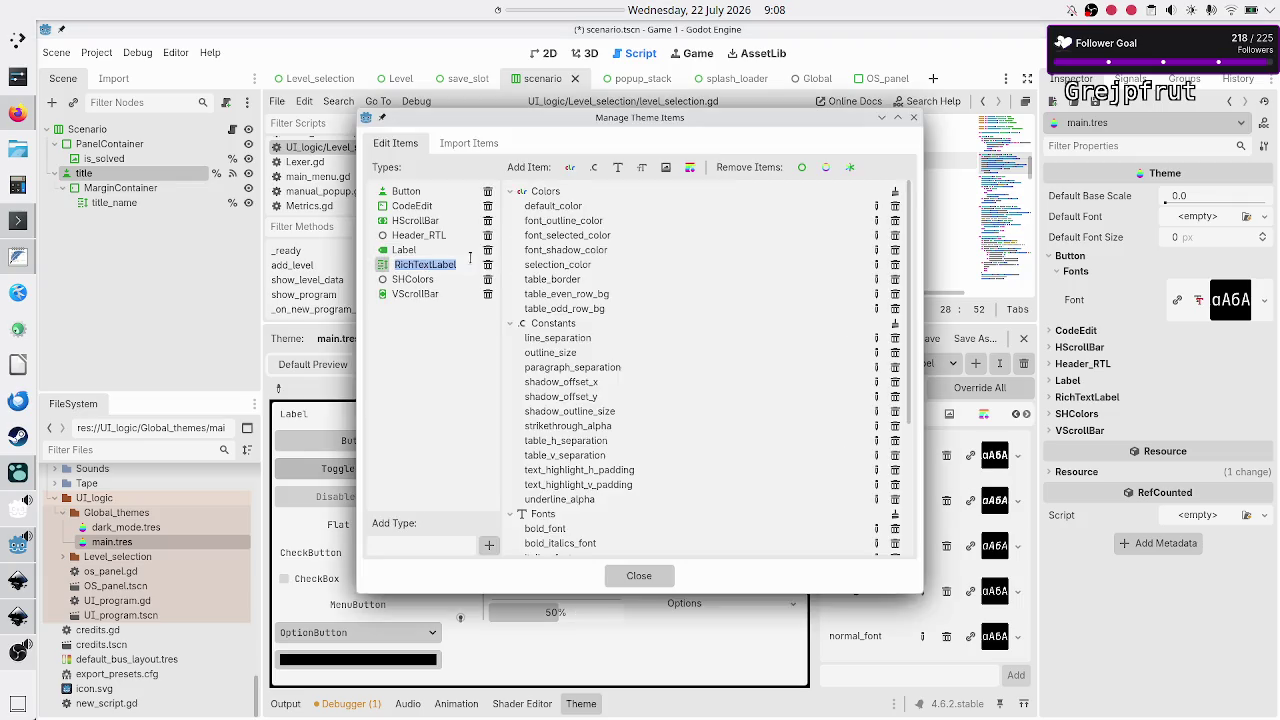
pyautogui.scroll(-5, 598, 287)
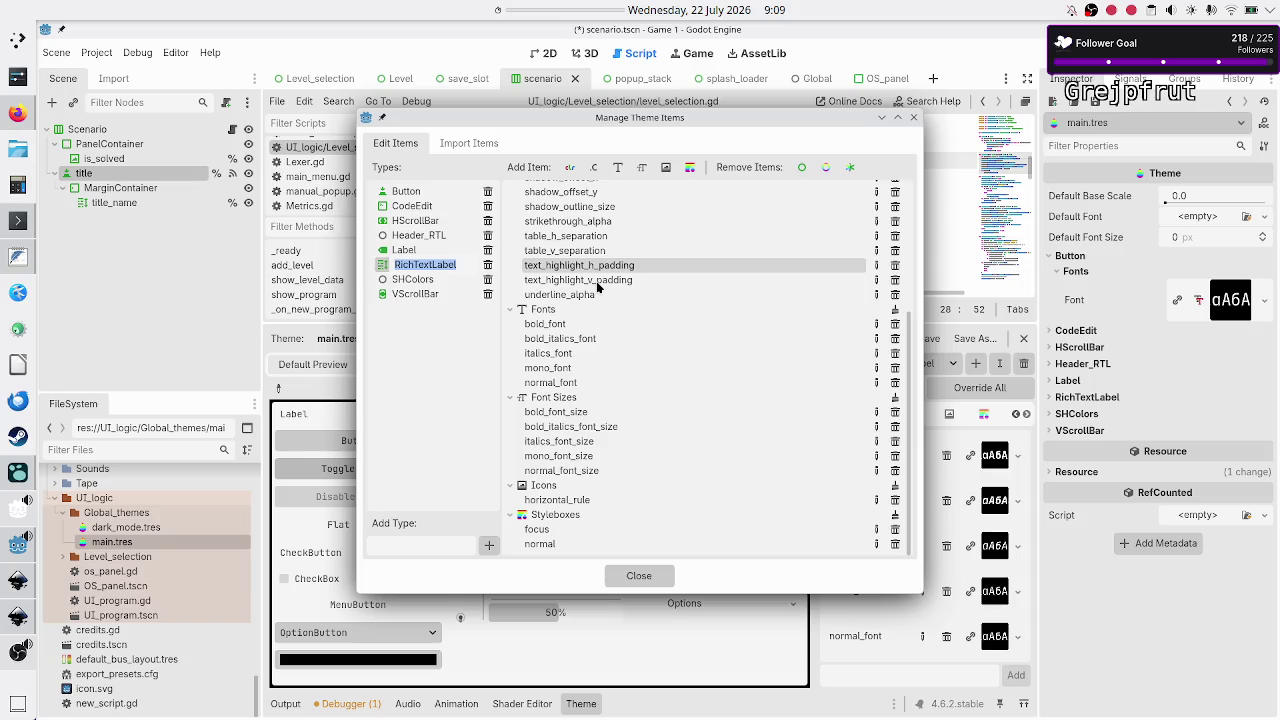
pyautogui.scroll(5, 606, 377)
pyautogui.scroll(-5, 606, 382)
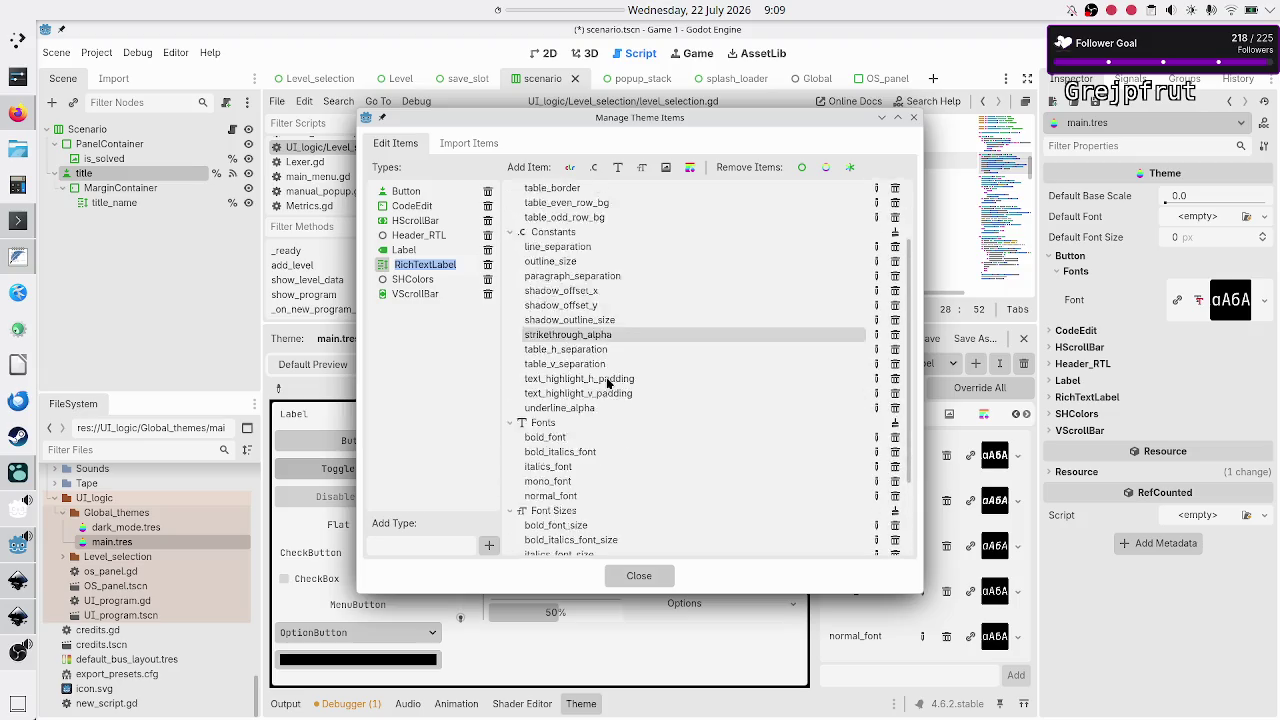
pyautogui.scroll(5, 606, 382)
pyautogui.scroll(-5, 606, 382)
pyautogui.scroll(5, 606, 382)
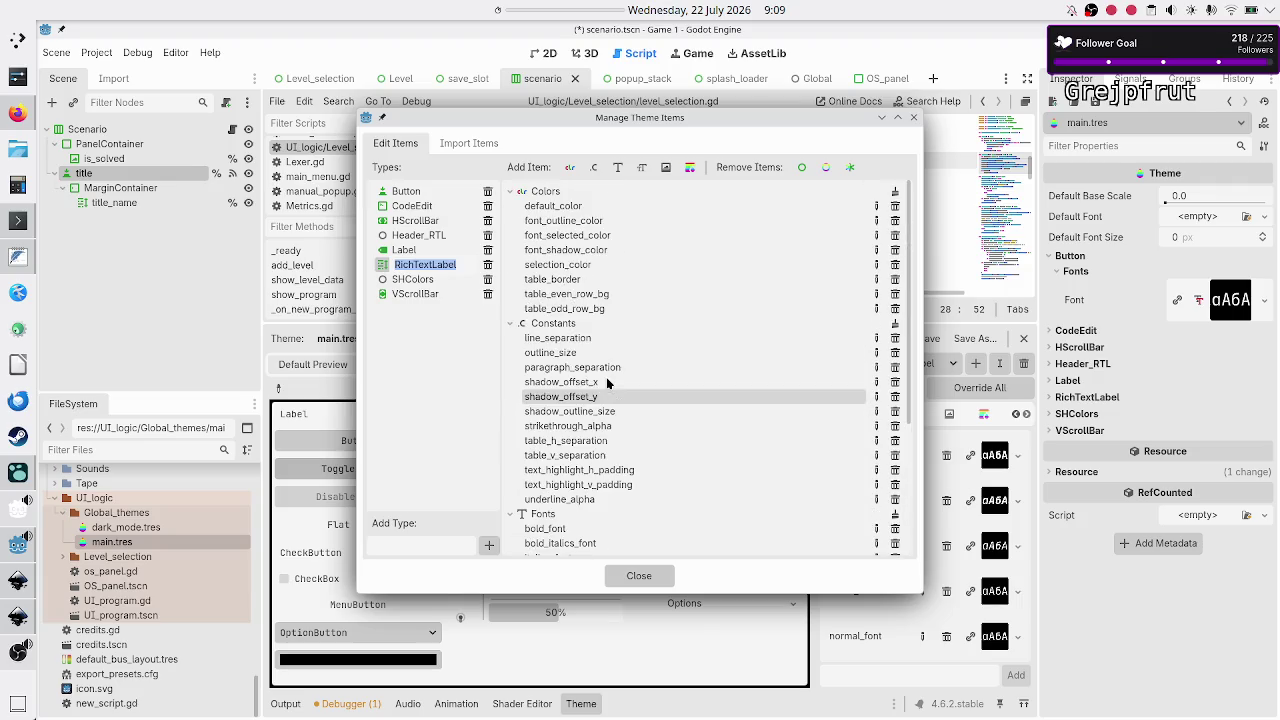
pyautogui.scroll(-1, 606, 382)
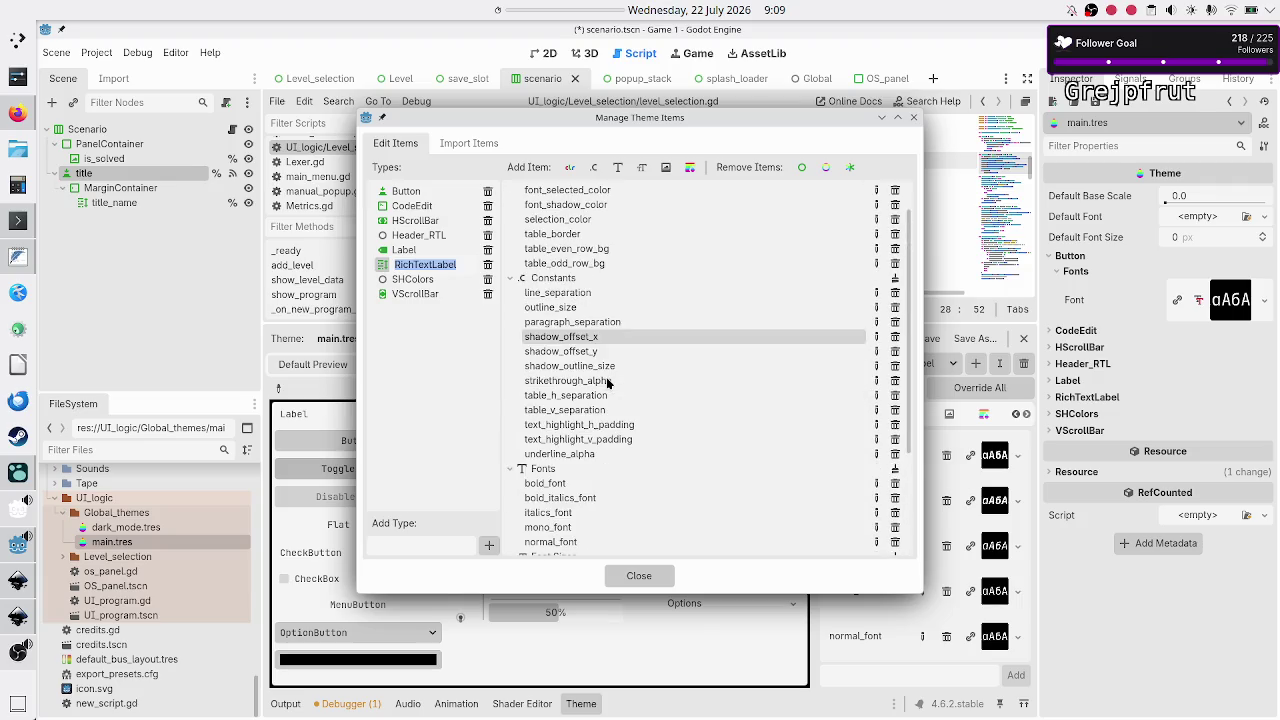
pyautogui.scroll(1, 606, 382)
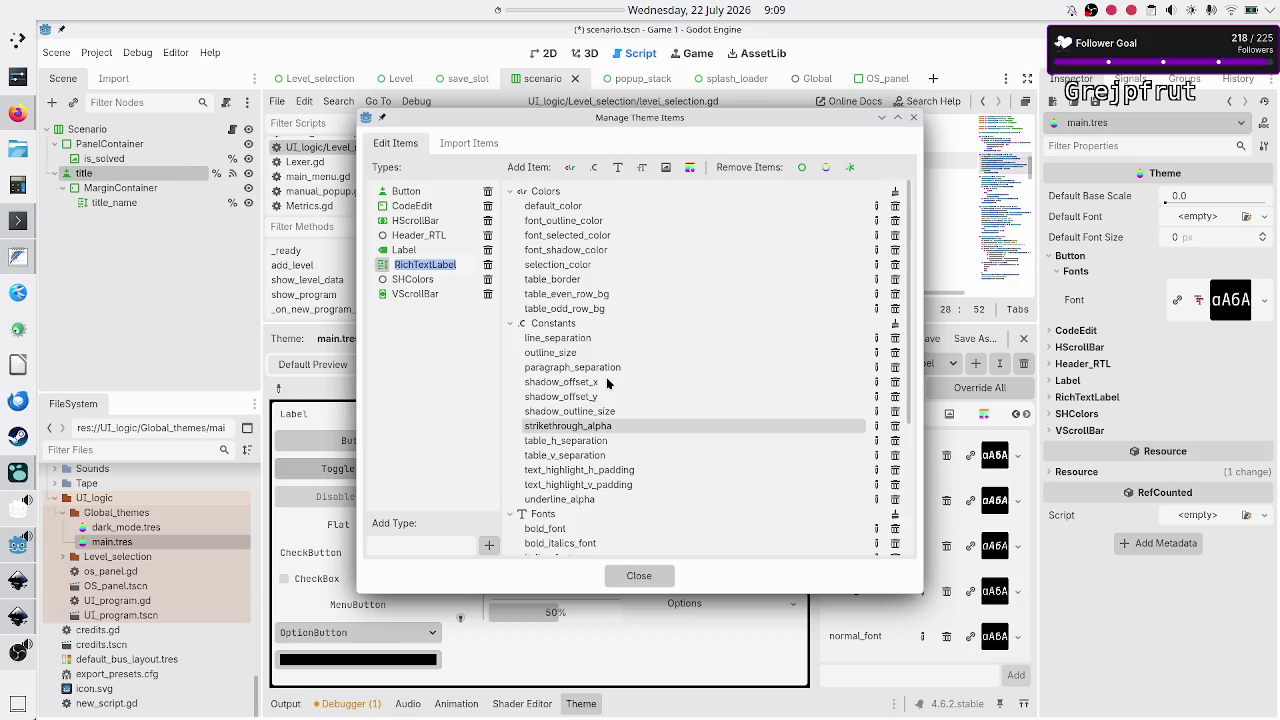
pyautogui.scroll(-5, 606, 381)
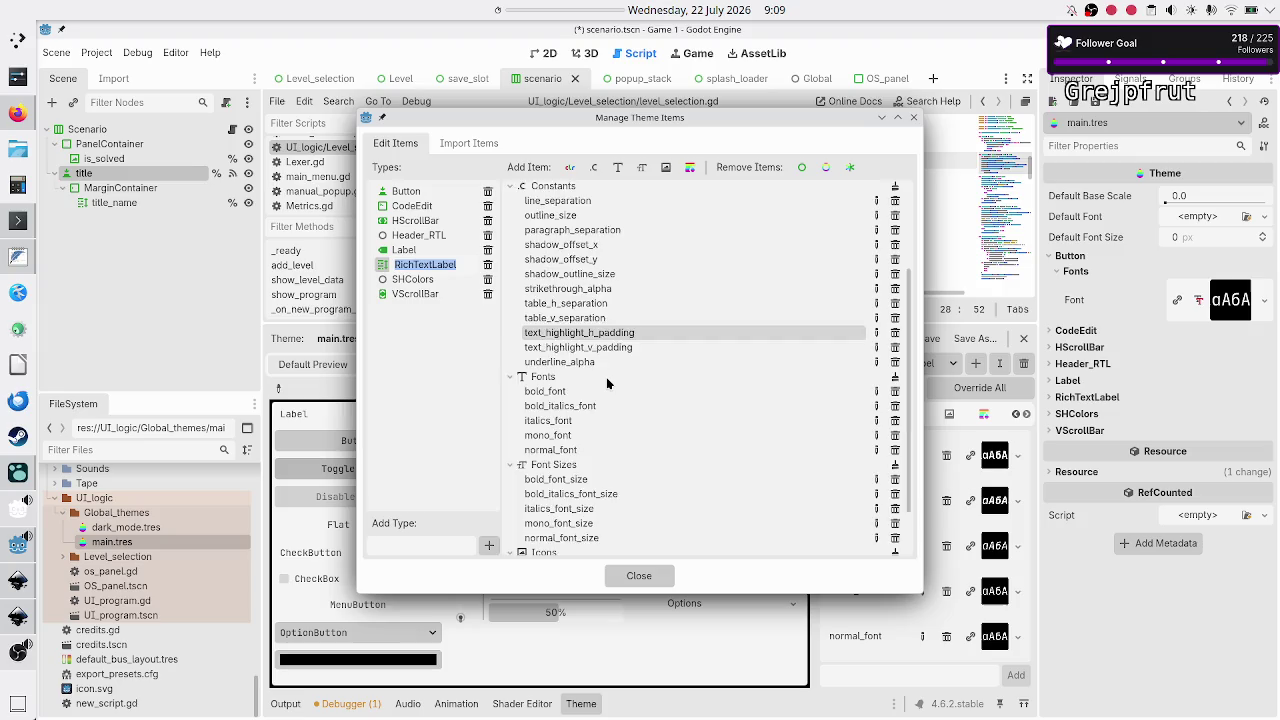
pyautogui.click(656, 574)
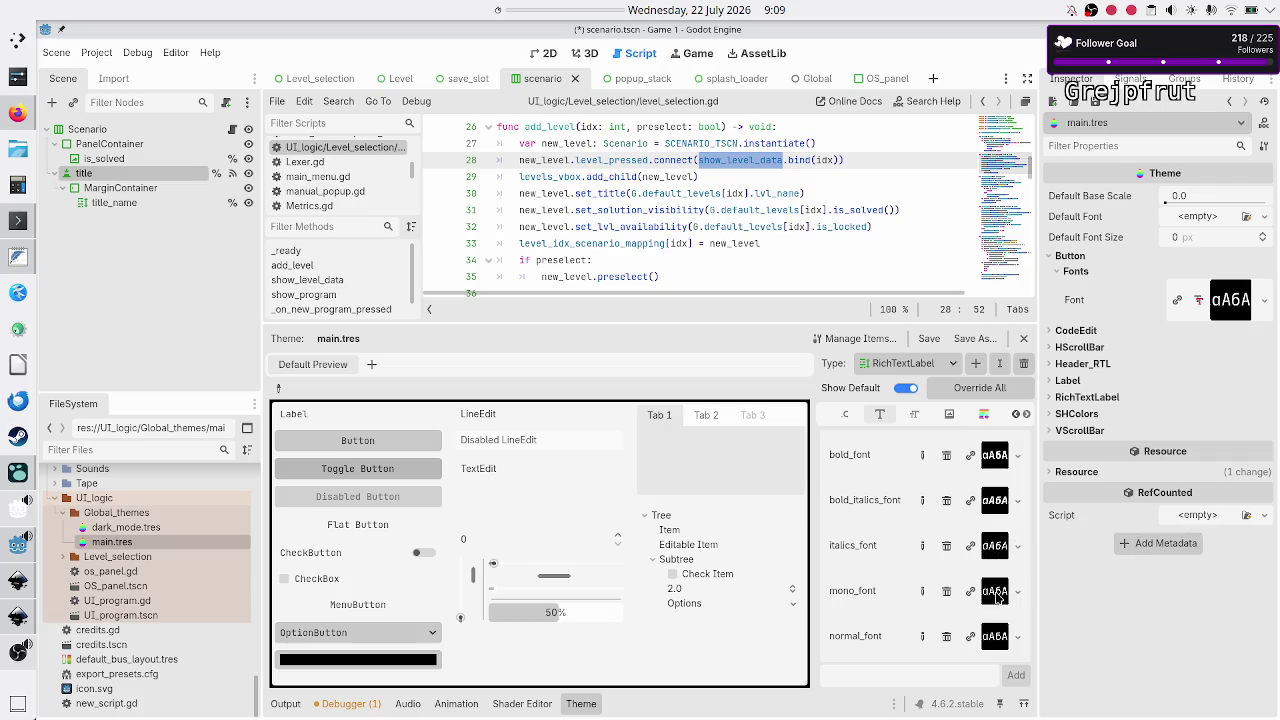
# Review RichTextLabel's constants, font sizes, icons and styleboxes, ending on fonts, then reopen dark_mode.tres
pyautogui.click(845, 416)
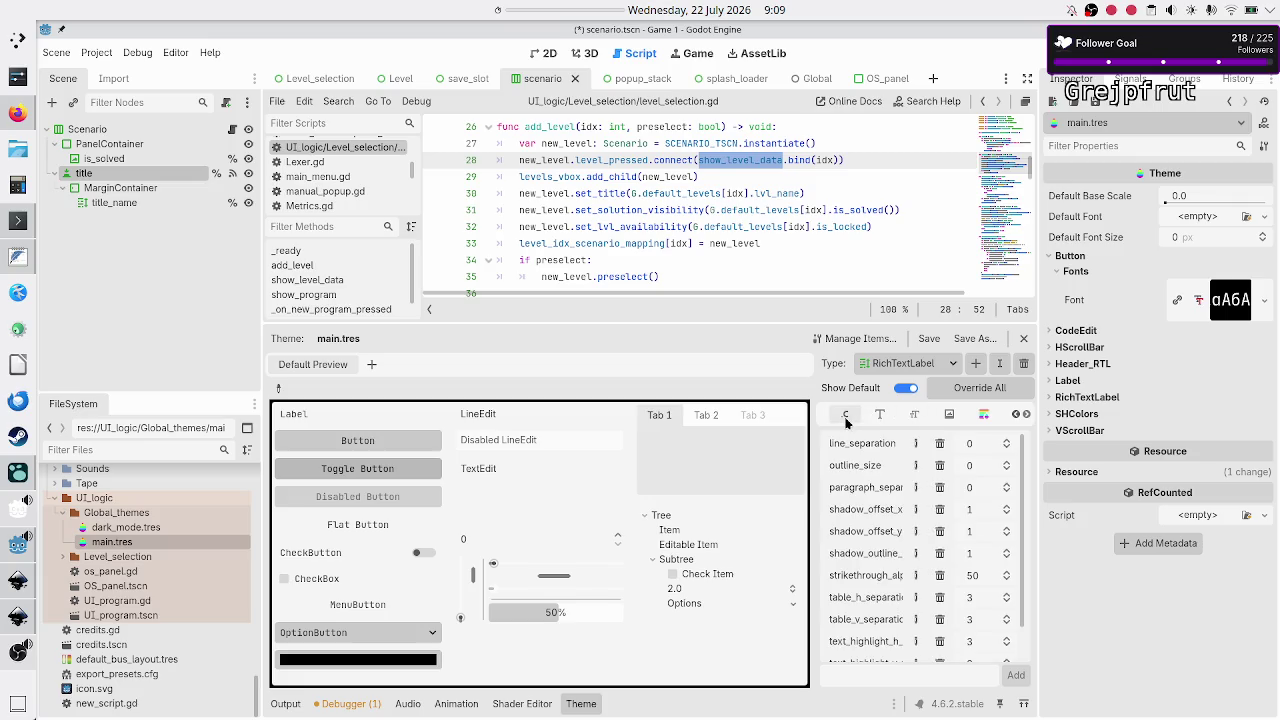
pyautogui.scroll(-2, 859, 472)
pyautogui.click(914, 415)
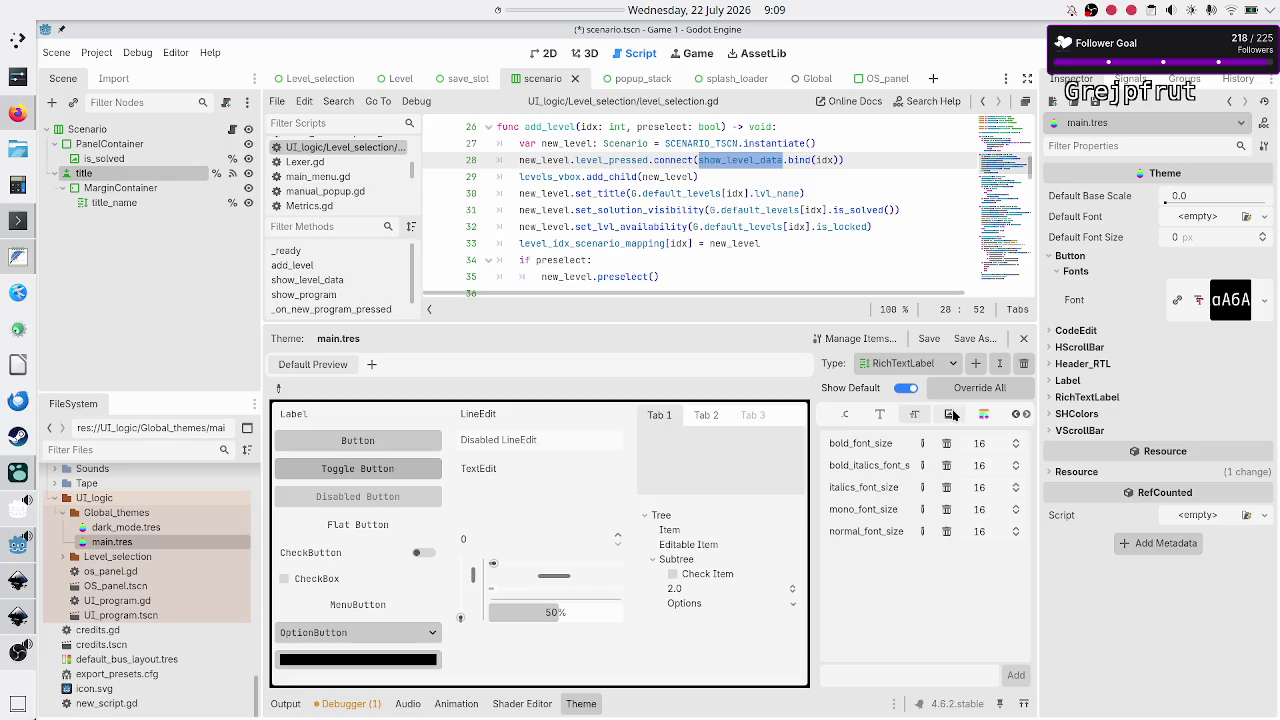
pyautogui.click(950, 414)
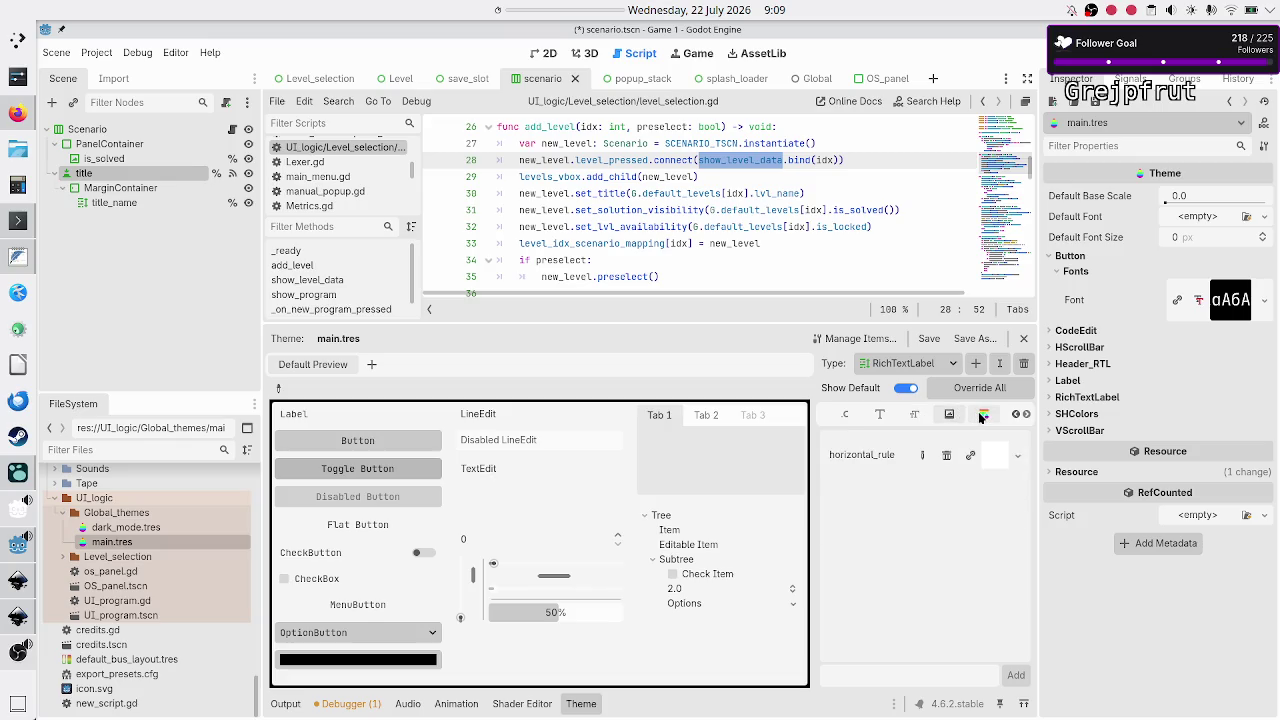
pyautogui.click(983, 415)
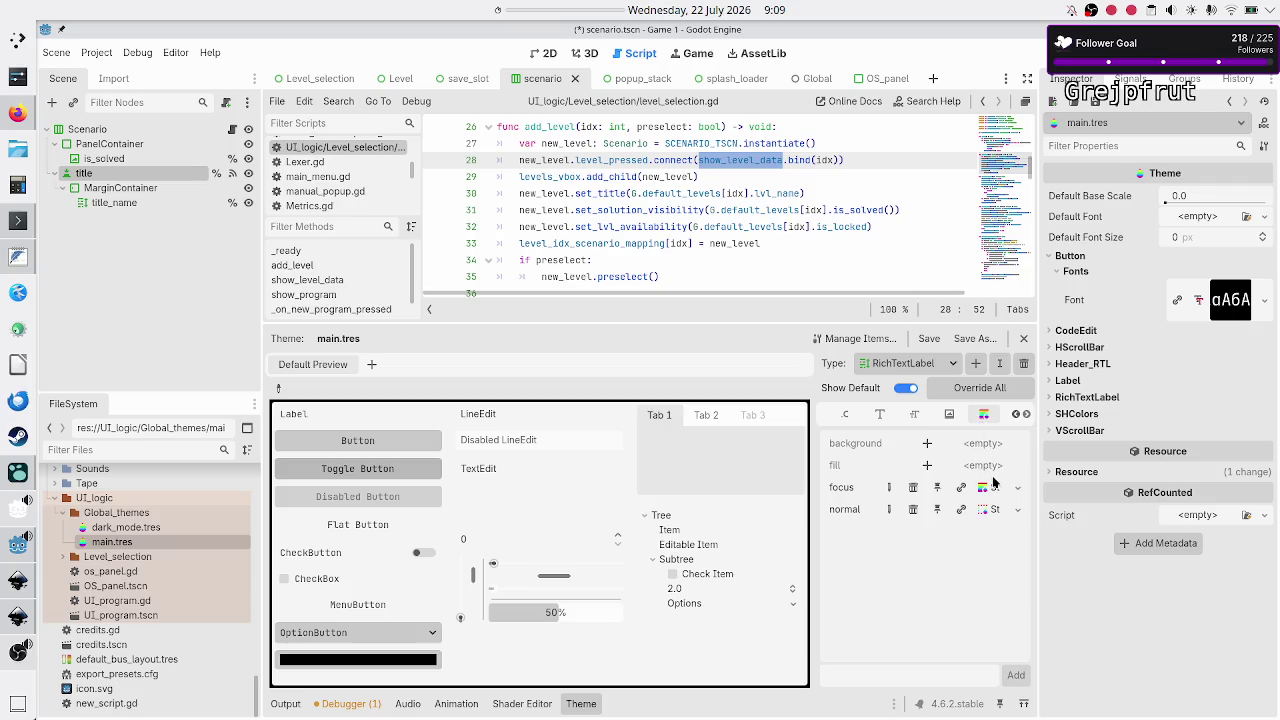
pyautogui.click(1028, 416)
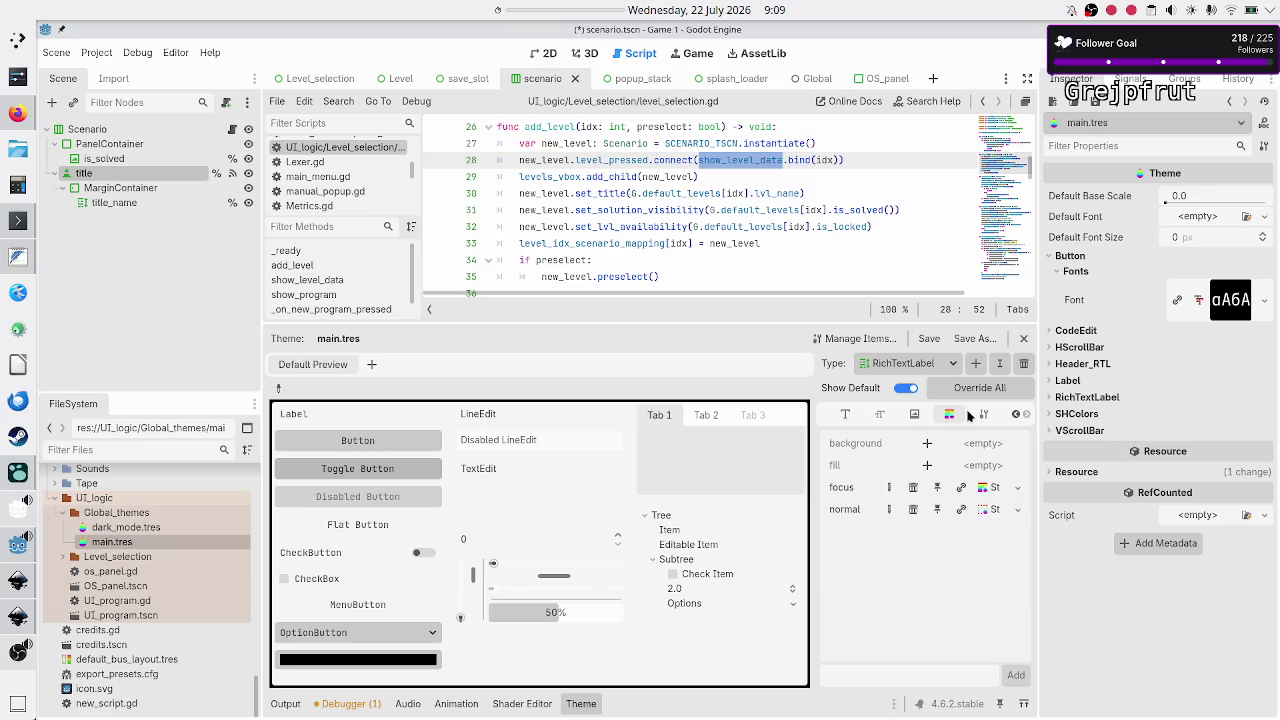
pyautogui.click(854, 419)
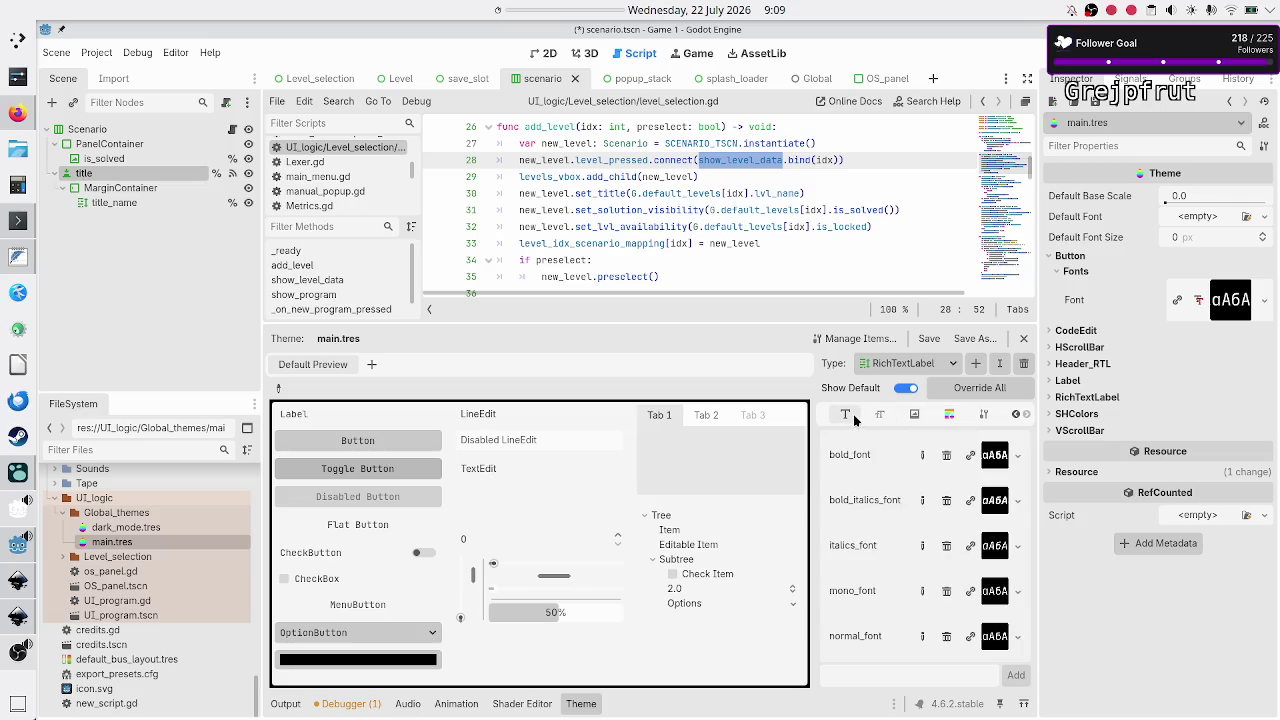
pyautogui.click(158, 530)
pyautogui.doubleClick(158, 528)
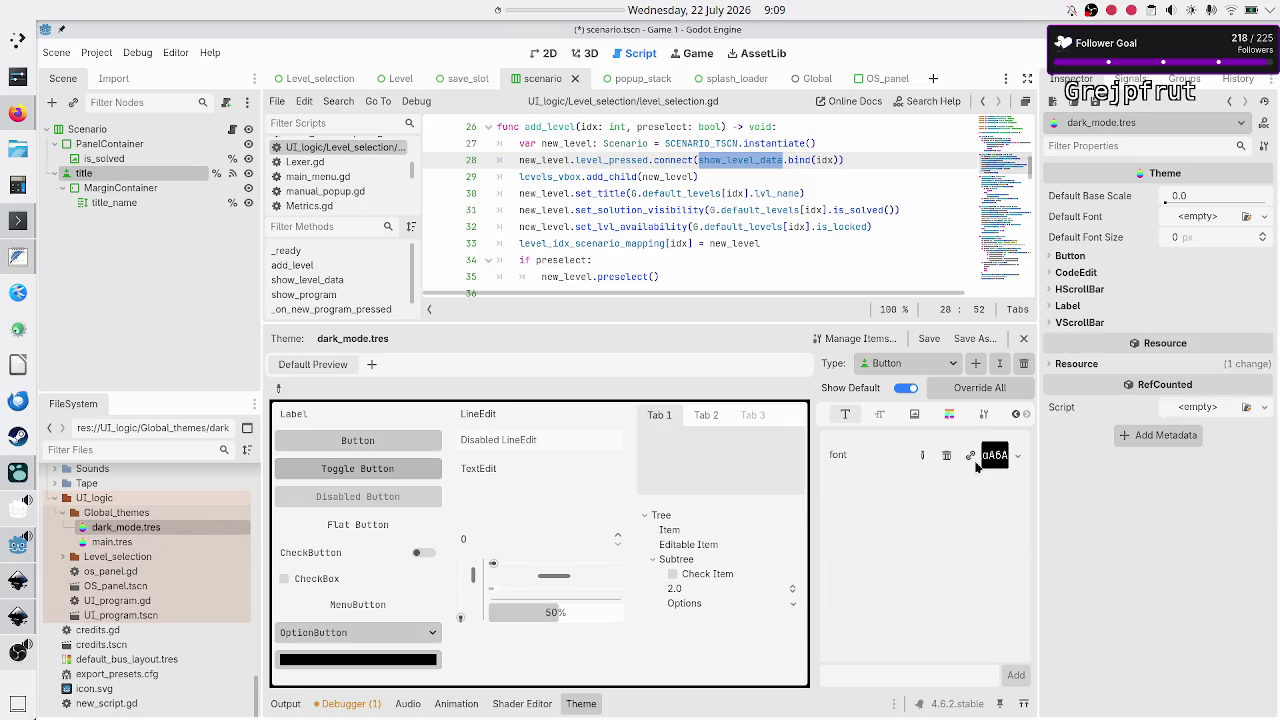
# Add RichTextLabel as a theme type in dark_mode.tres
pyautogui.click(976, 363)
pyautogui.write('richte')
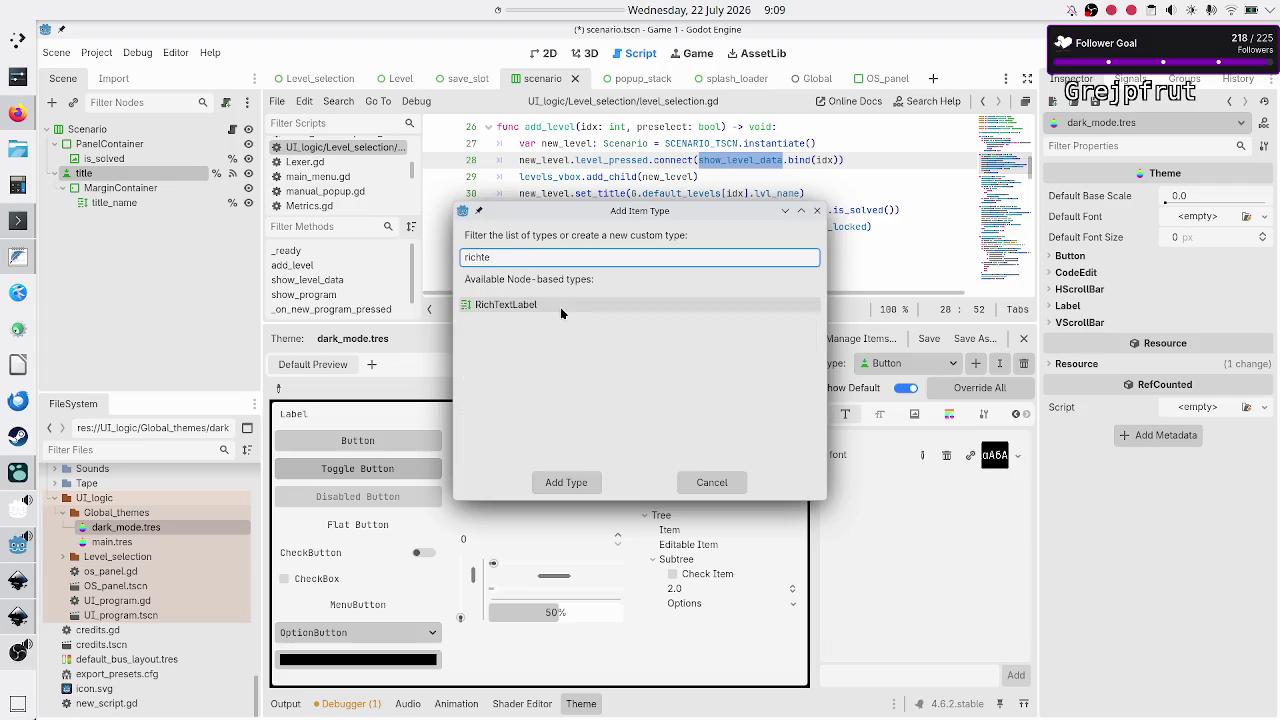
pyautogui.click(563, 310)
pyautogui.click(578, 481)
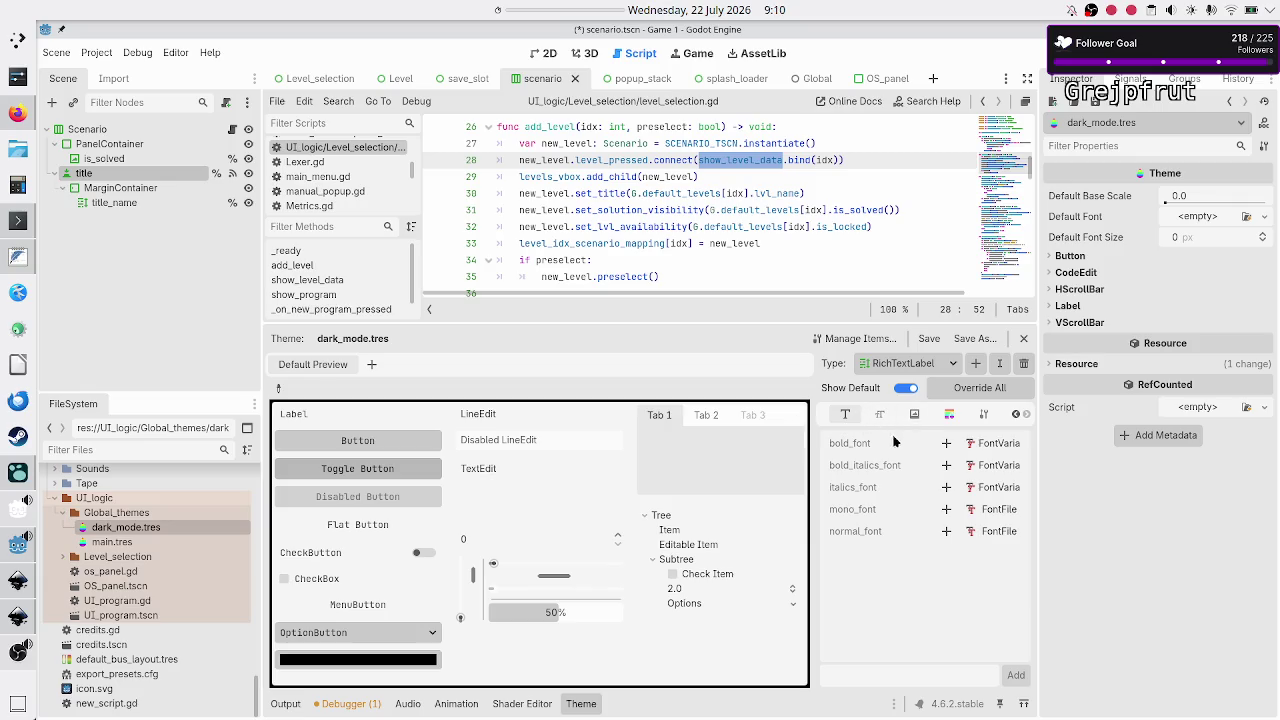
# Add overrides for bold_font, bold_italics_font, italics_font, mono_font and normal_font
pyautogui.click(946, 445)
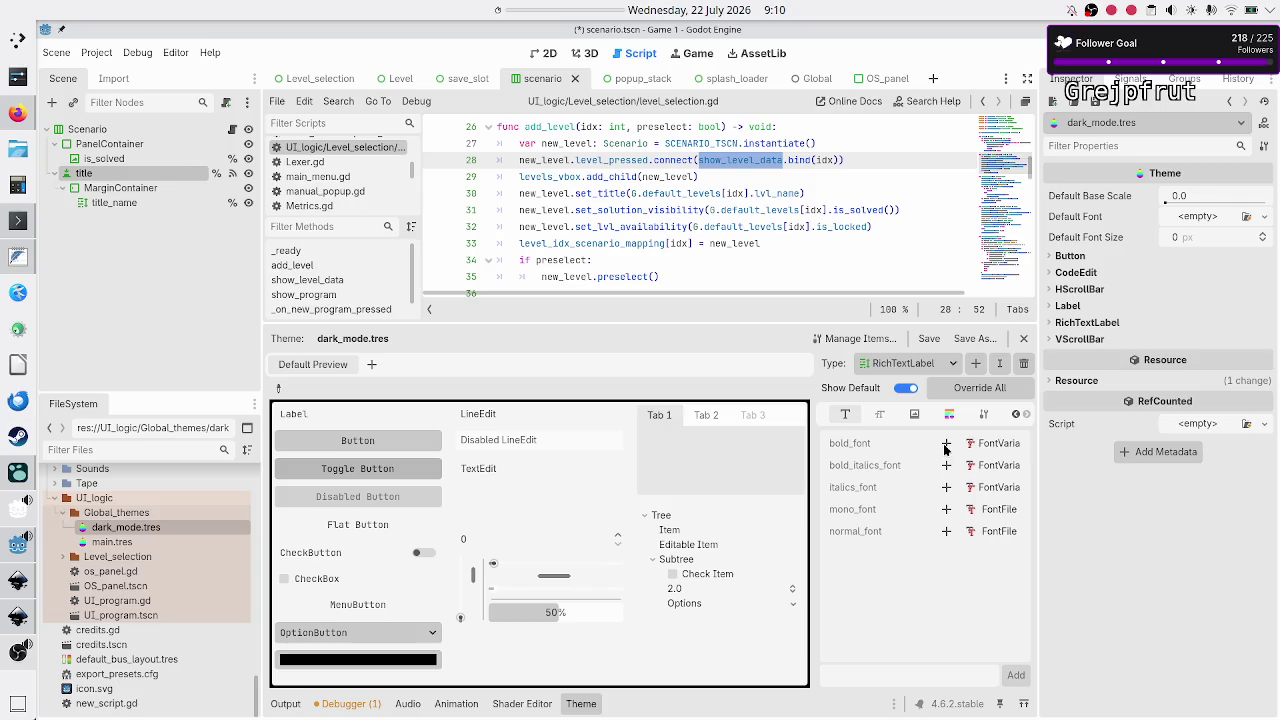
pyautogui.click(946, 466)
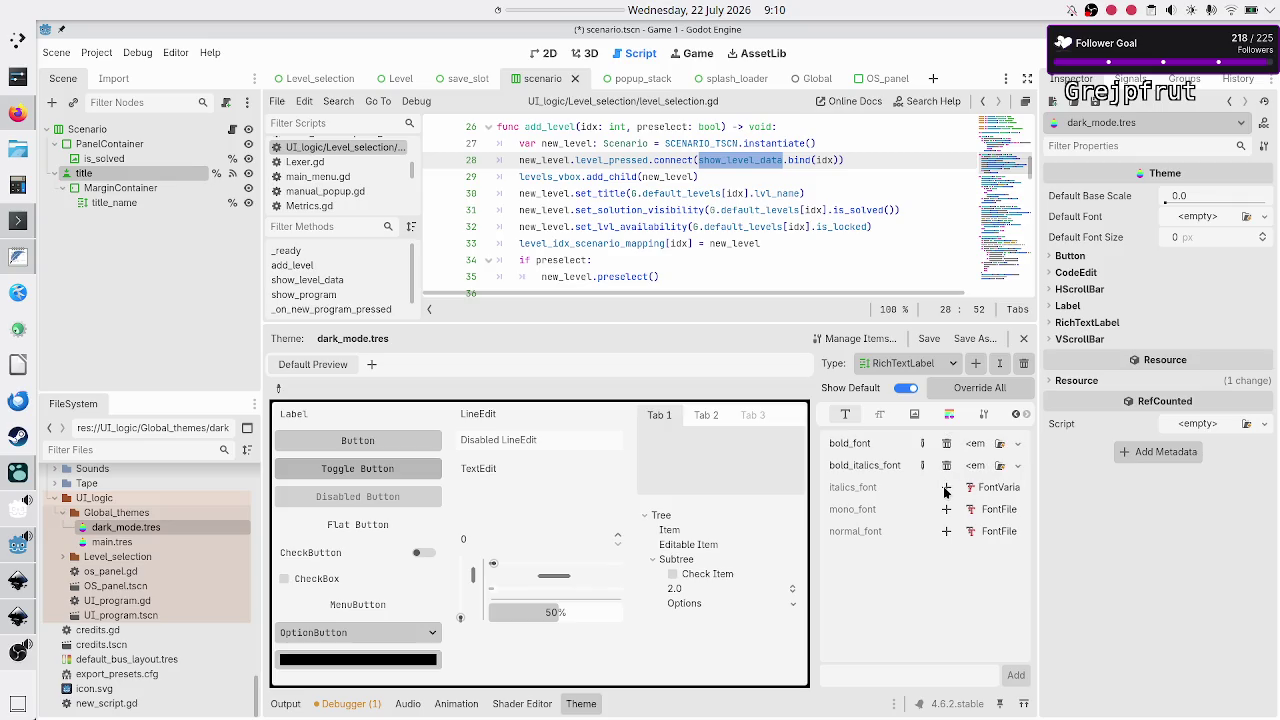
pyautogui.click(946, 488)
pyautogui.click(947, 510)
pyautogui.click(975, 388)
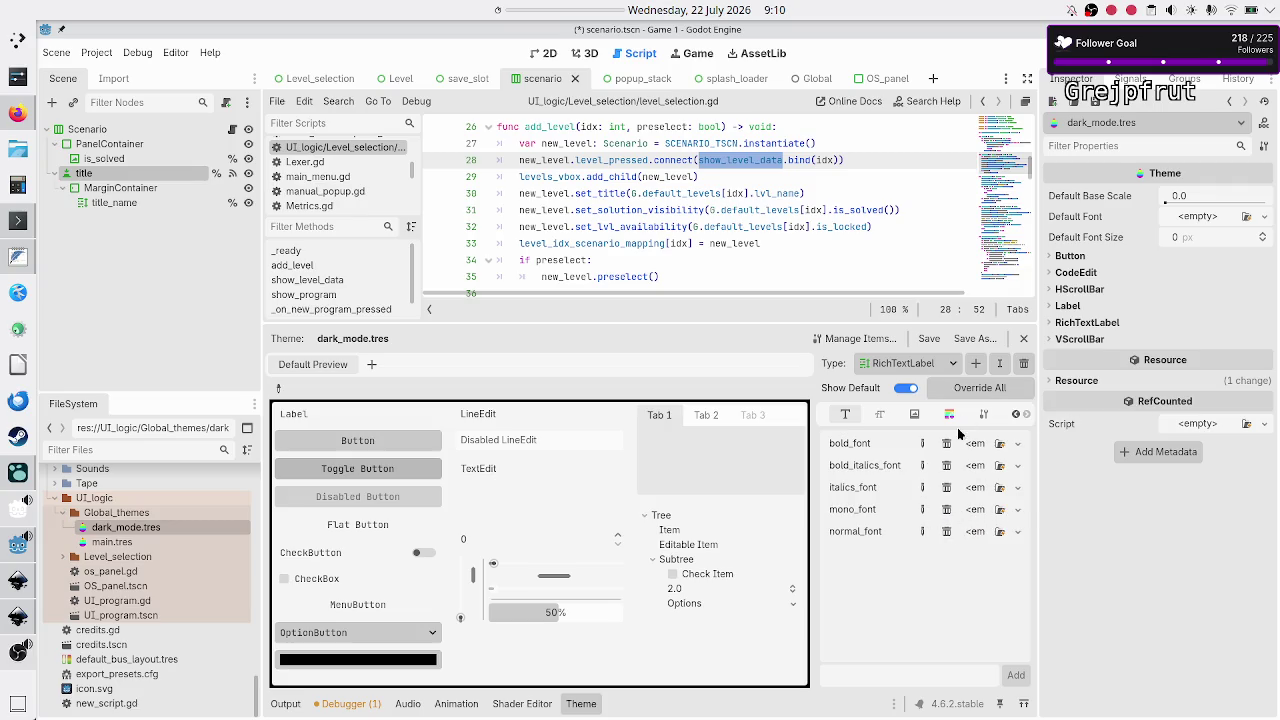
pyautogui.click(878, 418)
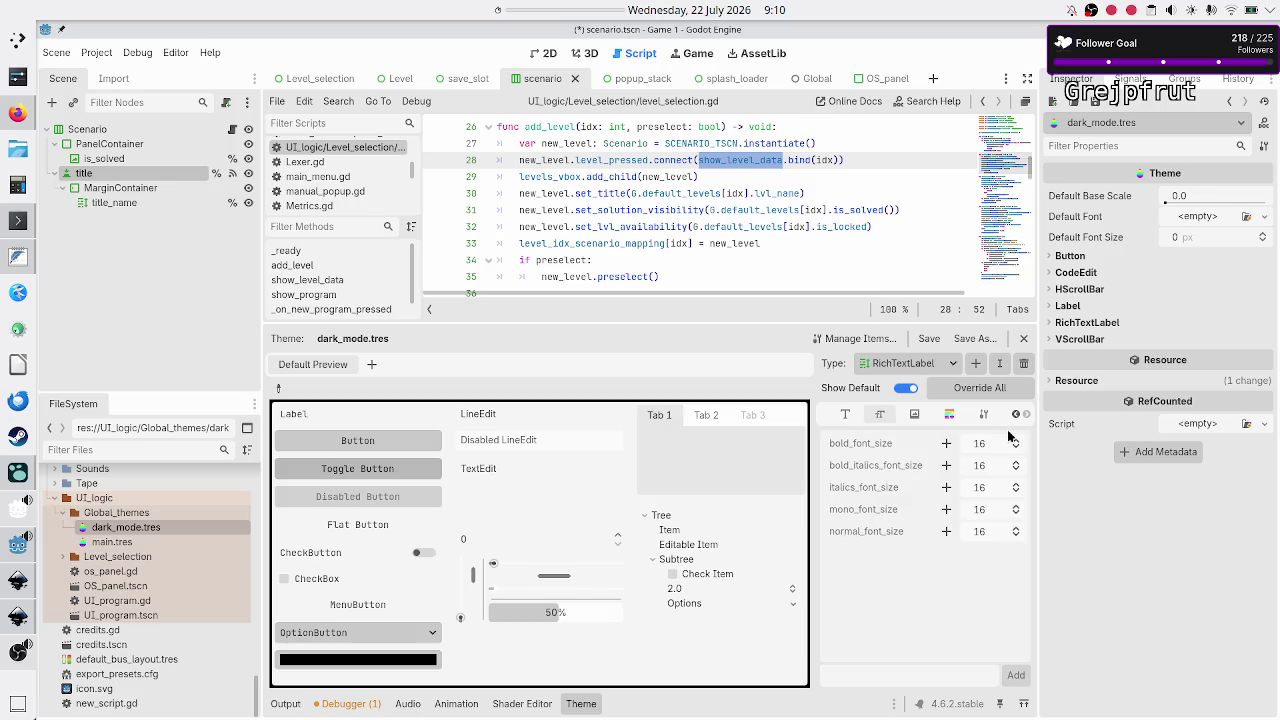
pyautogui.click(845, 415)
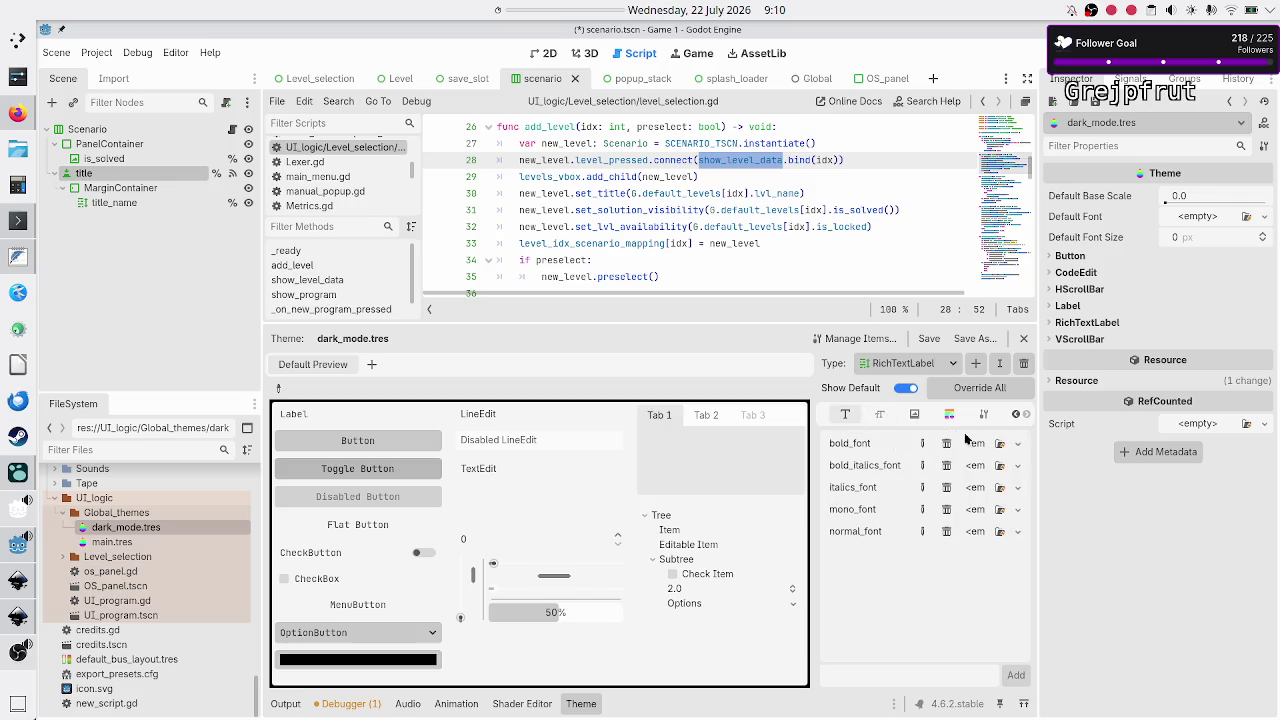
# Quick-load JetBrainsMono-Bold into bold_font and JetBrainsMono-BoldItalic into bold_italics_font
pyautogui.click(1017, 443)
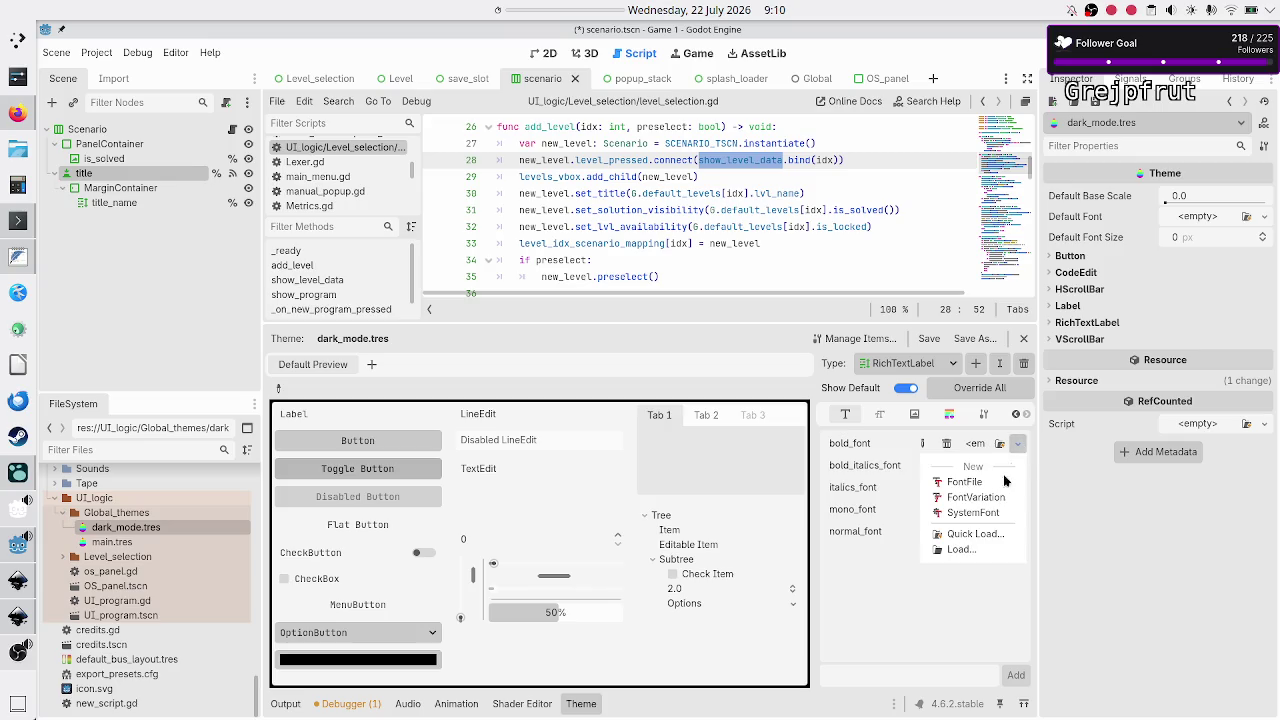
pyautogui.click(993, 534)
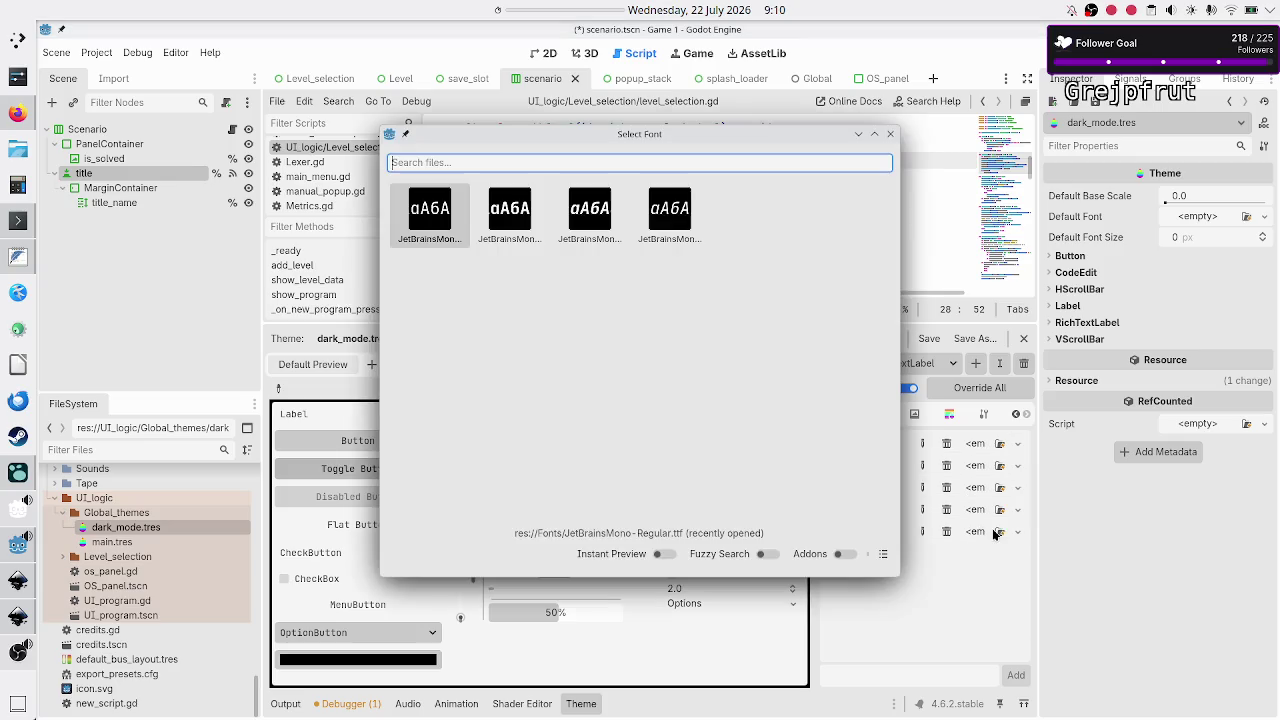
pyautogui.click(882, 557)
pyautogui.click(533, 232)
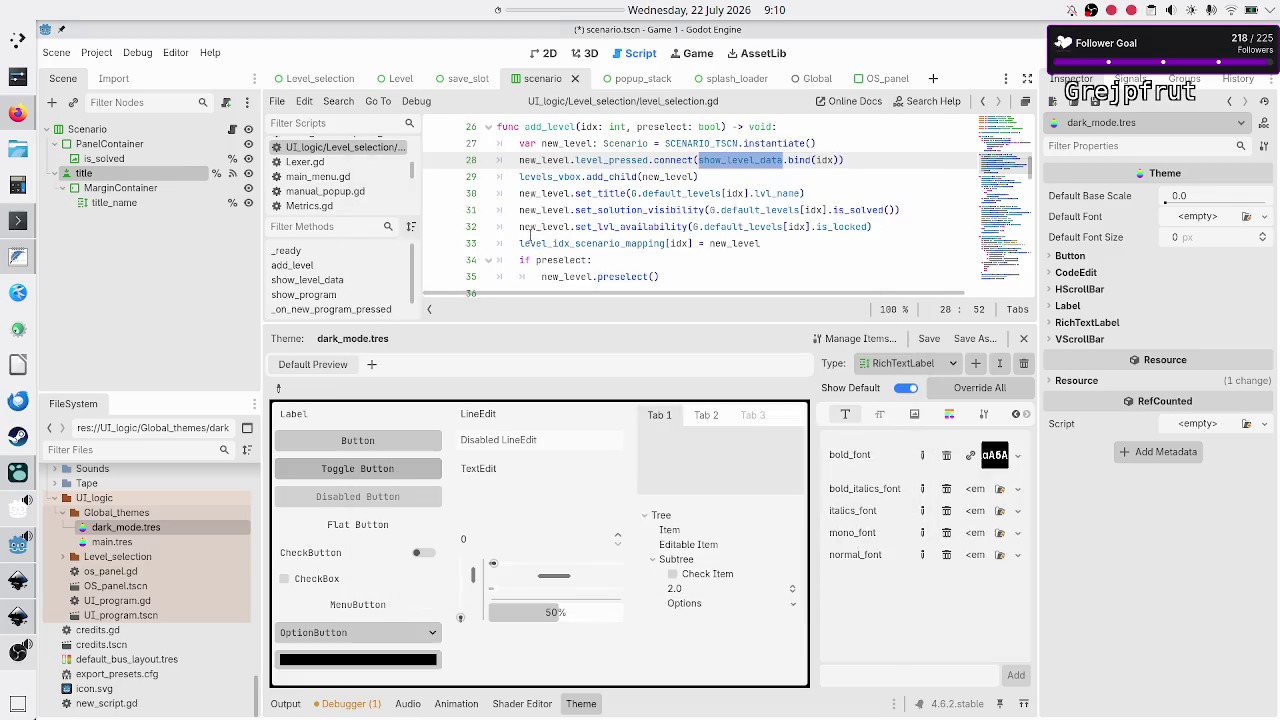
pyautogui.click(1017, 489)
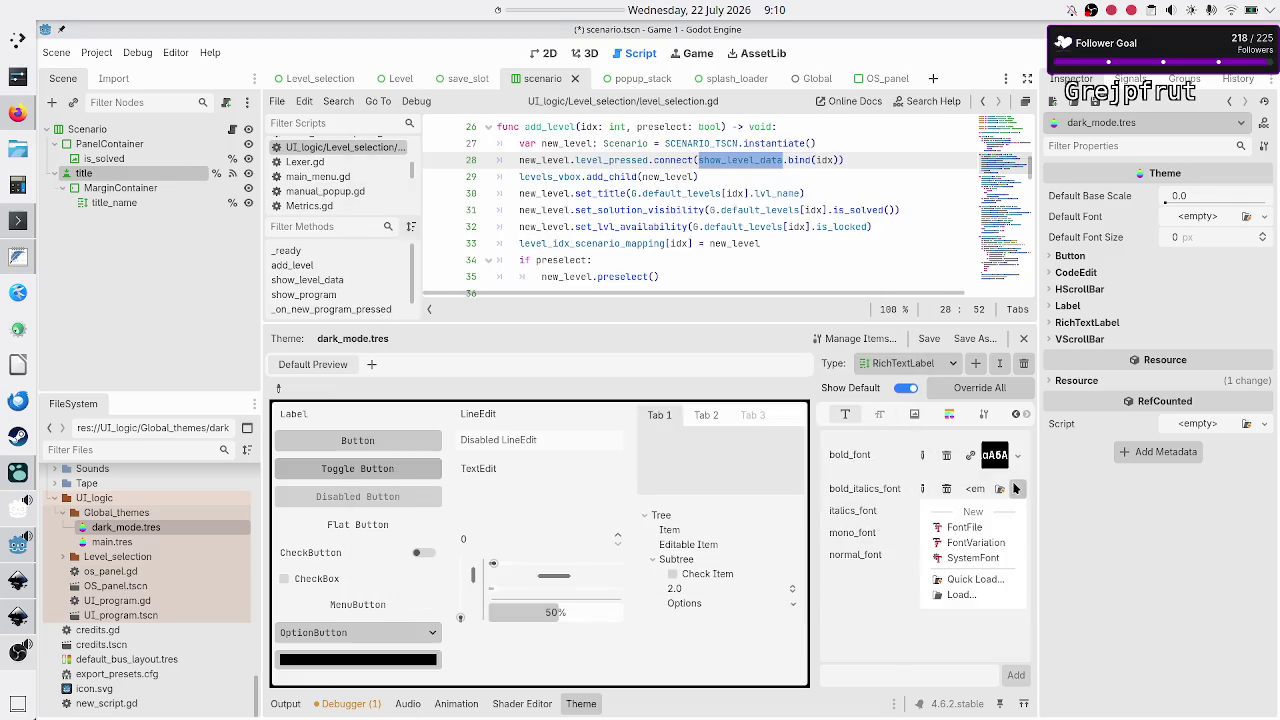
pyautogui.click(978, 580)
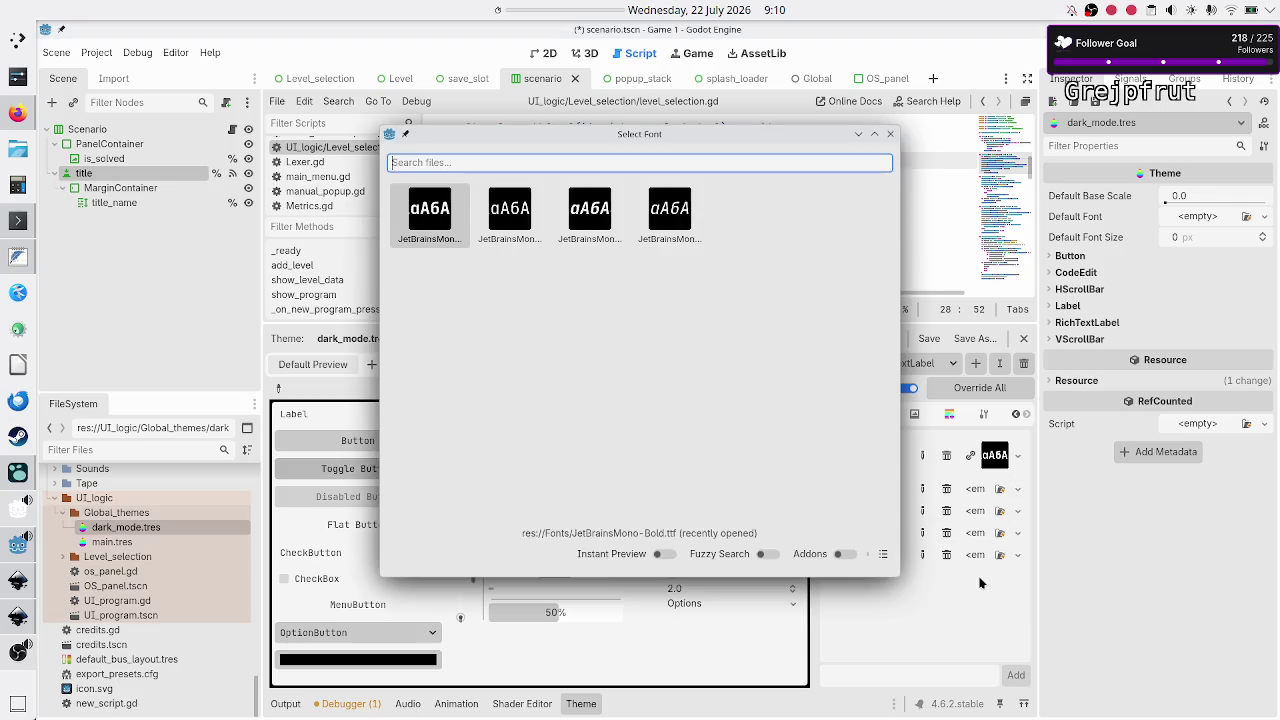
pyautogui.click(885, 554)
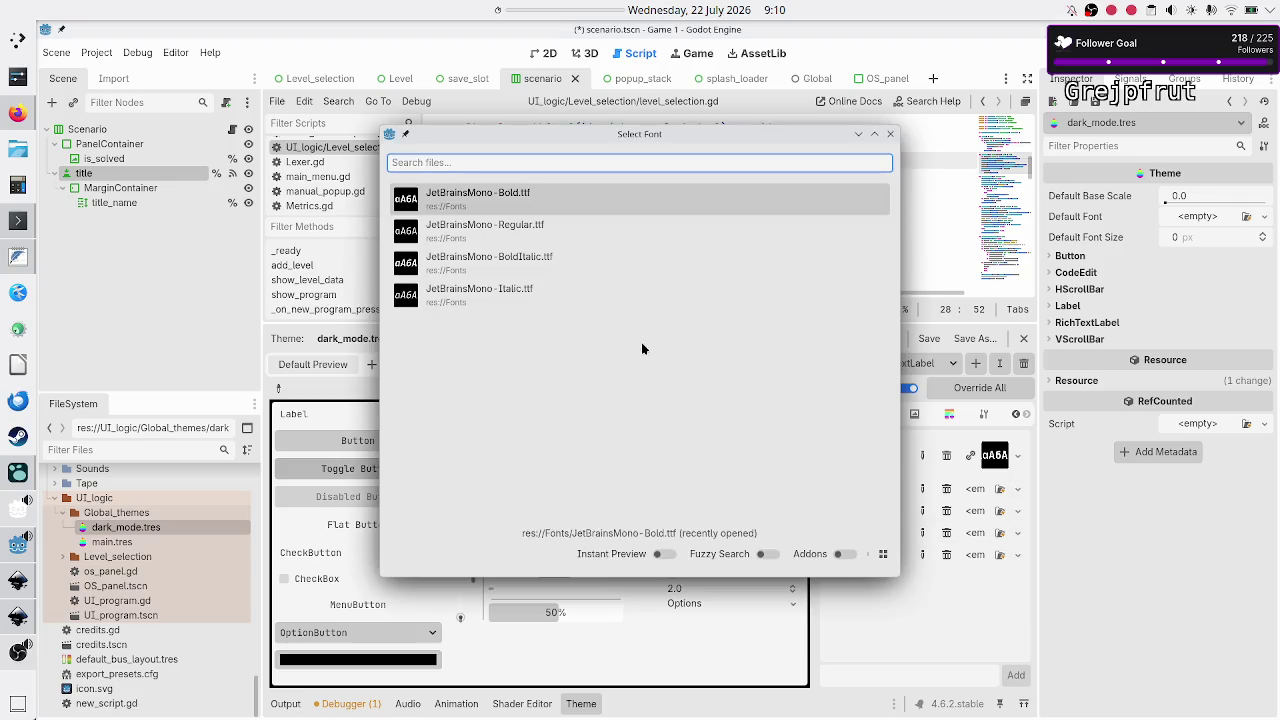
pyautogui.click(556, 262)
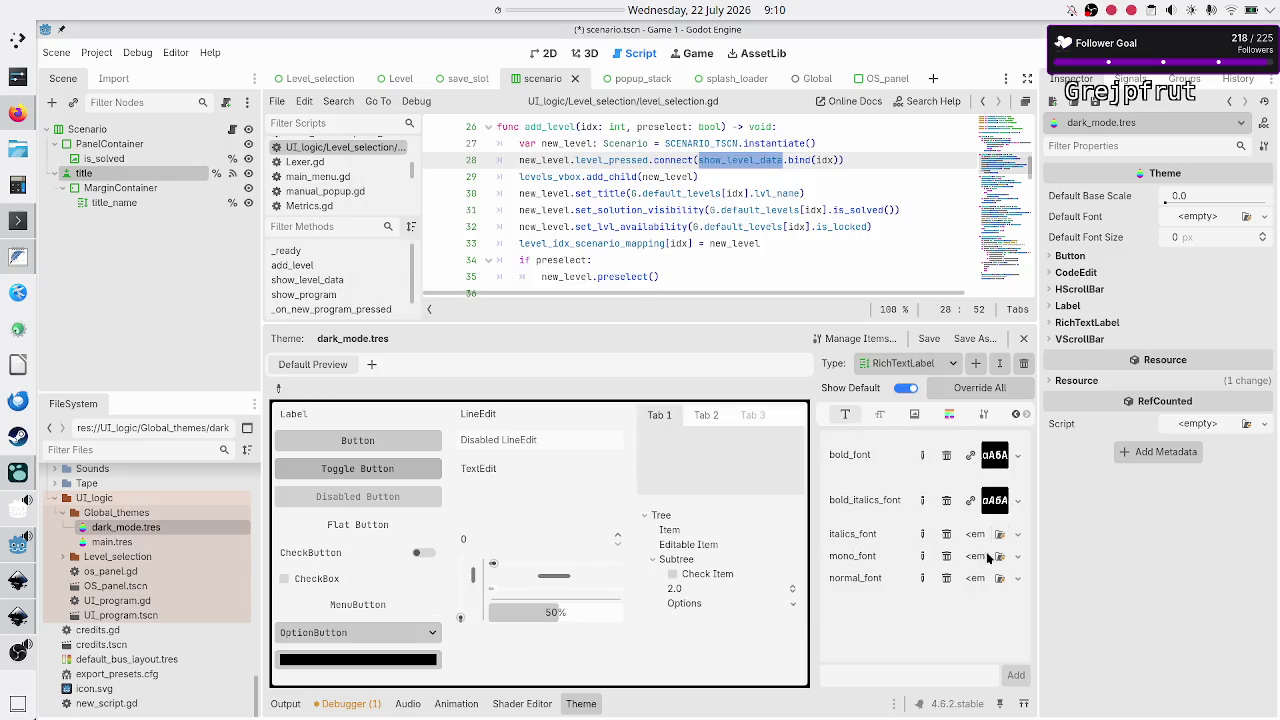
# Quick-load JetBrainsMono-Italic into italics_font and JetBrainsMono-Regular into mono_font
pyautogui.click(1017, 534)
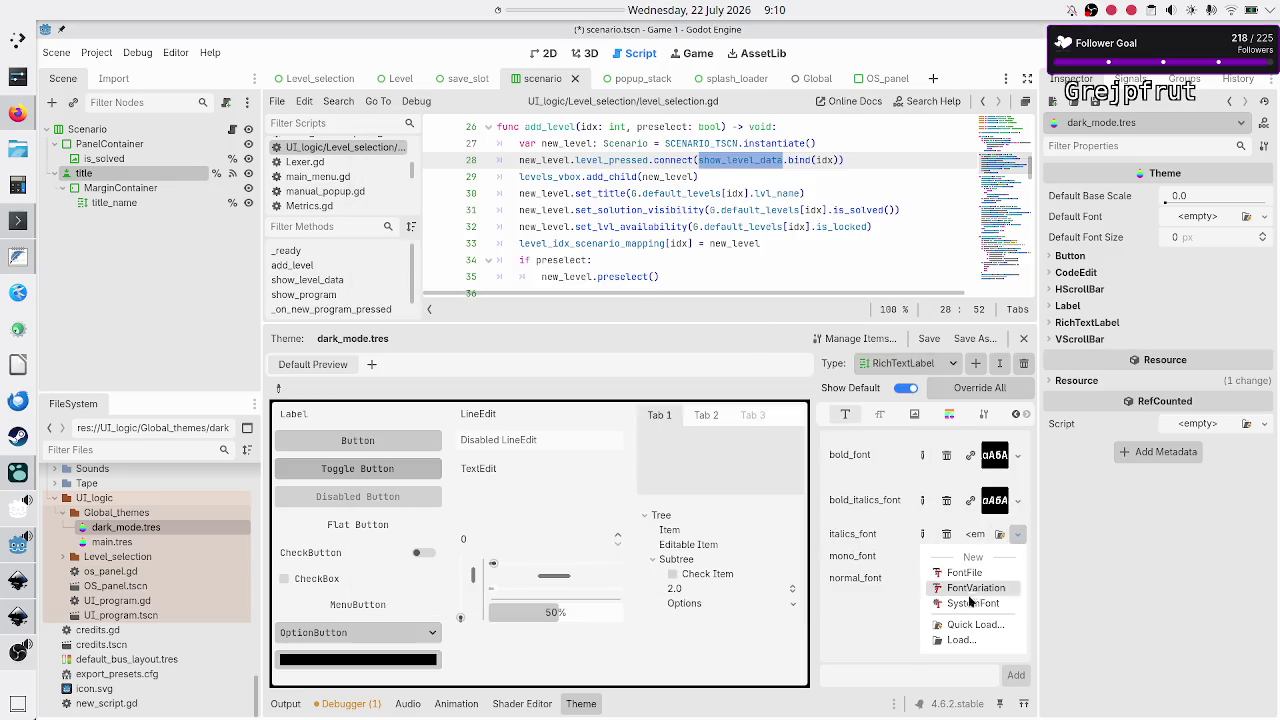
pyautogui.click(967, 625)
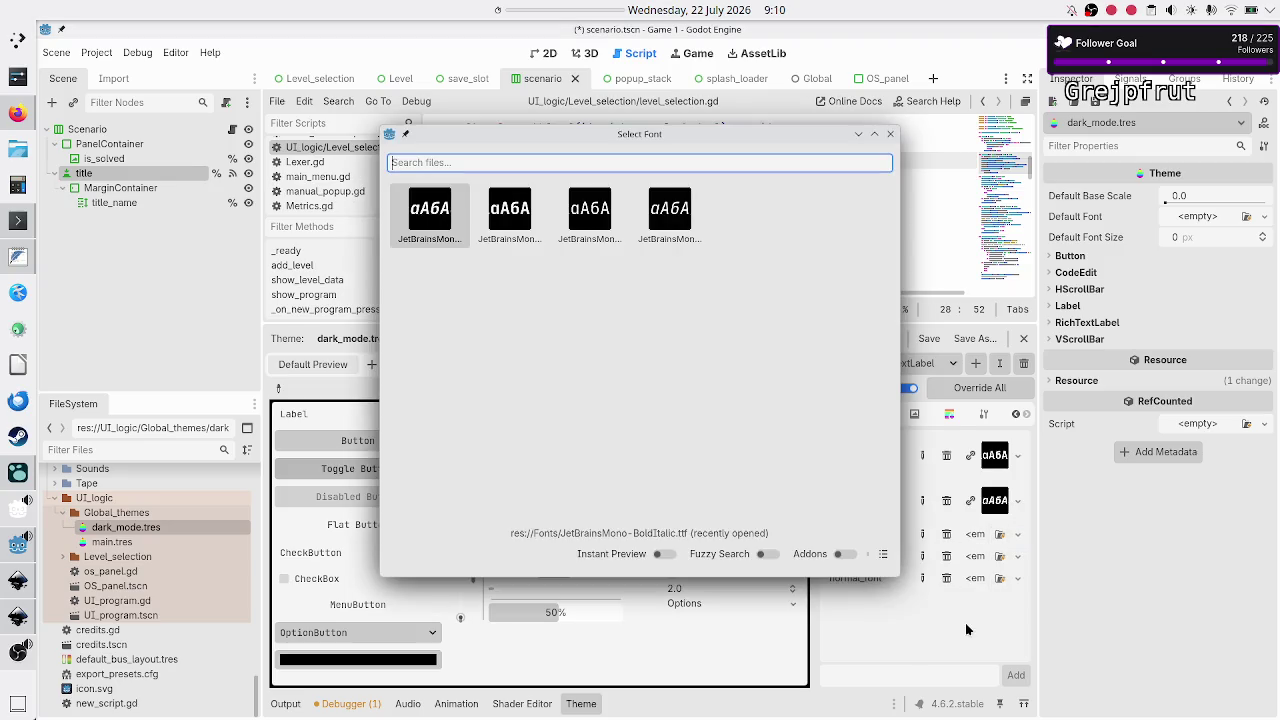
pyautogui.click(884, 555)
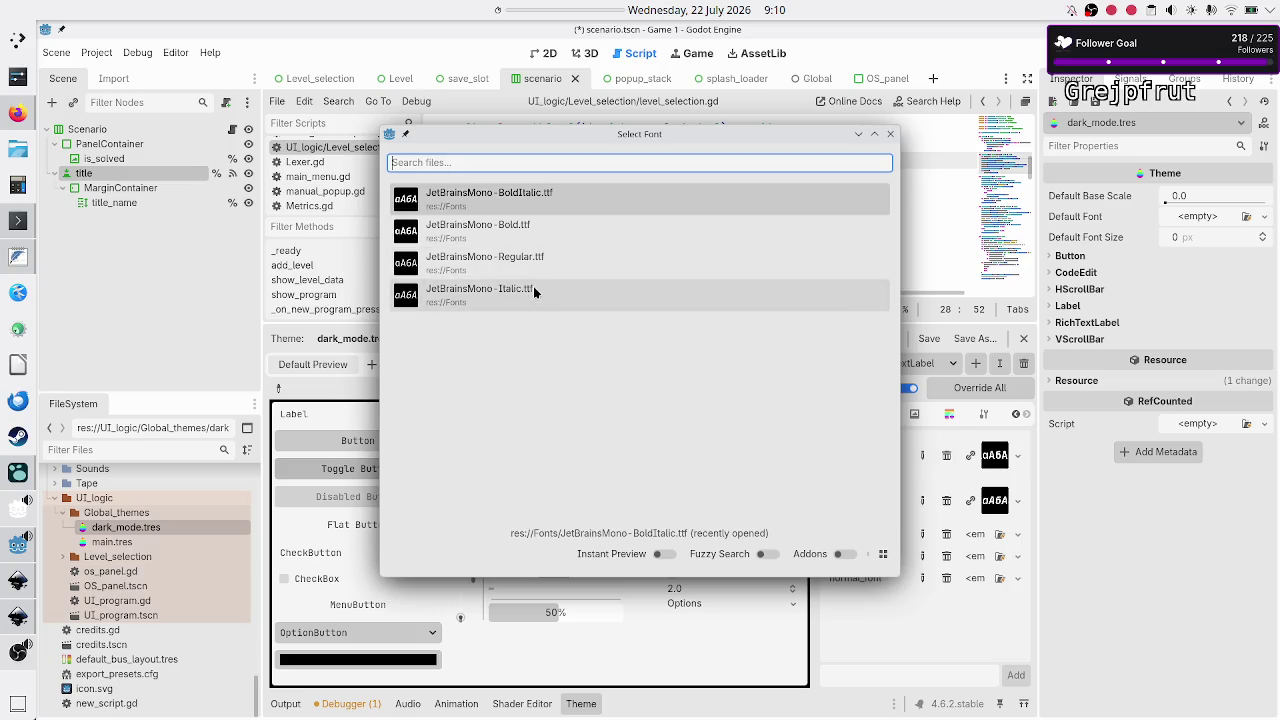
pyautogui.click(537, 290)
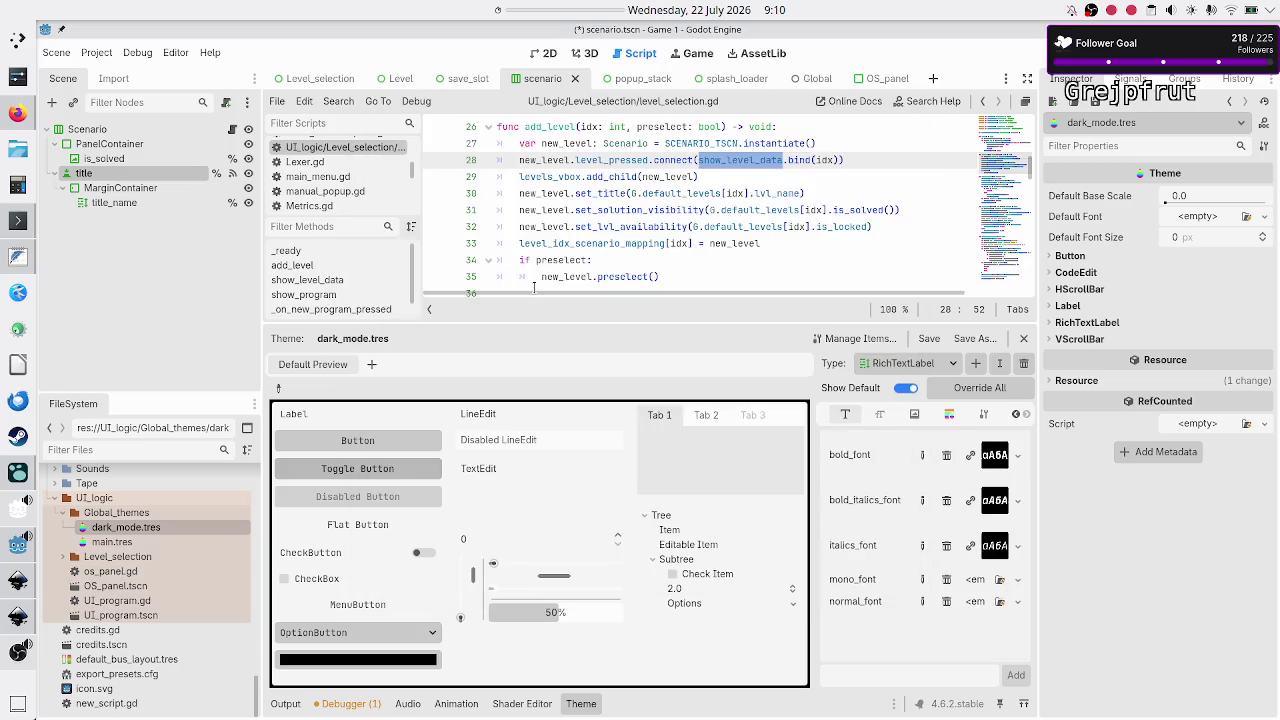
pyautogui.click(1018, 582)
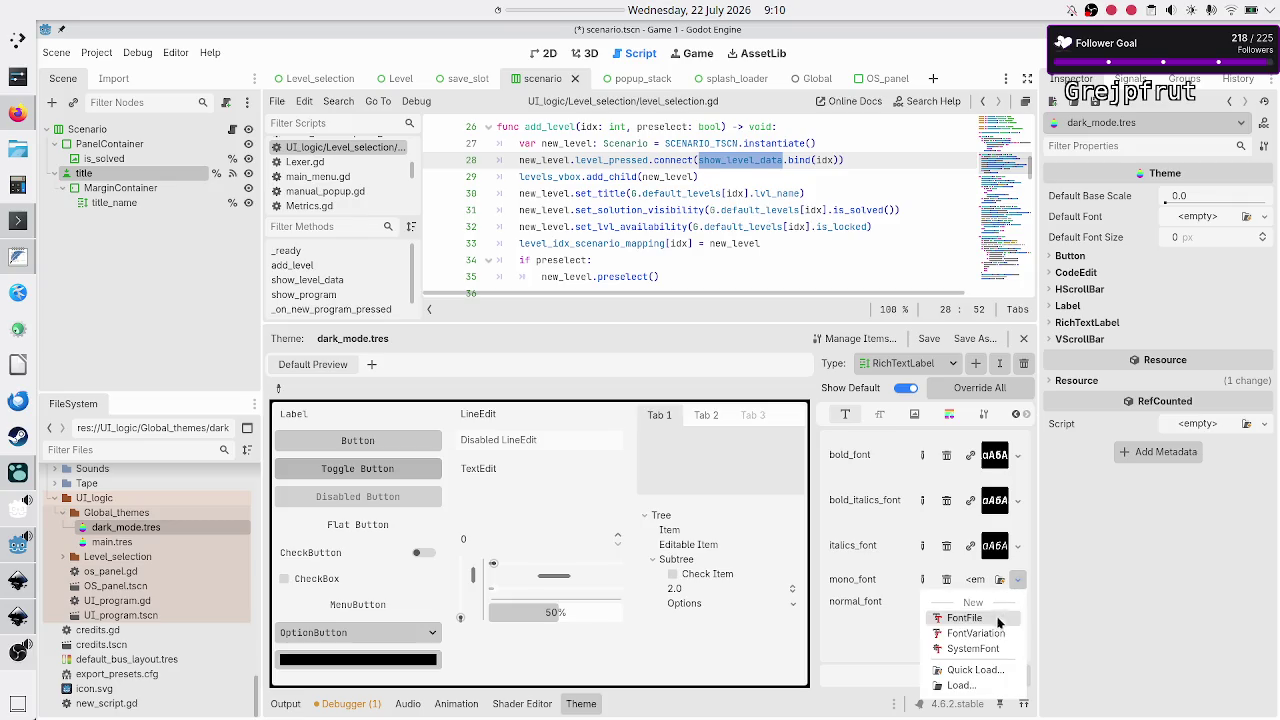
pyautogui.click(978, 670)
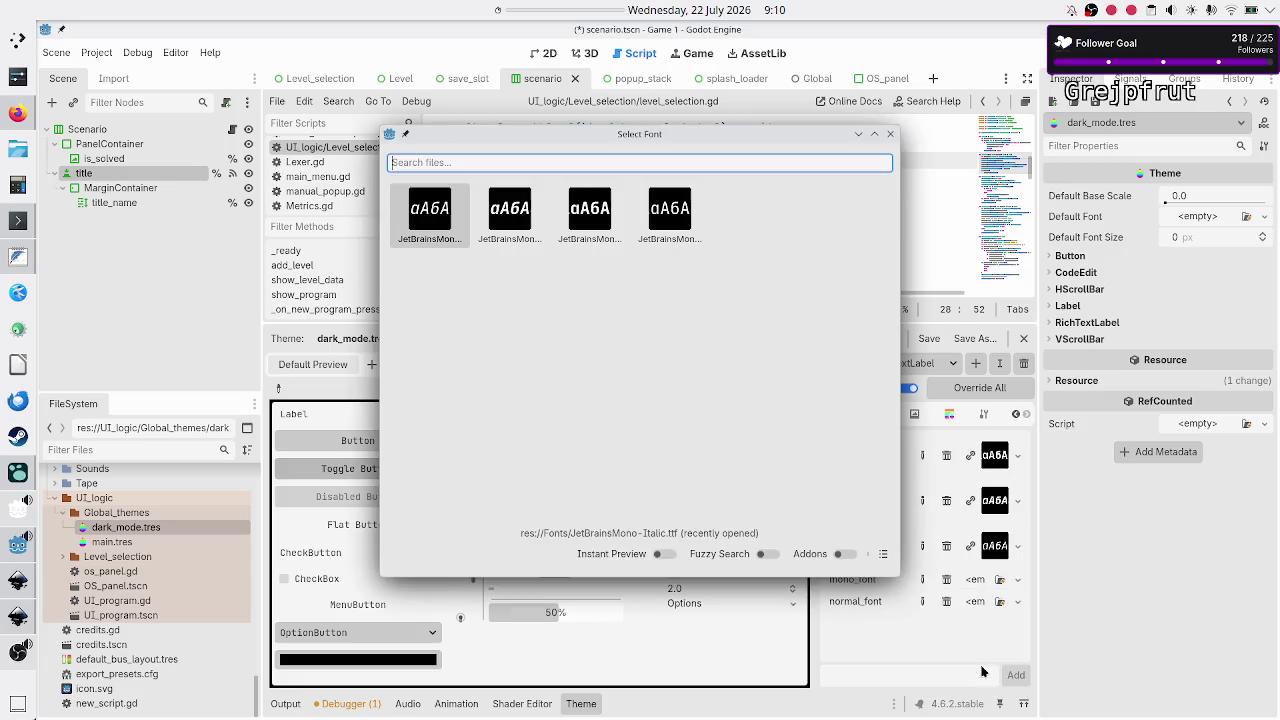
pyautogui.click(883, 554)
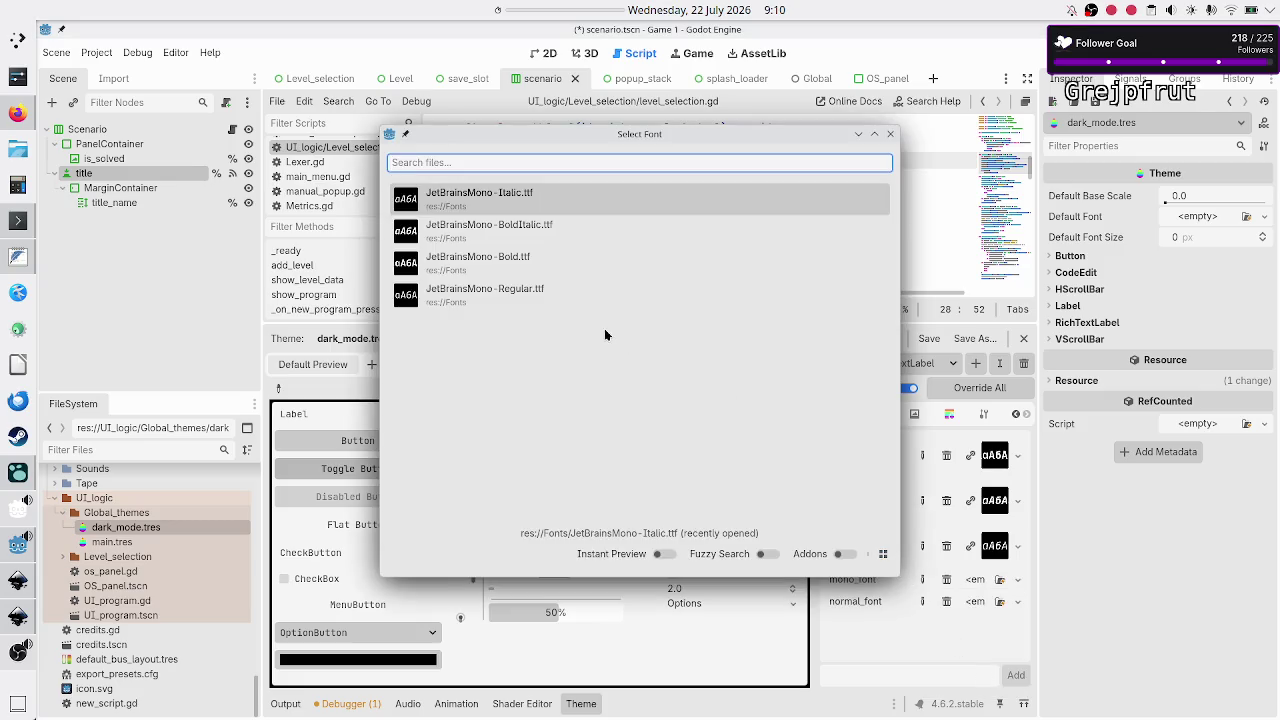
pyautogui.click(537, 291)
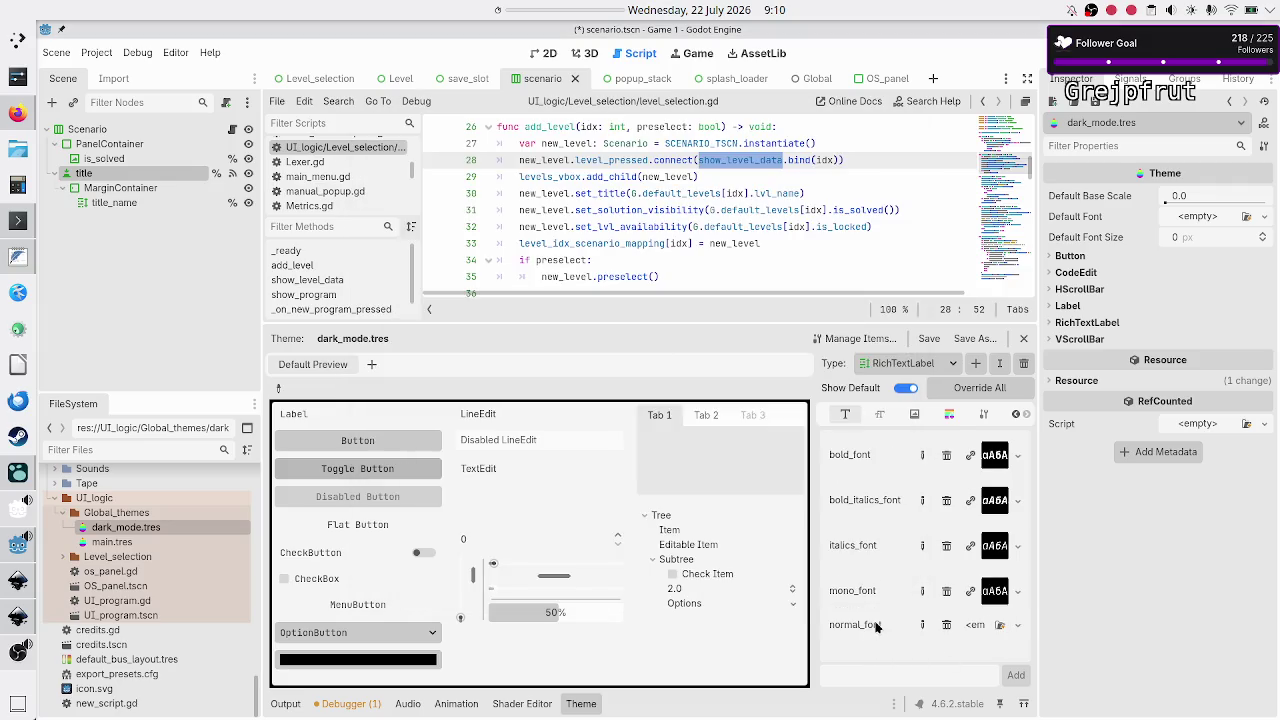
# Quick-load a JetBrainsMono font into normal_font
pyautogui.click(1018, 626)
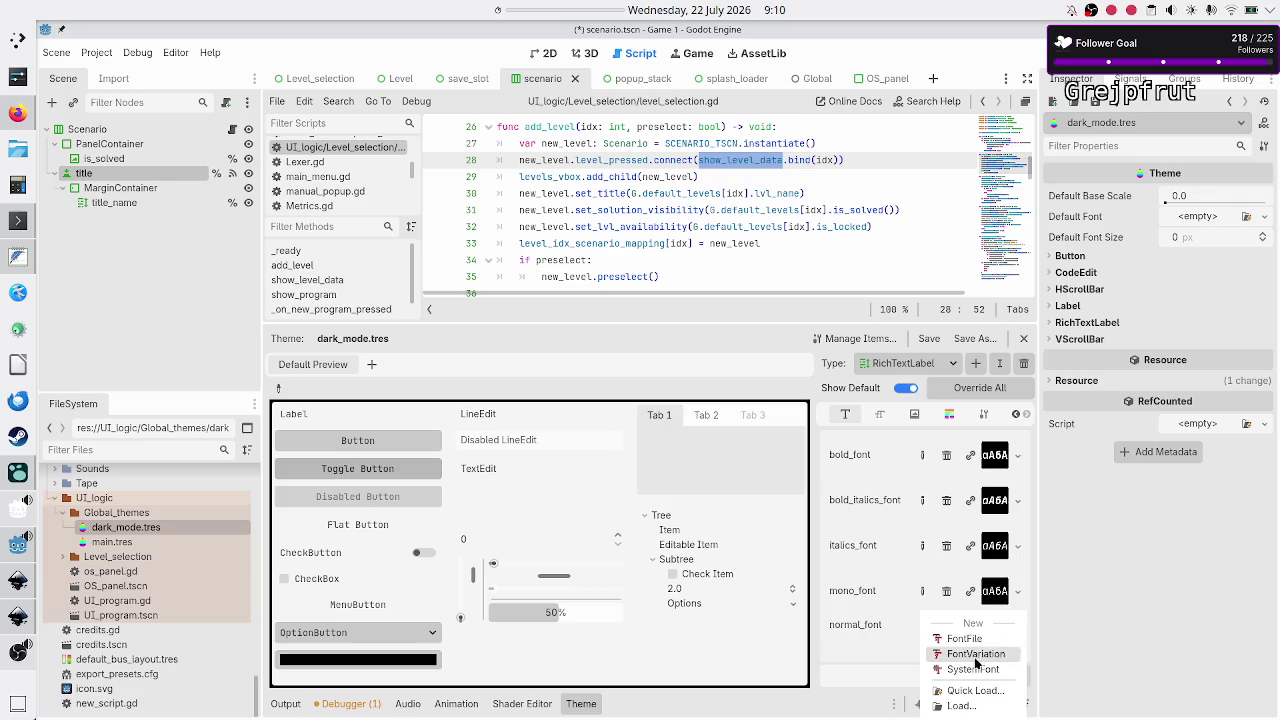
pyautogui.click(978, 691)
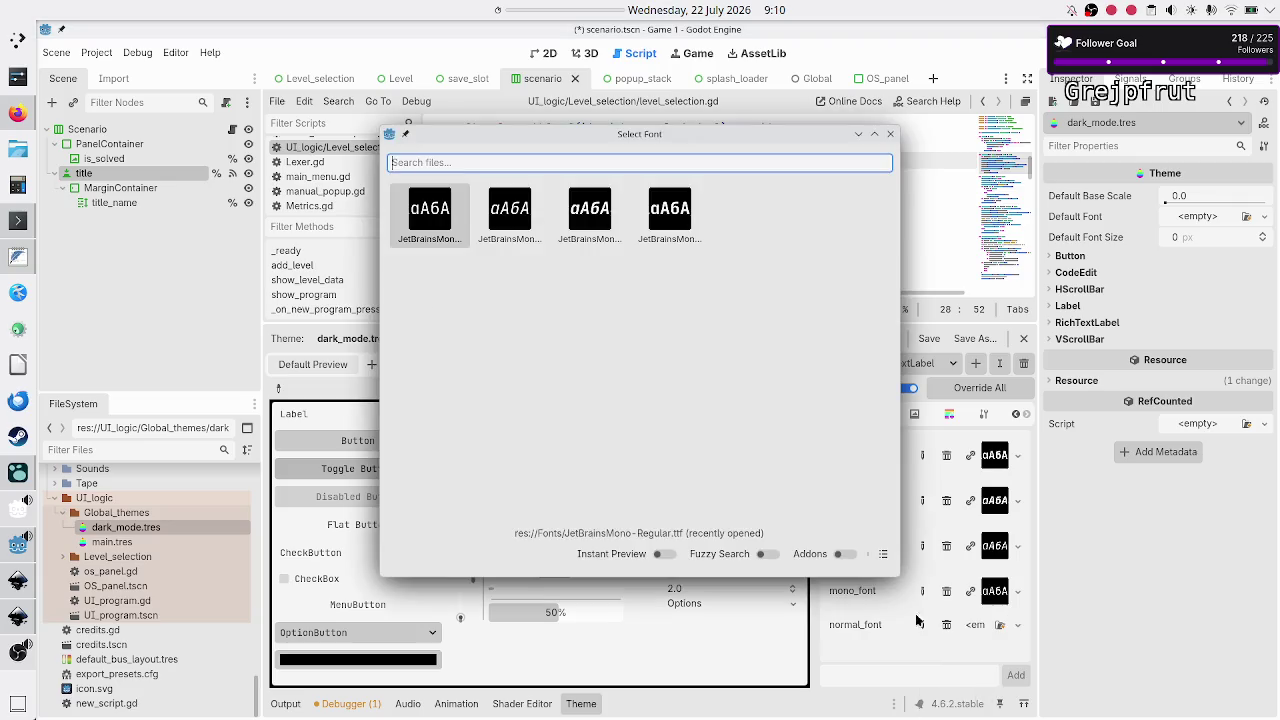
pyautogui.click(884, 557)
pyautogui.doubleClick(548, 206)
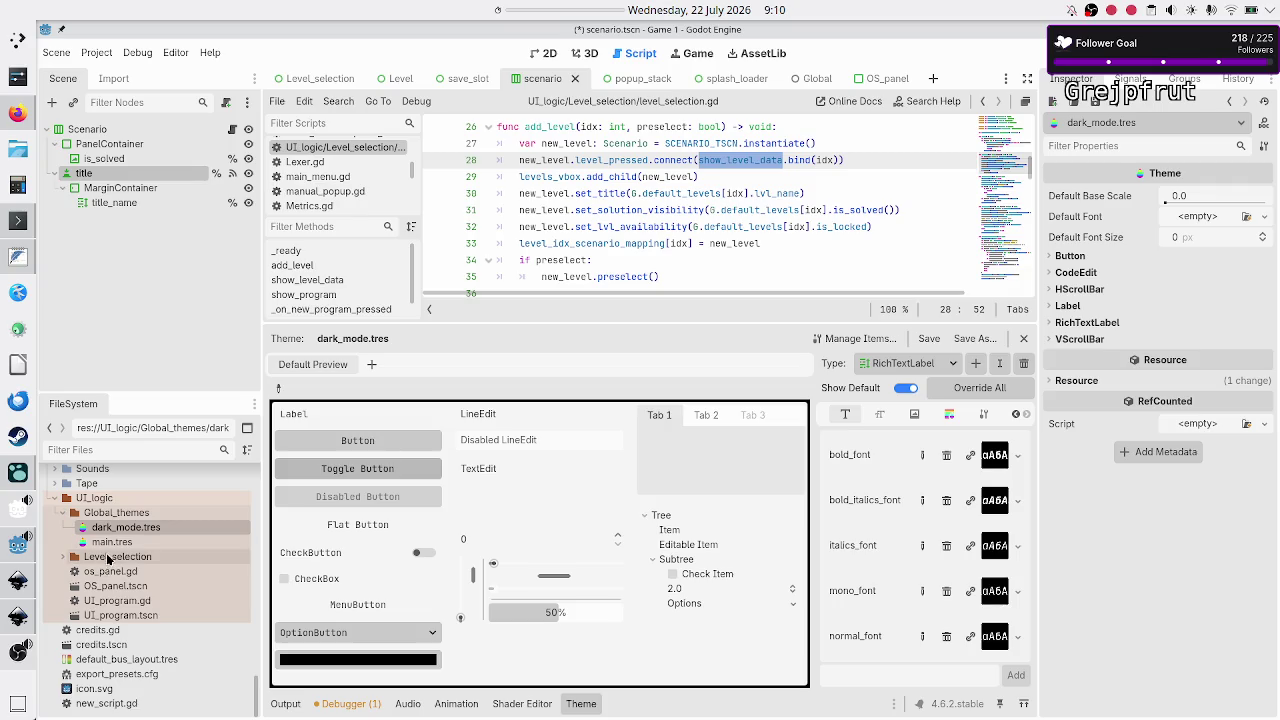
pyautogui.click(112, 542)
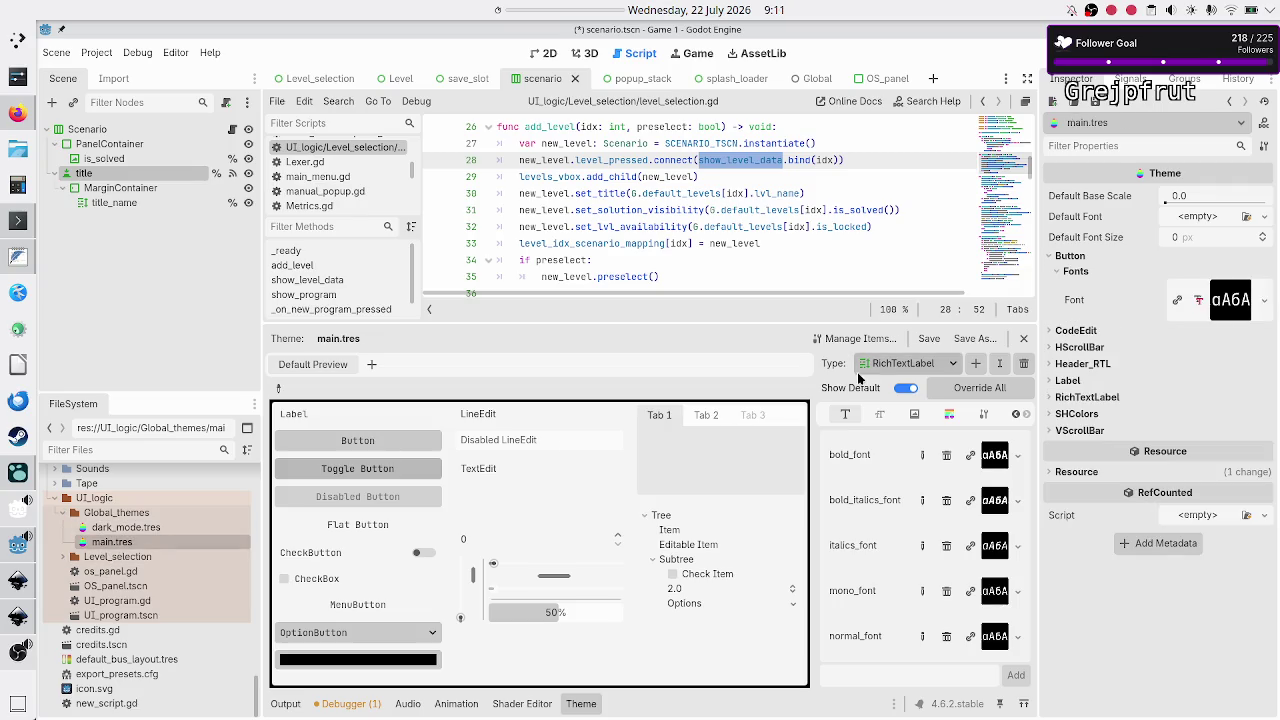
pyautogui.click(915, 362)
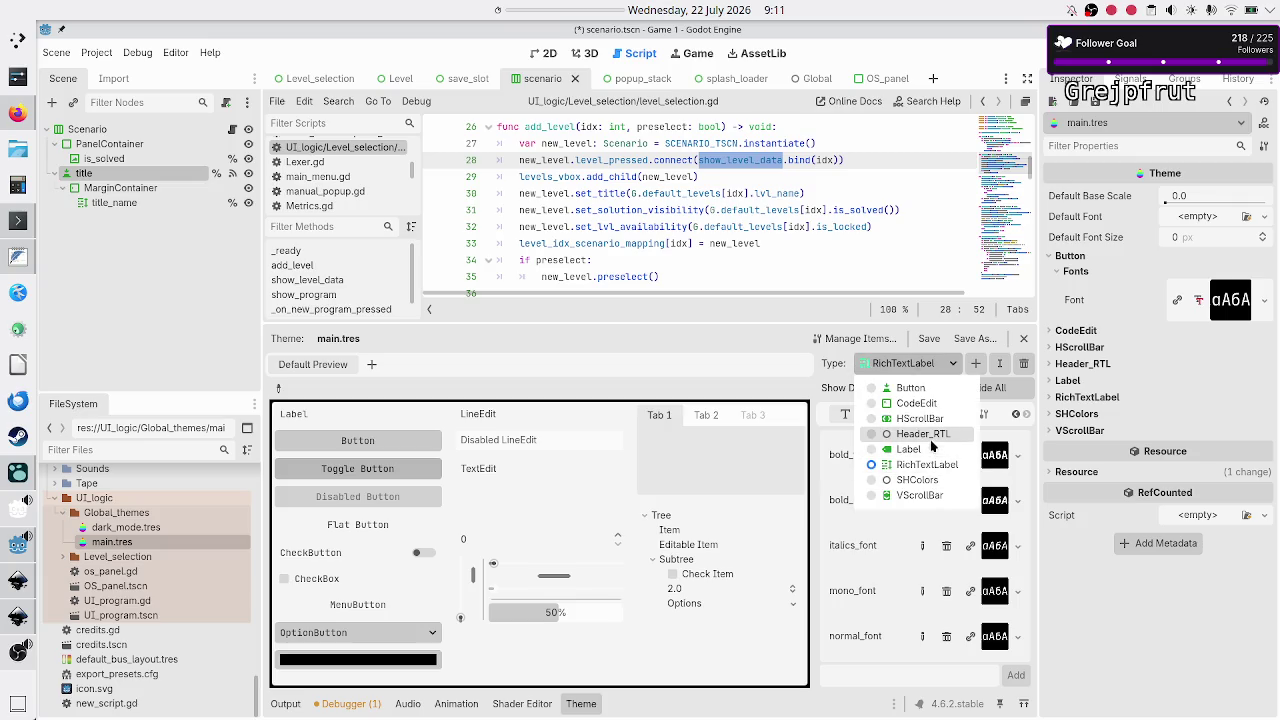
pyautogui.click(922, 434)
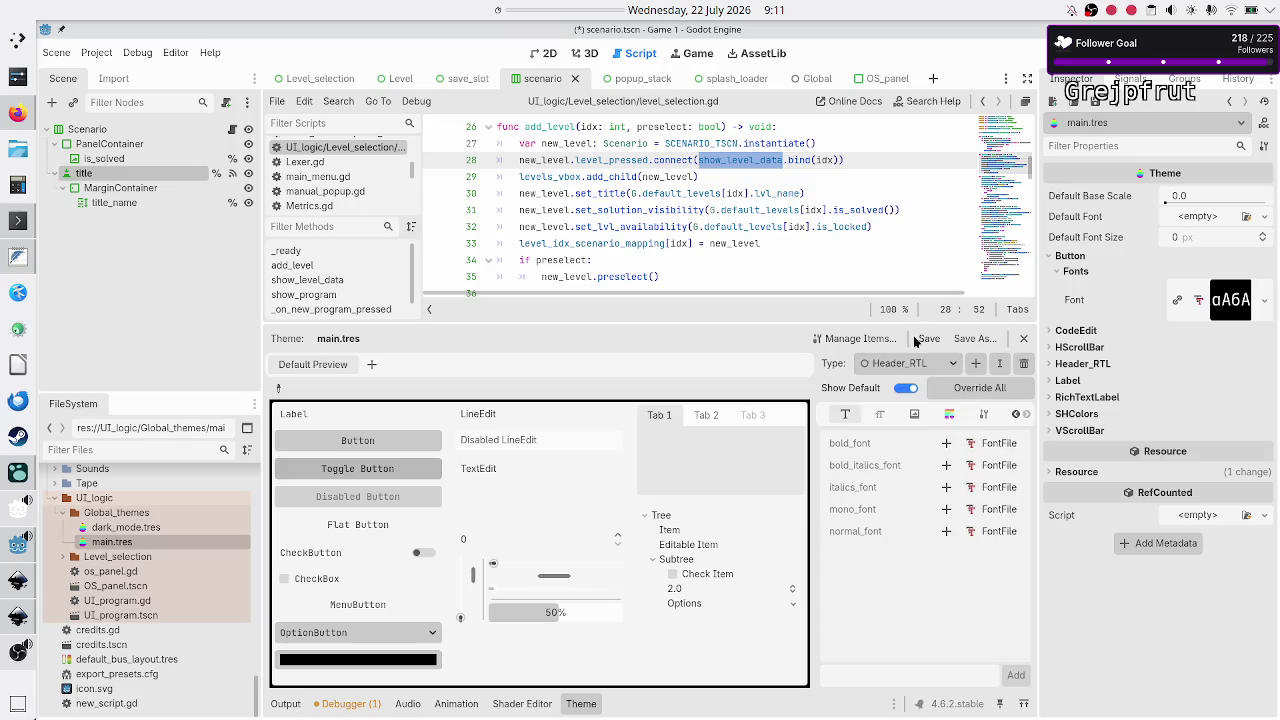
pyautogui.click(840, 338)
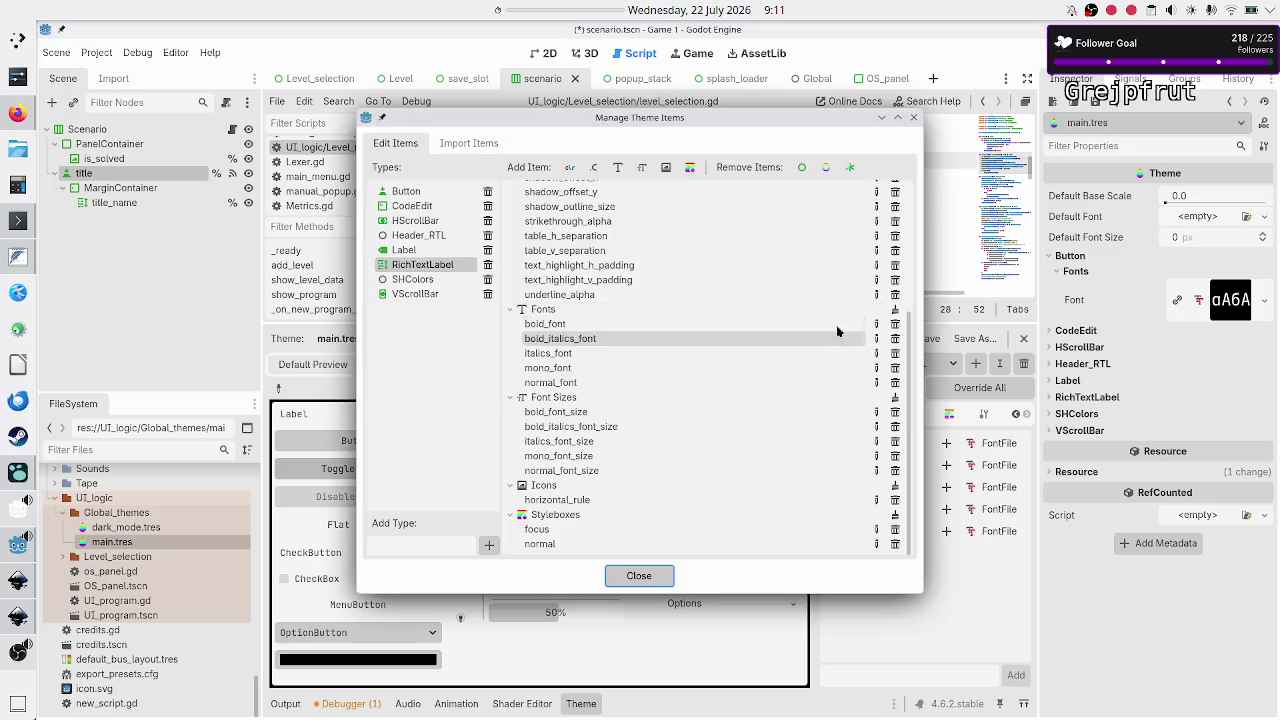
pyautogui.click(418, 281)
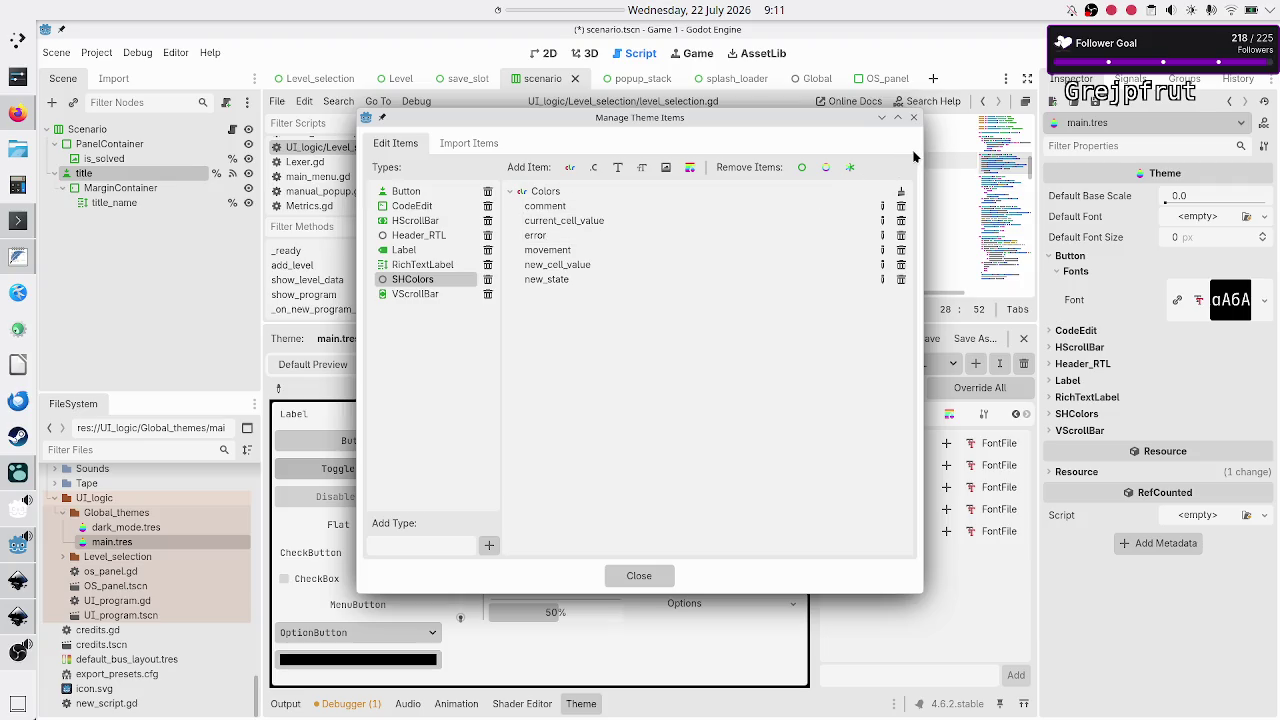
pyautogui.click(913, 117)
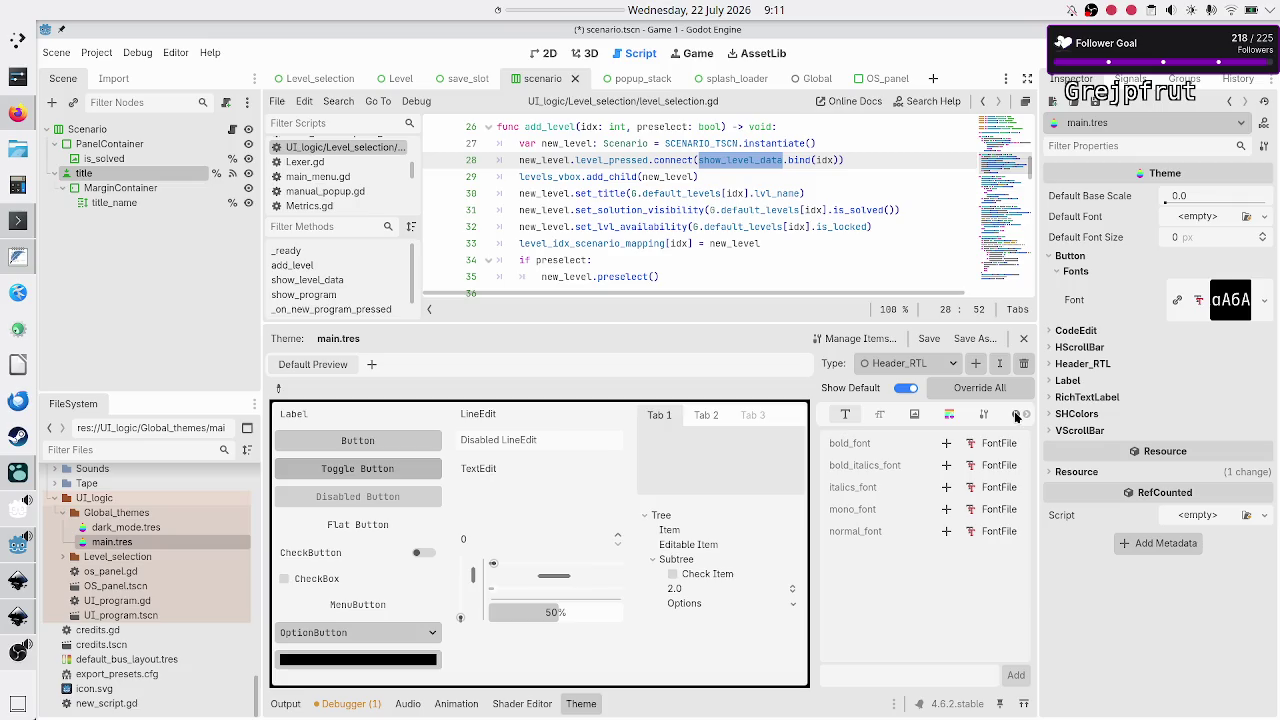
pyautogui.click(1016, 416)
pyautogui.click(1016, 416)
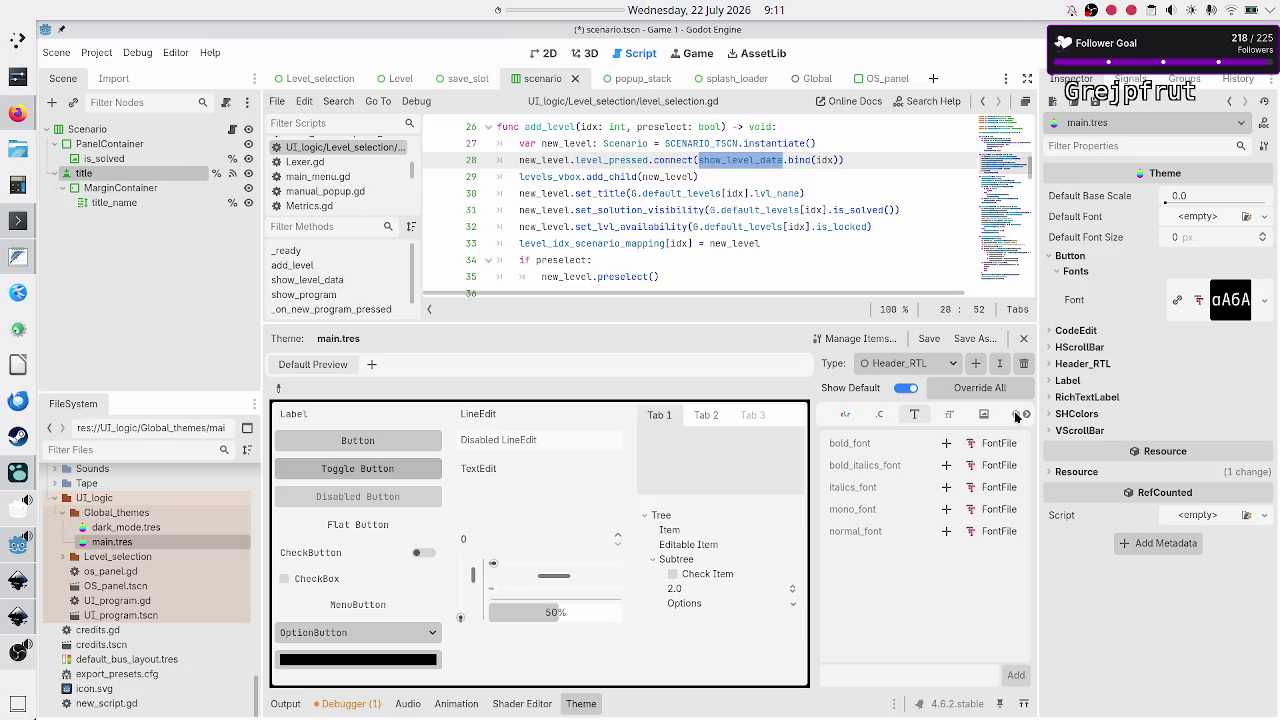
pyautogui.click(878, 343)
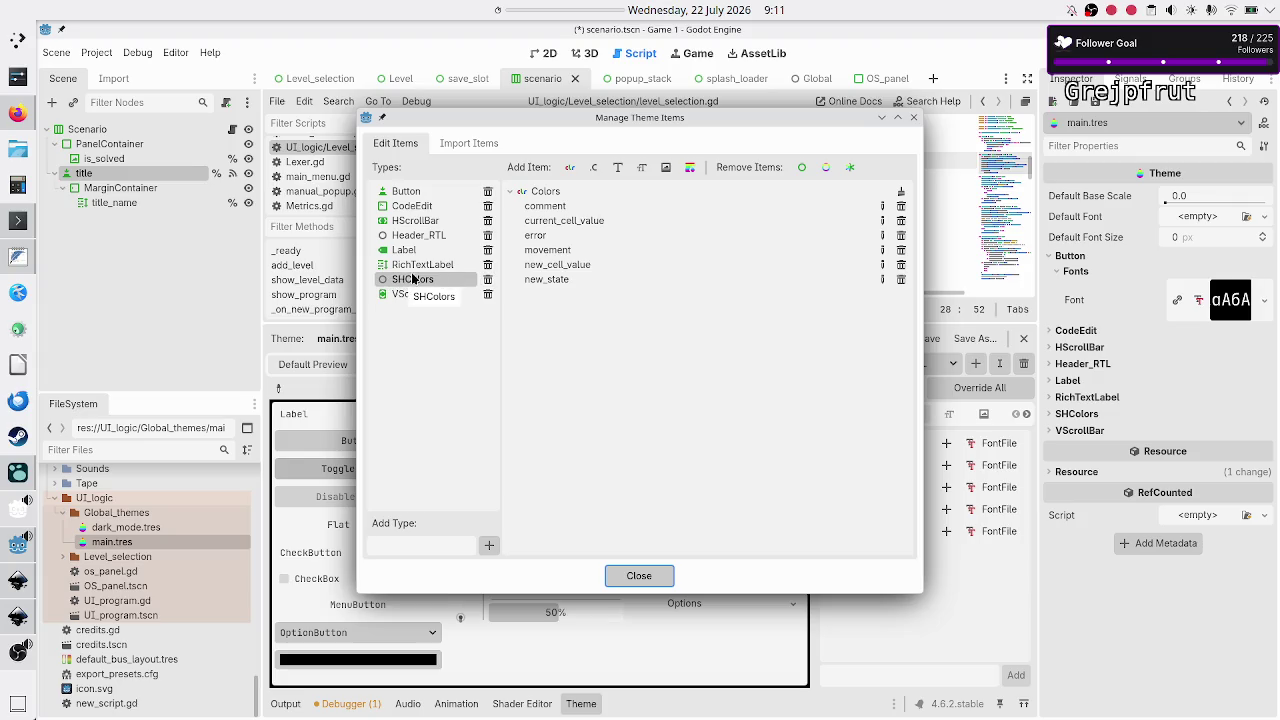
pyautogui.moveTo(646, 121); pyautogui.dragTo(497, 171)
pyautogui.click(294, 283)
pyautogui.click(296, 286)
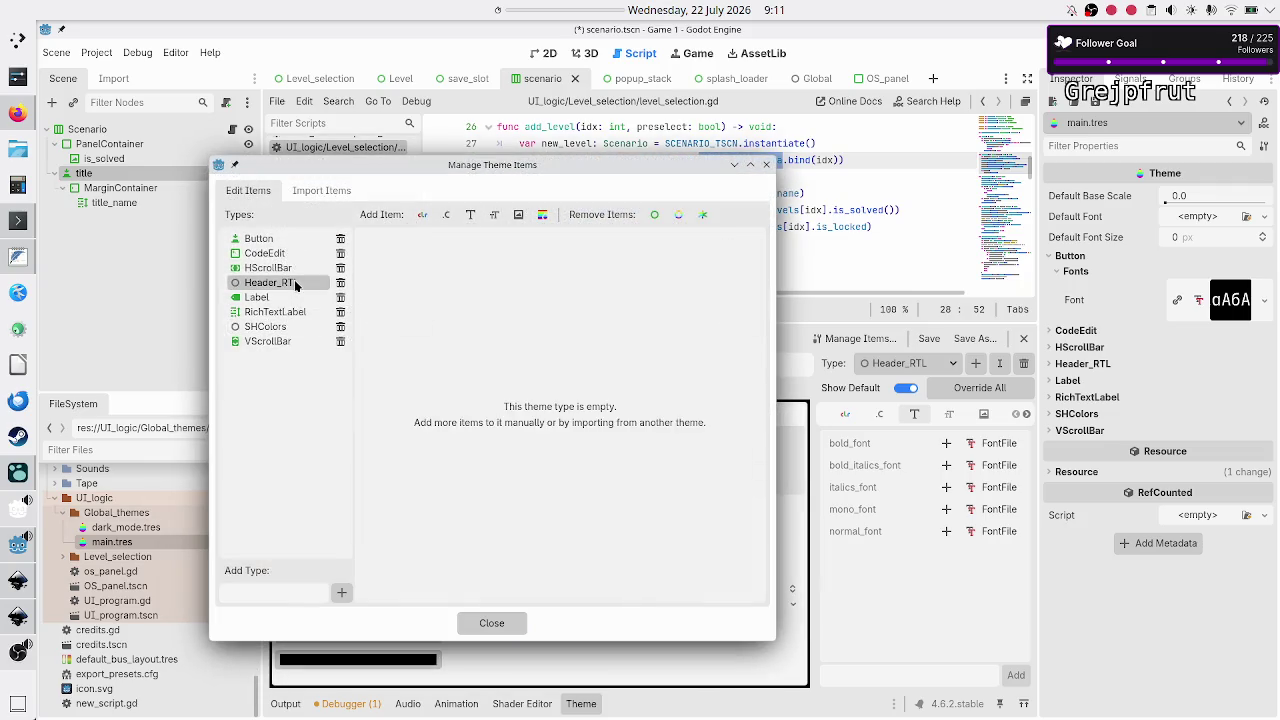
pyautogui.click(422, 283)
pyautogui.click(298, 330)
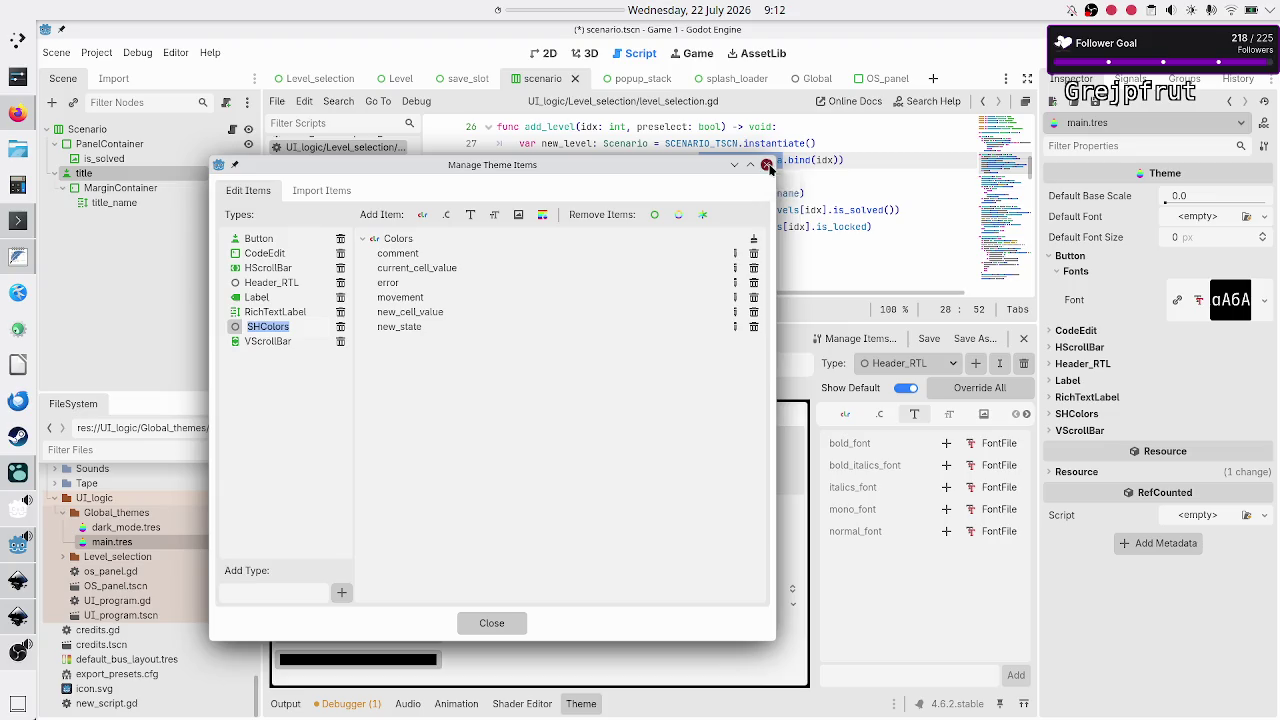
pyautogui.click(767, 165)
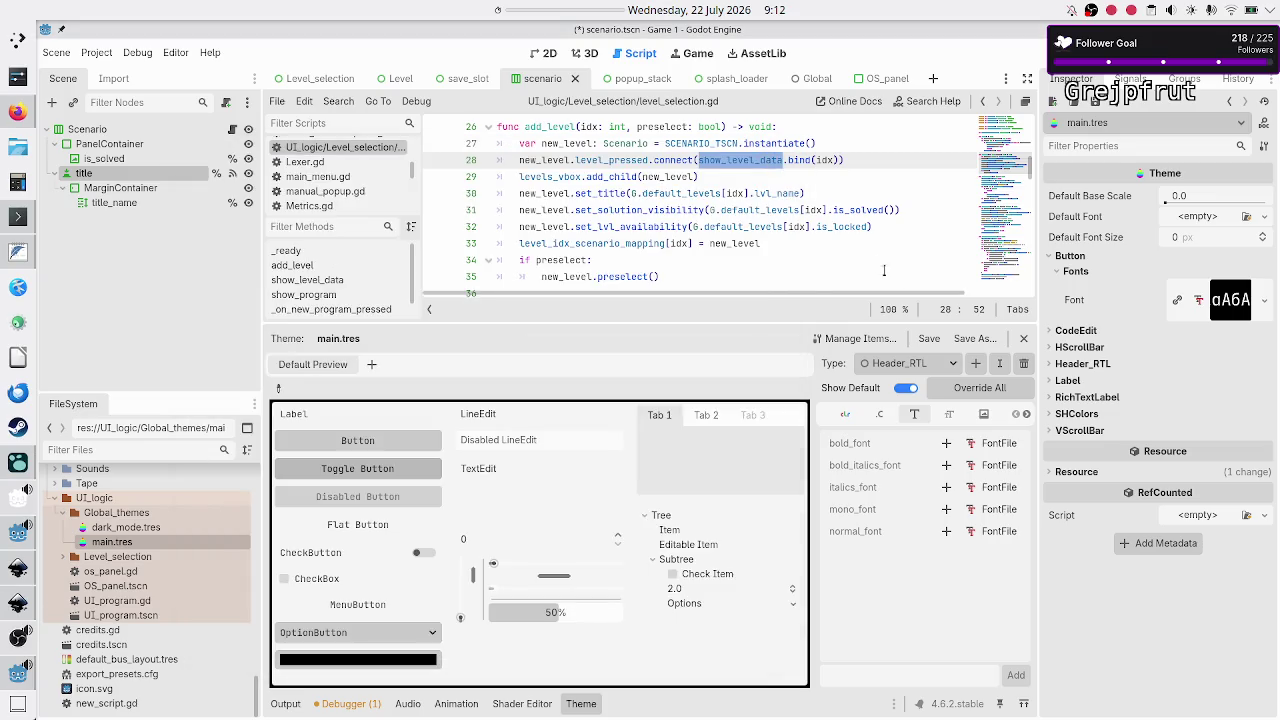
# Inspect the six SHColors colour entries in main.tres, then open dark_mode.tres
pyautogui.click(914, 367)
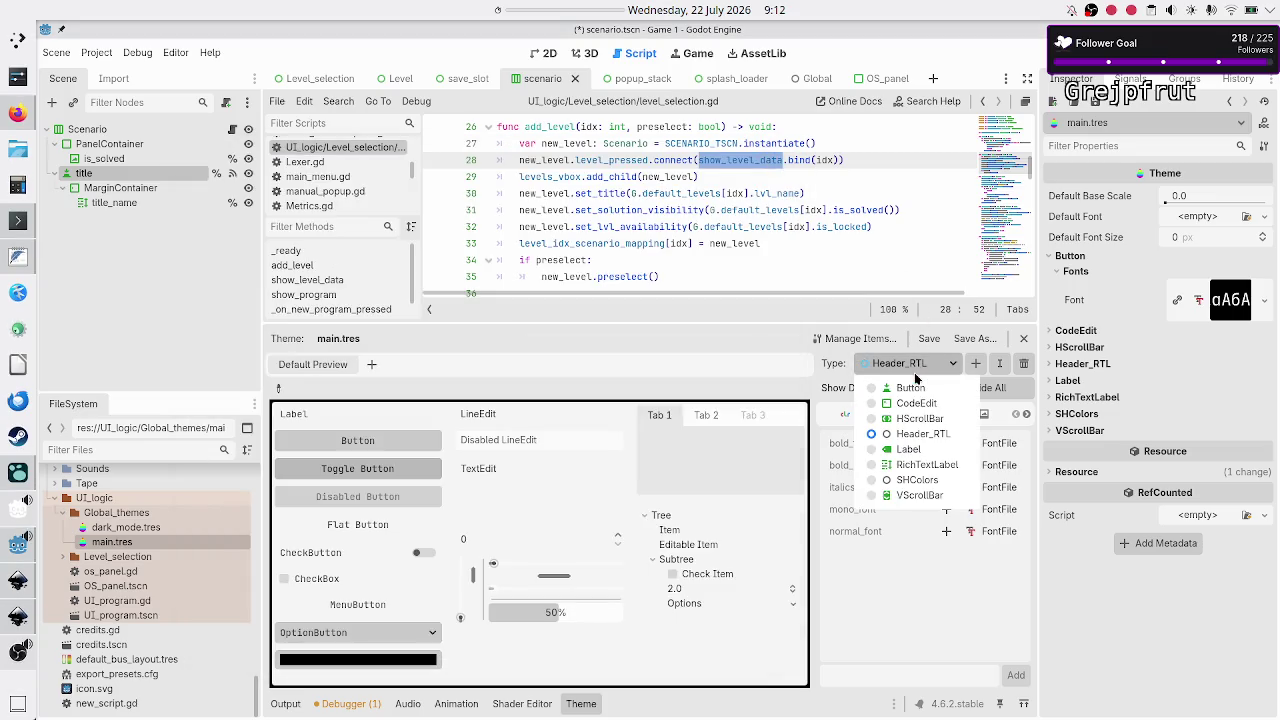
pyautogui.click(918, 481)
pyautogui.click(845, 414)
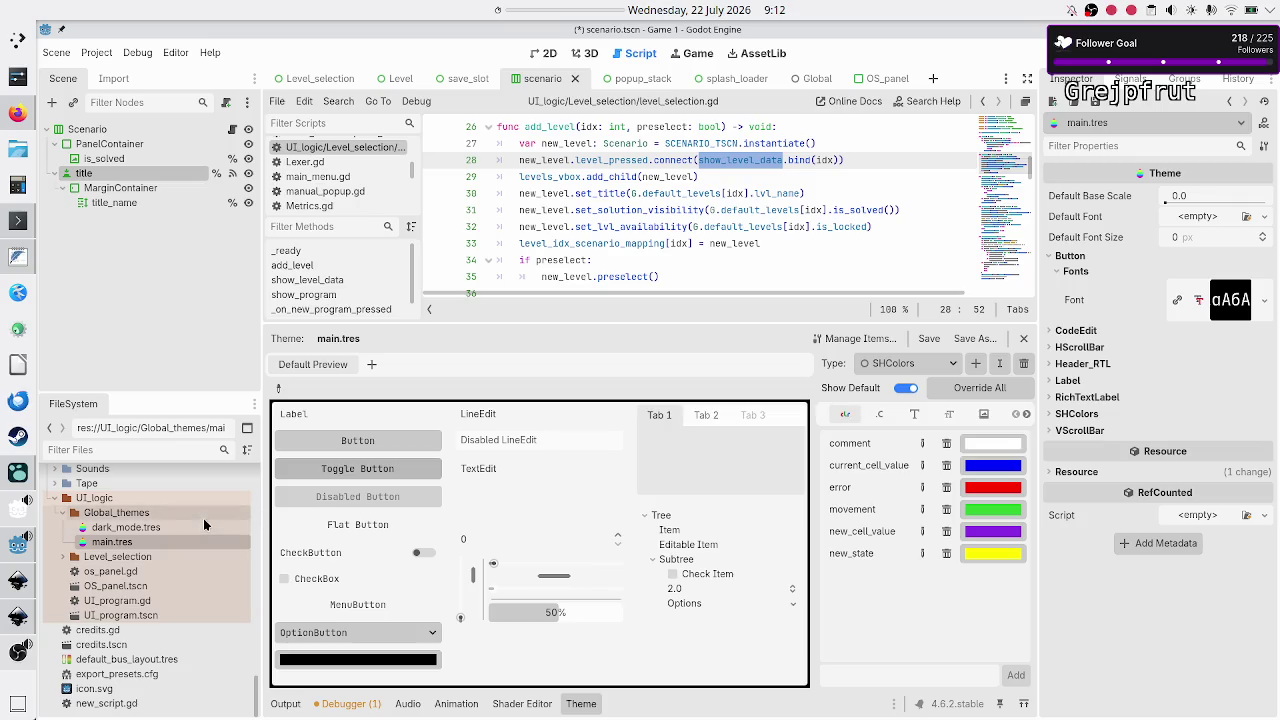
pyautogui.click(140, 528)
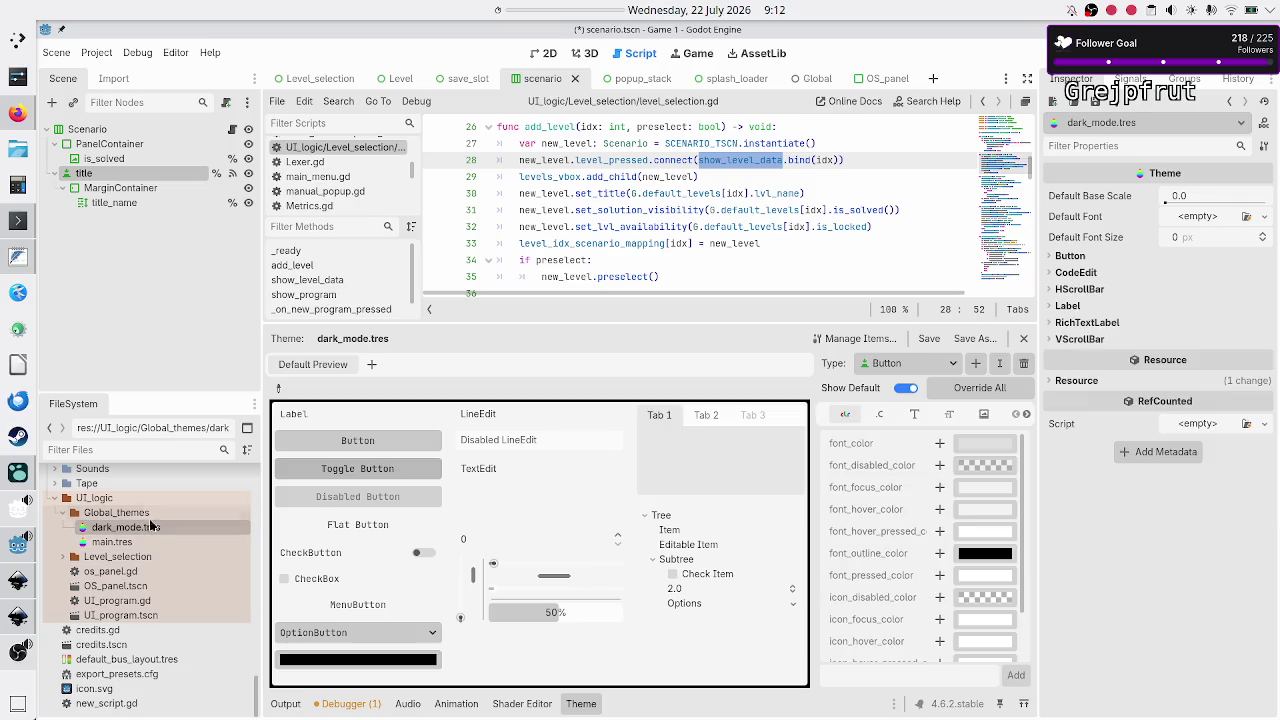
pyautogui.click(974, 366)
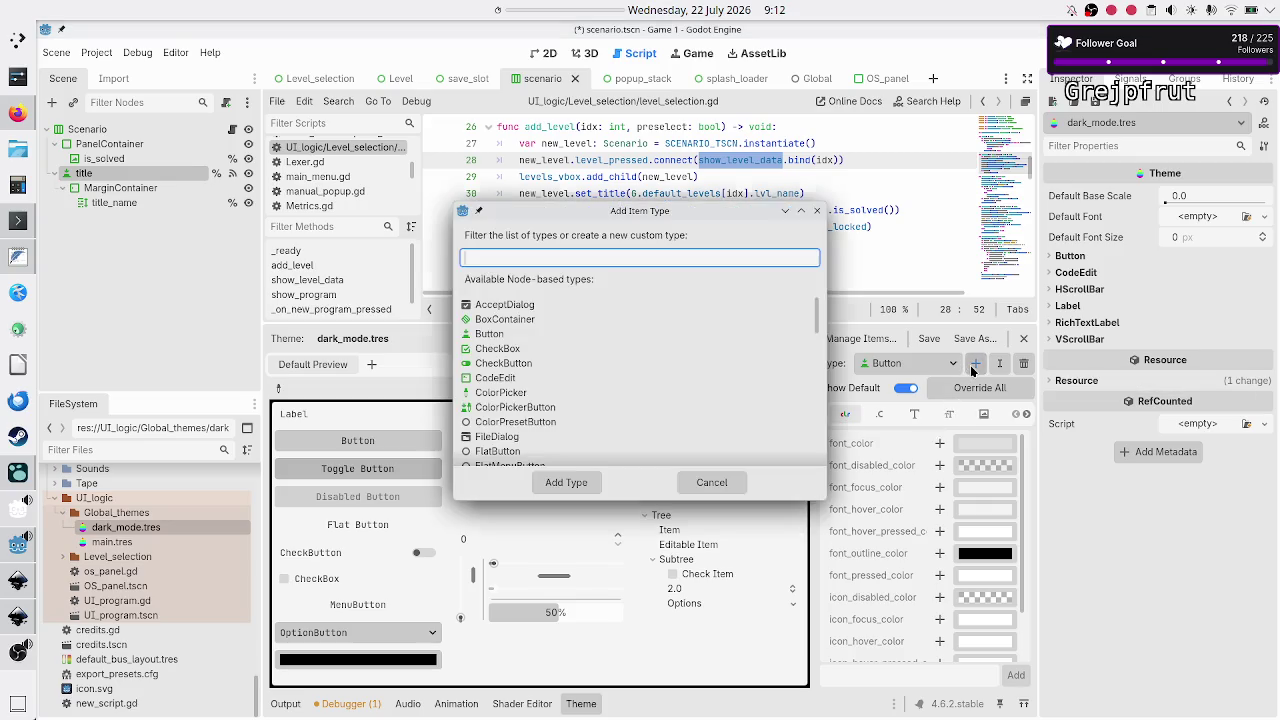
pyautogui.click(817, 211)
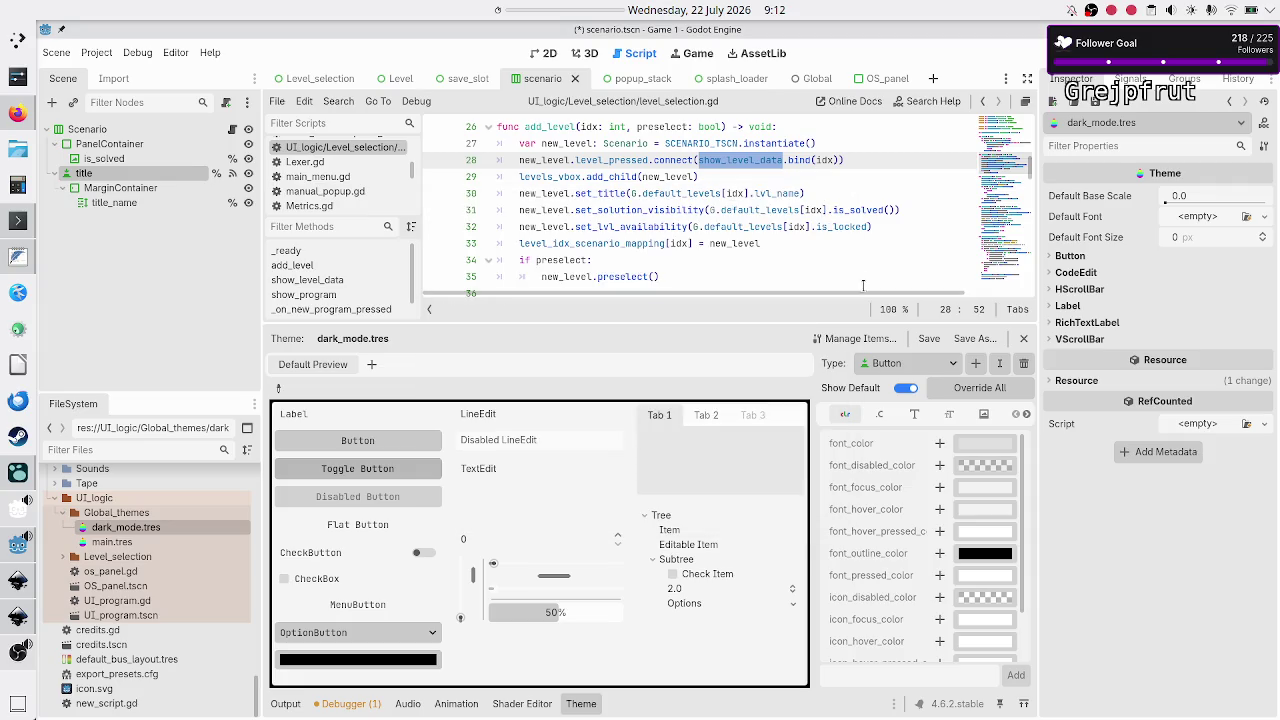
pyautogui.click(860, 338)
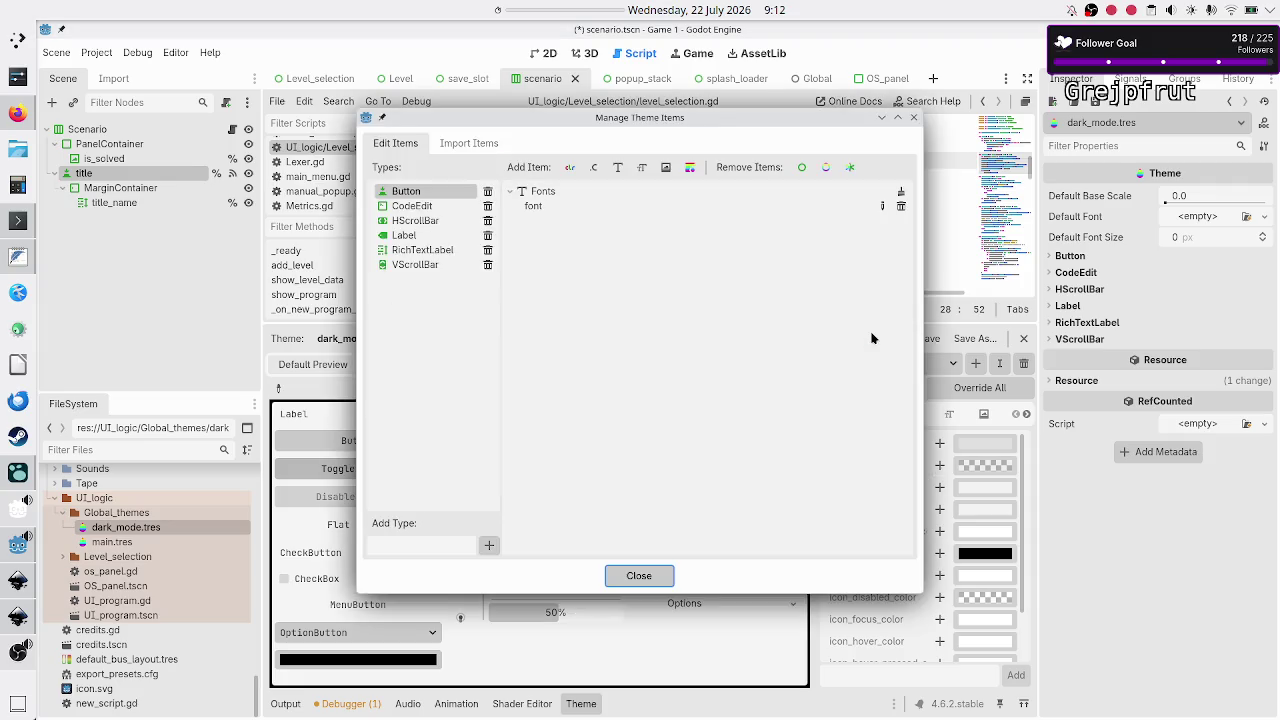
pyautogui.doubleClick(429, 208)
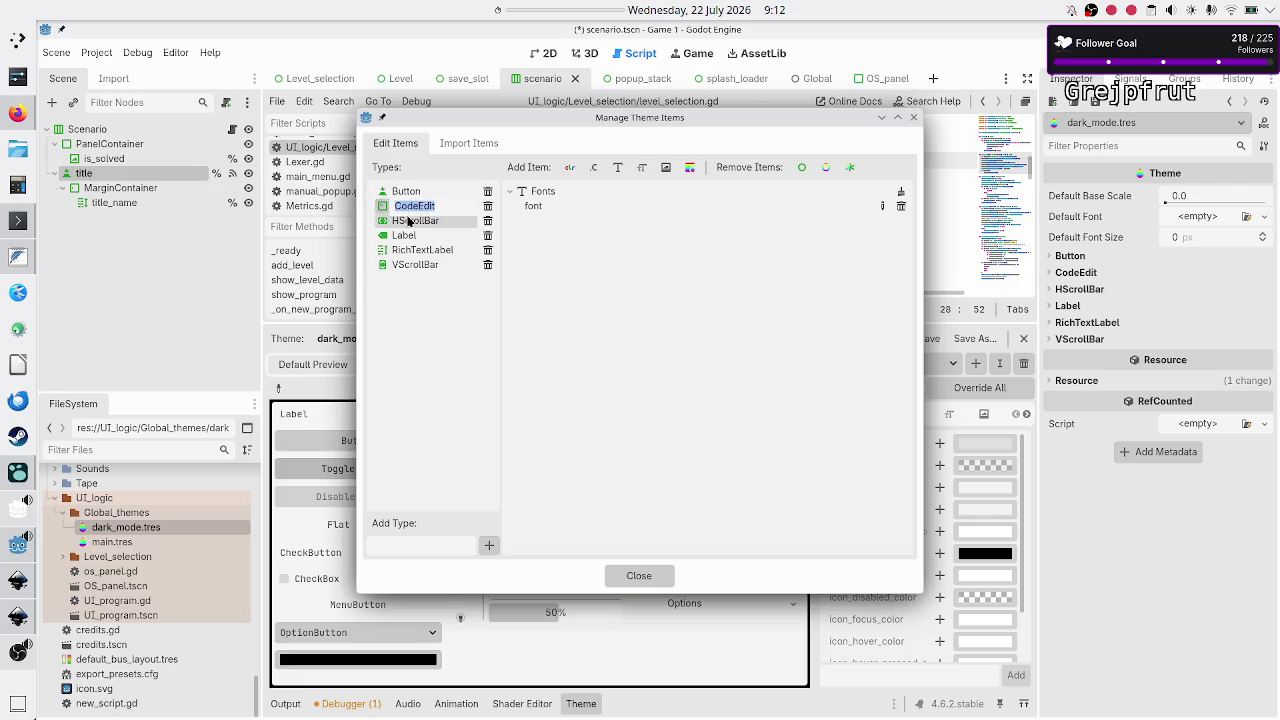
pyautogui.doubleClick(408, 191)
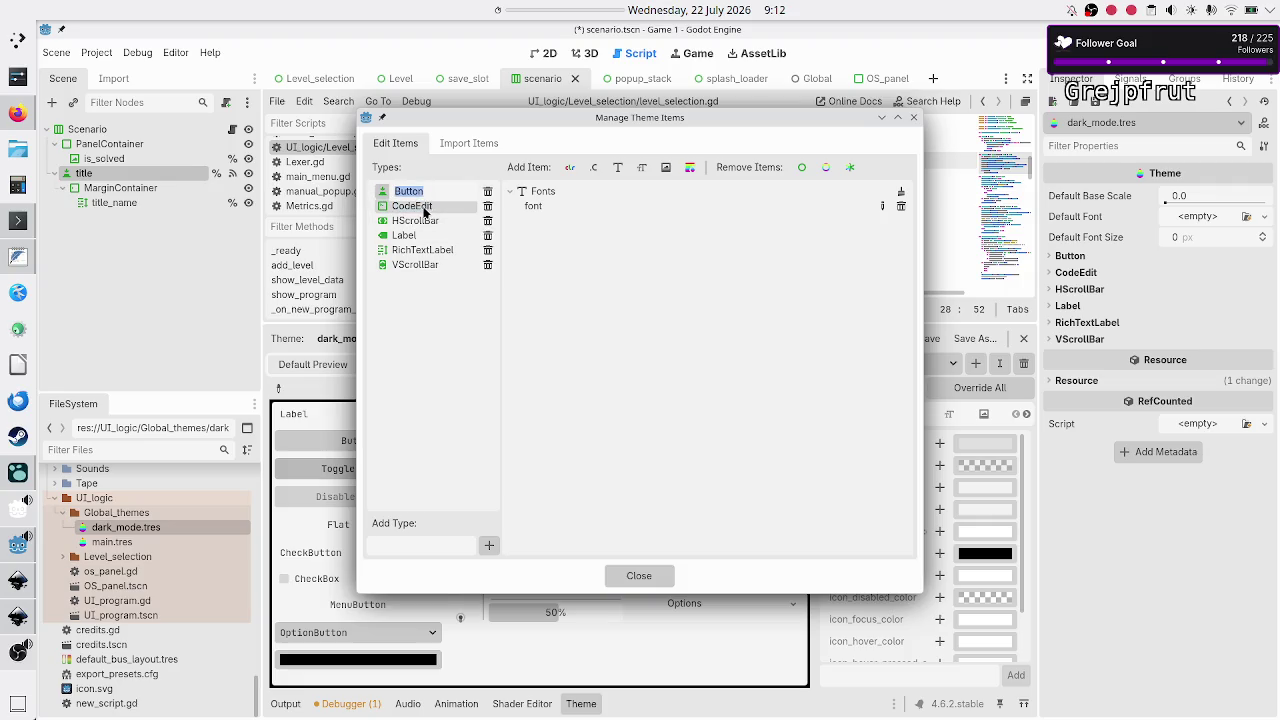
pyautogui.press('Return')
pyautogui.doubleClick(424, 209)
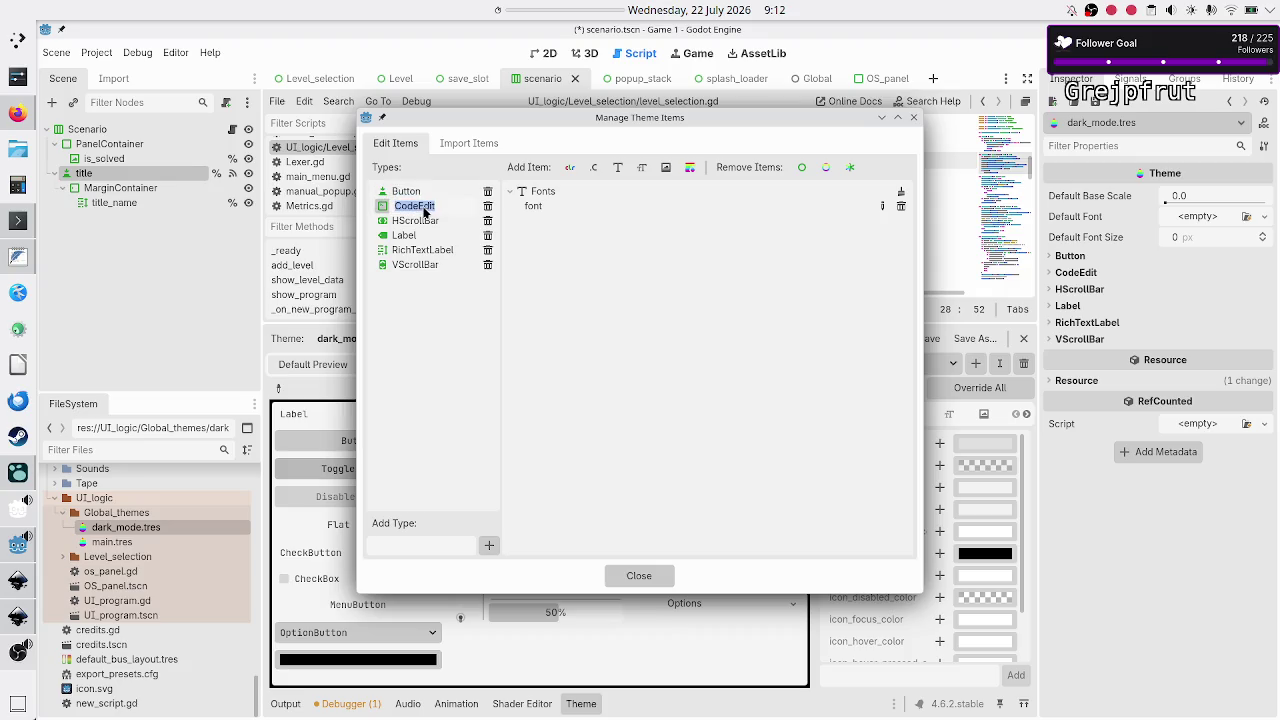
pyautogui.press('Return')
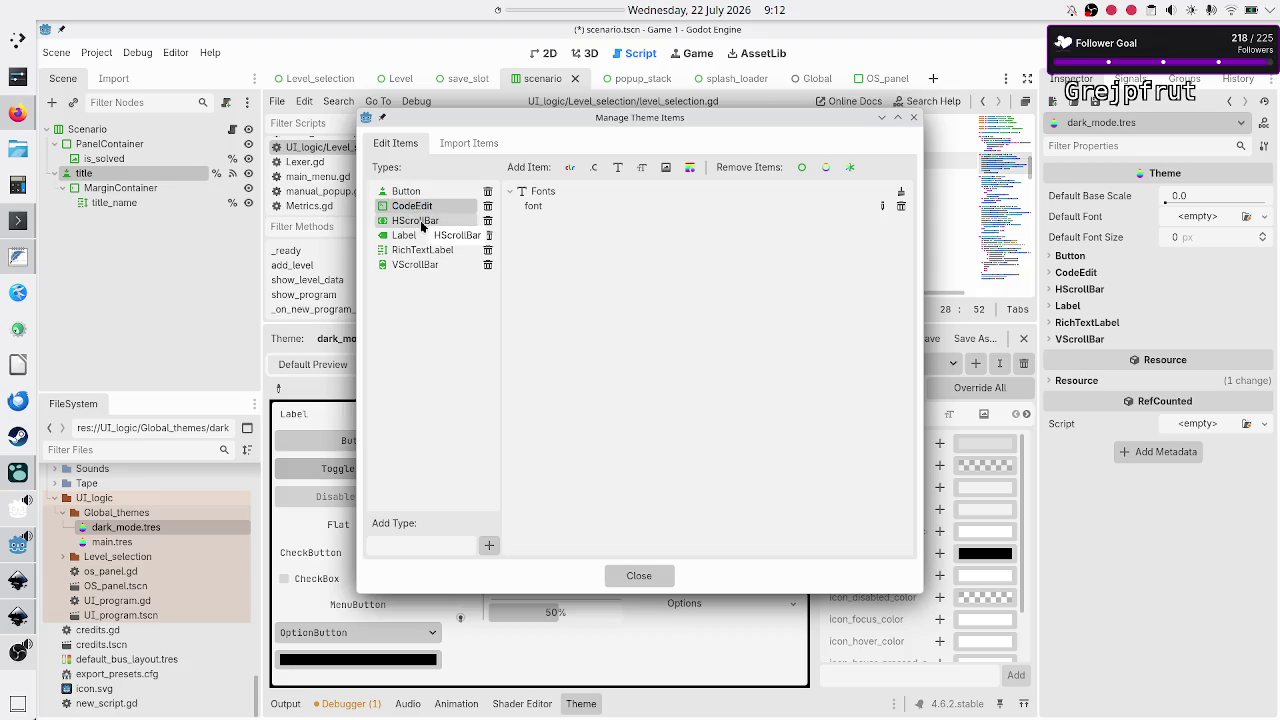
pyautogui.doubleClick(421, 222)
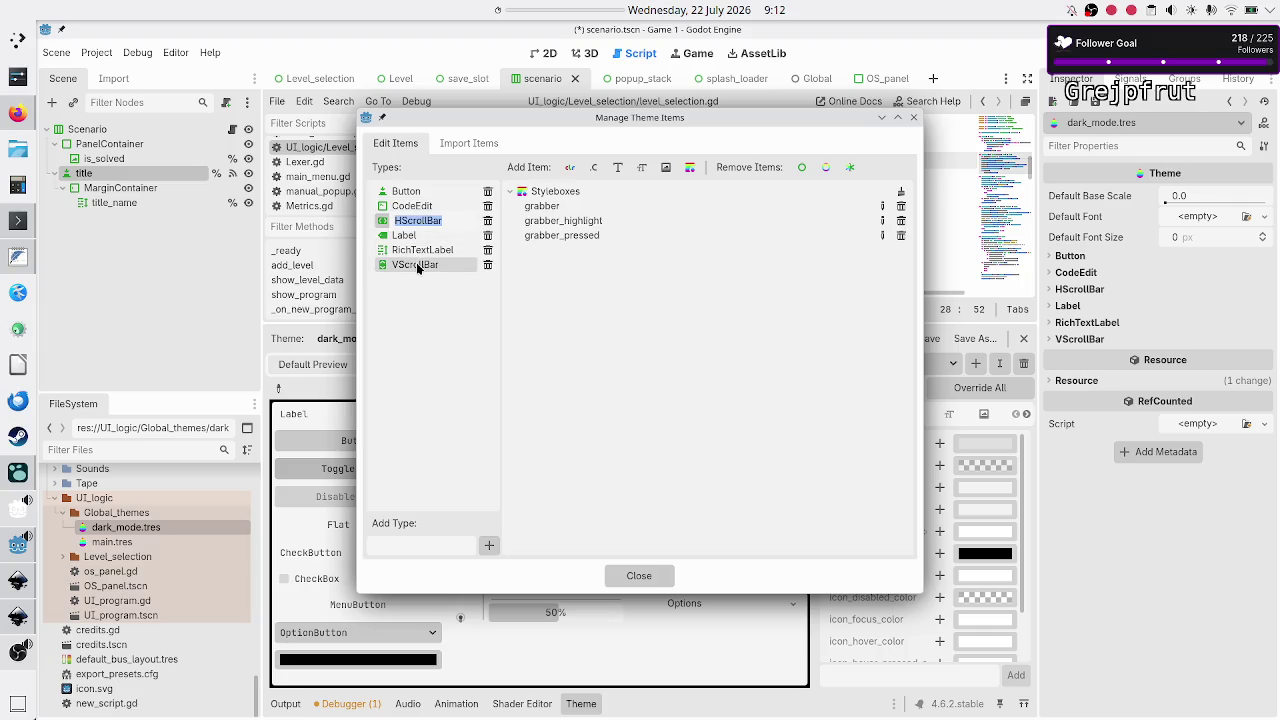
pyautogui.doubleClick(416, 264)
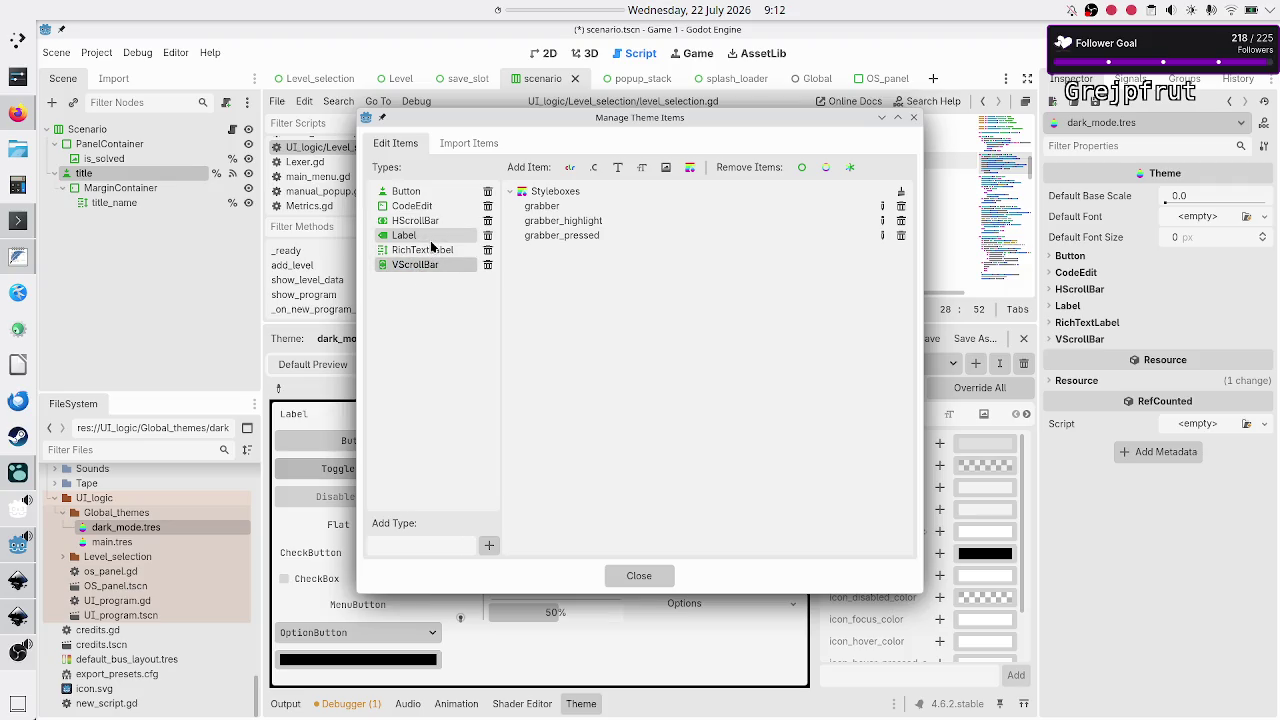
pyautogui.click(429, 256)
pyautogui.click(428, 257)
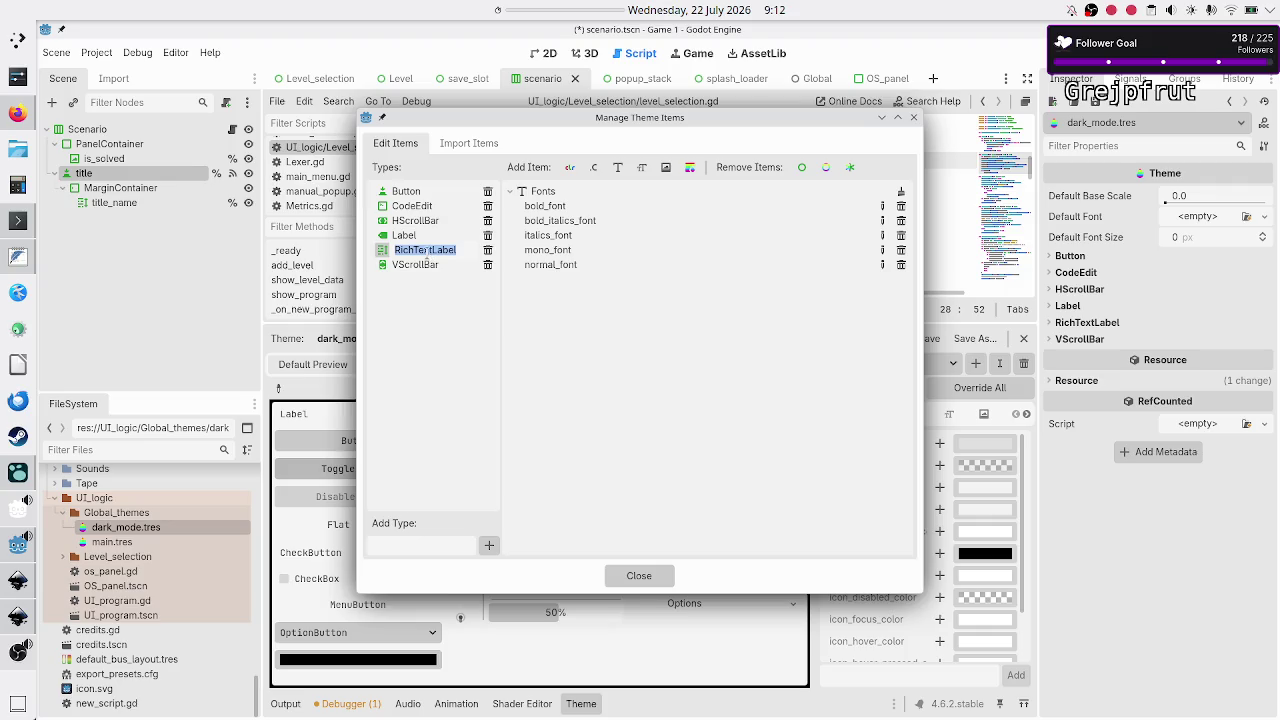
pyautogui.doubleClick(421, 238)
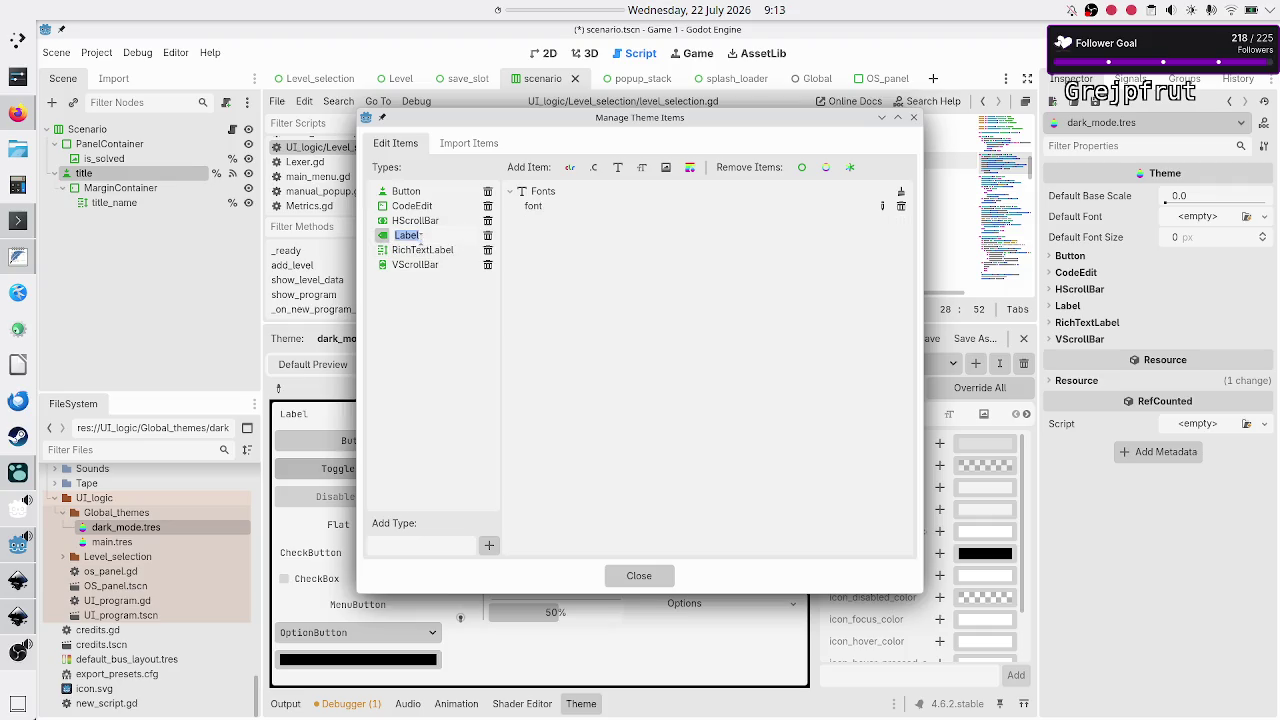
pyautogui.click(913, 117)
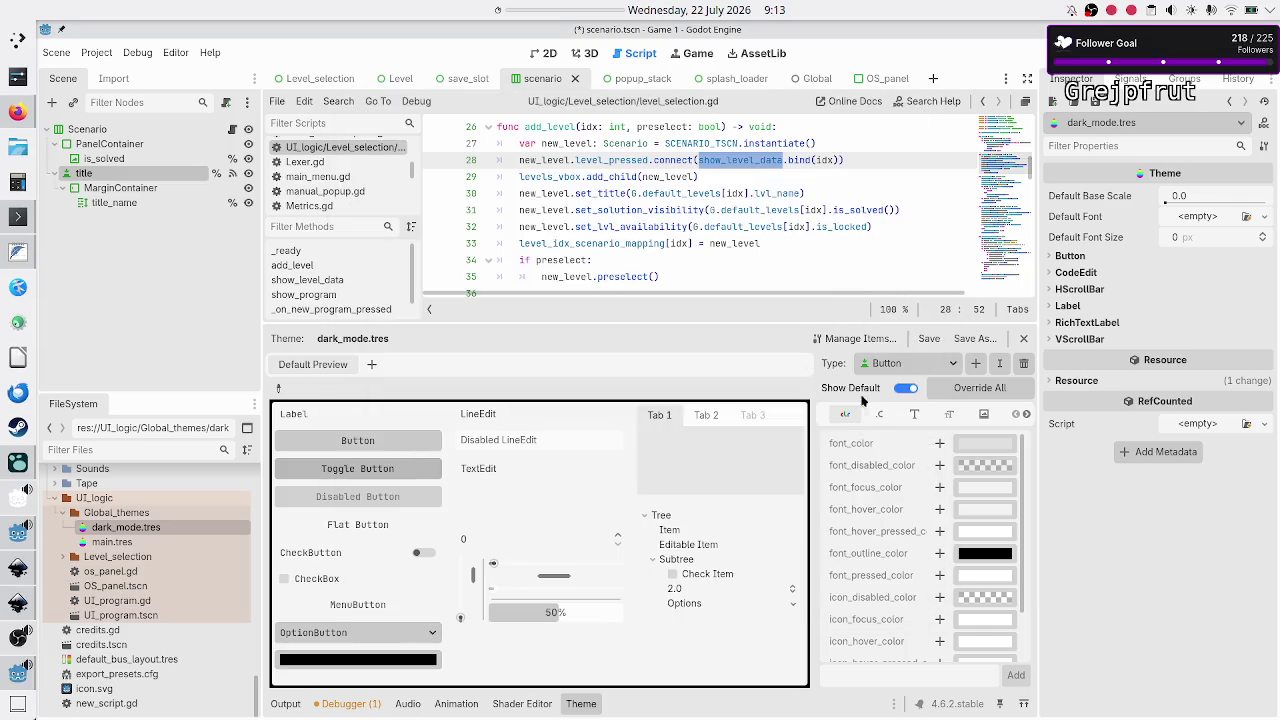
pyautogui.click(977, 364)
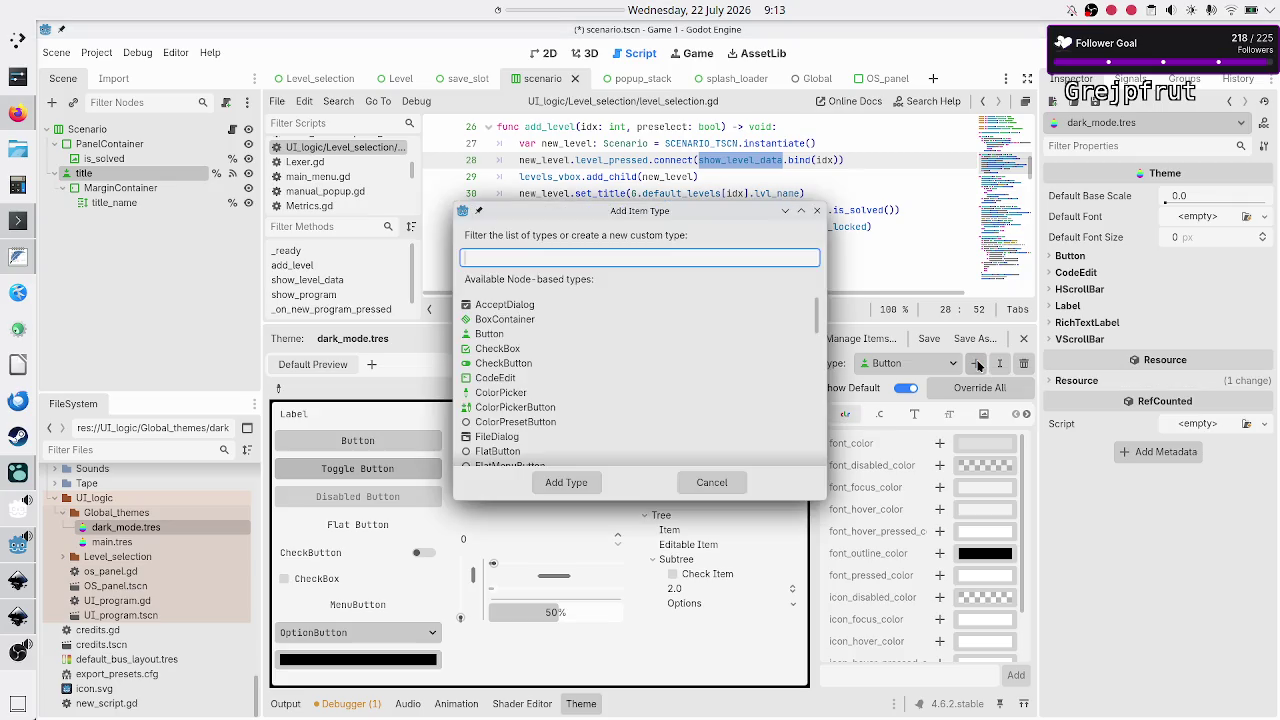
# Create a custom type named Header_RTL in dark_mode.tres and look through its item tabs
pyautogui.write('Header_RTL')
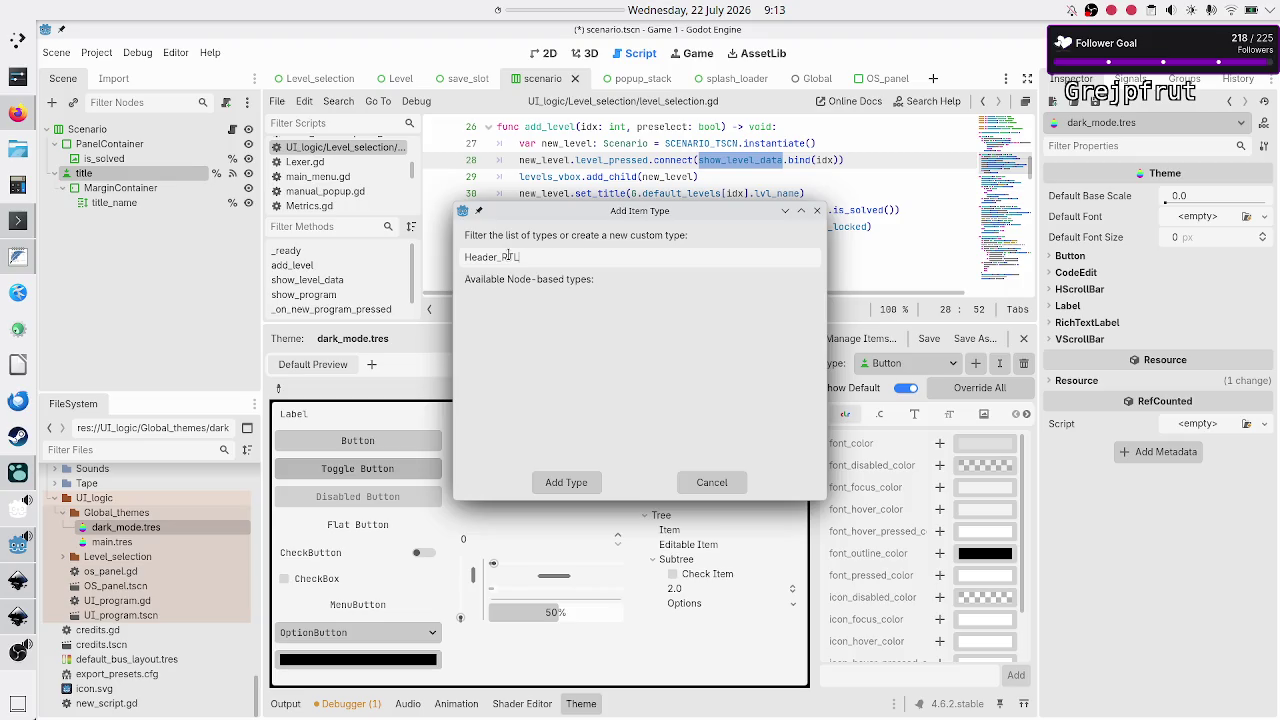
pyautogui.click(567, 484)
pyautogui.click(983, 416)
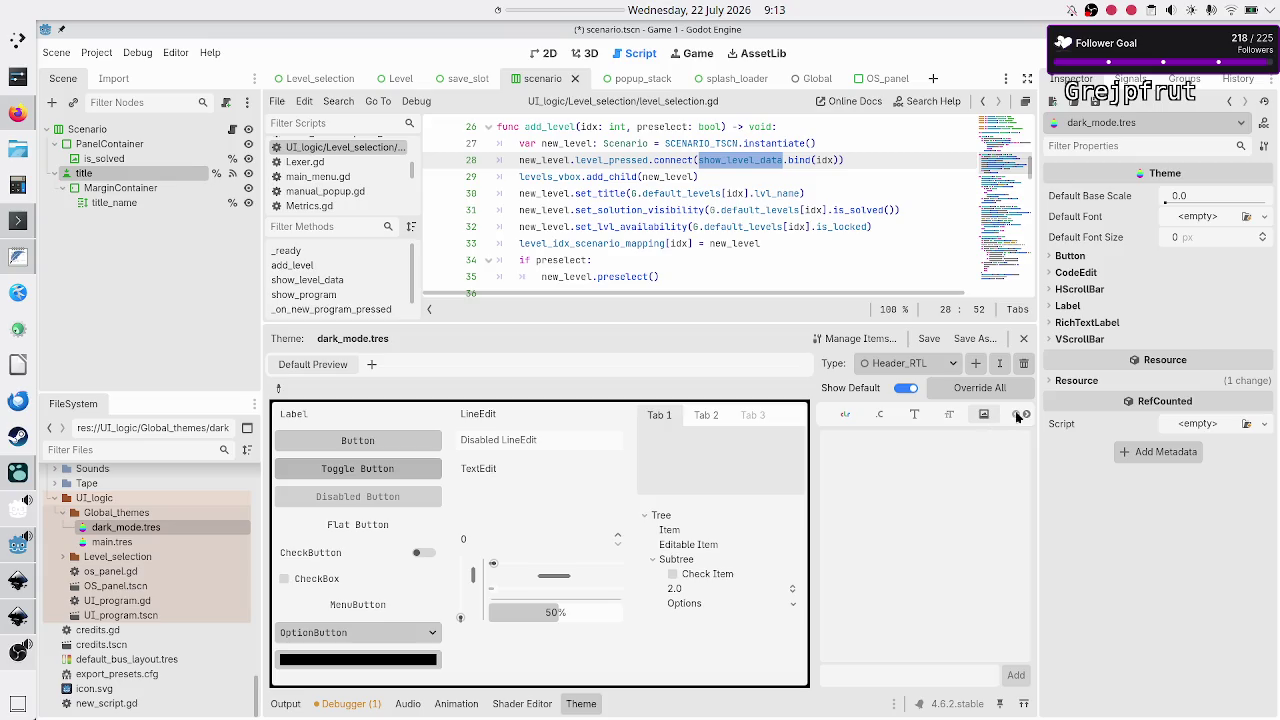
pyautogui.click(1028, 418)
# Set Header_RTL's type variation base type to RichTextLabel
pyautogui.click(1028, 418)
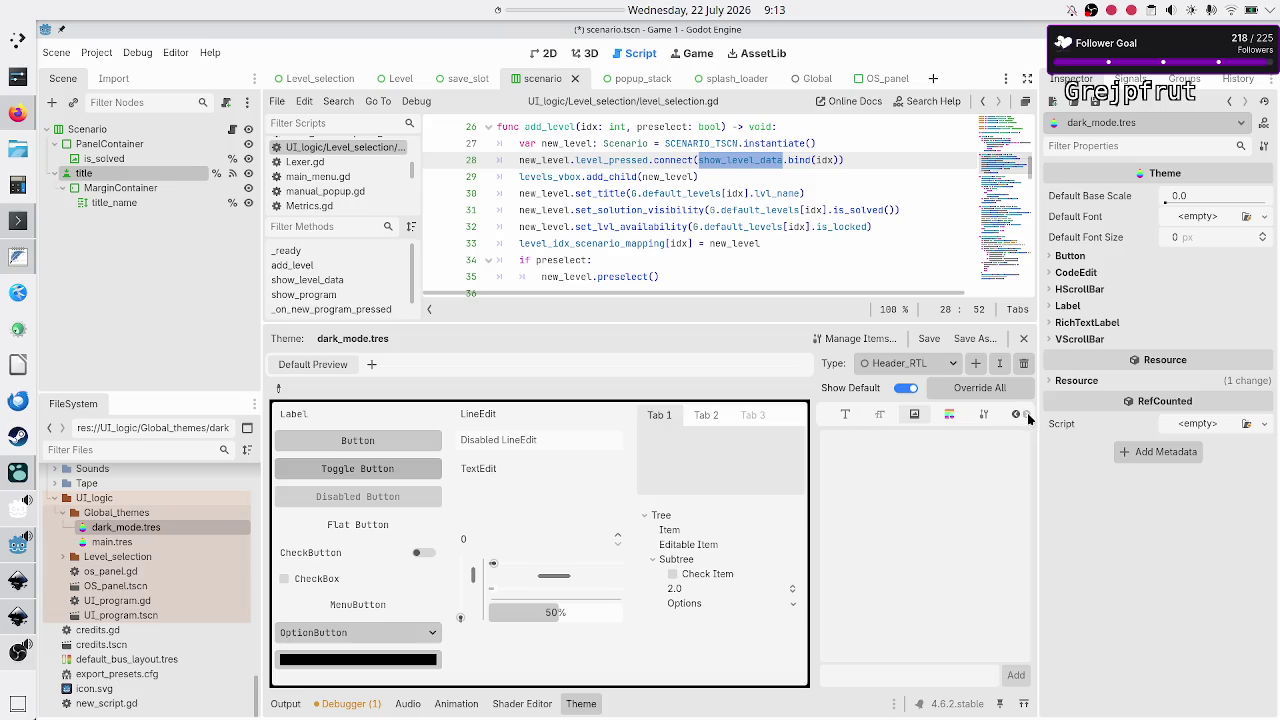
pyautogui.click(983, 414)
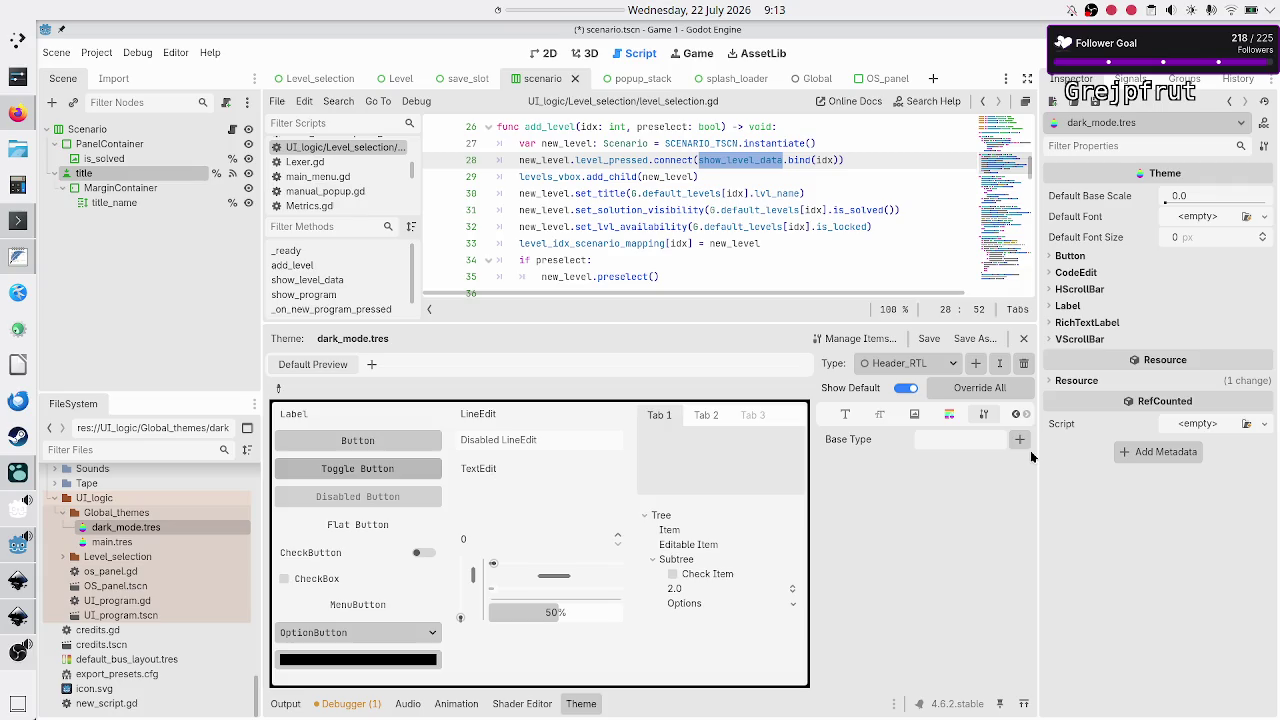
pyautogui.click(1017, 441)
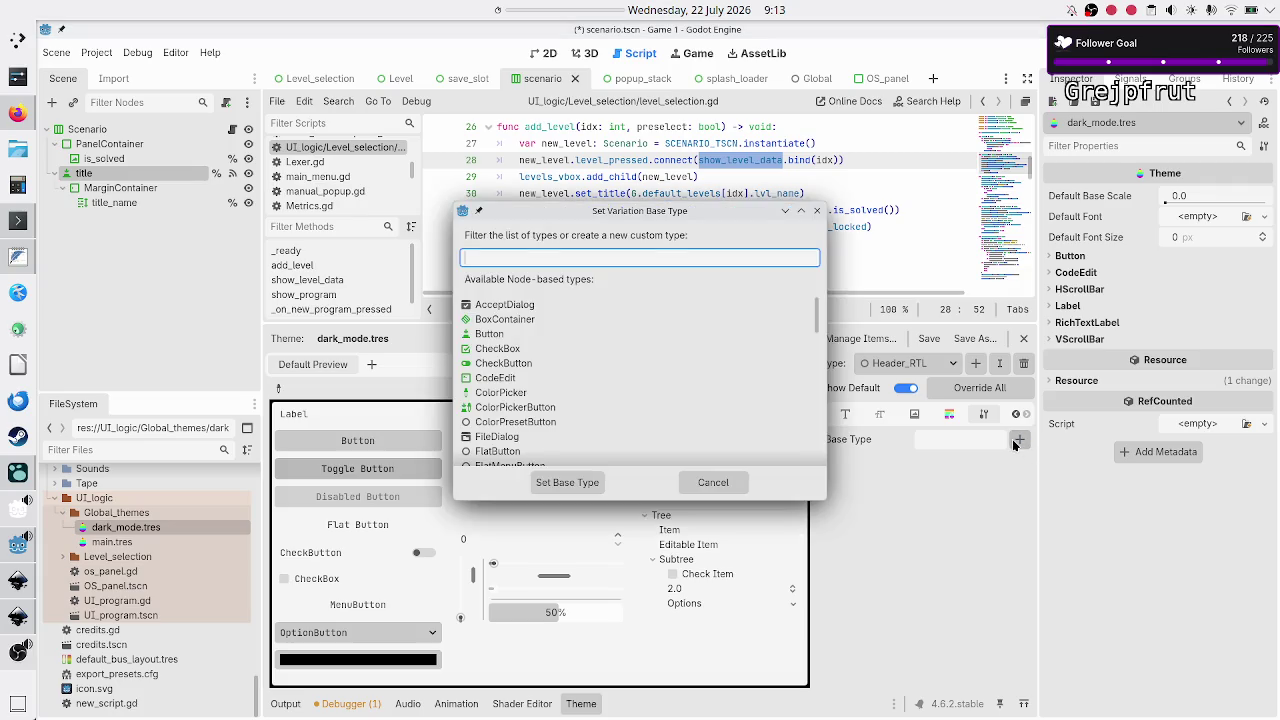
pyautogui.write('r')
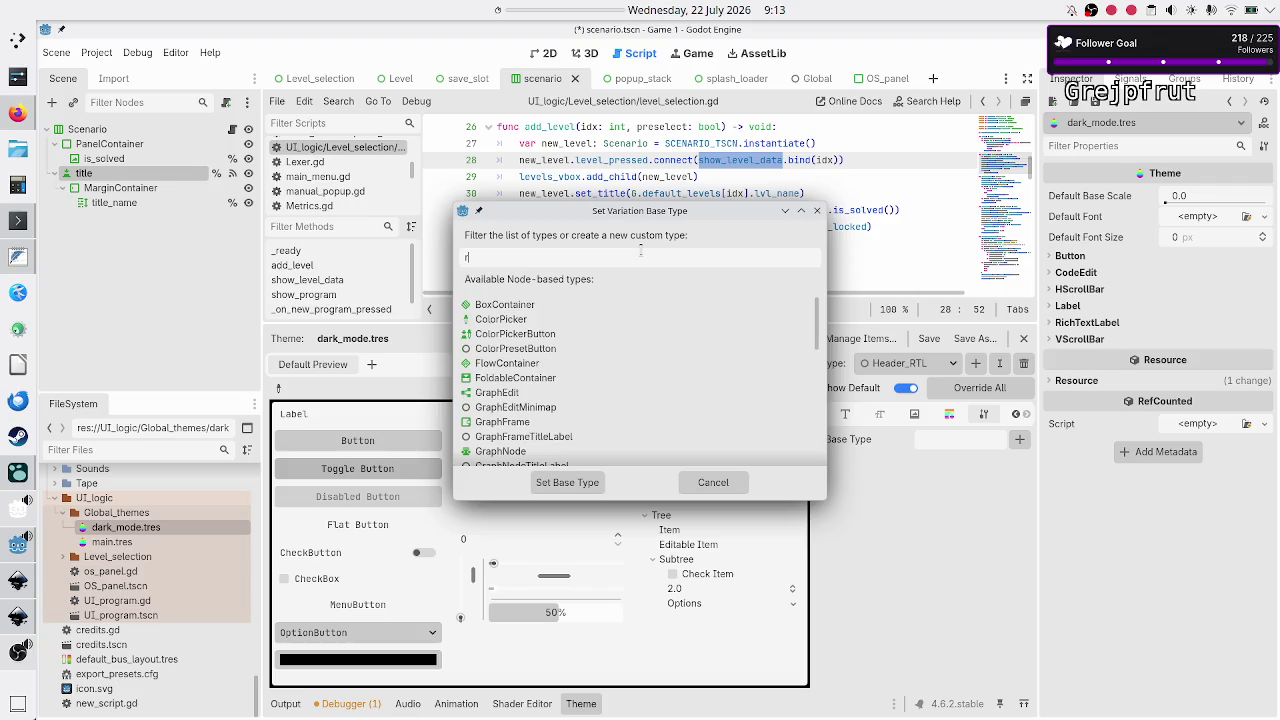
pyautogui.write('ich')
pyautogui.click(532, 300)
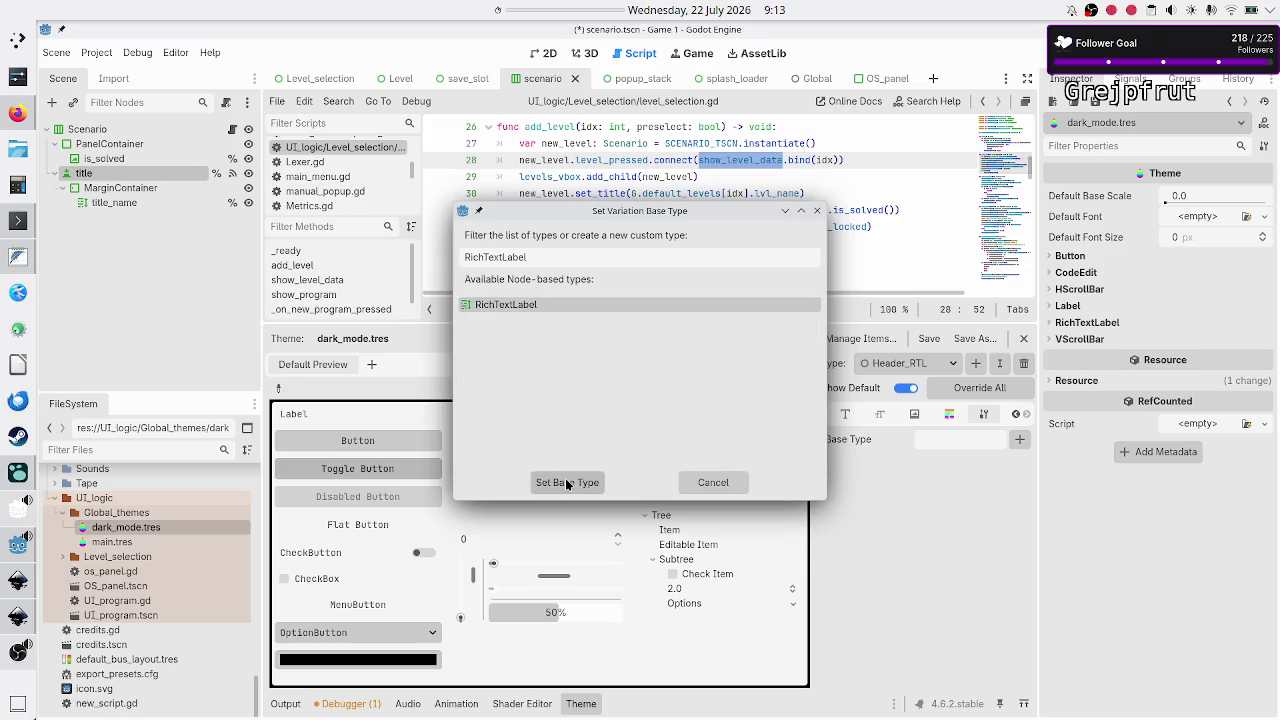
pyautogui.click(567, 483)
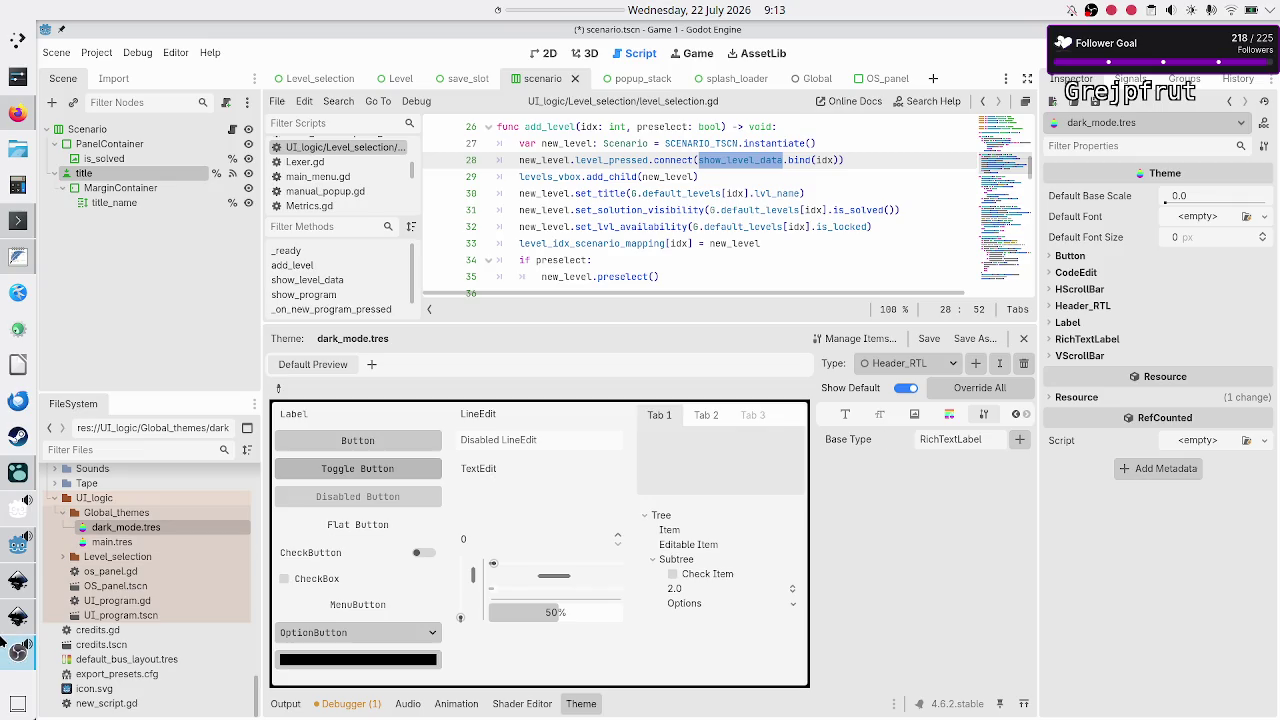
pyautogui.click(17, 615)
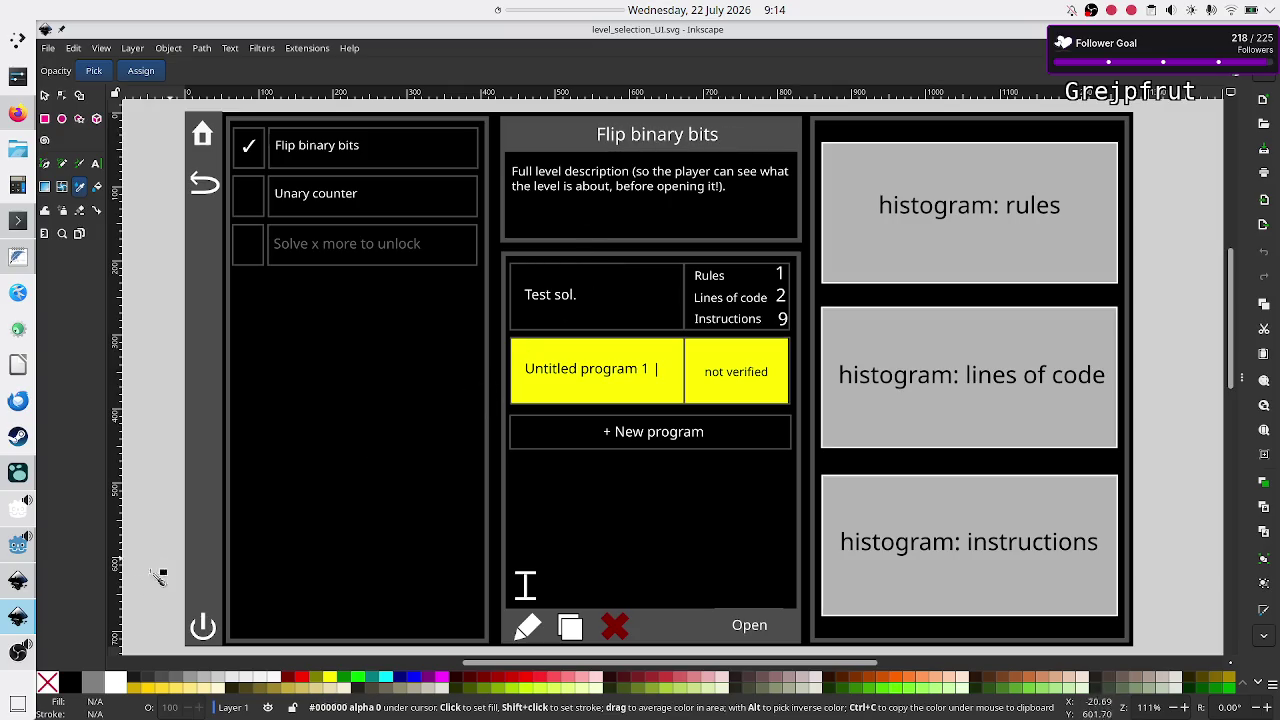
# Return from Inkscape to the Godot editor with dark_mode.tres's Header_RTL type shown
pyautogui.click(22, 565)
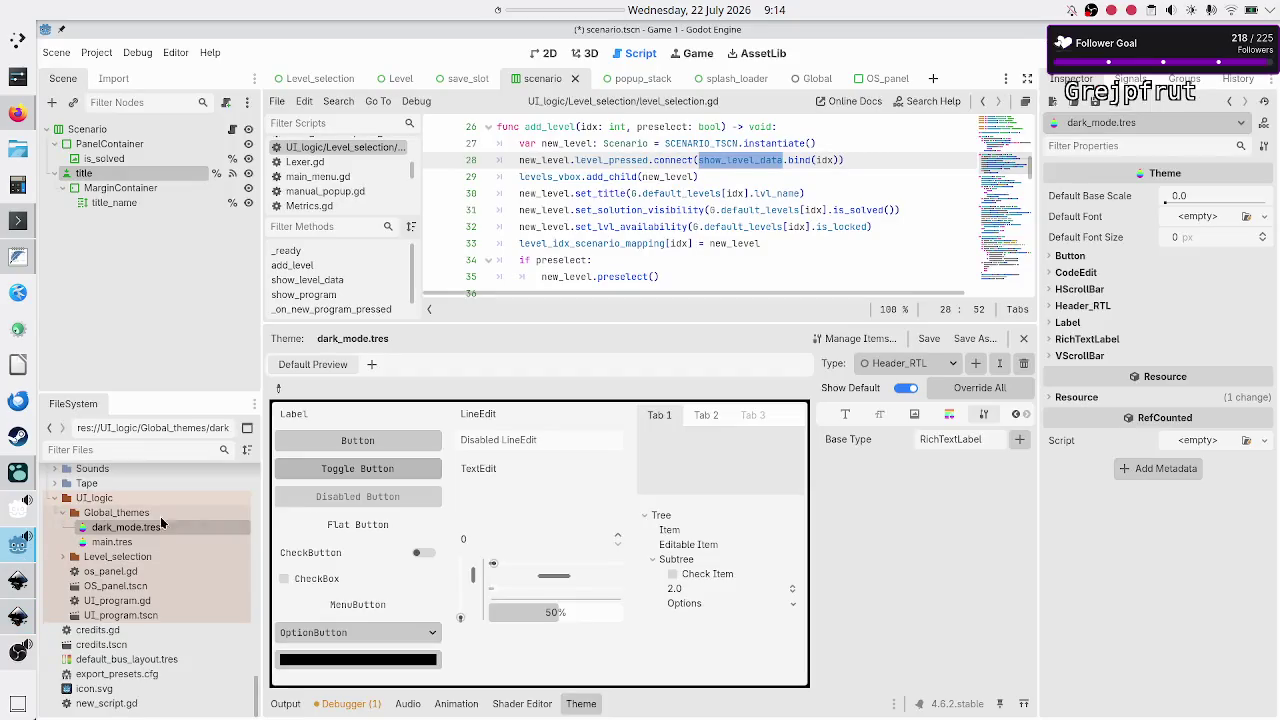
# Recheck Header_RTL's font items and its RichTextLabel base type setting
pyautogui.click(843, 416)
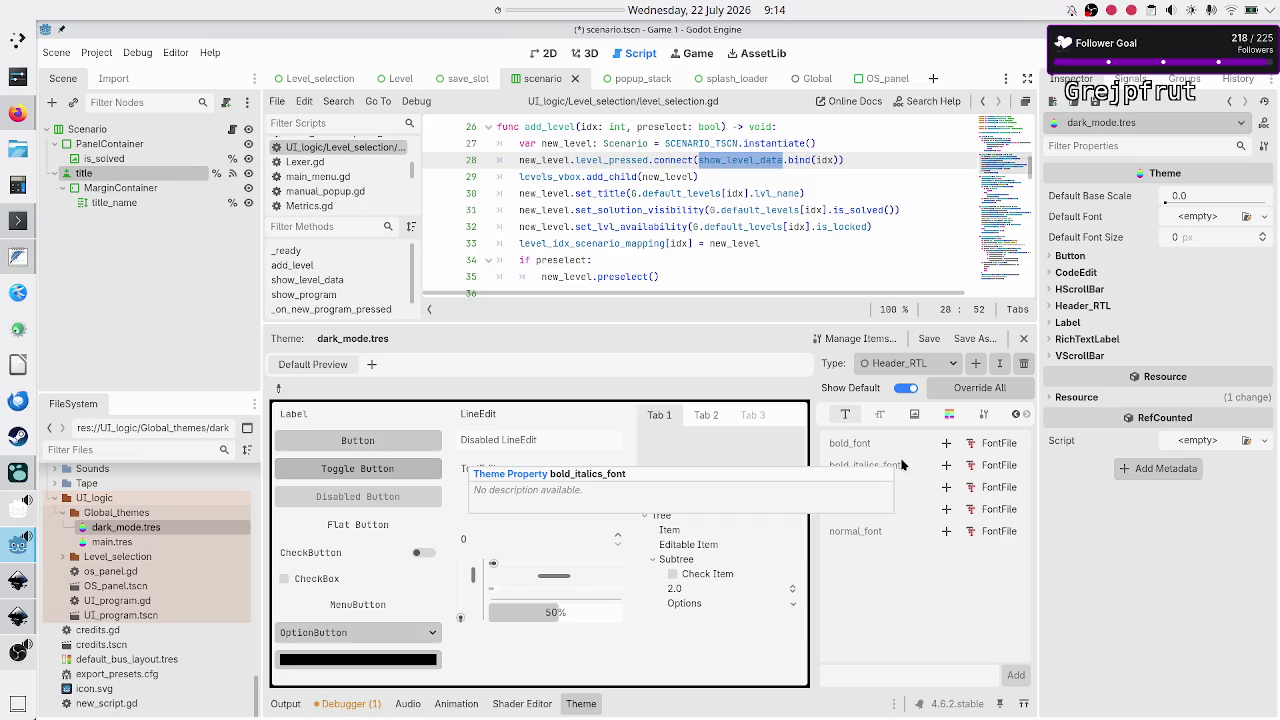
pyautogui.click(1014, 418)
pyautogui.click(1028, 416)
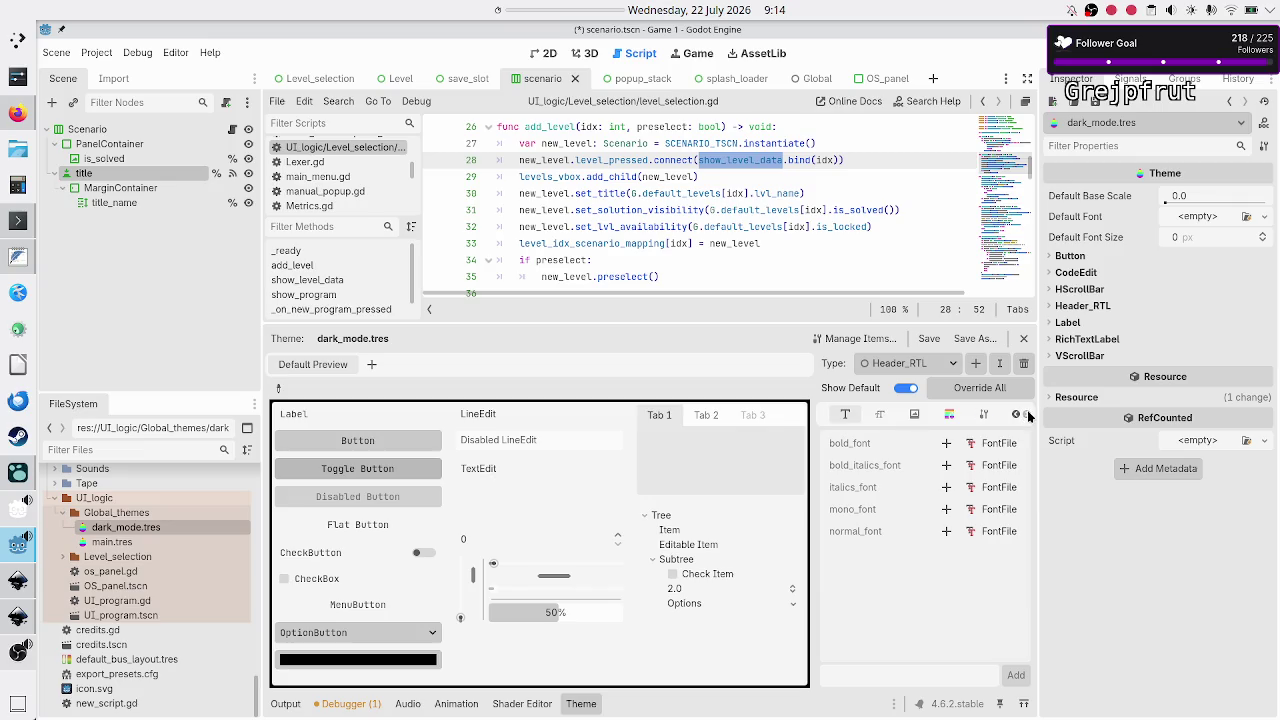
pyautogui.click(983, 418)
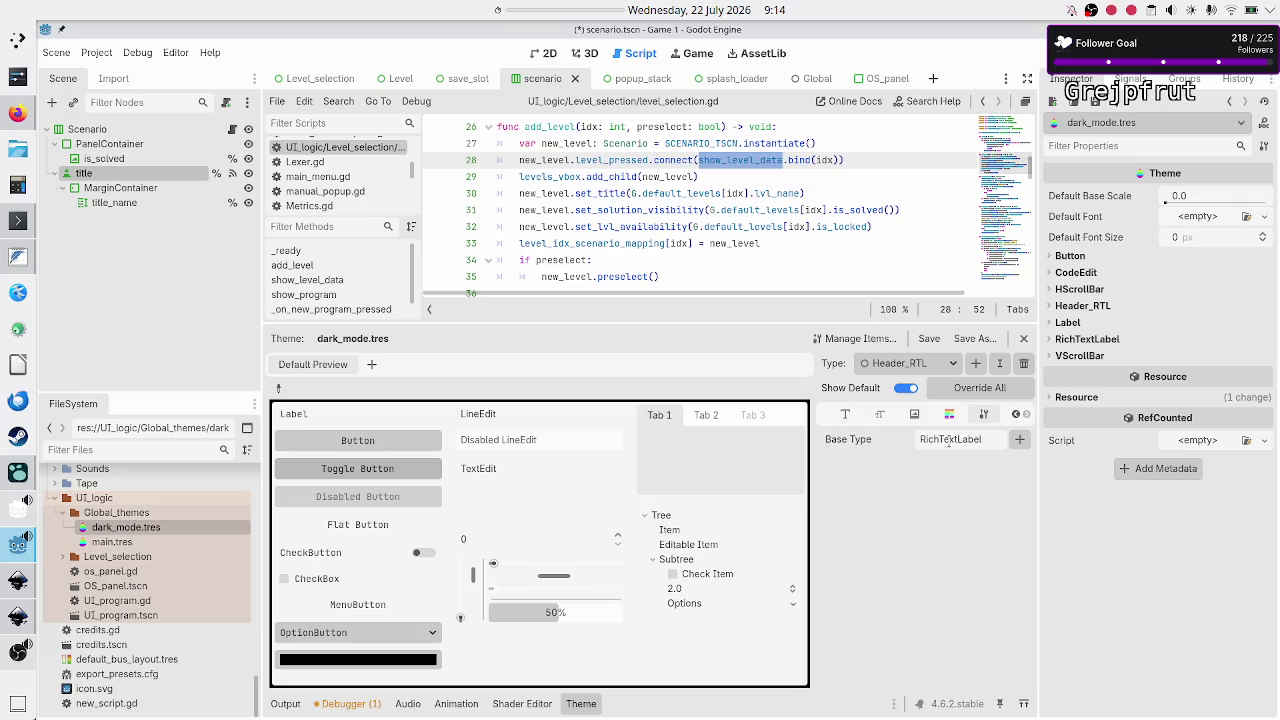
pyautogui.doubleClick(969, 438)
pyautogui.click(952, 361)
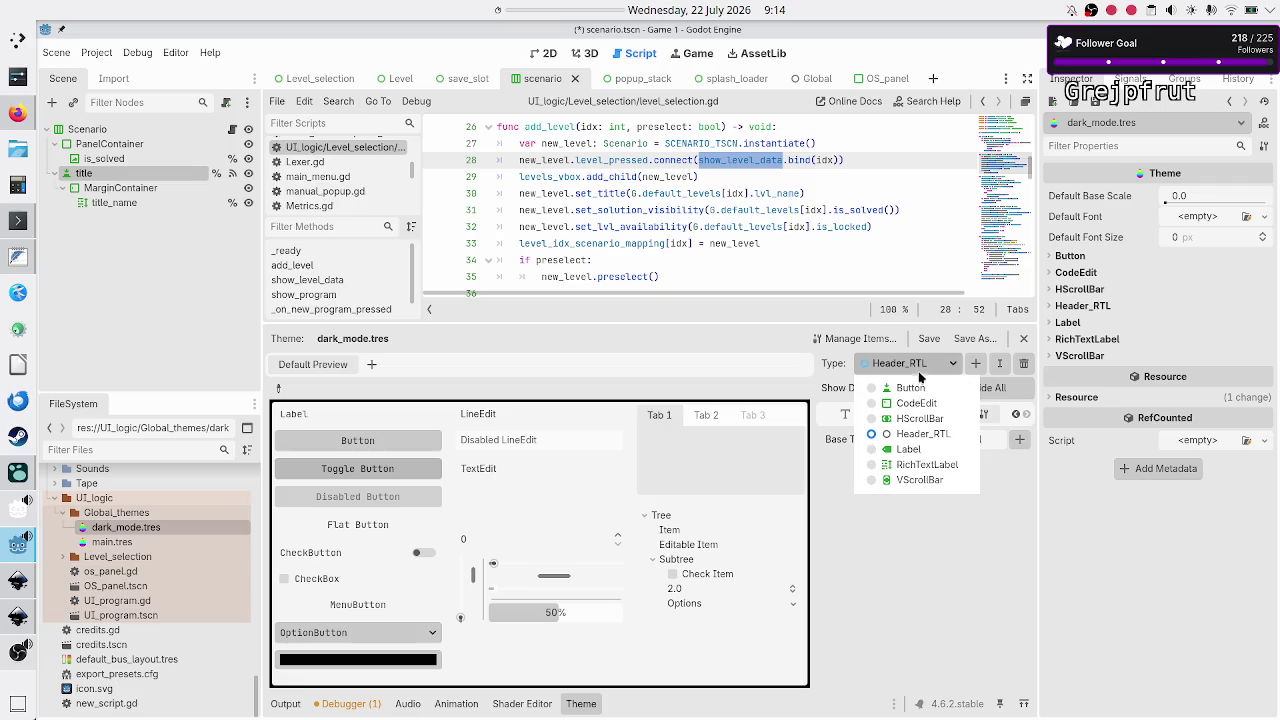
pyautogui.click(933, 532)
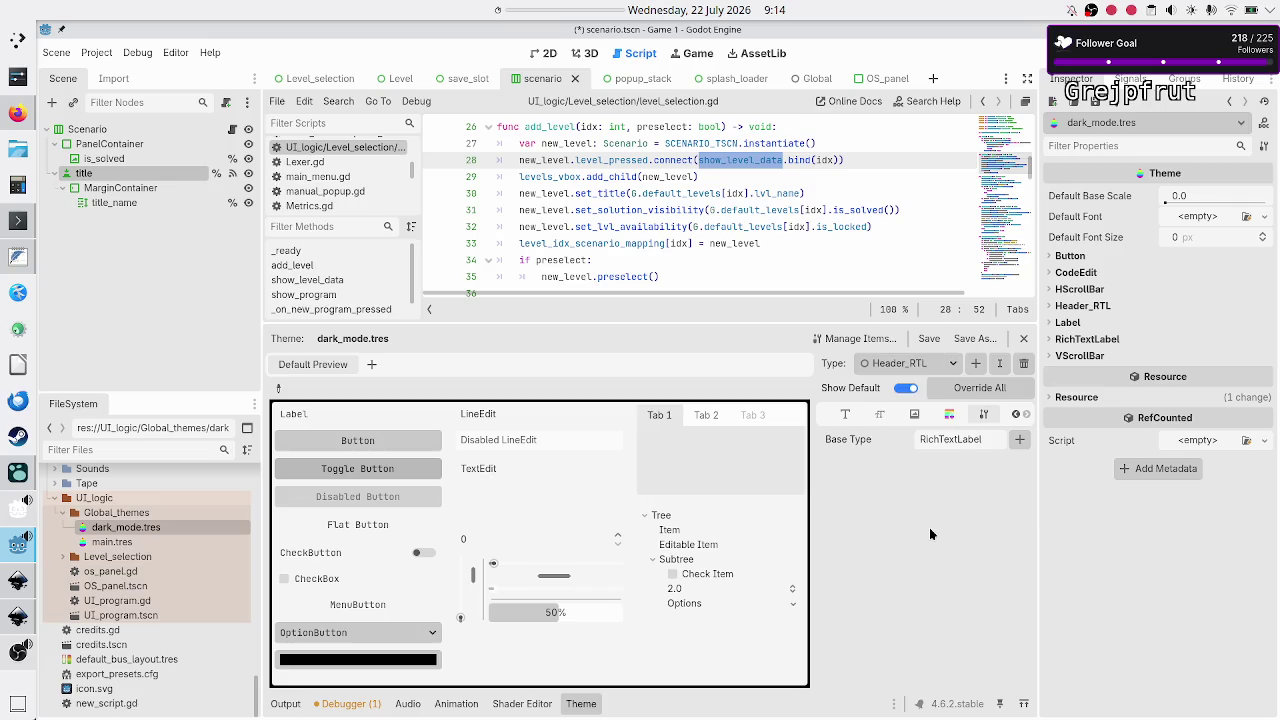
pyautogui.click(845, 415)
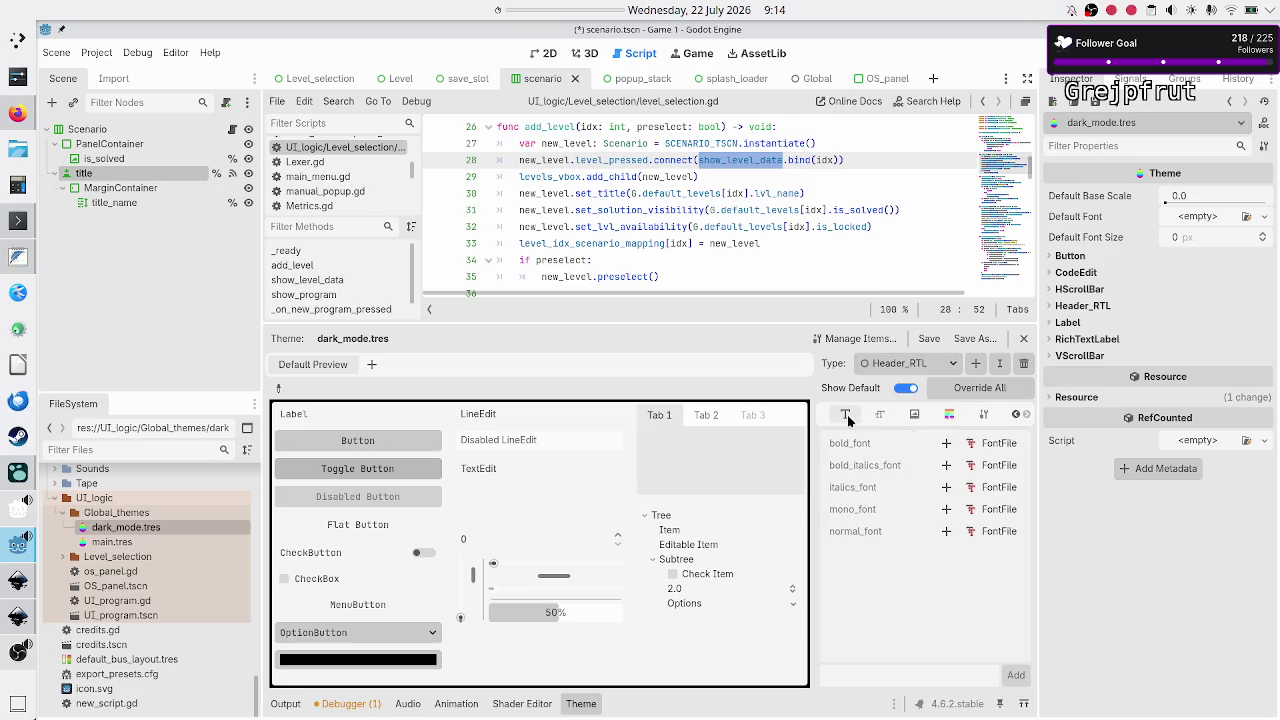
# Add bold_font, bold_italics_font, italics_font and mono_font overrides to Header_RTL
pyautogui.click(947, 443)
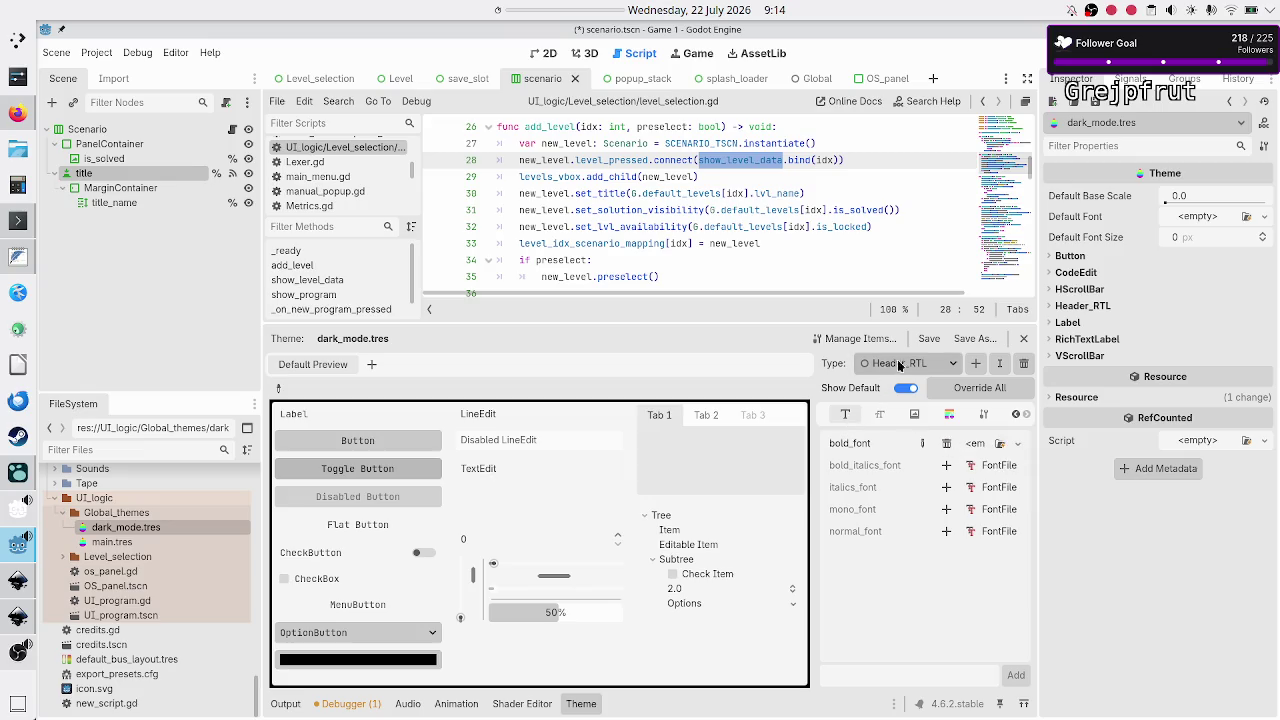
pyautogui.click(947, 465)
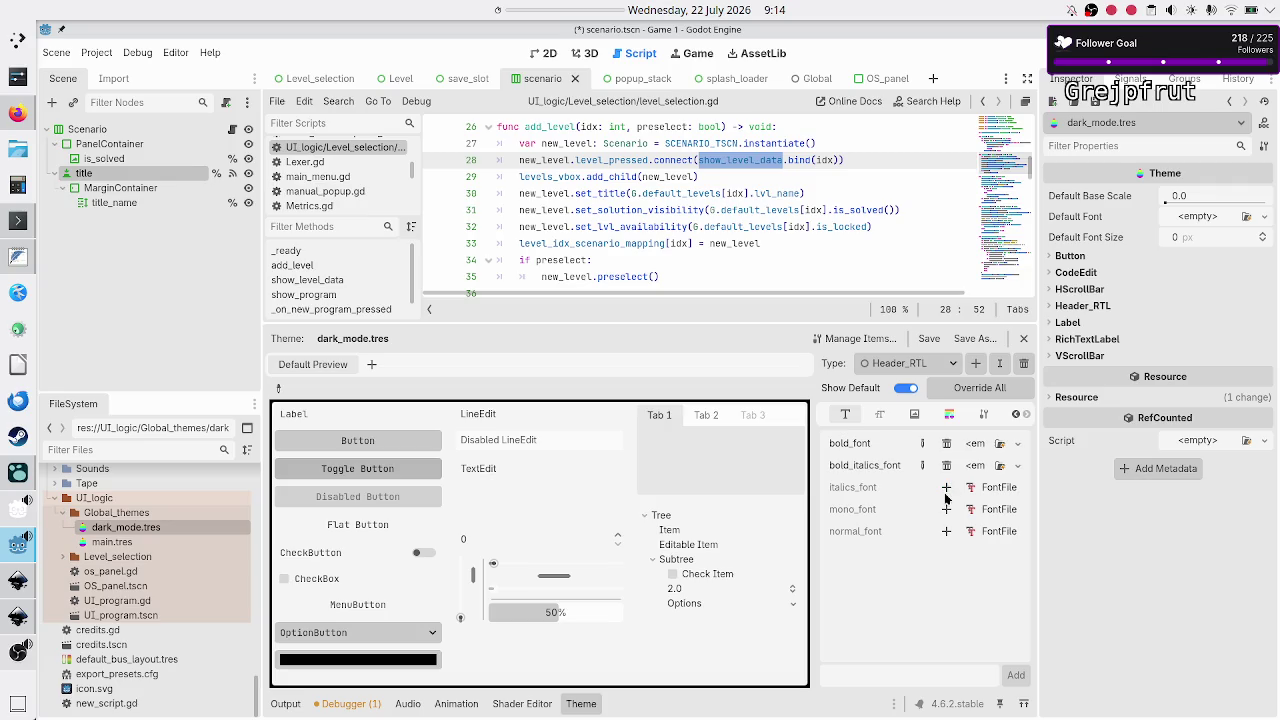
pyautogui.click(947, 487)
pyautogui.click(947, 510)
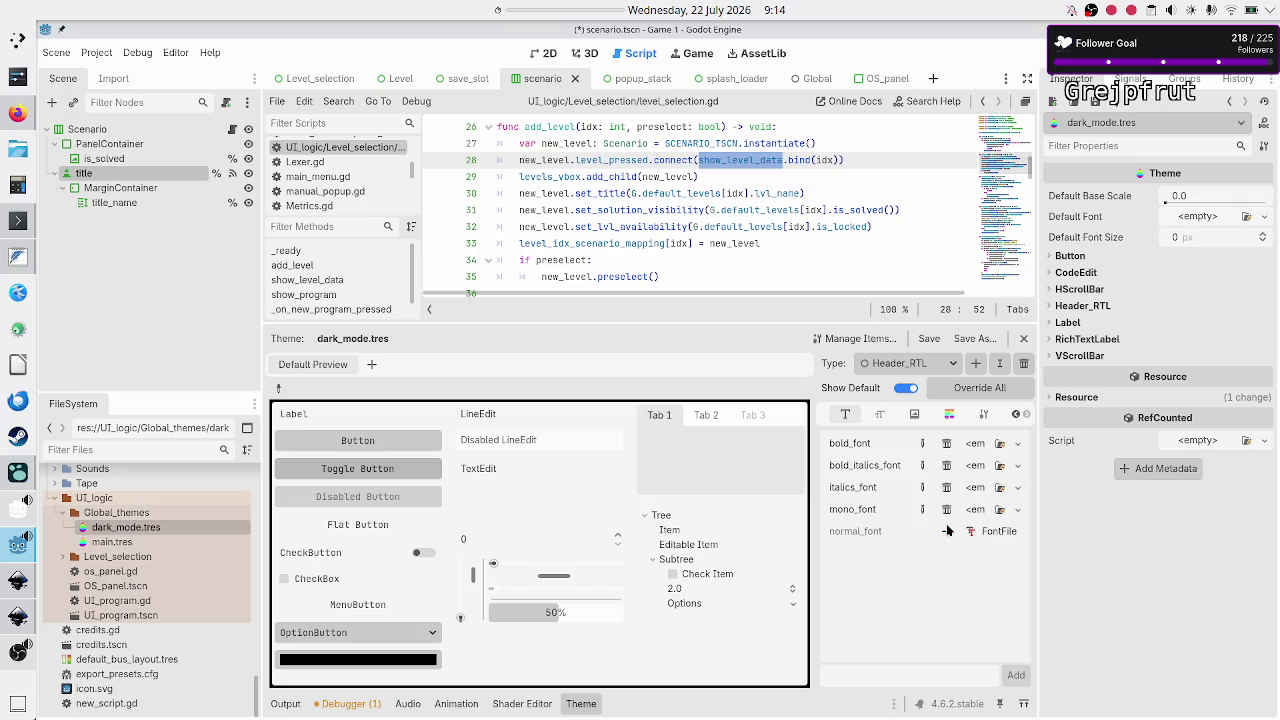
pyautogui.click(1019, 443)
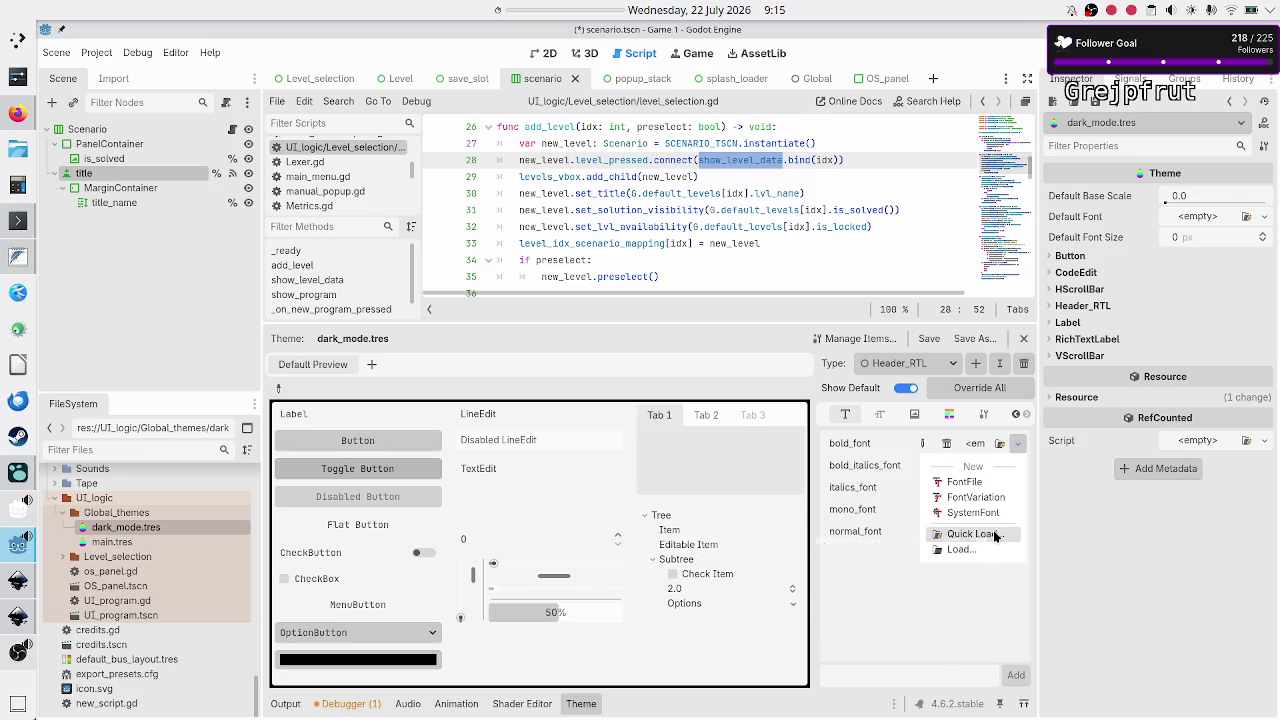
# Assign JetBrainsMono-Bold.ttf to bold_font and JetBrainsMono-BoldItalic.ttf to bold_italics_font
pyautogui.click(982, 535)
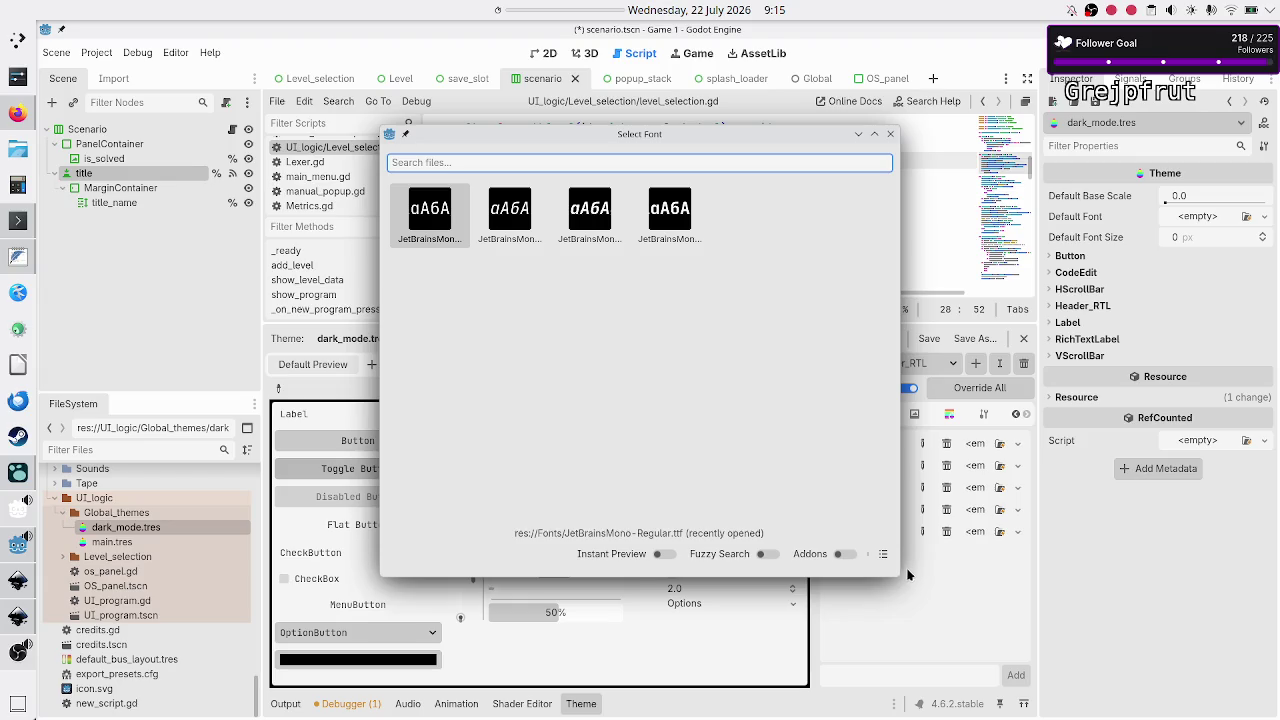
pyautogui.click(884, 554)
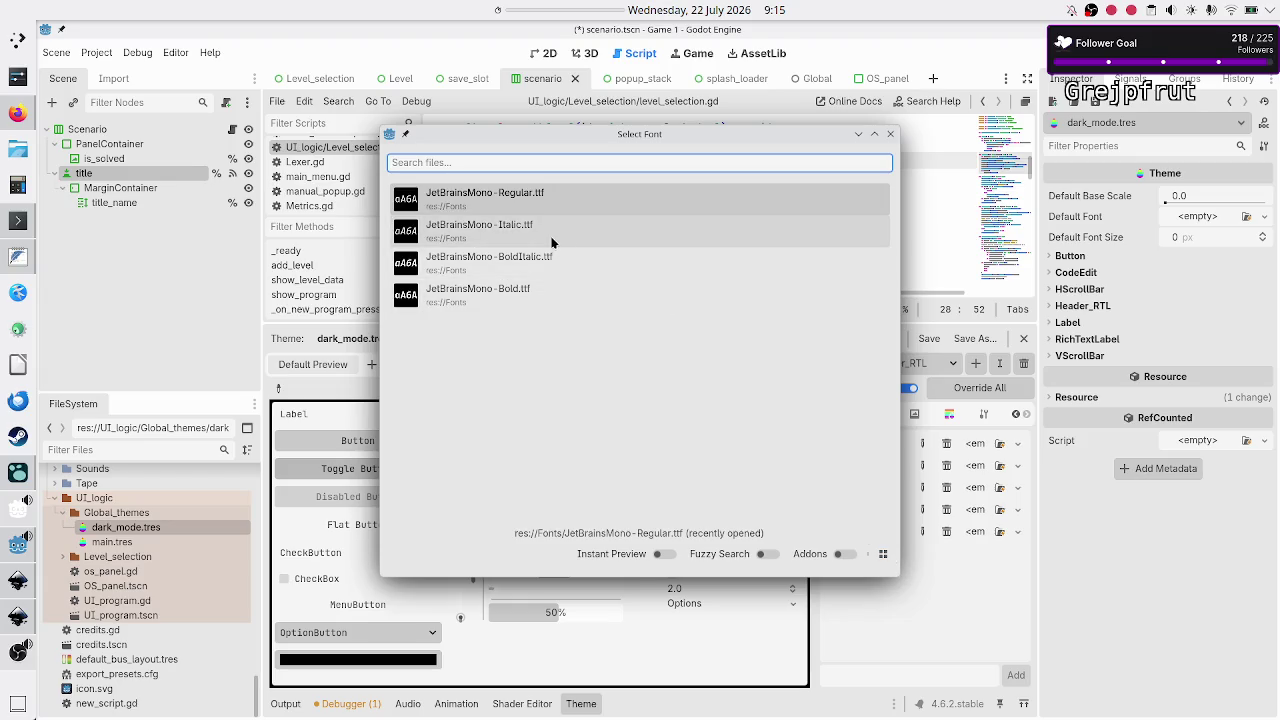
pyautogui.doubleClick(540, 285)
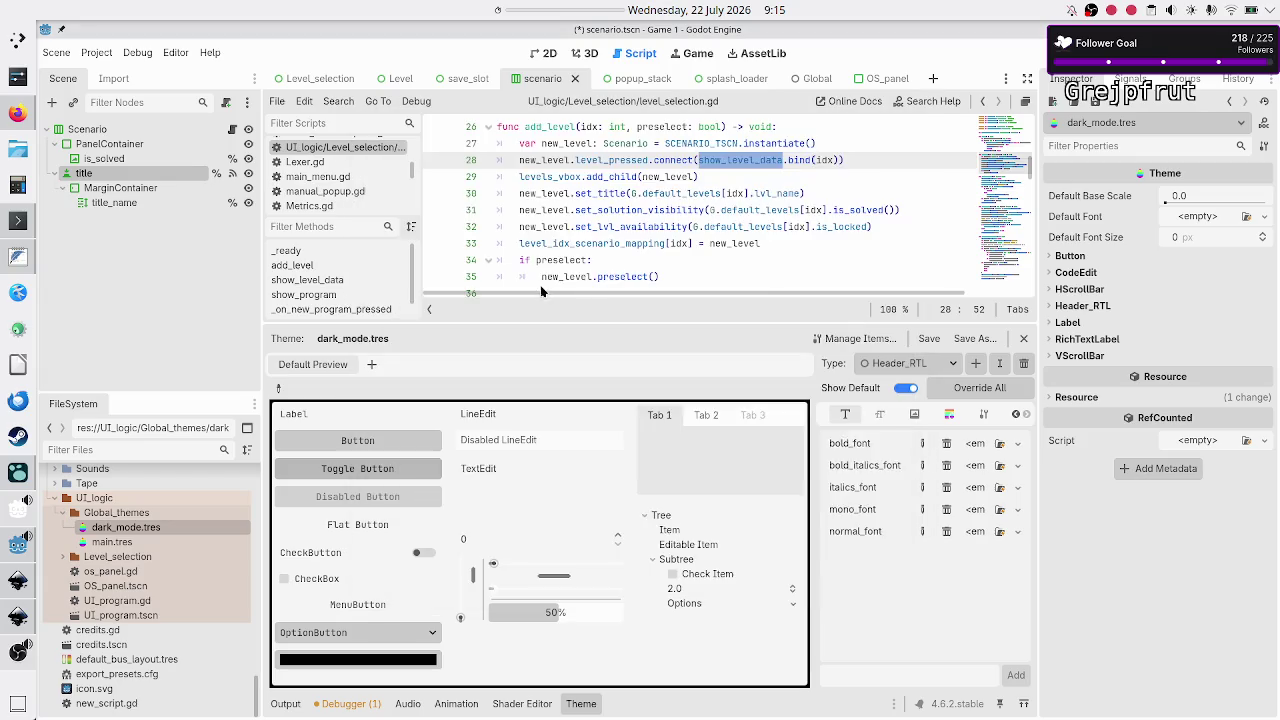
pyautogui.click(1016, 490)
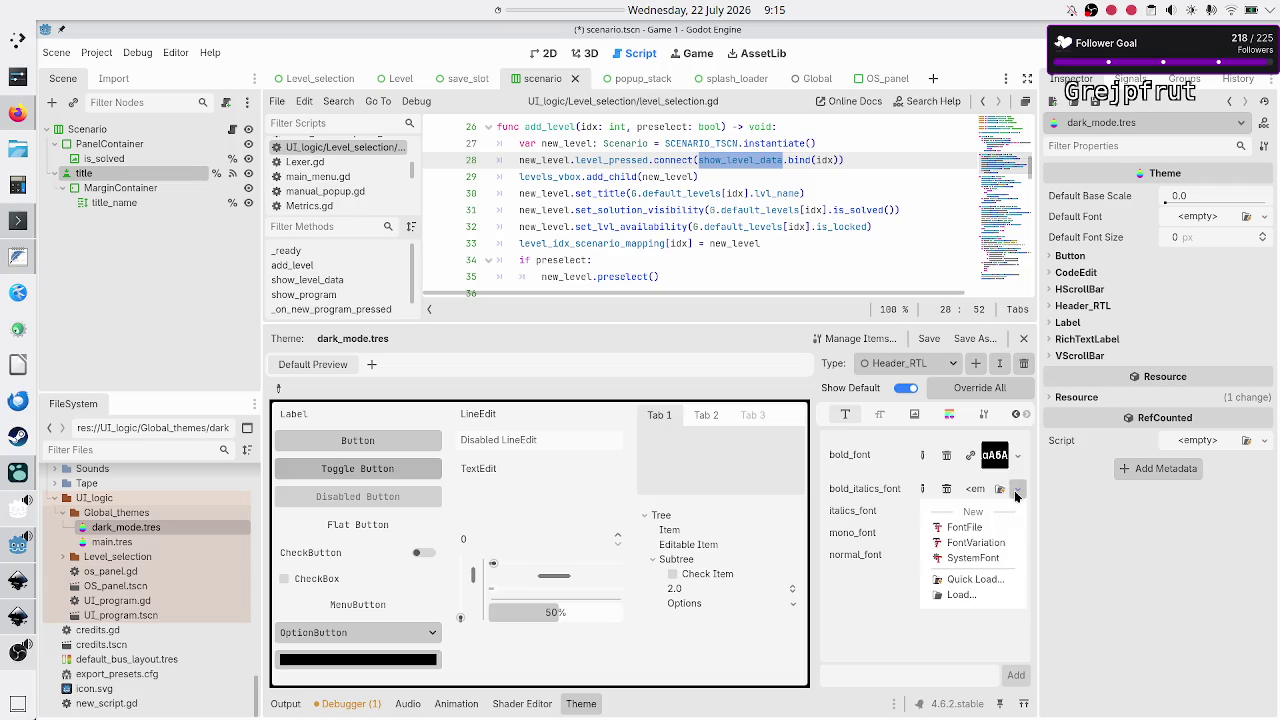
pyautogui.click(988, 579)
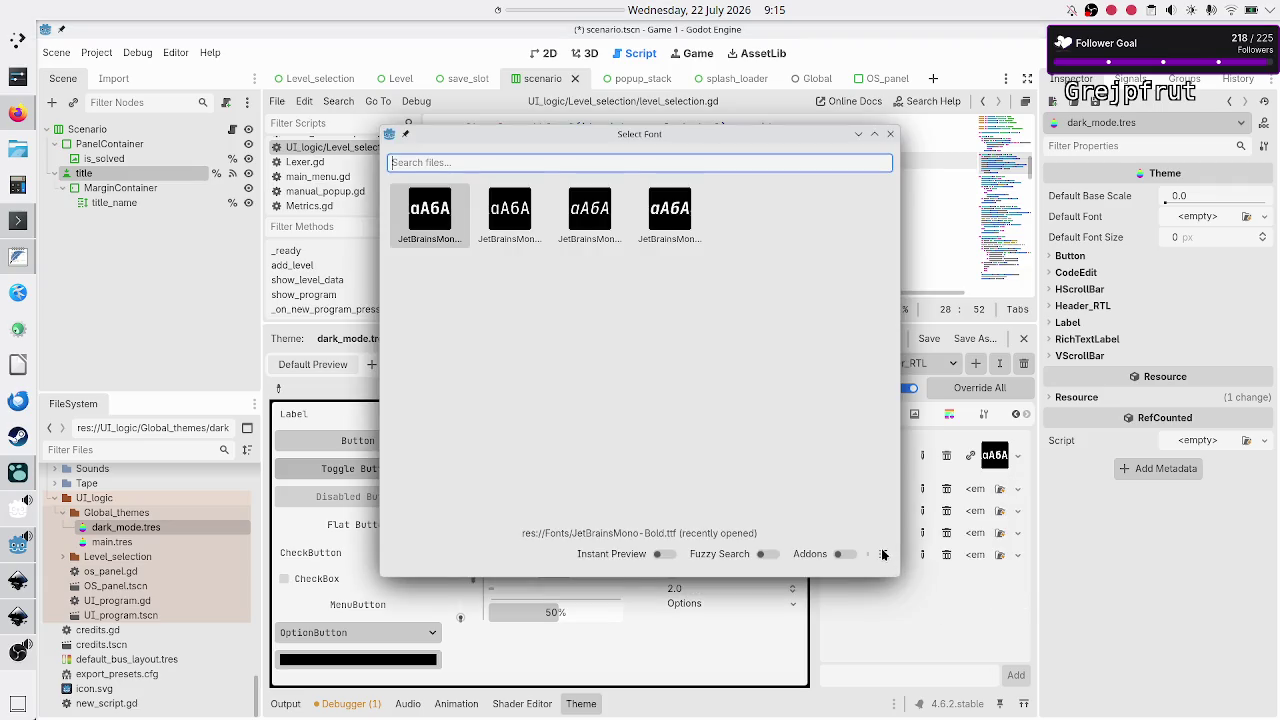
pyautogui.click(883, 554)
pyautogui.click(549, 282)
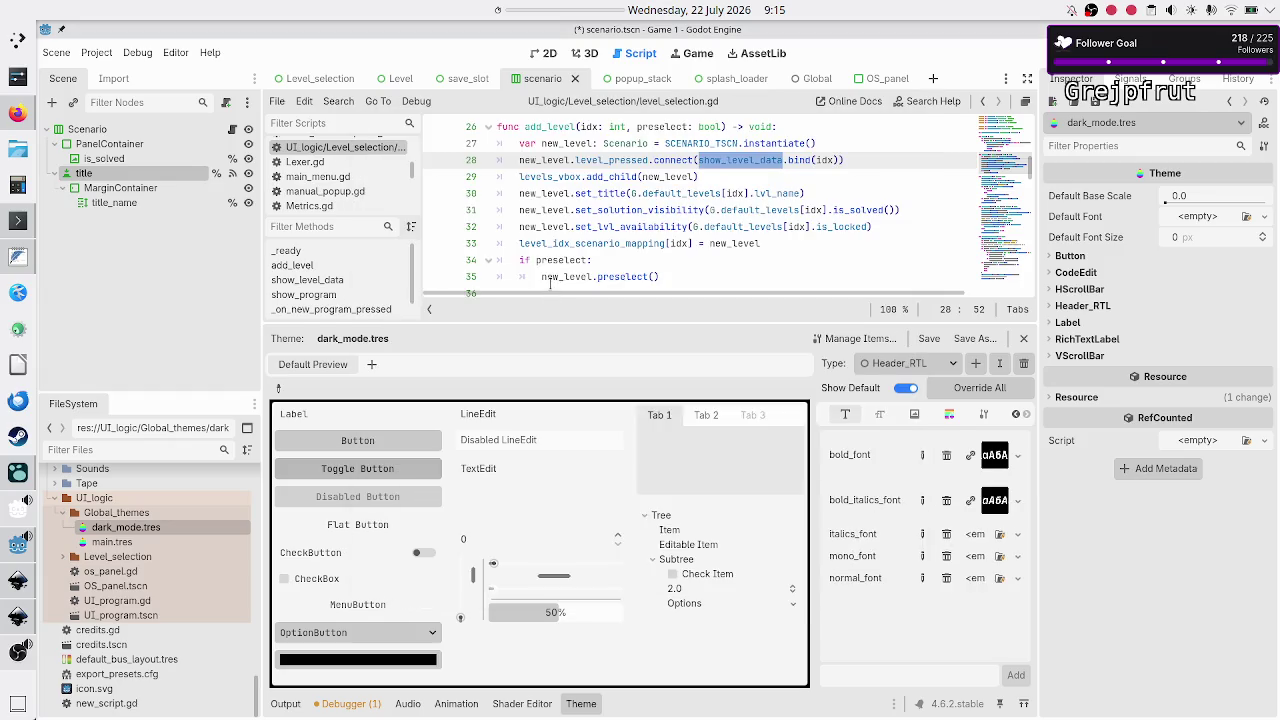
# Assign JetBrainsMono-Italic.ttf to italics_font and JetBrainsMono-Regular.ttf to mono_font
pyautogui.click(1017, 540)
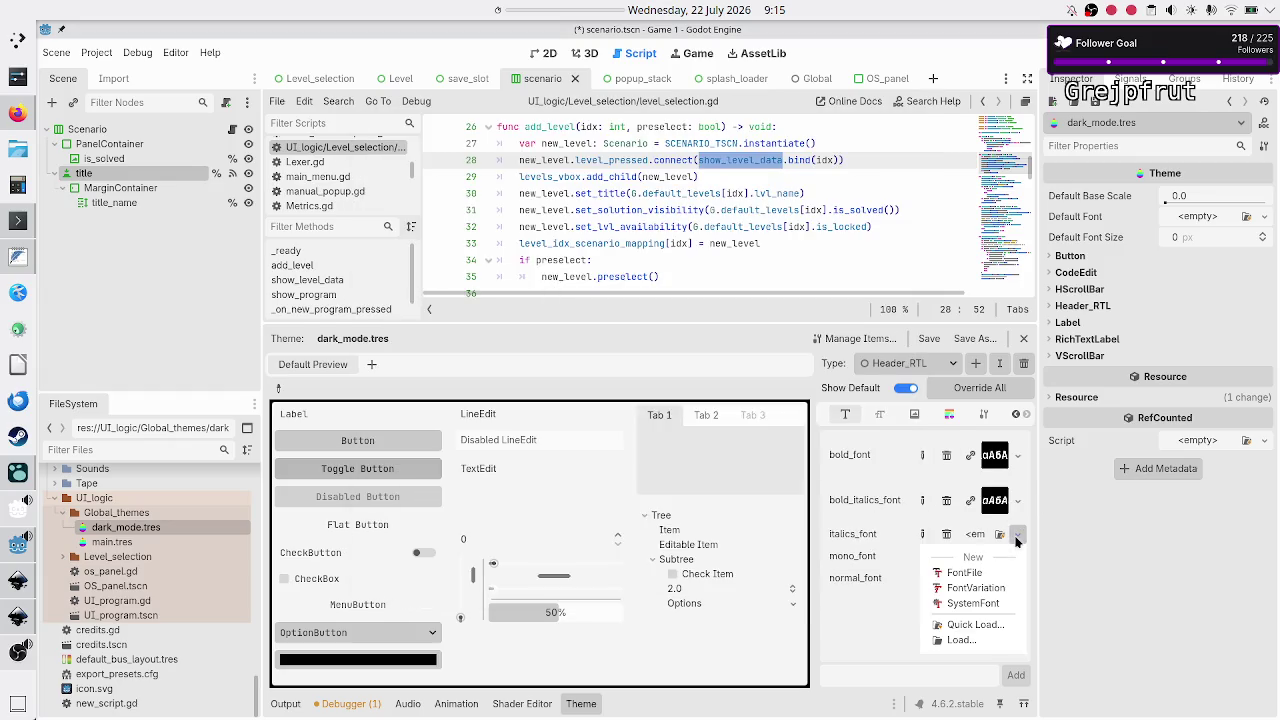
pyautogui.click(993, 625)
pyautogui.click(886, 556)
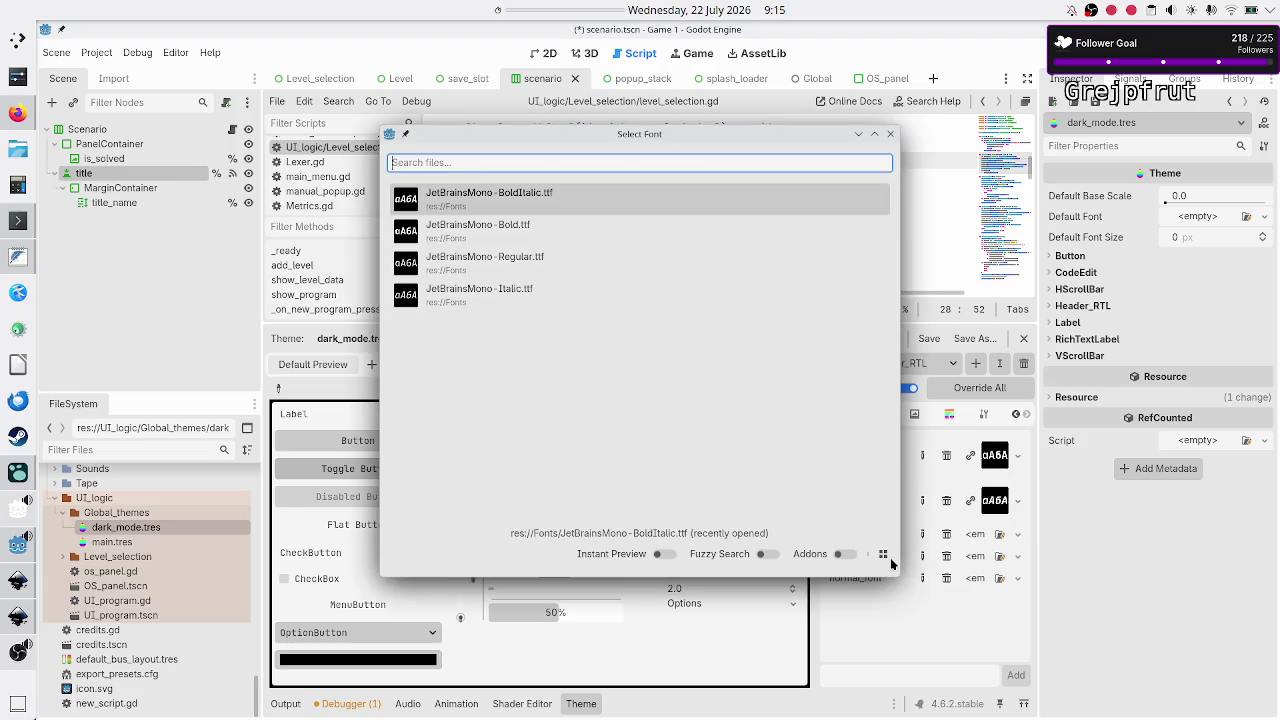
pyautogui.click(526, 290)
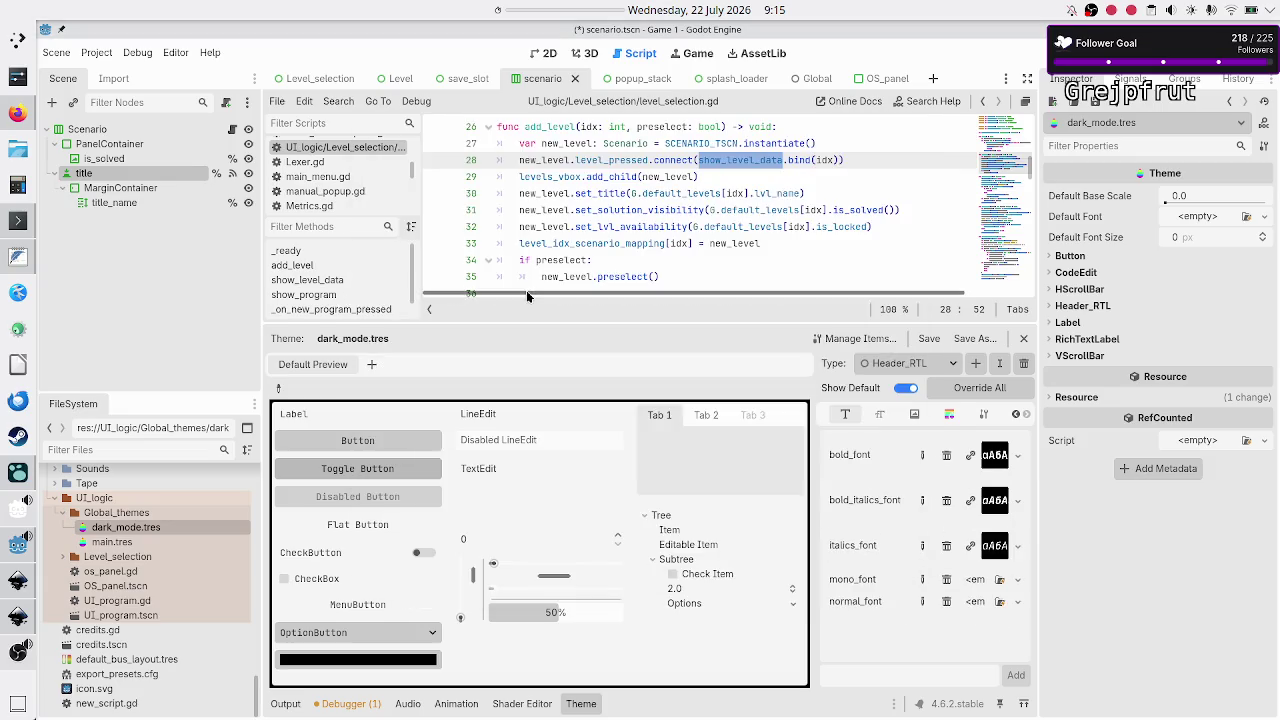
pyautogui.click(1017, 580)
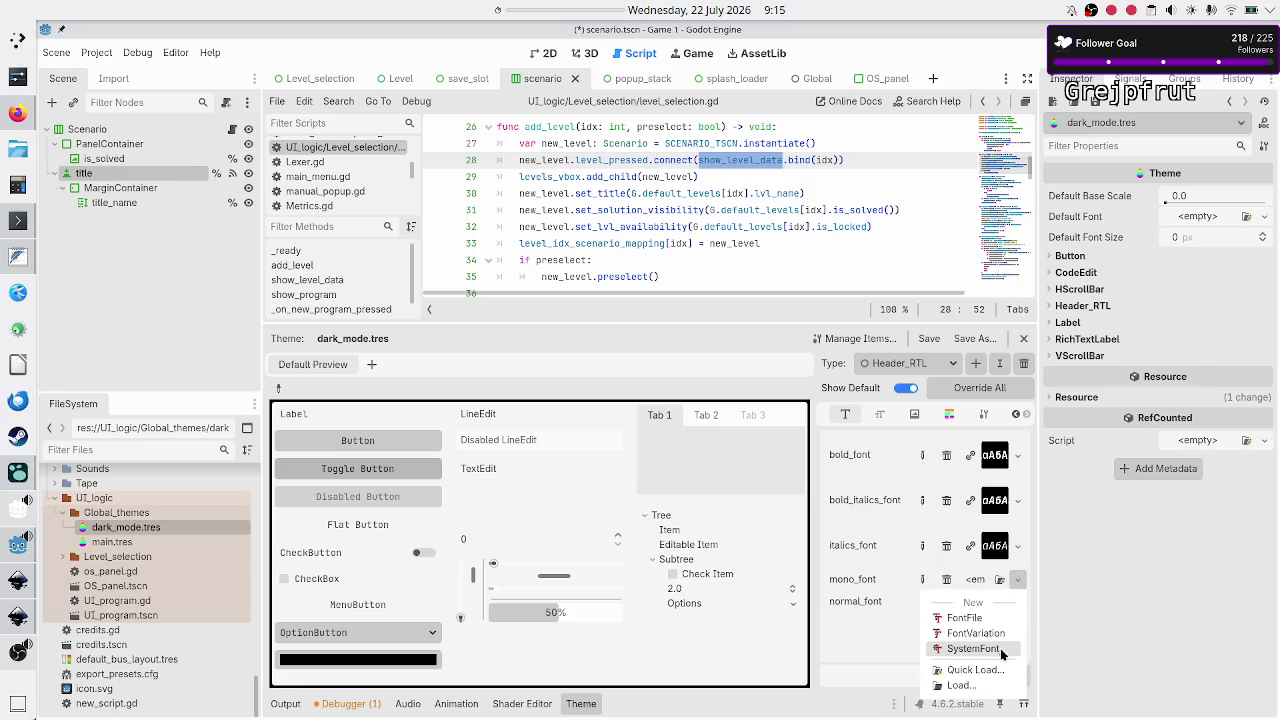
pyautogui.click(997, 676)
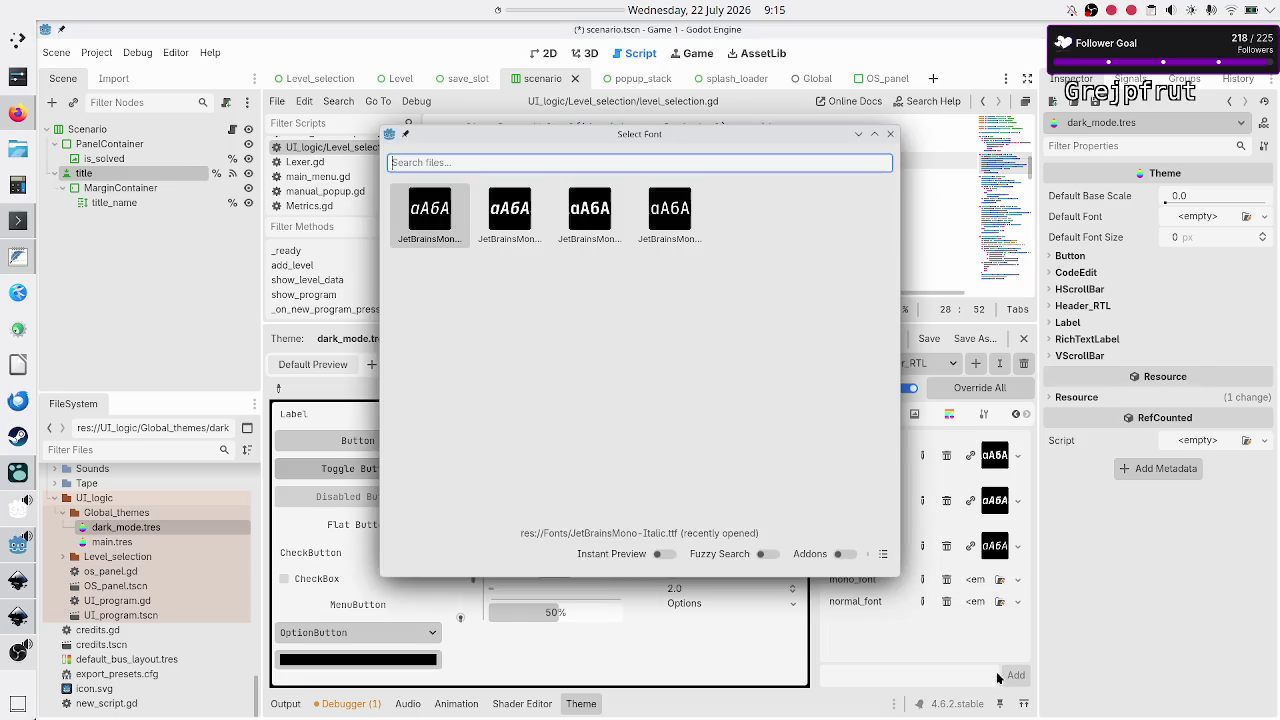
pyautogui.click(884, 556)
pyautogui.click(537, 294)
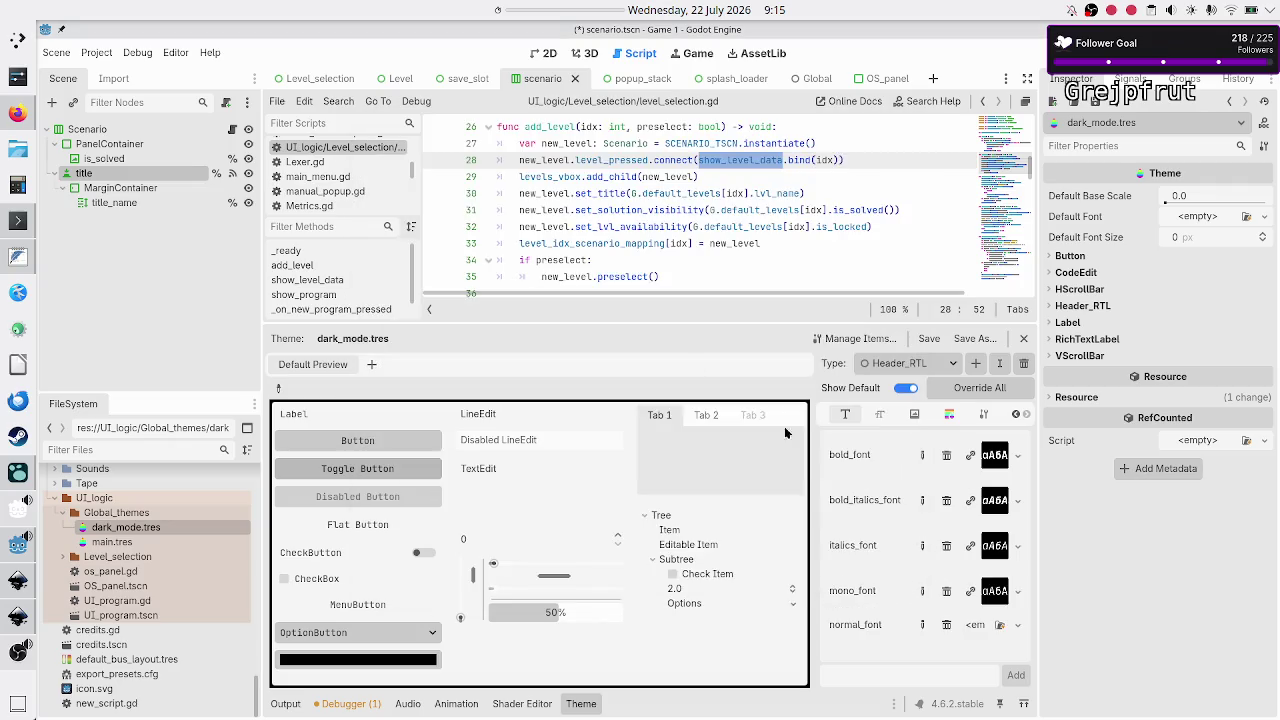
# Assign JetBrainsMono-Regular.ttf to normal_font
pyautogui.click(1017, 626)
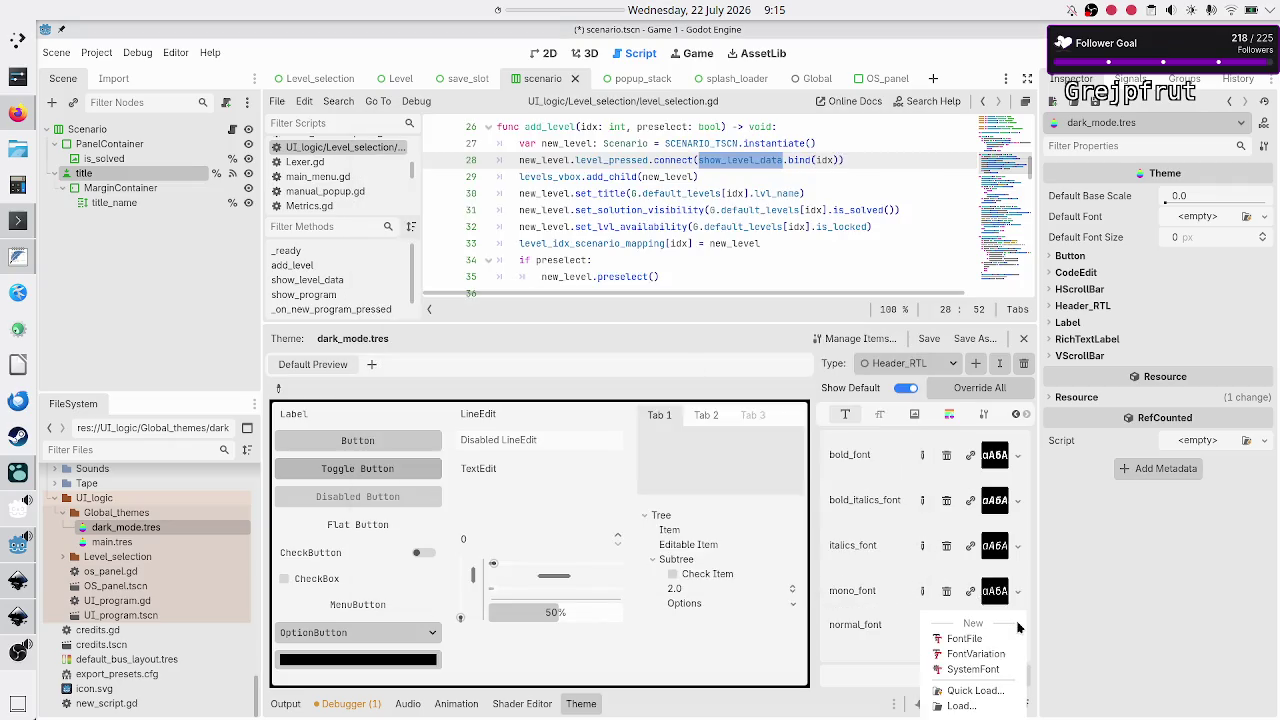
pyautogui.click(979, 693)
pyautogui.click(883, 554)
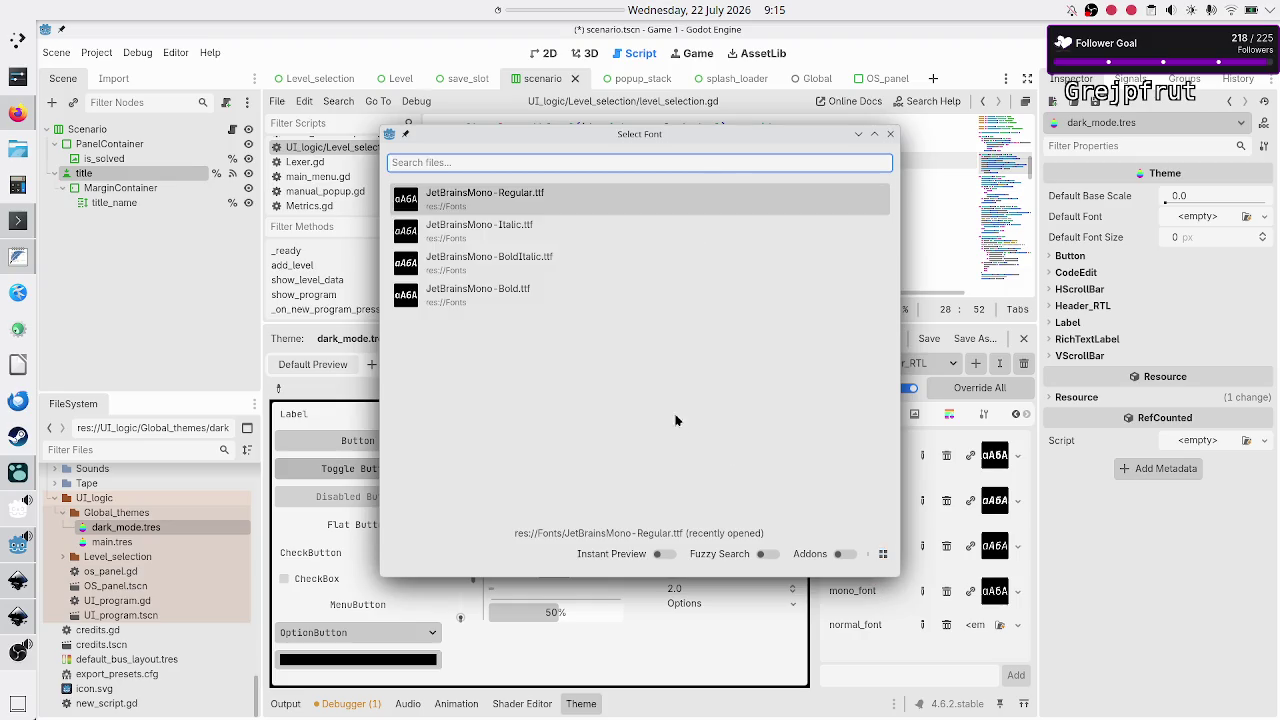
pyautogui.click(556, 196)
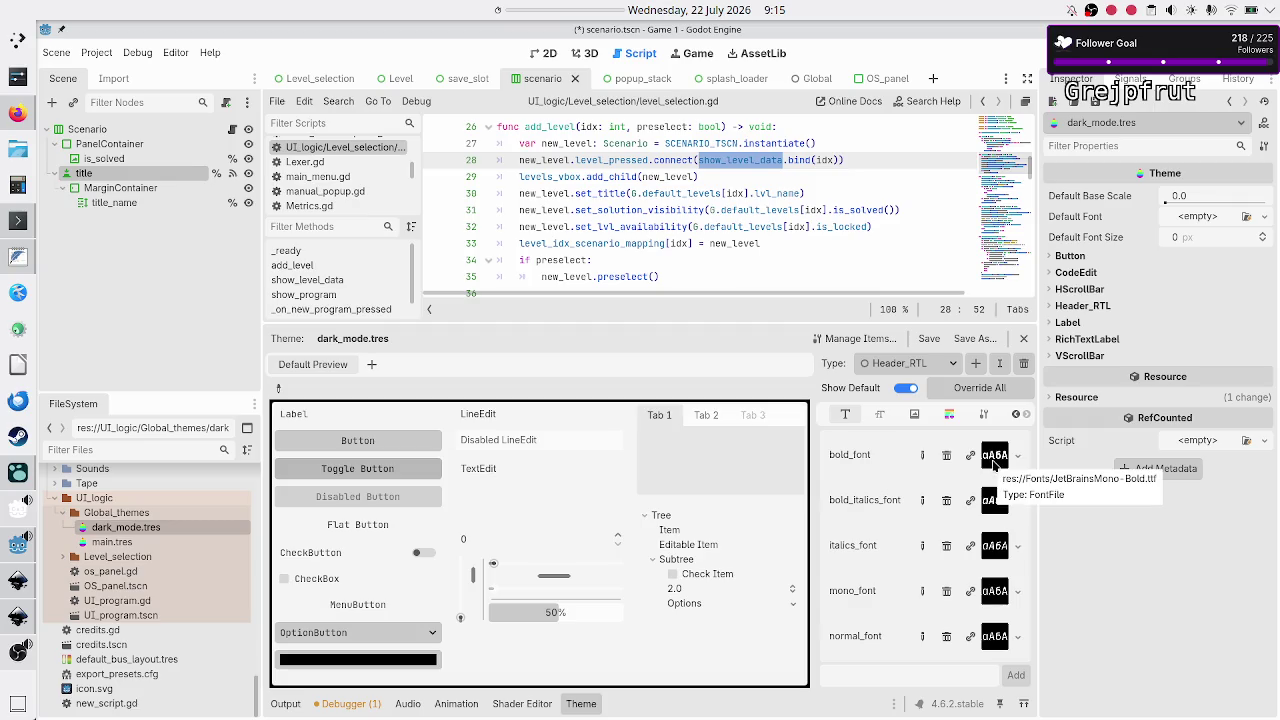
pyautogui.click(879, 415)
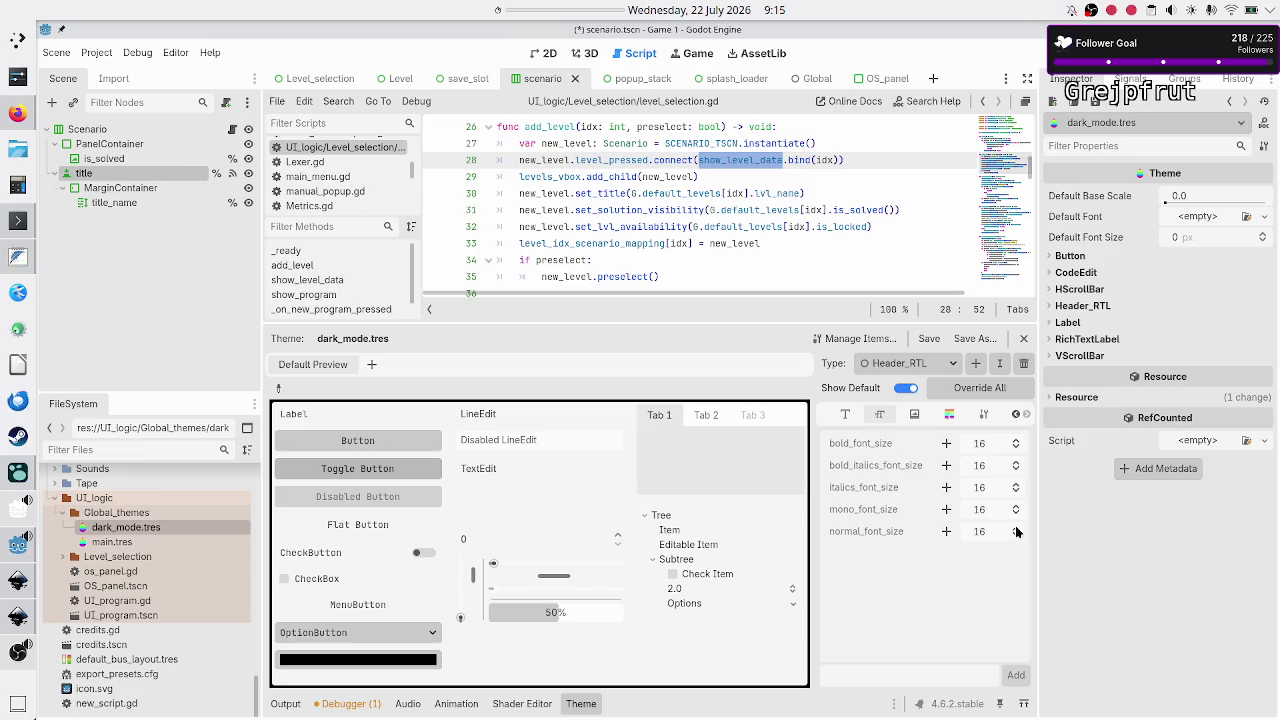
# Override Header_RTL's normal_font_size and mono_font_size, raising mono_font_size from 16 to 18
pyautogui.click(947, 532)
pyautogui.click(947, 510)
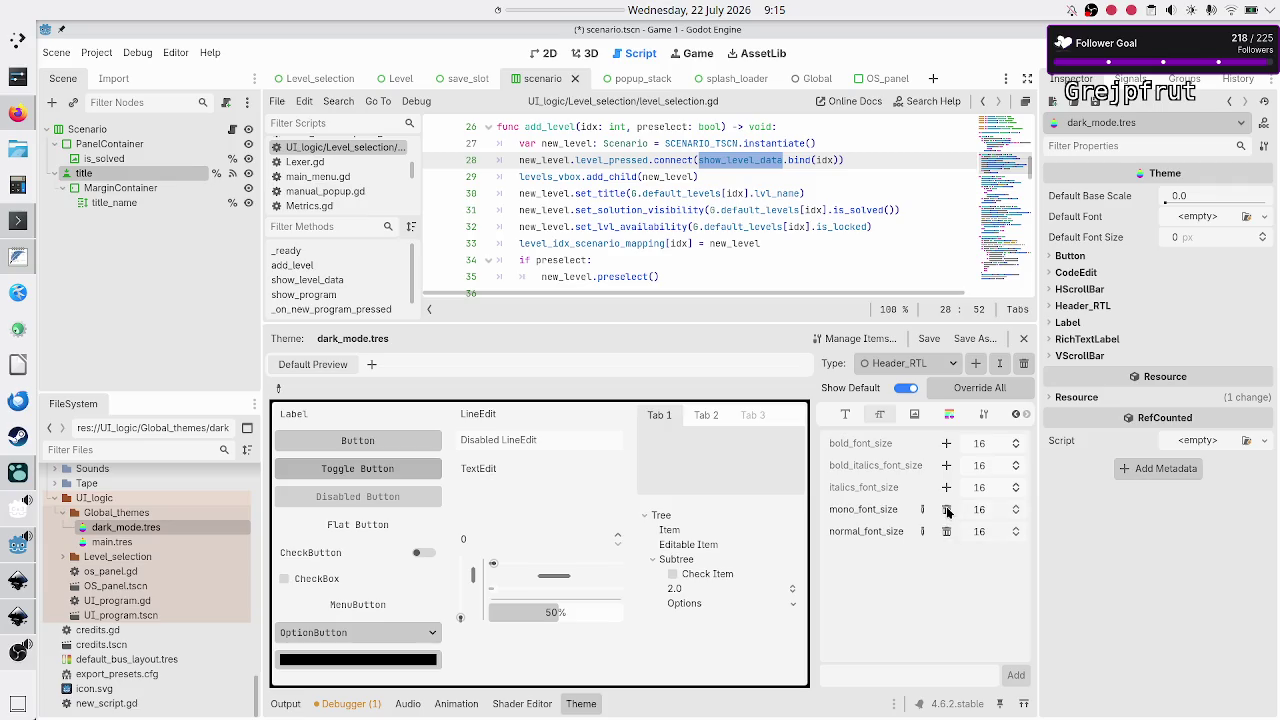
pyautogui.click(1016, 507)
pyautogui.click(1016, 509)
# Create the custom type SHColors in dark_mode.tres and view its base type settings
pyautogui.click(975, 363)
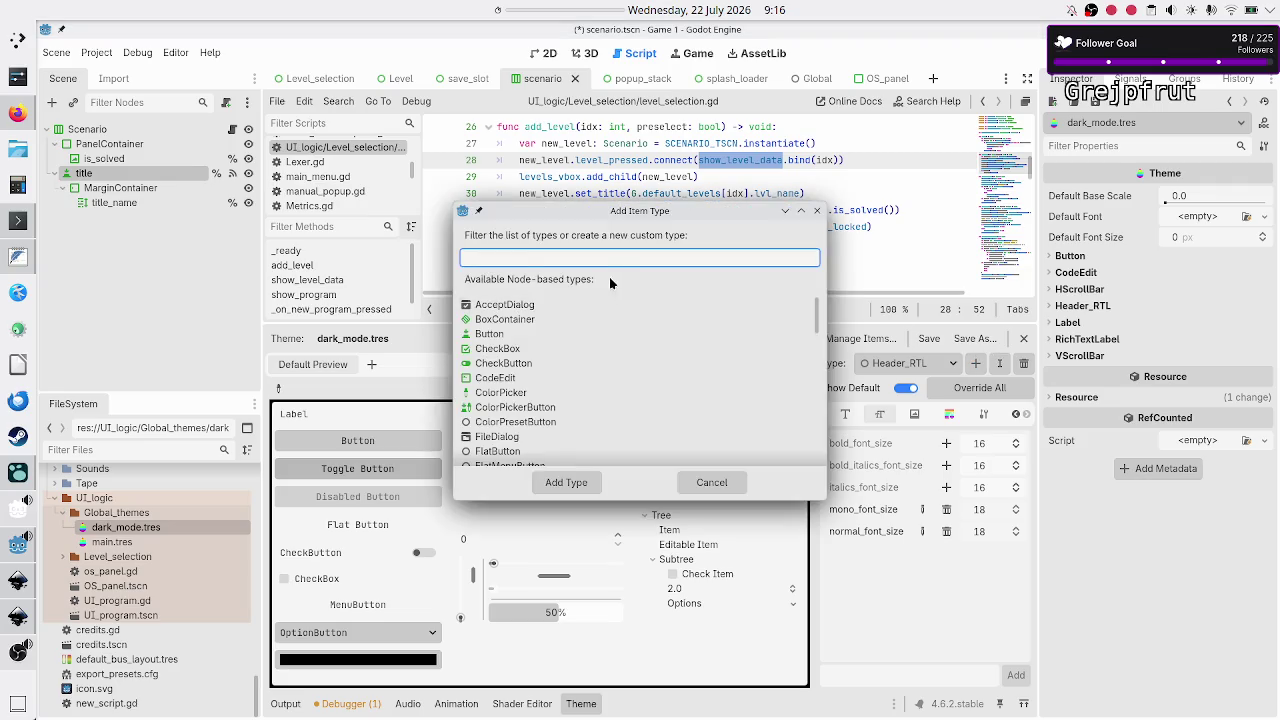
pyautogui.write('SH_C')
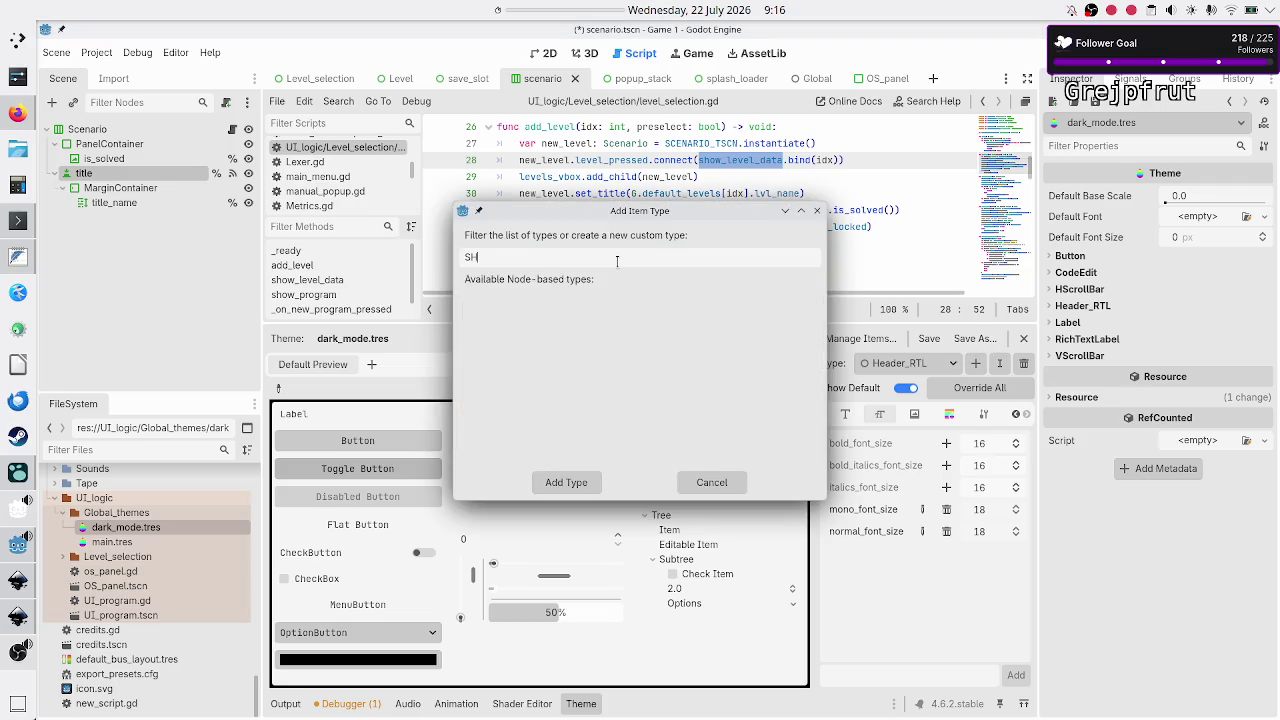
pyautogui.press('BackSpace')
pyautogui.write('Colors')
pyautogui.click(566, 483)
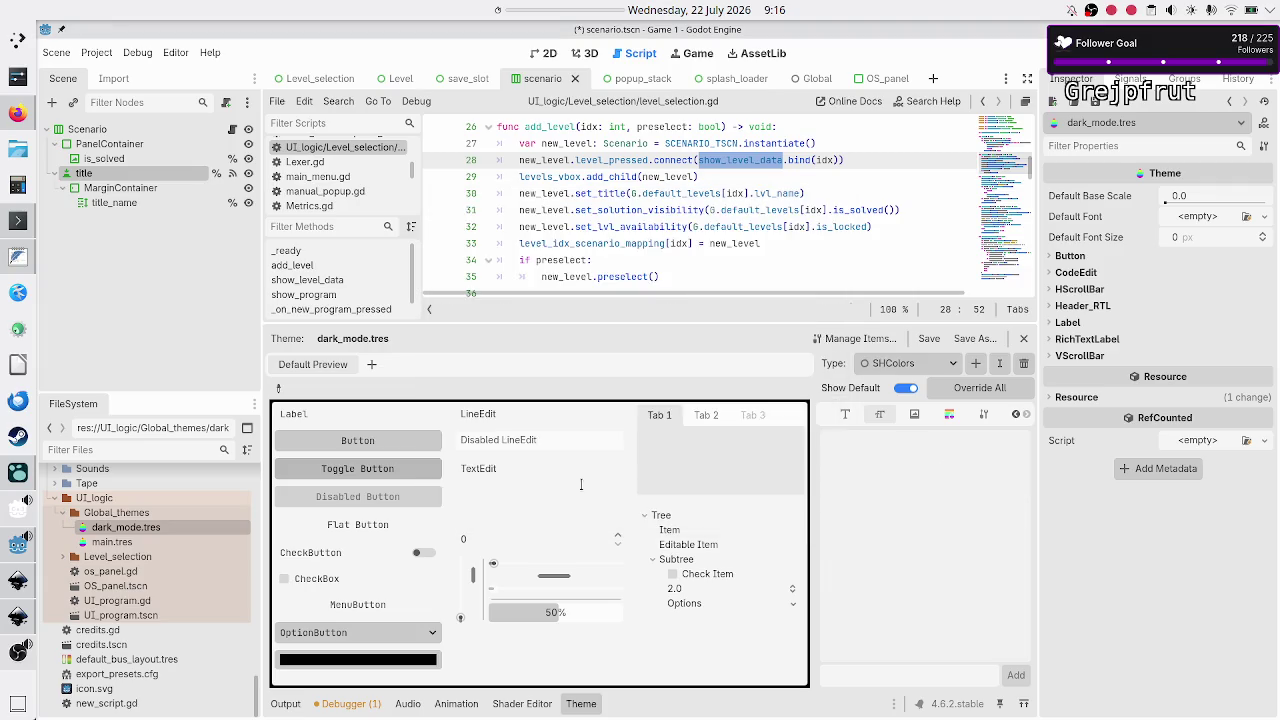
pyautogui.click(988, 415)
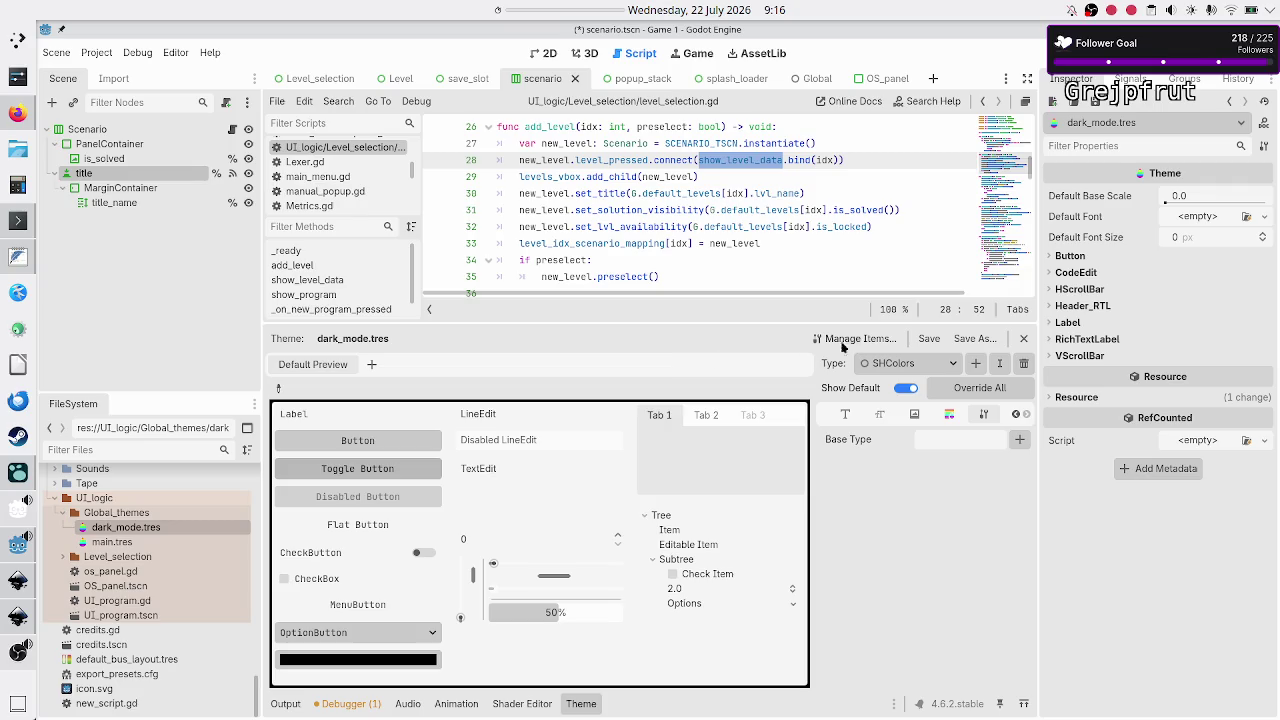
# Launch the itch.io web build and open the Navigation scenario's Test program
pyautogui.click(18, 116)
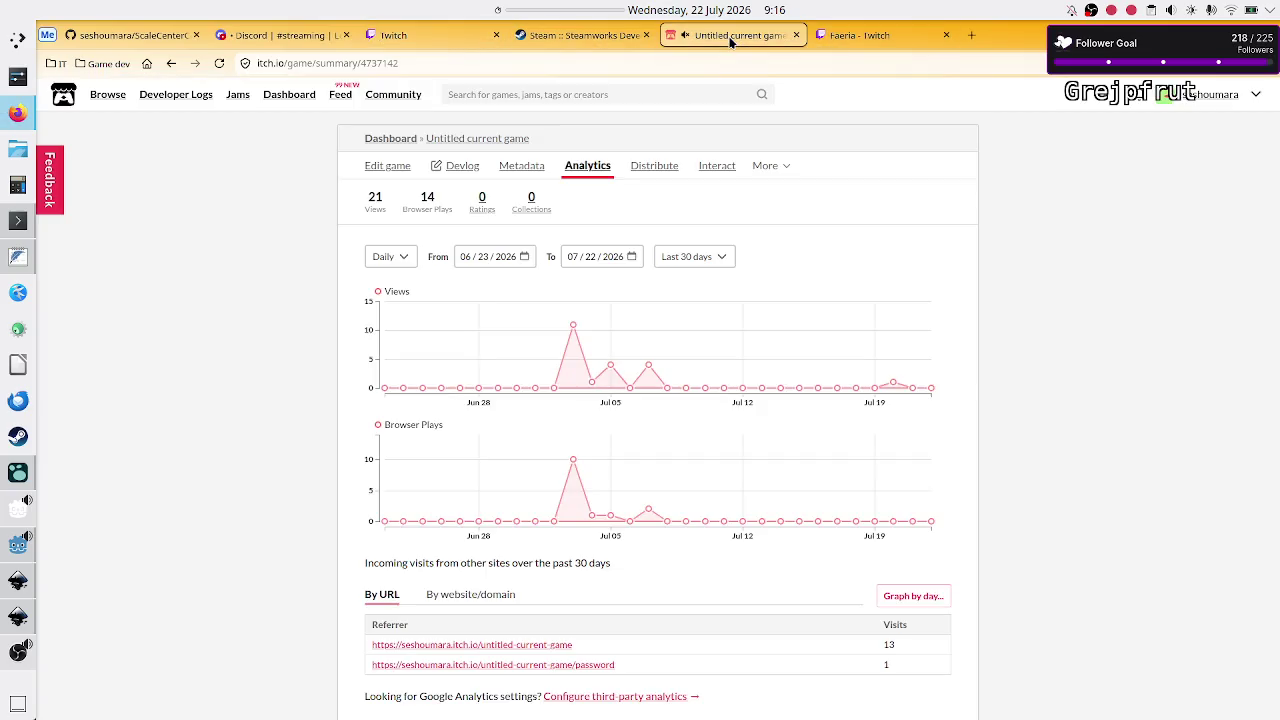
pyautogui.click(735, 35)
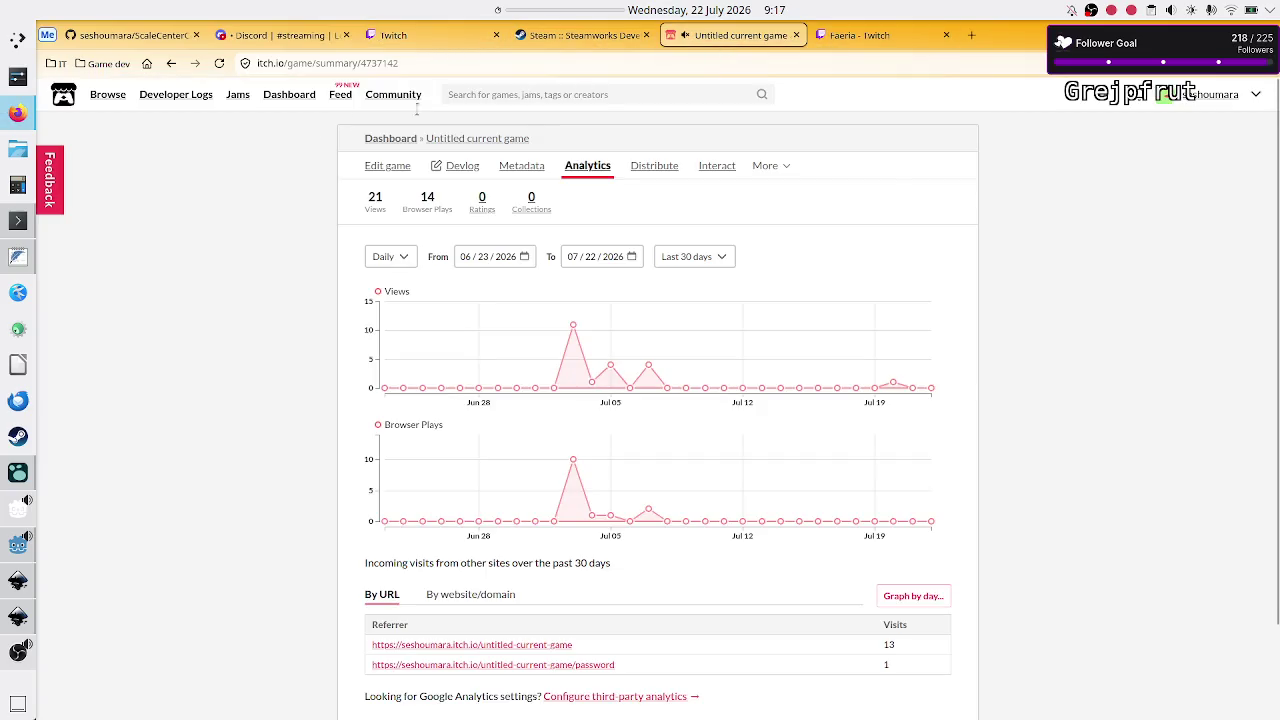
pyautogui.click(492, 140)
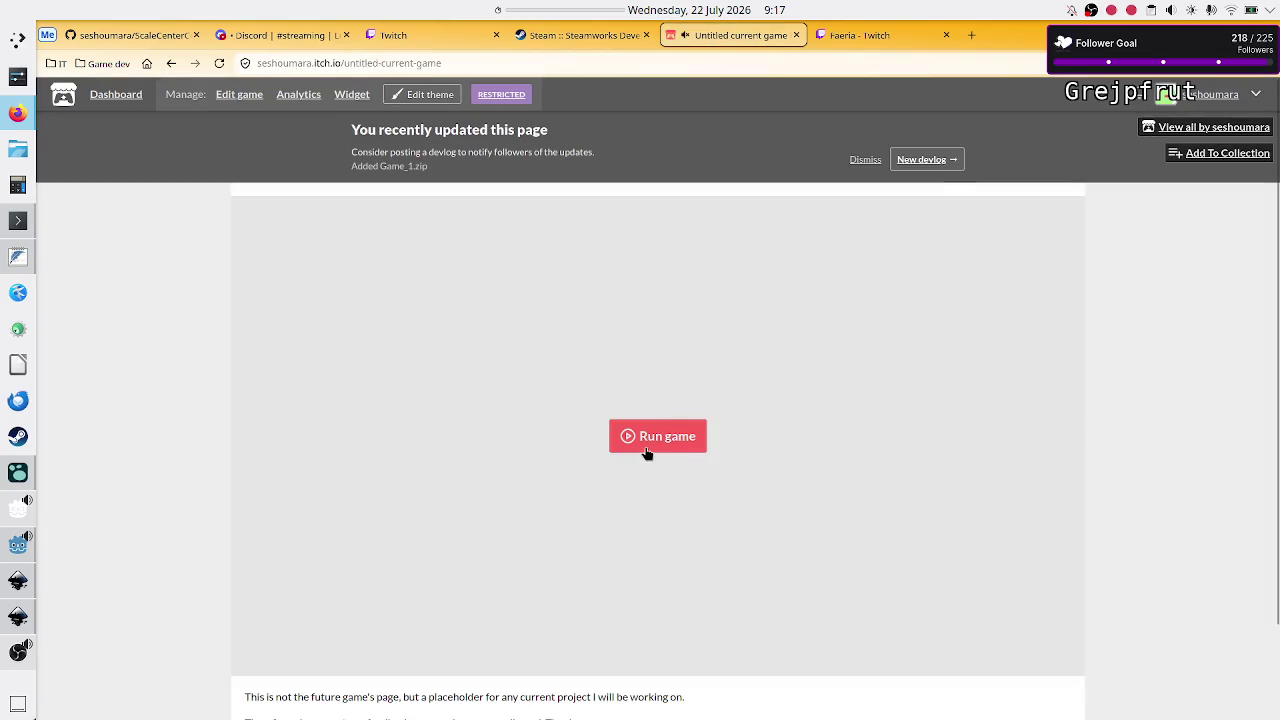
pyautogui.click(647, 447)
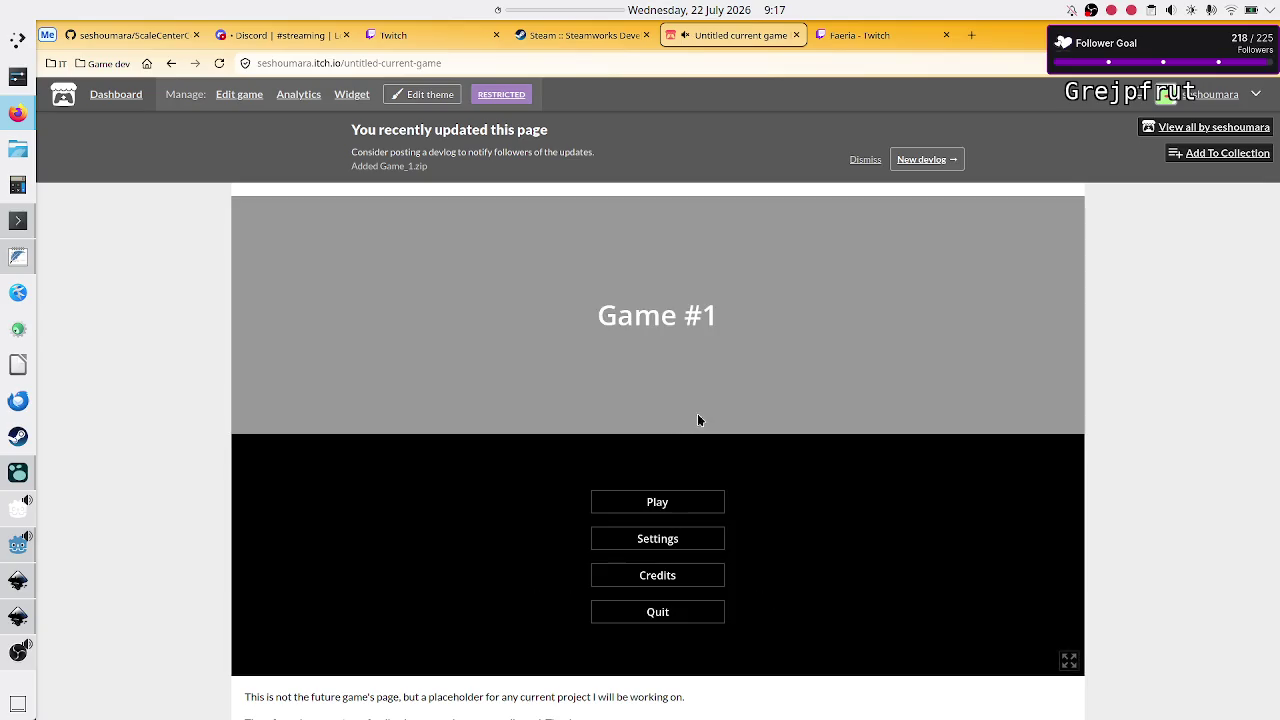
pyautogui.click(683, 505)
pyautogui.click(745, 260)
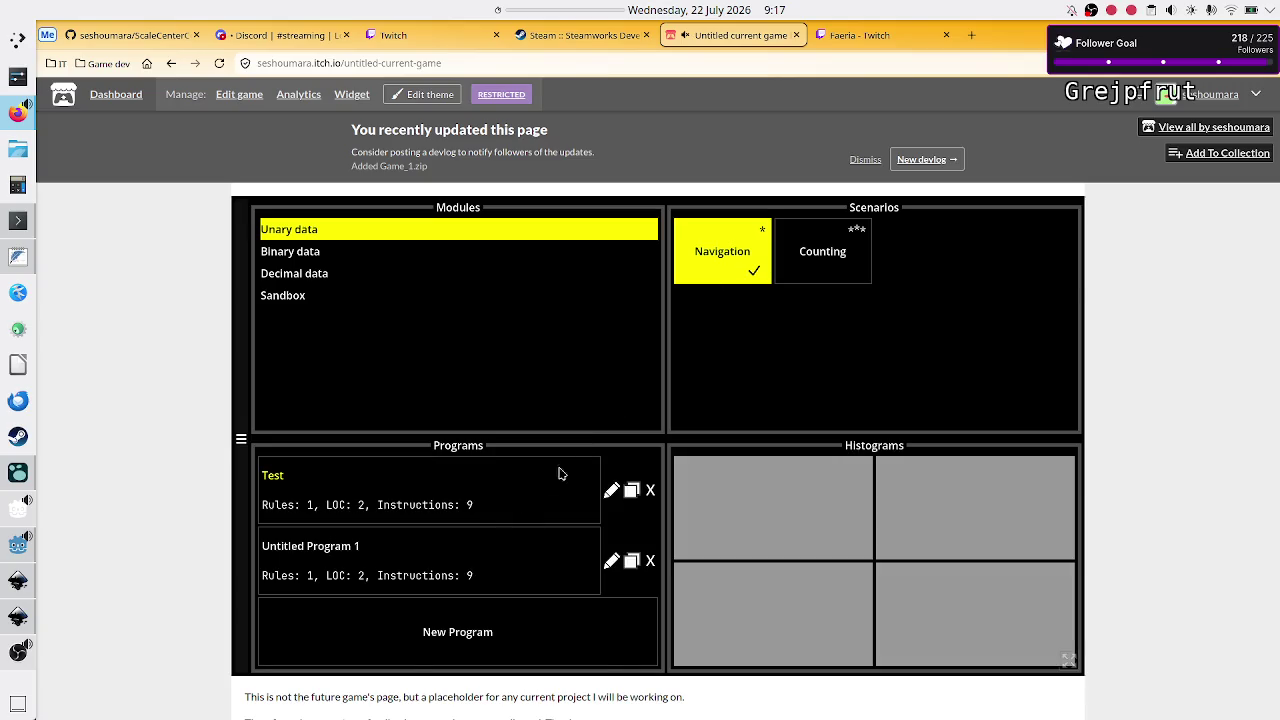
pyautogui.click(553, 480)
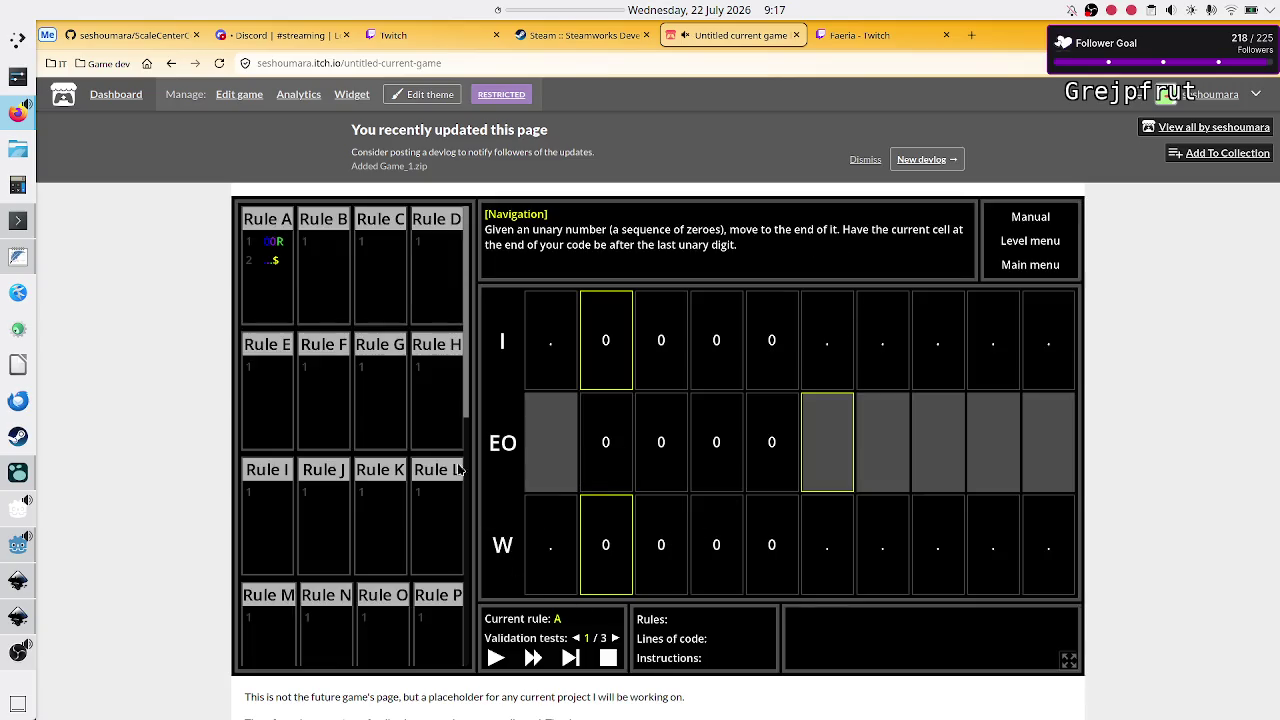
# Add a third line '#c' to Rule A's code
pyautogui.moveTo(291, 264); pyautogui.dragTo(240, 238)
pyautogui.click(276, 308)
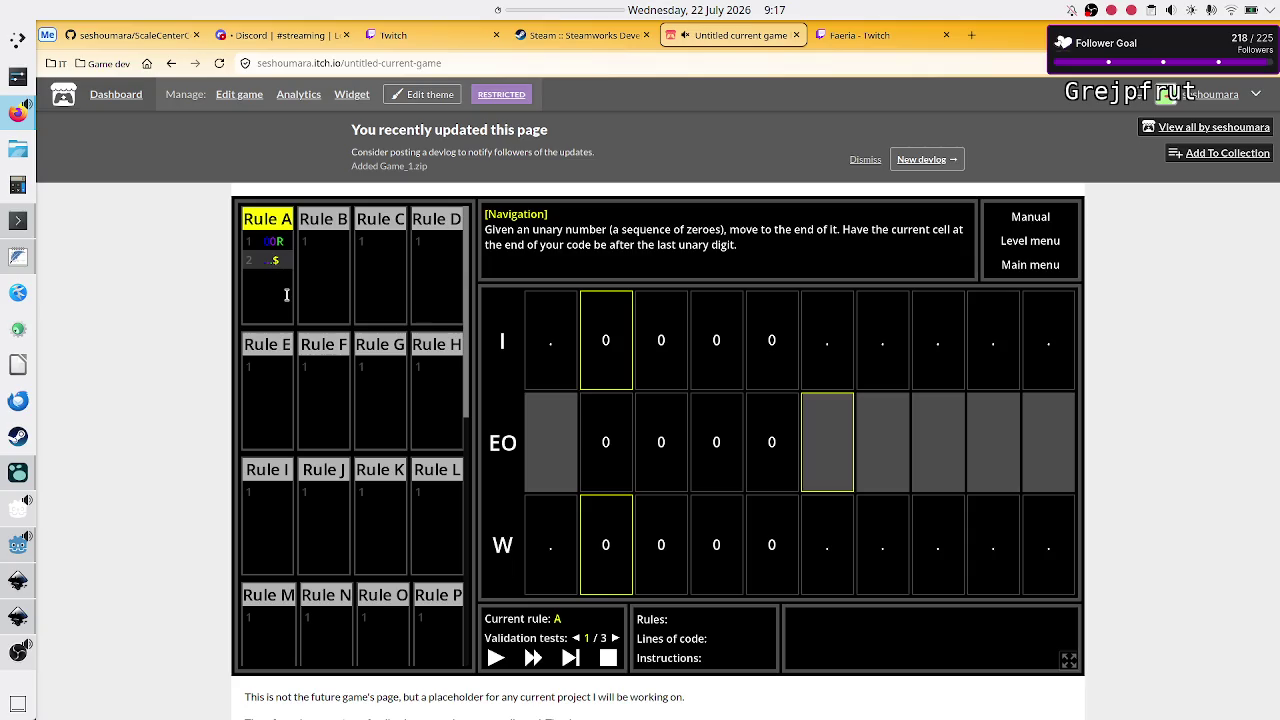
pyautogui.press('Return')
pyautogui.write('#co')
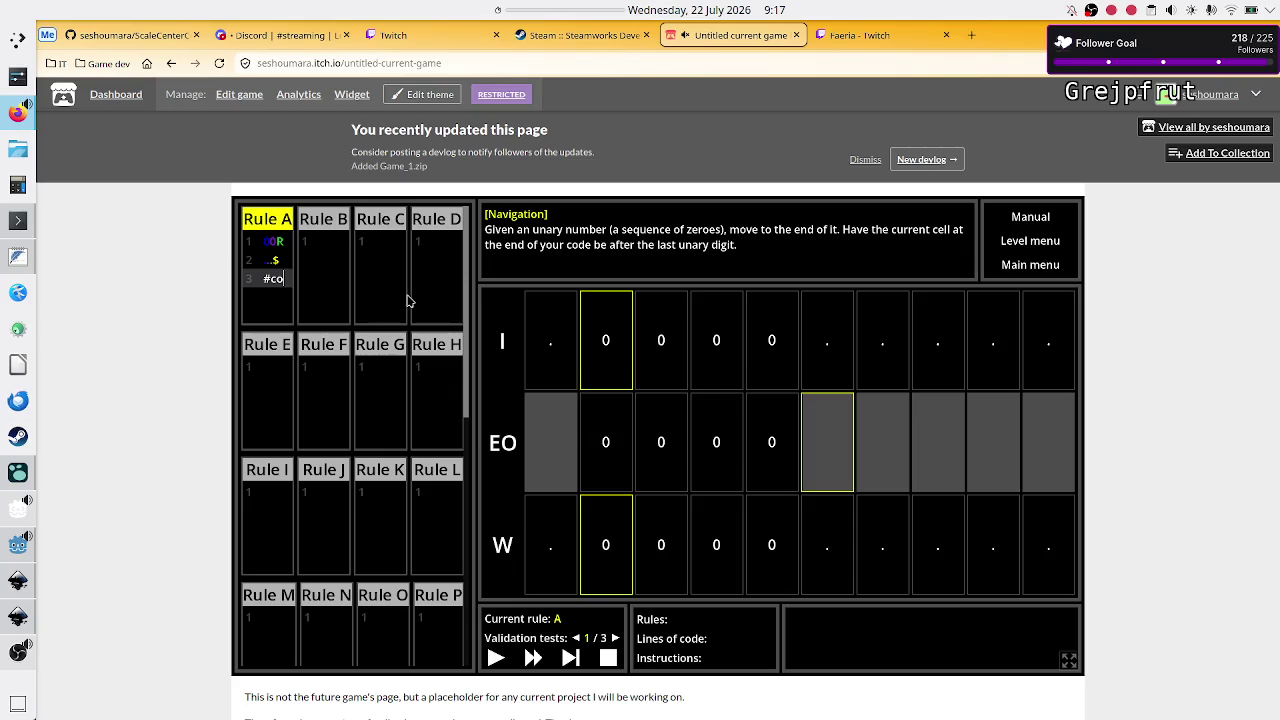
pyautogui.press('BackSpace')
pyautogui.press('BackSpace')
pyautogui.press('BackSpace')
pyautogui.write('#c')
# Step through Rule A's three lines to check their syntax highlighting
pyautogui.click(287, 254)
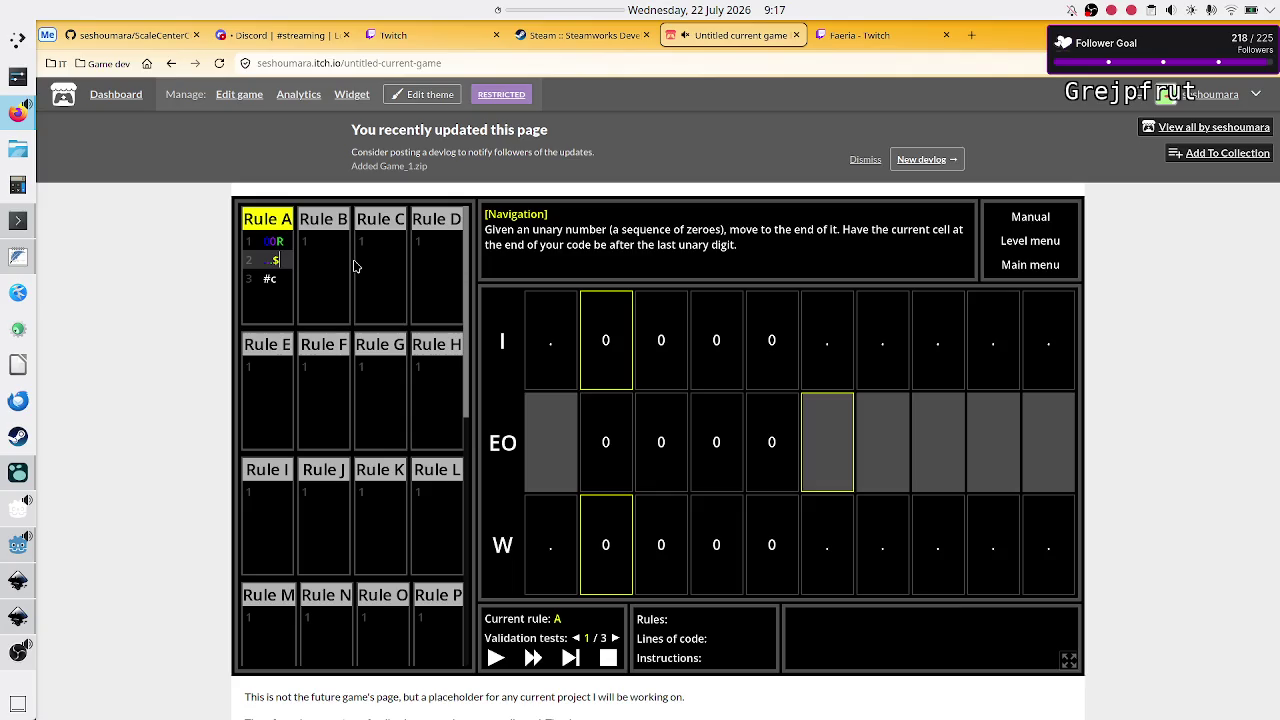
pyautogui.press('Up')
pyautogui.press('Left')
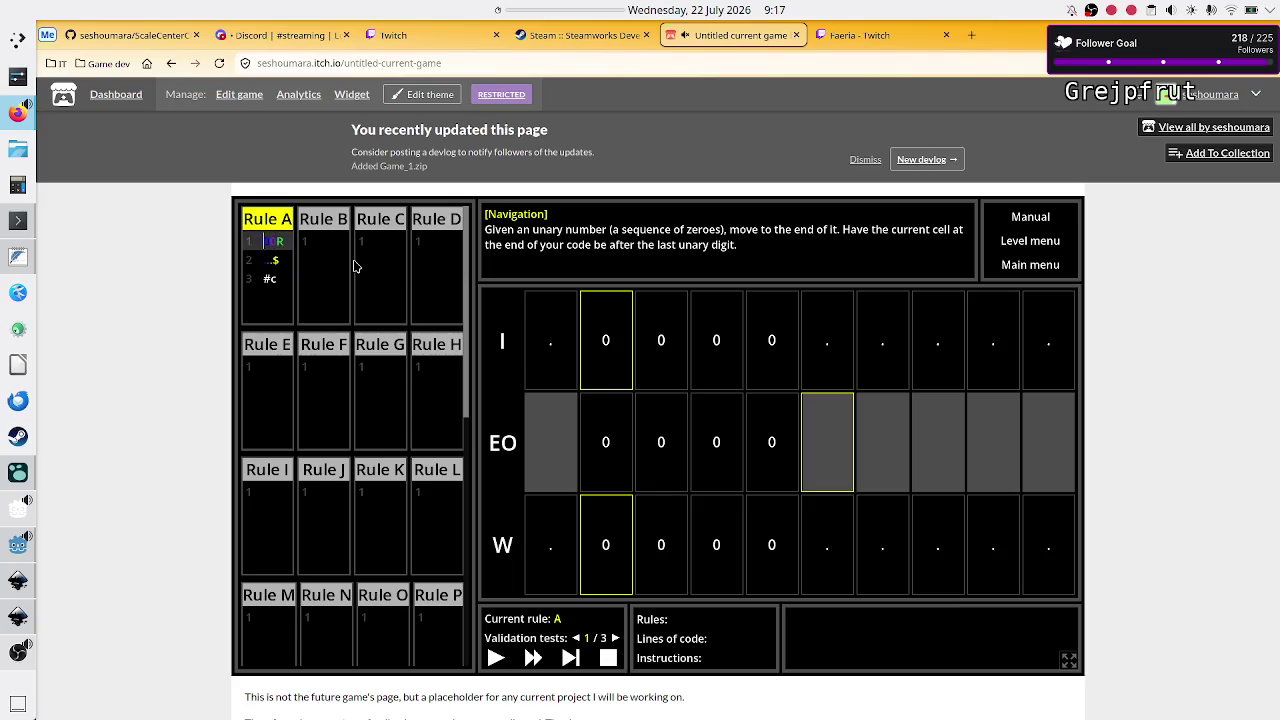
pyautogui.press('Down')
pyautogui.press('Down')
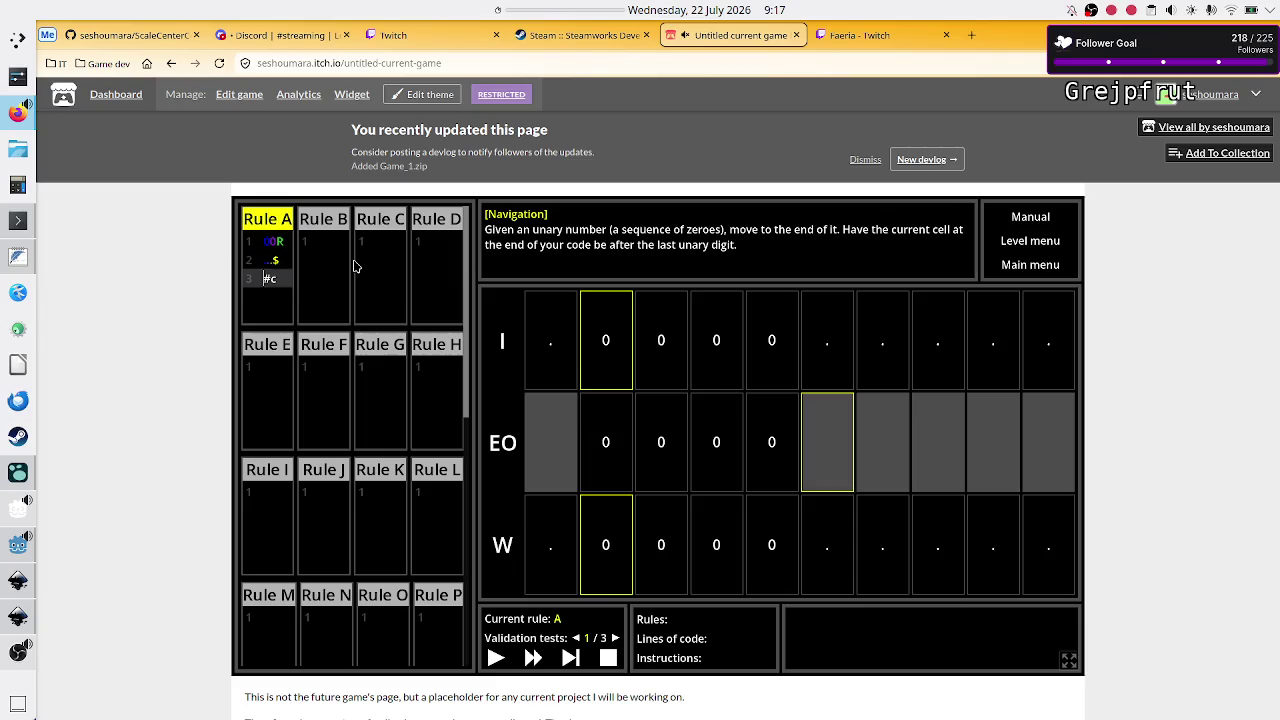
pyautogui.press('Up')
pyautogui.press('Up')
pyautogui.press('Home')
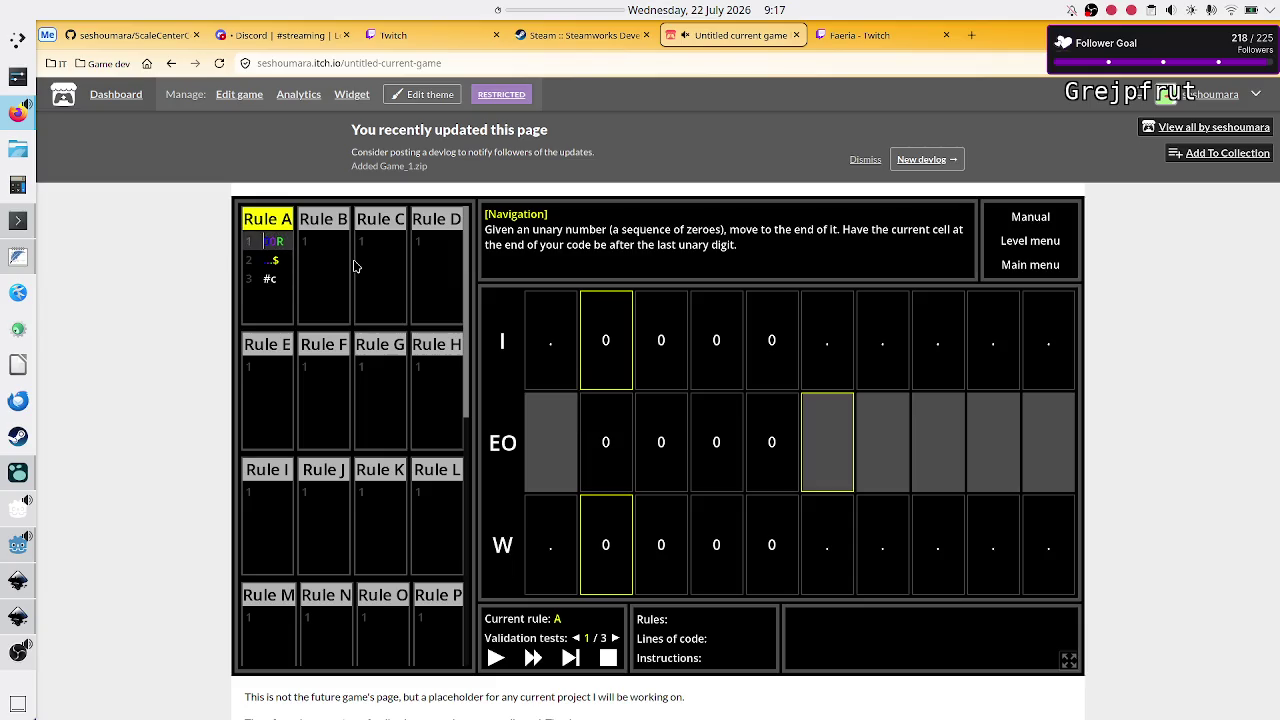
pyautogui.press('Down')
pyautogui.press('Down')
pyautogui.press('Up')
pyautogui.press('Up')
pyautogui.press('Down')
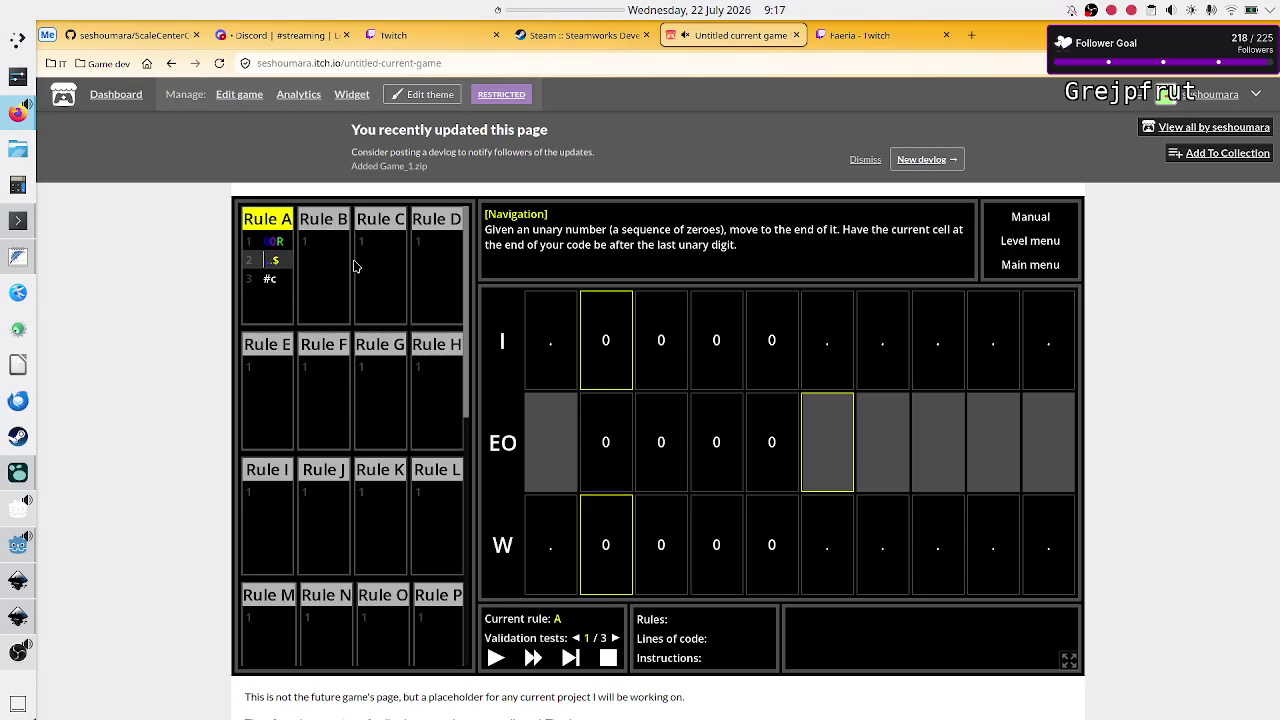
pyautogui.press('Down')
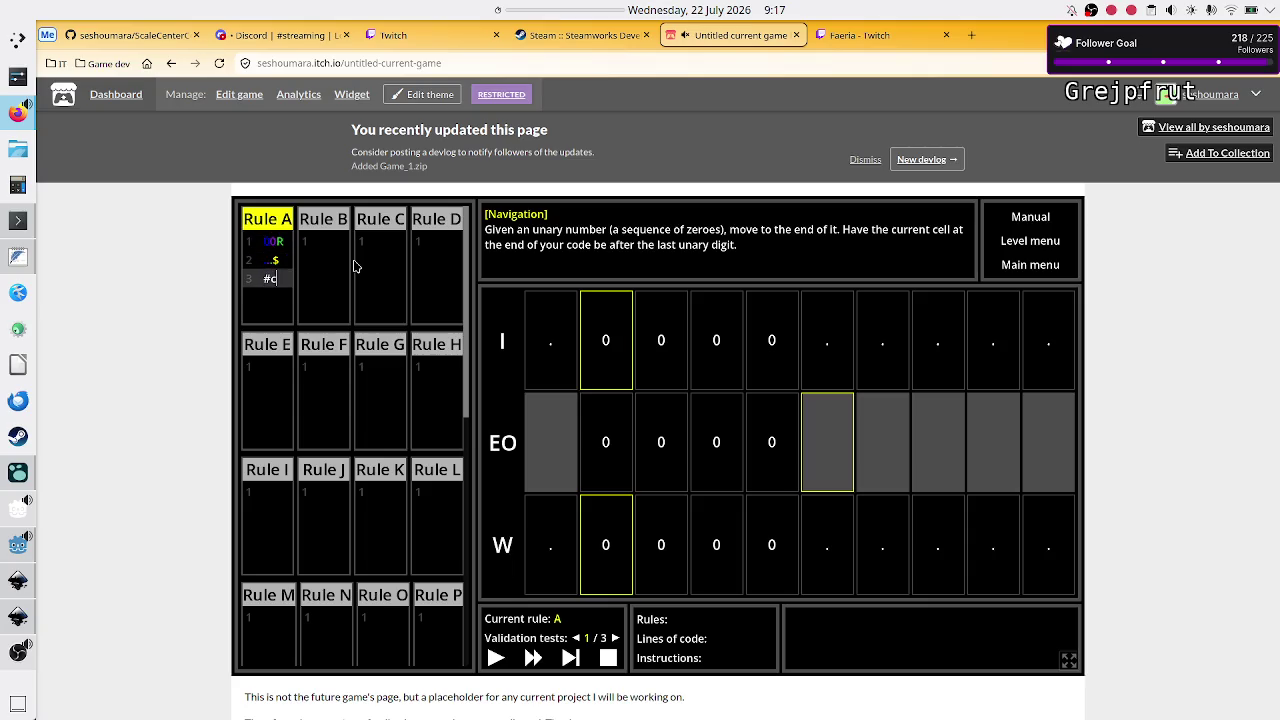
pyautogui.press('Up')
pyautogui.press('Up')
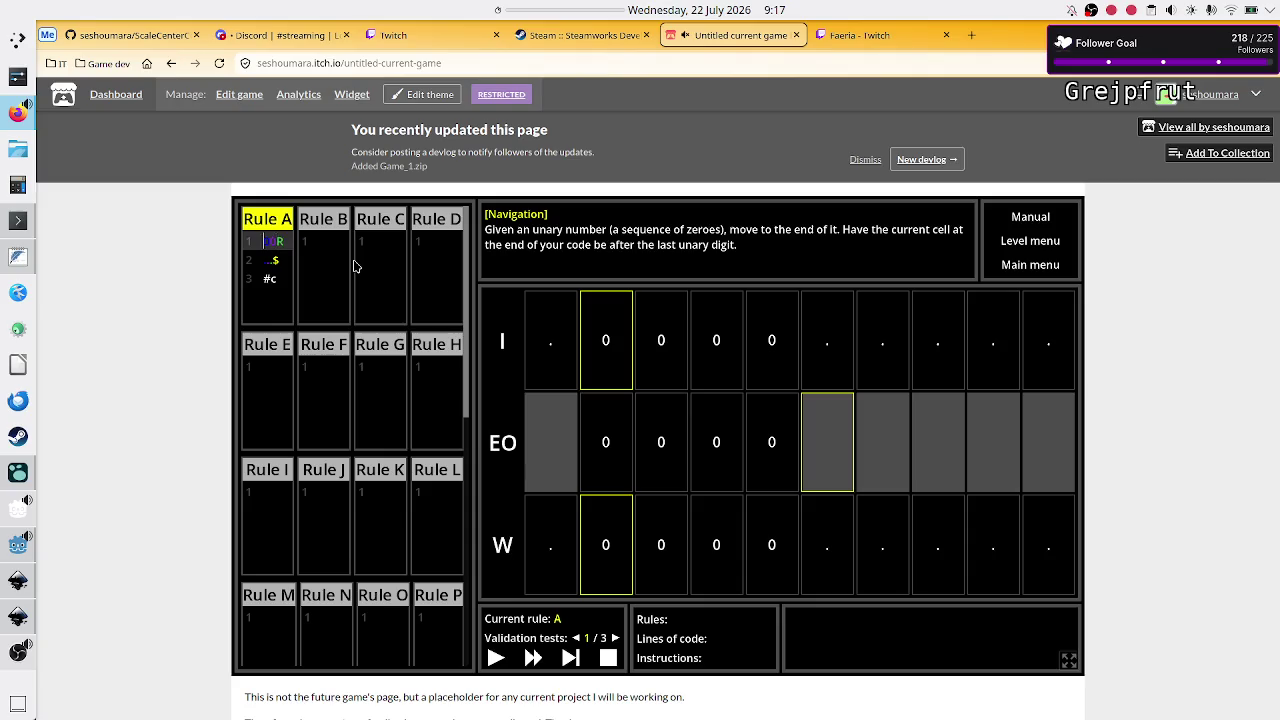
pyautogui.press('Down')
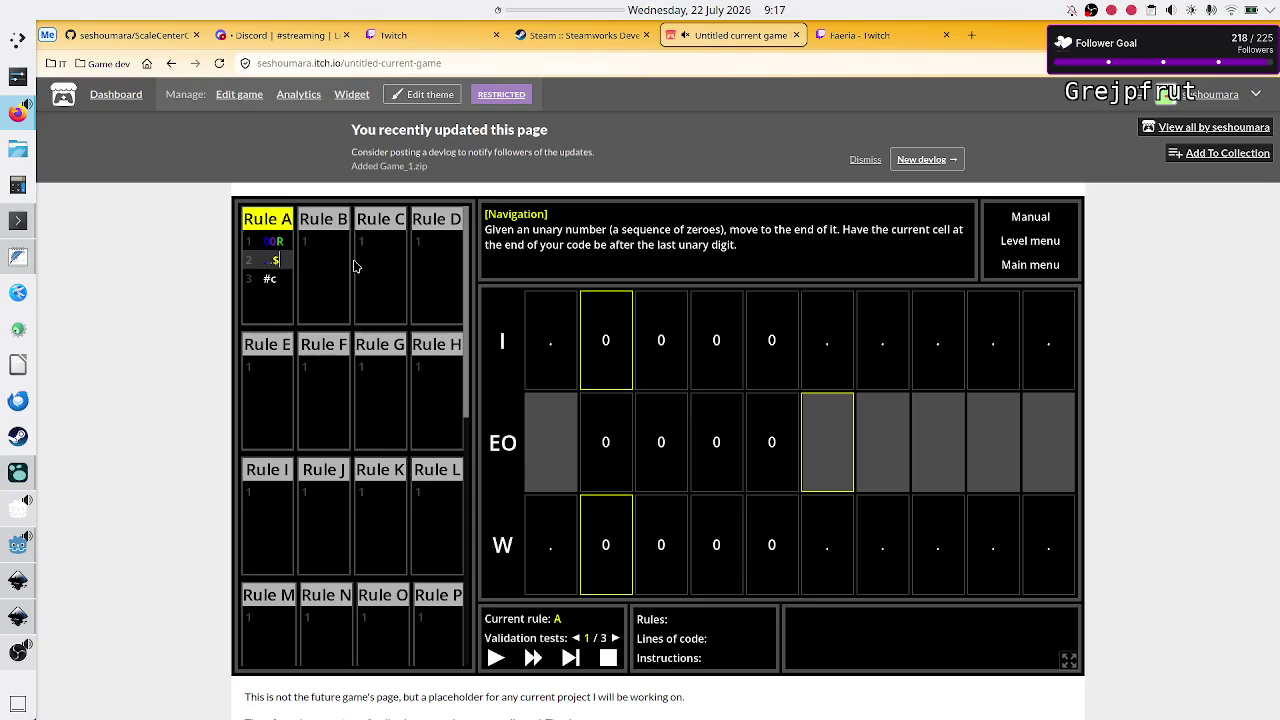
pyautogui.press('Down')
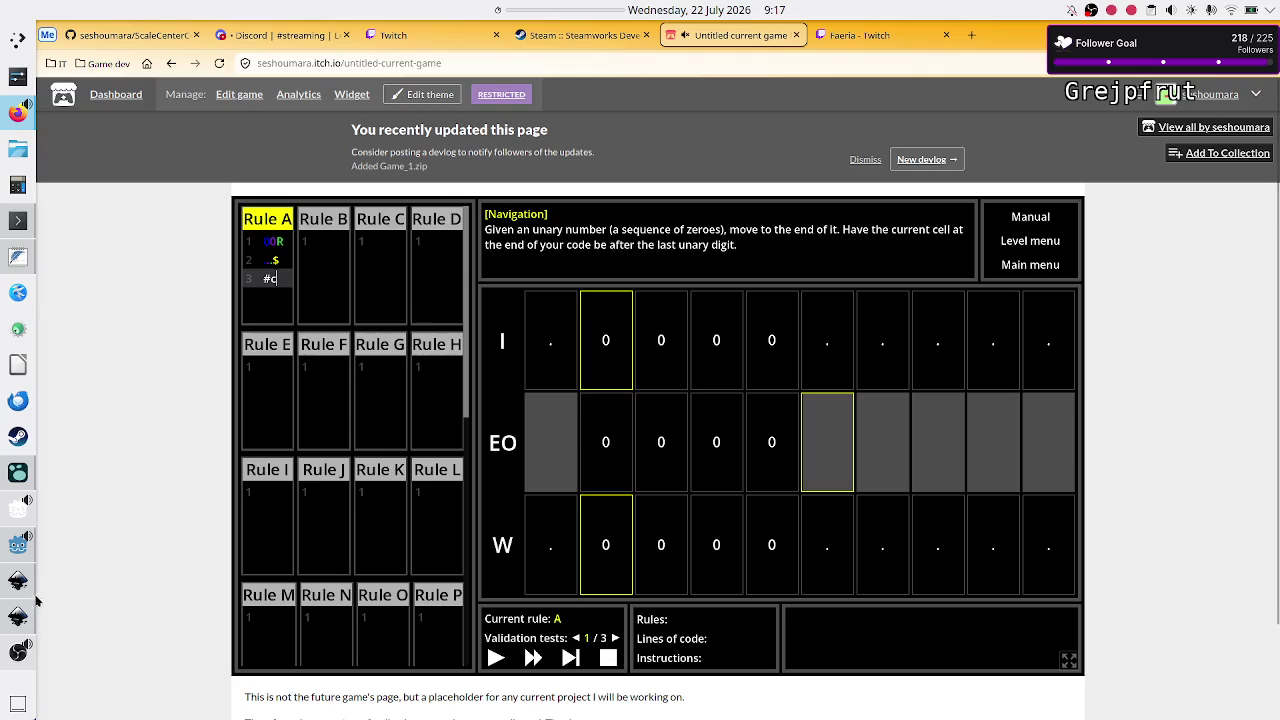
pyautogui.click(15, 548)
# Review constants.gd's colour constants on lines 29–33 alongside SHColors' colour items
pyautogui.scroll(3, 362, 172)
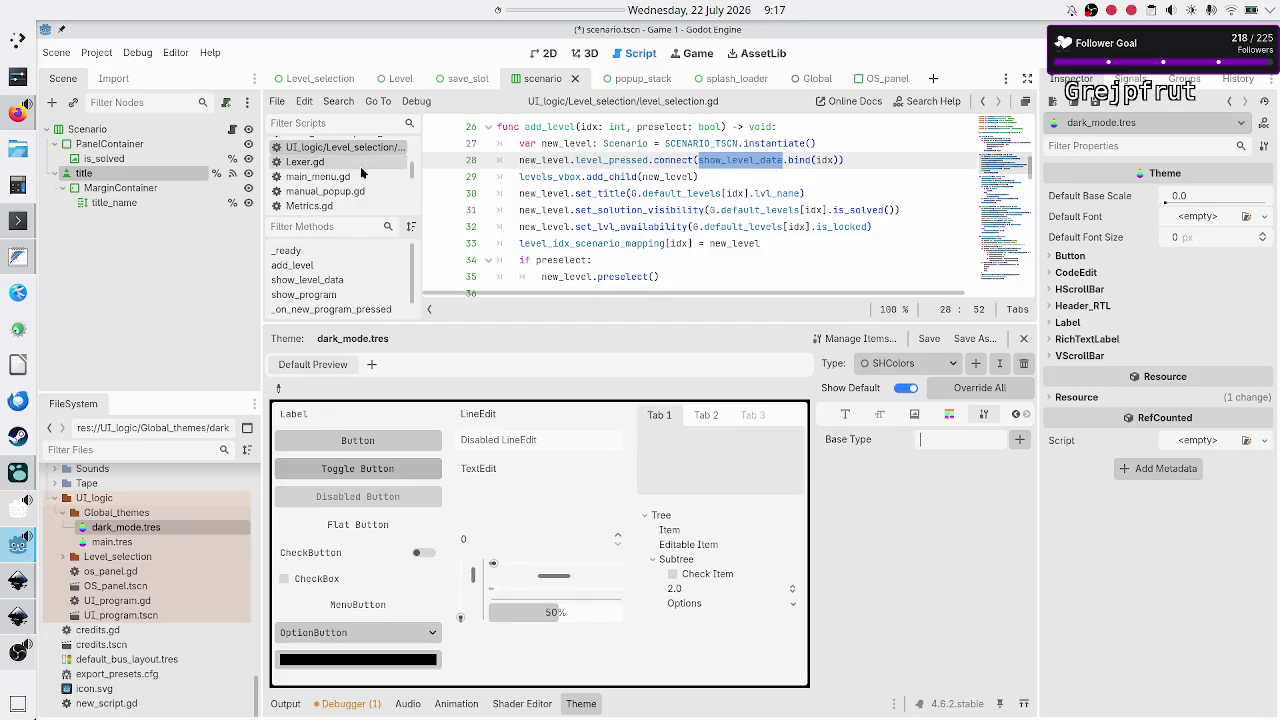
pyautogui.scroll(5, 362, 172)
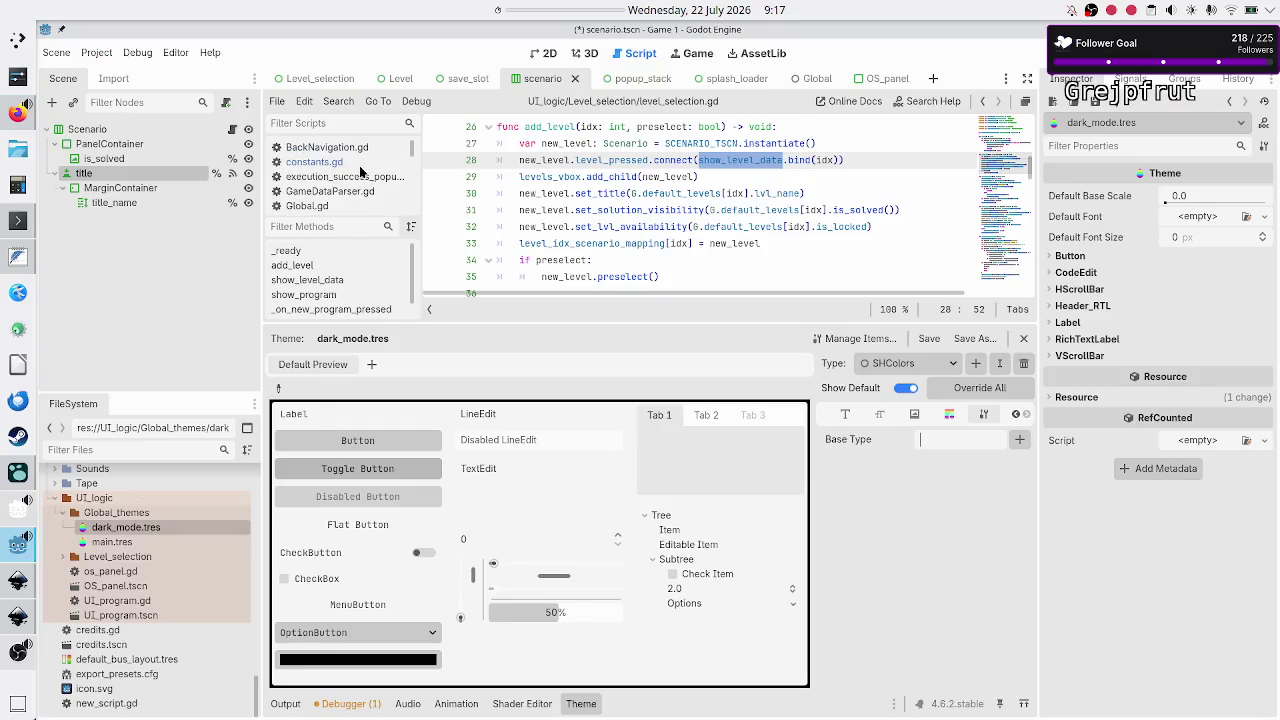
pyautogui.click(350, 162)
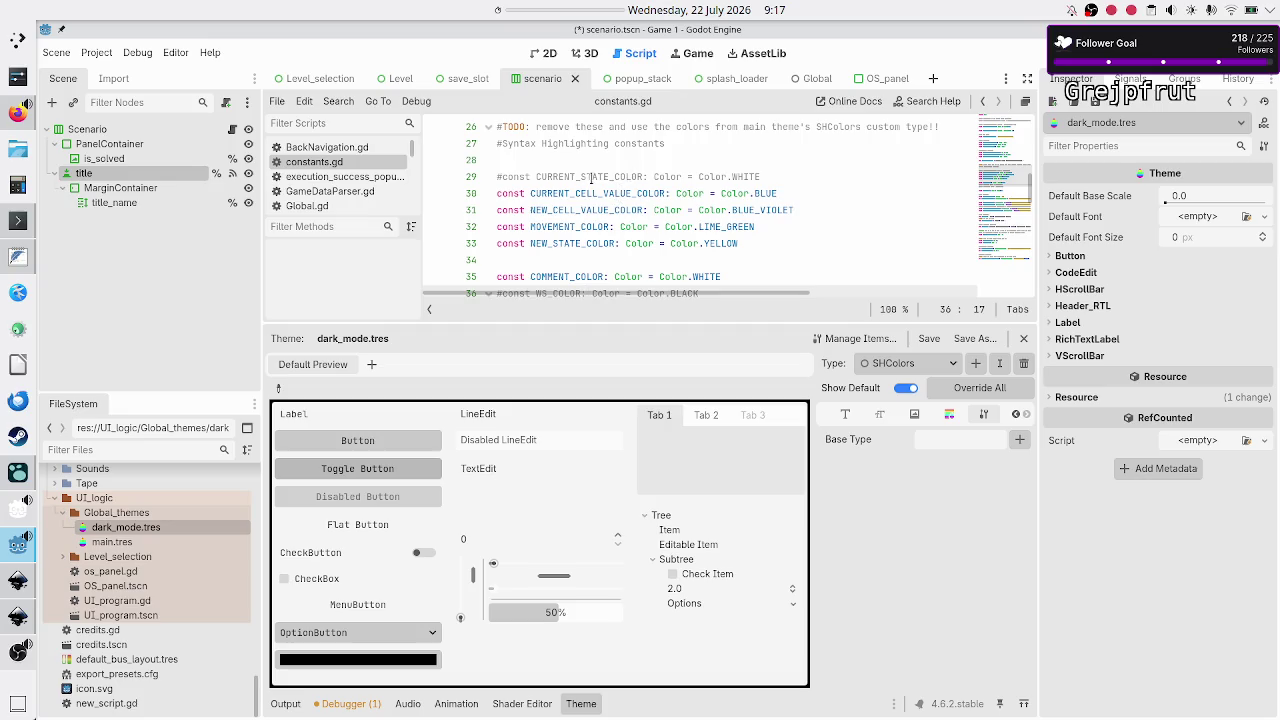
pyautogui.moveTo(747, 246)
pyautogui.mouseDown()
pyautogui.moveTo(500, 243)
pyautogui.moveTo(495, 177)
pyautogui.mouseUp()
pyautogui.click(826, 176)
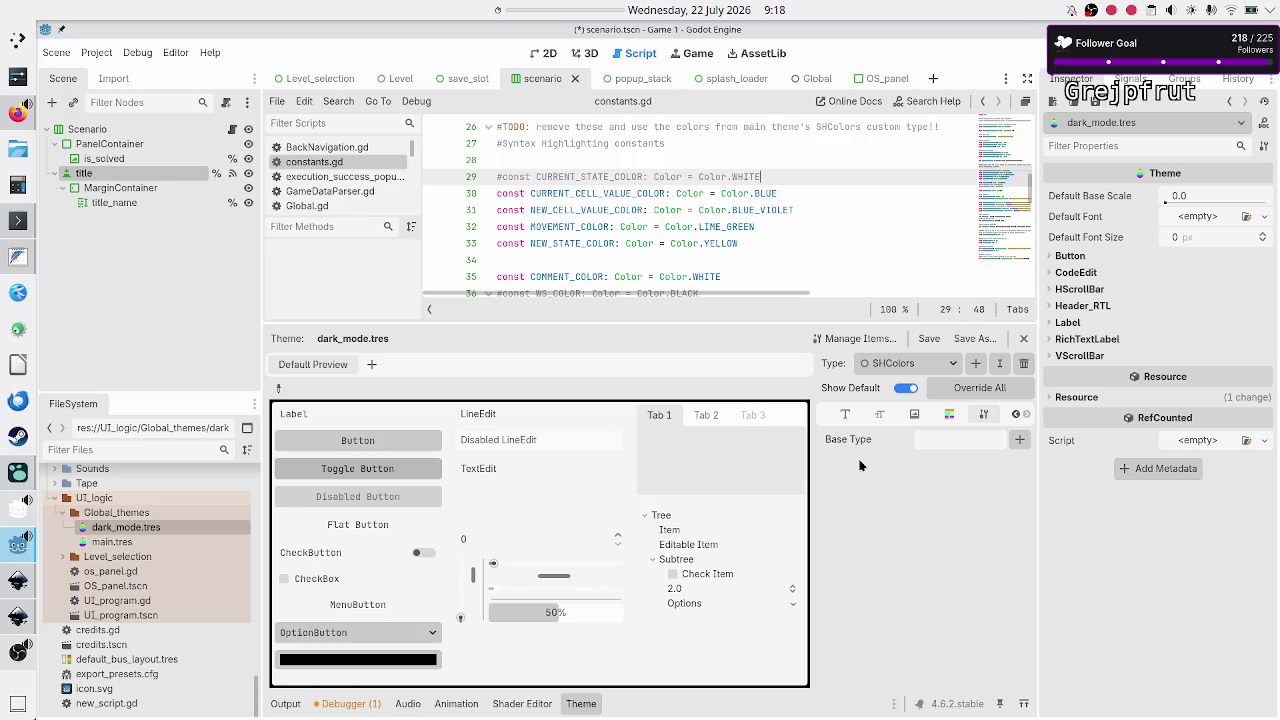
pyautogui.moveTo(768, 243)
pyautogui.mouseDown()
pyautogui.moveTo(714, 243)
pyautogui.moveTo(496, 177)
pyautogui.mouseUp()
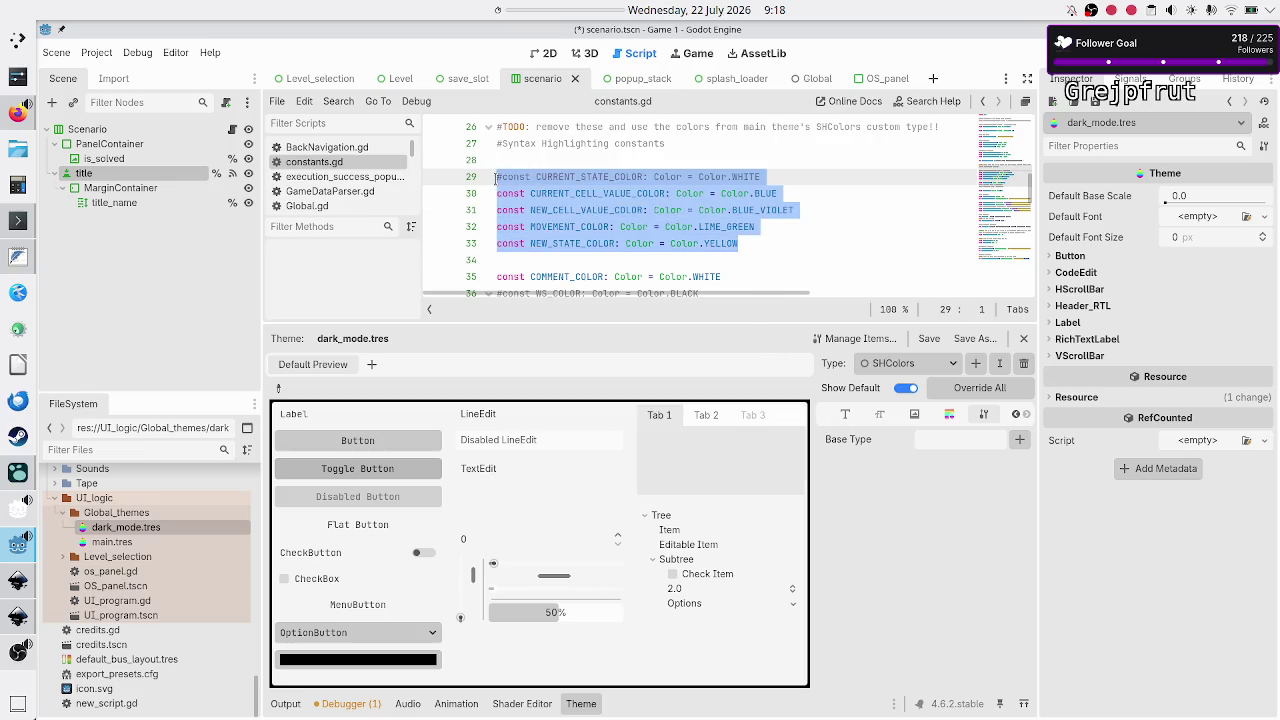
pyautogui.click(798, 259)
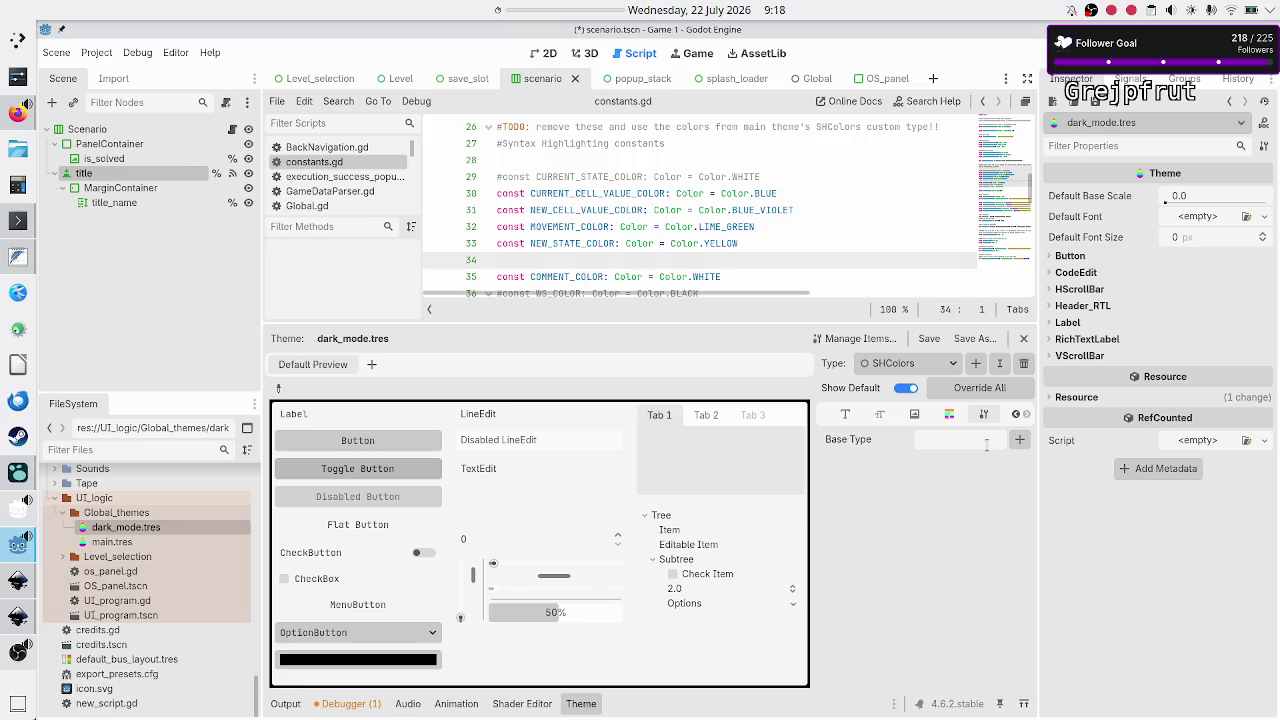
pyautogui.click(949, 415)
pyautogui.click(1016, 416)
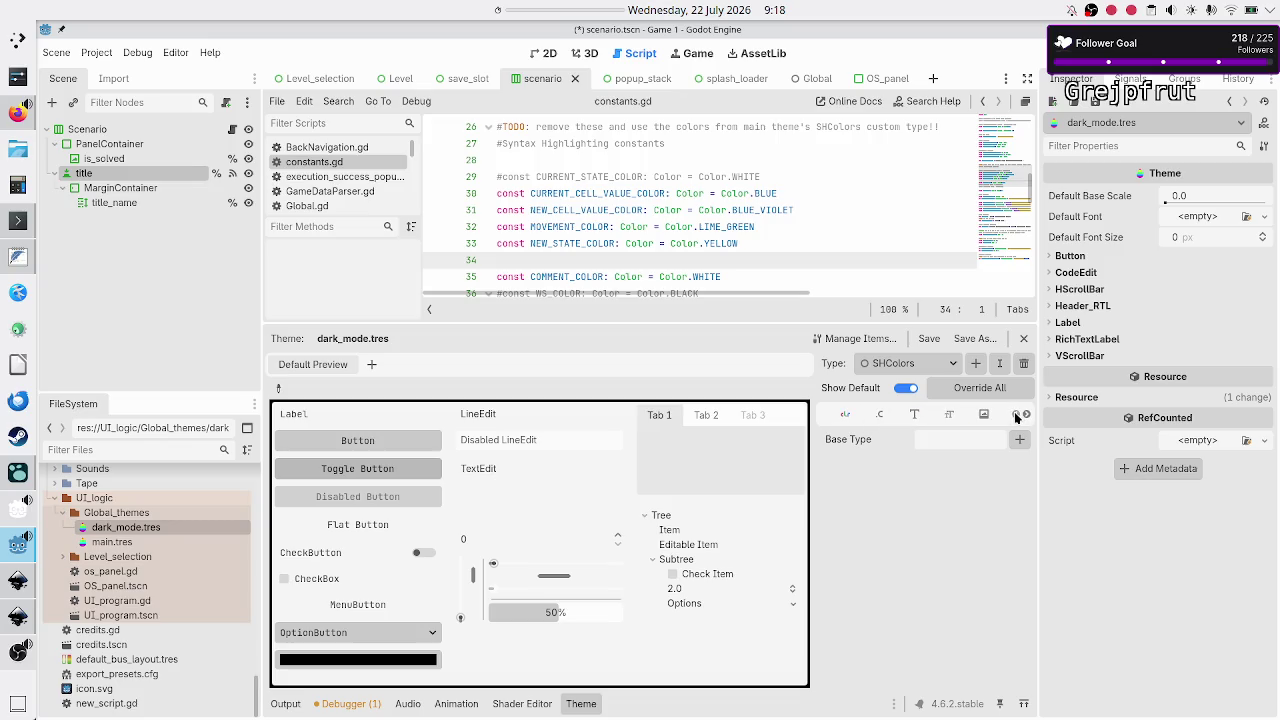
# Add a current_cell_value colour item to SHColors, set to blue
pyautogui.click(845, 414)
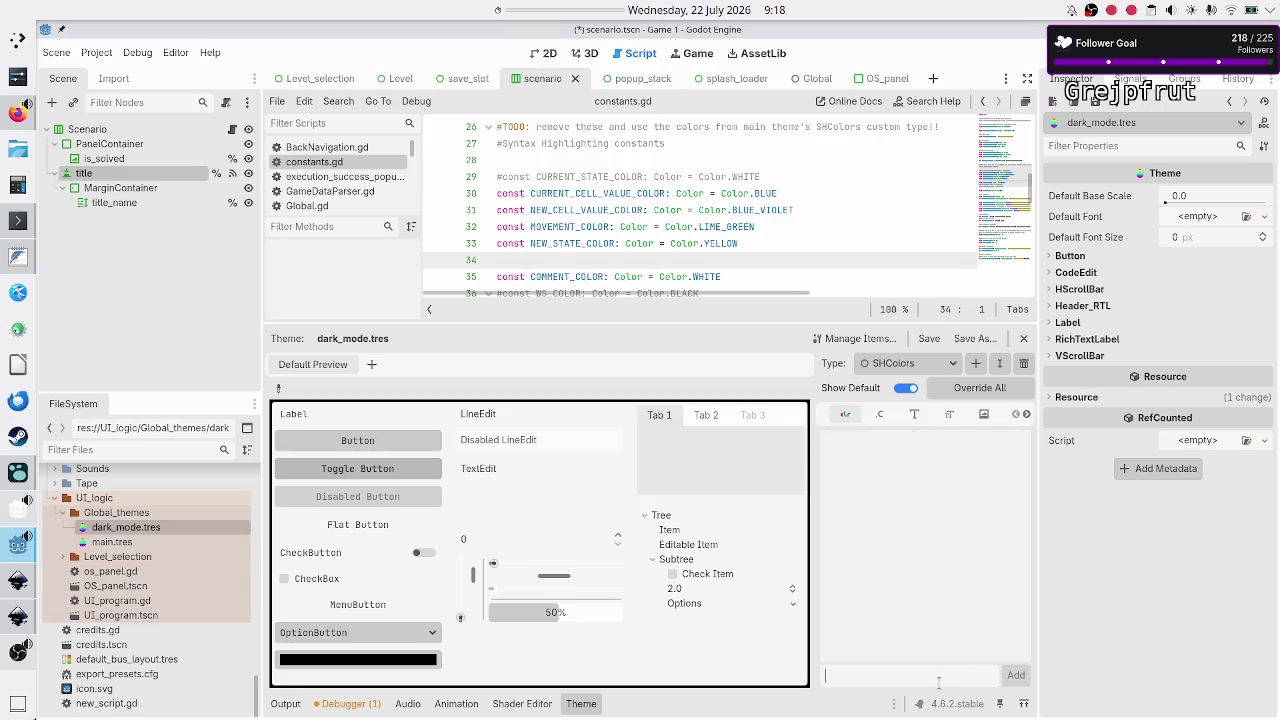
pyautogui.write('current_c')
pyautogui.write('ell_value')
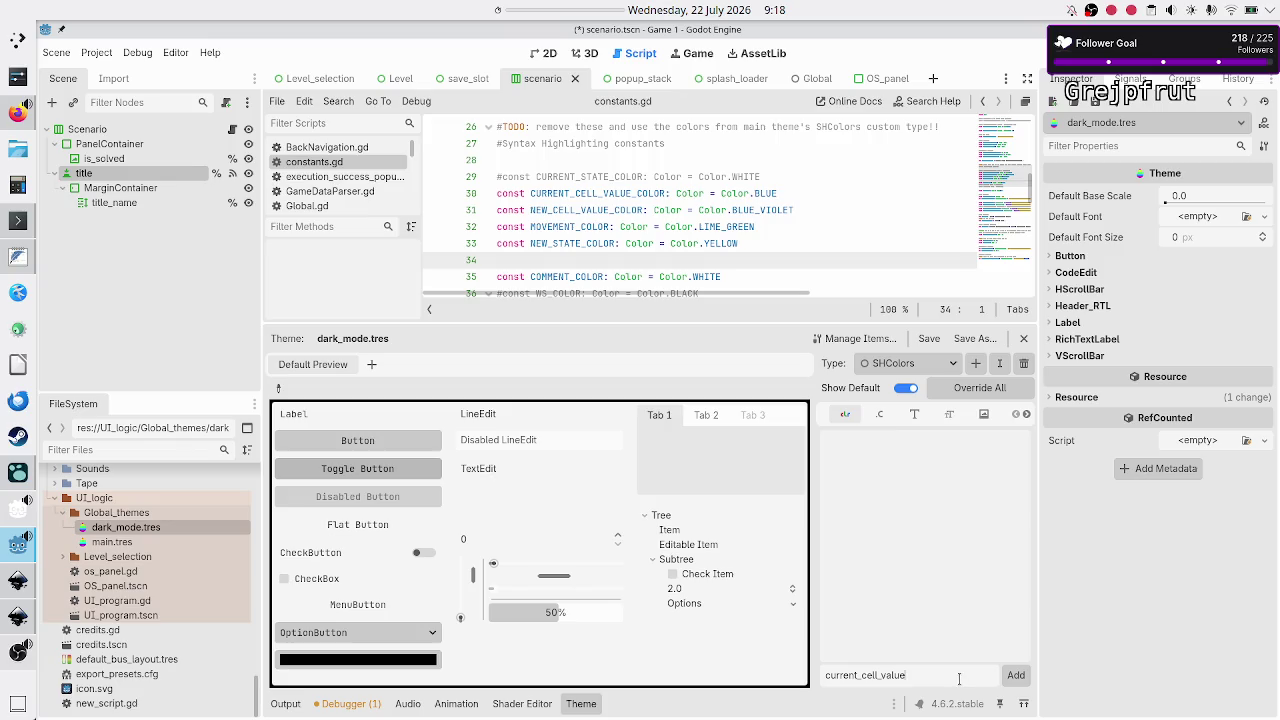
pyautogui.press('Return')
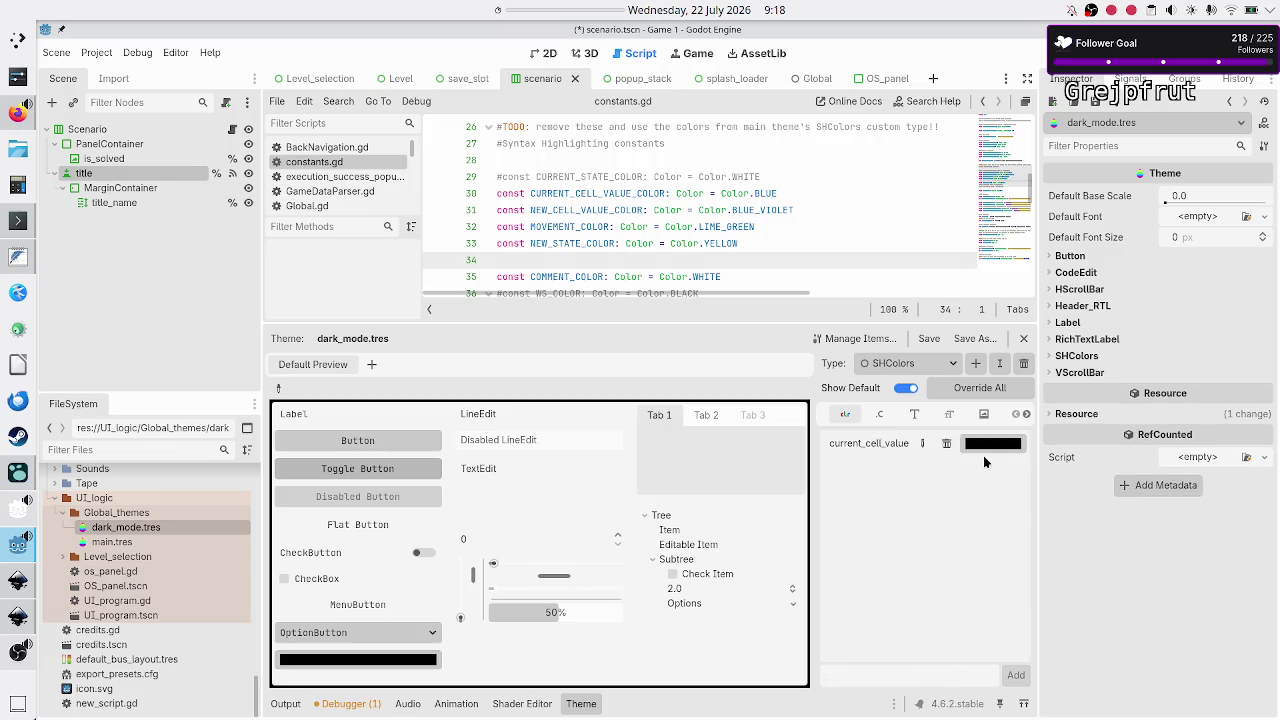
pyautogui.click(995, 447)
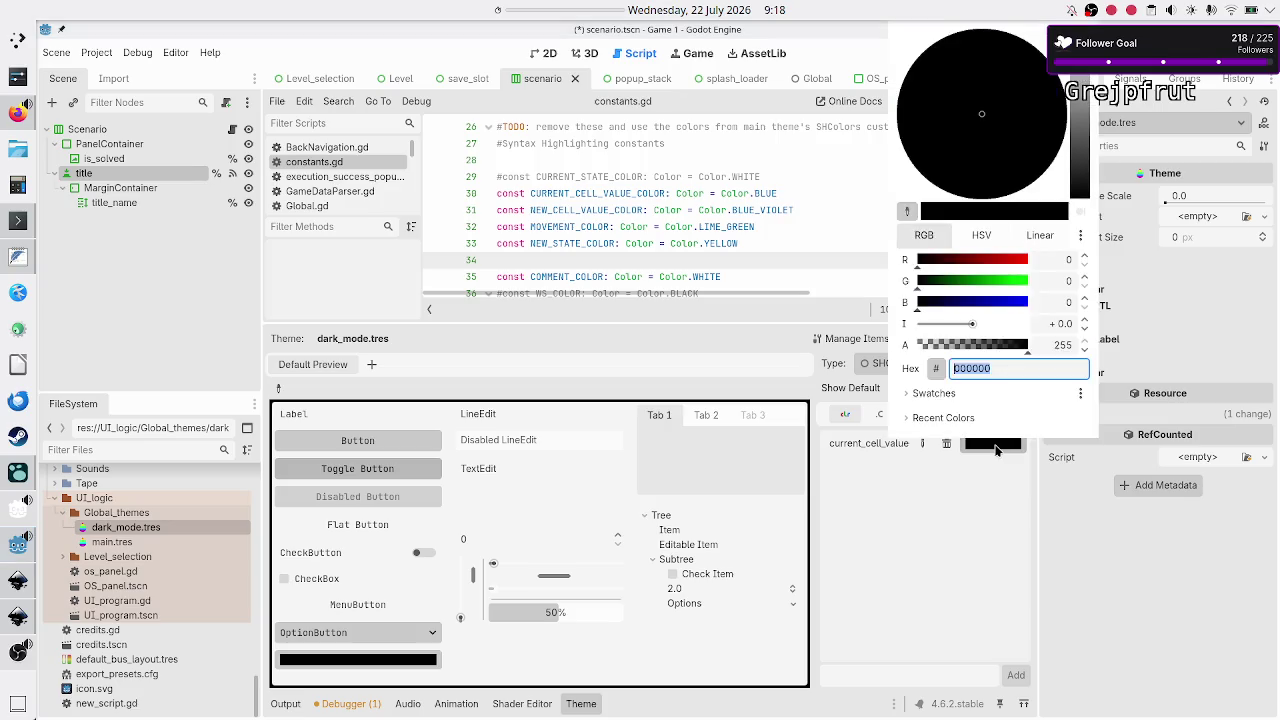
pyautogui.write('blue')
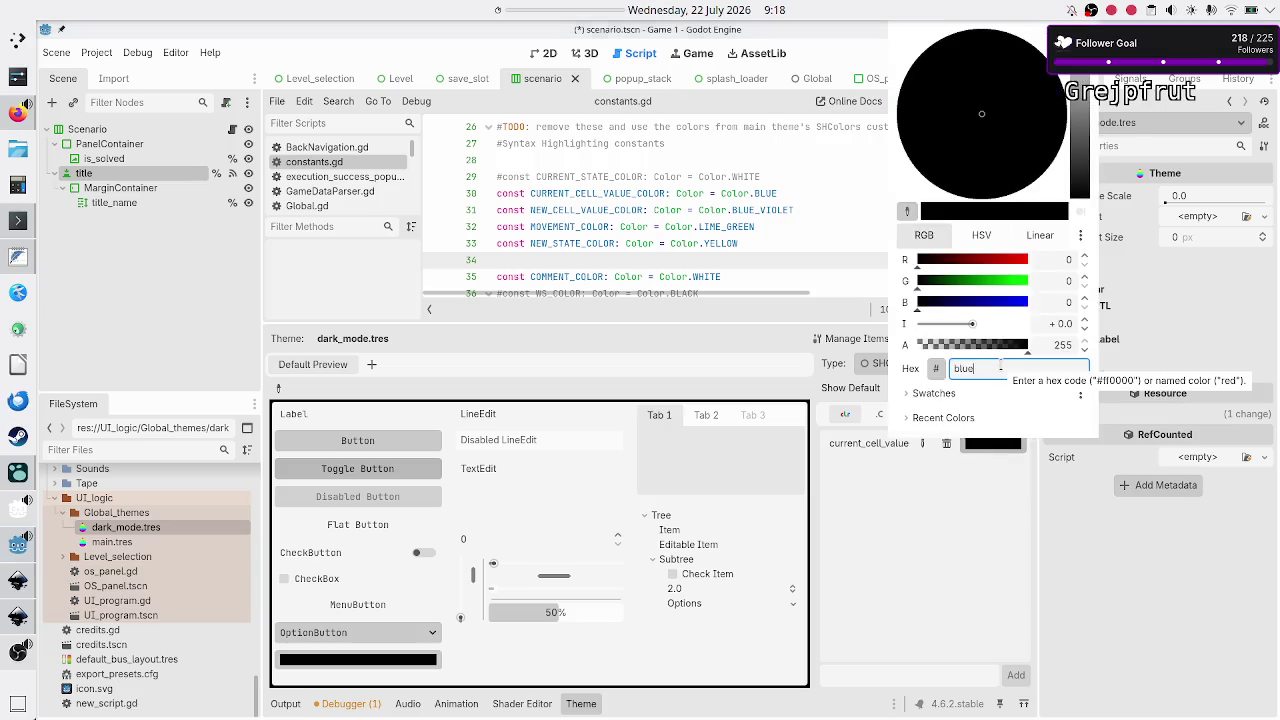
pyautogui.click(937, 648)
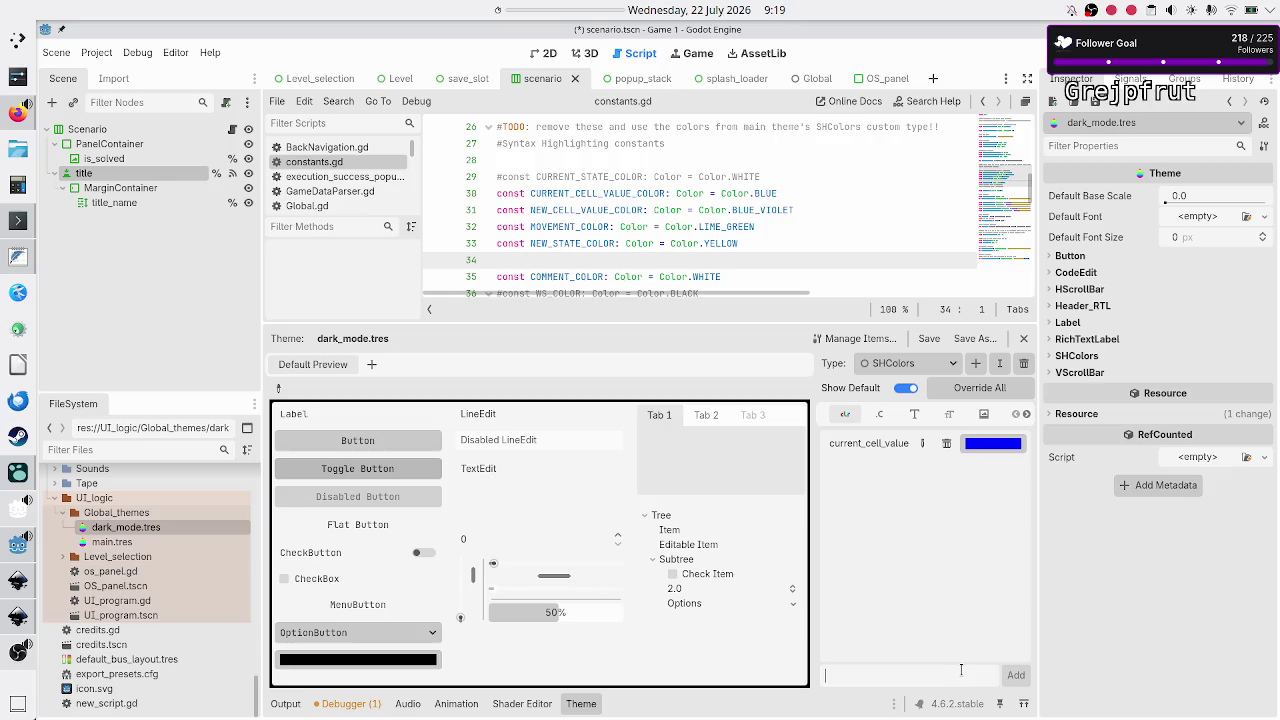
# Add a new_cell_value colour item, set to blue-violet
pyautogui.write('new')
pyautogui.write('_')
pyautogui.write('_value')
pyautogui.press('Return')
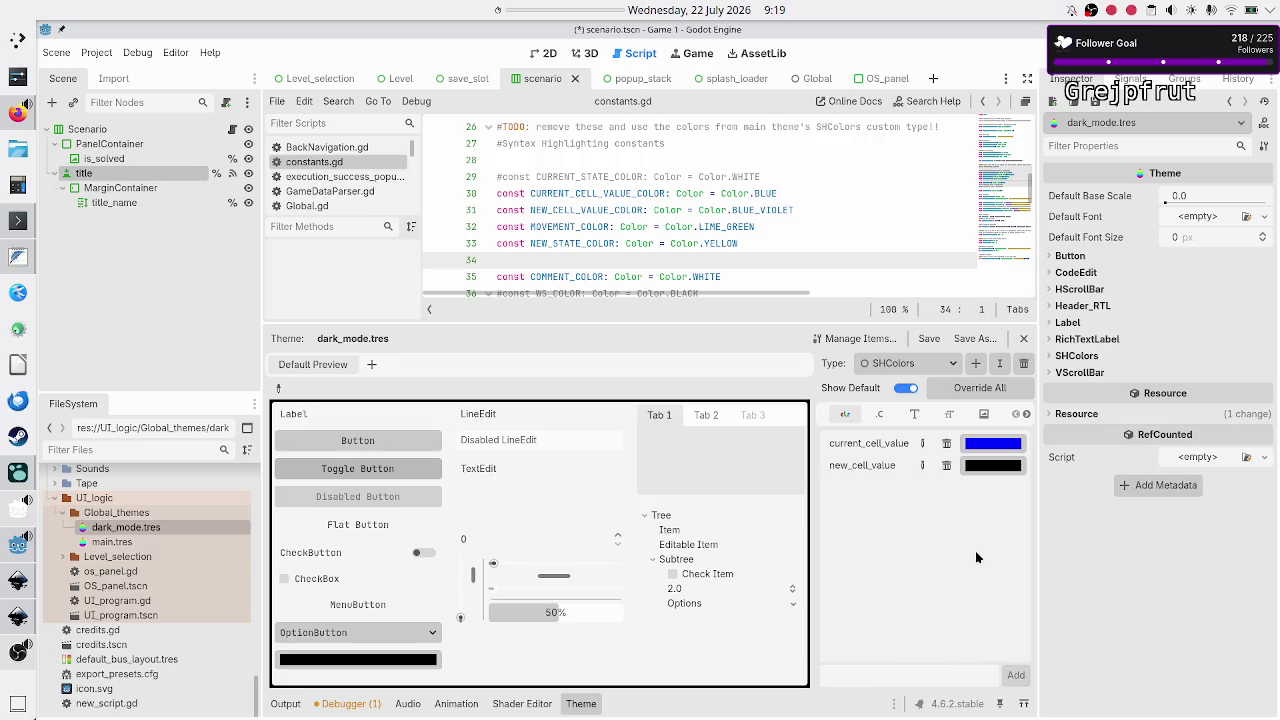
pyautogui.click(996, 466)
pyautogui.write('blue_')
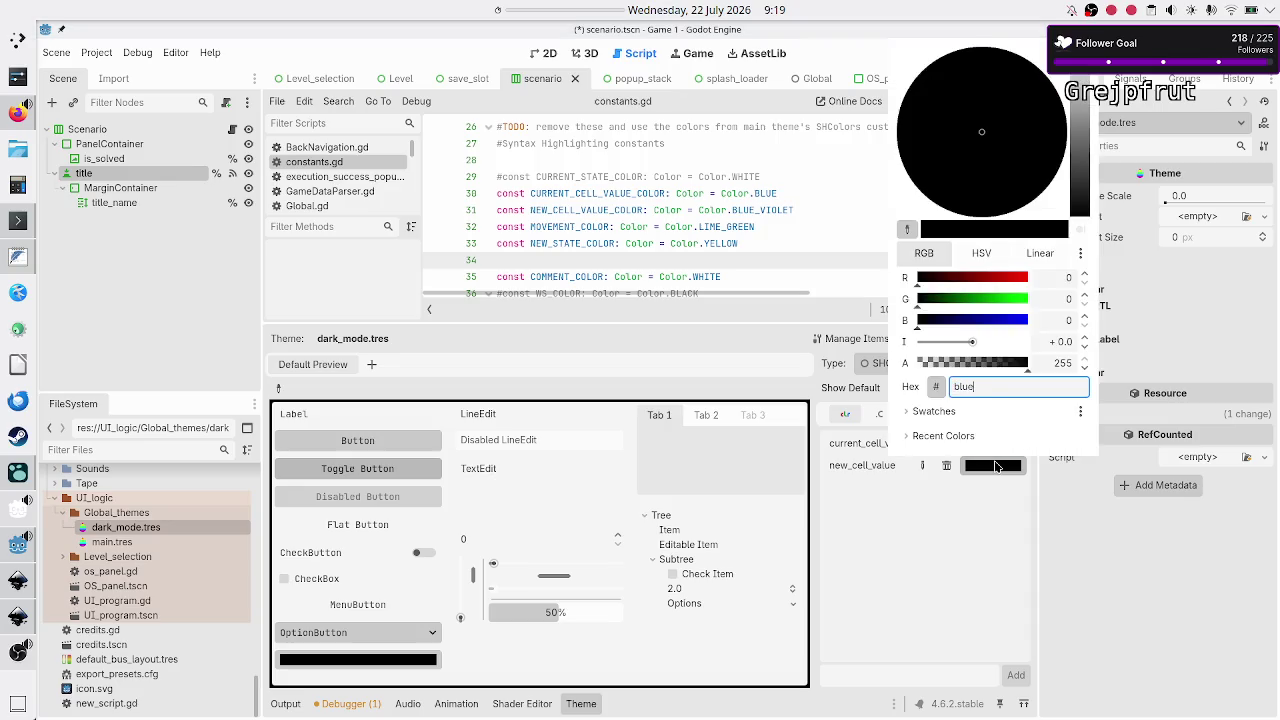
pyautogui.write('vio')
pyautogui.write('et')
pyautogui.click(949, 543)
# Add a movement colour item, set to lime green
pyautogui.click(920, 671)
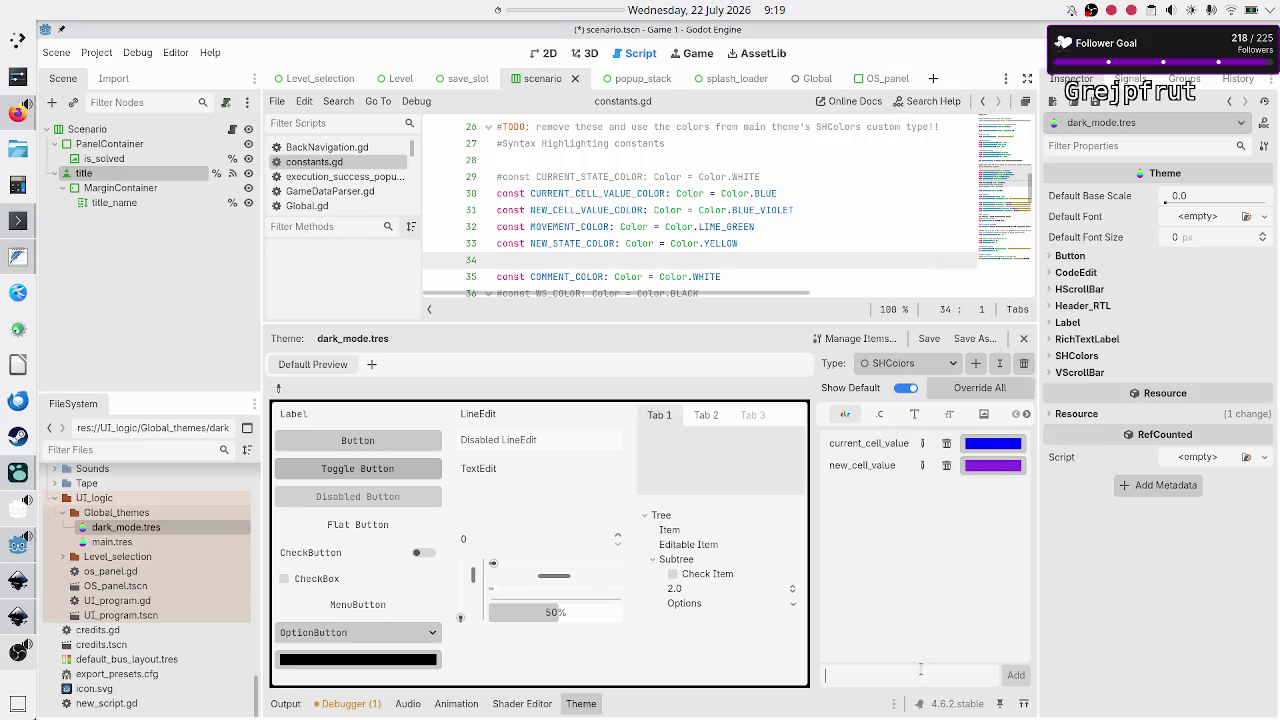
pyautogui.write('movement')
pyautogui.press('Return')
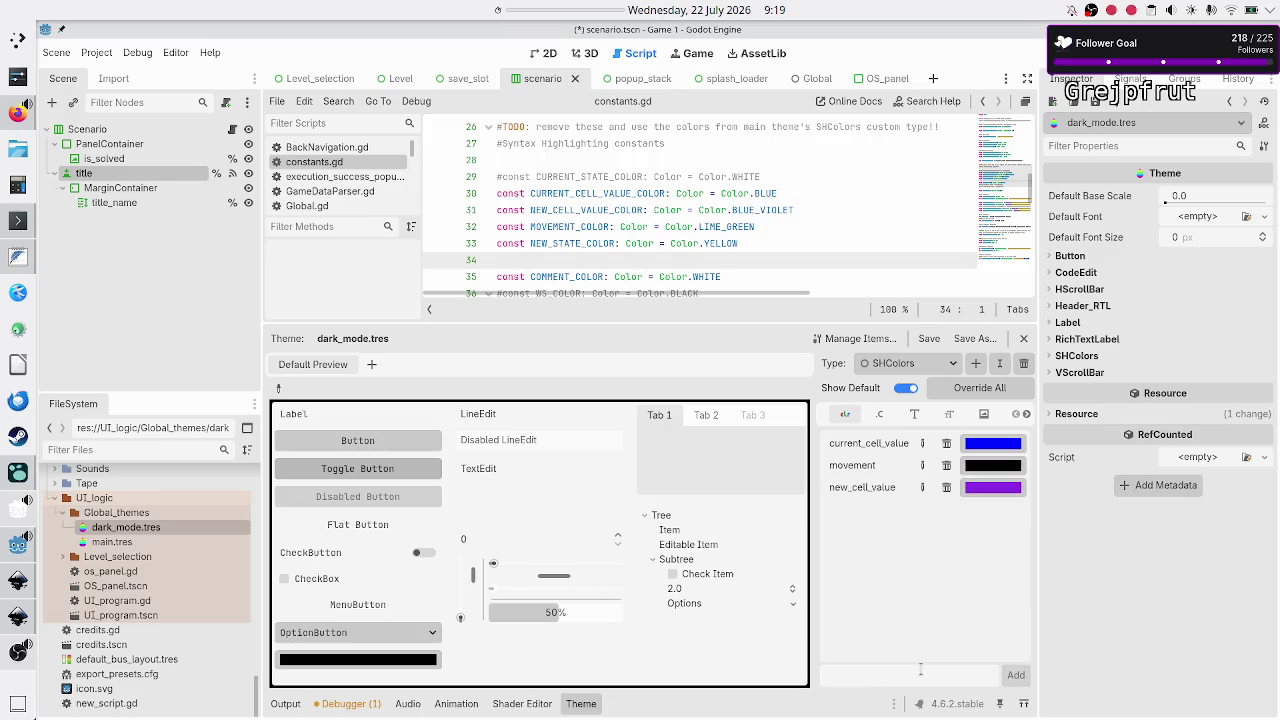
pyautogui.click(987, 466)
pyautogui.press('BackSpace')
pyautogui.write('lin_g')
pyautogui.press('BackSpace')
pyautogui.press('BackSpace')
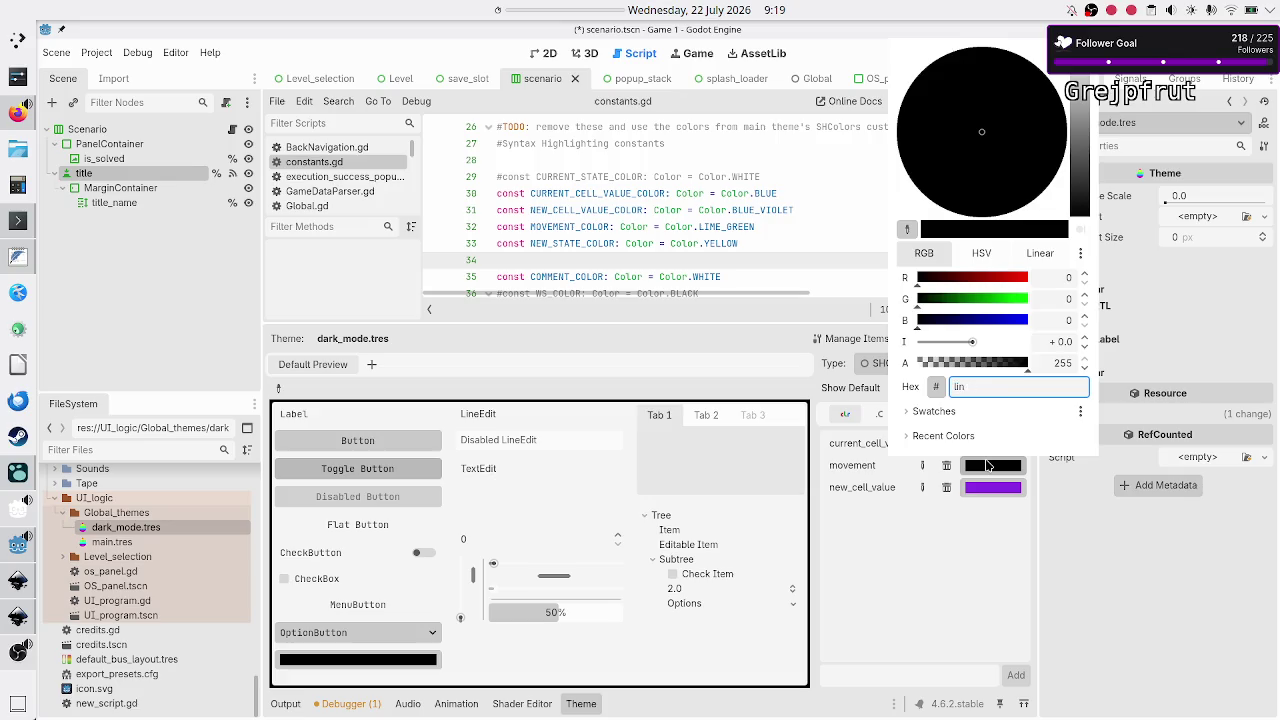
pyautogui.write('me')
pyautogui.write('green')
pyautogui.press('Return')
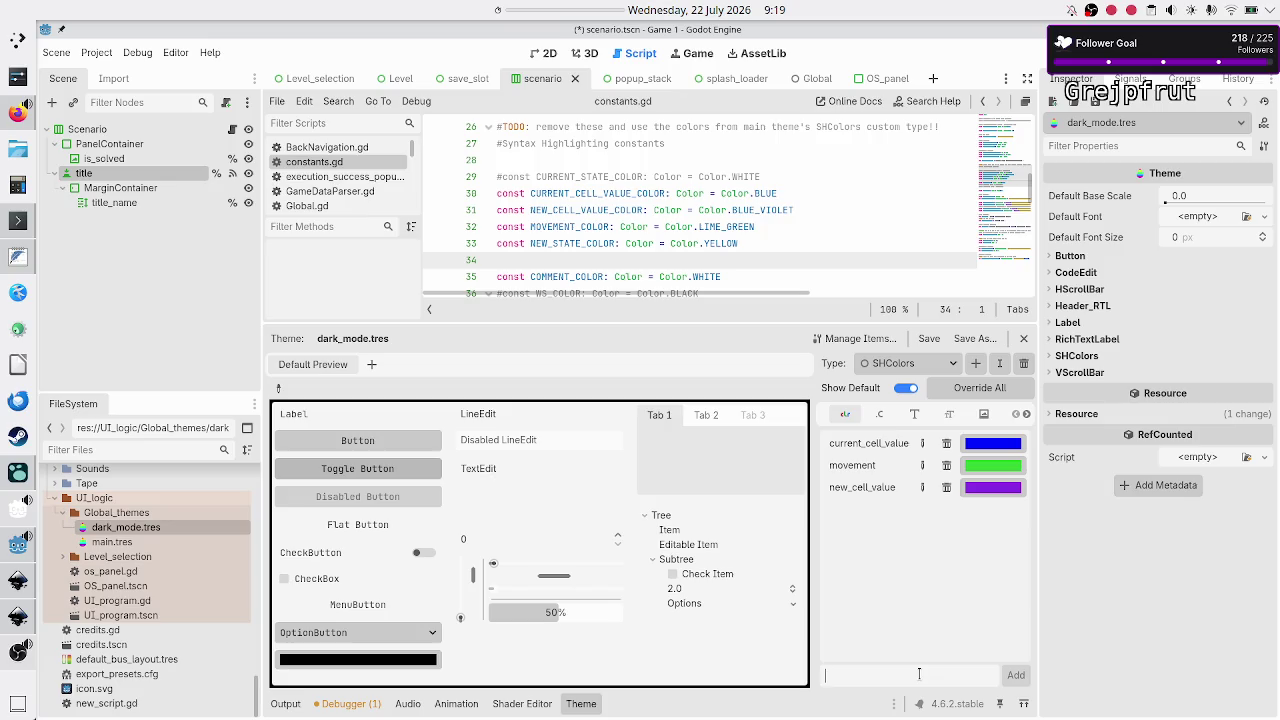
# Add a new_state colour item to SHColors, set to yellow
pyautogui.write('new_state')
pyautogui.press('Return')
pyautogui.click(997, 512)
pyautogui.write('yellow')
pyautogui.press('Return')
# Add a comment colour item, set to white
pyautogui.click(916, 673)
pyautogui.write('comment')
pyautogui.press('Return')
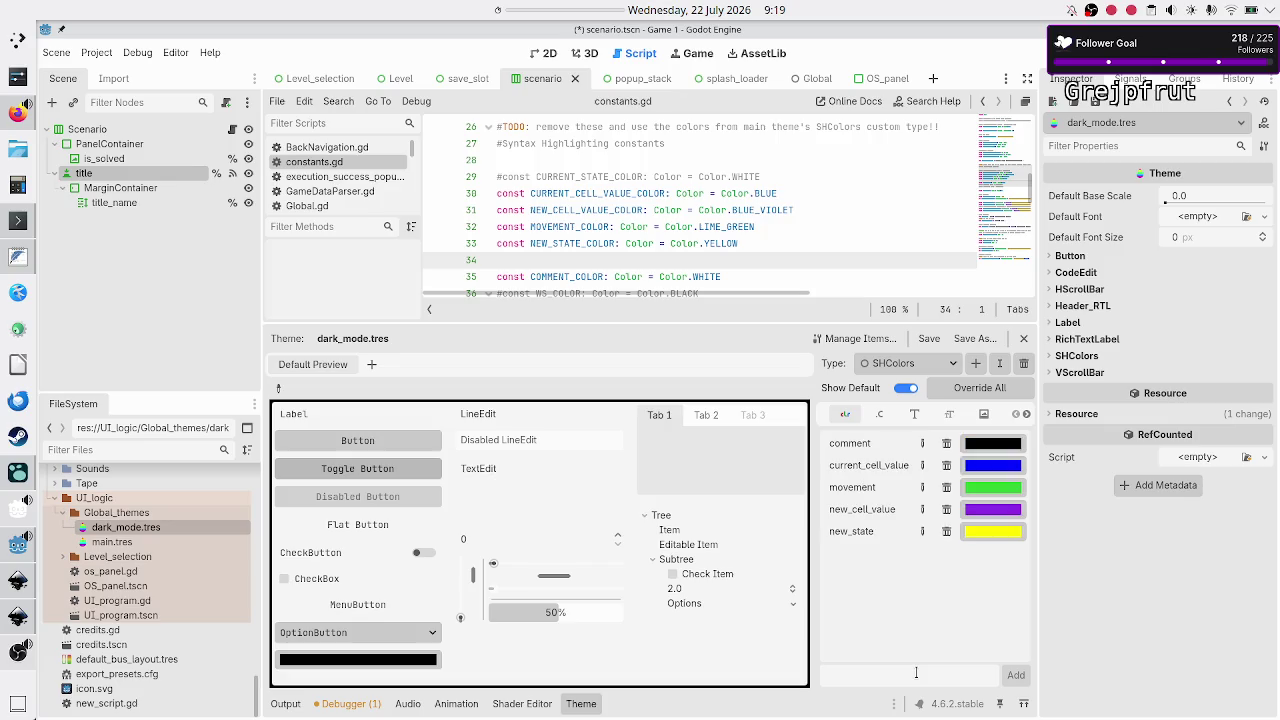
pyautogui.click(975, 443)
pyautogui.write('white')
pyautogui.press('Return')
# Add an error colour item, set to red
pyautogui.write('error')
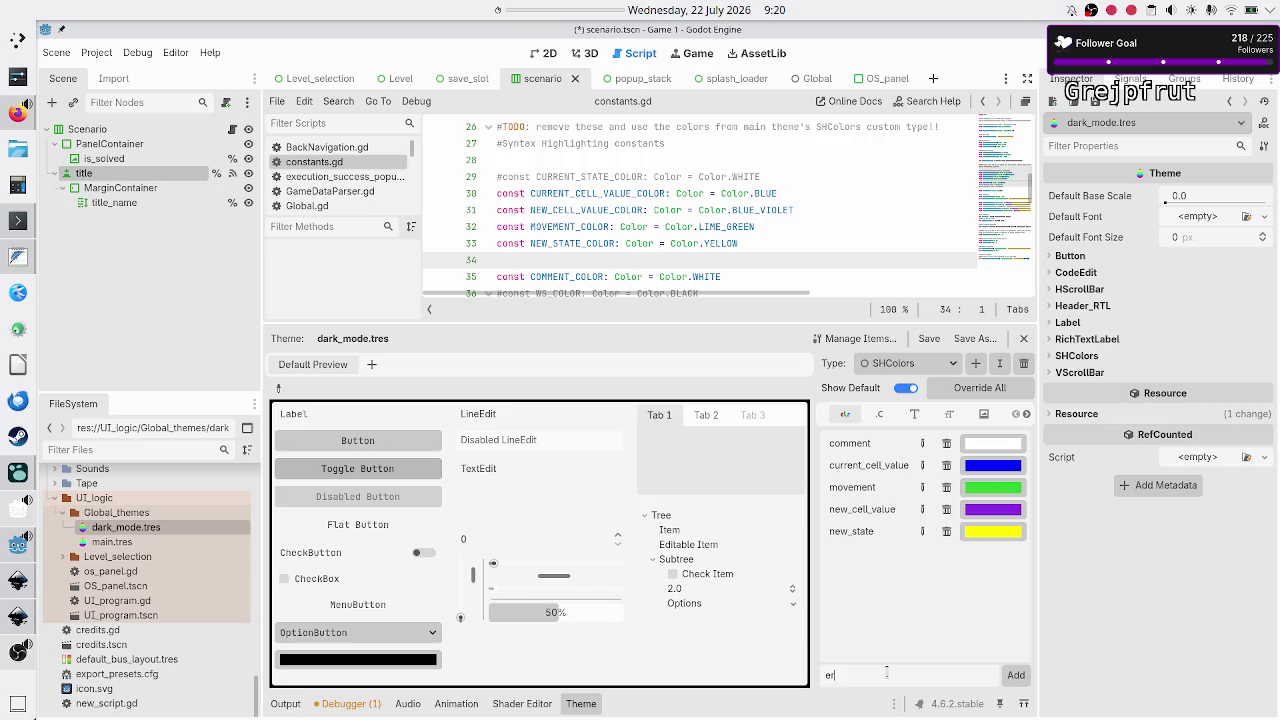
pyautogui.press('Return')
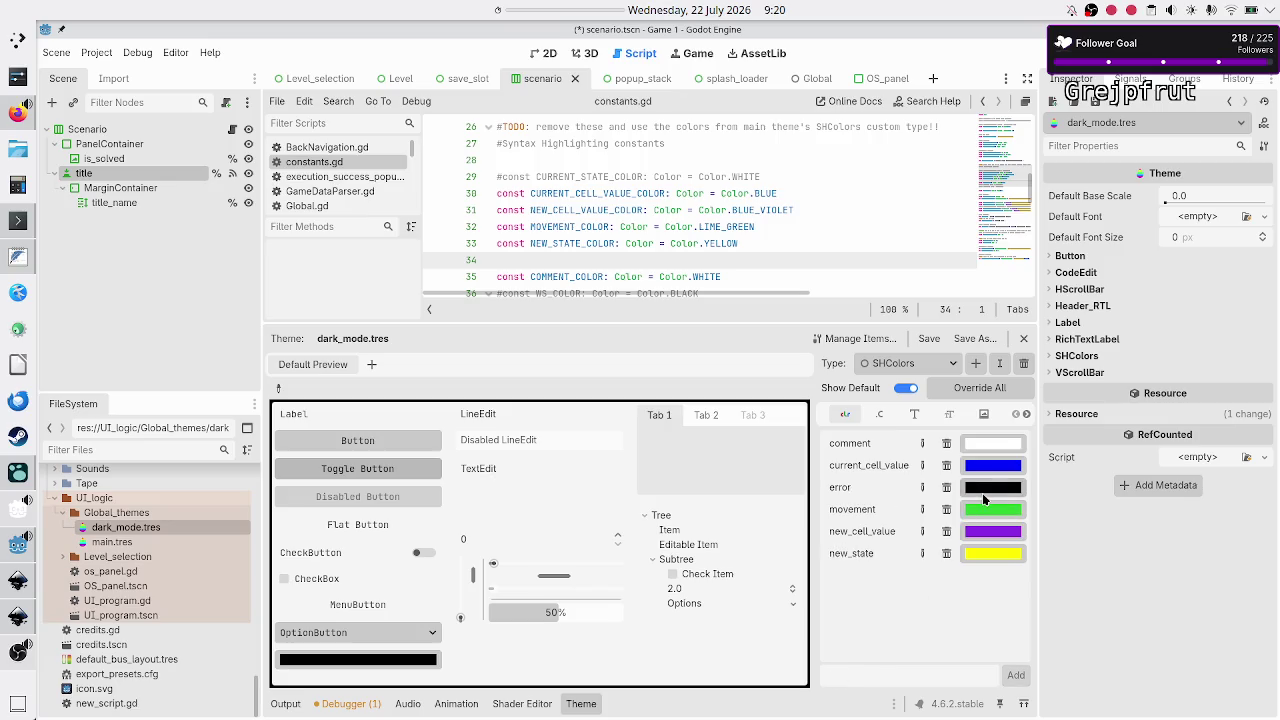
pyautogui.click(996, 489)
pyautogui.write('red')
pyautogui.press('Return')
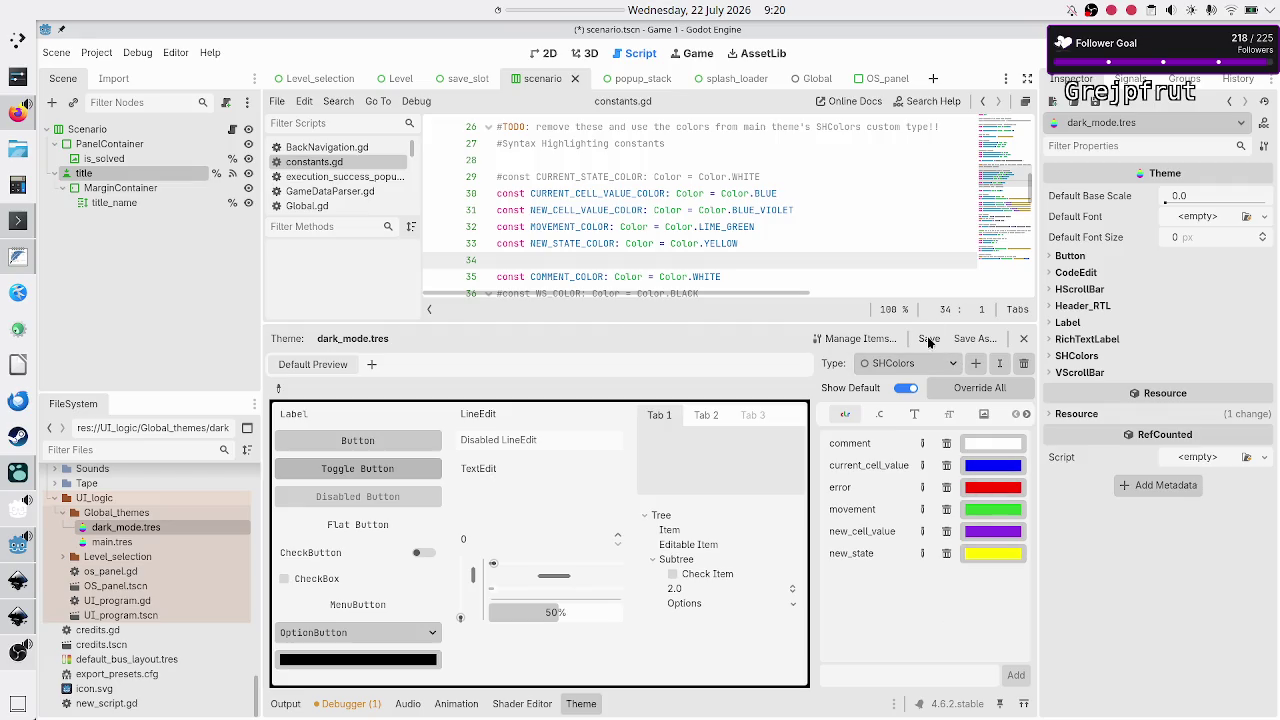
# In dark_mode.tres's item manager, browse the Button, CodeEdit and HScrollBar types' items
pyautogui.click(868, 339)
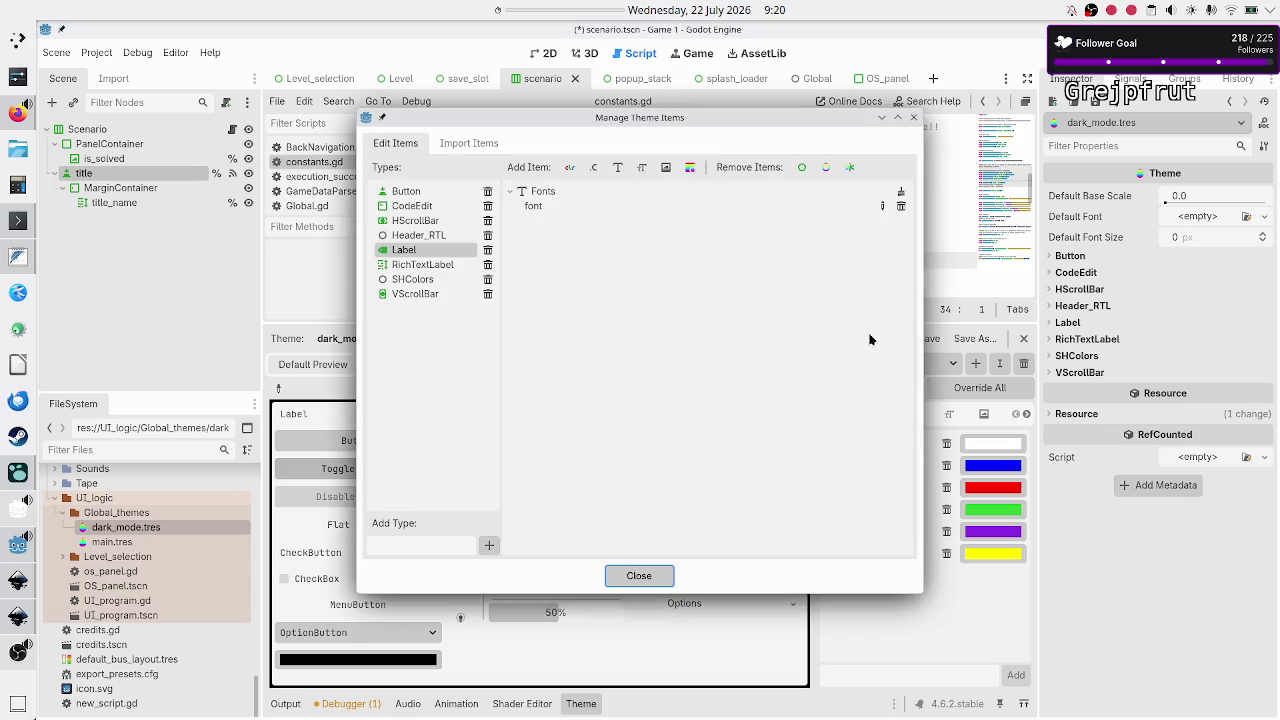
pyautogui.click(440, 197)
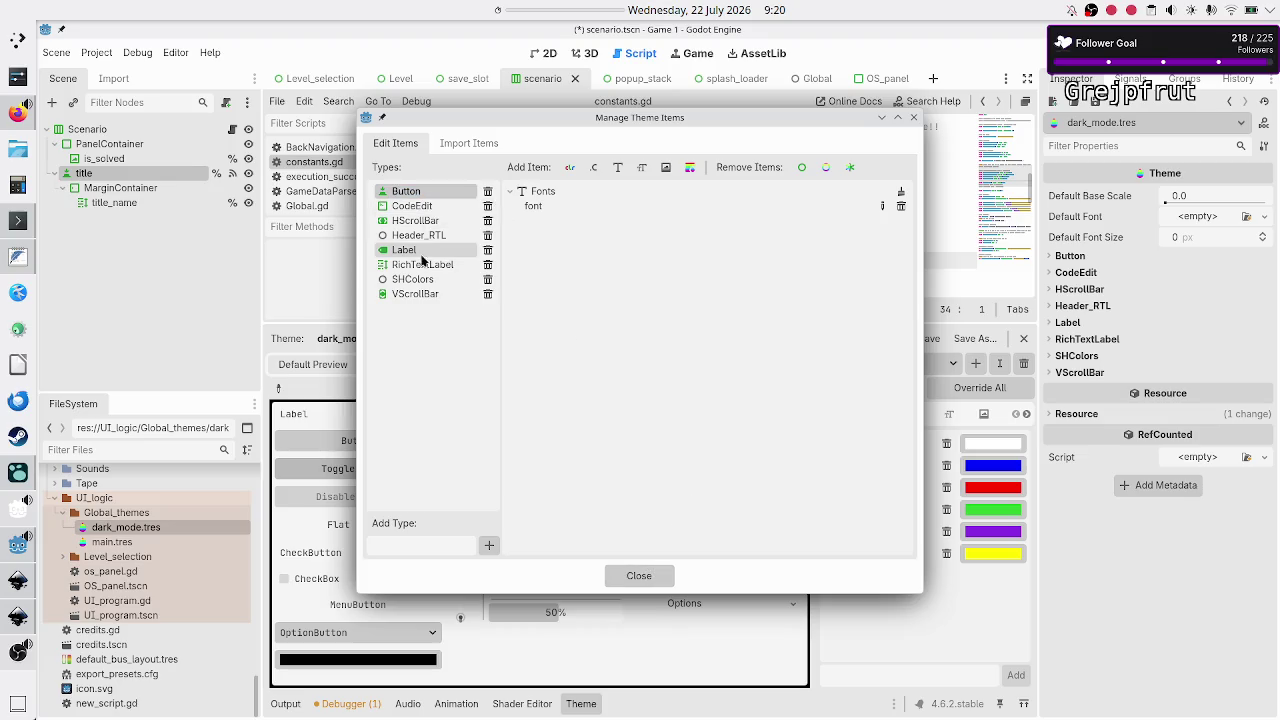
pyautogui.doubleClick(436, 208)
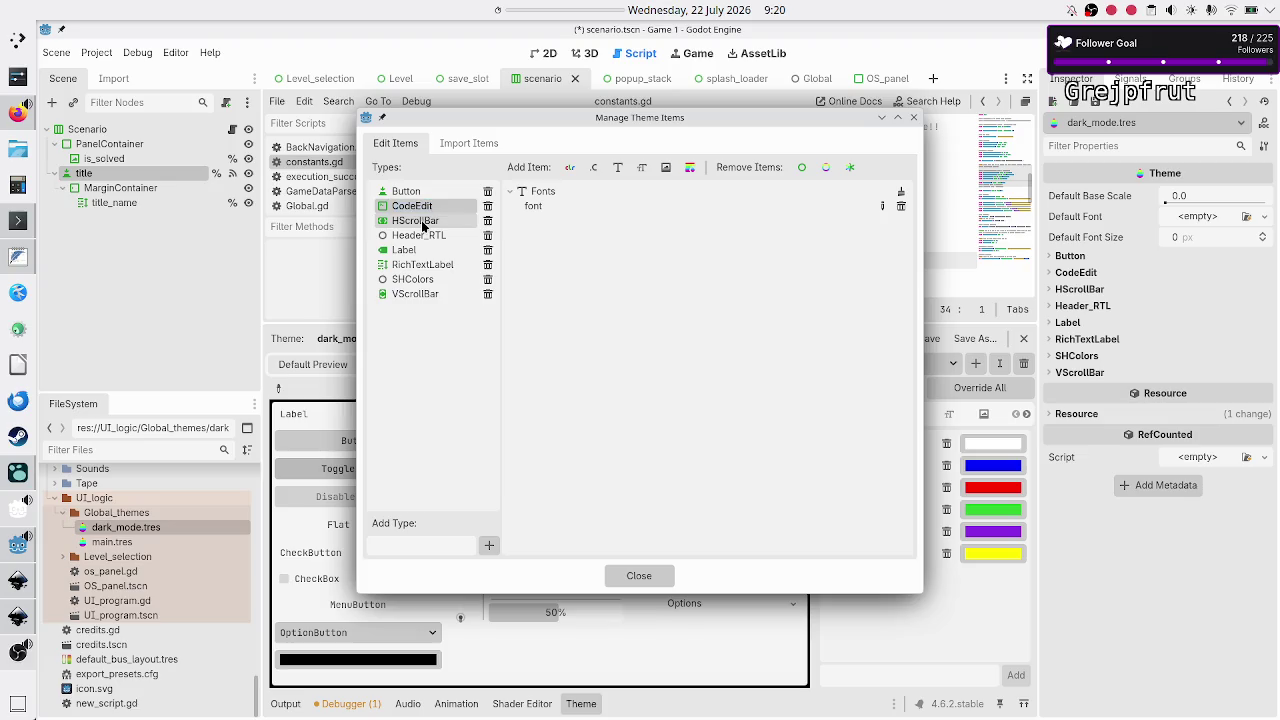
pyautogui.doubleClick(422, 222)
pyautogui.click(422, 224)
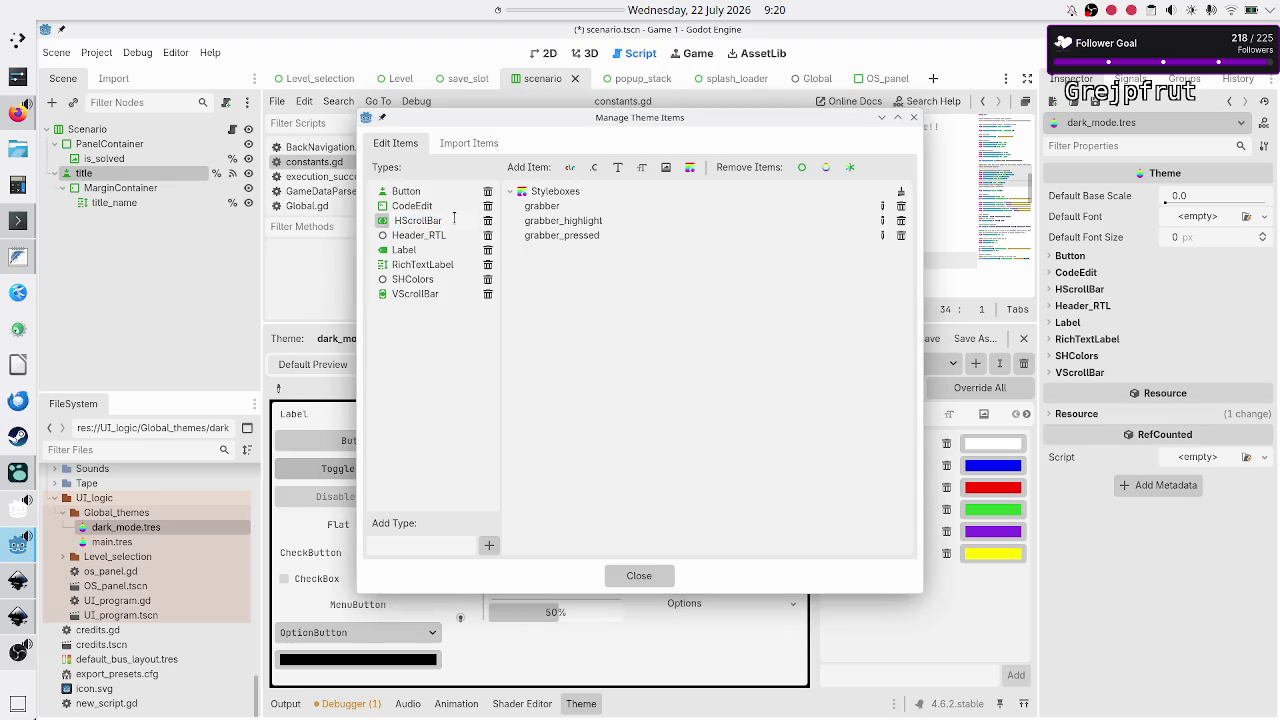
pyautogui.press('Return')
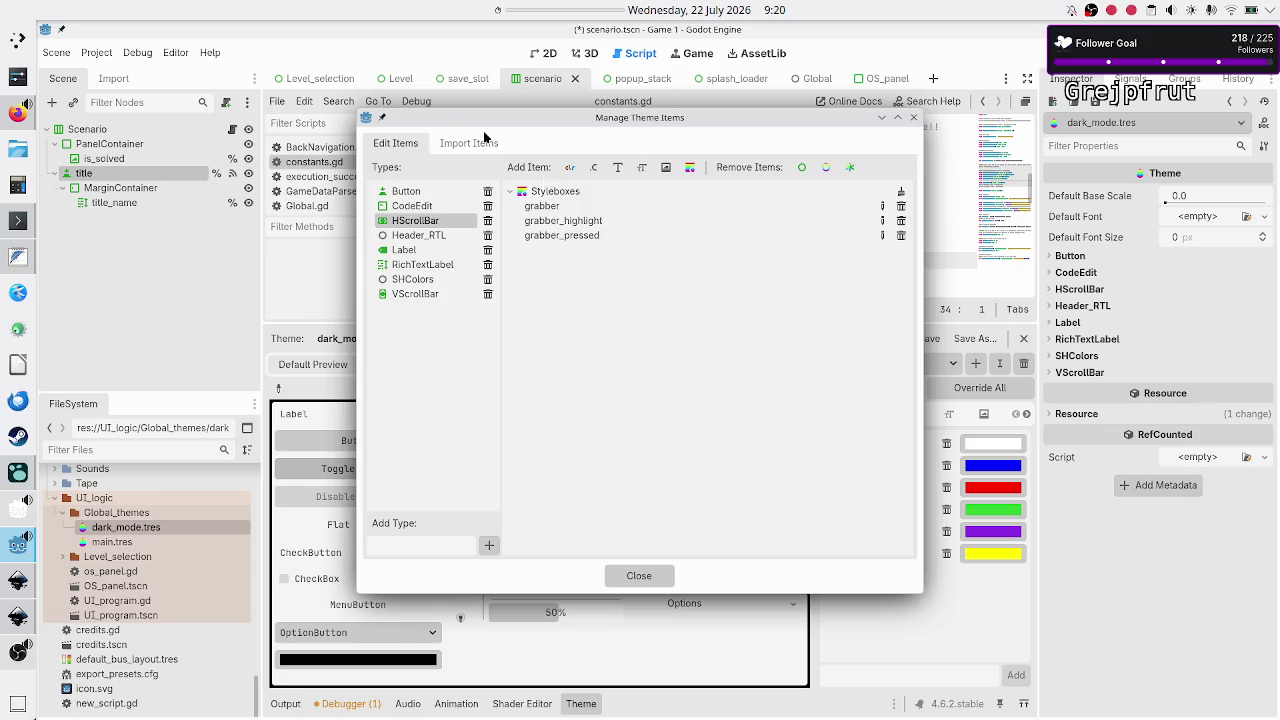
pyautogui.click(475, 144)
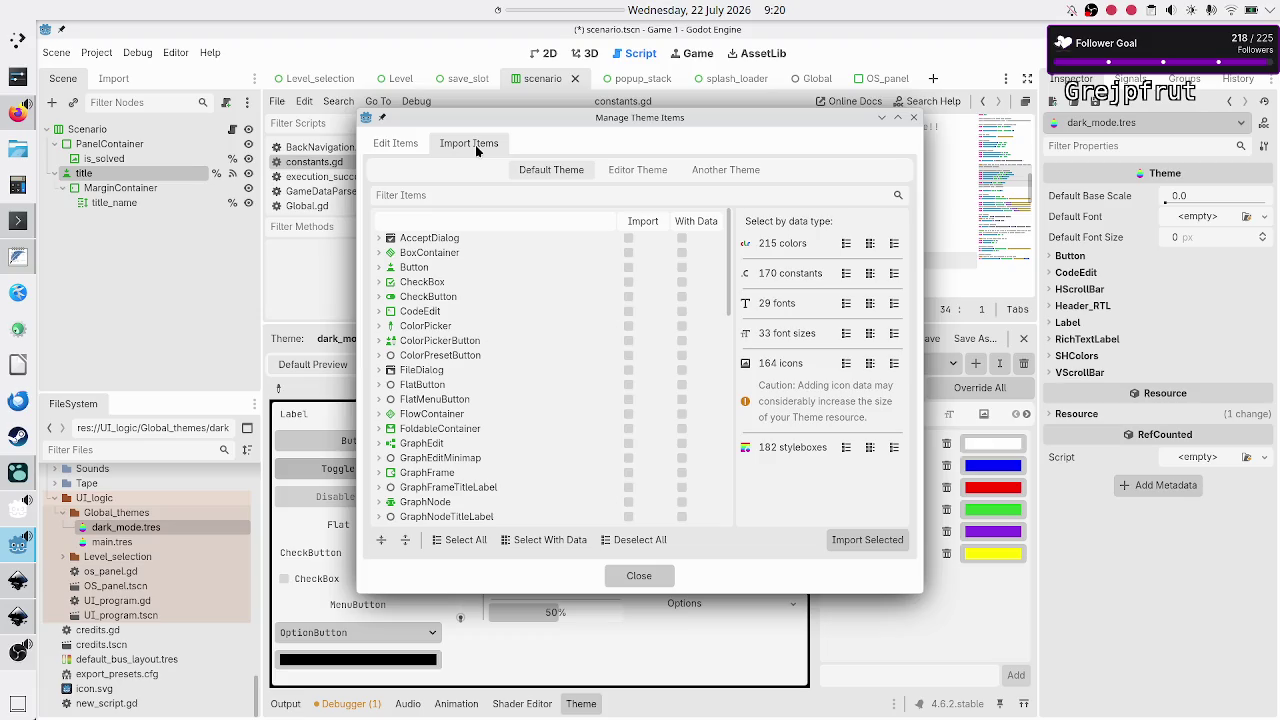
# Browse the default and Editor Theme importable items, then choose Another Theme
pyautogui.scroll(-10, 483, 248)
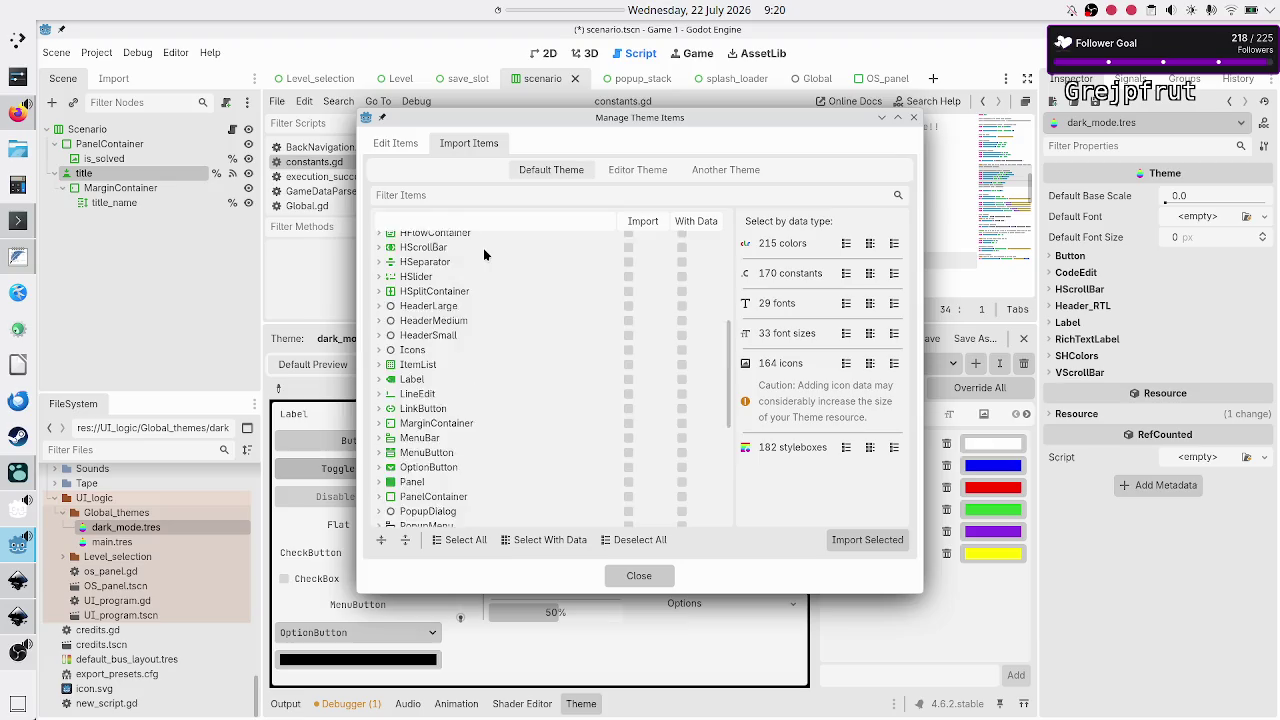
pyautogui.scroll(10, 483, 248)
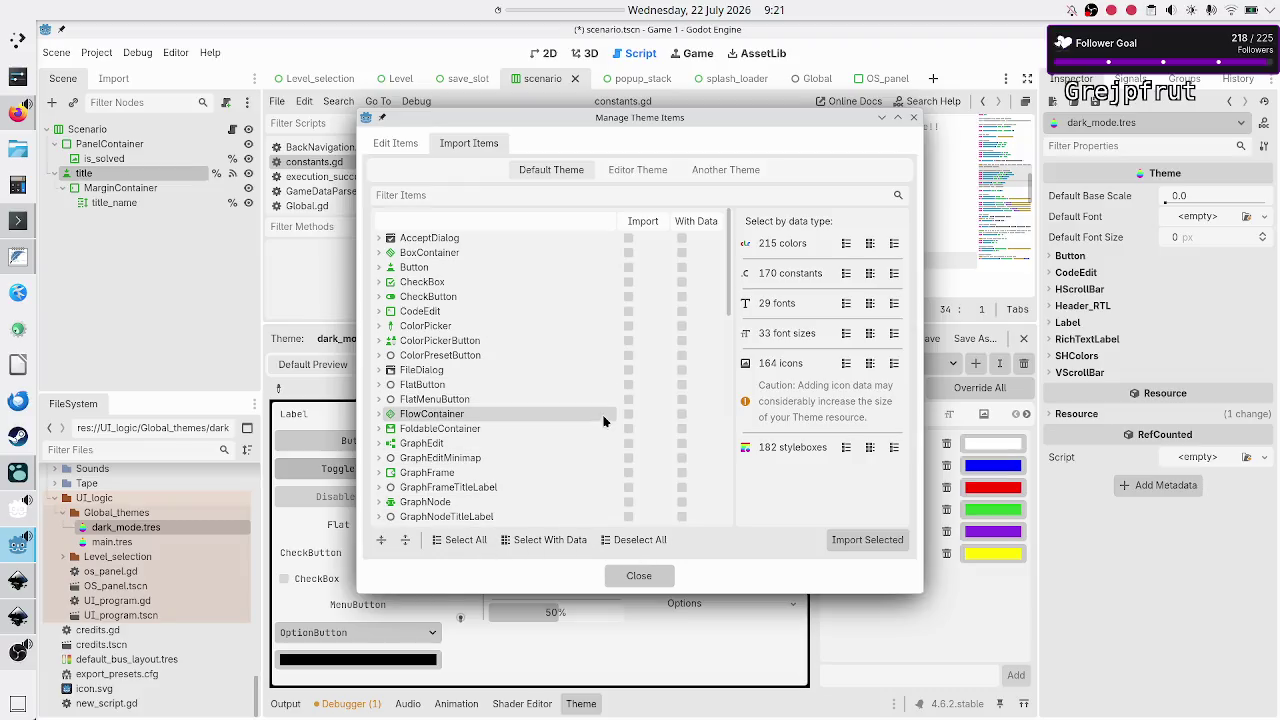
pyautogui.click(641, 171)
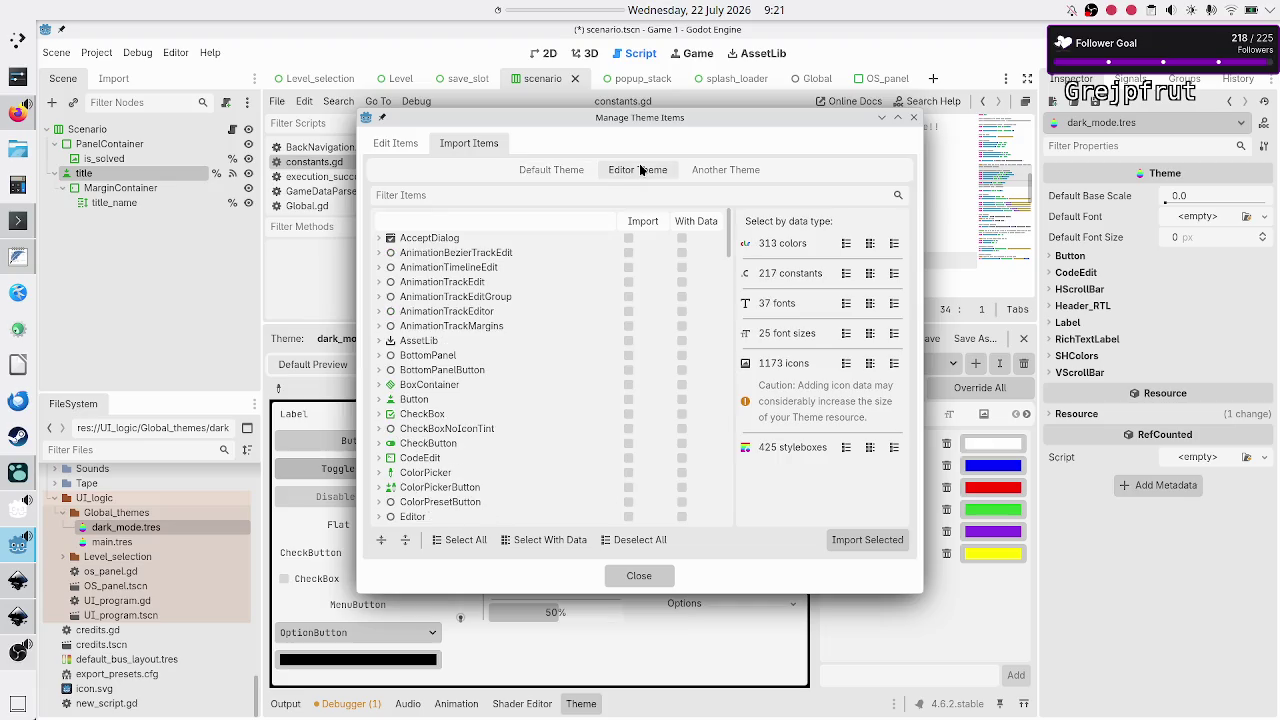
pyautogui.click(716, 171)
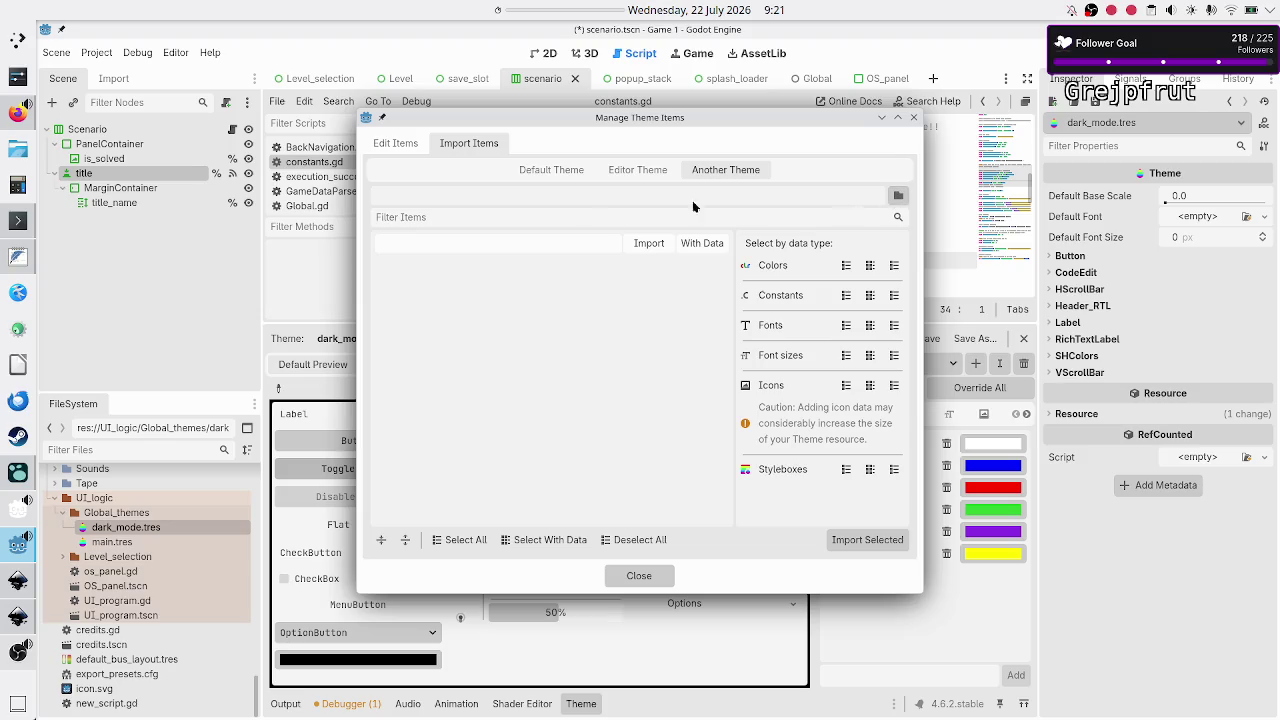
# Close the Manage Theme Items dialog and return to the 2D scene view
pyautogui.click(400, 142)
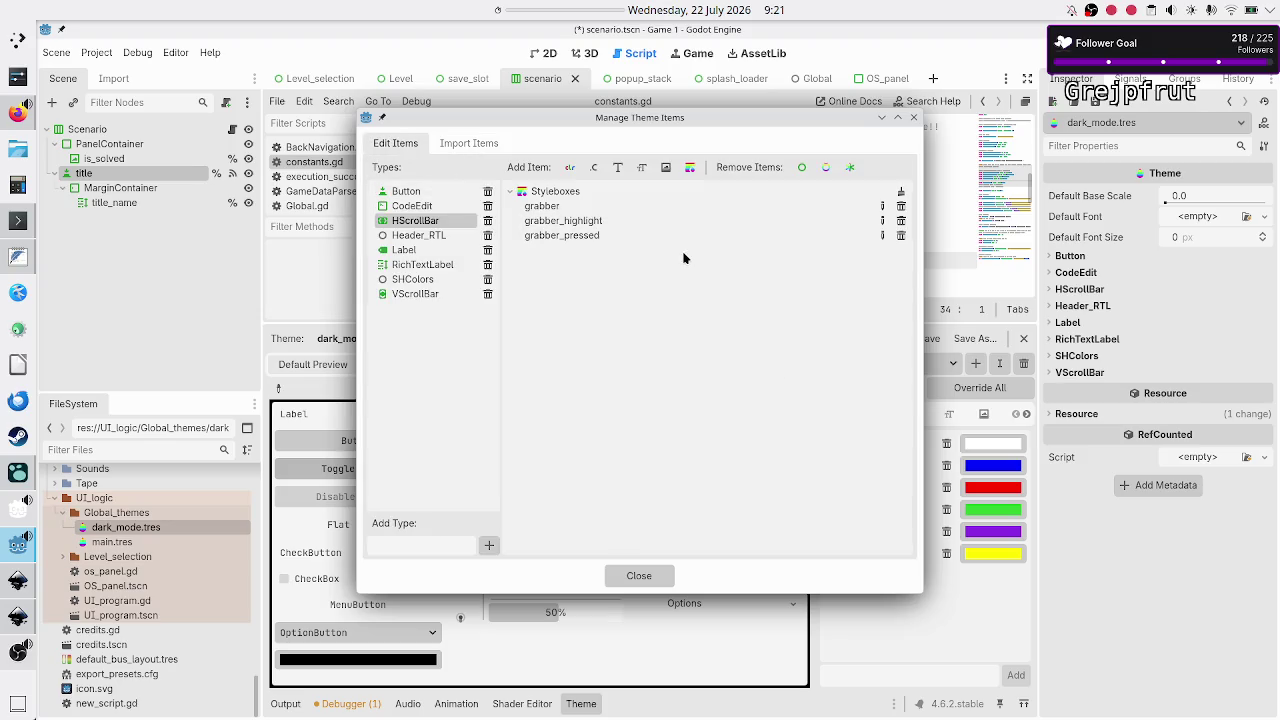
pyautogui.click(912, 118)
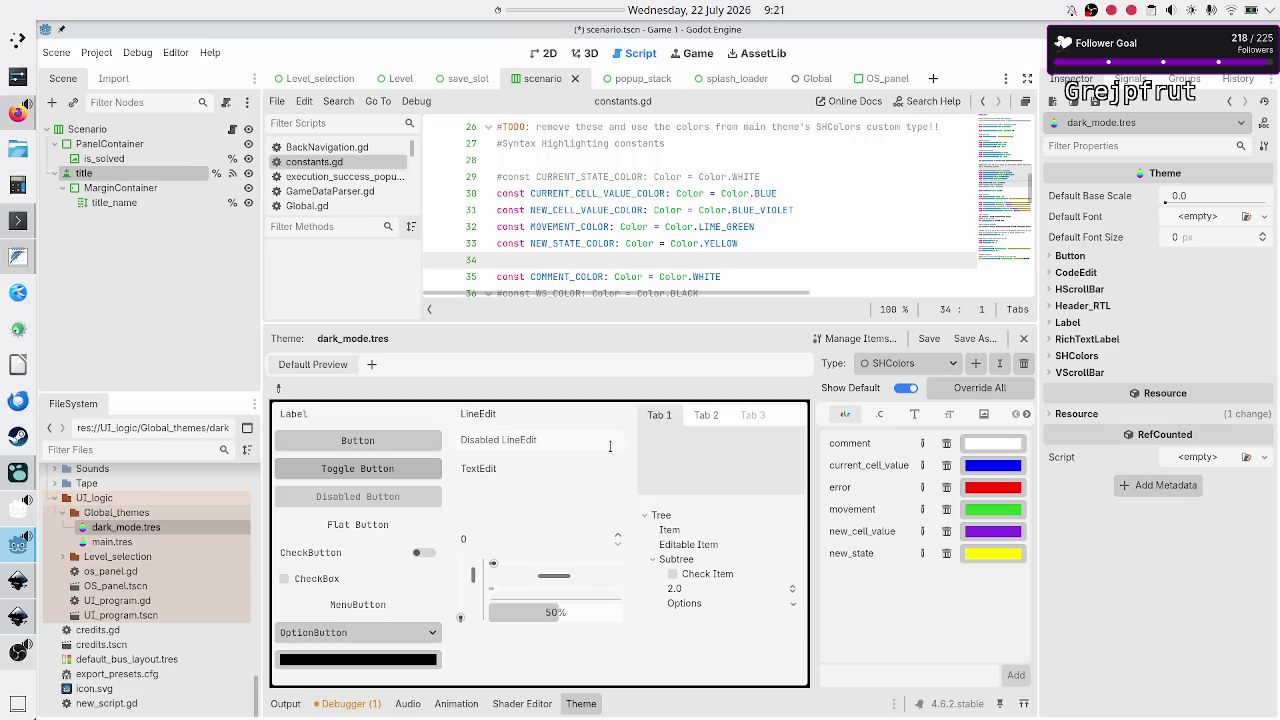
pyautogui.click(550, 55)
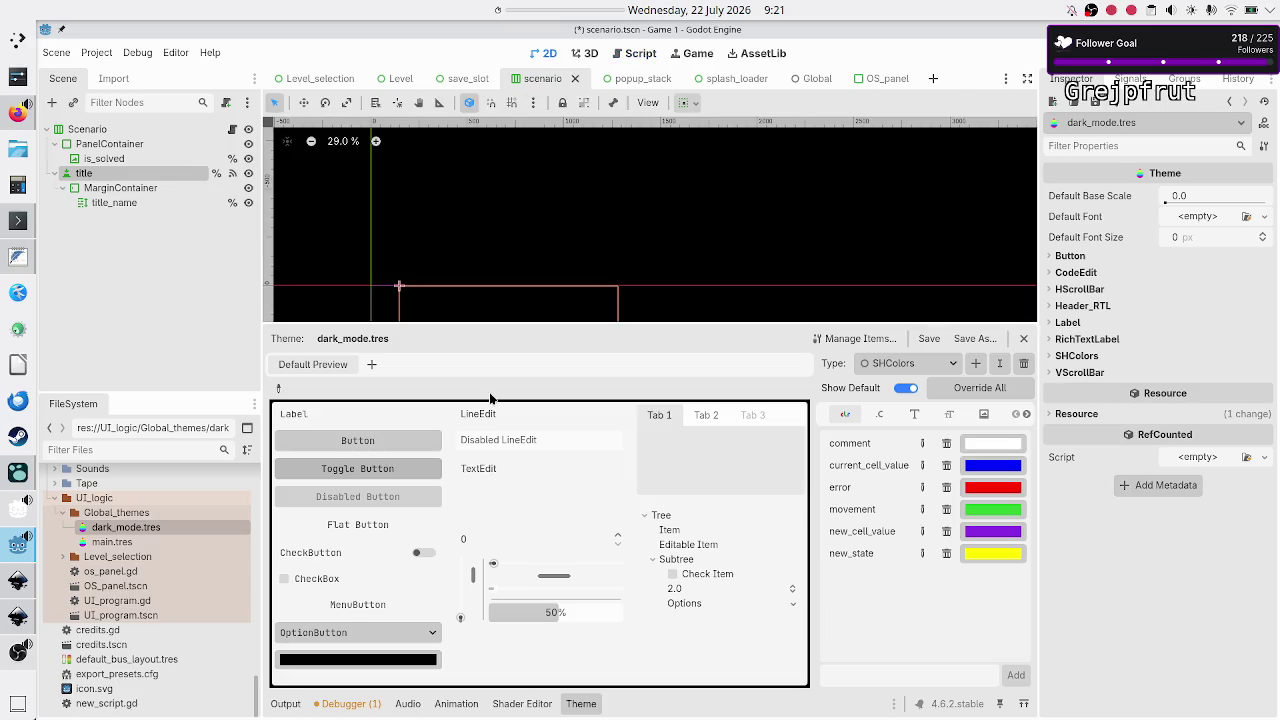
# Hide the Theme editor panel, select the title node and expand its Theme overrides
pyautogui.click(583, 703)
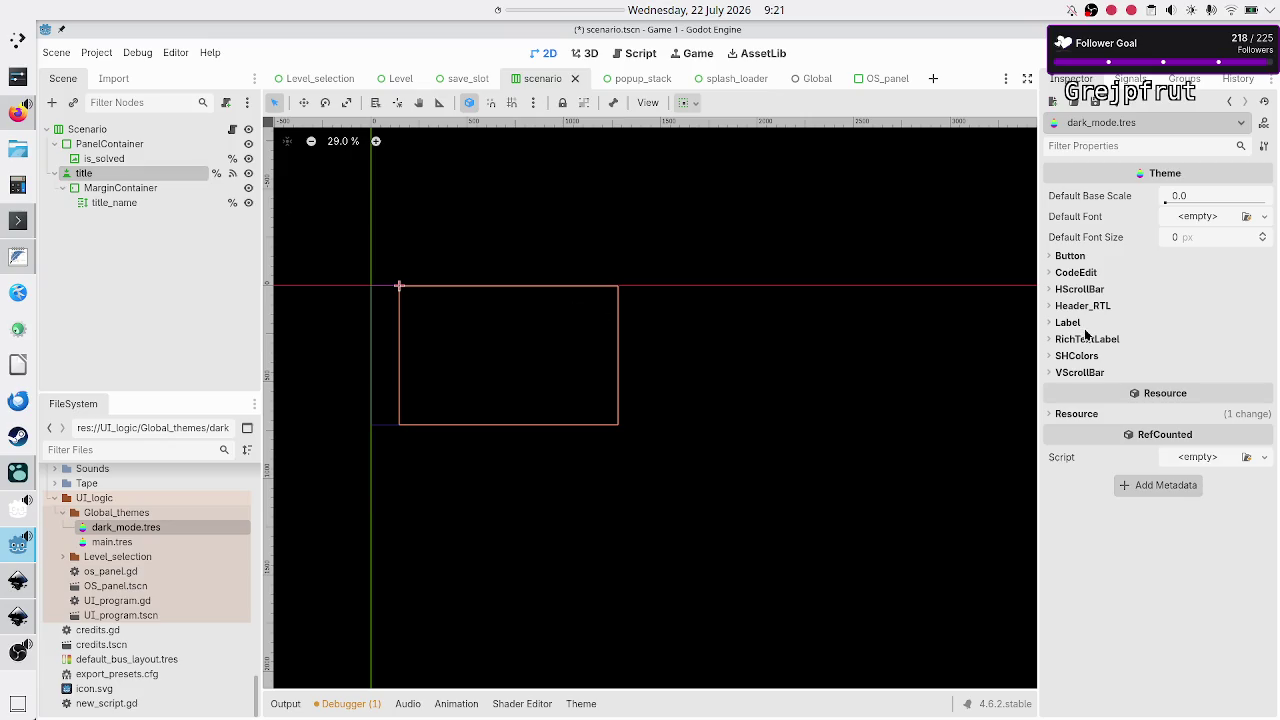
pyautogui.click(143, 173)
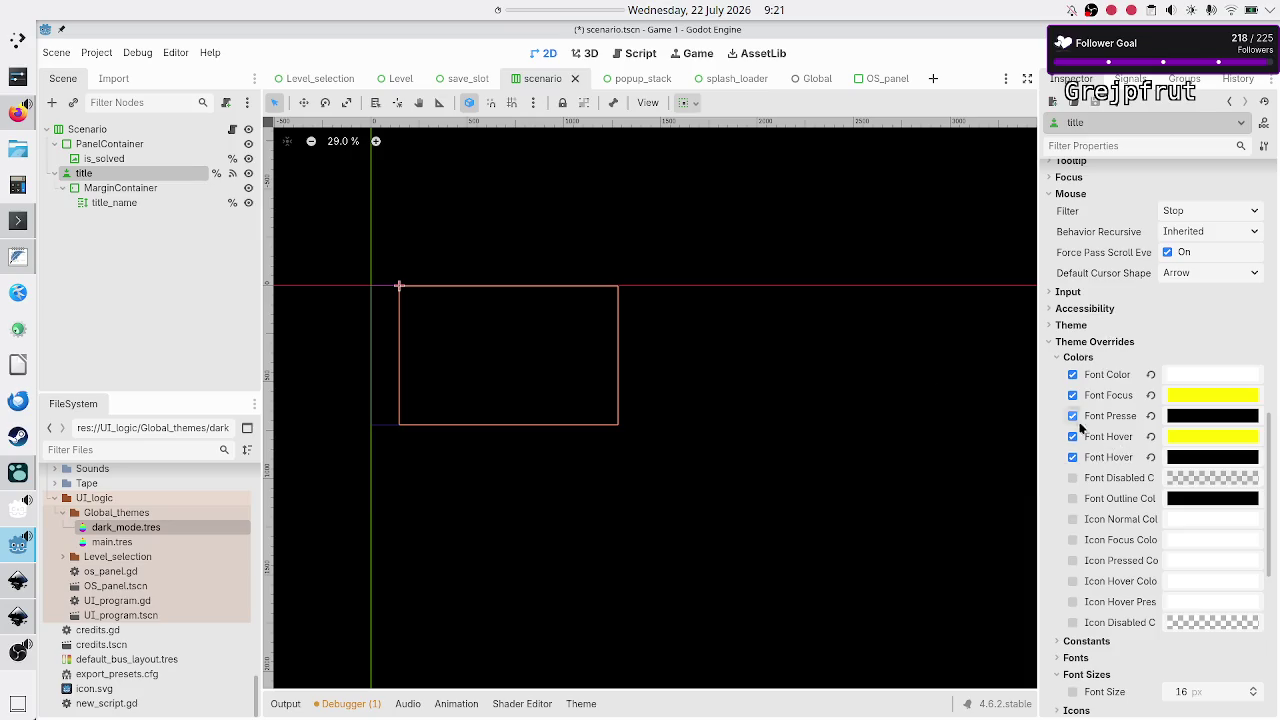
pyautogui.click(1071, 326)
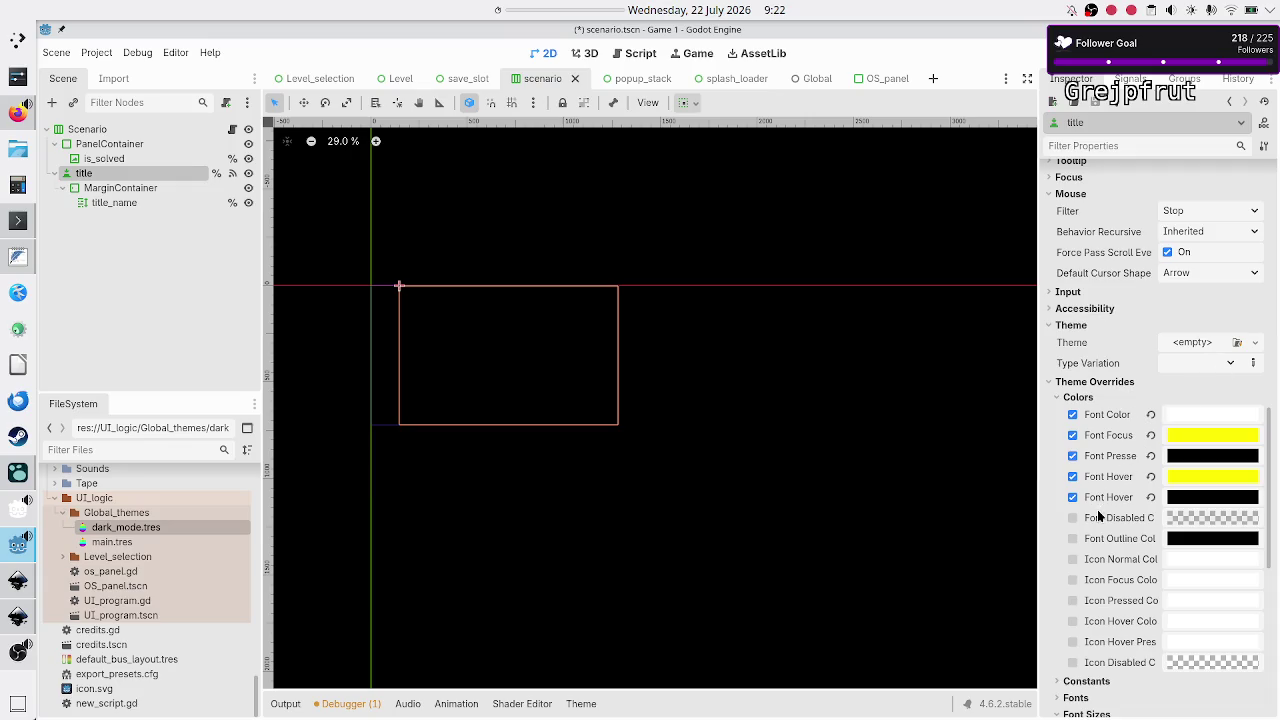
# Scroll the title node's Inspector down to its Styles overrides
pyautogui.scroll(-3, 1098, 512)
pyautogui.scroll(-2, 1098, 514)
pyautogui.scroll(-5, 1100, 514)
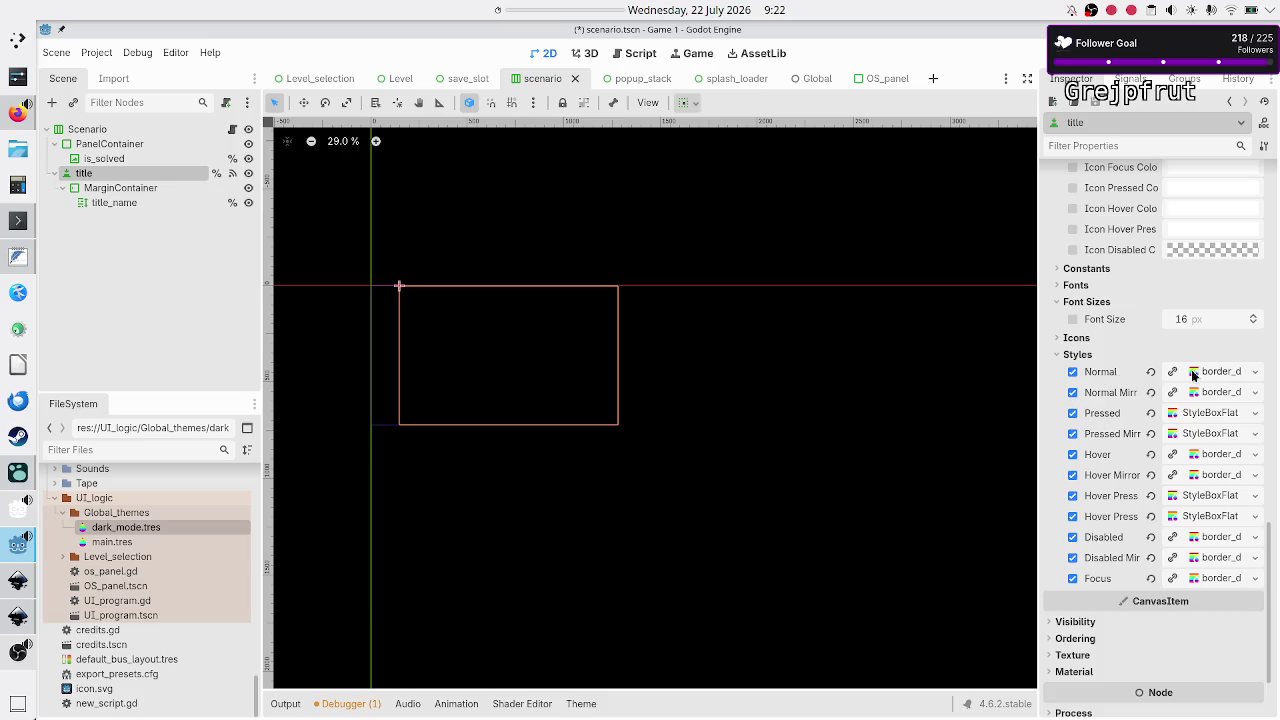
pyautogui.scroll(5, 1188, 360)
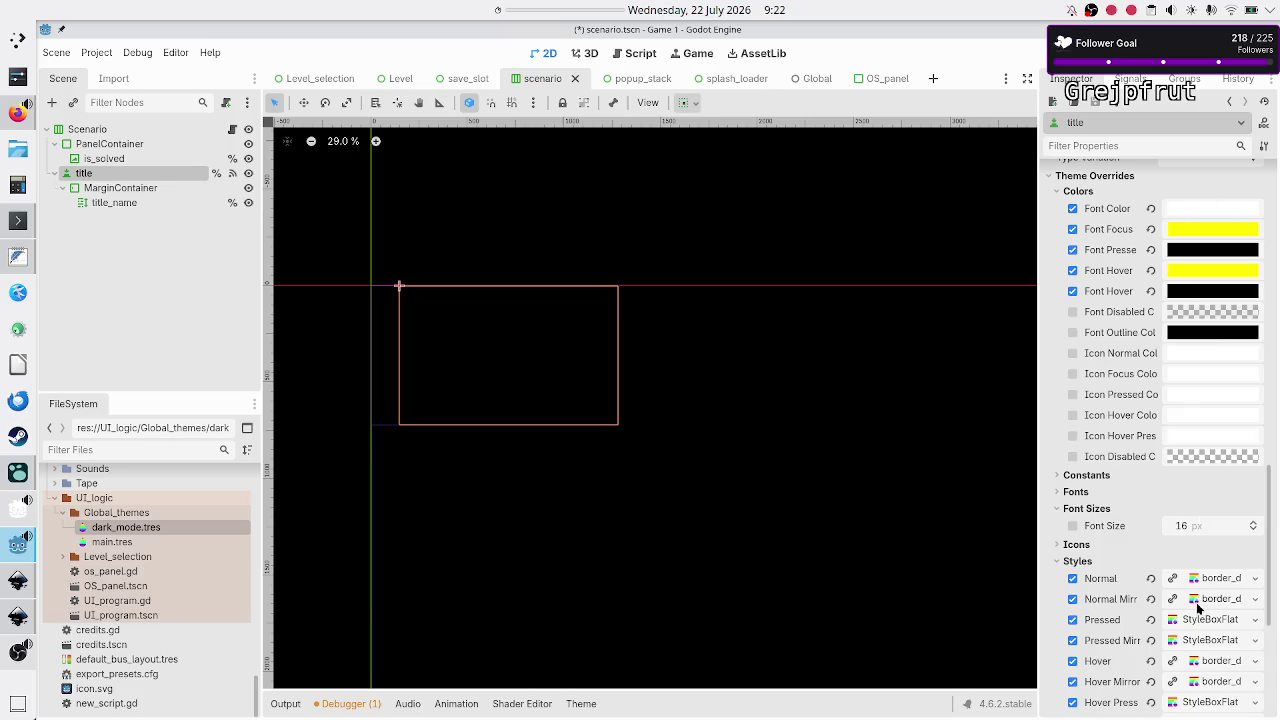
pyautogui.scroll(-7, 1196, 602)
pyautogui.scroll(15, 1200, 348)
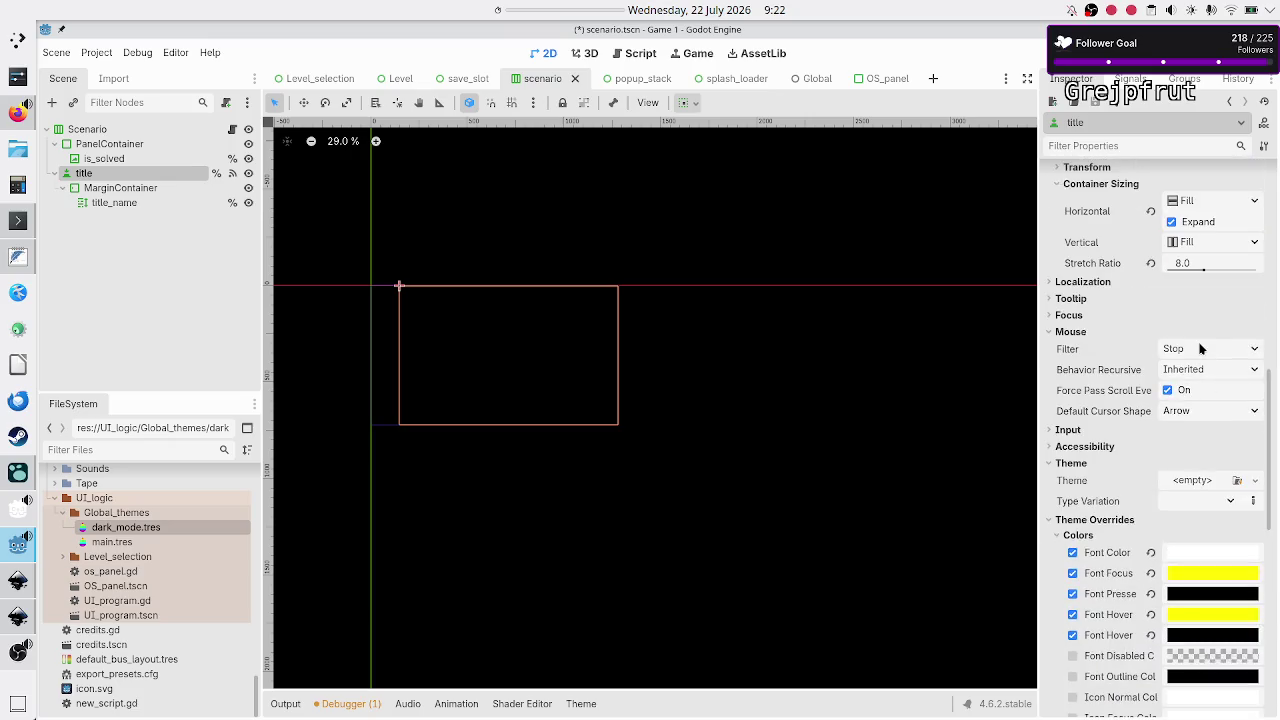
pyautogui.scroll(-3, 1200, 348)
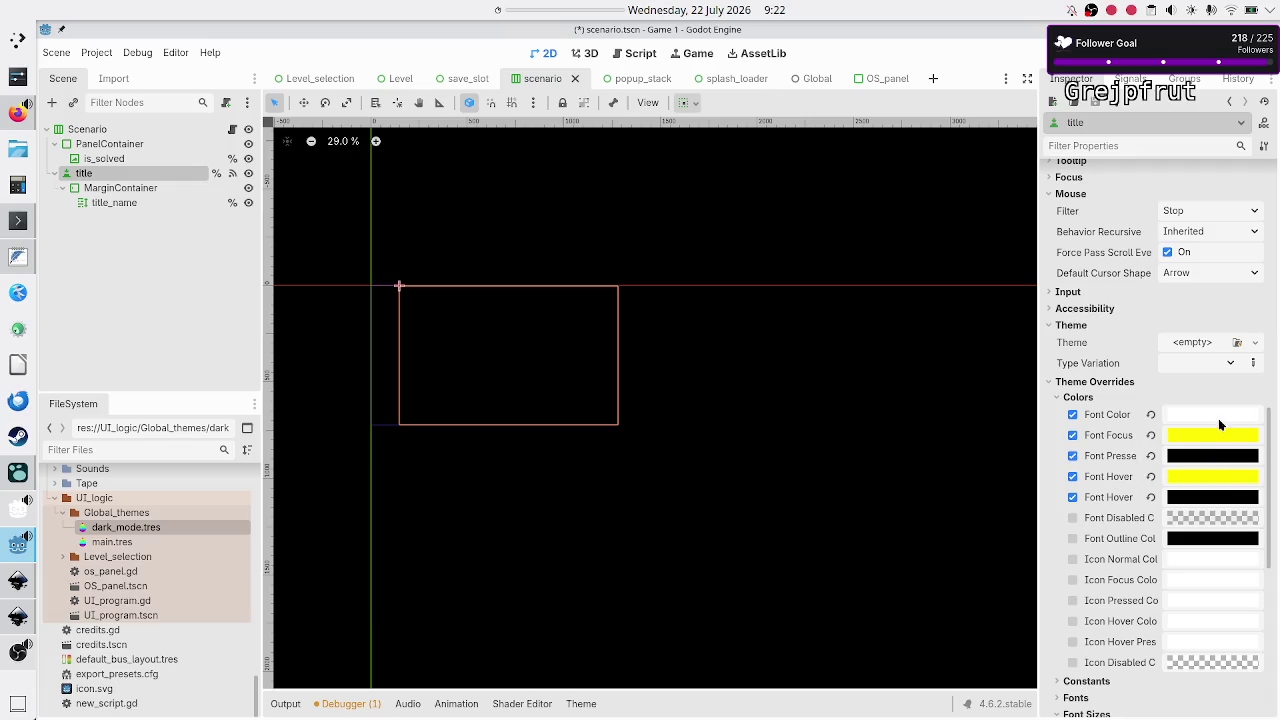
pyautogui.moveTo(1200, 410)
pyautogui.moveTo(1116, 586)
pyautogui.scroll(-6, 1116, 586)
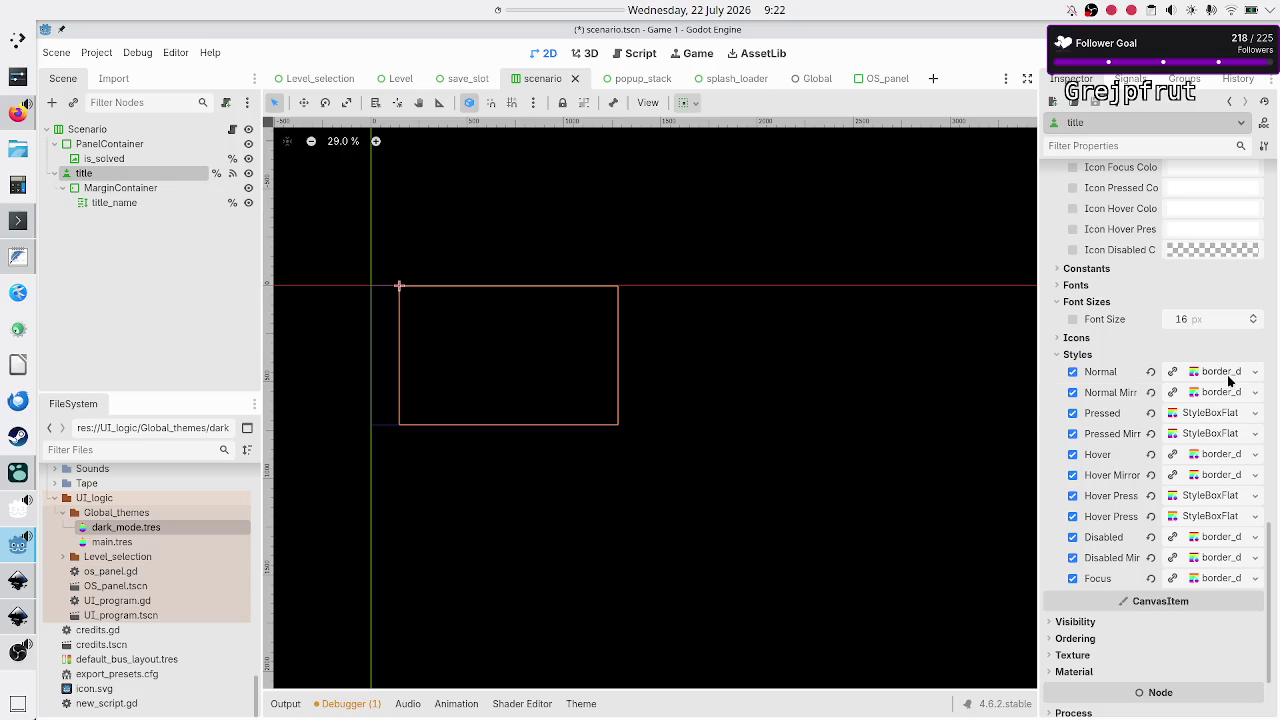
pyautogui.click(1229, 377)
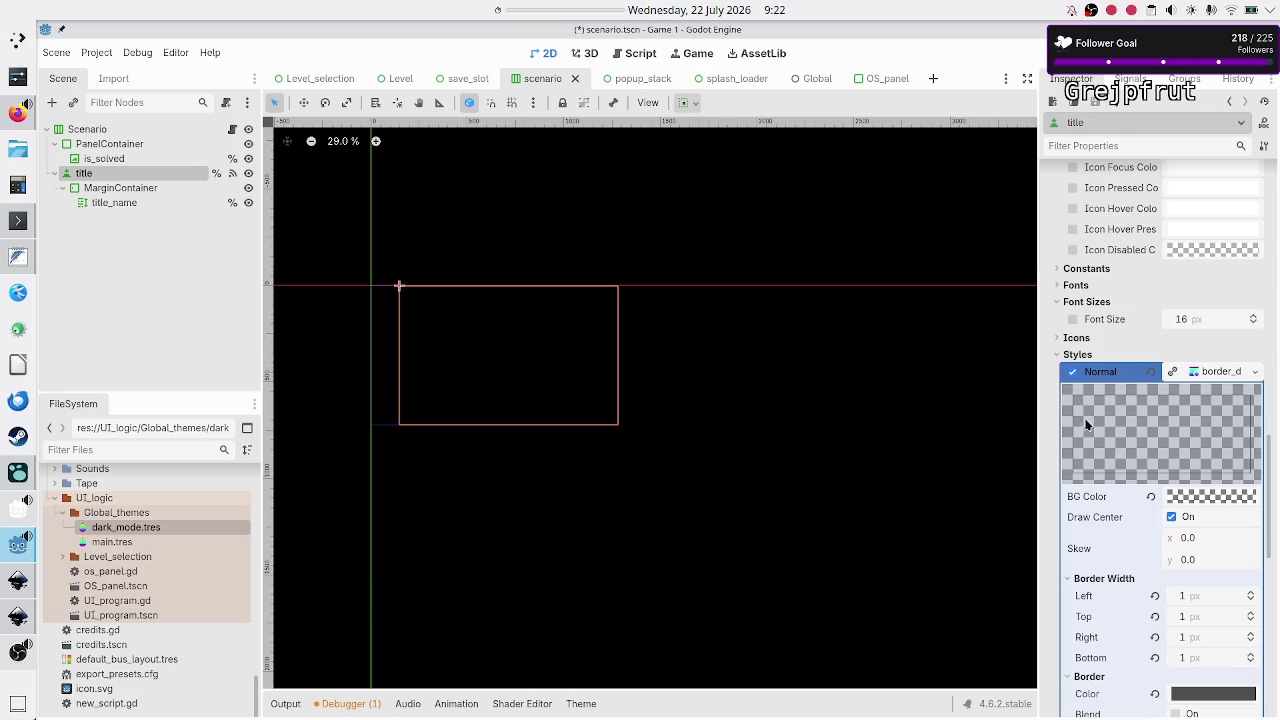
pyautogui.scroll(-3, 1173, 481)
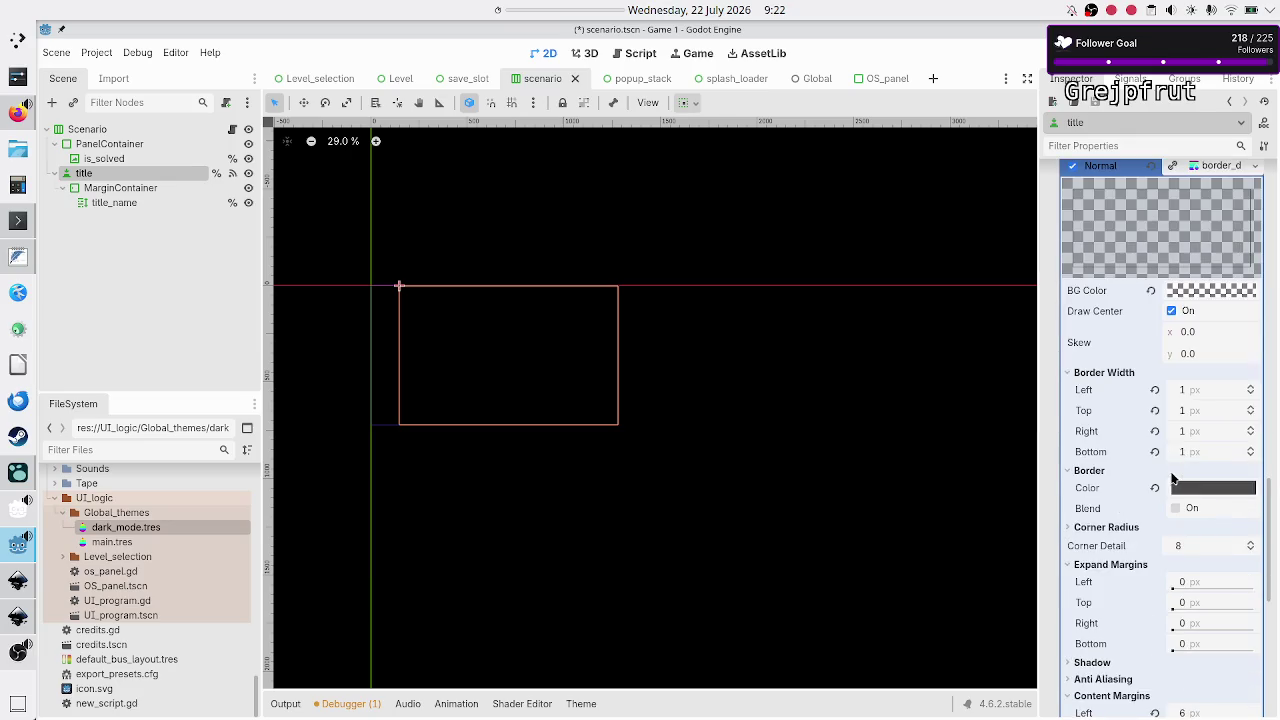
pyautogui.scroll(2, 1173, 481)
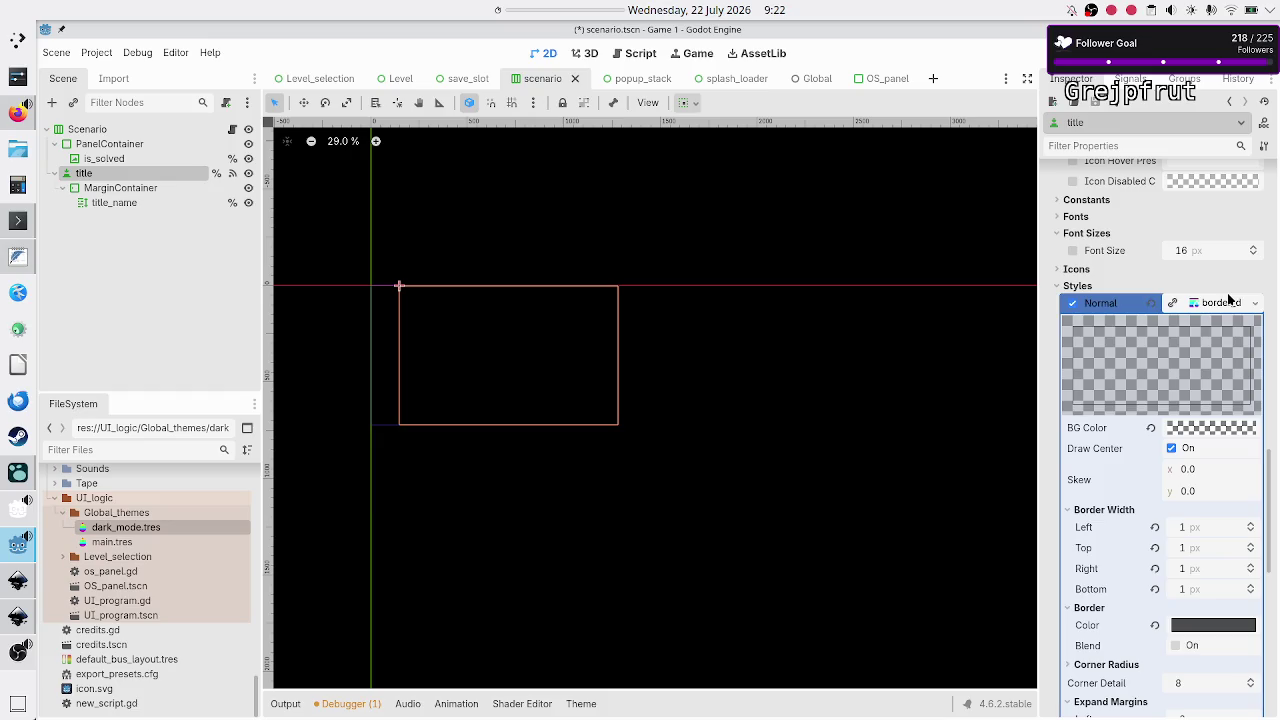
pyautogui.click(1257, 303)
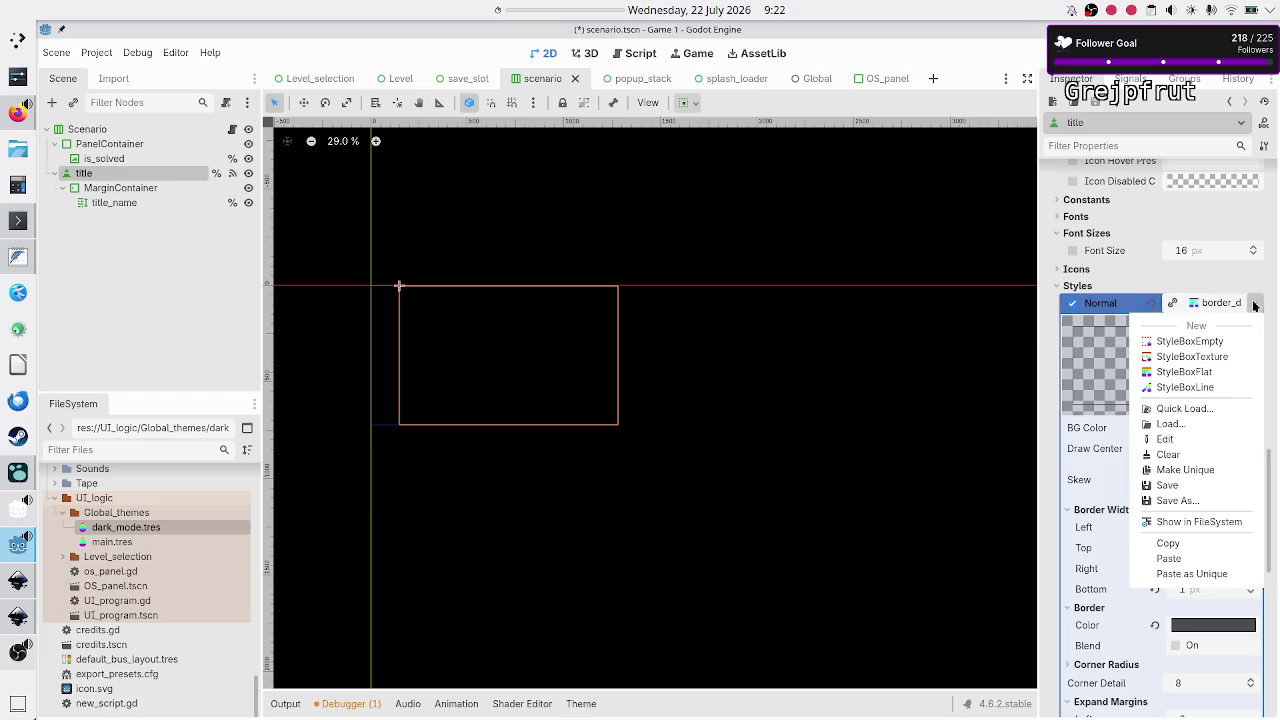
pyautogui.click(1224, 302)
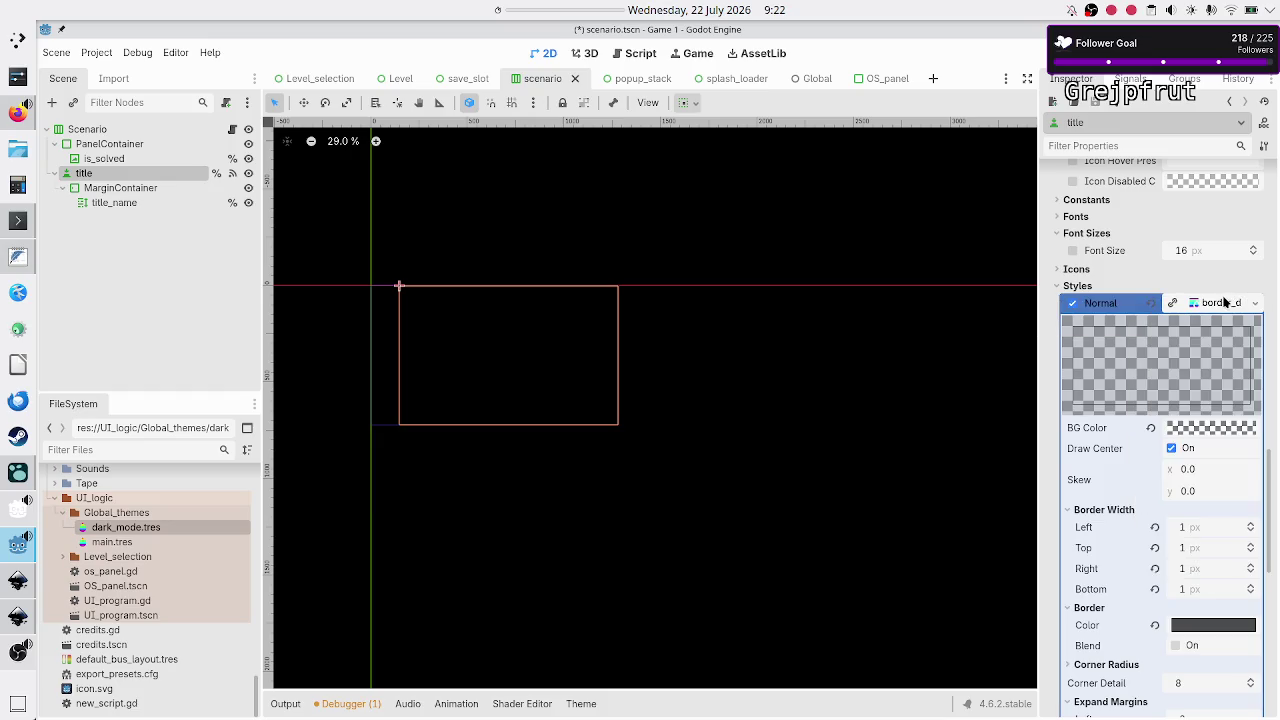
pyautogui.scroll(-8, 1118, 520)
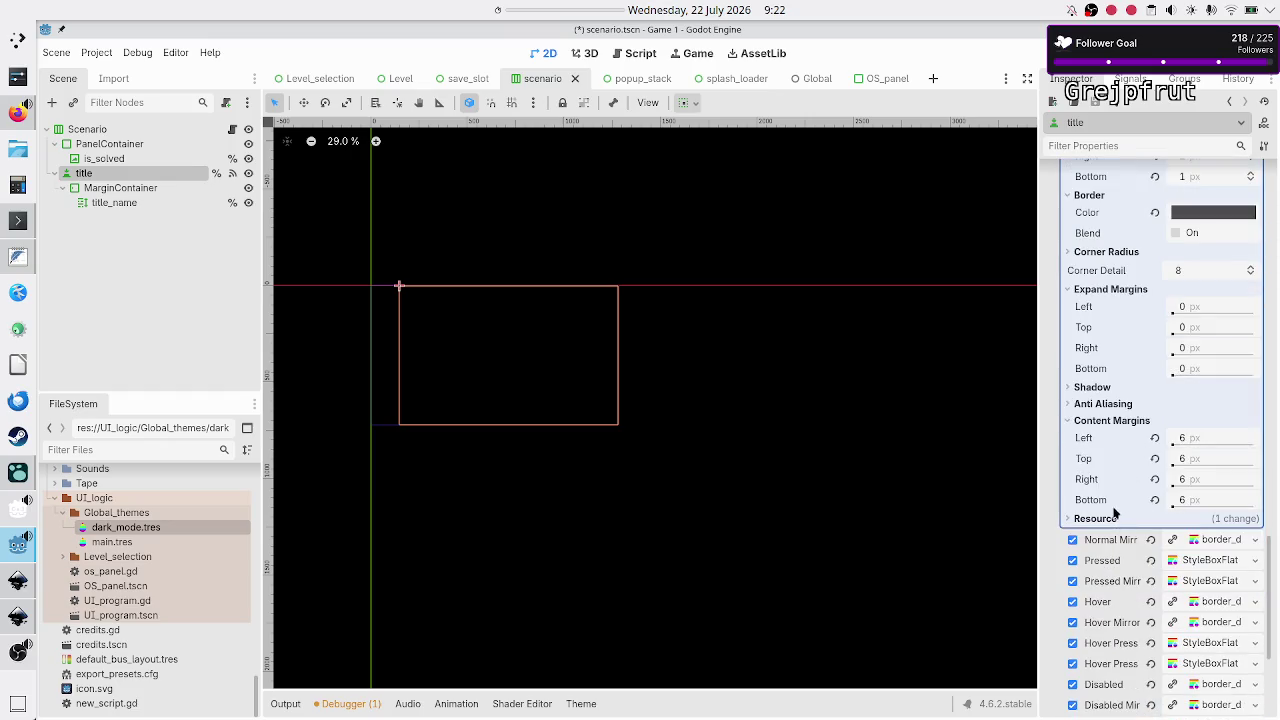
pyautogui.click(1098, 520)
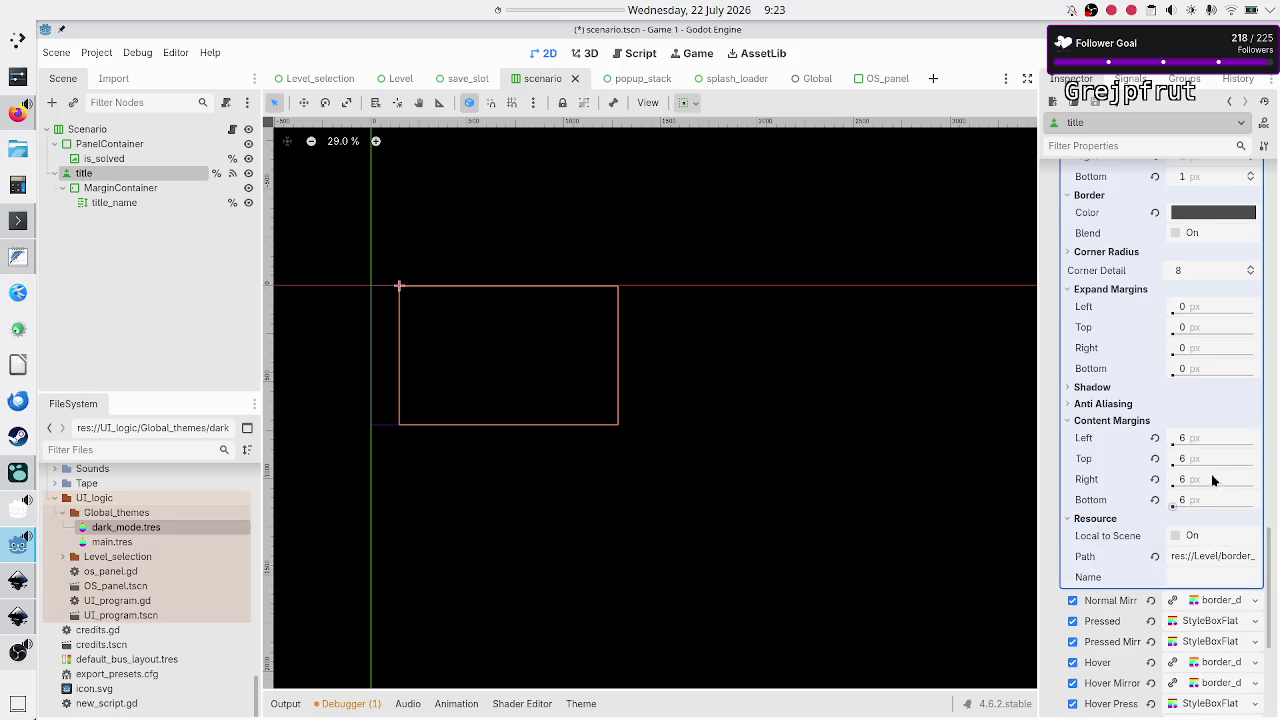
pyautogui.scroll(5, 1150, 395)
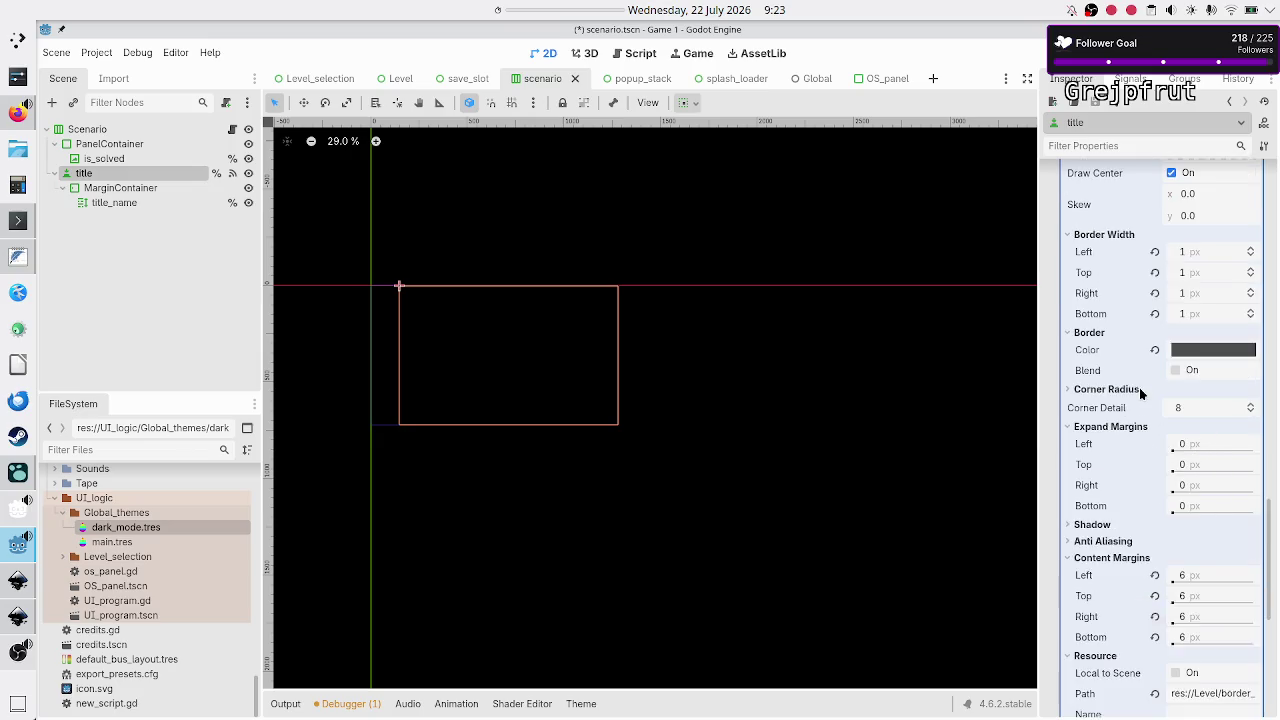
pyautogui.click(1210, 305)
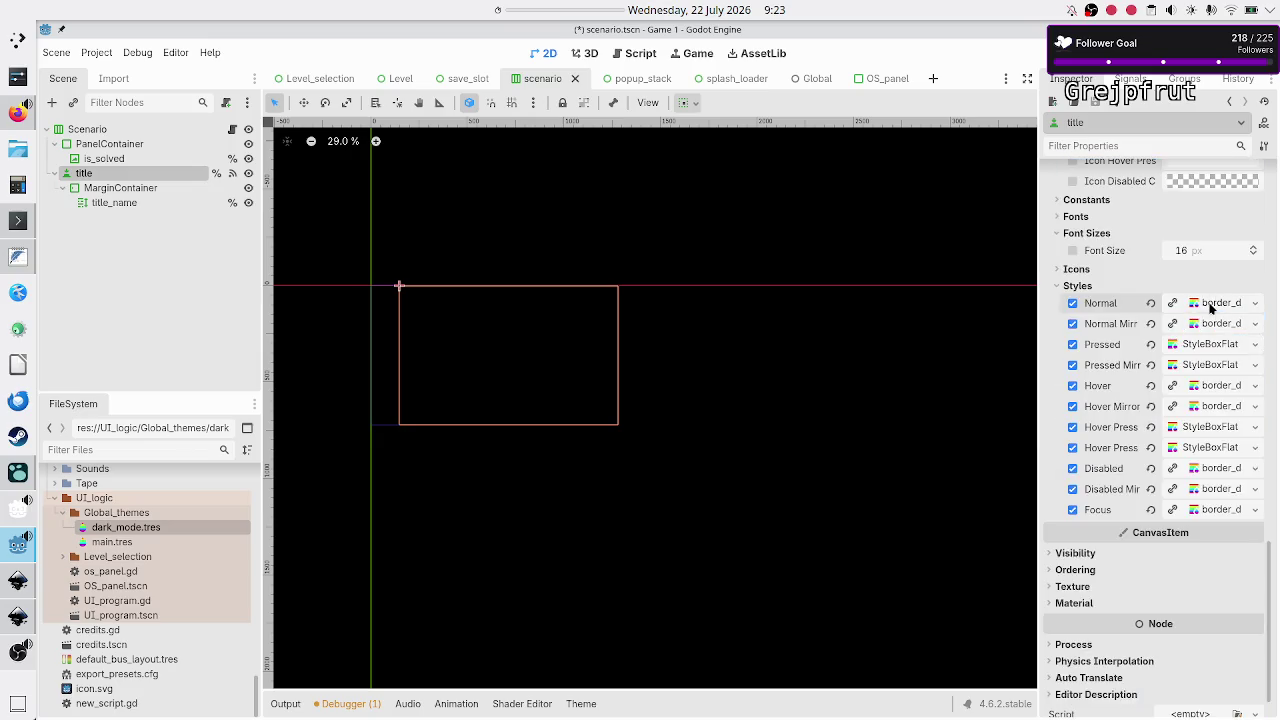
pyautogui.click(1198, 344)
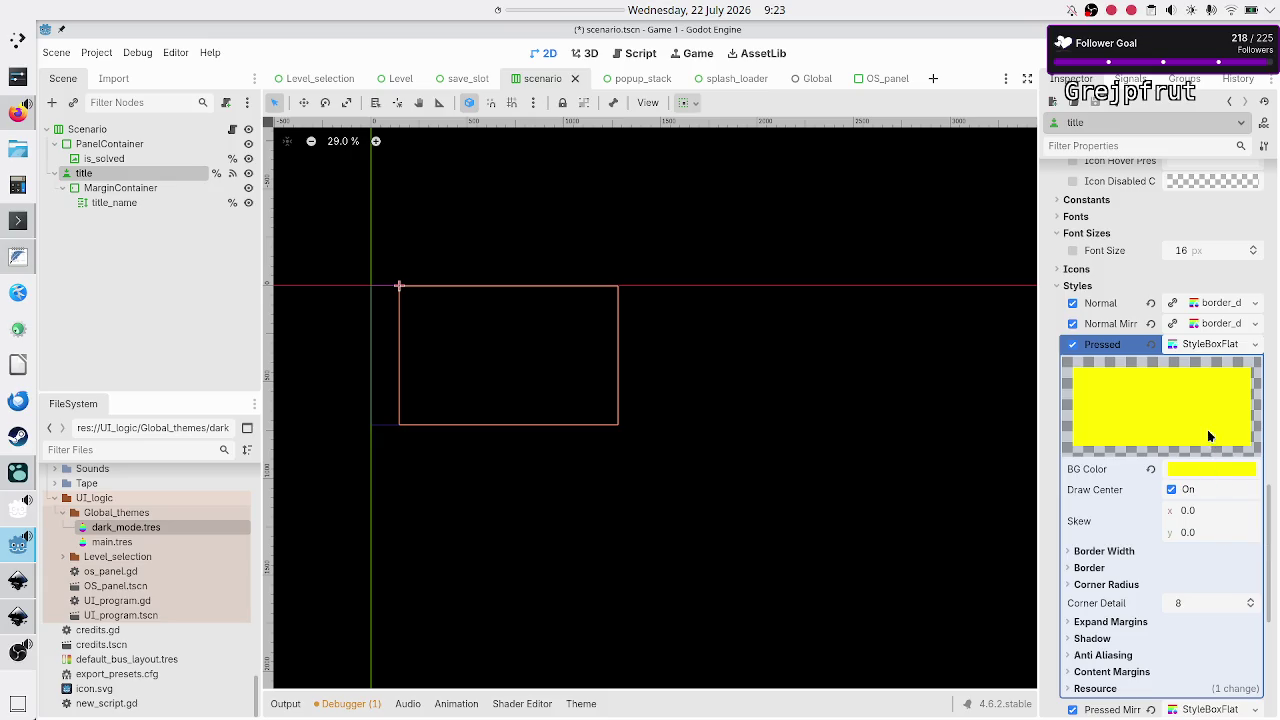
pyautogui.scroll(3, 1188, 425)
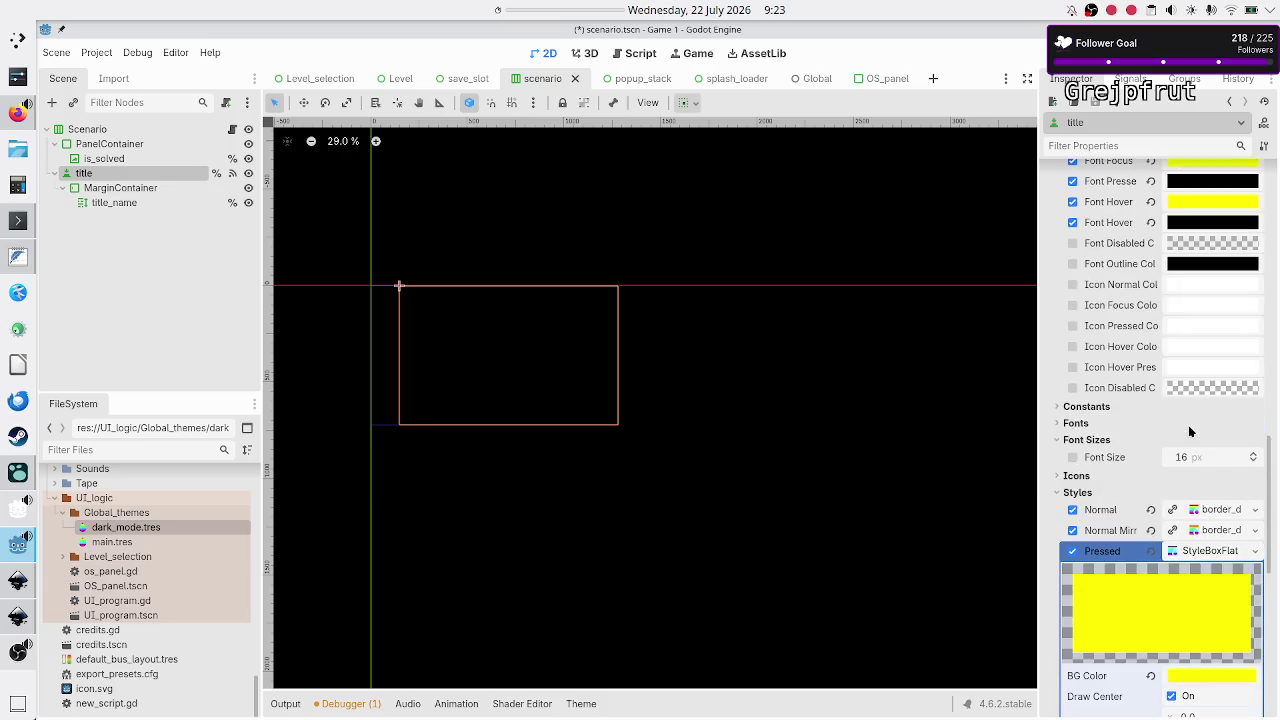
pyautogui.click(1210, 510)
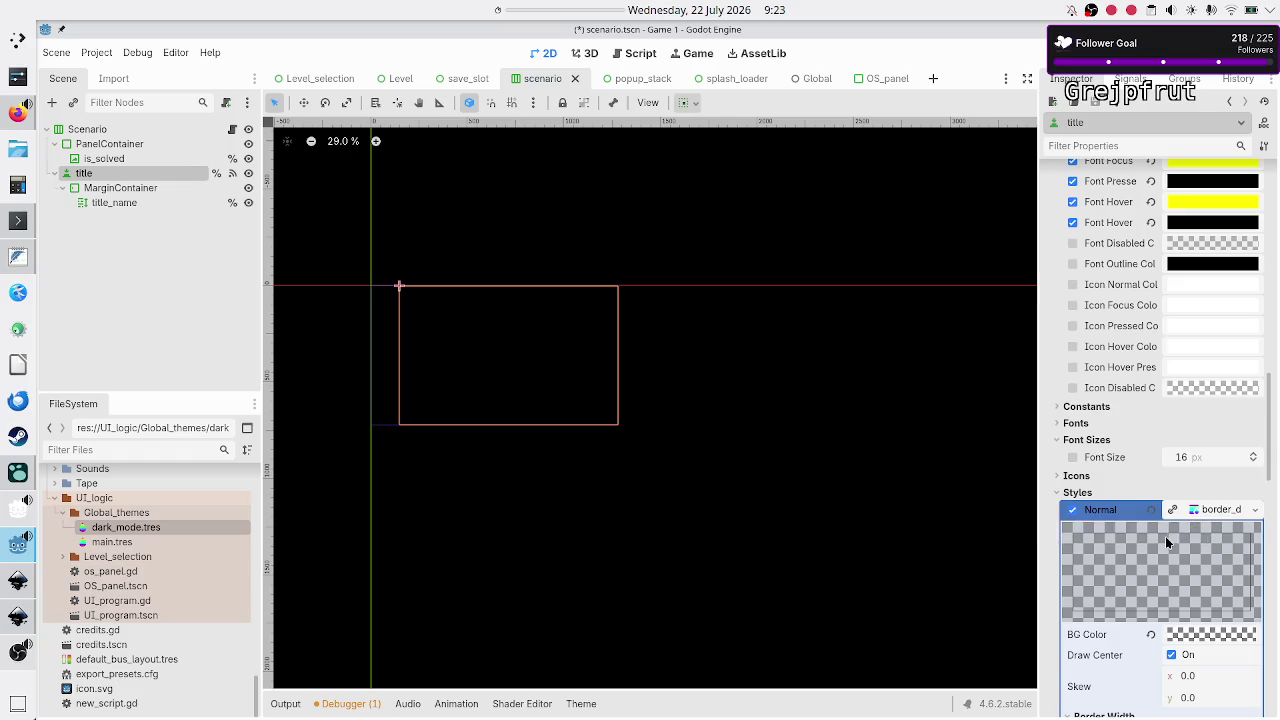
pyautogui.scroll(-4, 1165, 538)
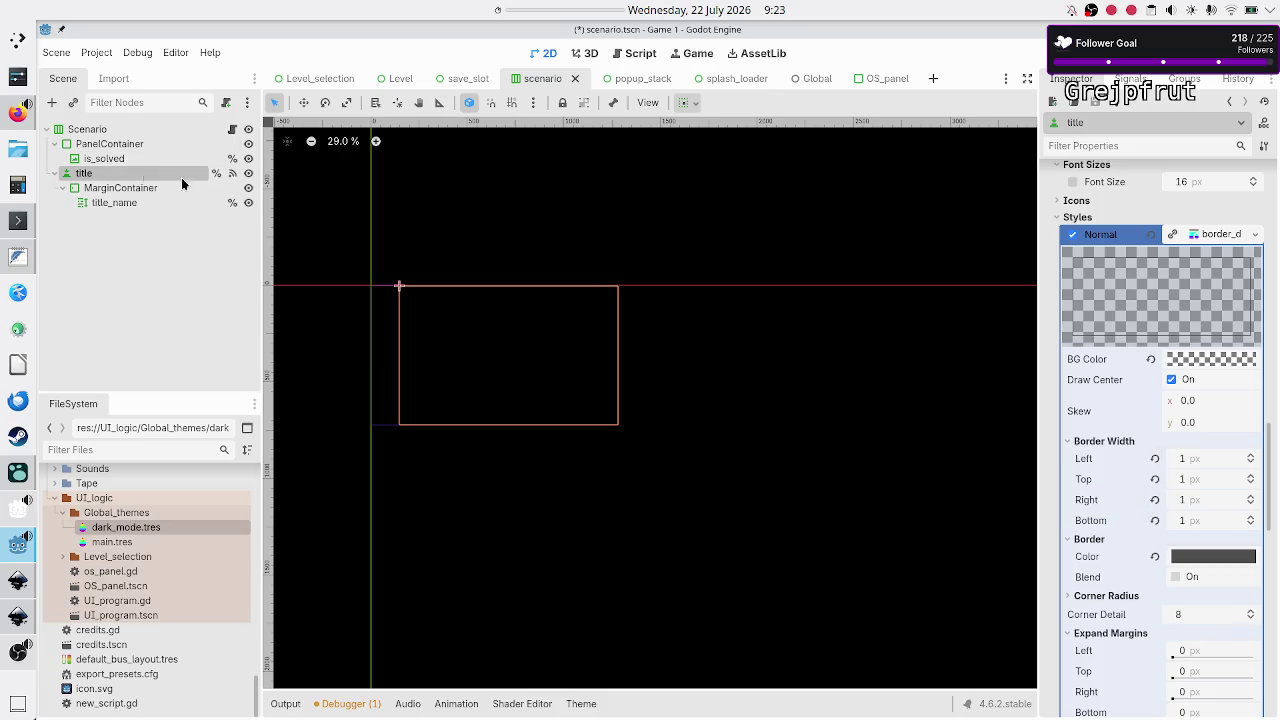
pyautogui.scroll(-3, 1131, 478)
pyautogui.scroll(-10, 1131, 478)
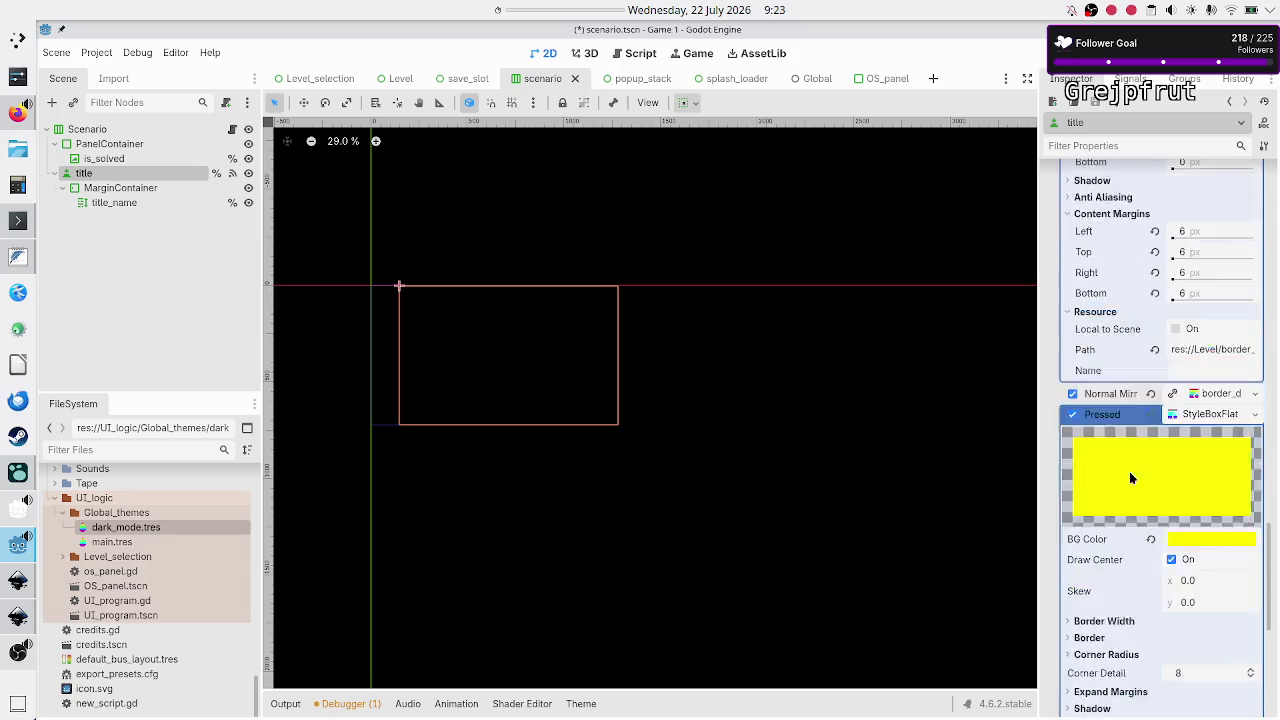
pyautogui.scroll(15, 1131, 478)
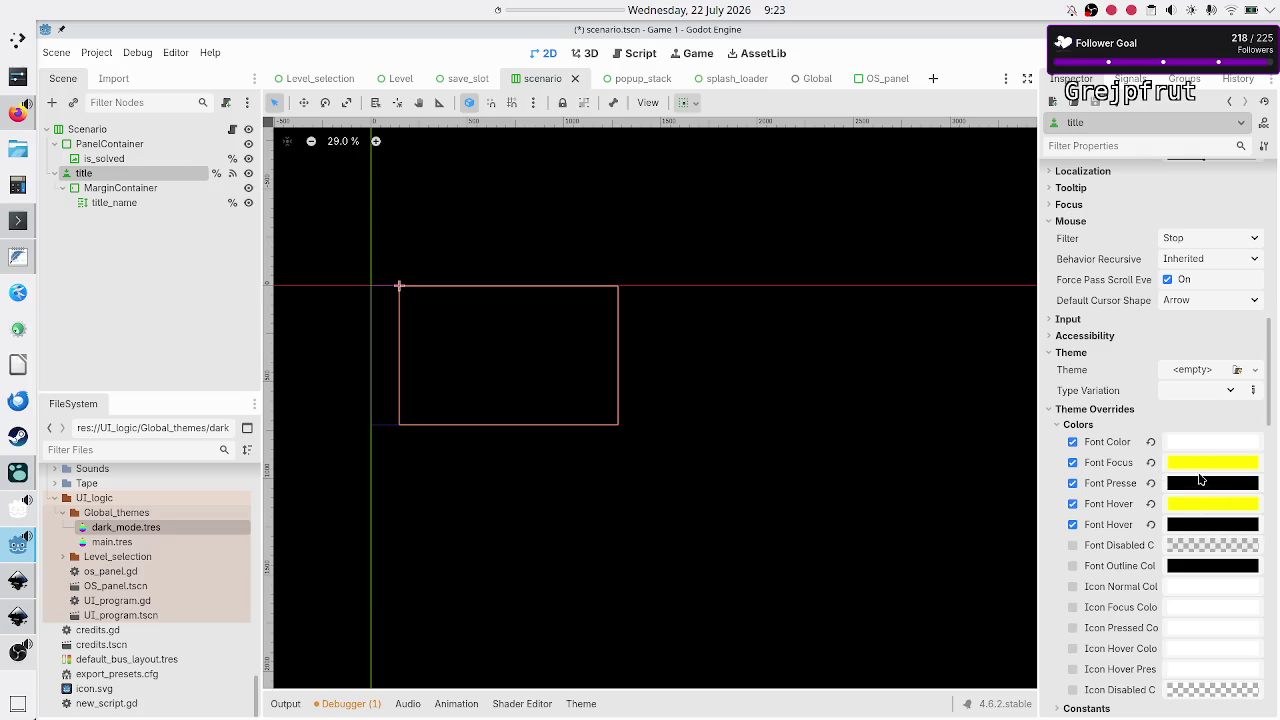
# Save and run the project with F5, go through Play to level selection, then close the game
pyautogui.moveTo(1202, 446)
pyautogui.press('F5')
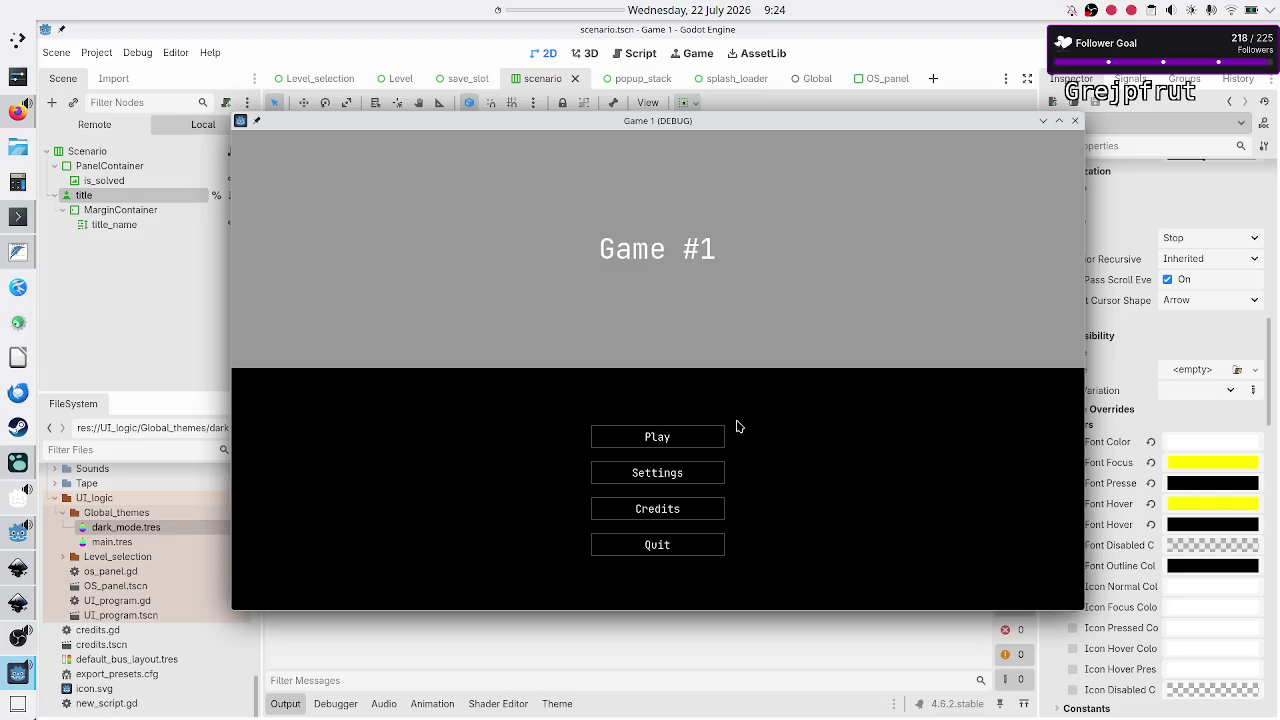
pyautogui.click(669, 446)
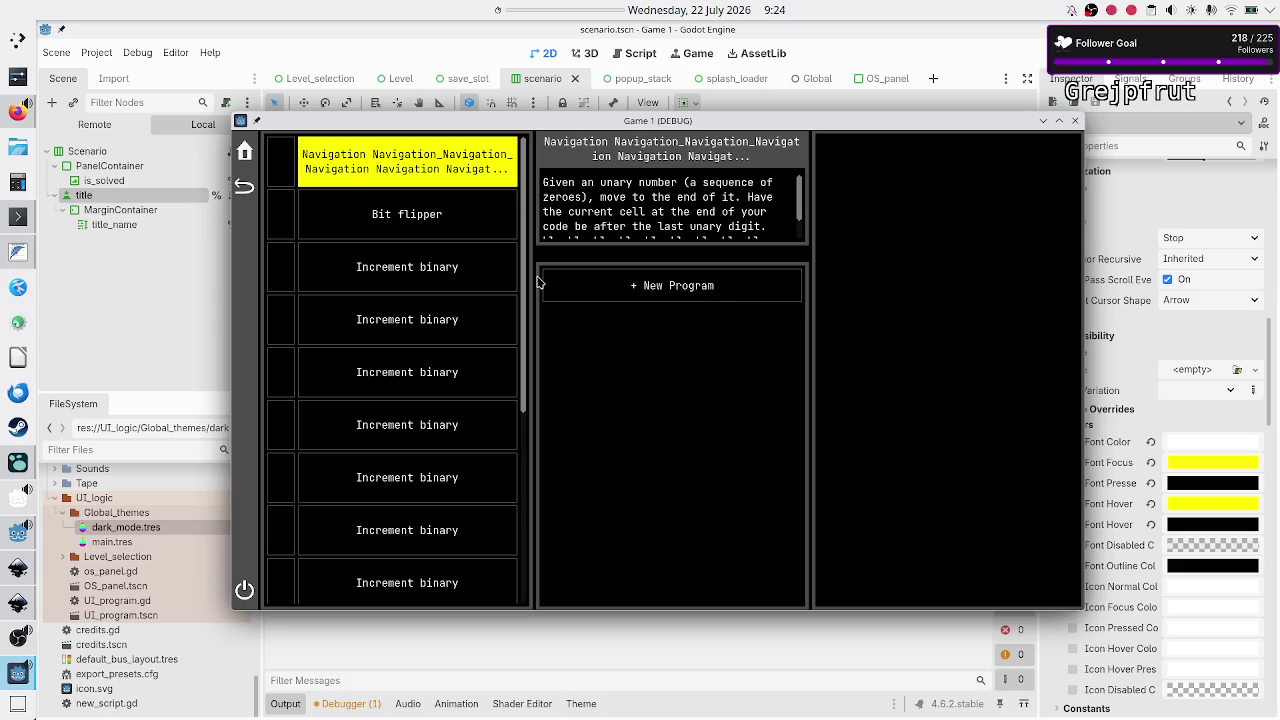
pyautogui.click(1075, 121)
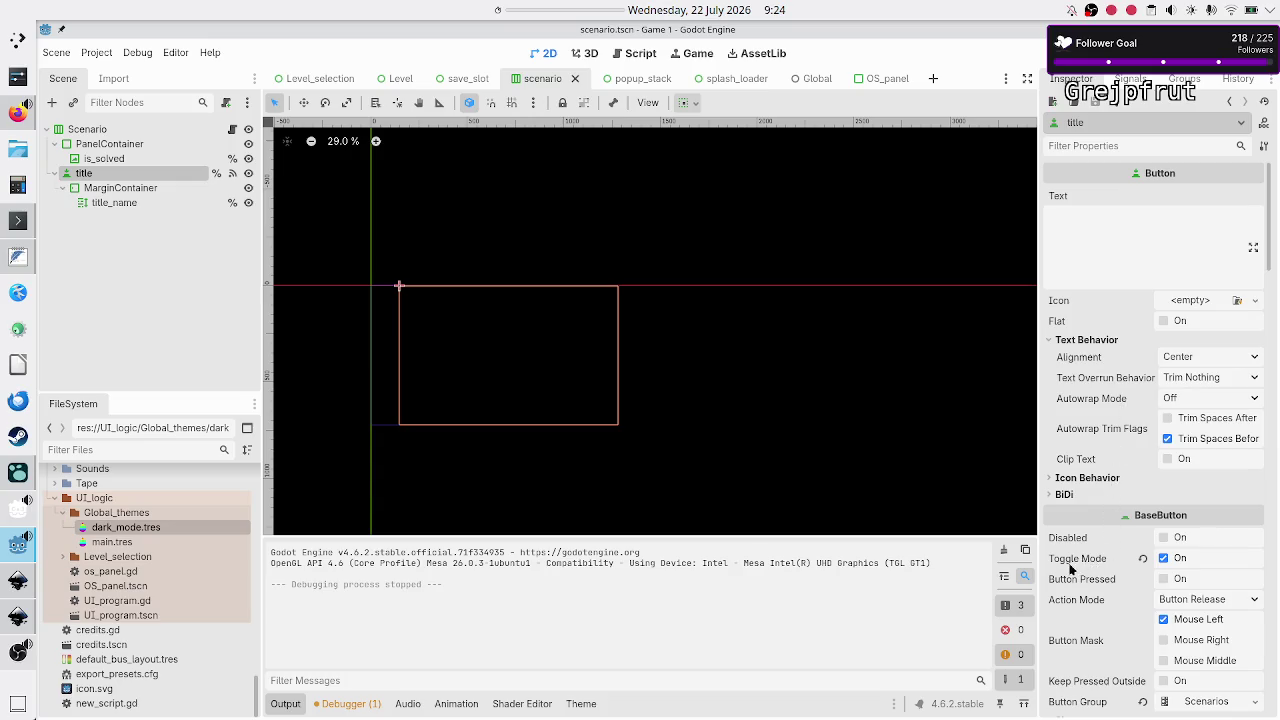
pyautogui.scroll(-10, 1110, 606)
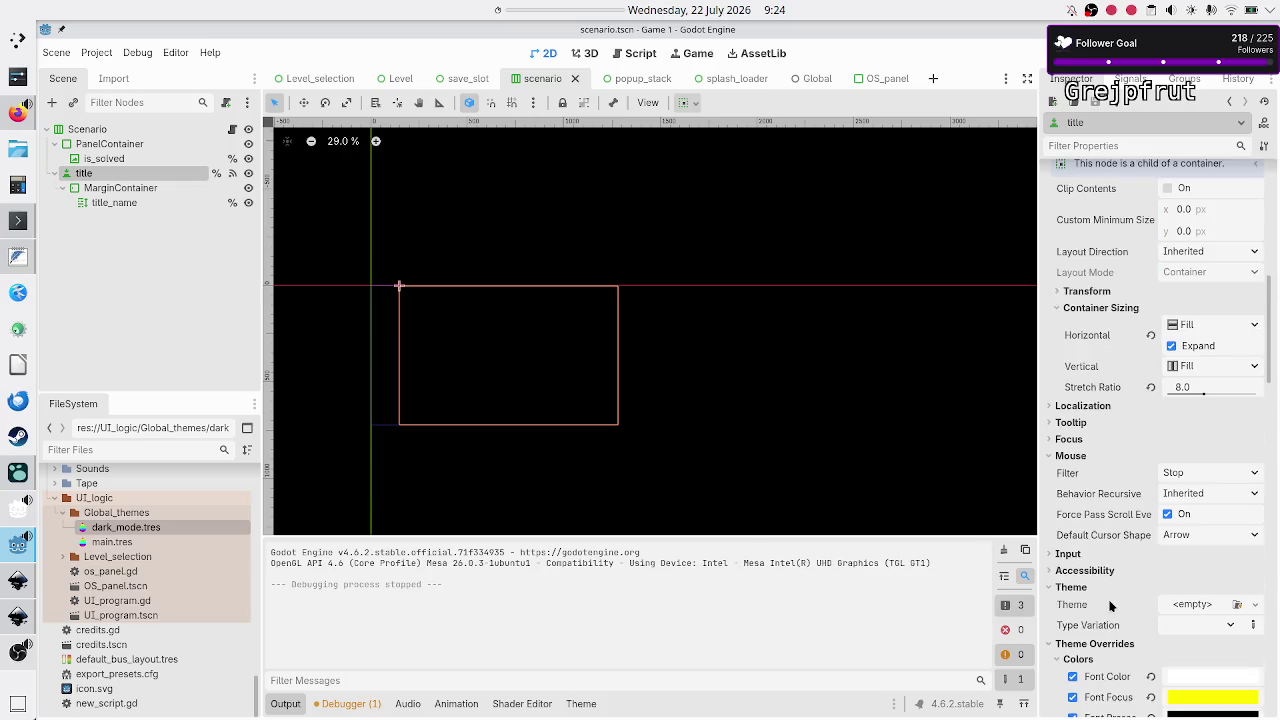
pyautogui.scroll(-5, 1110, 606)
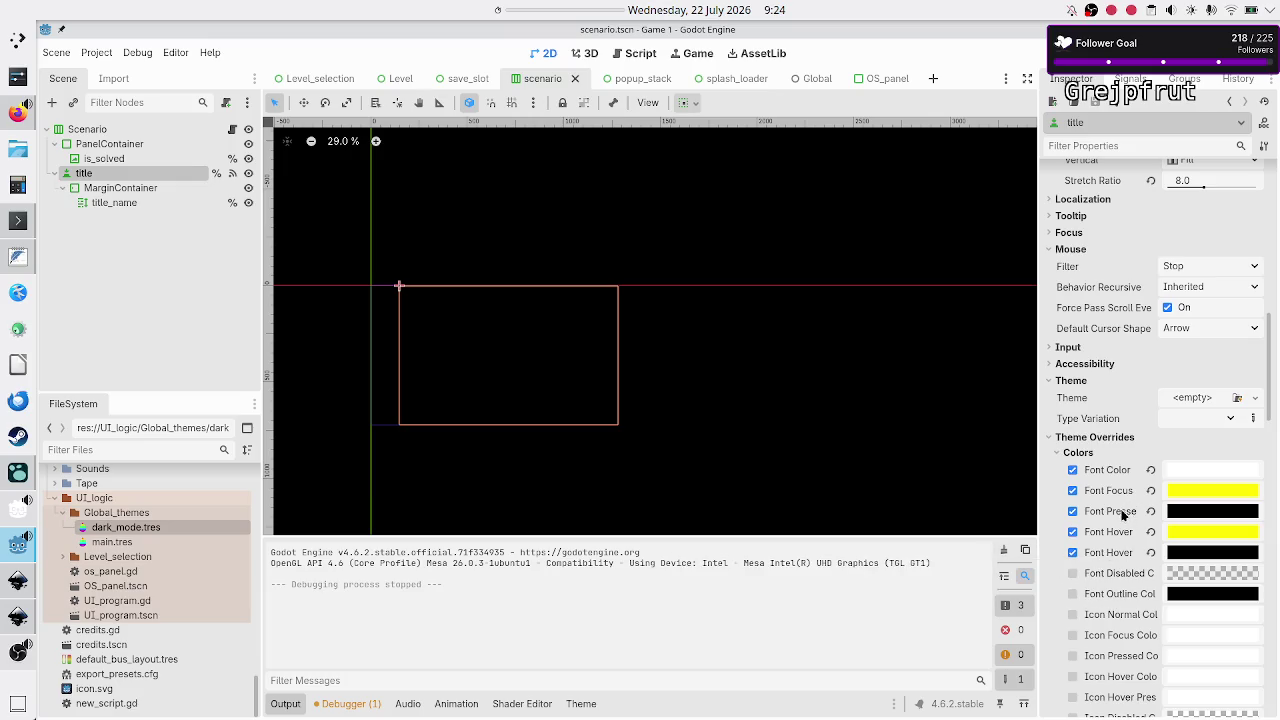
pyautogui.scroll(-15, 1120, 517)
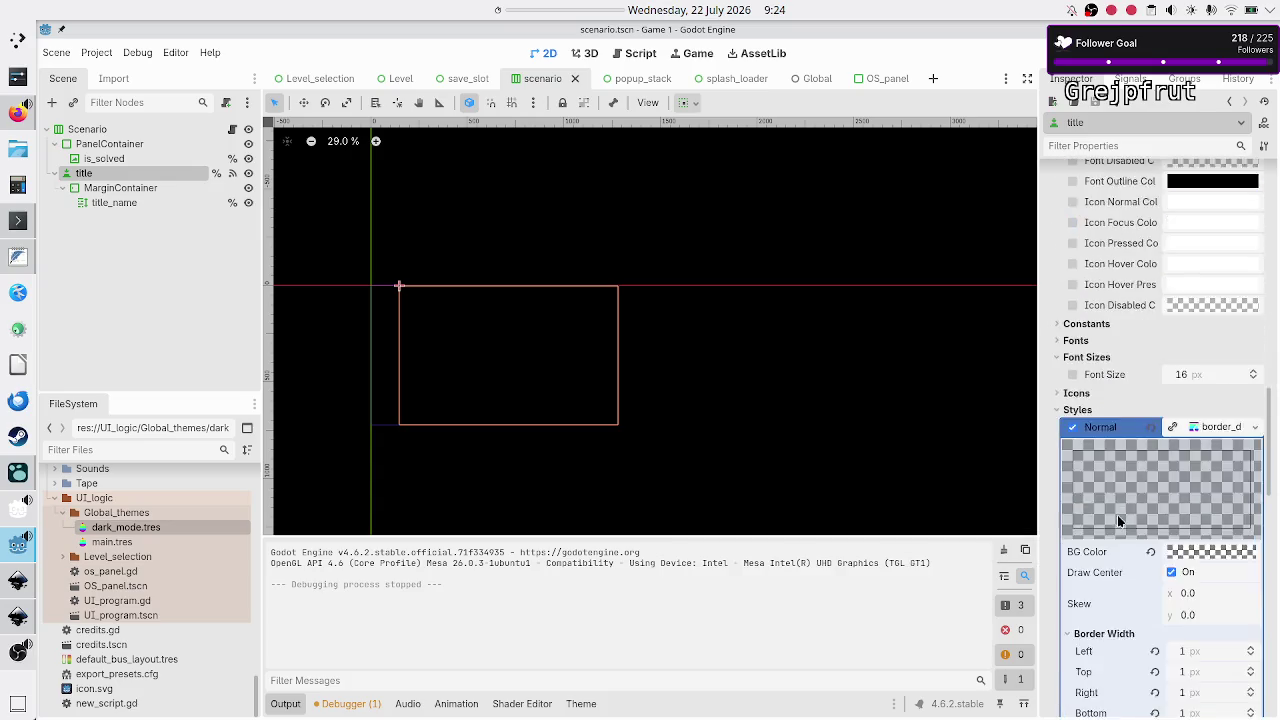
pyautogui.scroll(5, 1117, 514)
pyautogui.click(1224, 429)
pyautogui.click(1163, 467)
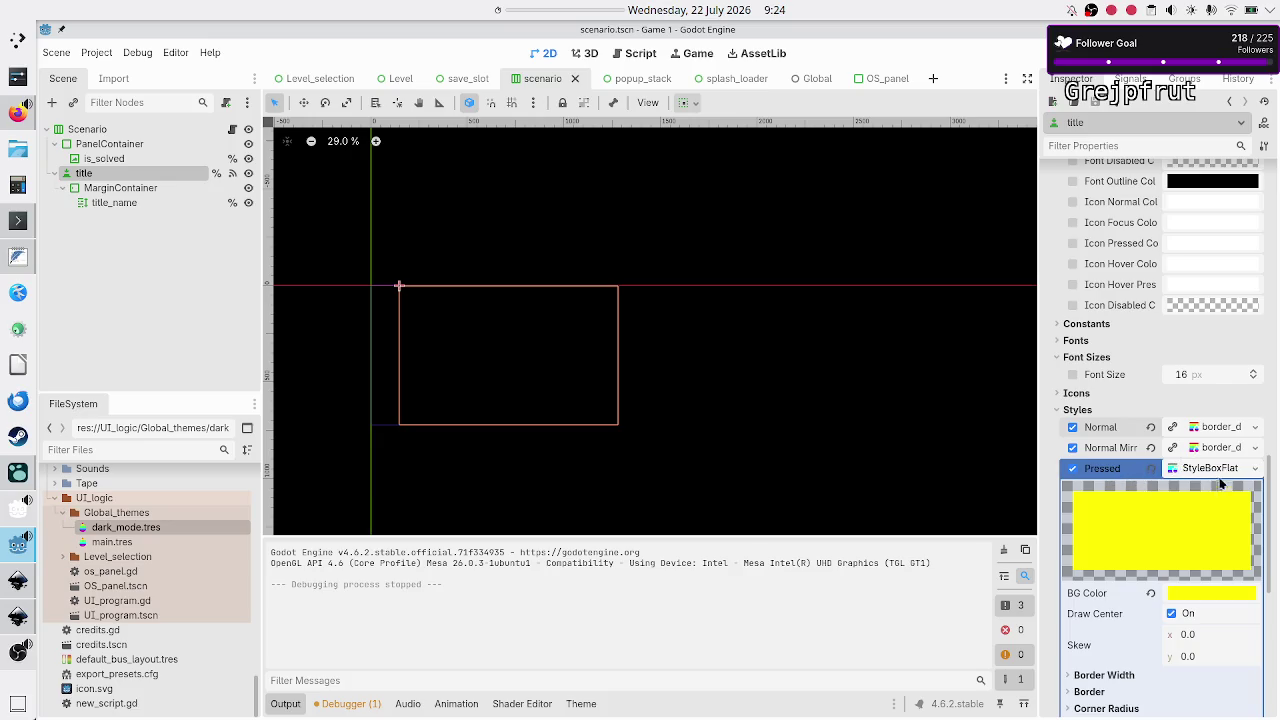
pyautogui.scroll(-3, 1191, 550)
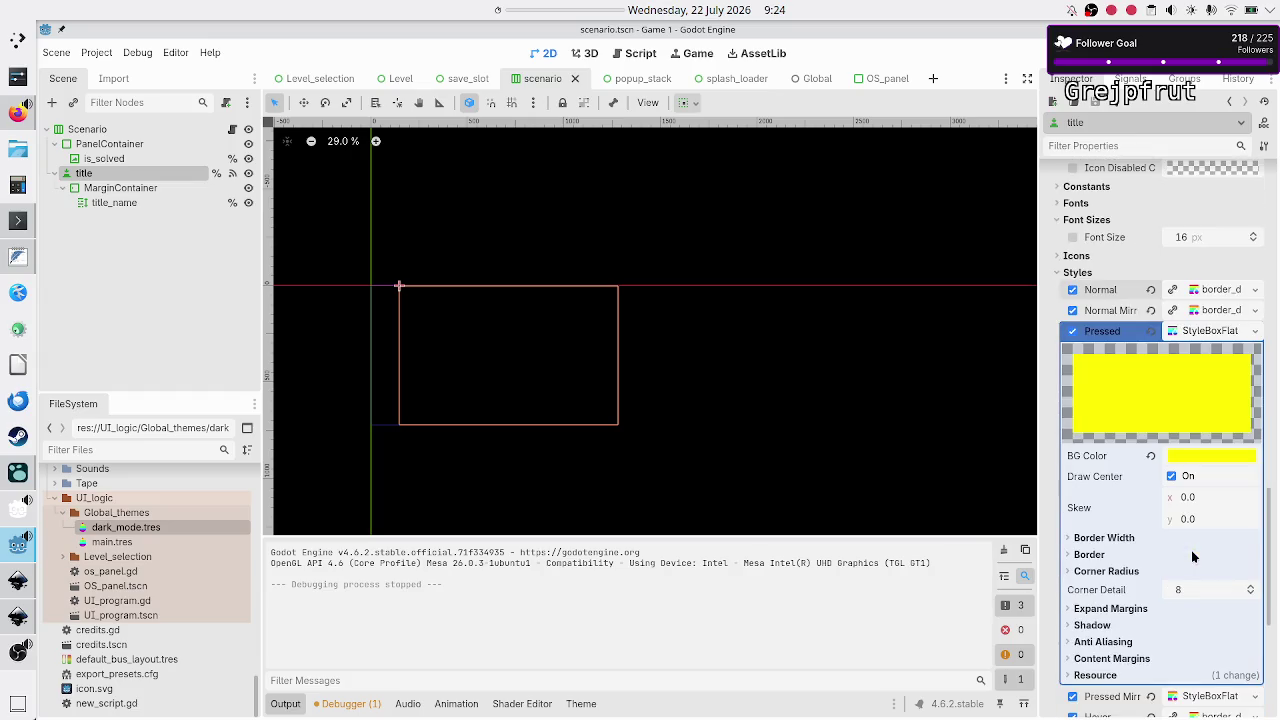
pyautogui.scroll(1, 1192, 556)
pyautogui.scroll(-2, 1192, 556)
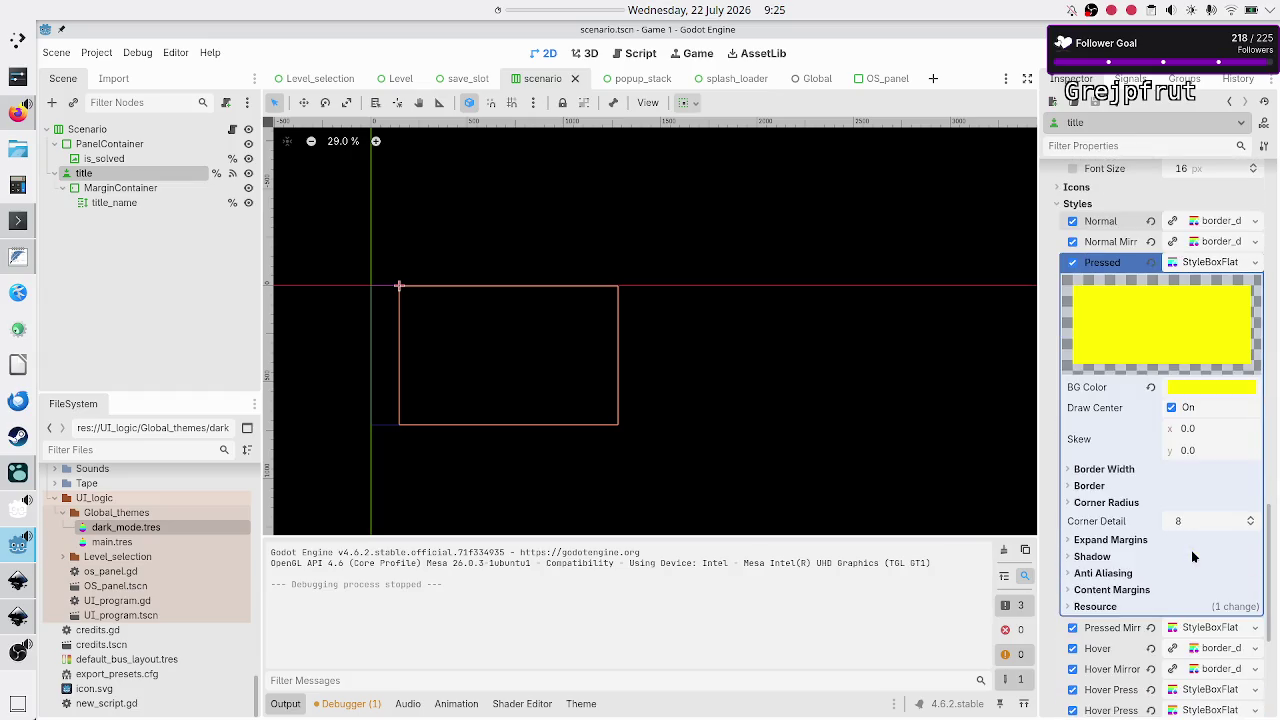
pyautogui.click(1116, 472)
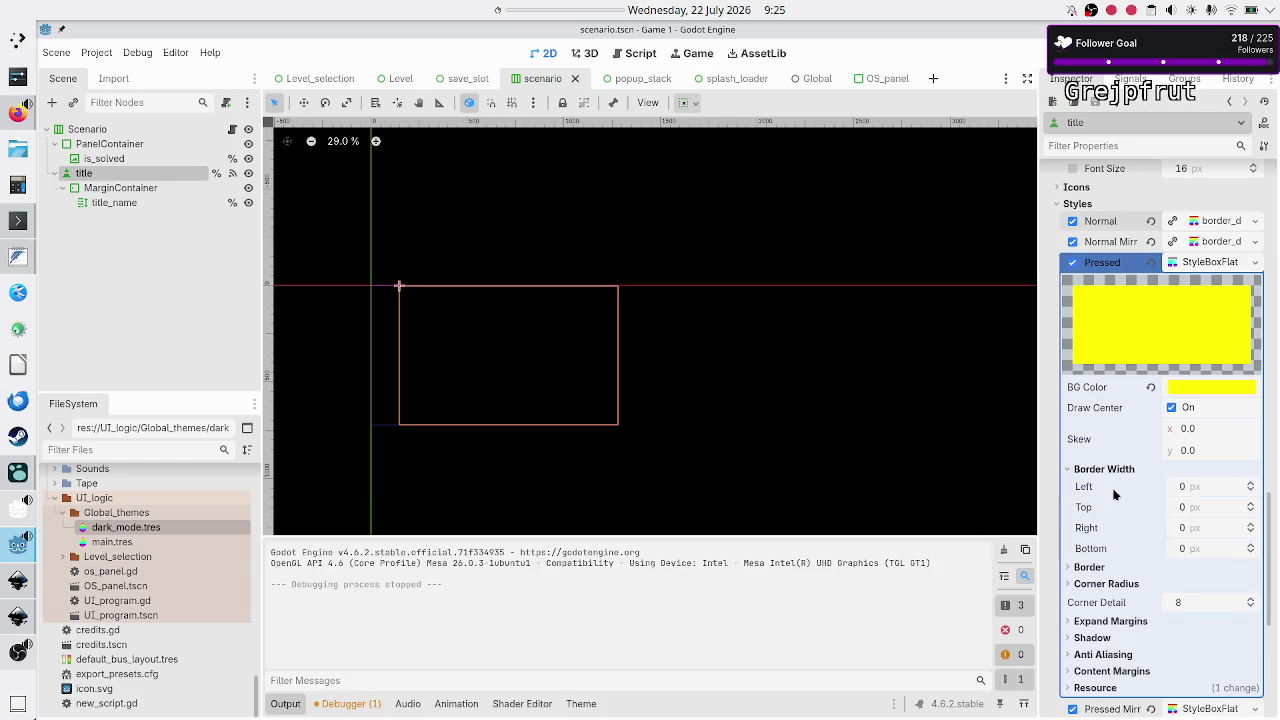
pyautogui.click(1095, 567)
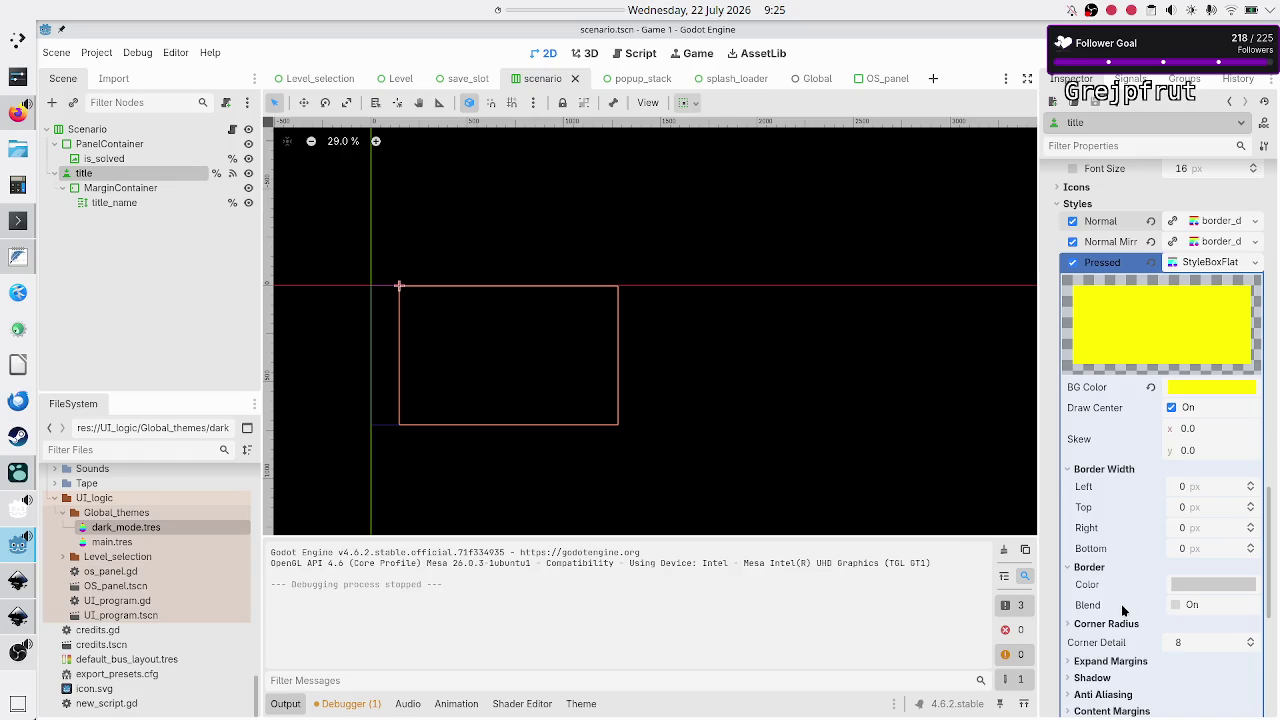
pyautogui.scroll(-2, 1121, 604)
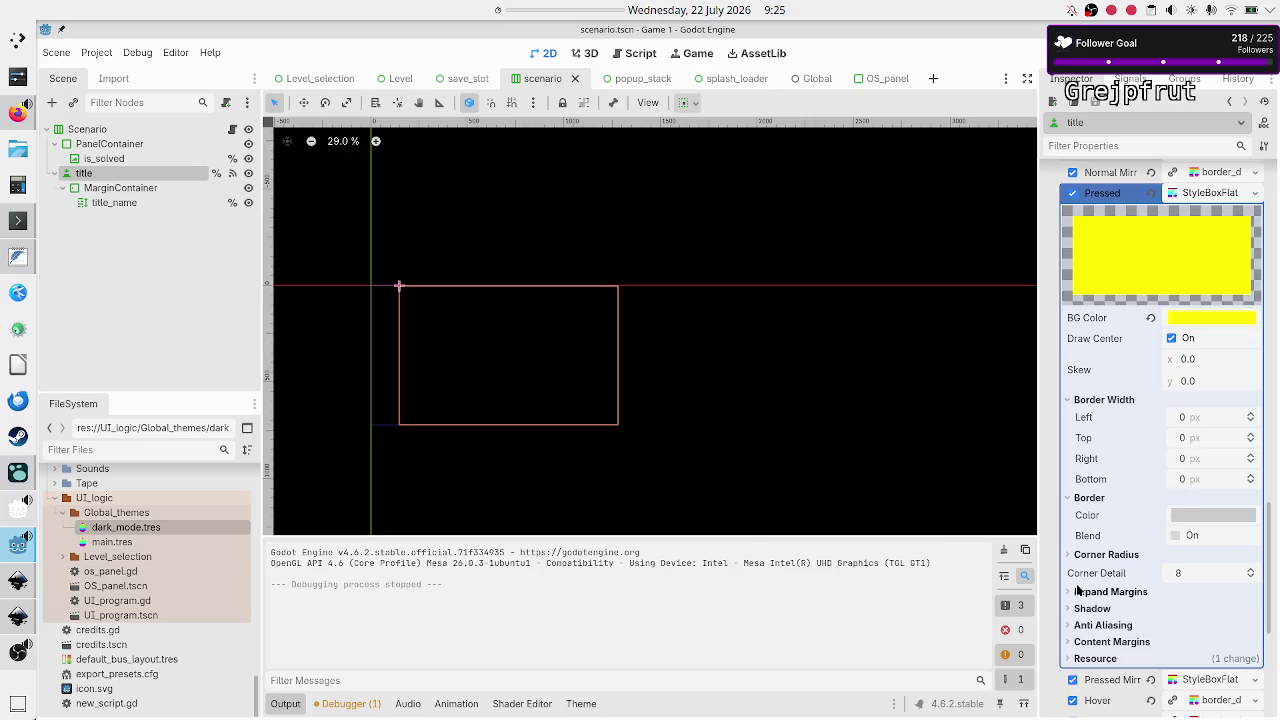
pyautogui.click(1068, 556)
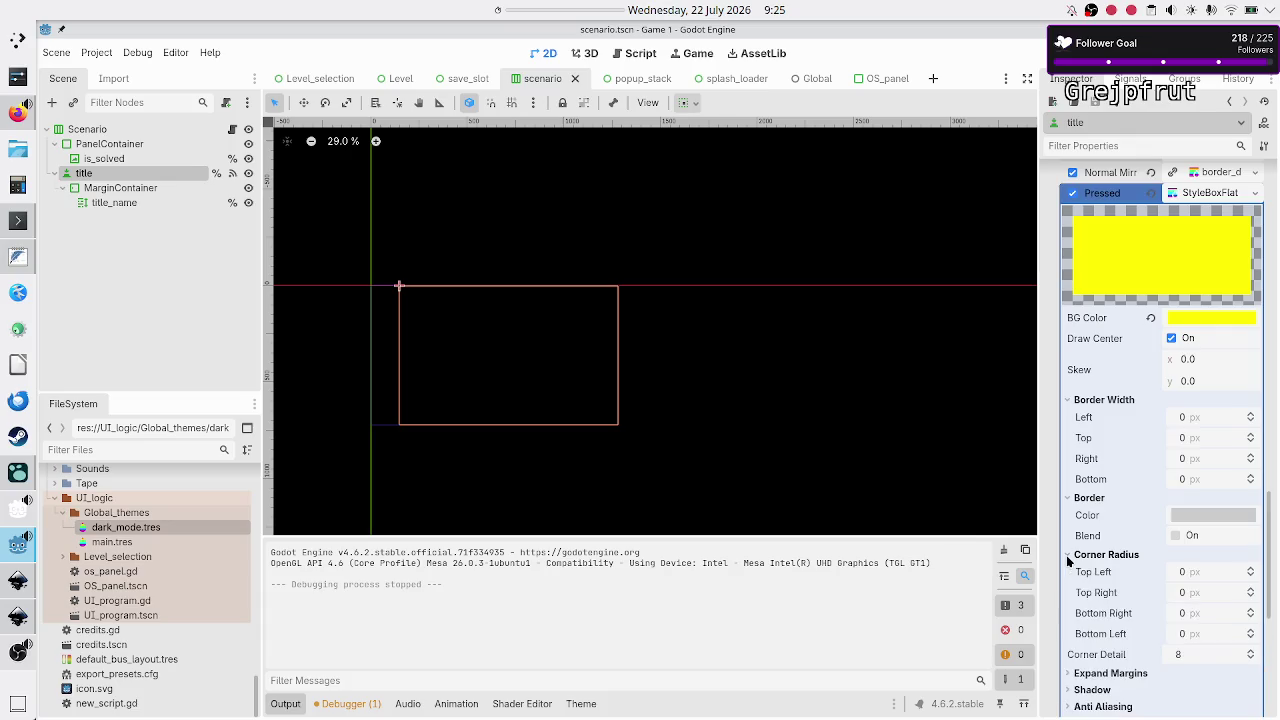
pyautogui.click(1068, 559)
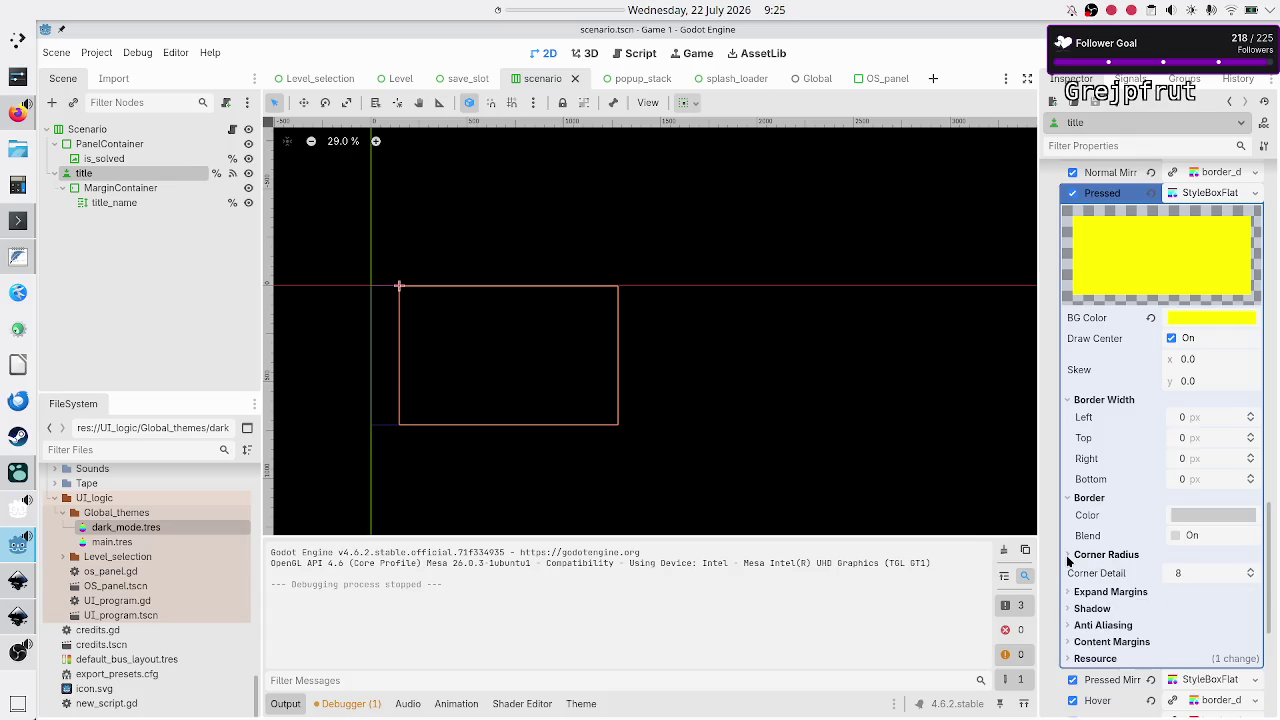
pyautogui.scroll(-2, 1100, 521)
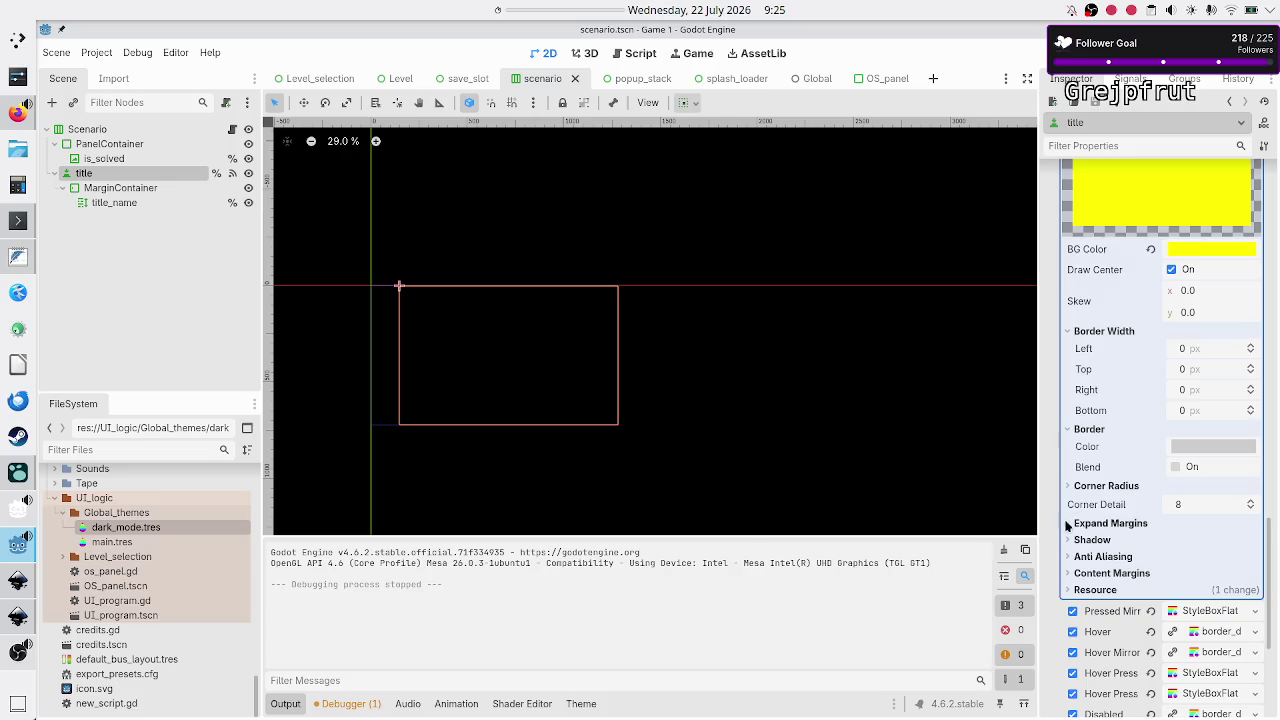
pyautogui.click(1068, 524)
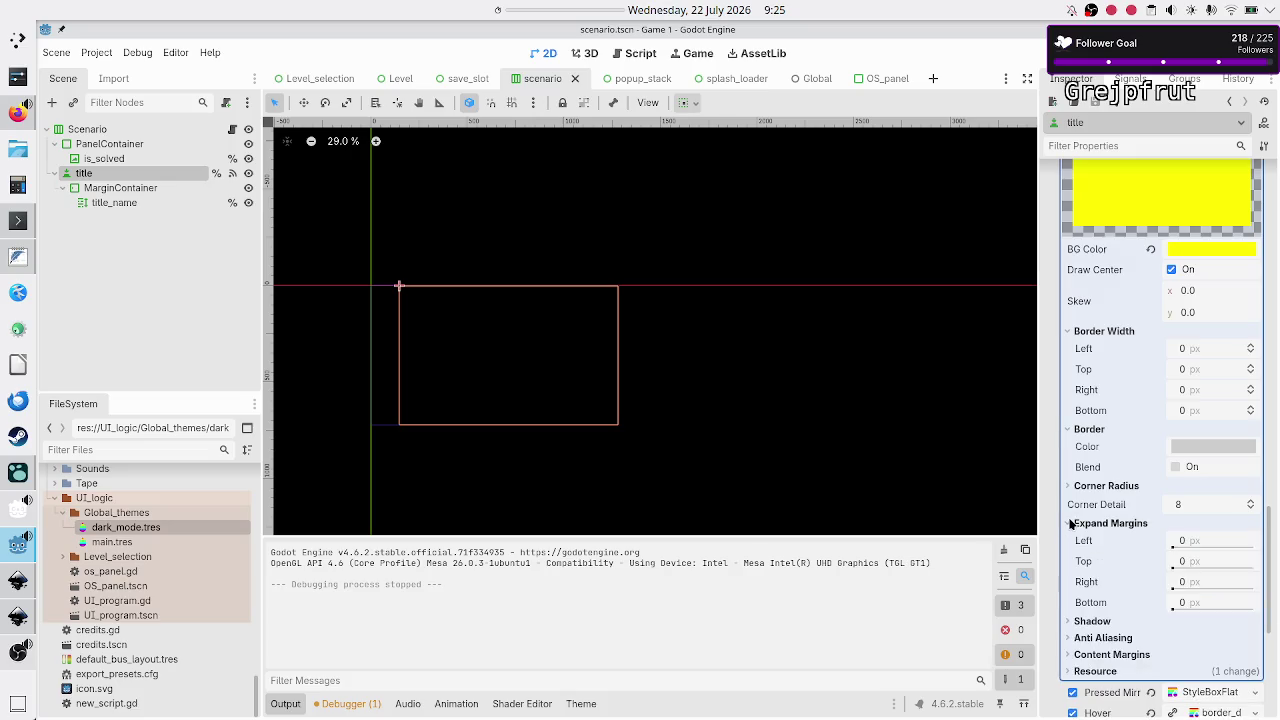
pyautogui.click(1068, 655)
pyautogui.scroll(-8, 1116, 600)
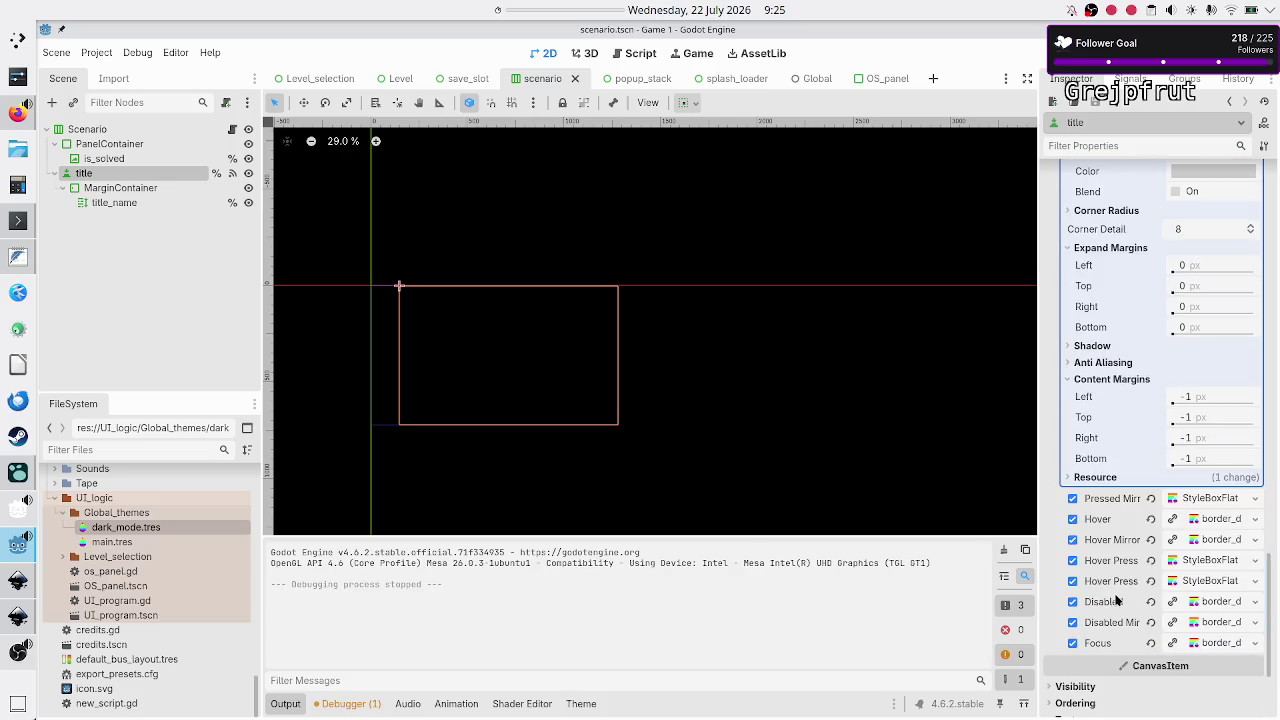
pyautogui.scroll(4, 1116, 600)
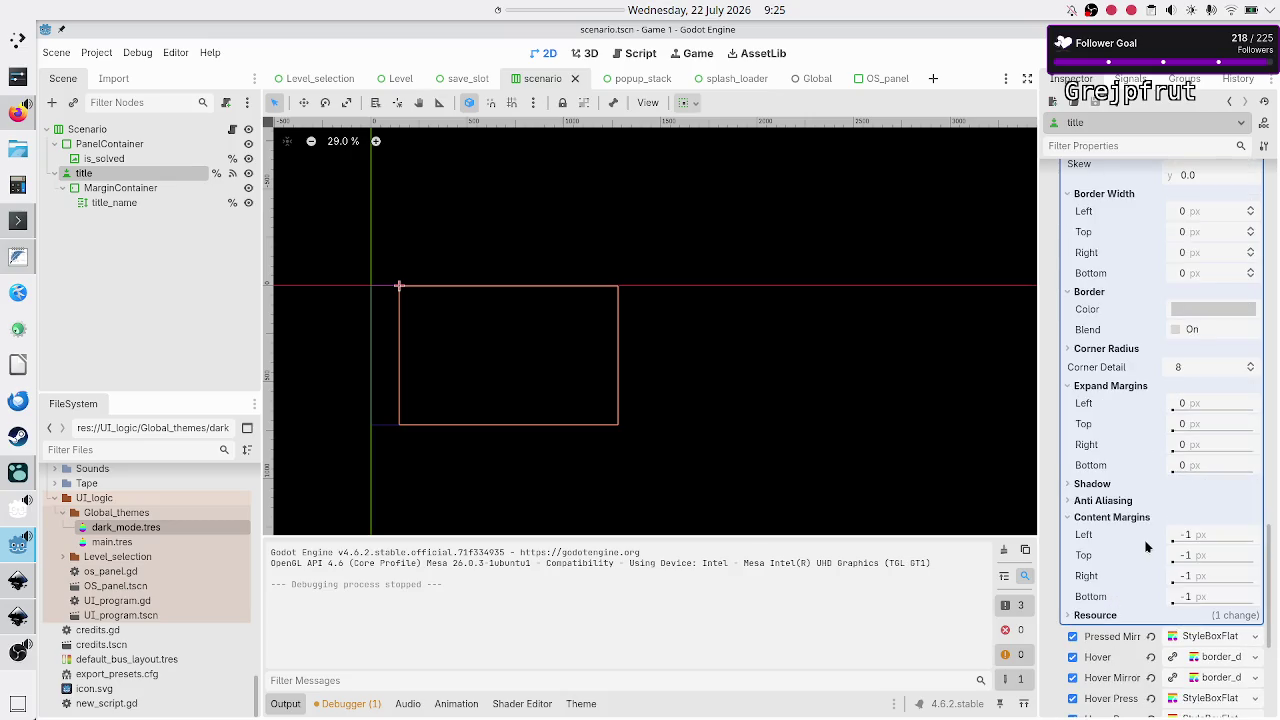
pyautogui.scroll(12, 1146, 545)
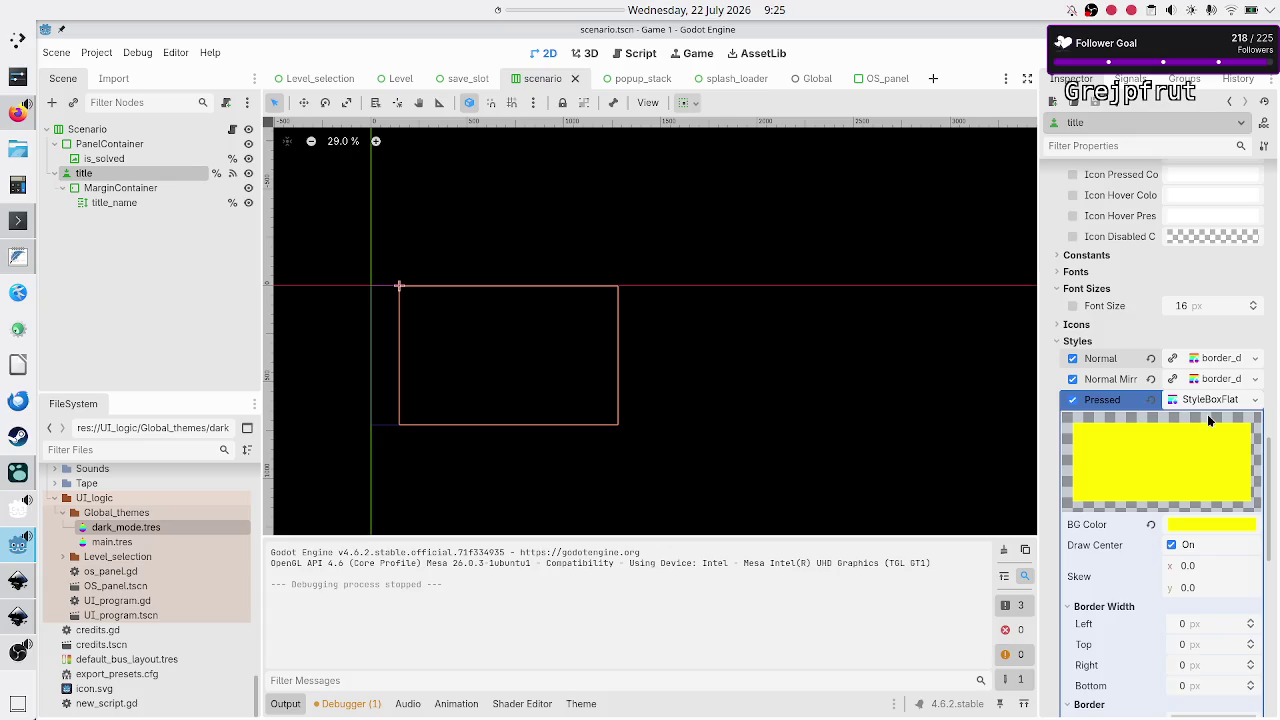
pyautogui.click(1207, 397)
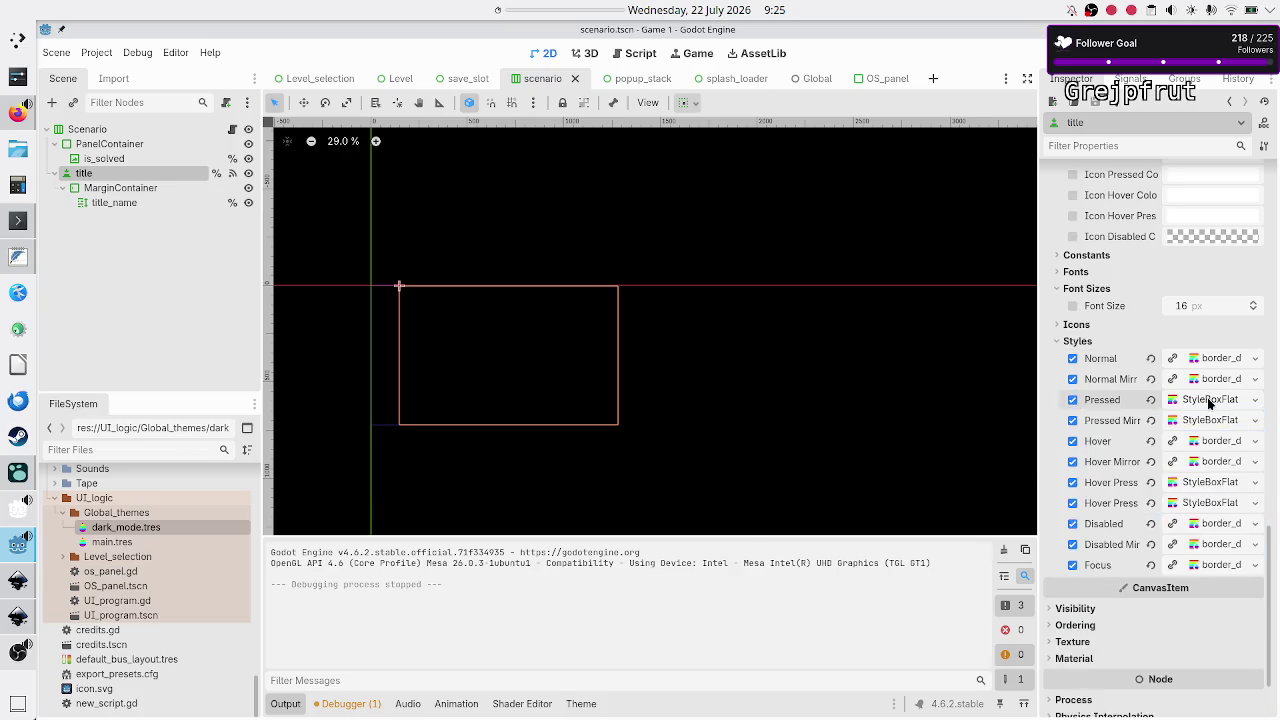
pyautogui.click(1212, 358)
pyautogui.scroll(-3, 1182, 513)
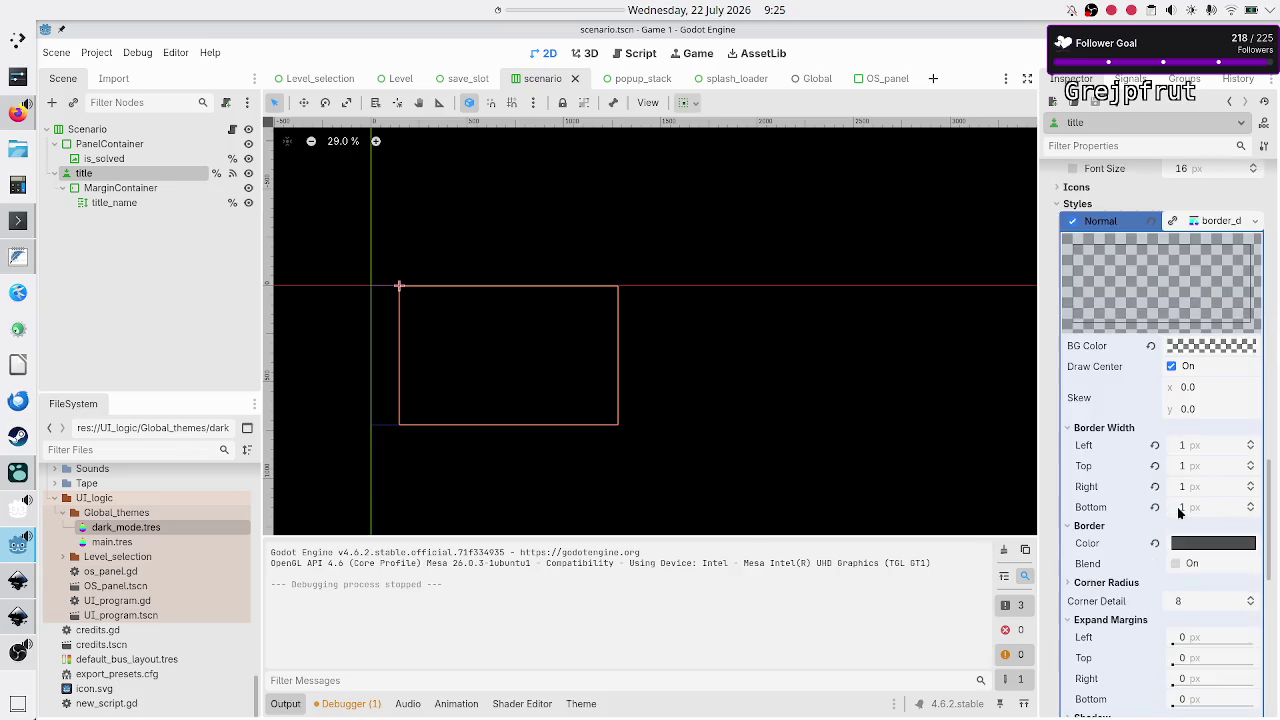
pyautogui.scroll(-2, 1179, 513)
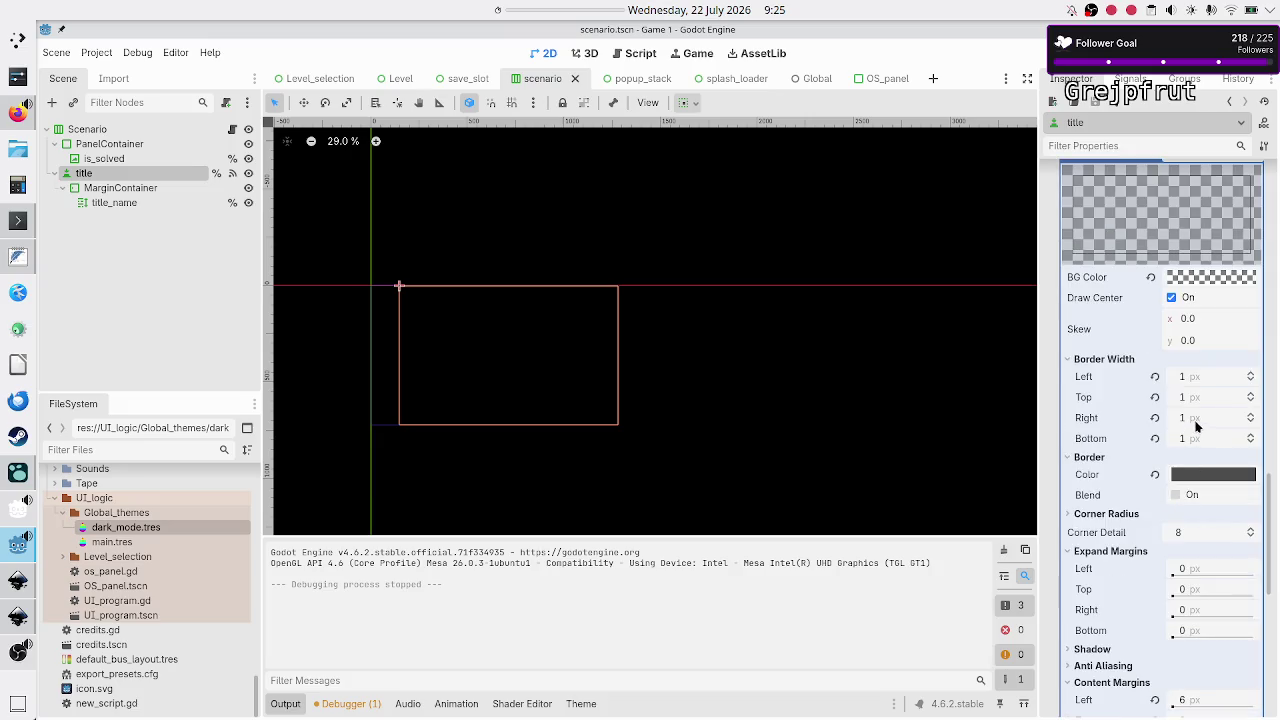
pyautogui.scroll(-5, 1150, 605)
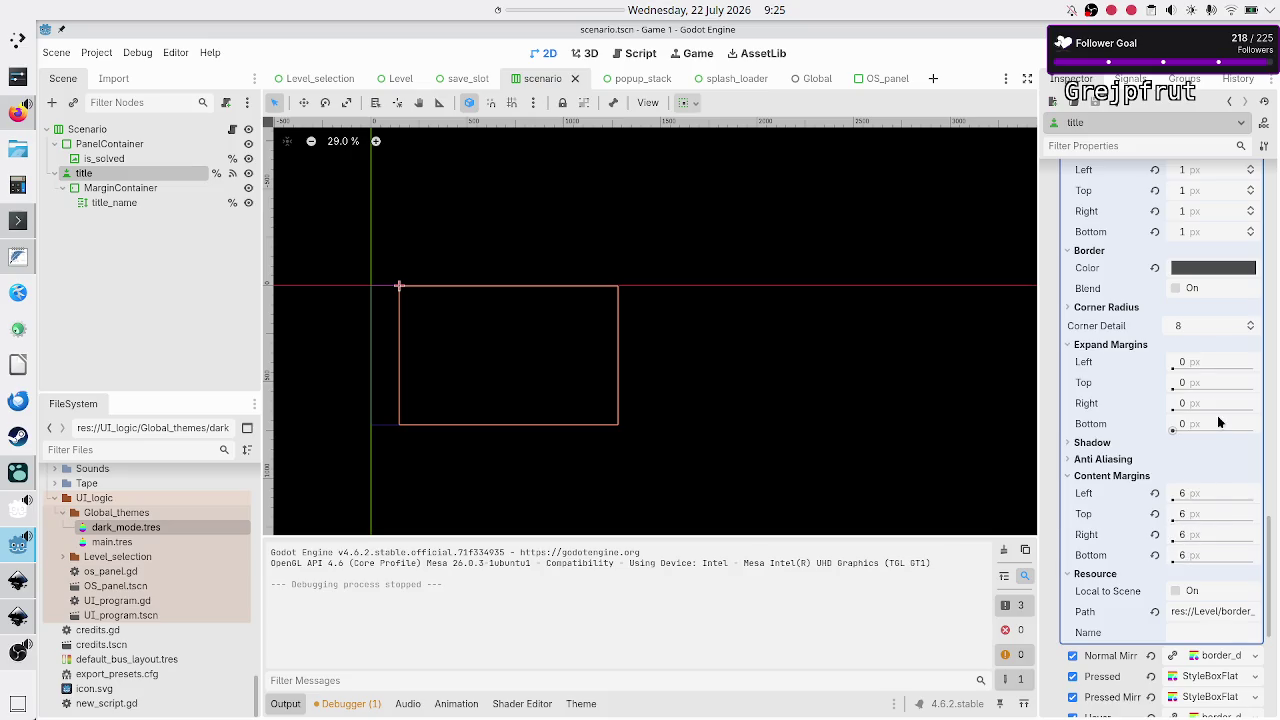
pyautogui.scroll(3, 1187, 347)
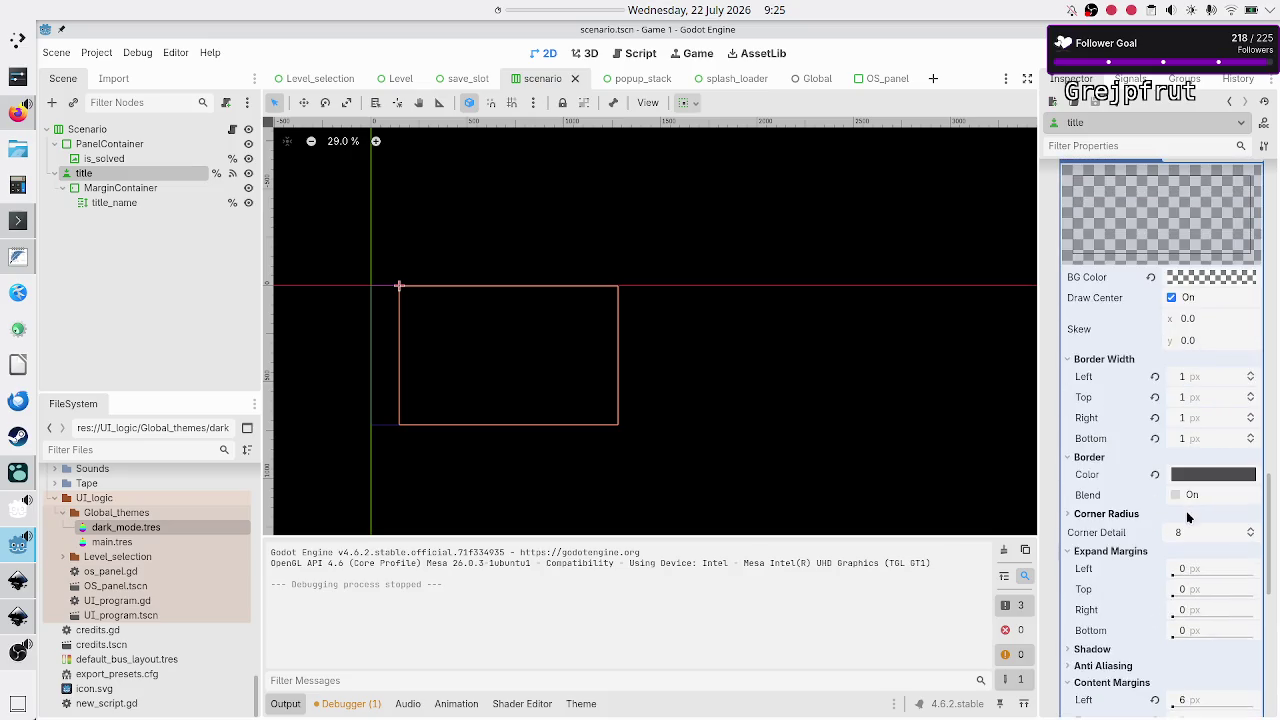
pyautogui.scroll(-3, 1150, 620)
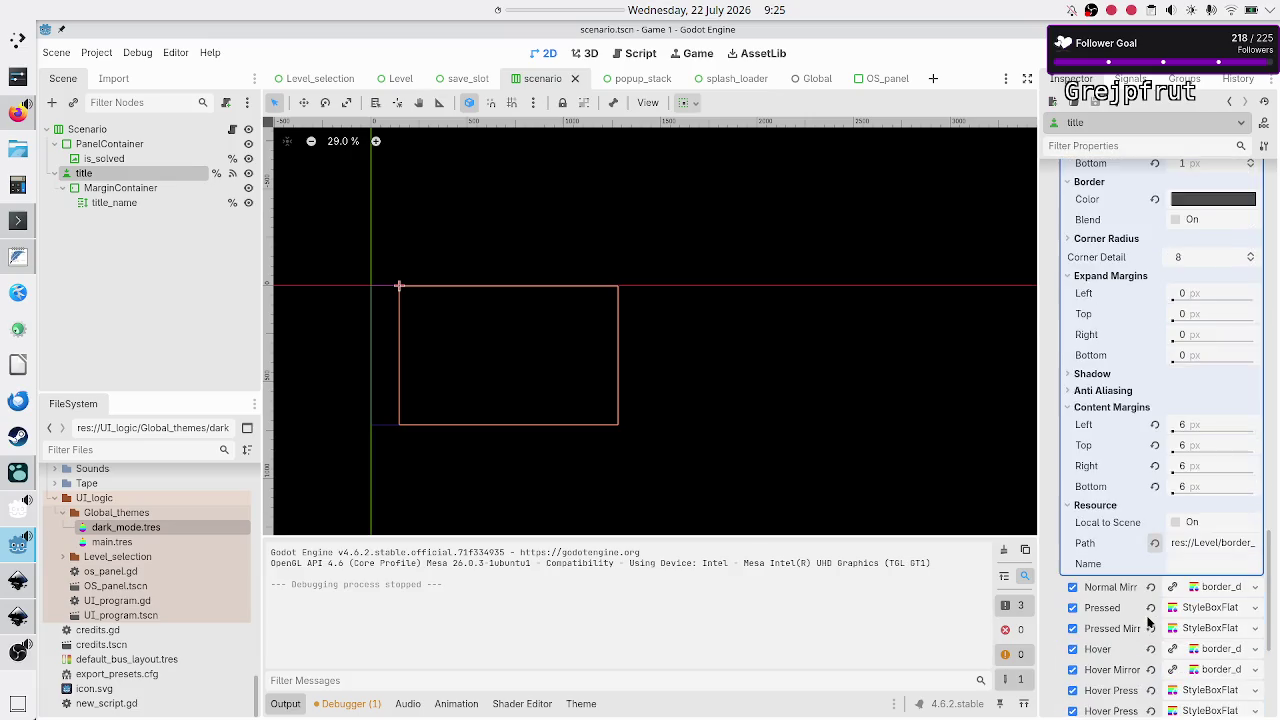
pyautogui.scroll(6, 1204, 442)
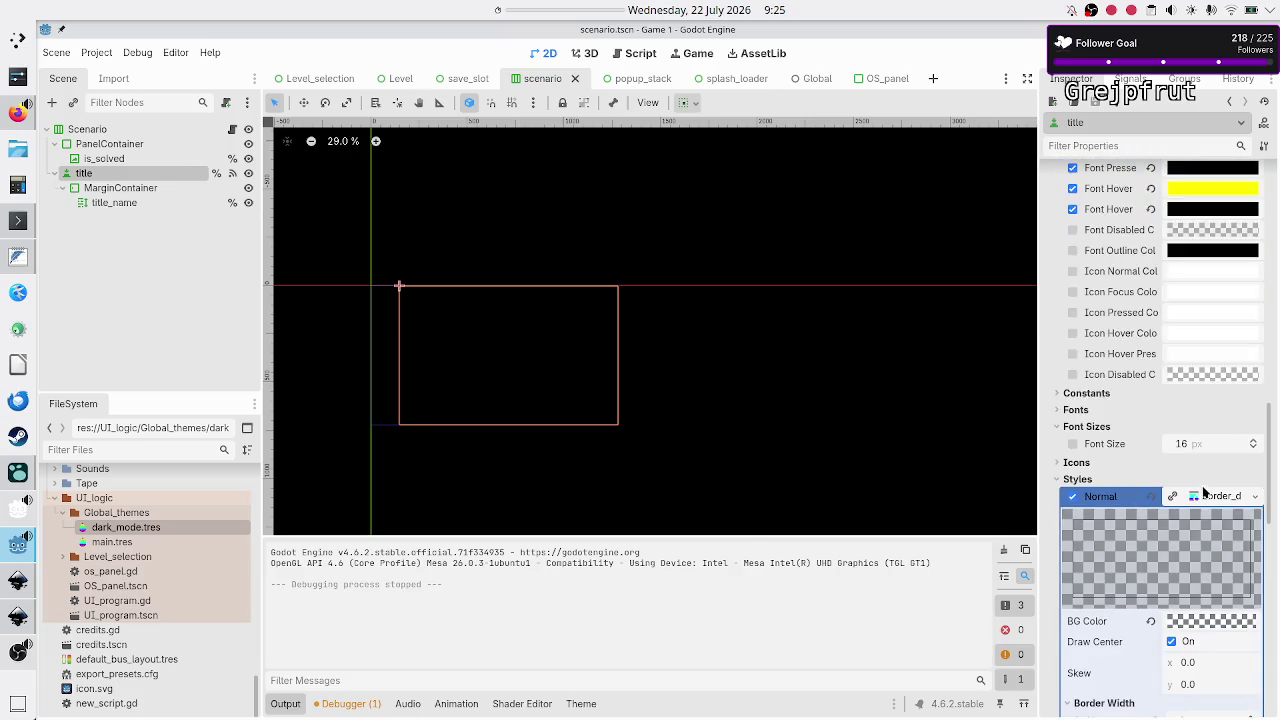
pyautogui.click(1220, 496)
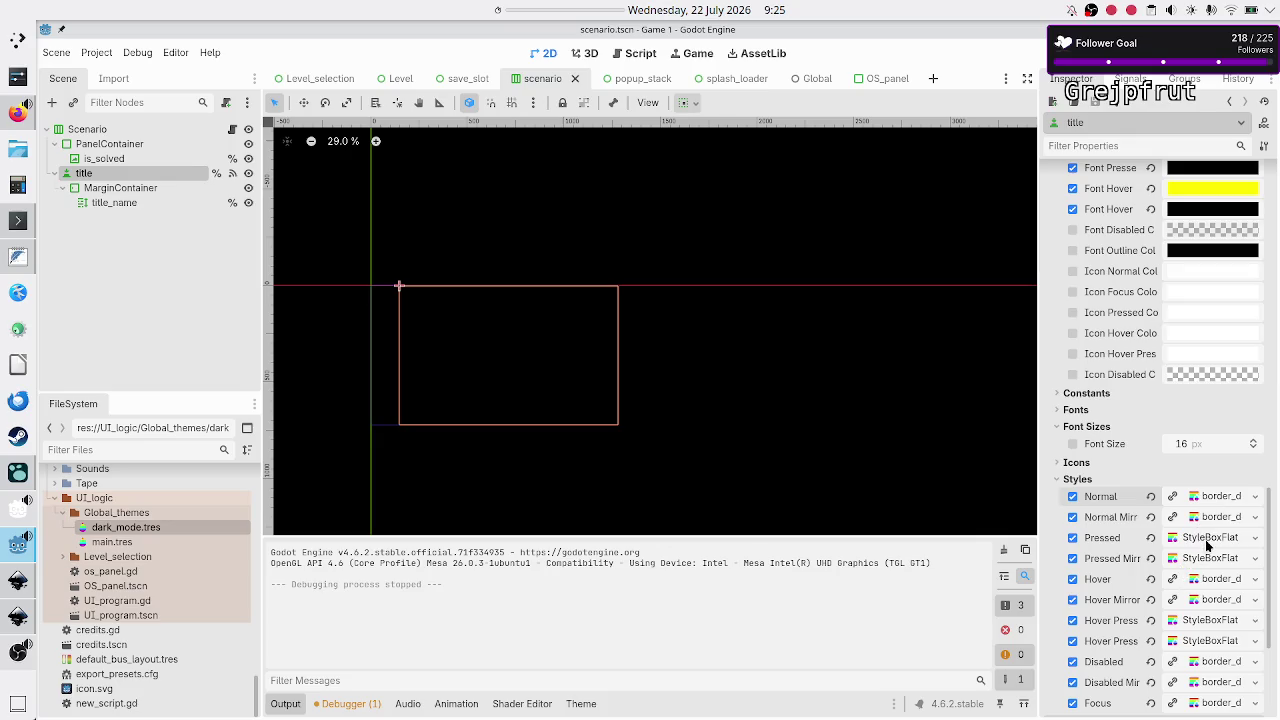
pyautogui.click(1210, 540)
pyautogui.scroll(-5, 1200, 592)
pyautogui.scroll(-3, 1200, 595)
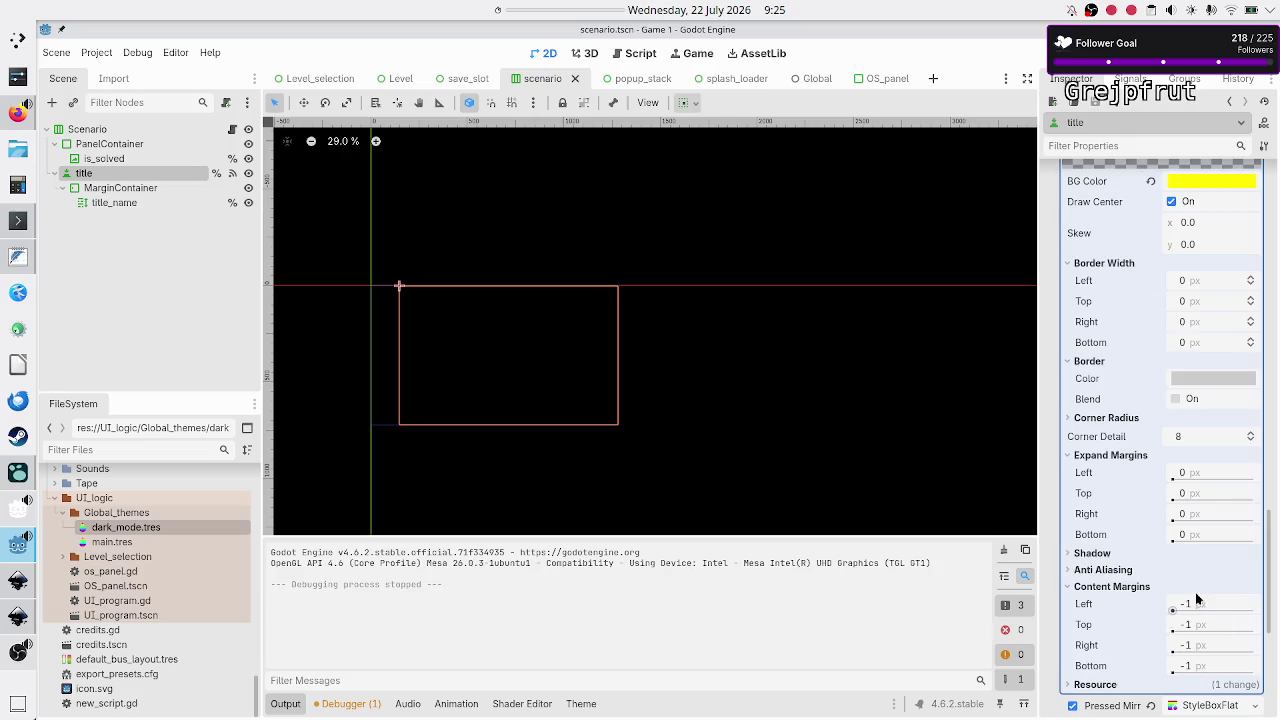
pyautogui.scroll(10, 1200, 570)
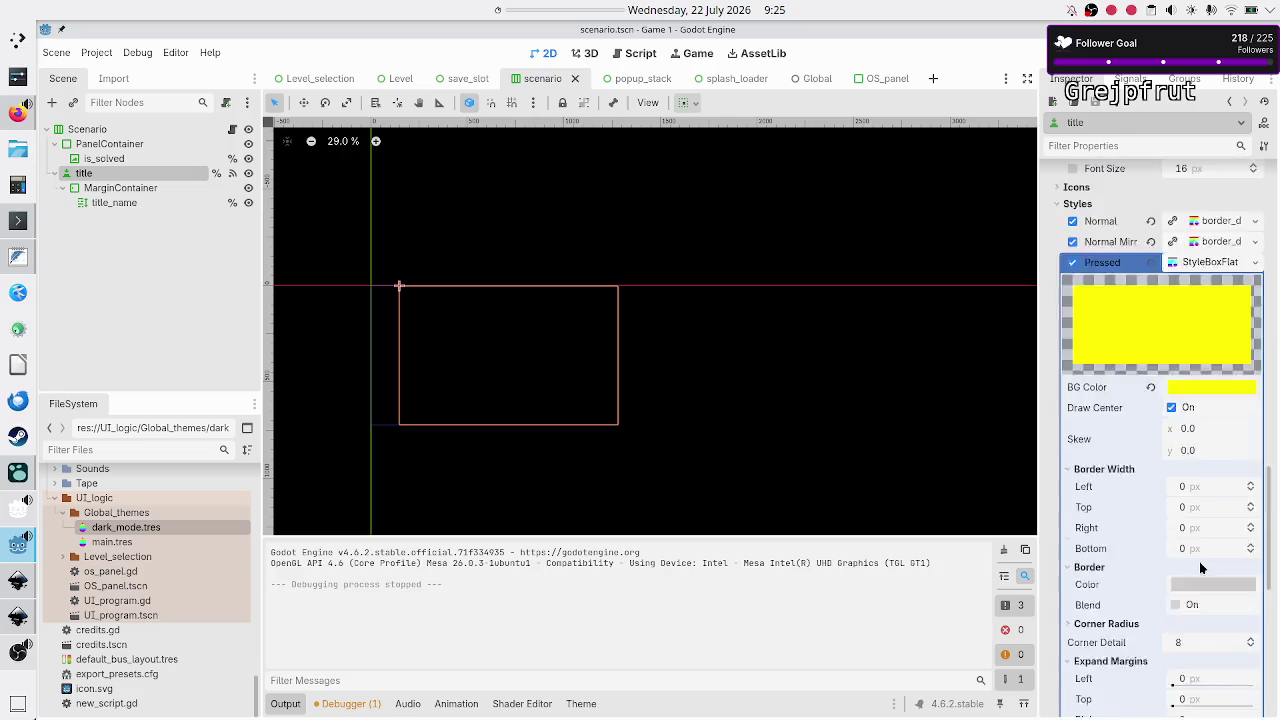
pyautogui.scroll(1, 1200, 565)
pyautogui.scroll(-1, 1200, 560)
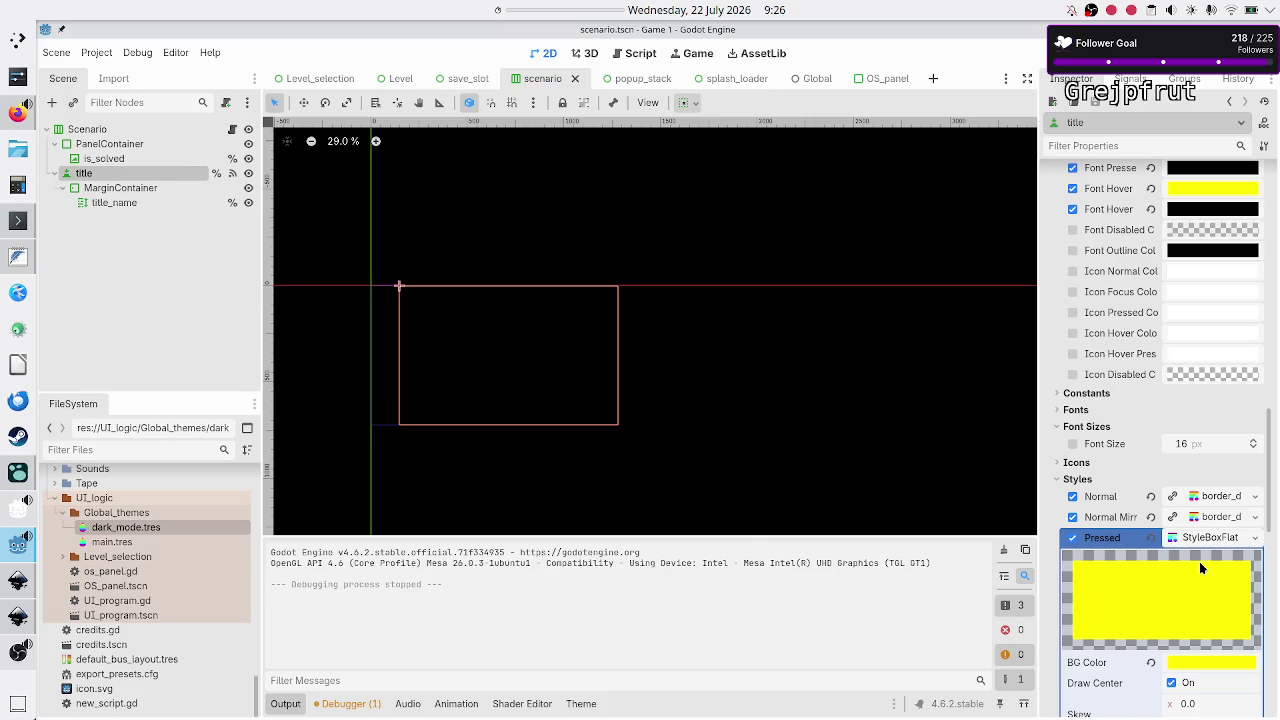
pyautogui.click(1190, 540)
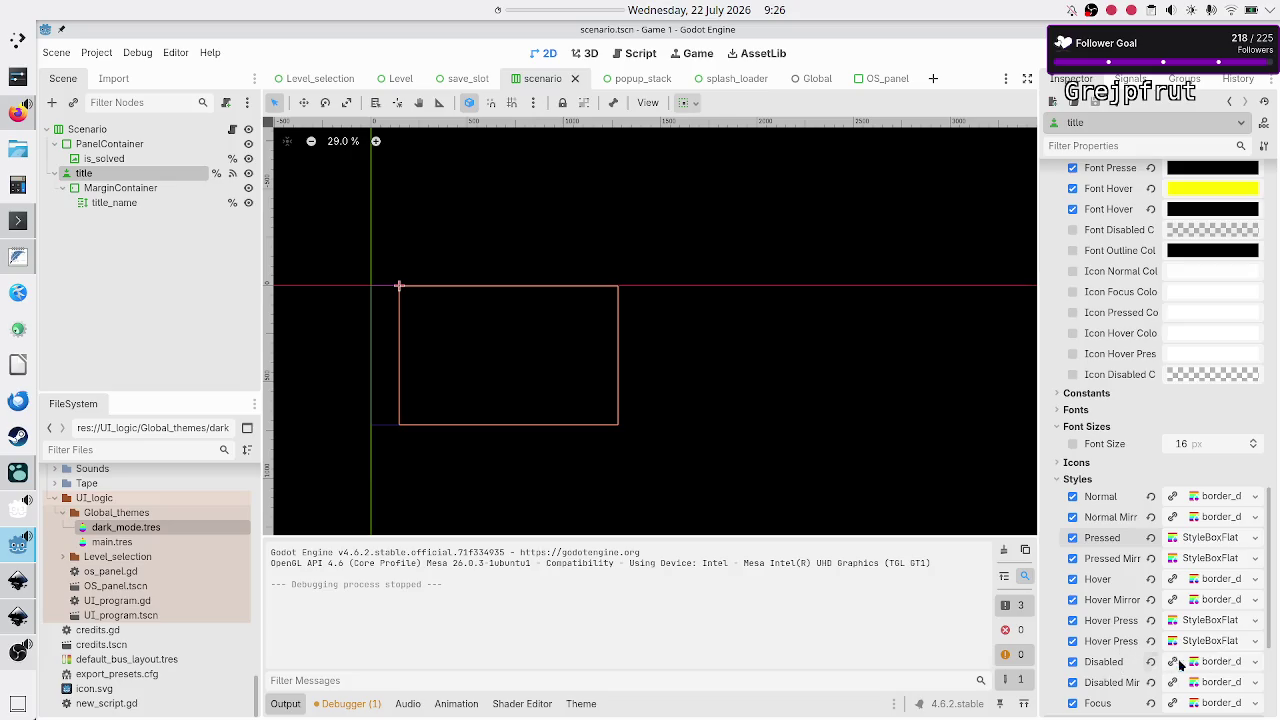
pyautogui.scroll(-2, 1217, 667)
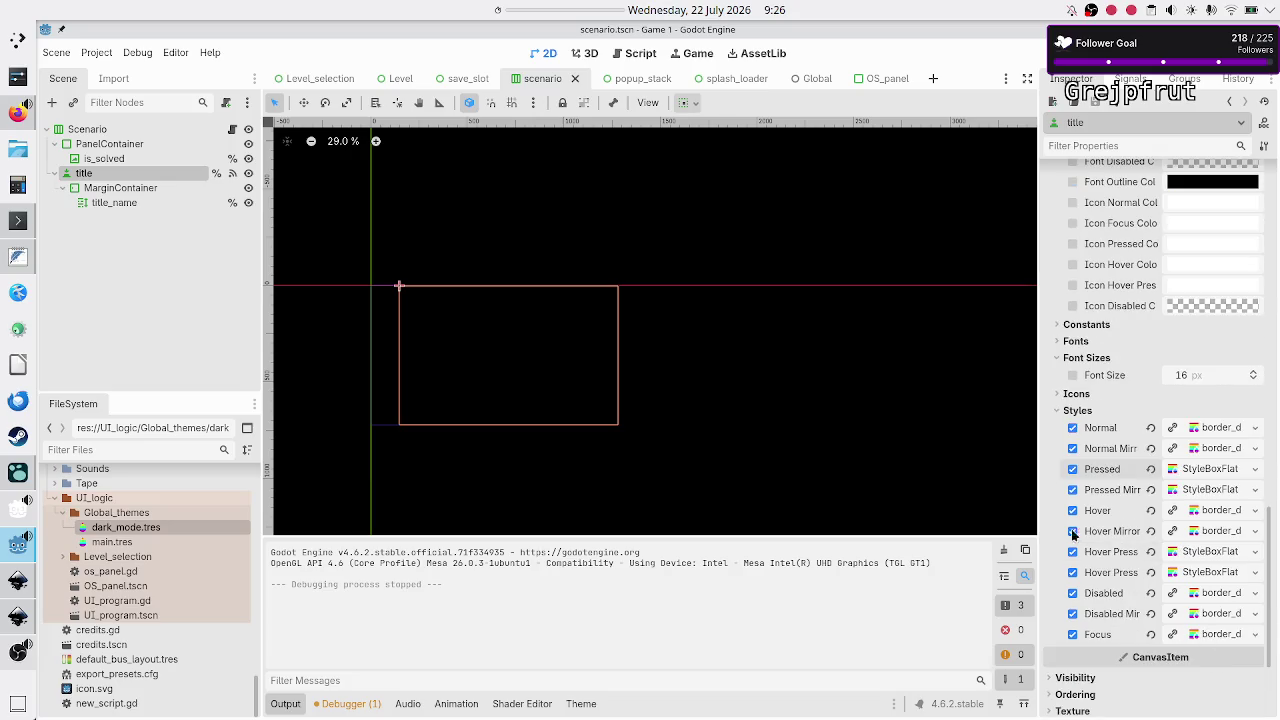
# Open dark_mode.tres and list the Button type's stylebox items
pyautogui.doubleClick(135, 531)
pyautogui.click(945, 365)
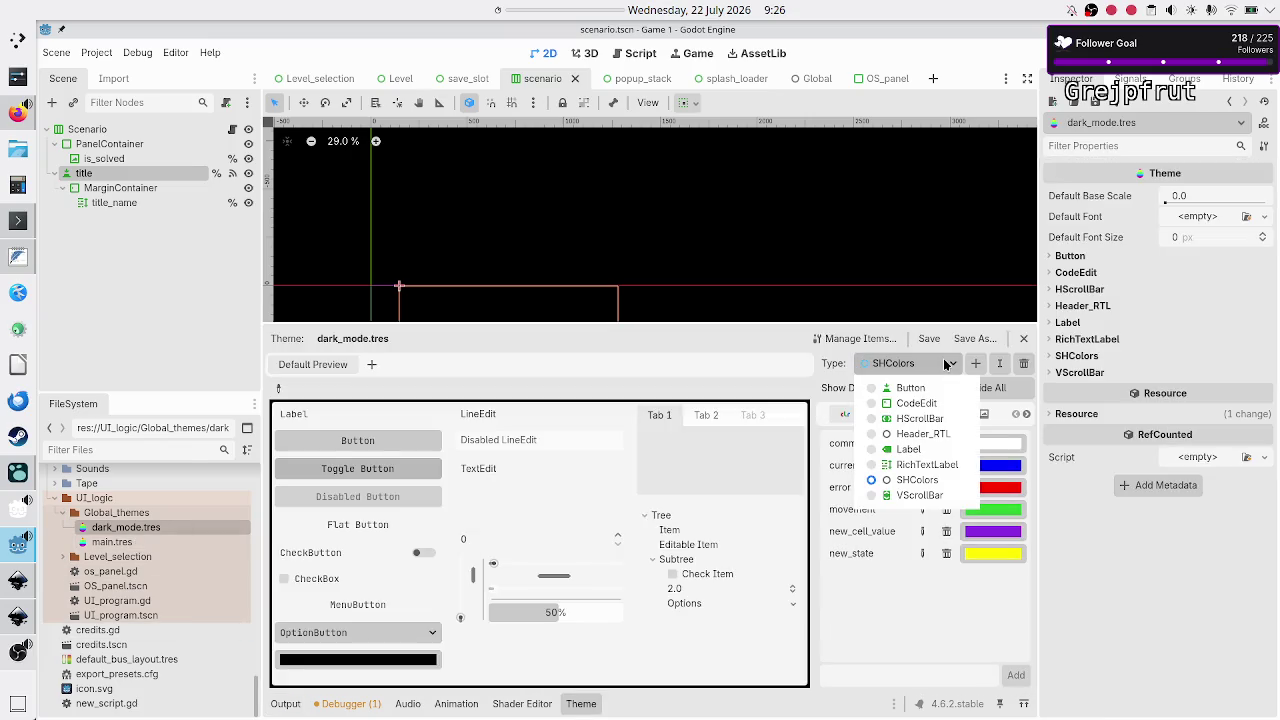
pyautogui.click(908, 388)
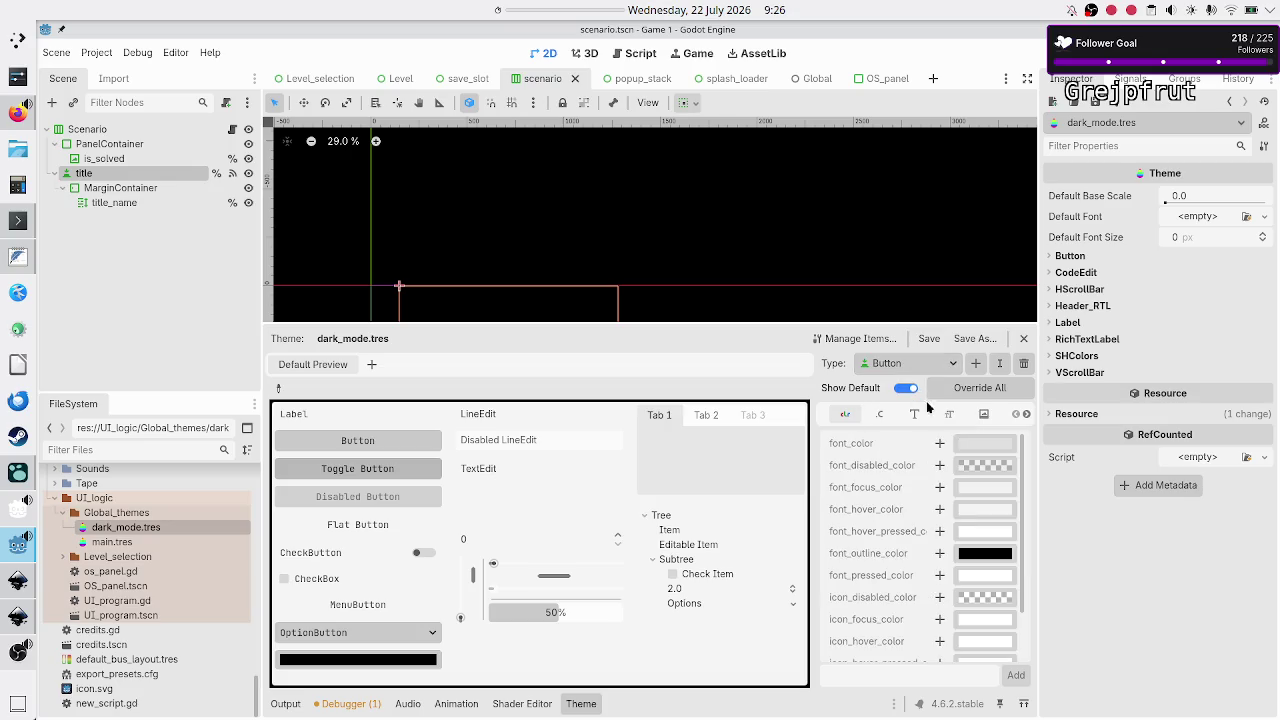
pyautogui.click(989, 419)
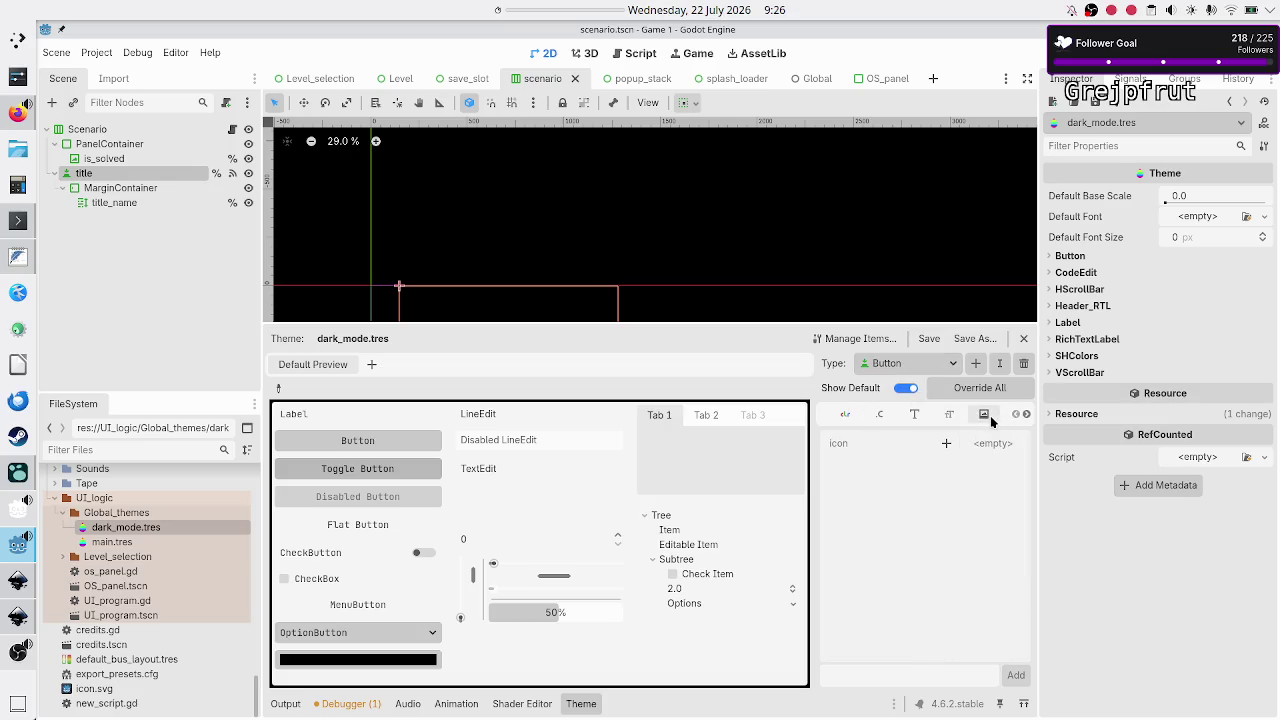
pyautogui.click(1026, 414)
pyautogui.click(1026, 414)
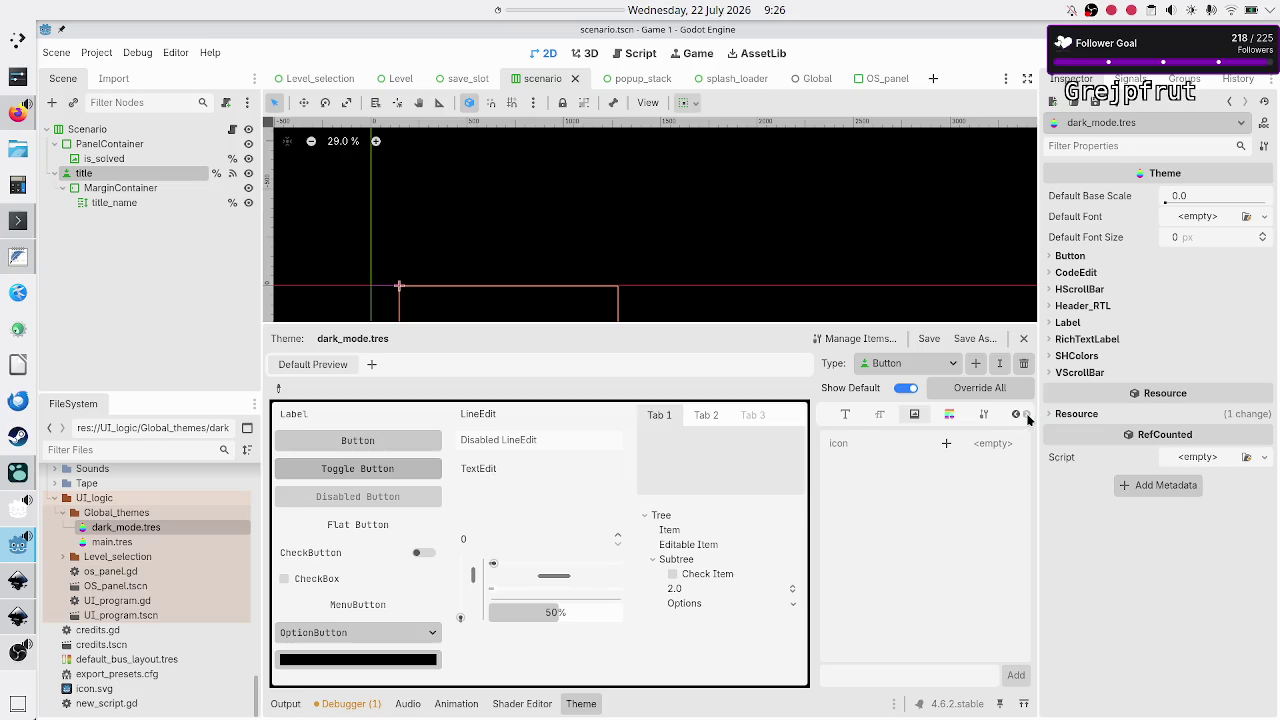
pyautogui.click(941, 415)
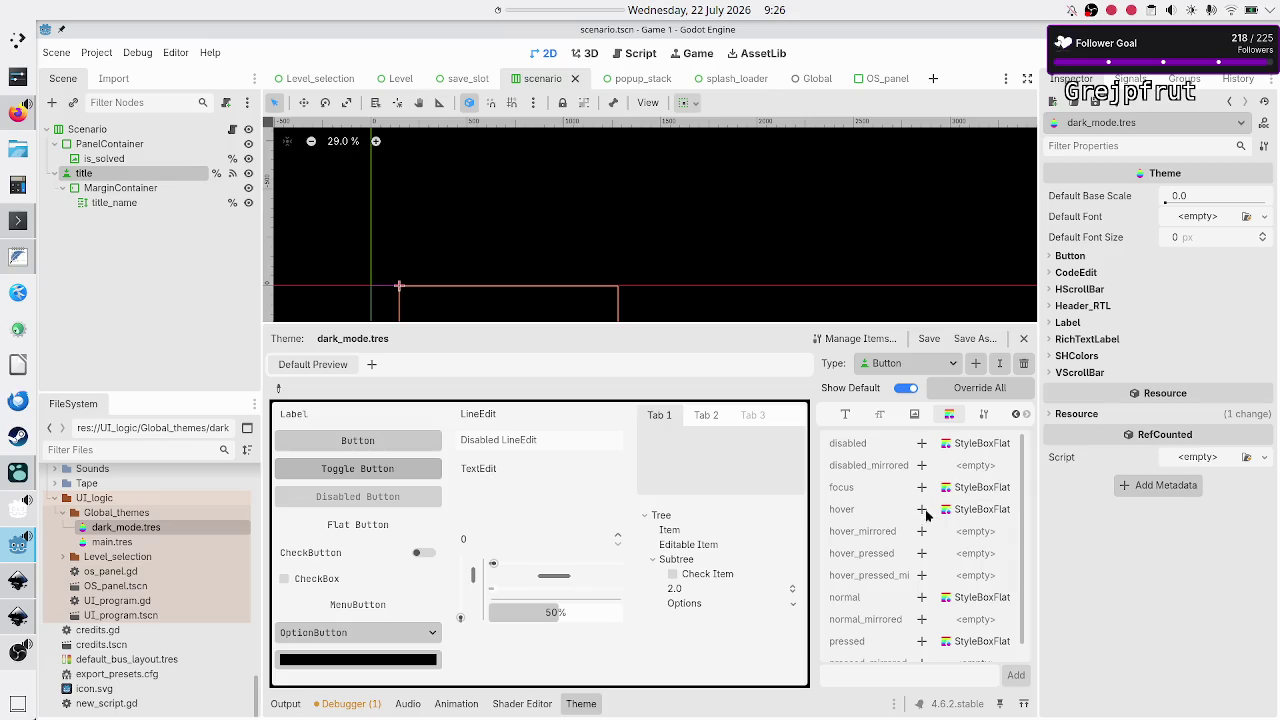
# Add an override for Button's normal stylebox, then filter the FileSystem for 'border'
pyautogui.scroll(-1, 925, 539)
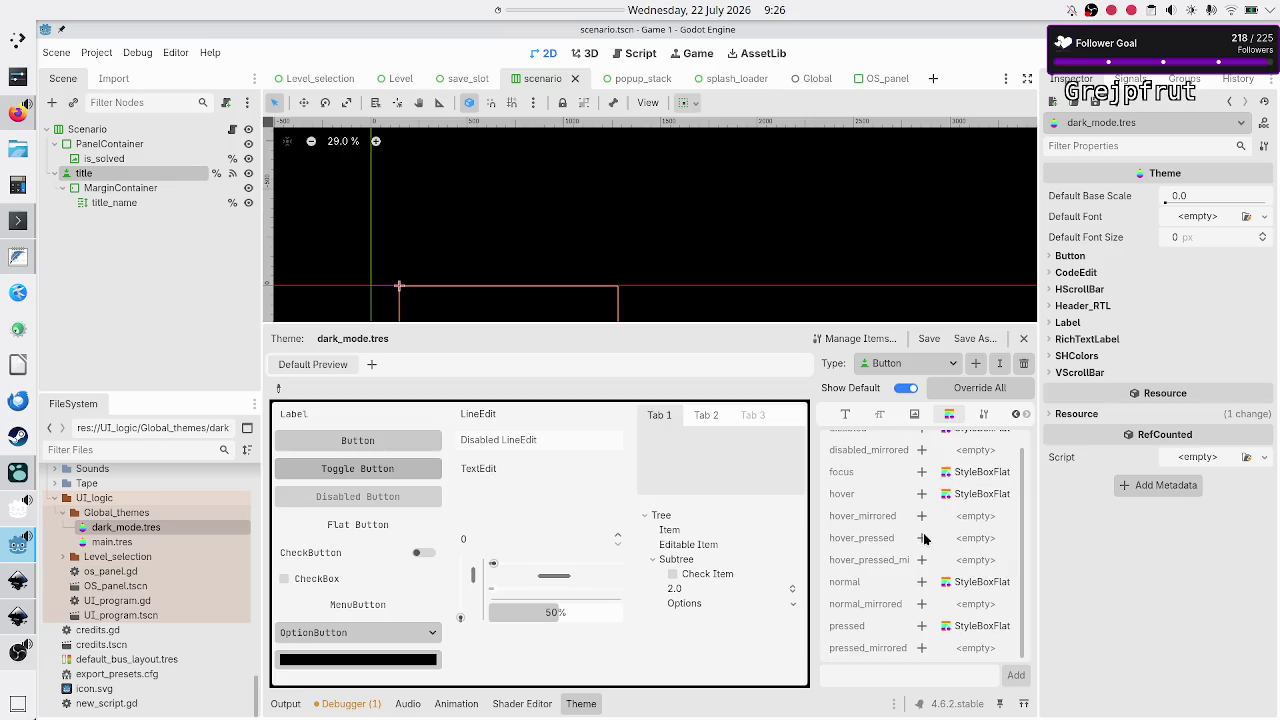
pyautogui.scroll(1, 925, 539)
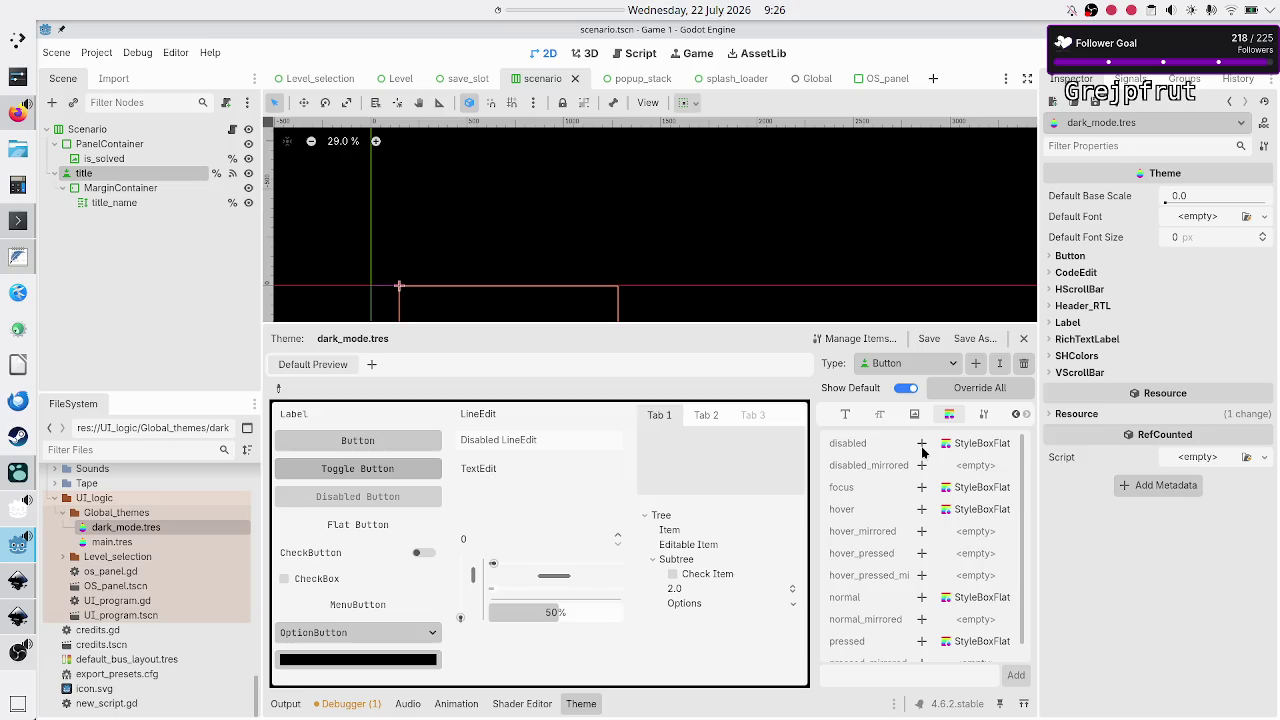
pyautogui.scroll(-1, 911, 597)
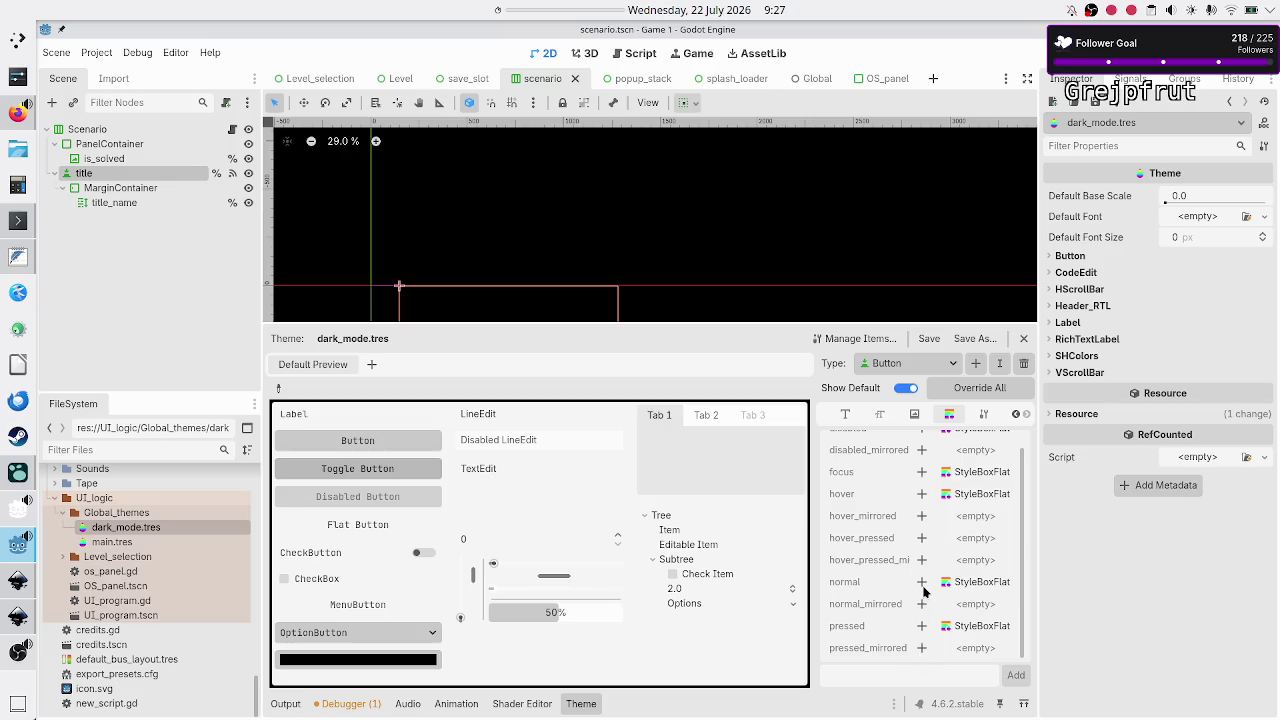
pyautogui.click(922, 583)
pyautogui.click(923, 584)
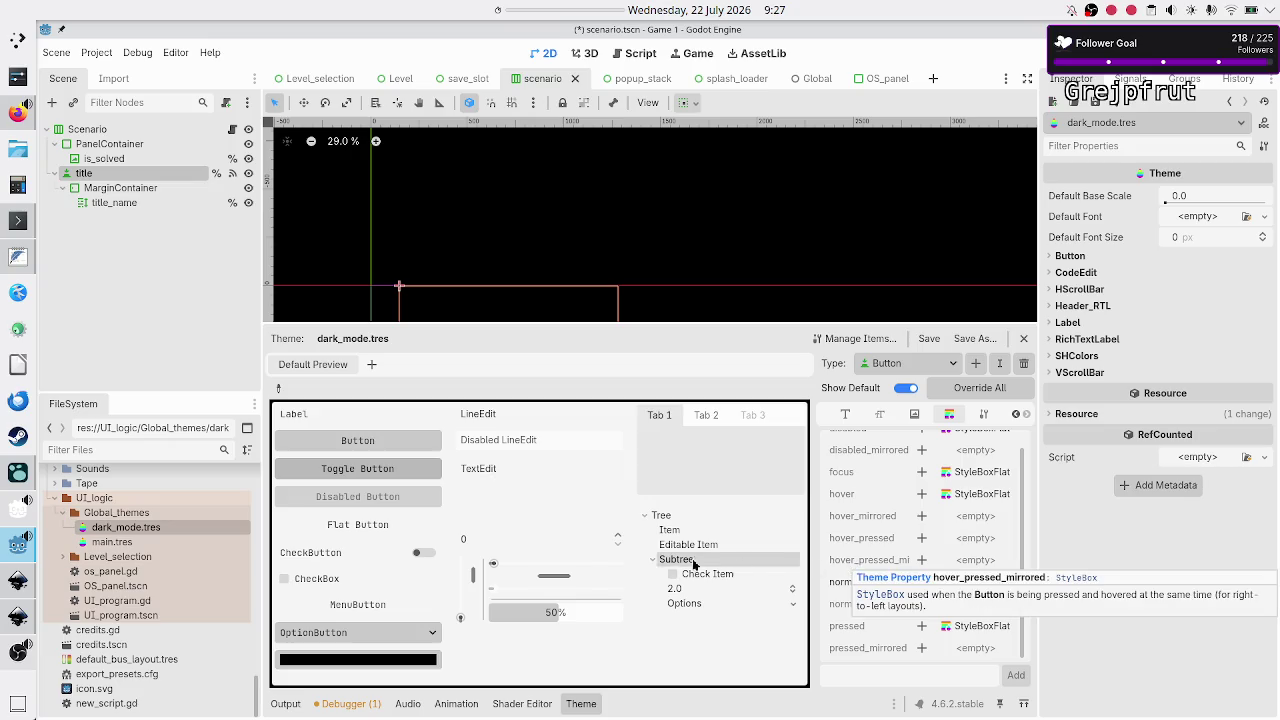
pyautogui.write('border')
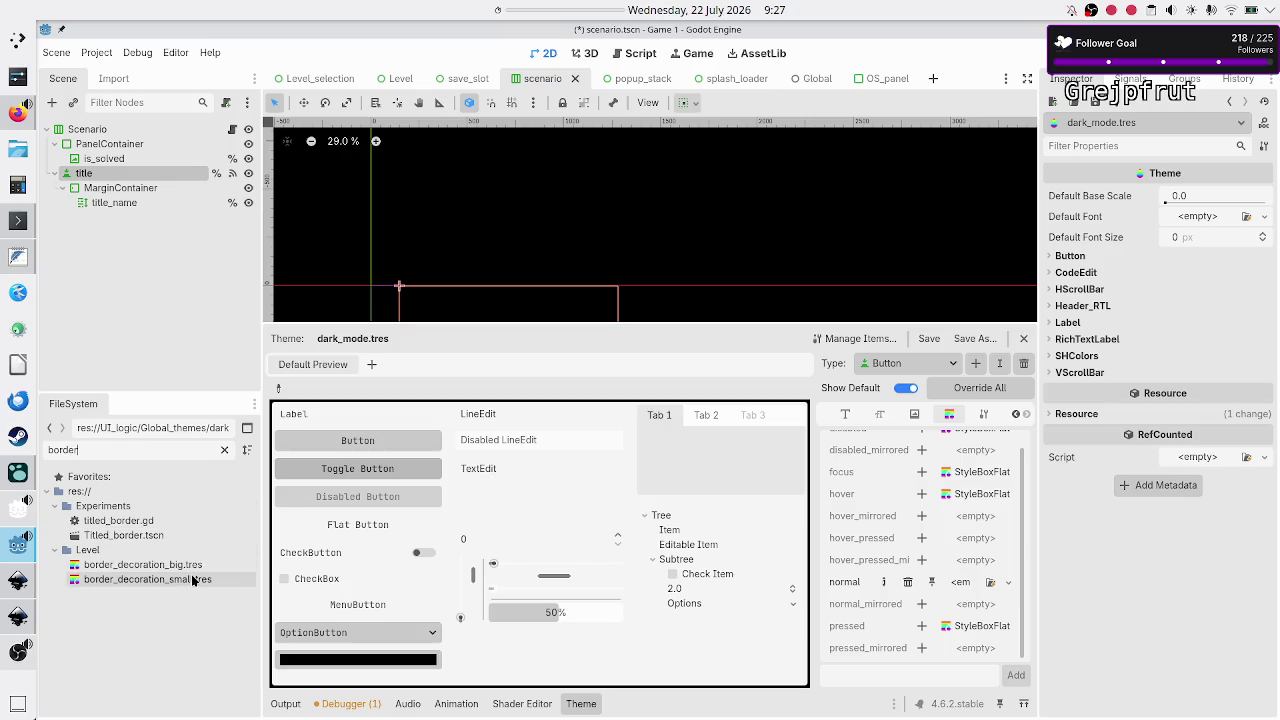
# Copy border_decoration_small.tres with Copy Resource, then reopen dark_mode.tres via a 'dark' filter
pyautogui.click(193, 580)
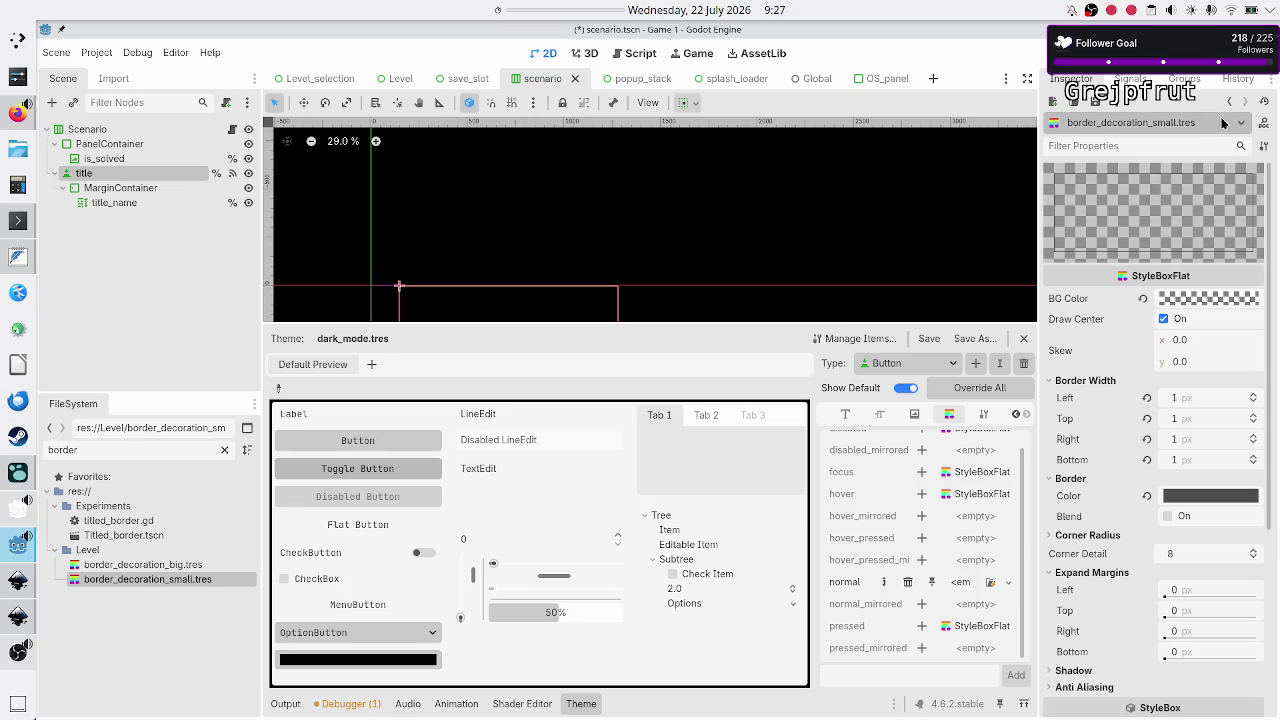
pyautogui.click(1121, 104)
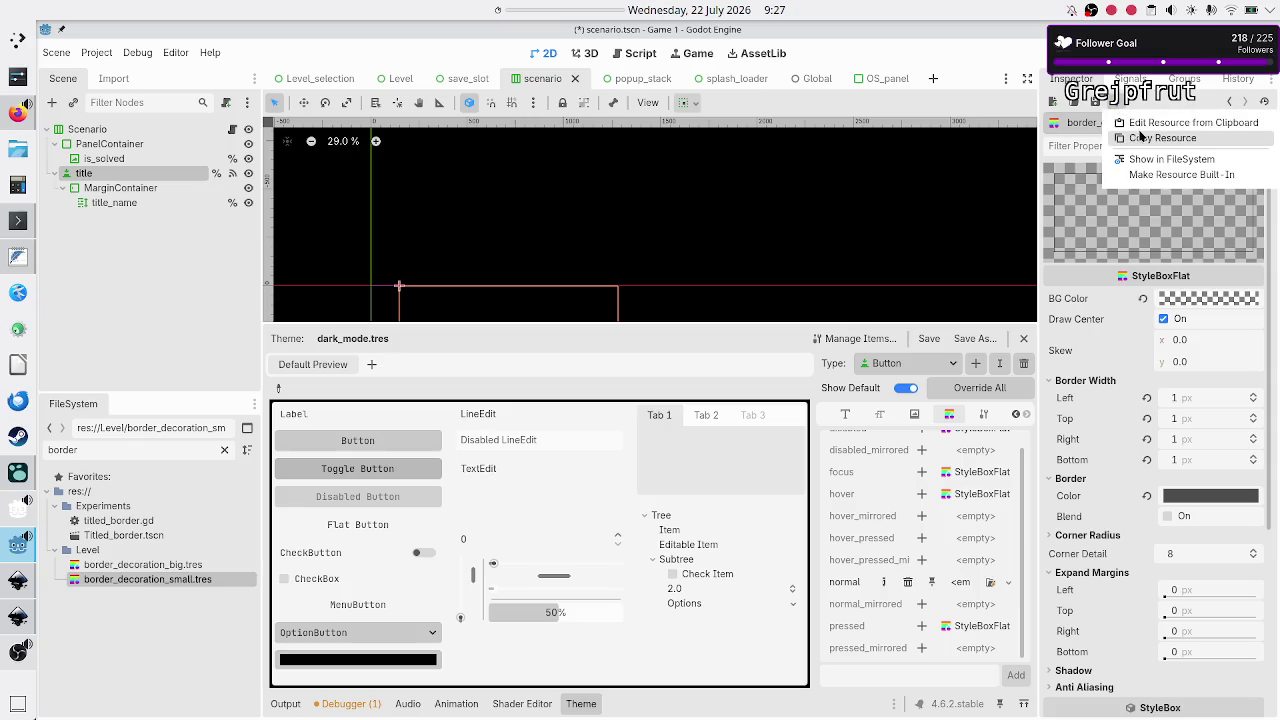
pyautogui.click(1140, 138)
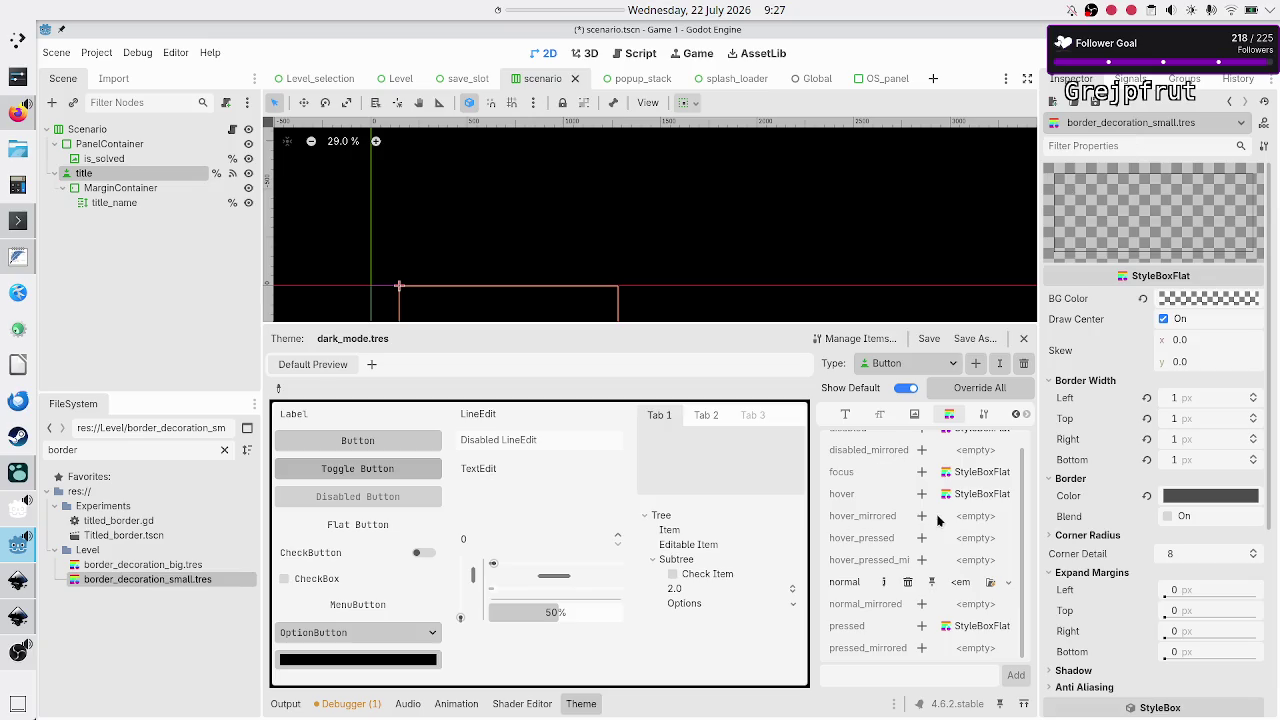
pyautogui.doubleClick(120, 451)
pyautogui.write('dark')
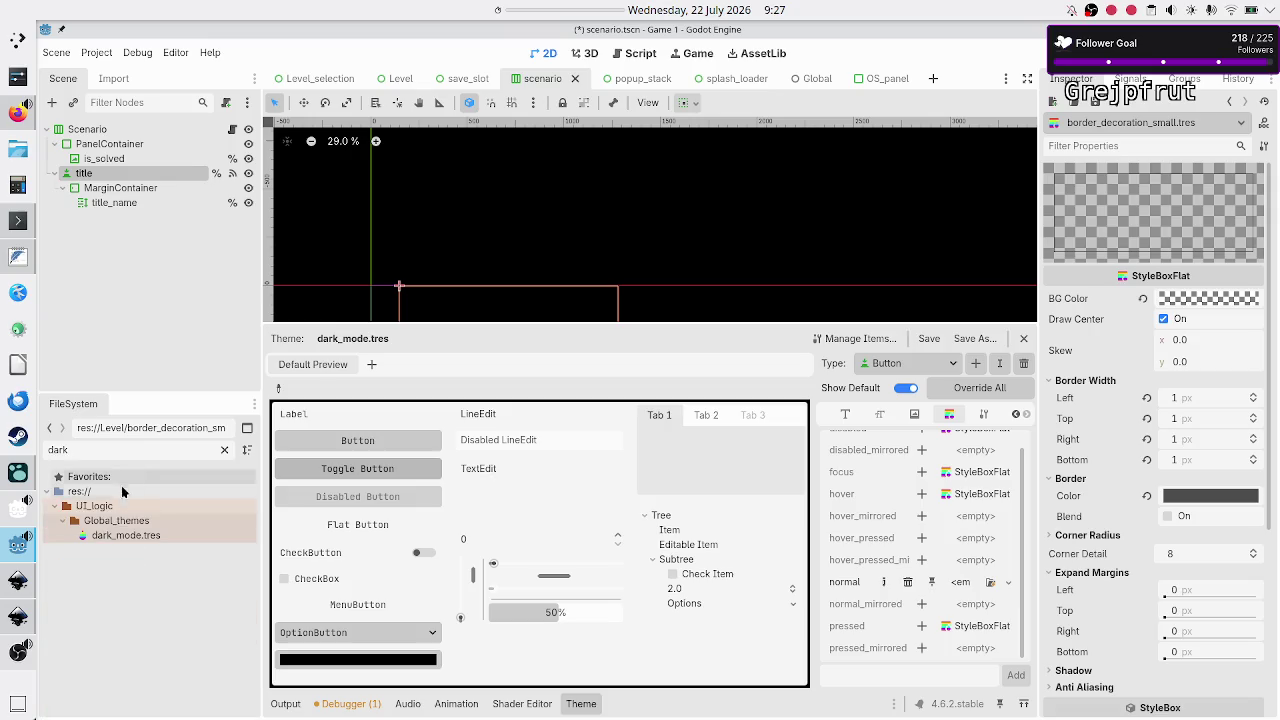
pyautogui.doubleClick(124, 537)
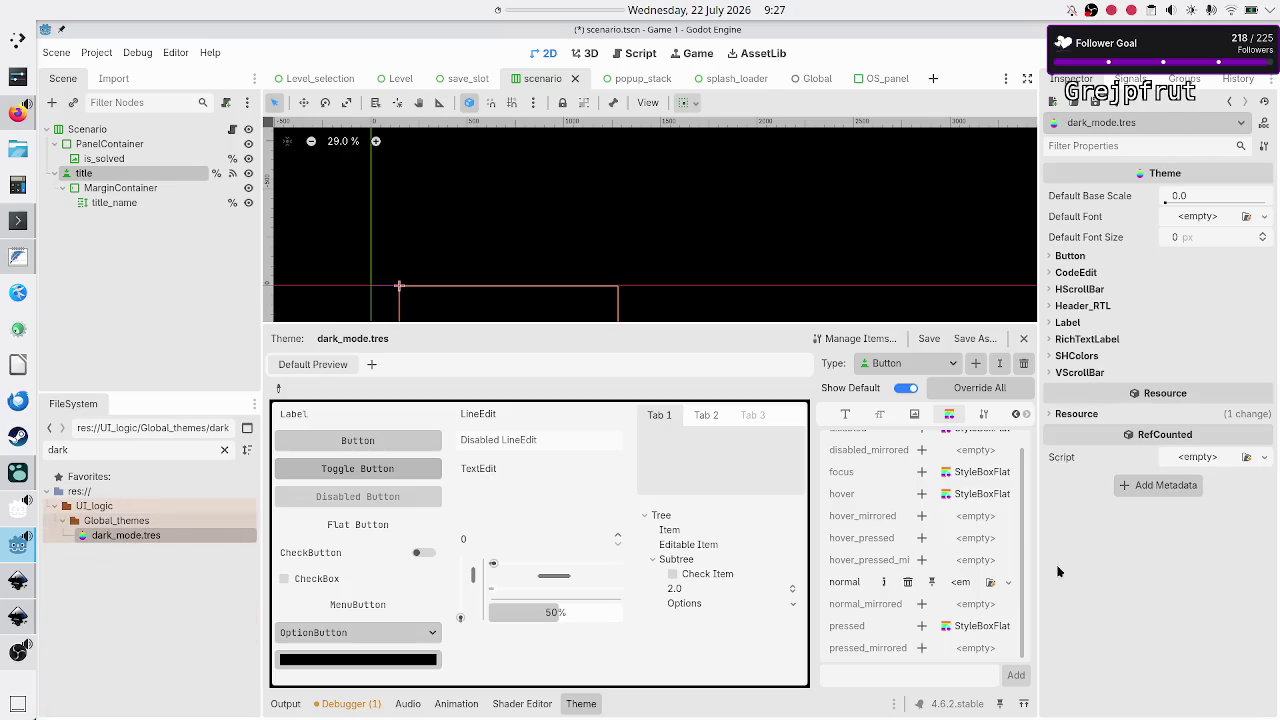
# Paste border_decoration_small into Button's normal style and inspect its border colour
pyautogui.click(1007, 582)
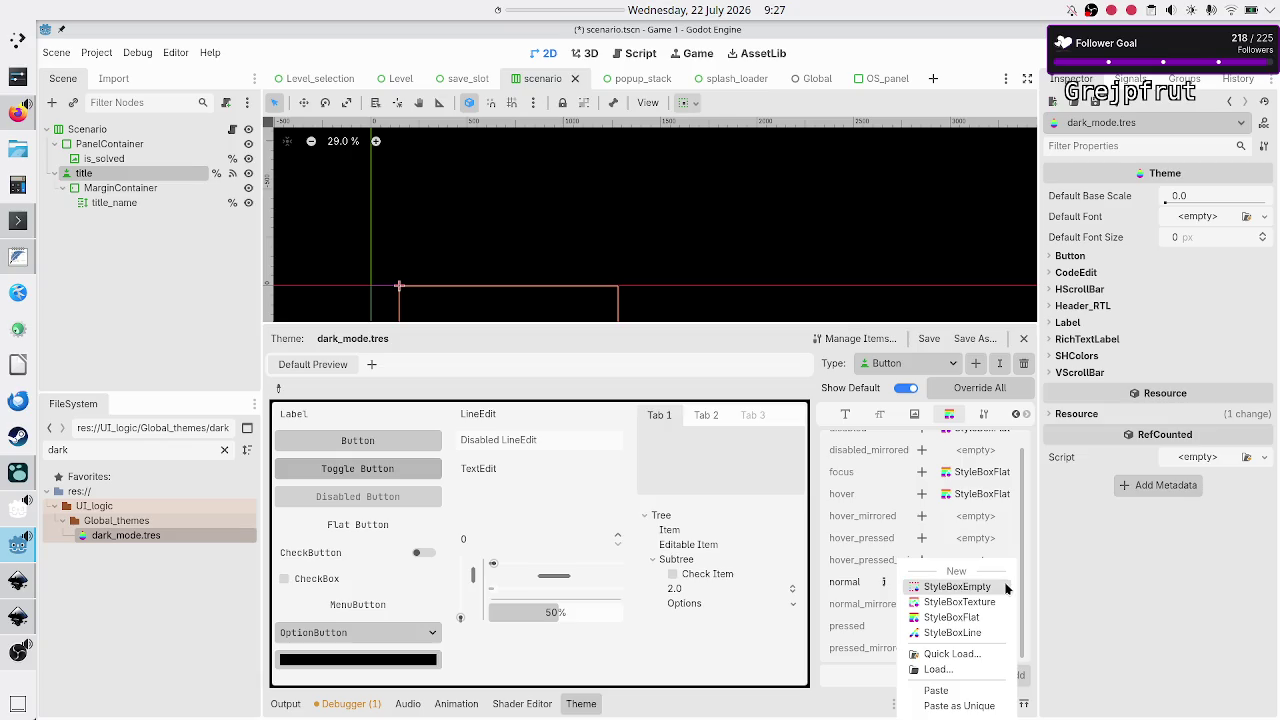
pyautogui.click(957, 691)
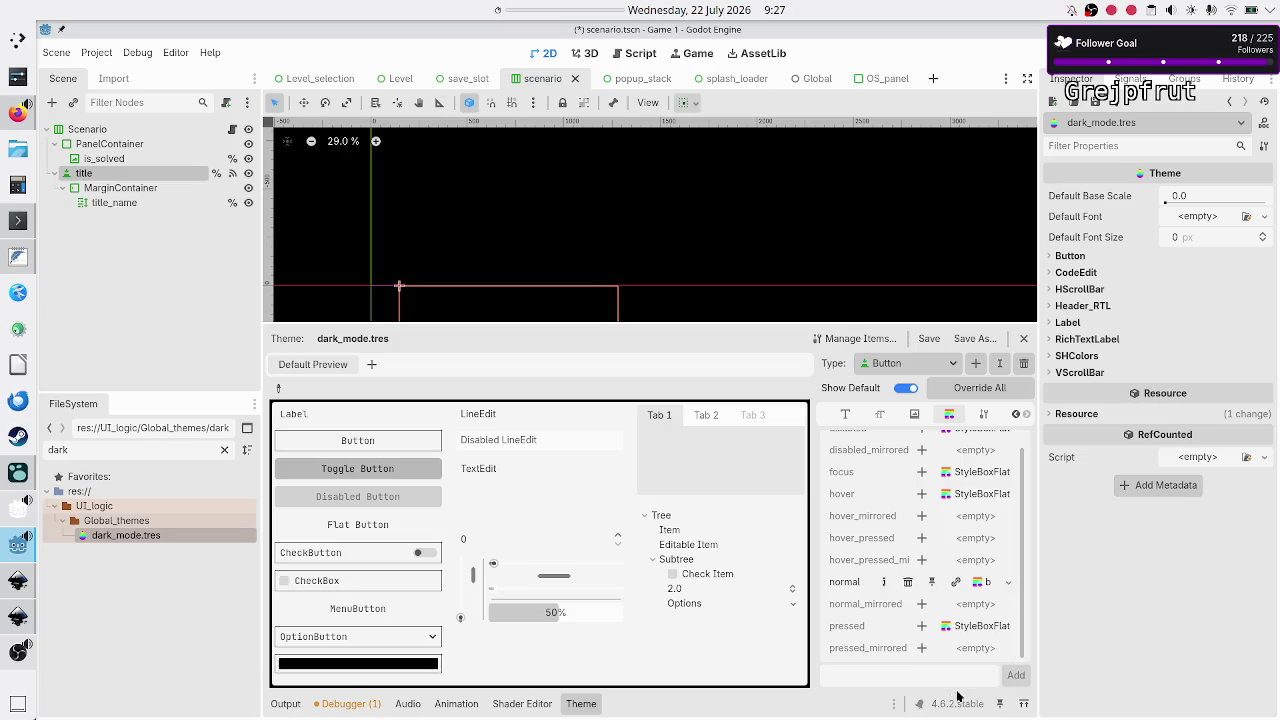
pyautogui.click(980, 586)
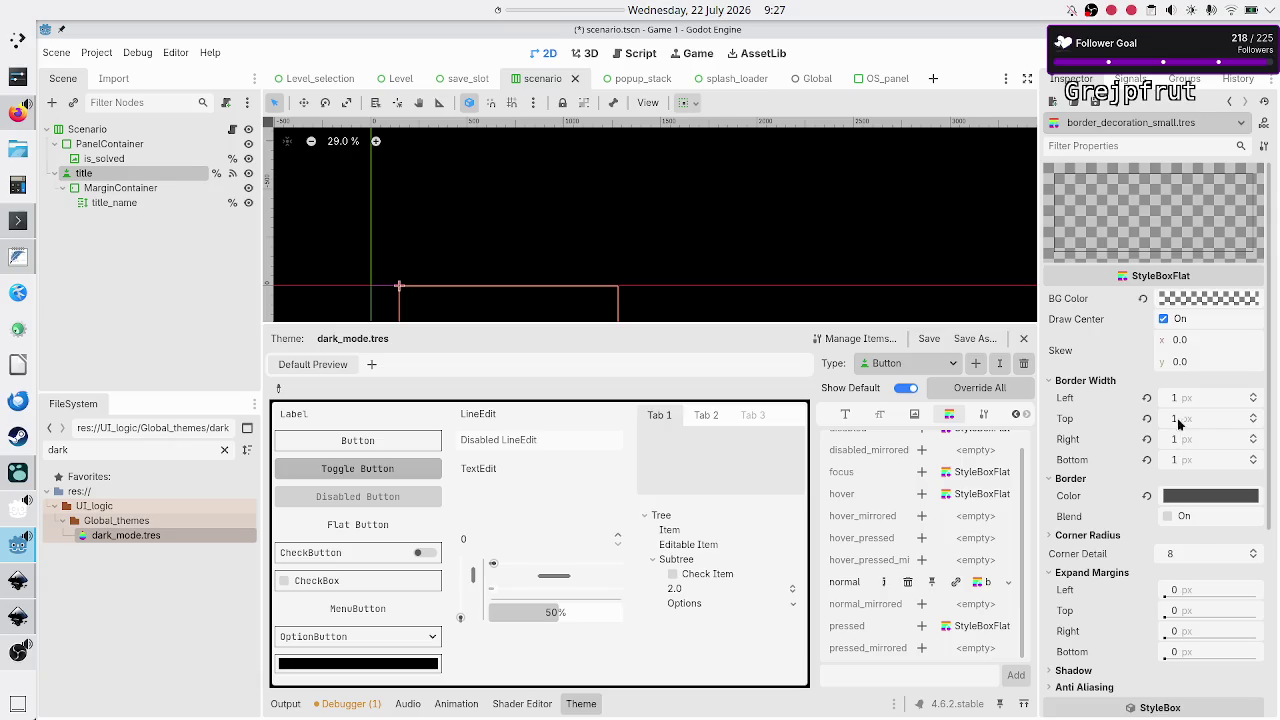
pyautogui.click(1188, 504)
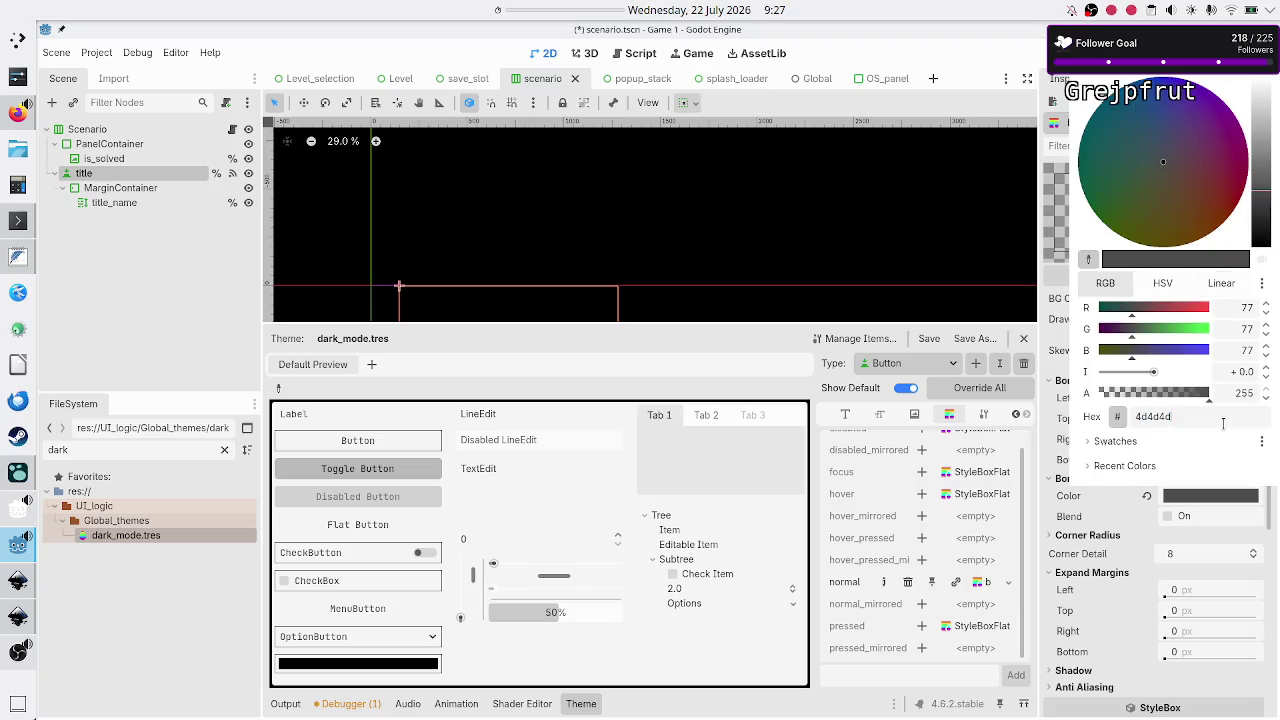
pyautogui.press('Escape')
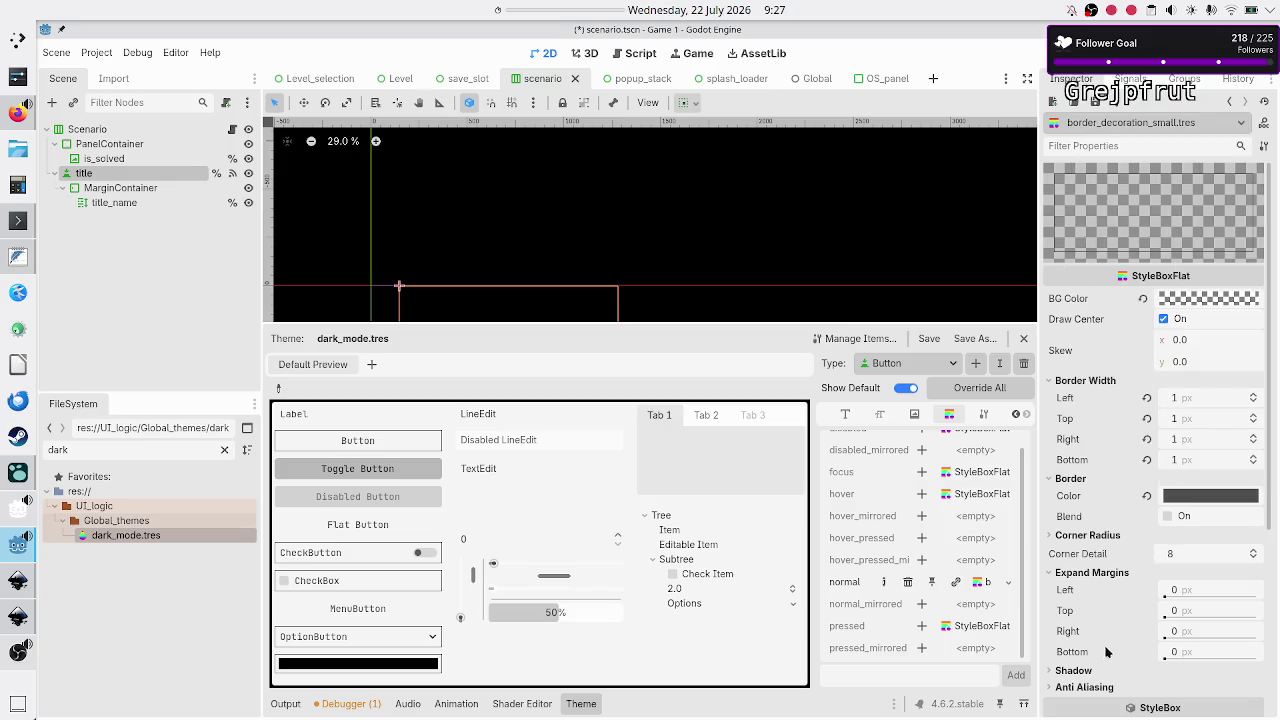
pyautogui.scroll(-5, 1093, 600)
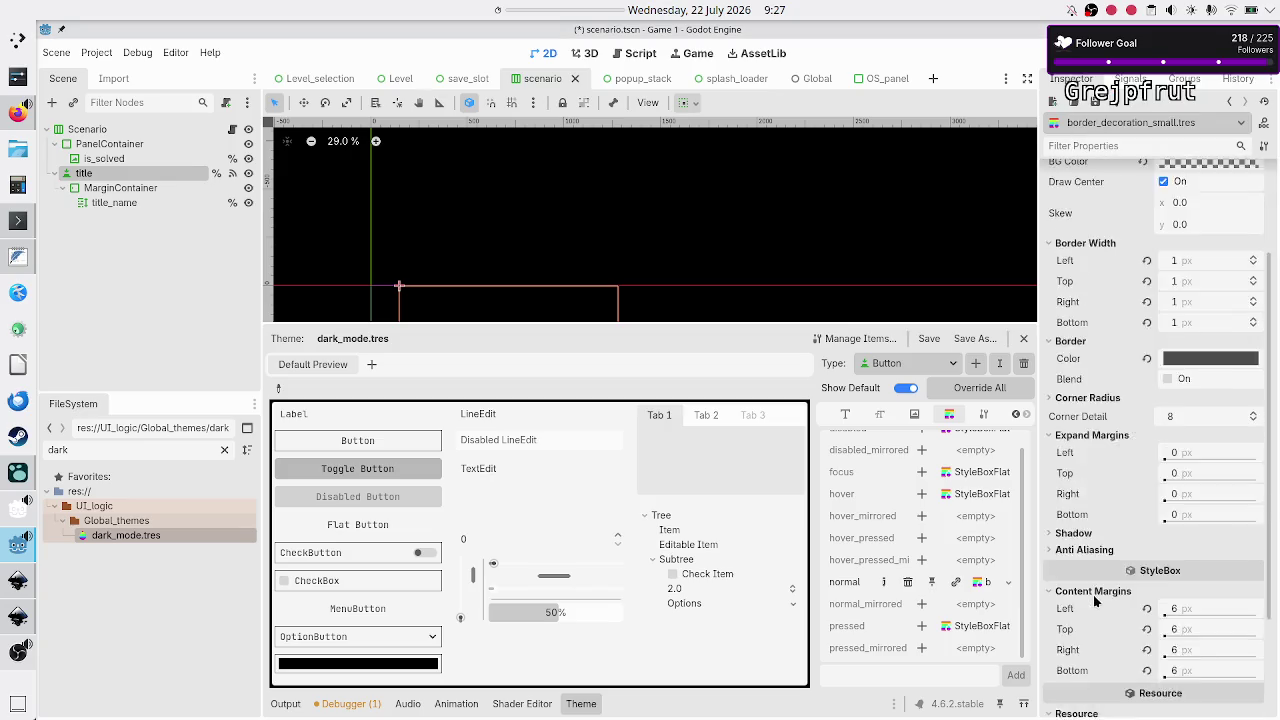
pyautogui.scroll(5, 1100, 590)
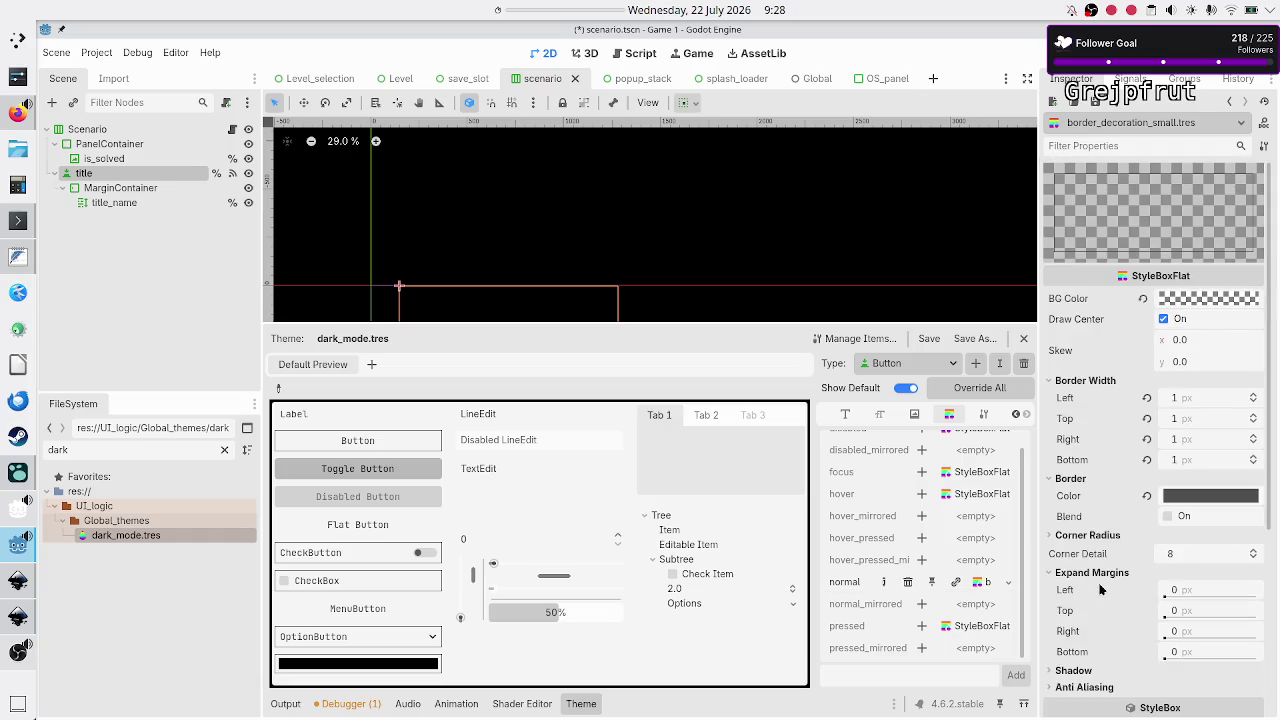
# Copy the normal stylebox and select the title node to compare its styles
pyautogui.click(1009, 586)
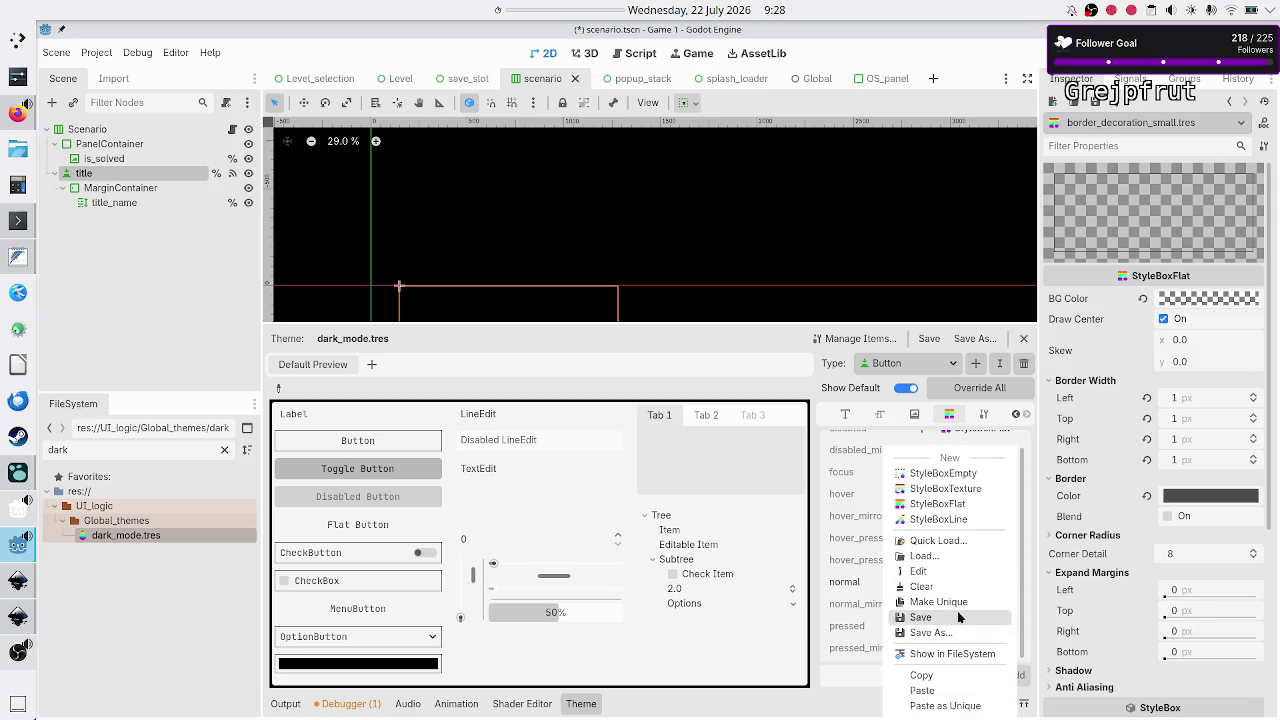
pyautogui.click(938, 676)
pyautogui.scroll(1, 917, 541)
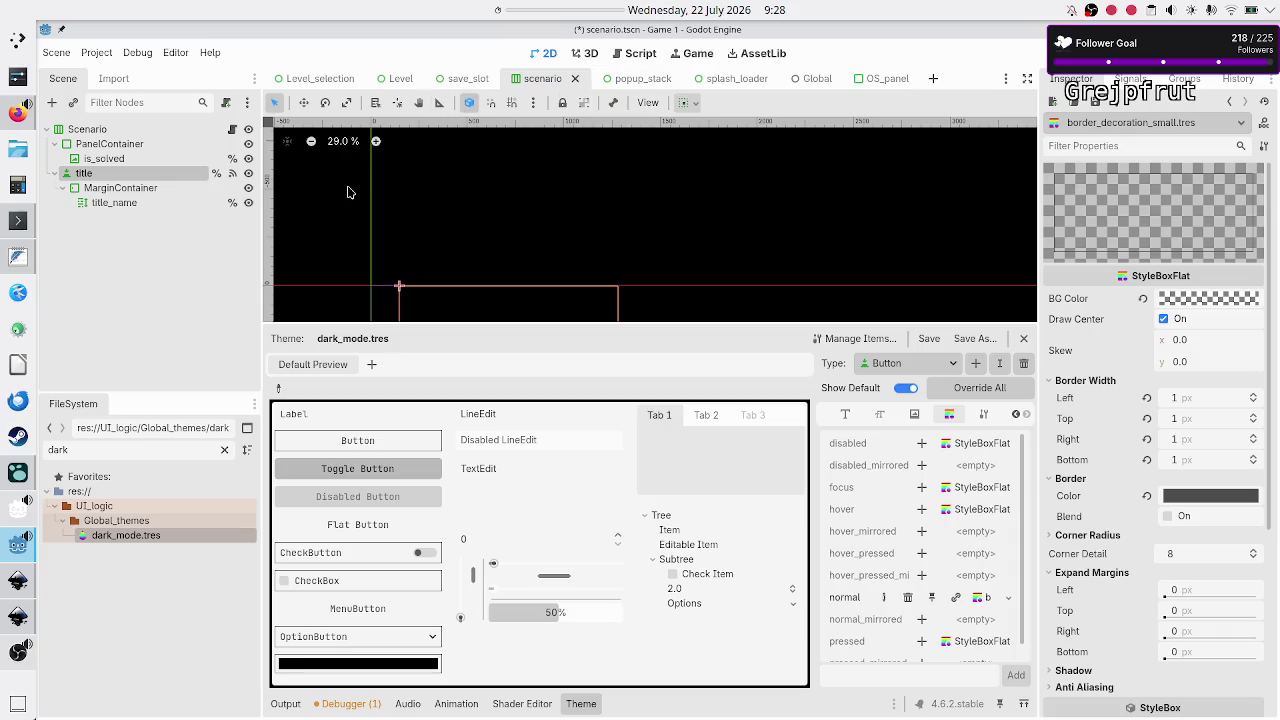
pyautogui.click(164, 172)
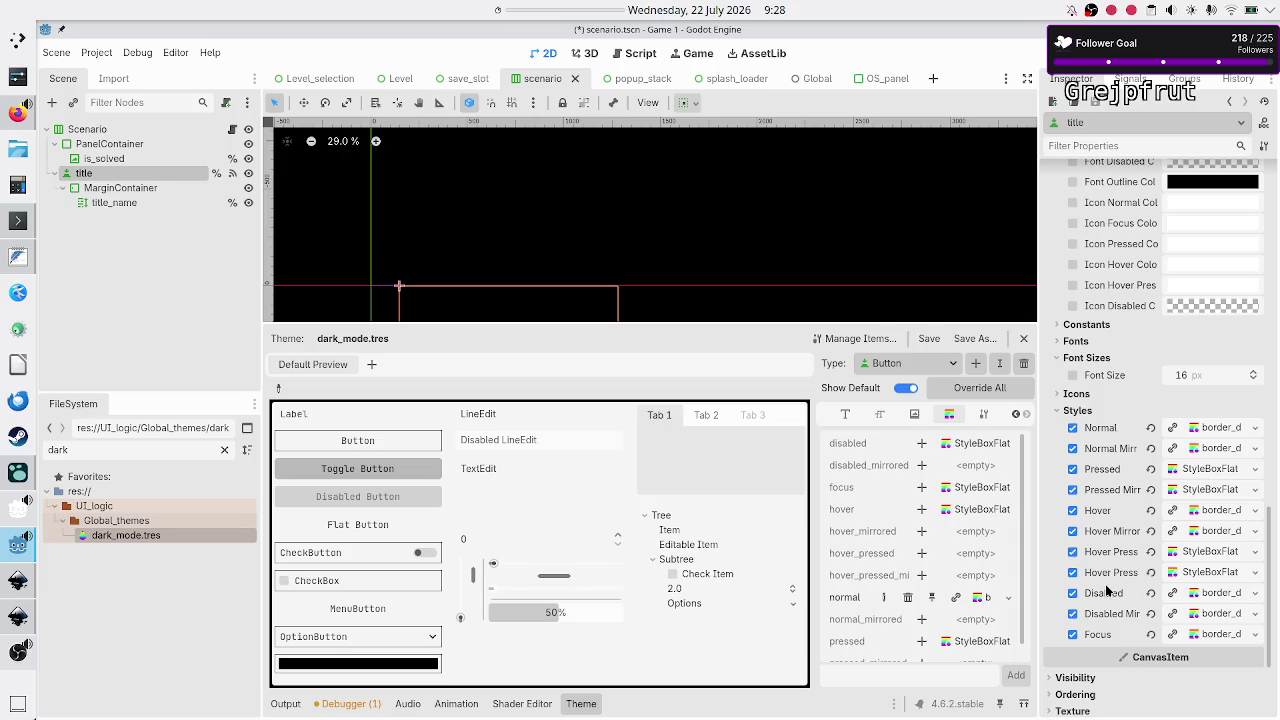
# Reopen dark_mode.tres and add overrides for Button's disabled through pressed_mirrored stylebox items
pyautogui.click(162, 540)
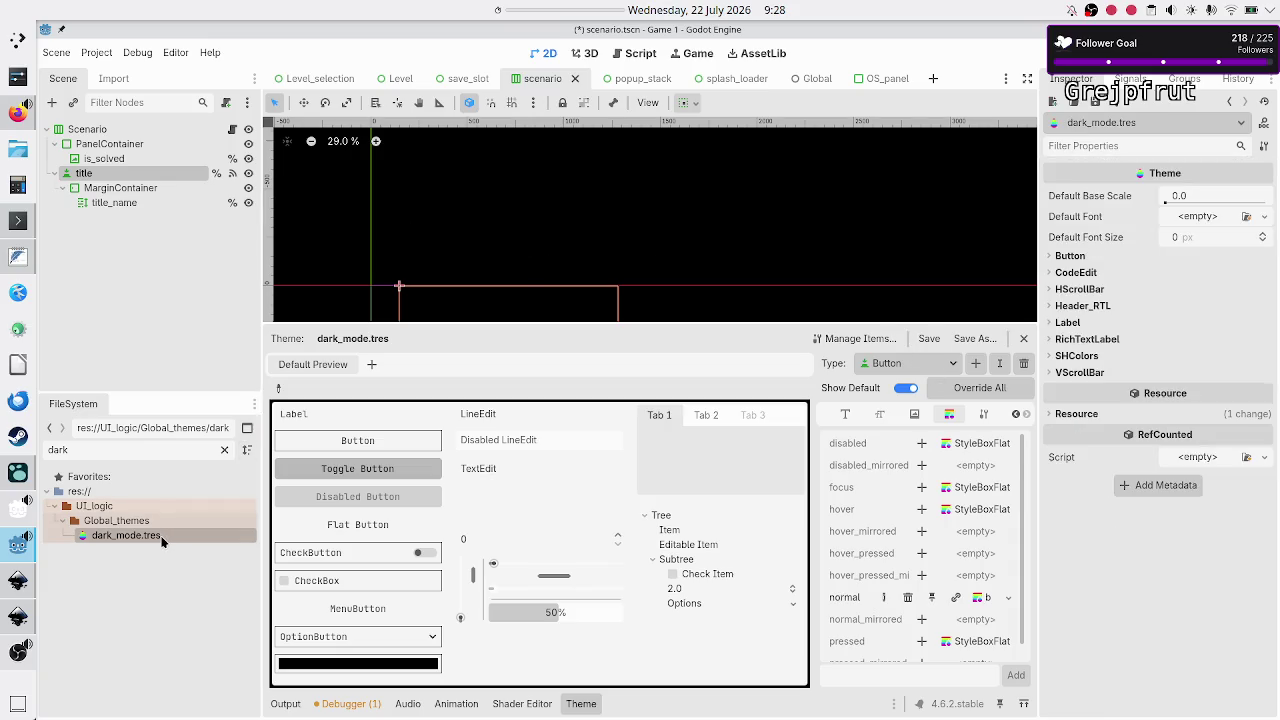
pyautogui.click(921, 444)
pyautogui.click(922, 467)
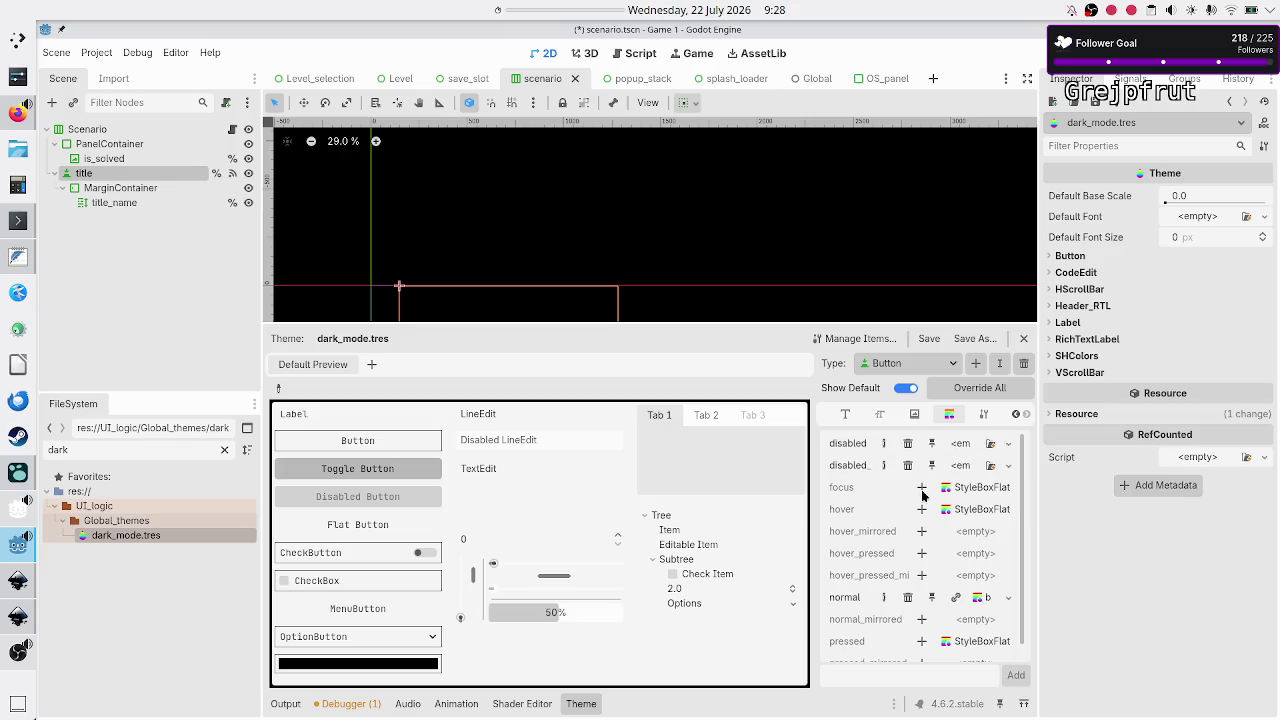
pyautogui.click(921, 488)
pyautogui.click(921, 510)
pyautogui.click(921, 531)
pyautogui.click(922, 554)
pyautogui.click(921, 576)
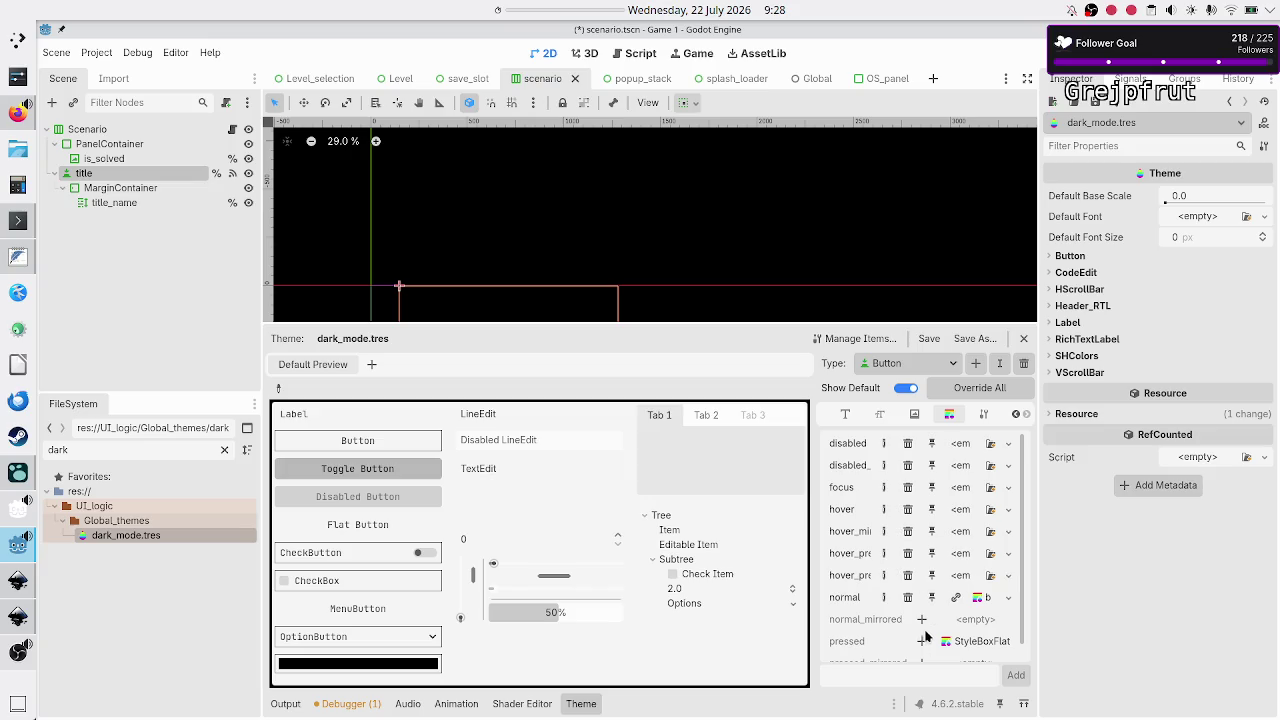
pyautogui.click(922, 620)
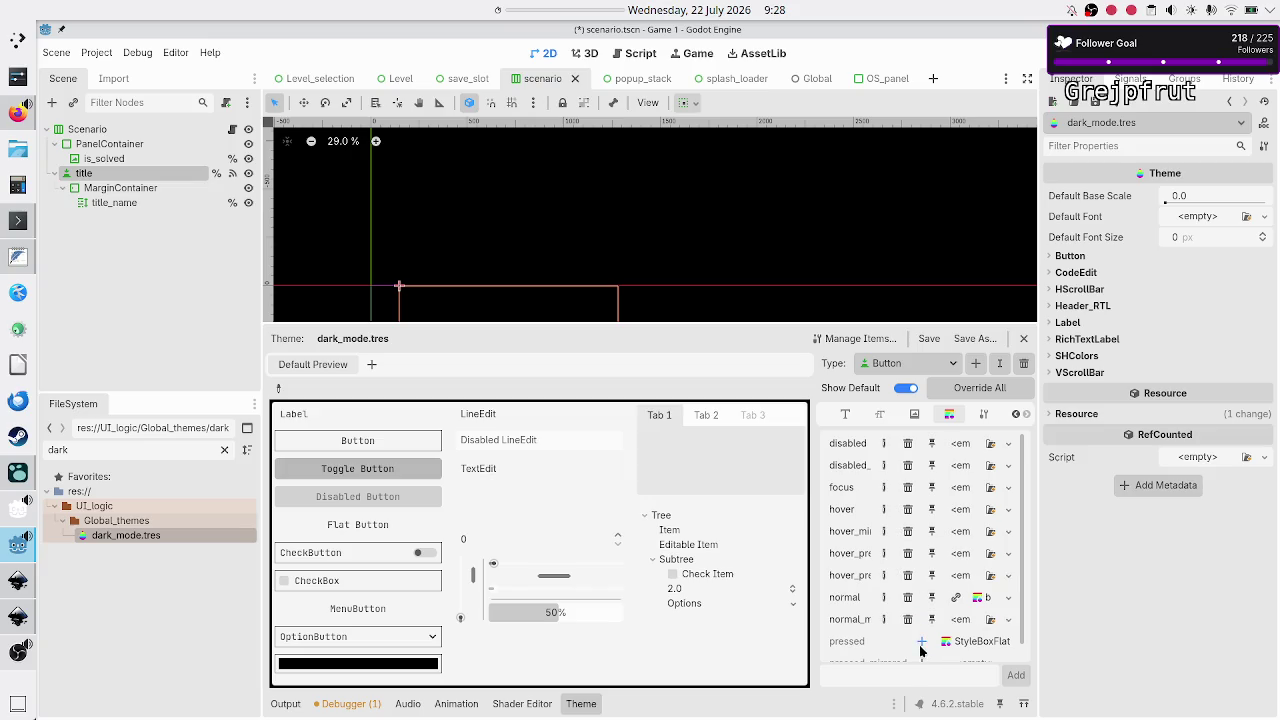
pyautogui.click(921, 641)
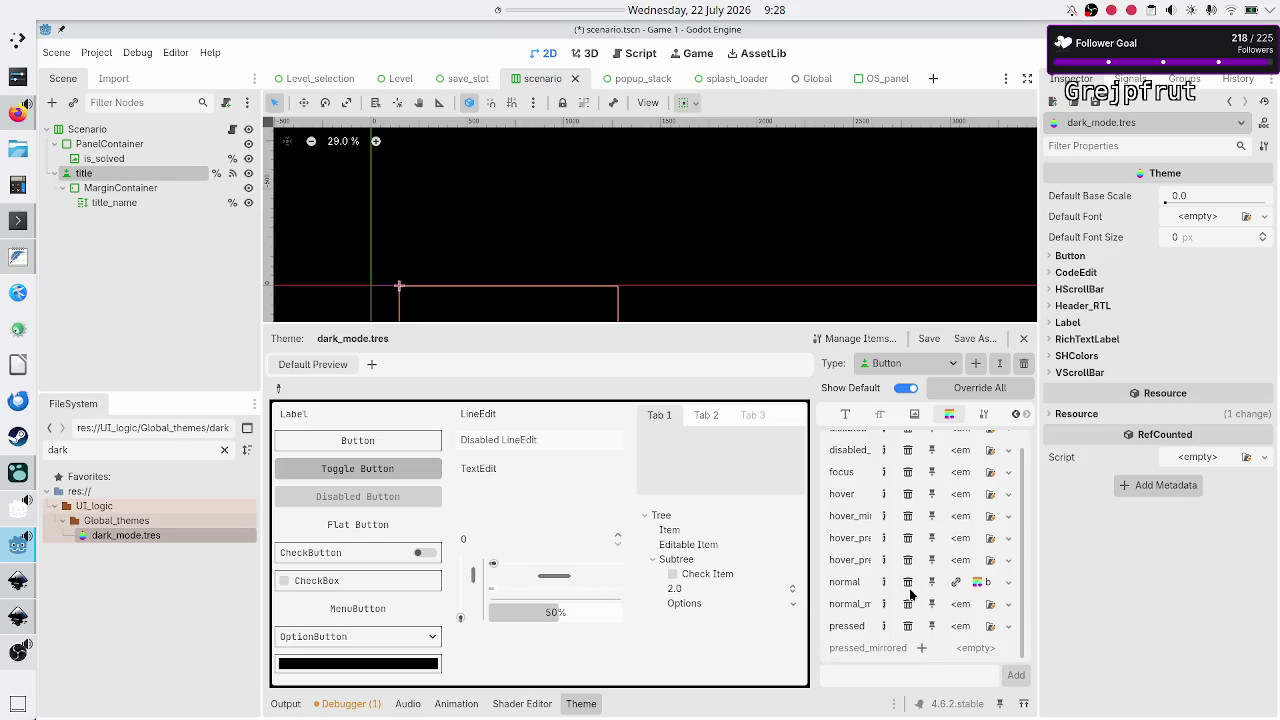
pyautogui.click(922, 649)
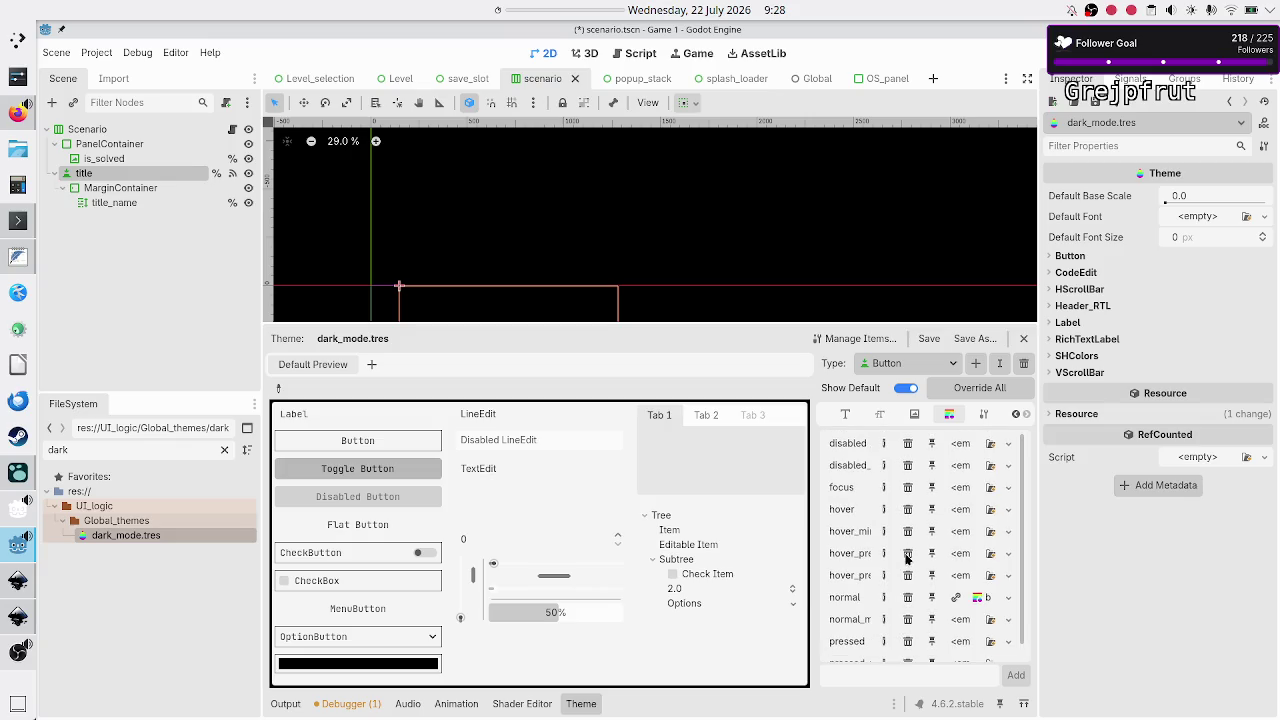
# Paste the border stylebox into Button's disabled and disabled_mirrored styles
pyautogui.click(1008, 443)
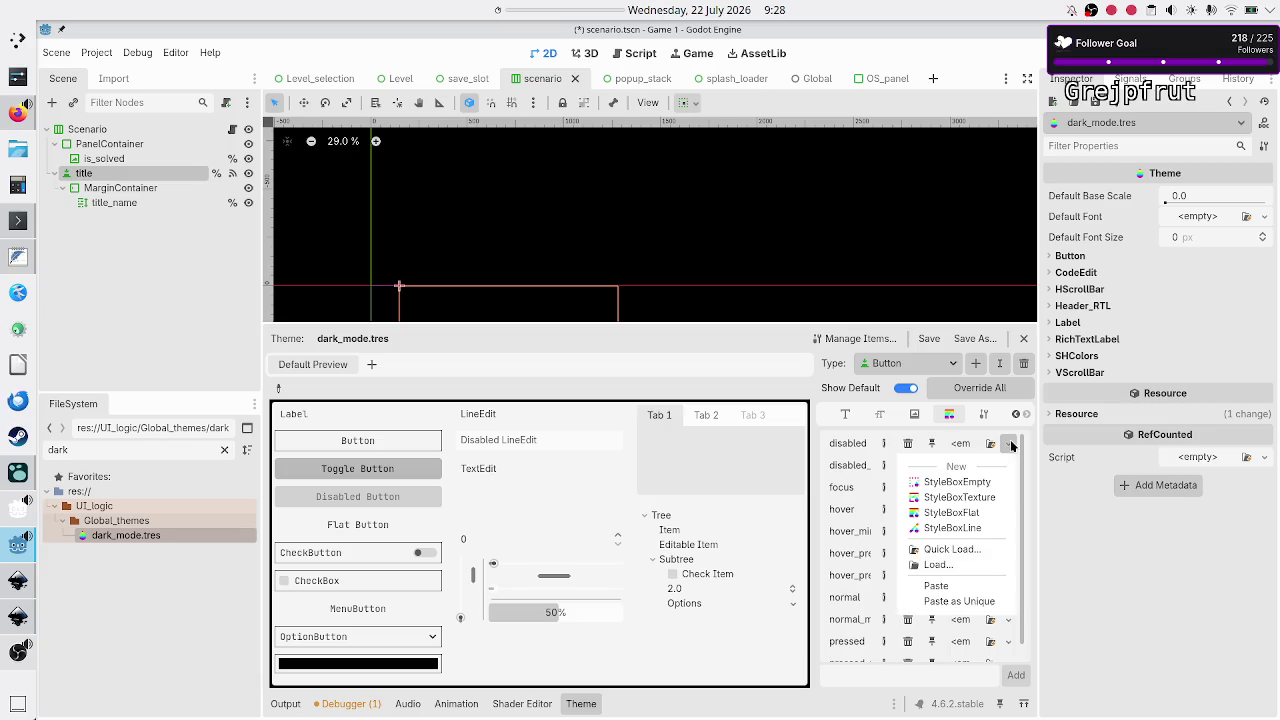
pyautogui.click(950, 587)
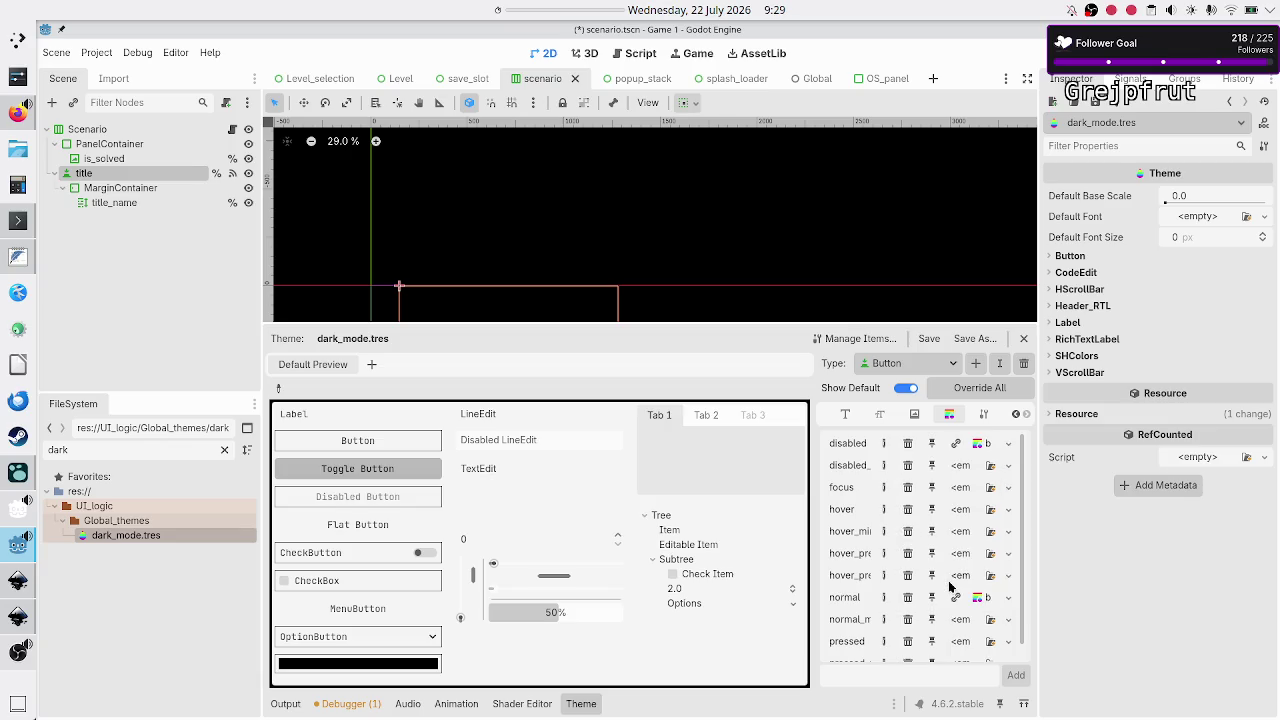
pyautogui.click(983, 447)
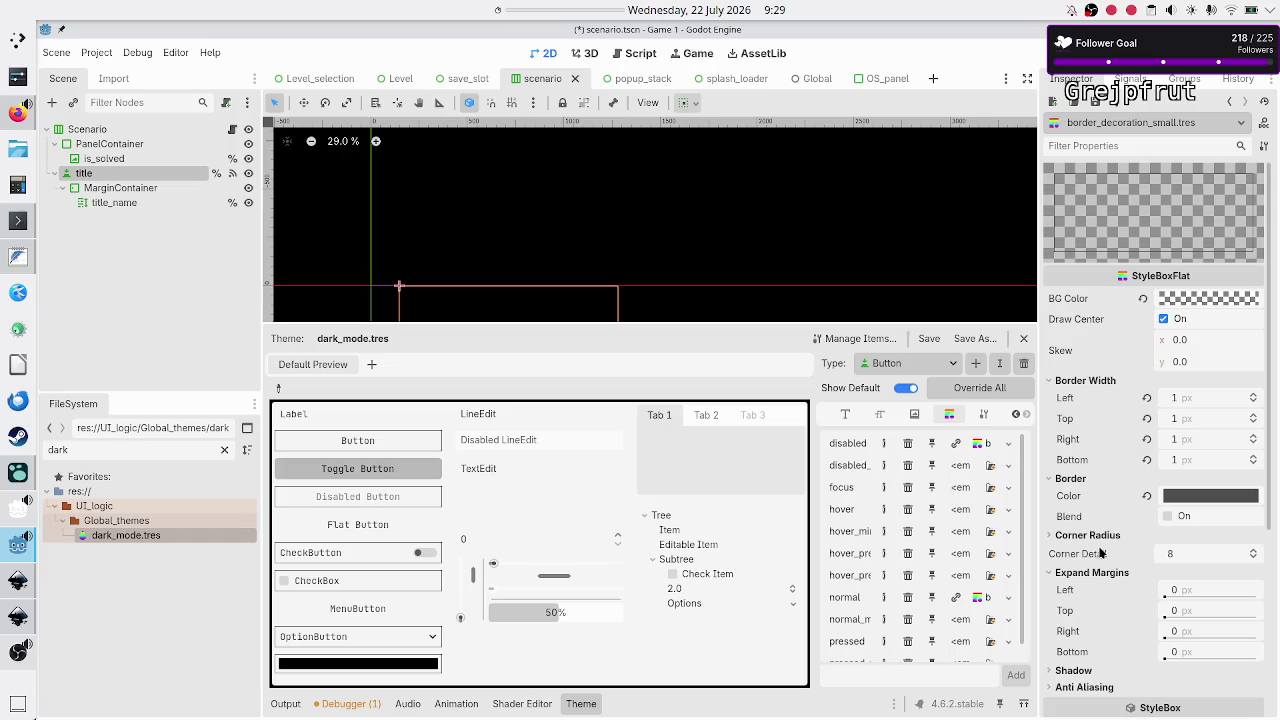
pyautogui.scroll(-5, 1100, 552)
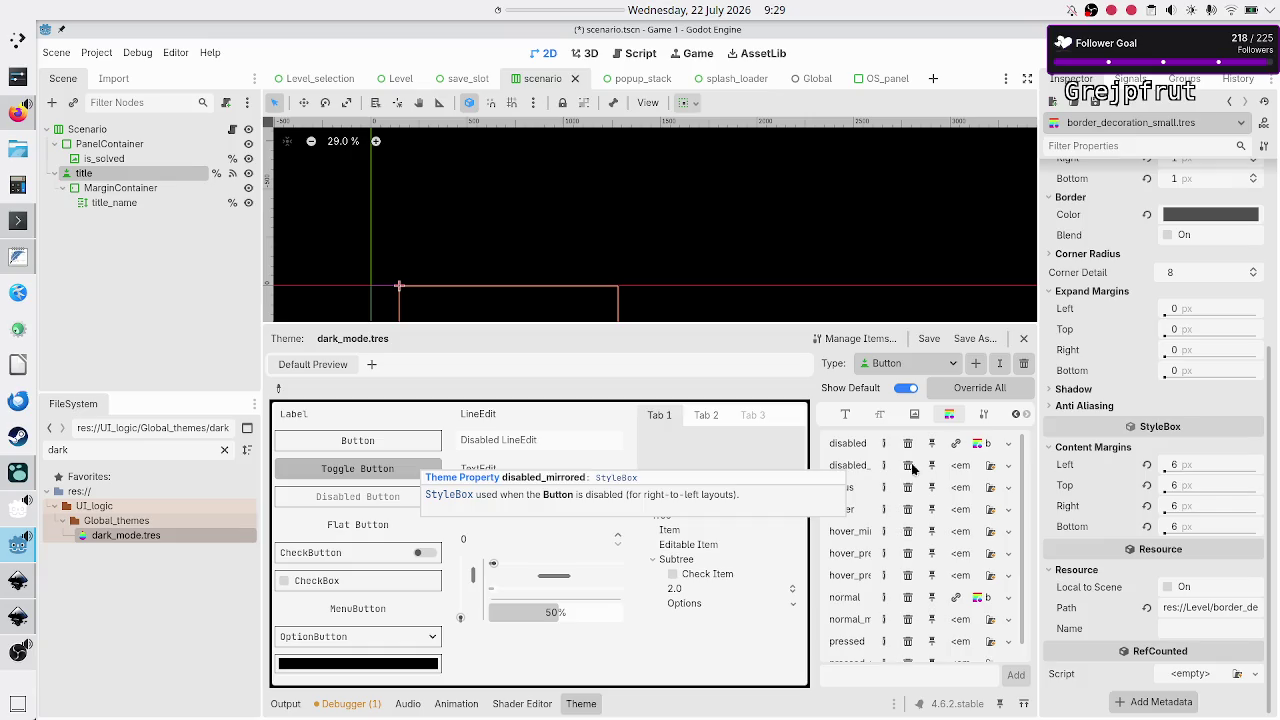
pyautogui.click(1010, 466)
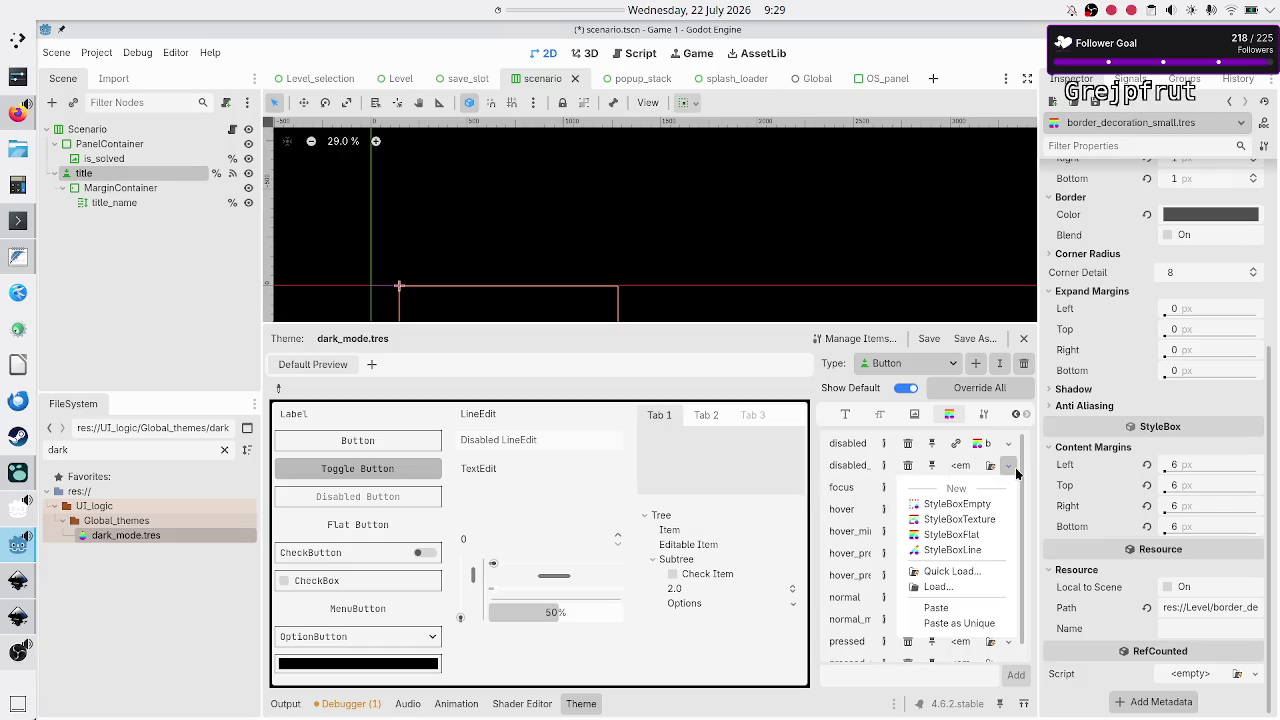
pyautogui.click(940, 607)
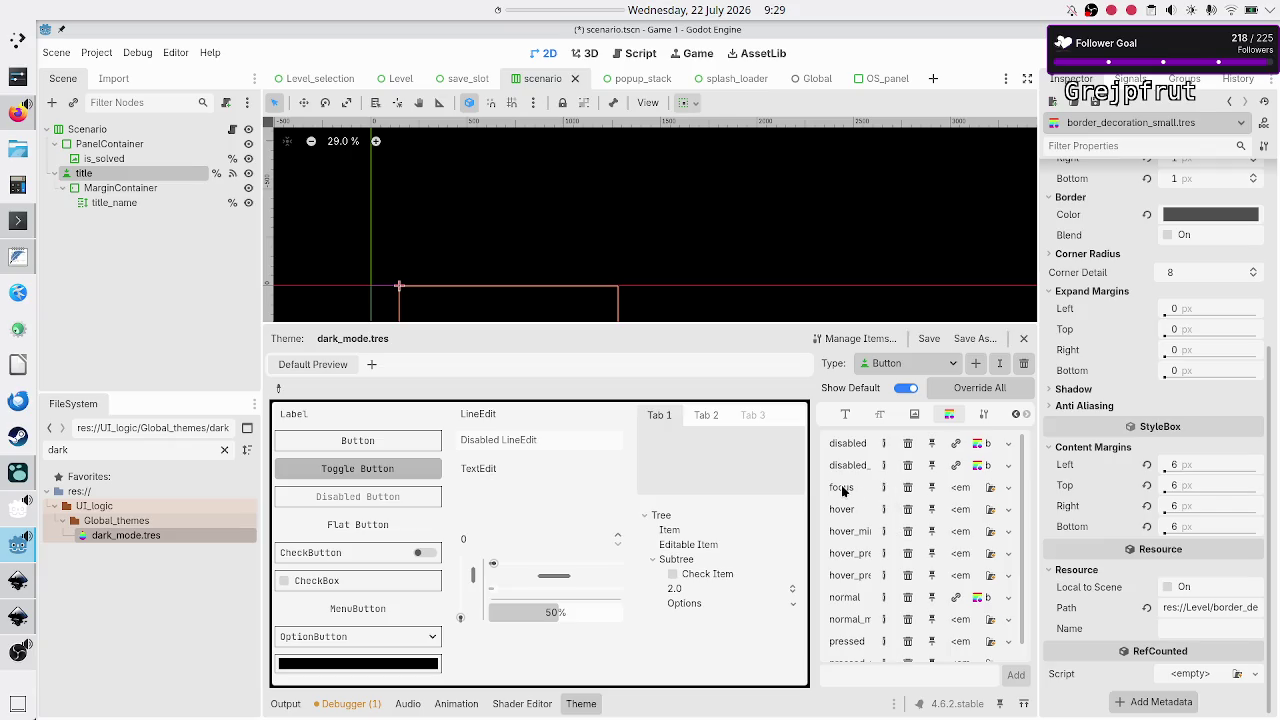
# Paste the border stylebox into focus, hover, hover_mirrored and normal_mirrored styles
pyautogui.click(1008, 487)
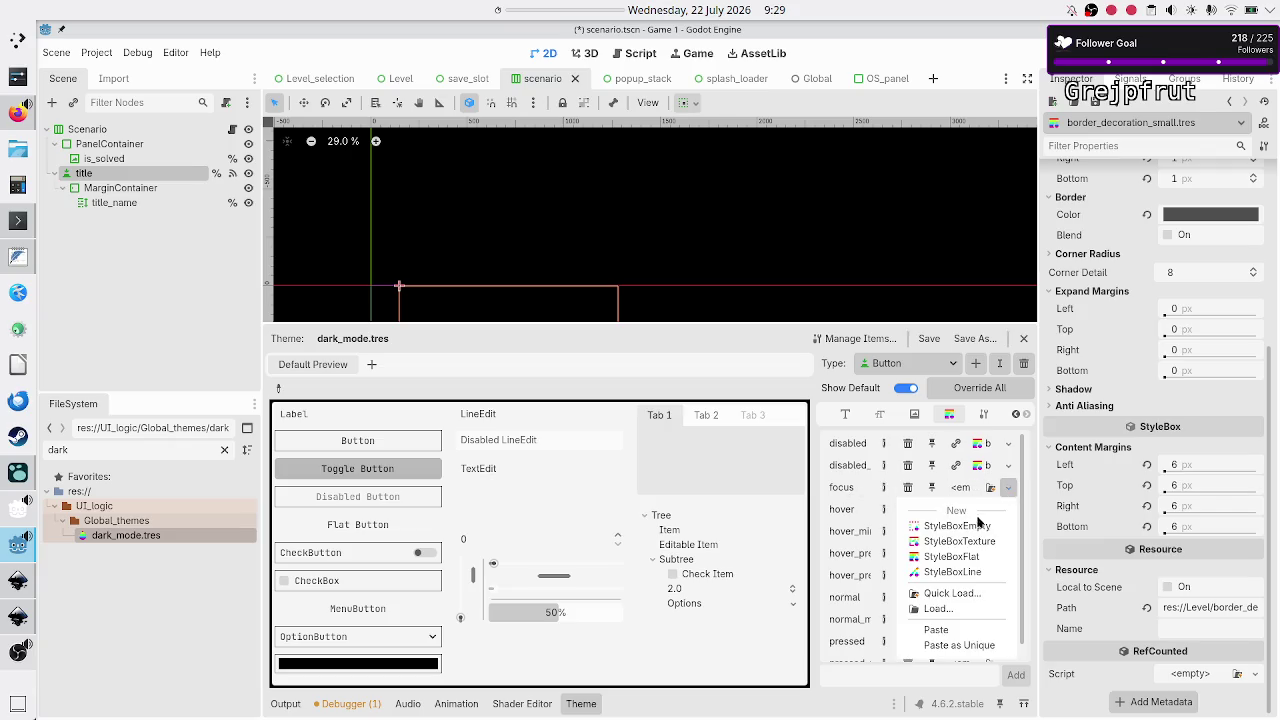
pyautogui.click(936, 630)
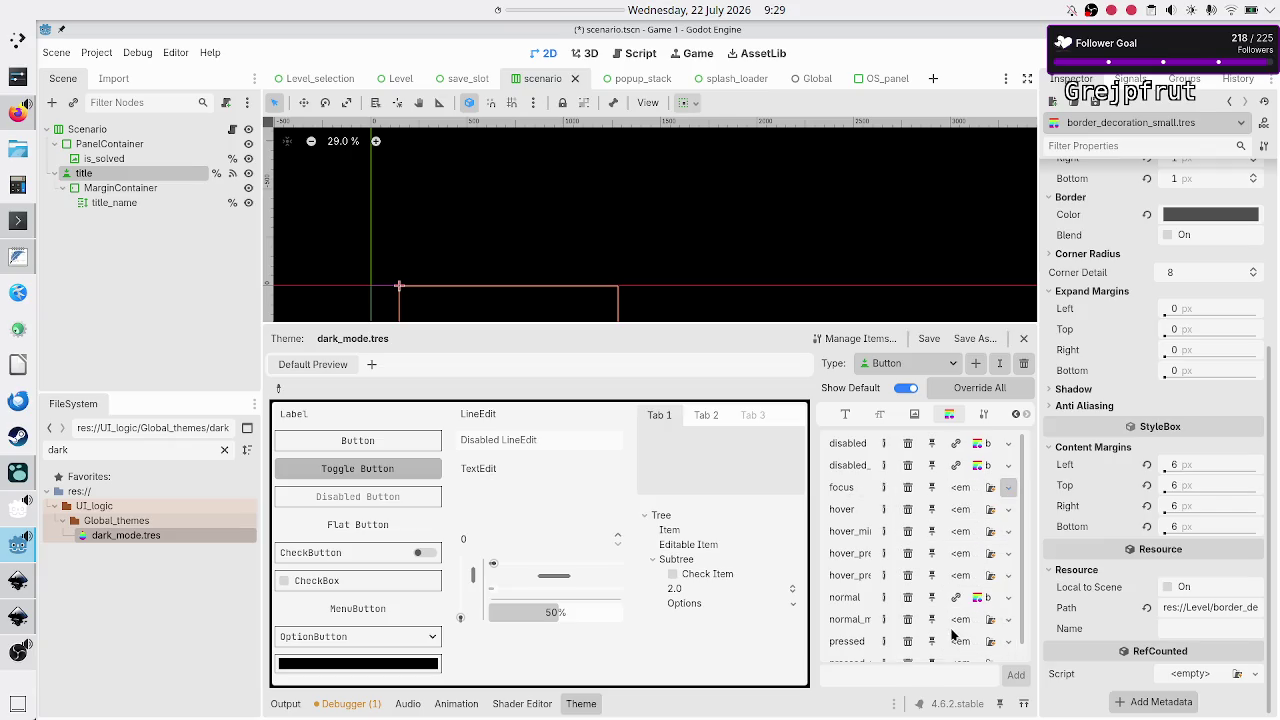
pyautogui.click(1008, 509)
pyautogui.click(952, 652)
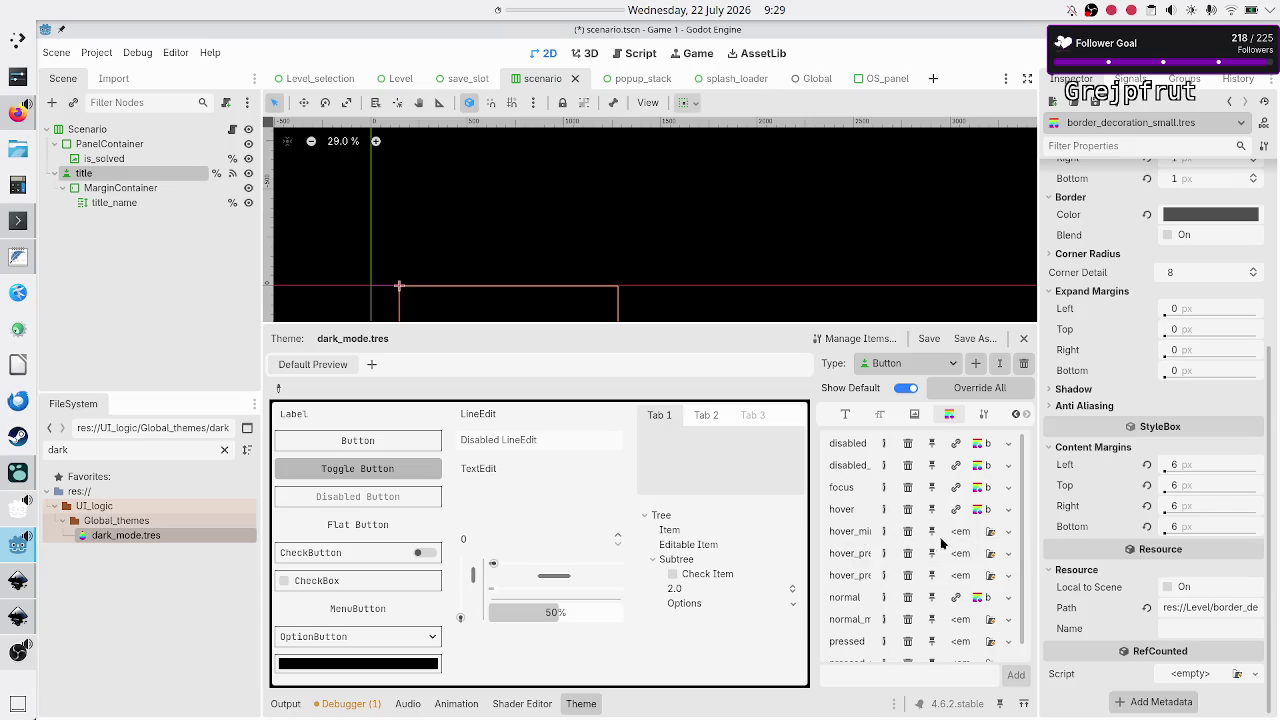
pyautogui.click(1008, 532)
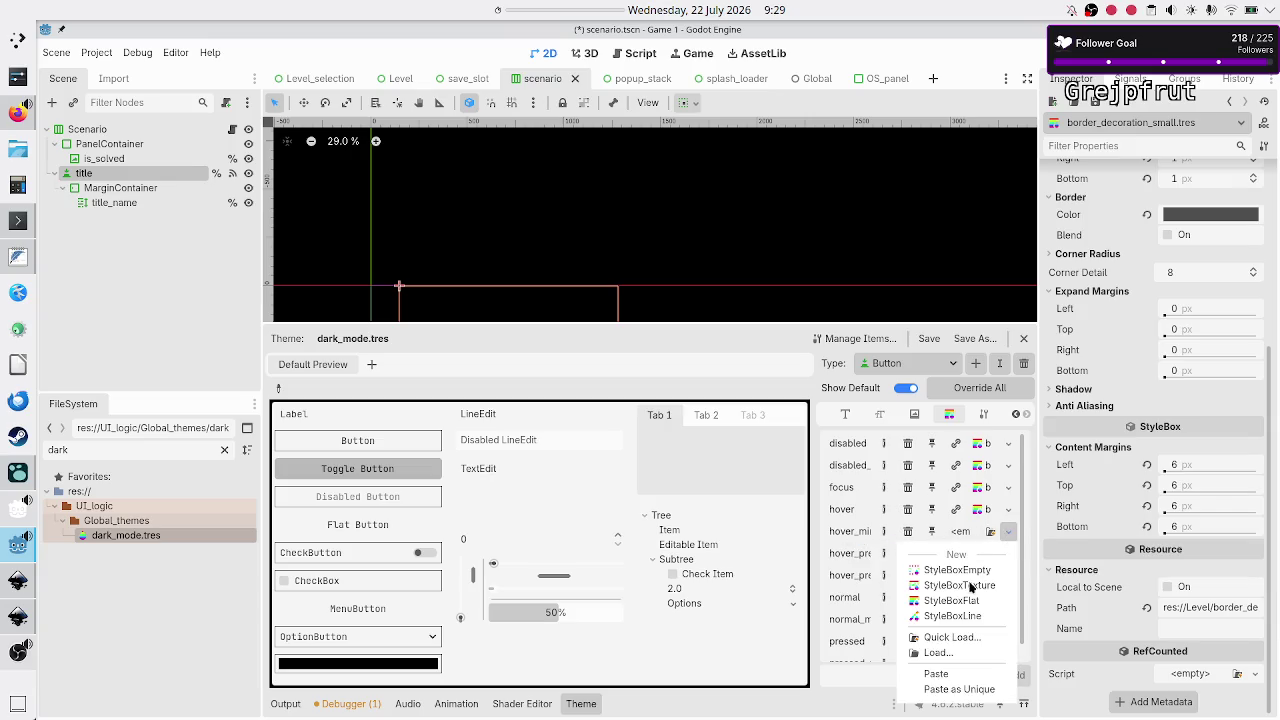
pyautogui.click(949, 676)
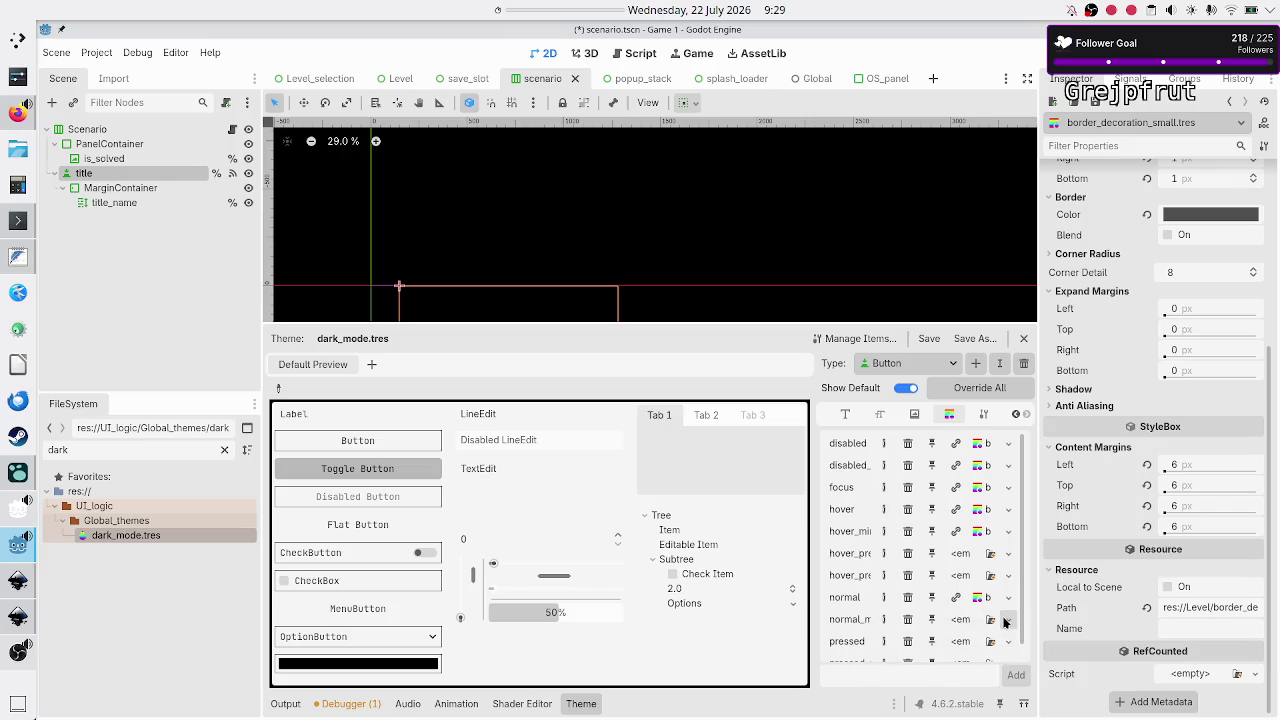
pyautogui.click(988, 619)
pyautogui.click(936, 690)
pyautogui.scroll(-1, 895, 558)
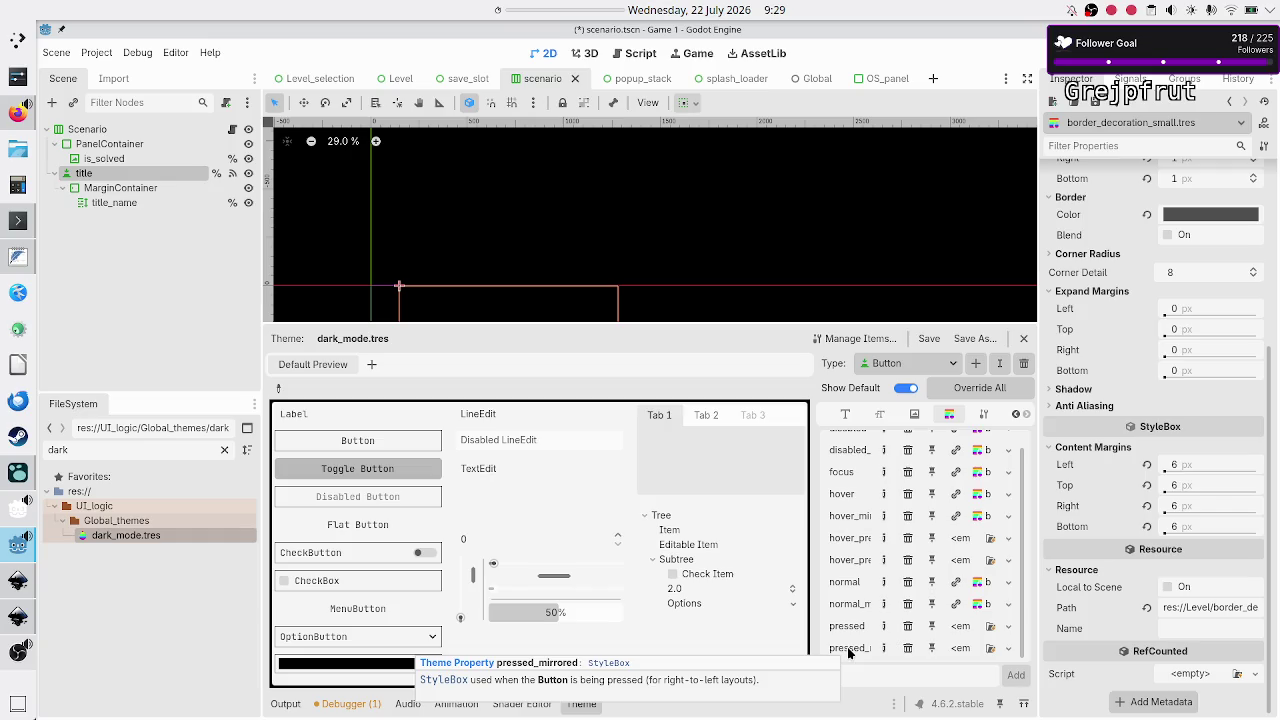
# Copy the title node's yellow Pressed StyleBoxFlat and reselect dark_mode.tres in FileSystem
pyautogui.click(92, 174)
pyautogui.click(1222, 472)
pyautogui.click(1250, 465)
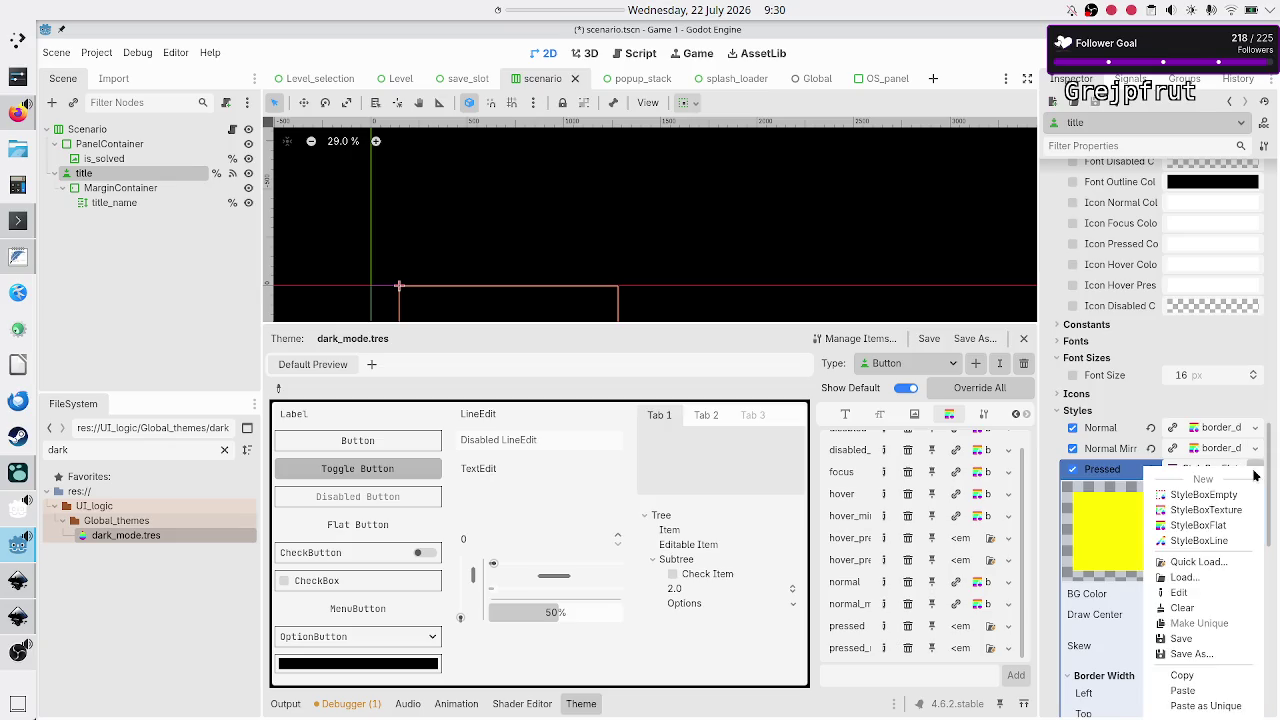
pyautogui.click(1196, 677)
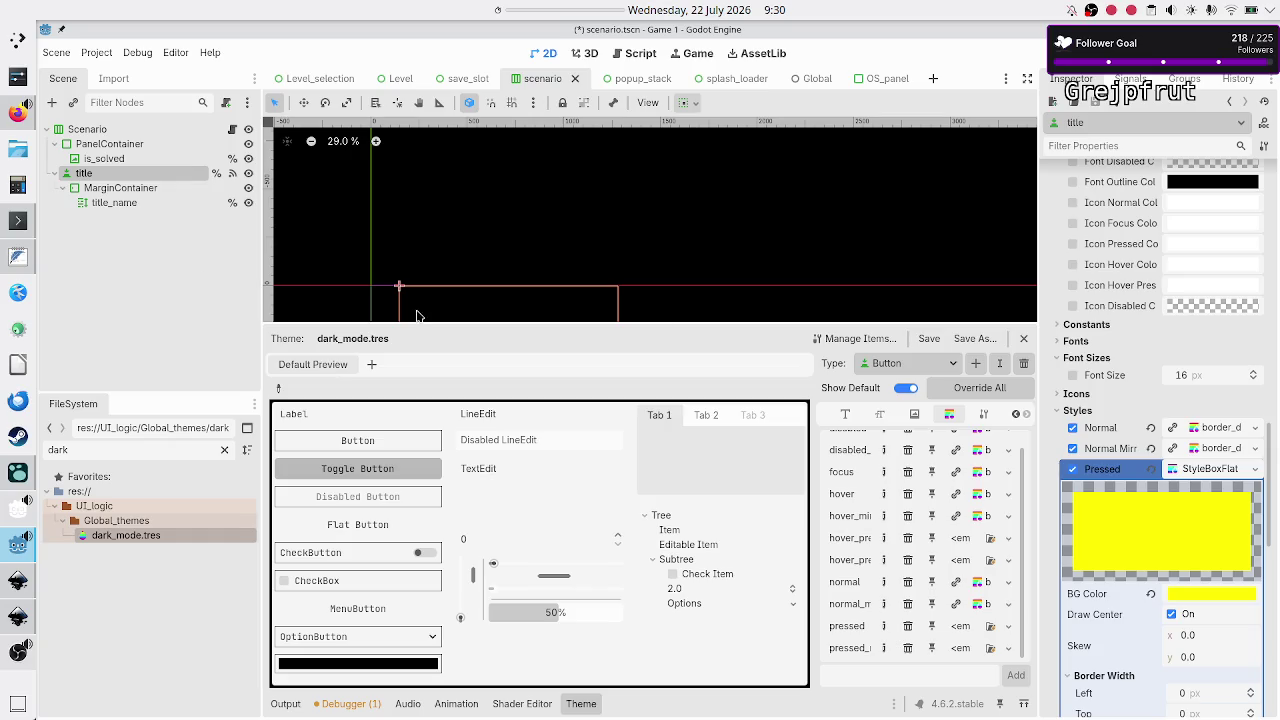
pyautogui.click(128, 535)
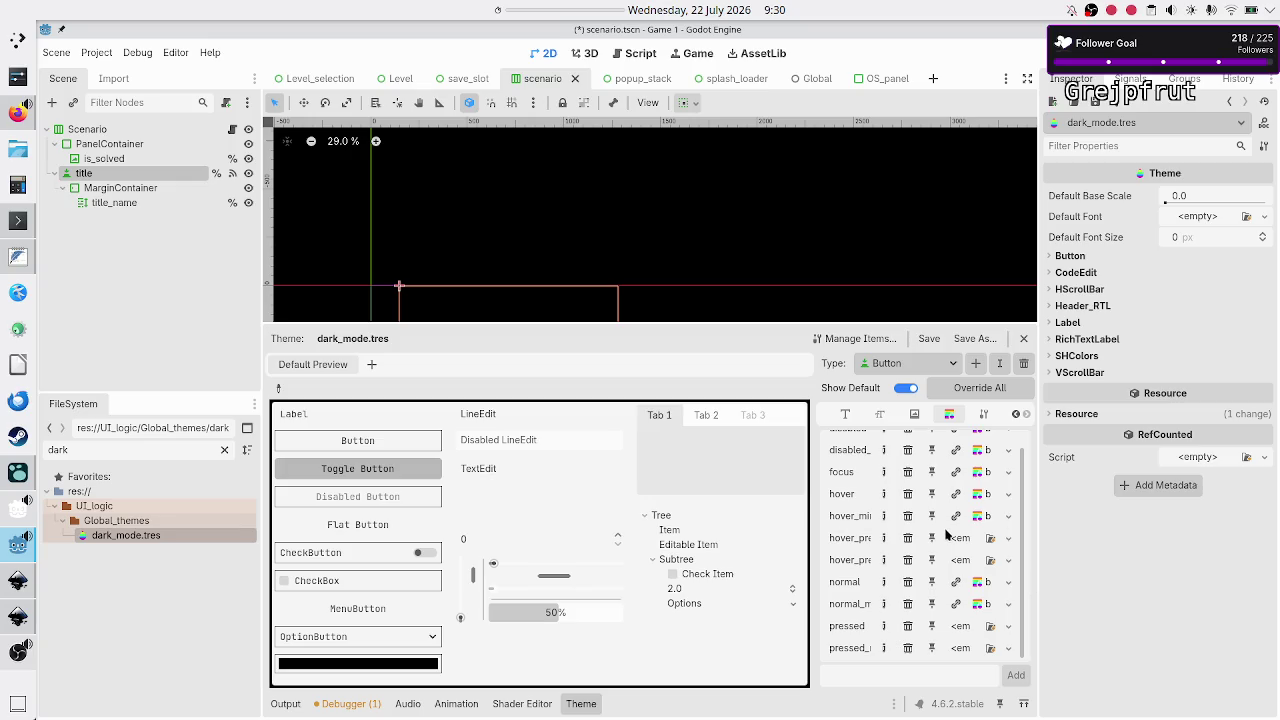
pyautogui.scroll(2, 945, 533)
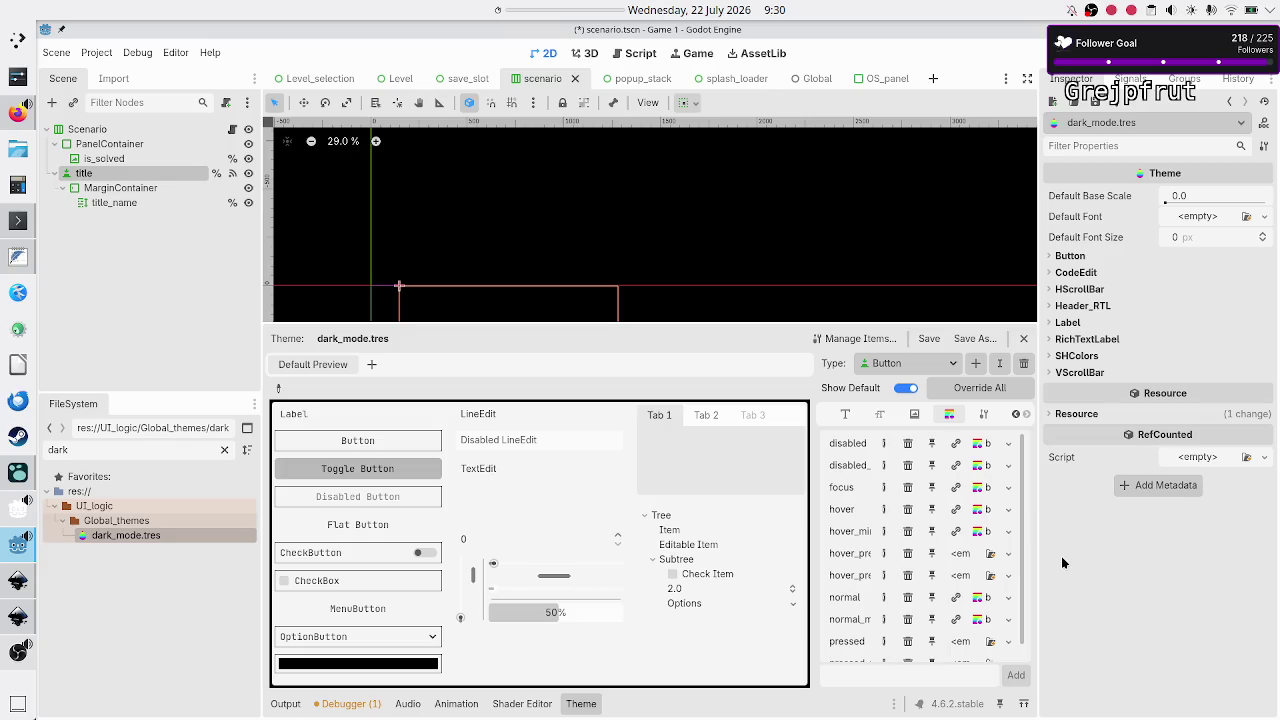
# Add a ToggleButton type to the dark_mode theme
pyautogui.click(976, 364)
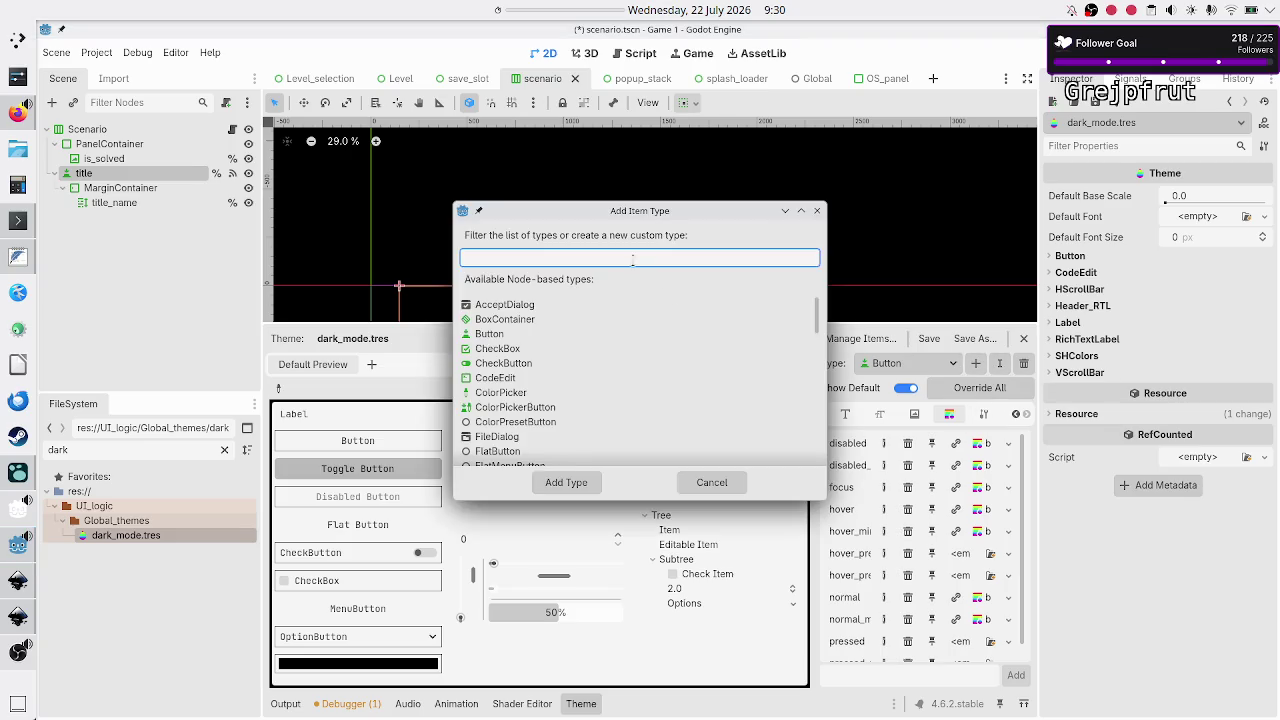
pyautogui.write('ToggleButton')
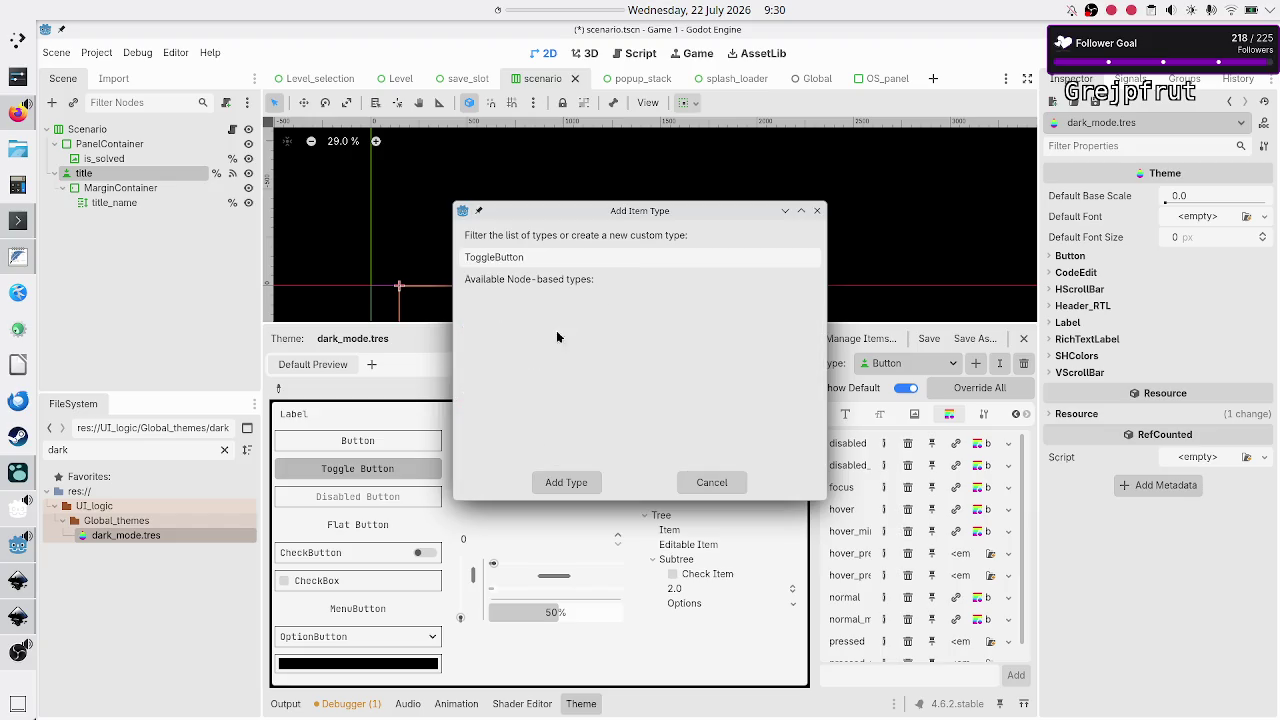
pyautogui.click(564, 481)
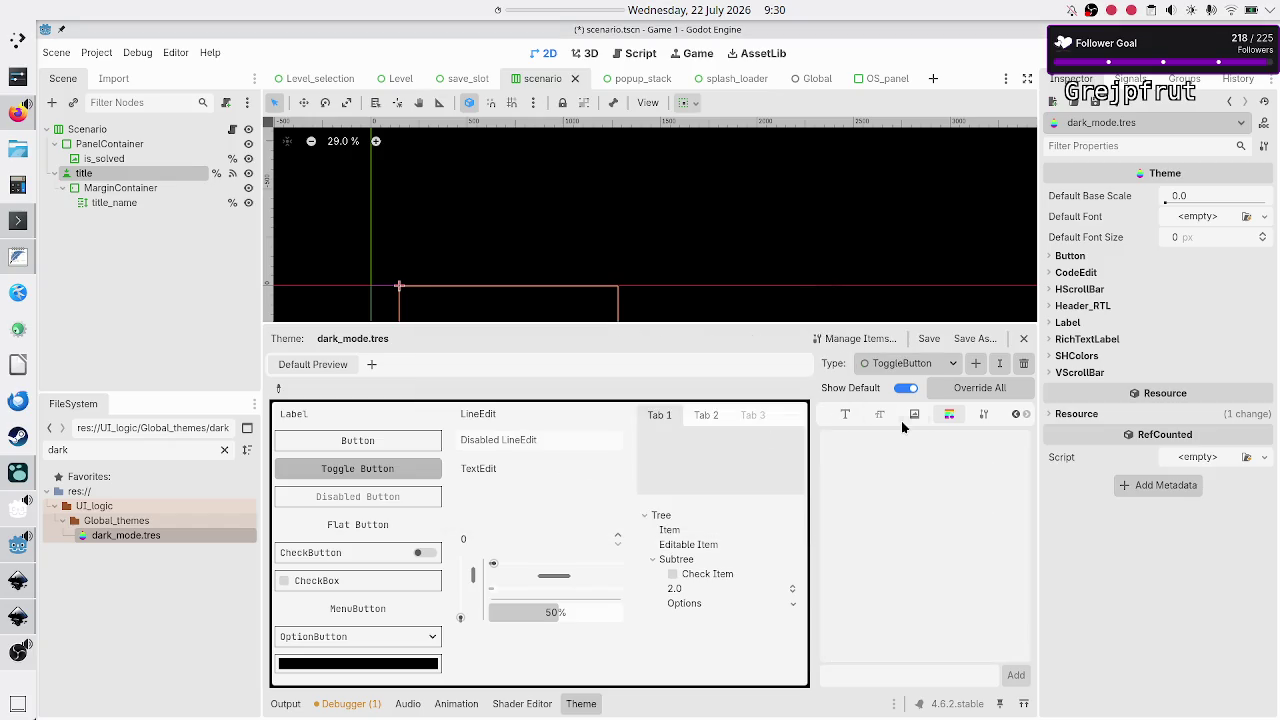
pyautogui.click(976, 363)
pyautogui.write('button')
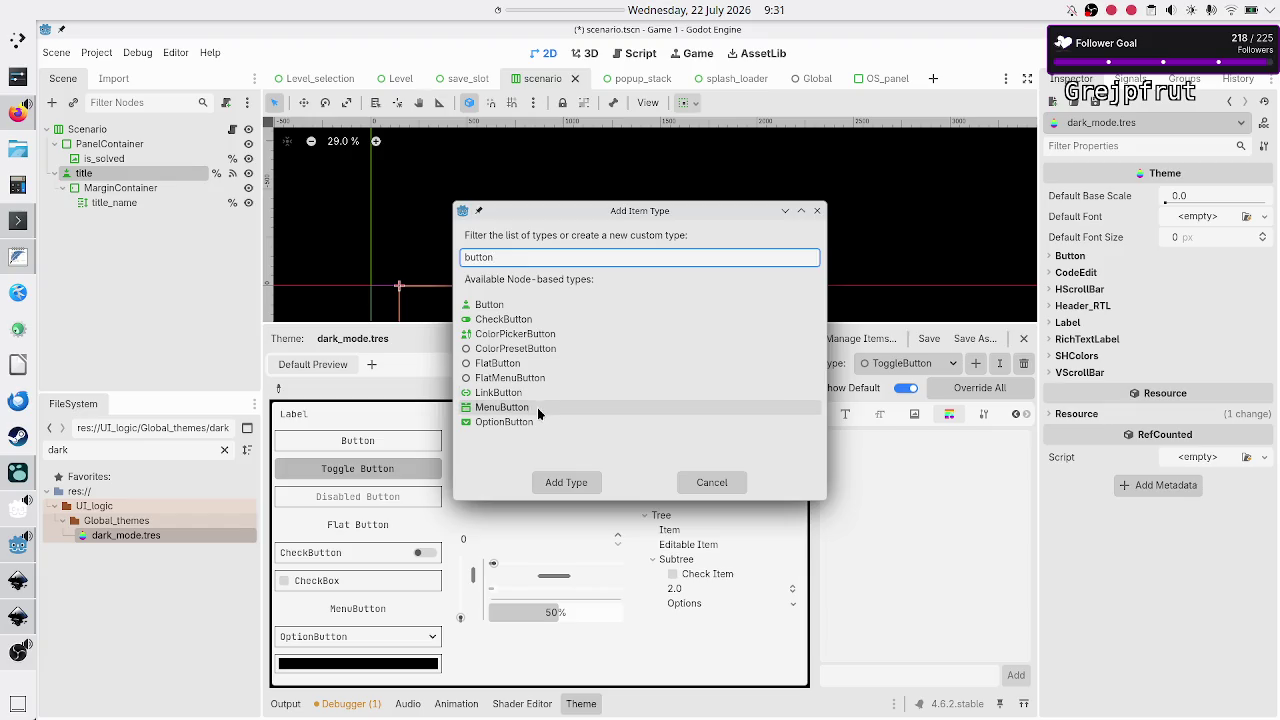
pyautogui.click(817, 210)
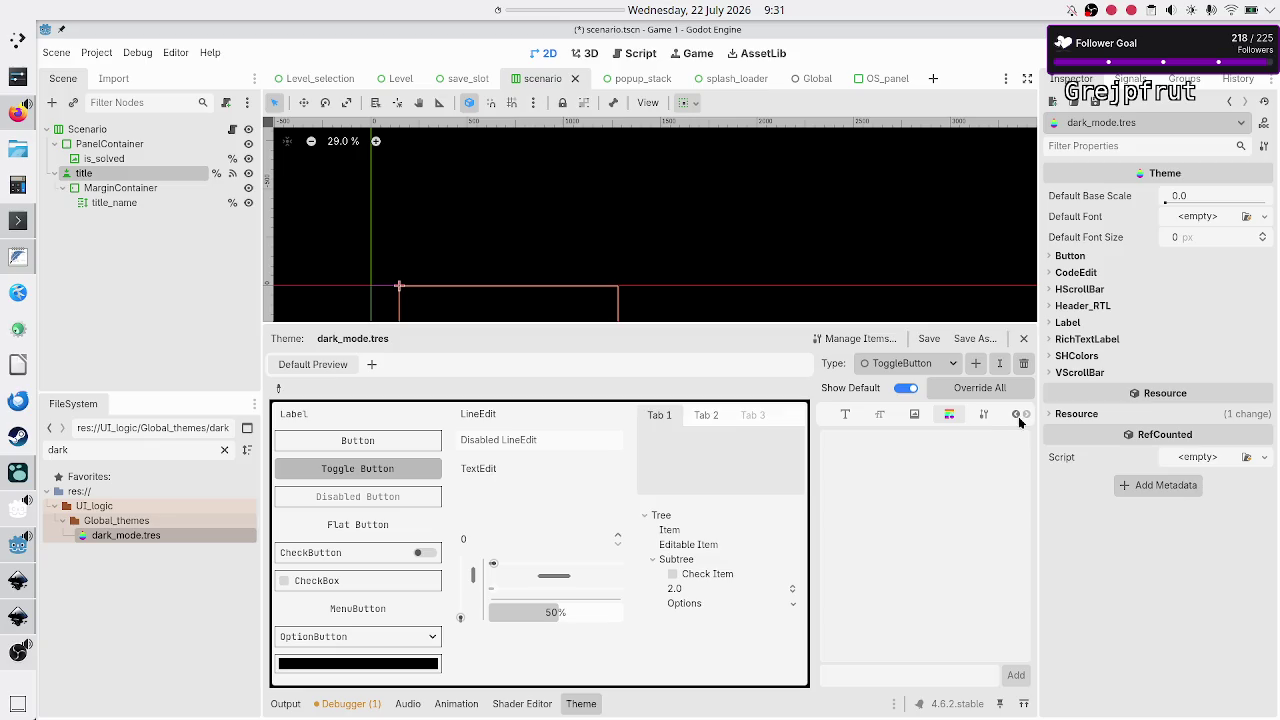
# Set ToggleButton's base type to Button and show its StyleBox items
pyautogui.click(986, 416)
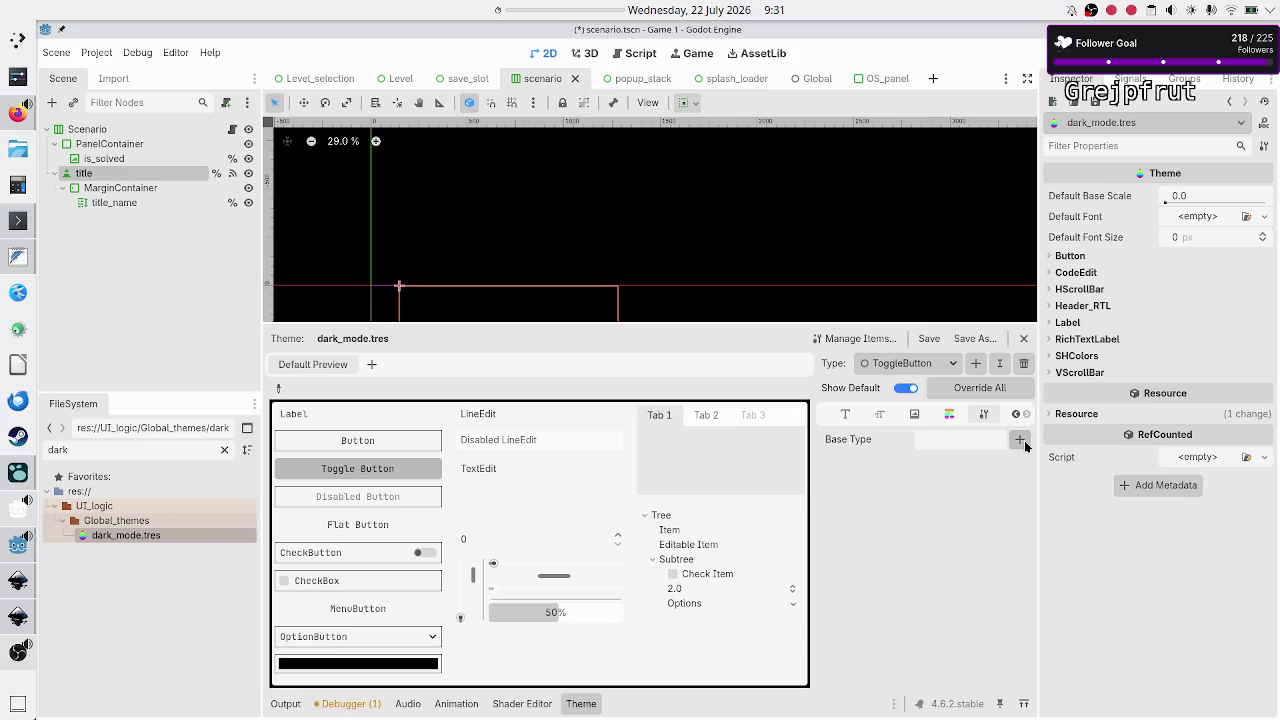
pyautogui.click(1020, 440)
pyautogui.write('butt')
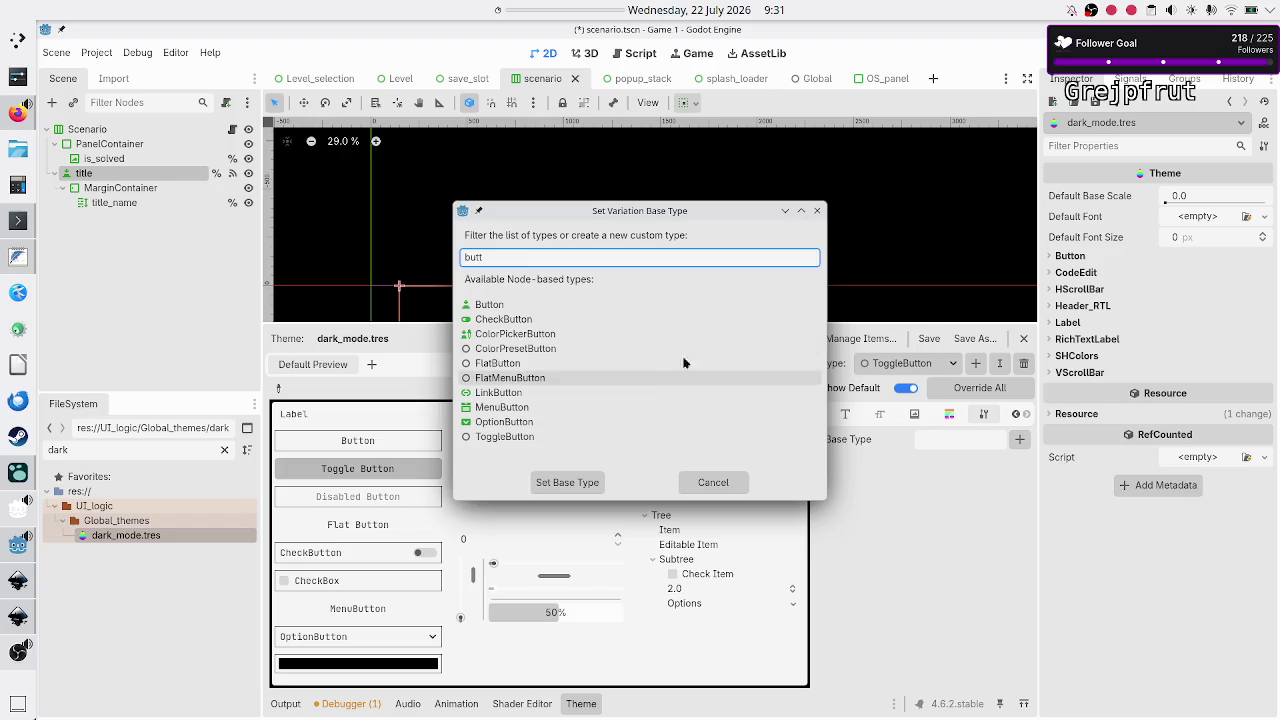
pyautogui.click(597, 303)
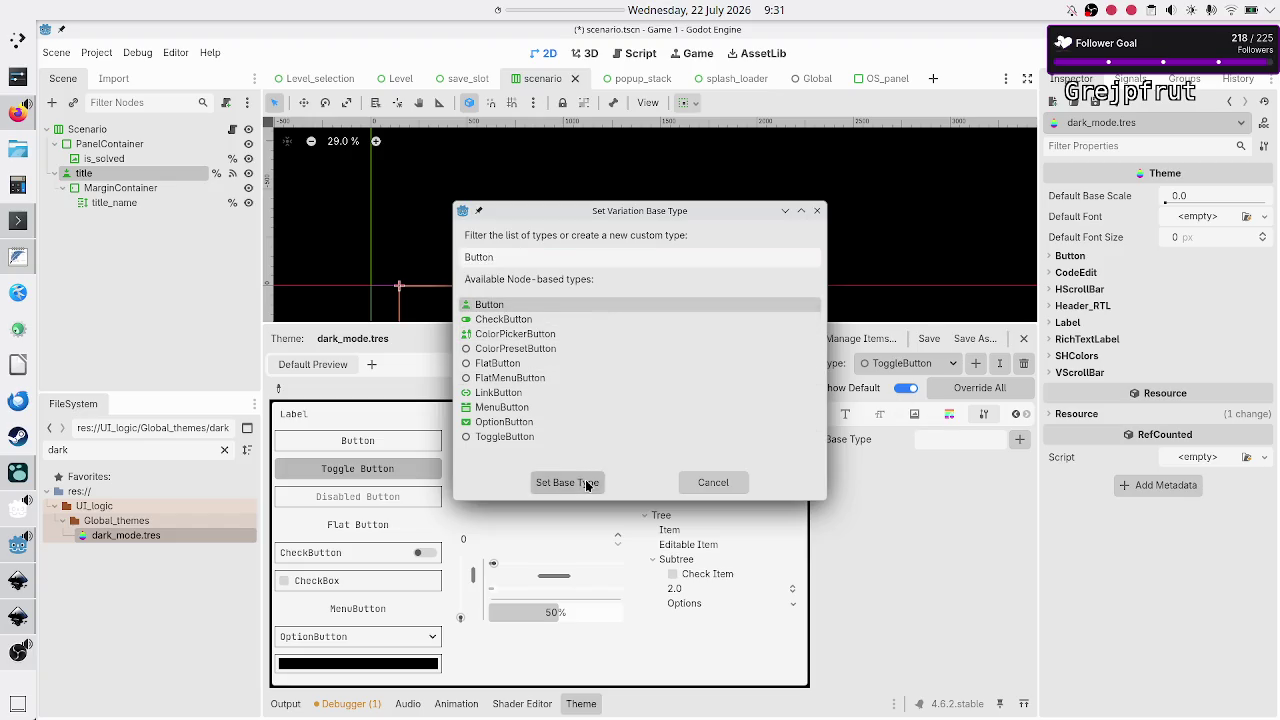
pyautogui.click(586, 478)
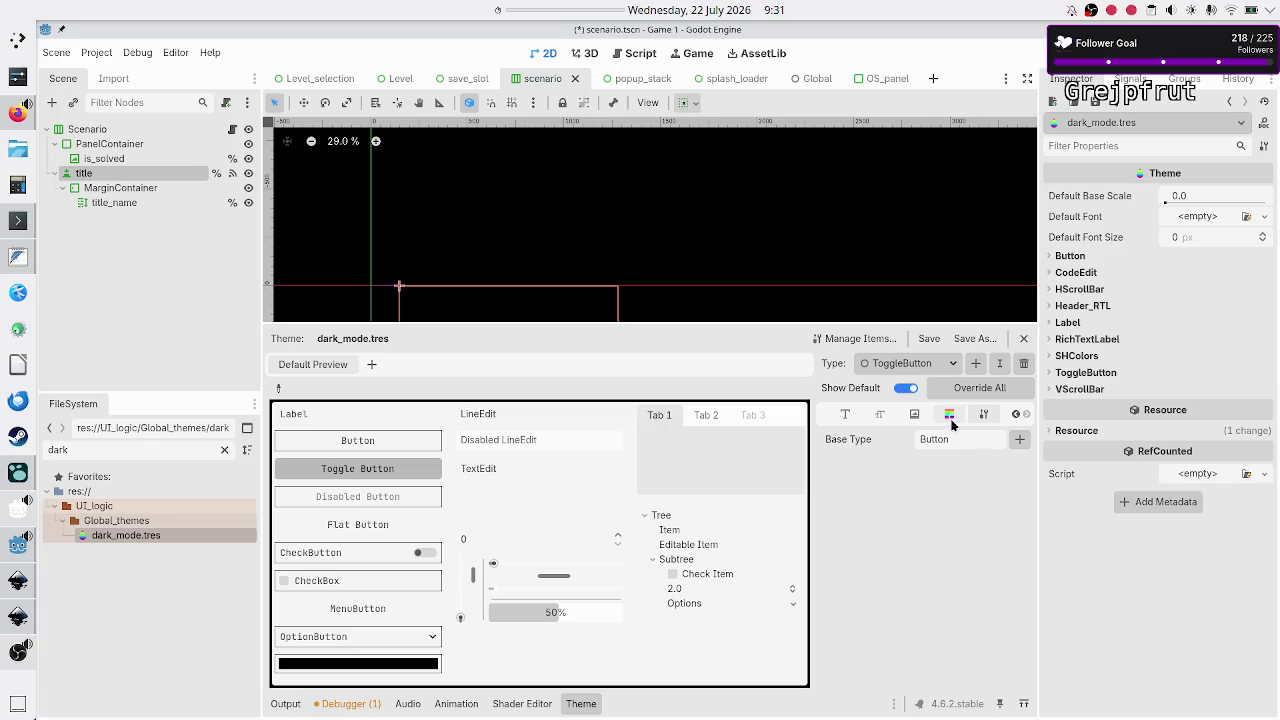
pyautogui.click(950, 415)
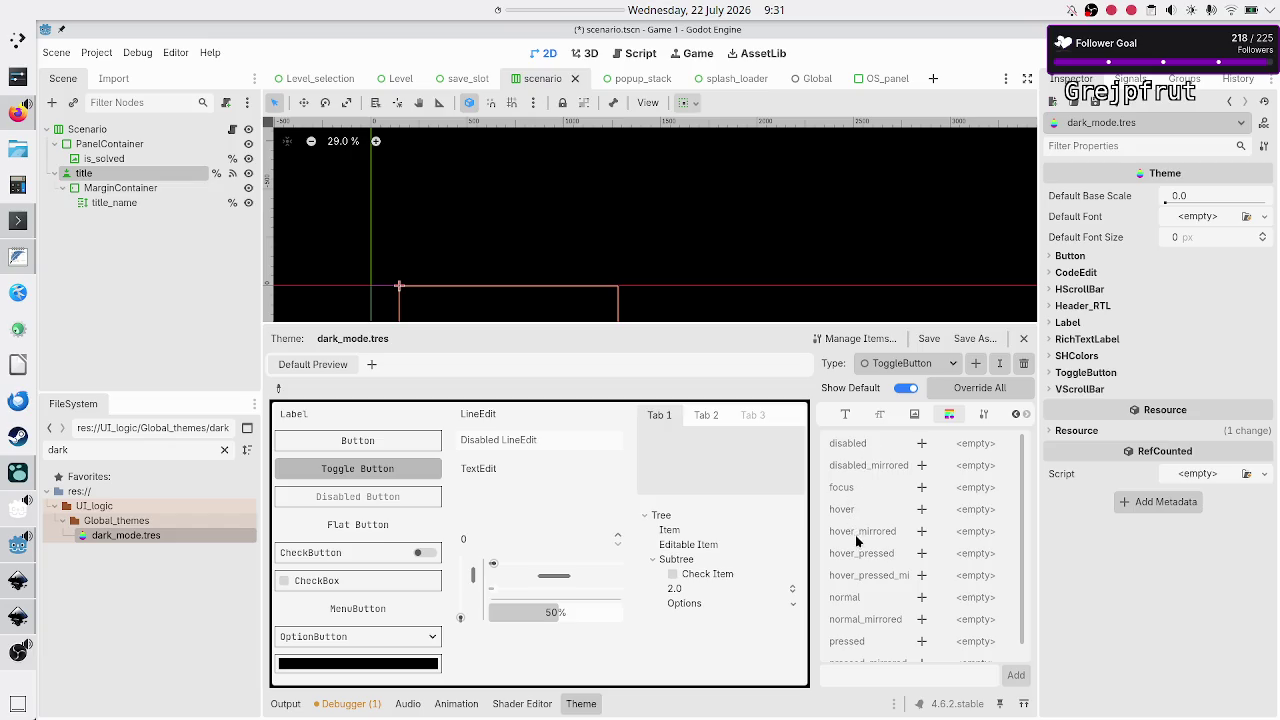
# Add ToggleButton overrides for hover_pressed, hover_pressed_mirrored, pressed and pressed_mirrored styles
pyautogui.click(922, 553)
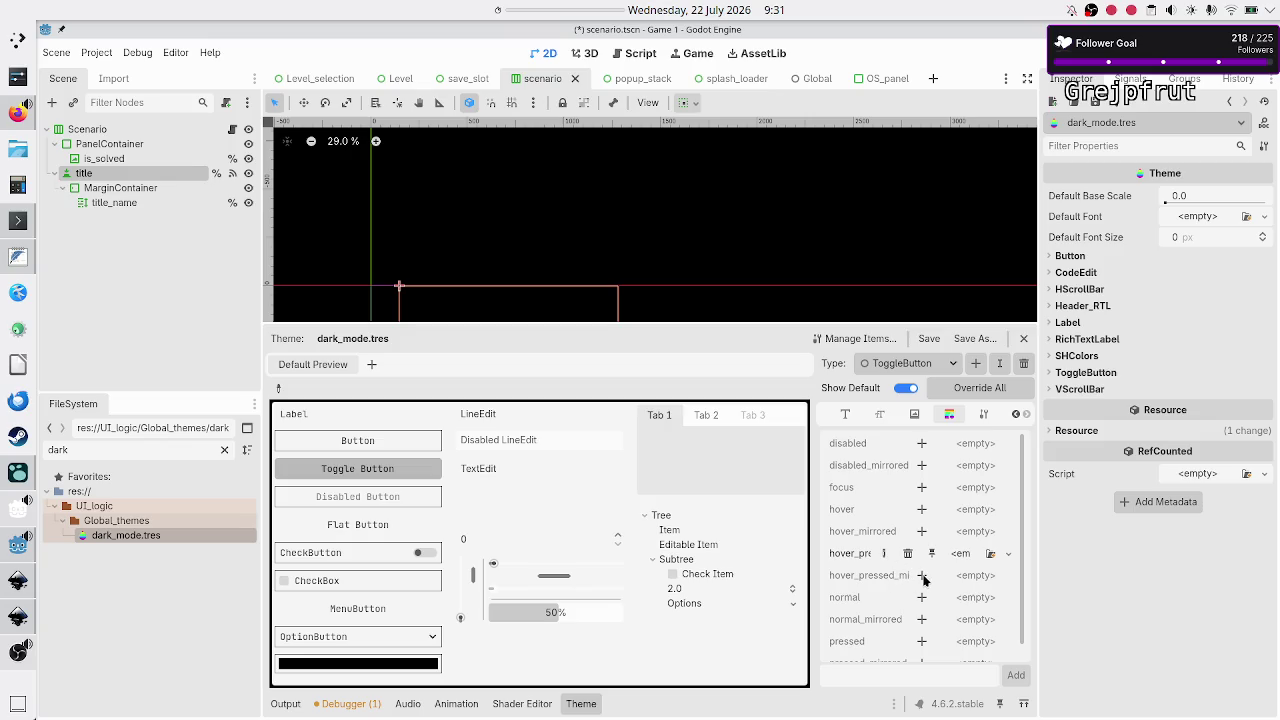
pyautogui.click(922, 576)
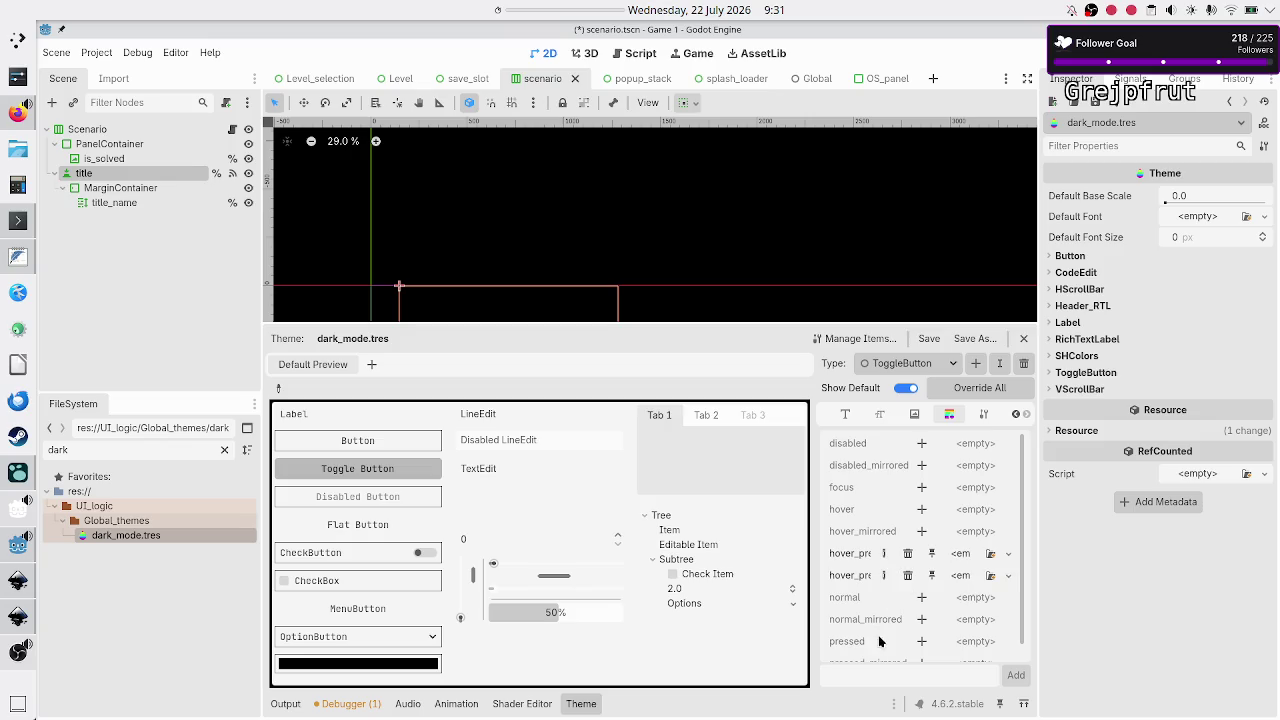
pyautogui.scroll(-1, 894, 648)
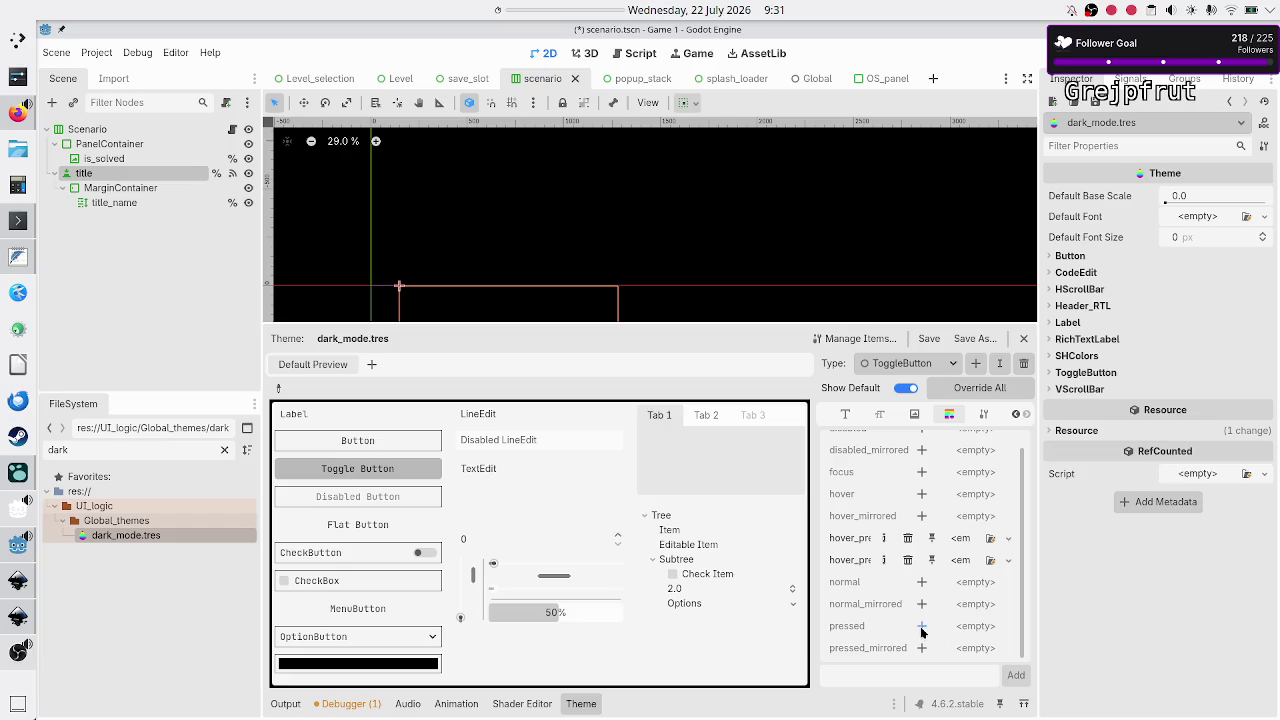
pyautogui.click(922, 627)
pyautogui.click(922, 648)
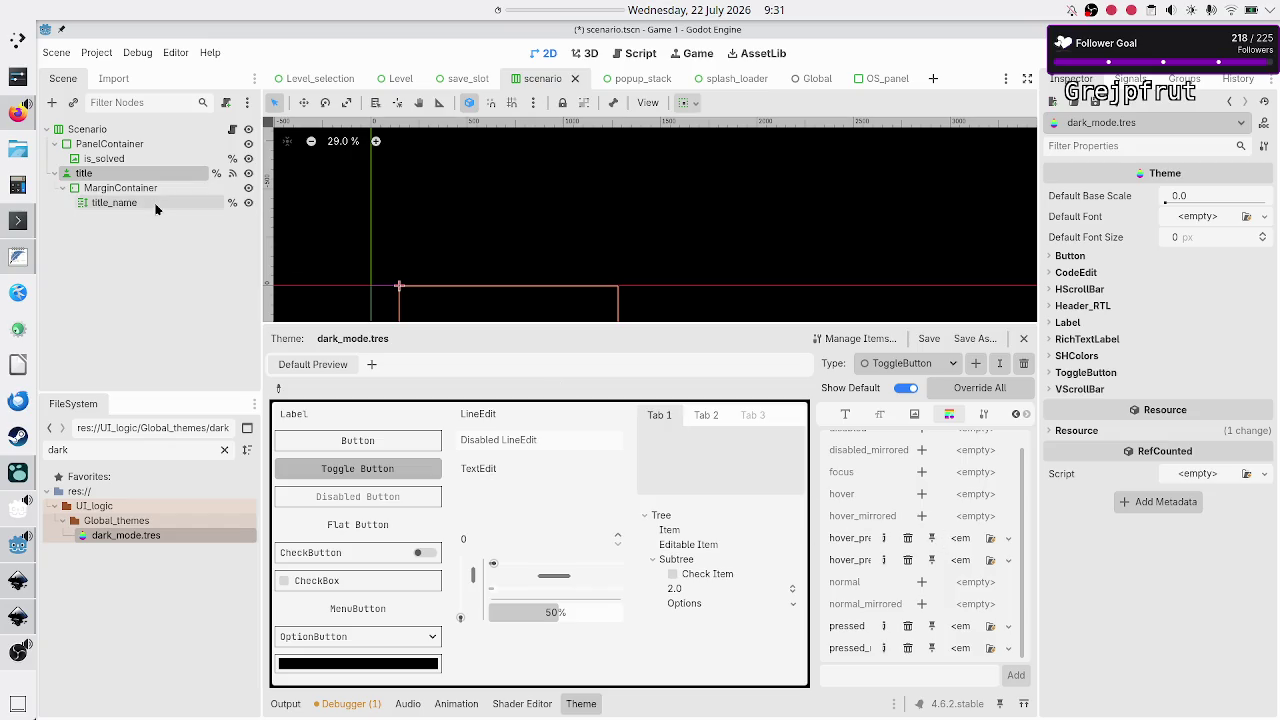
# Copy the title node's yellow Pressed stylebox and reselect dark_mode.tres
pyautogui.click(119, 173)
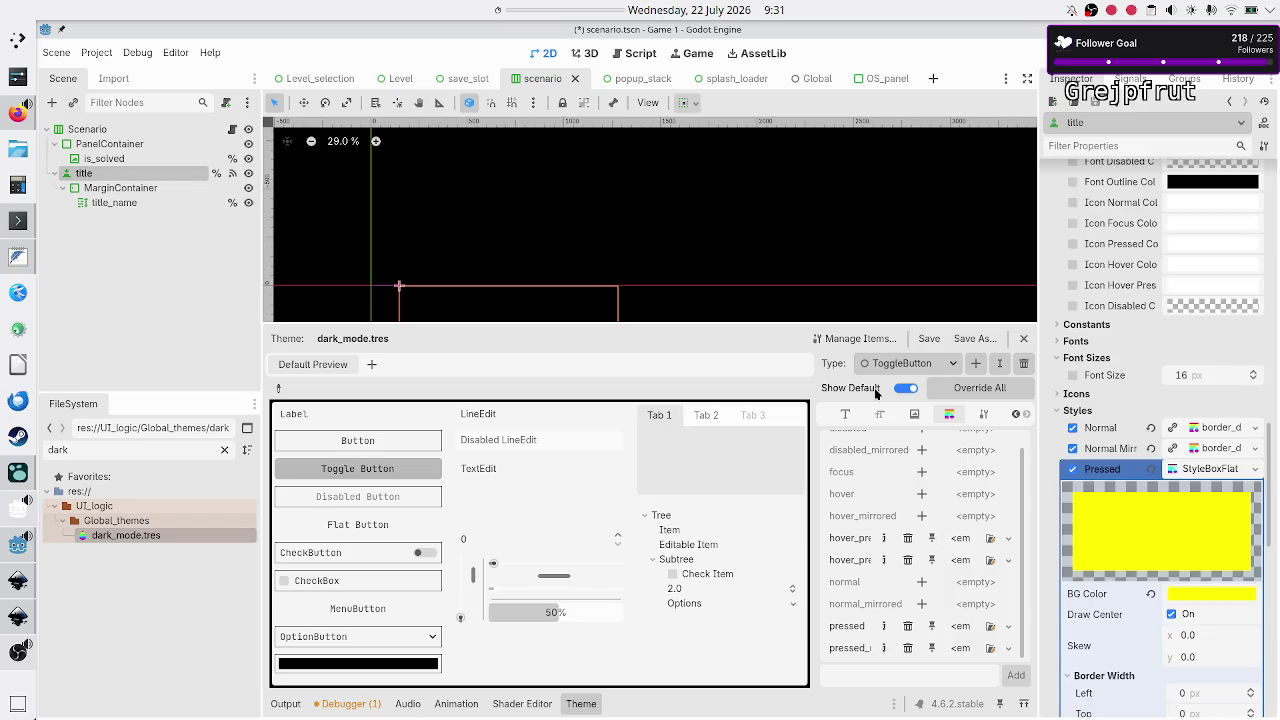
pyautogui.click(1255, 469)
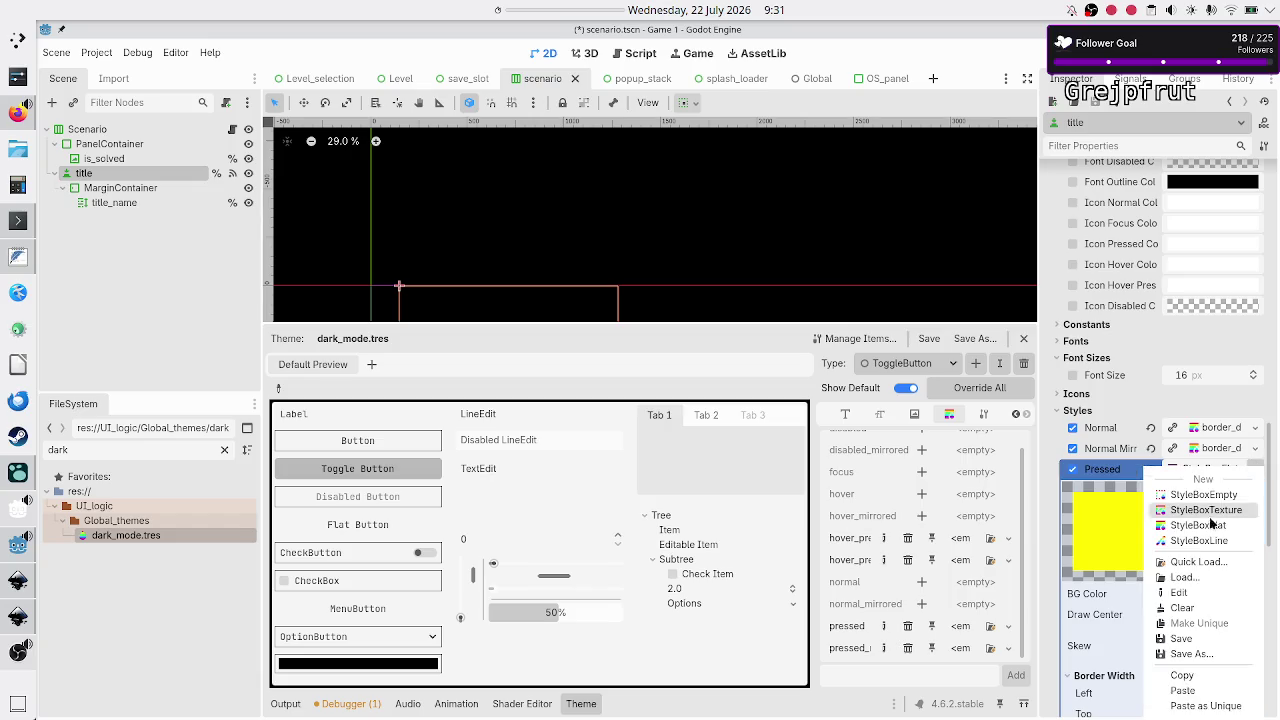
pyautogui.click(1196, 675)
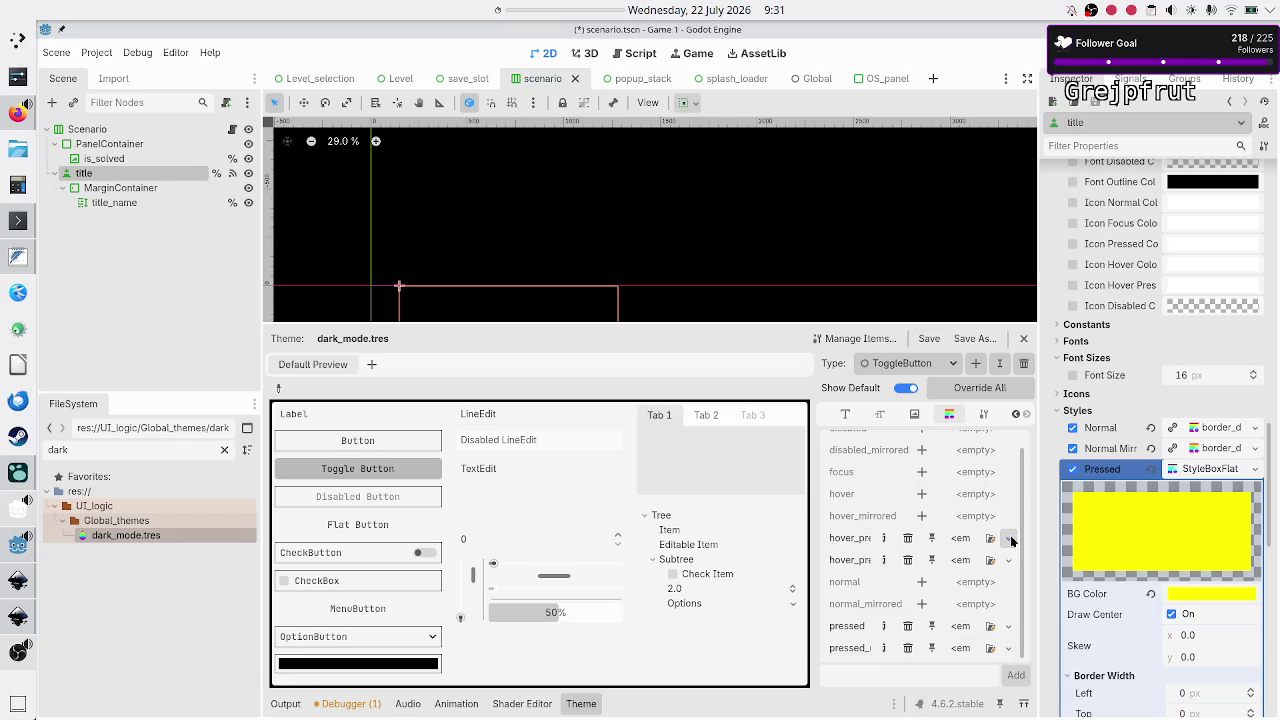
pyautogui.click(156, 535)
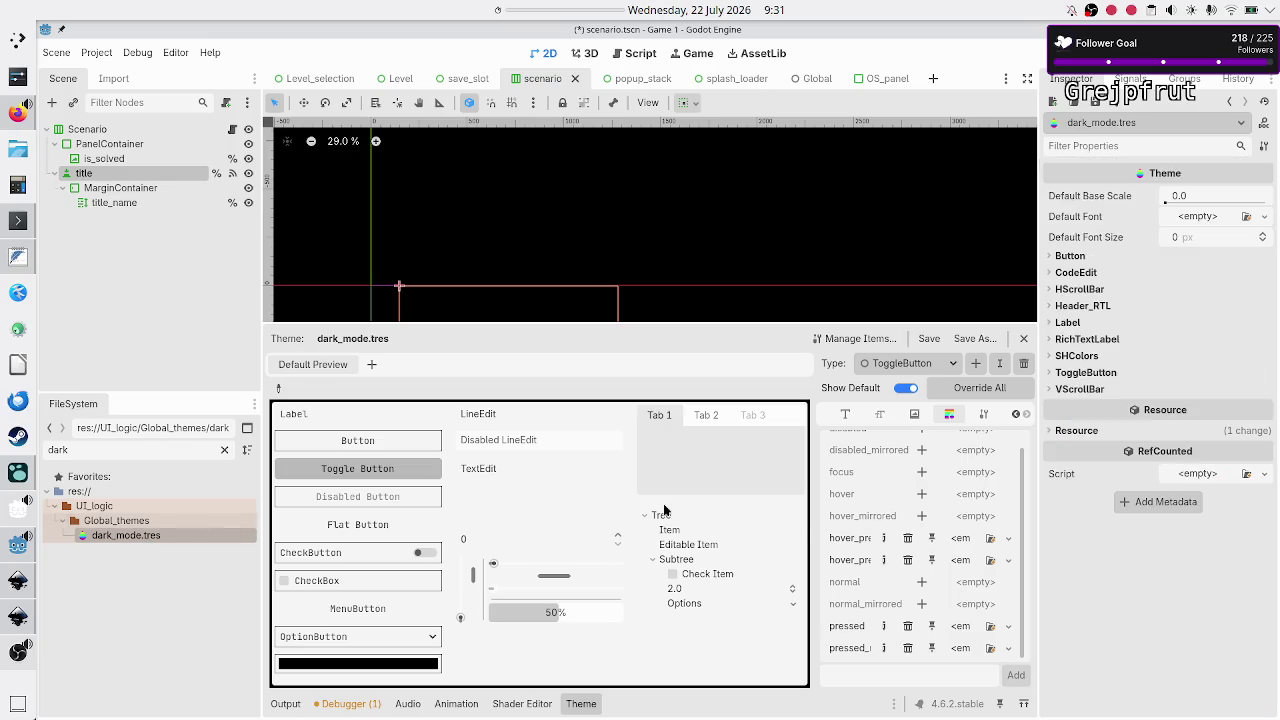
# Paste the yellow stylebox into all four pressed slots and open one for editing
pyautogui.click(1010, 541)
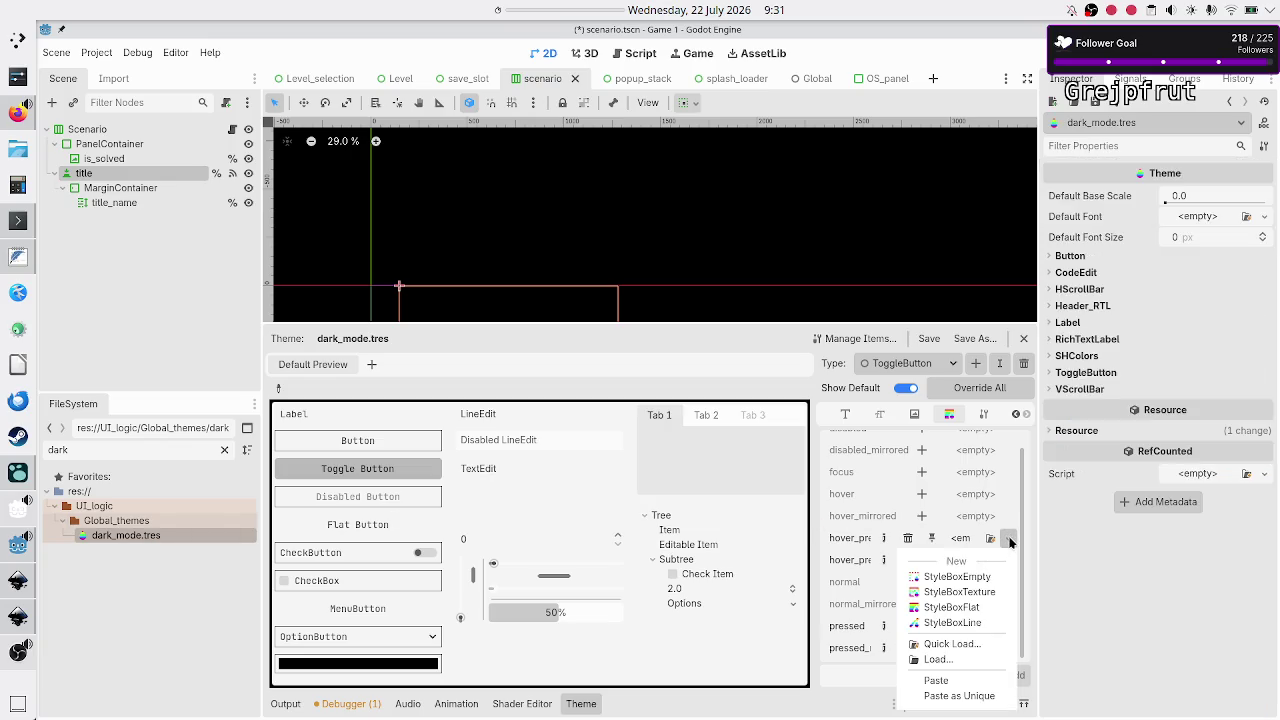
pyautogui.click(952, 688)
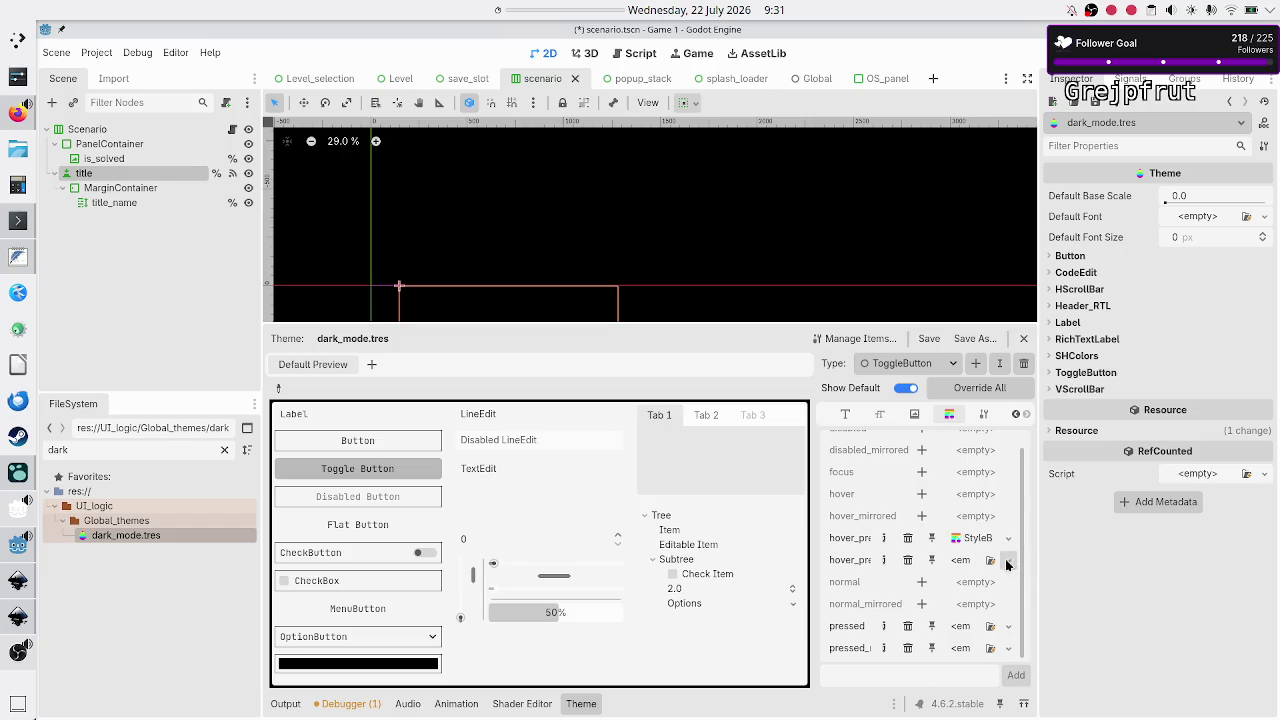
pyautogui.click(1008, 560)
pyautogui.click(938, 690)
pyautogui.click(1007, 630)
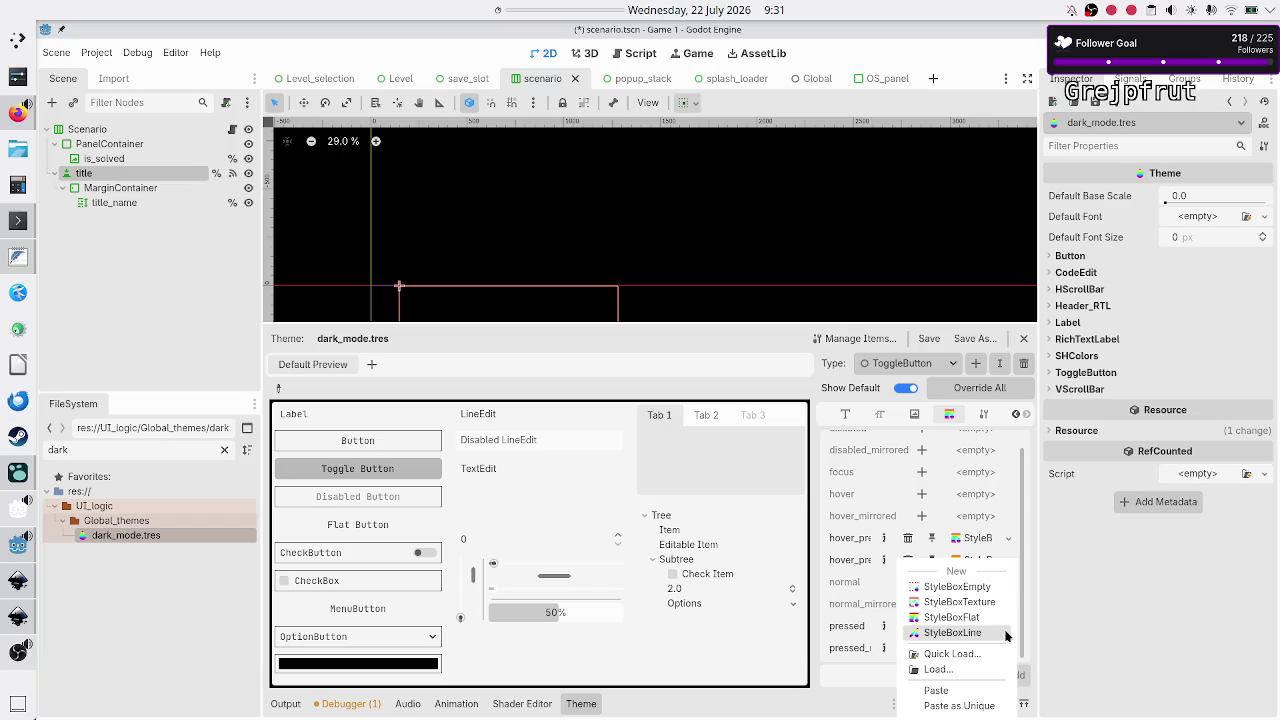
pyautogui.click(951, 685)
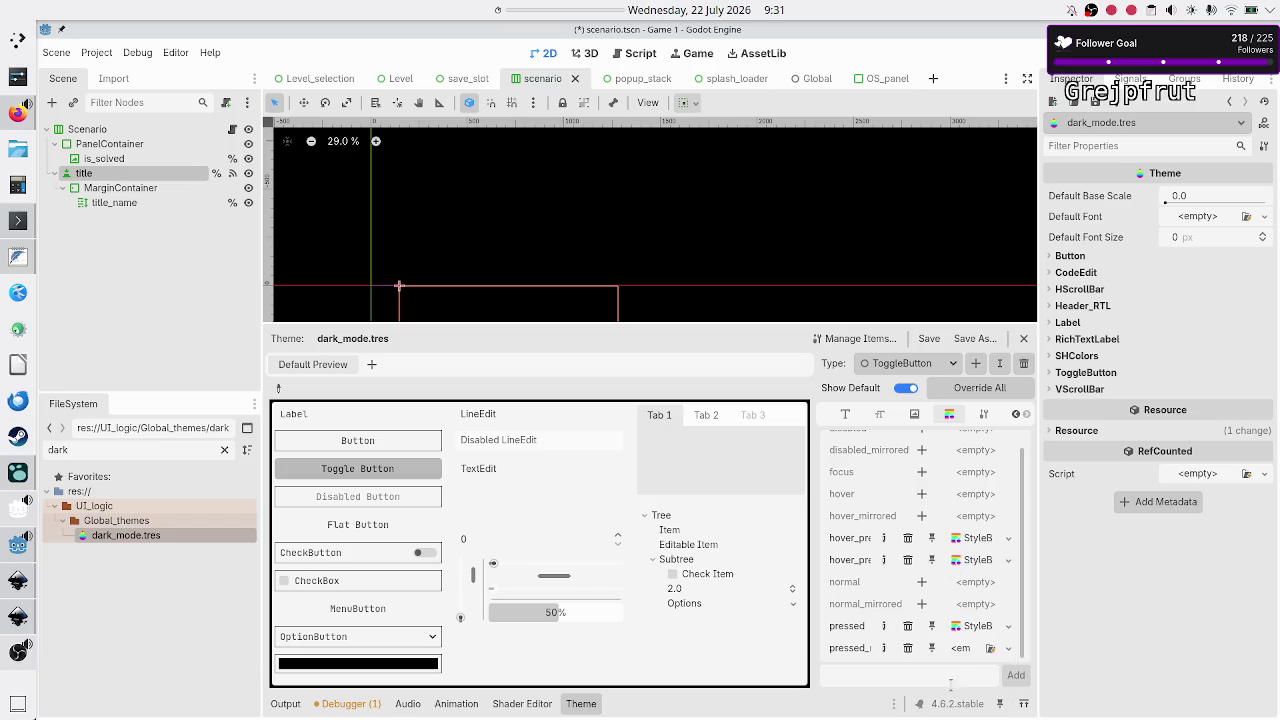
pyautogui.click(1008, 648)
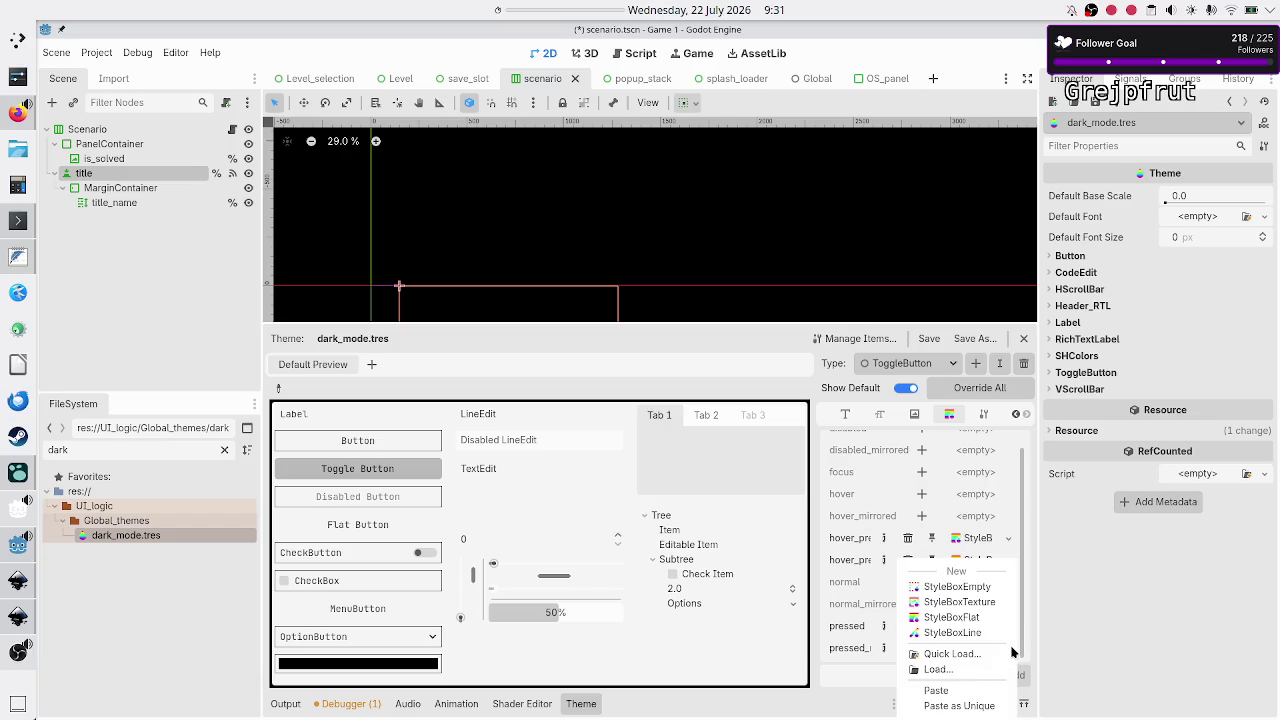
pyautogui.click(957, 690)
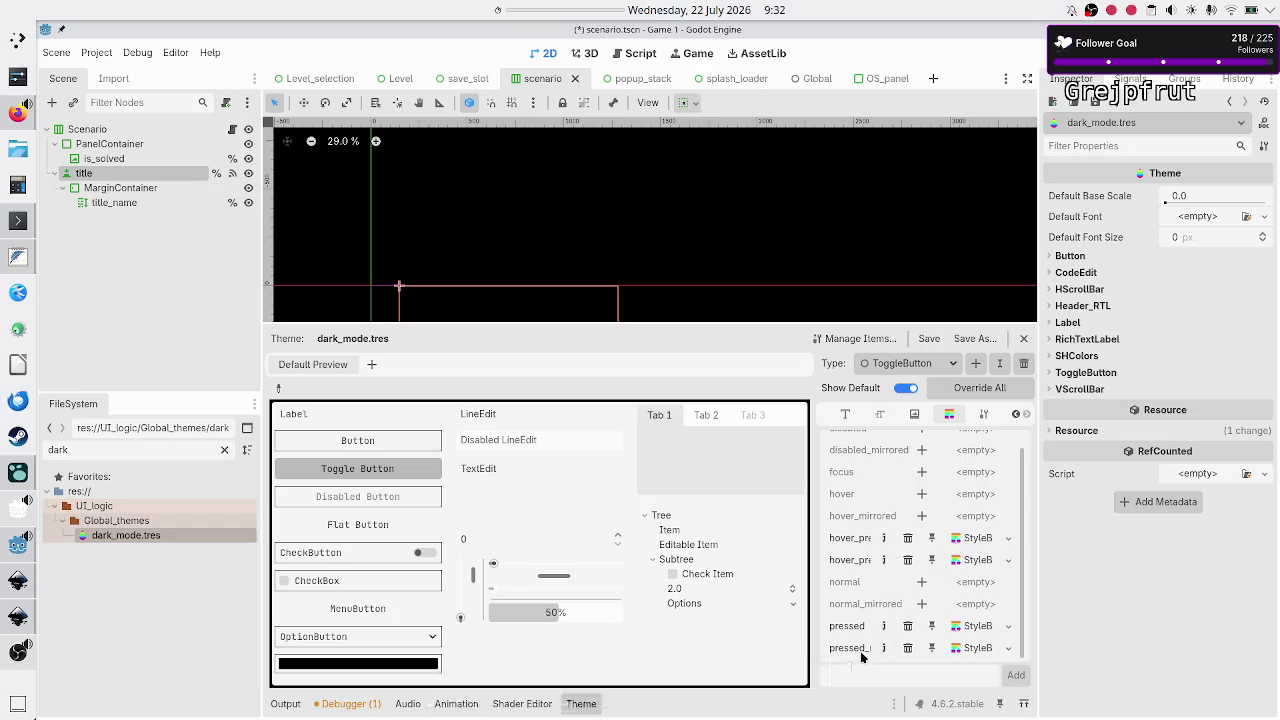
pyautogui.click(985, 538)
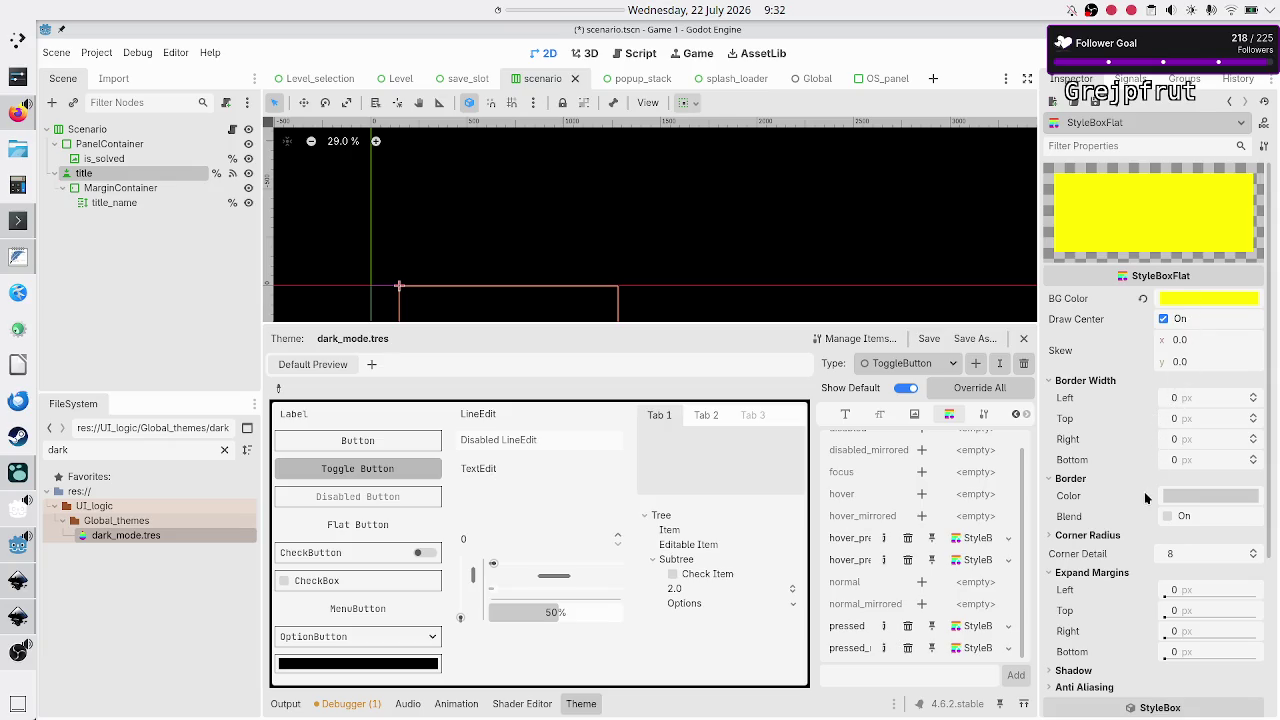
# Set the yellow StyleBoxFlat's Content Margins Left, Top, Right and Bottom each to 5
pyautogui.scroll(-5, 1124, 612)
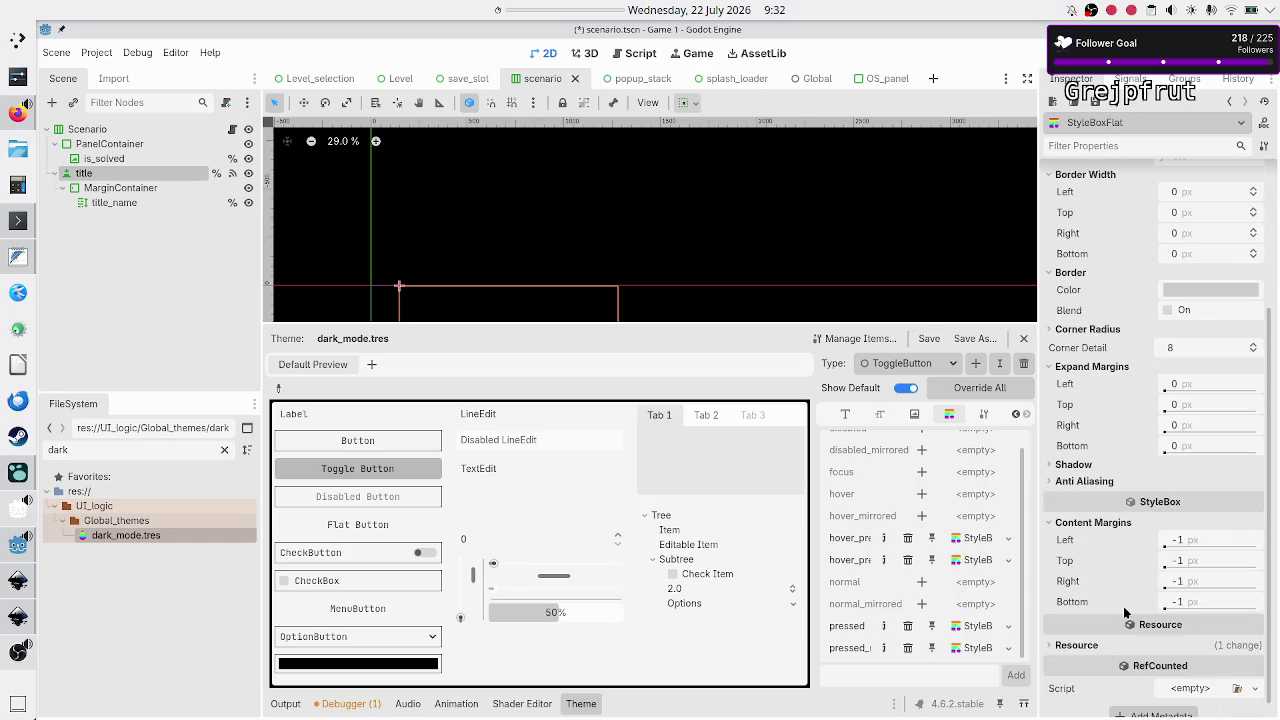
pyautogui.click(1220, 539)
pyautogui.write('5')
pyautogui.press('Return')
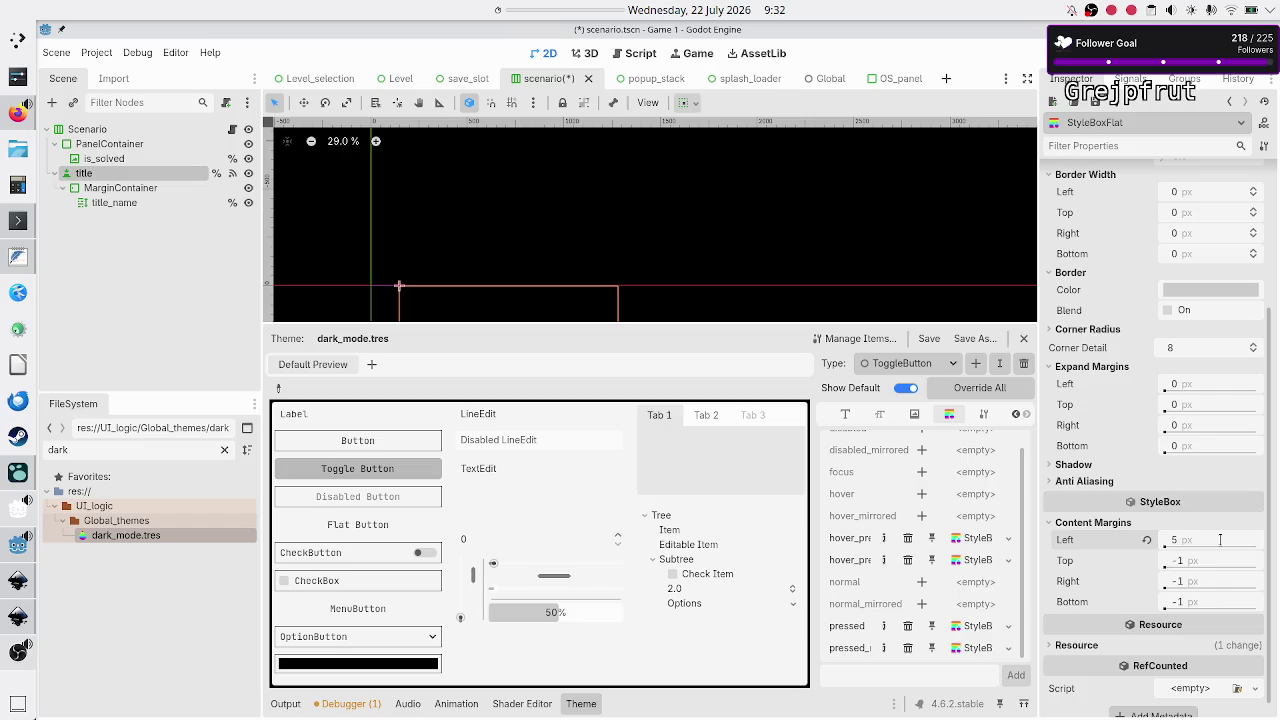
pyautogui.click(1215, 563)
pyautogui.write('5')
pyautogui.press('Return')
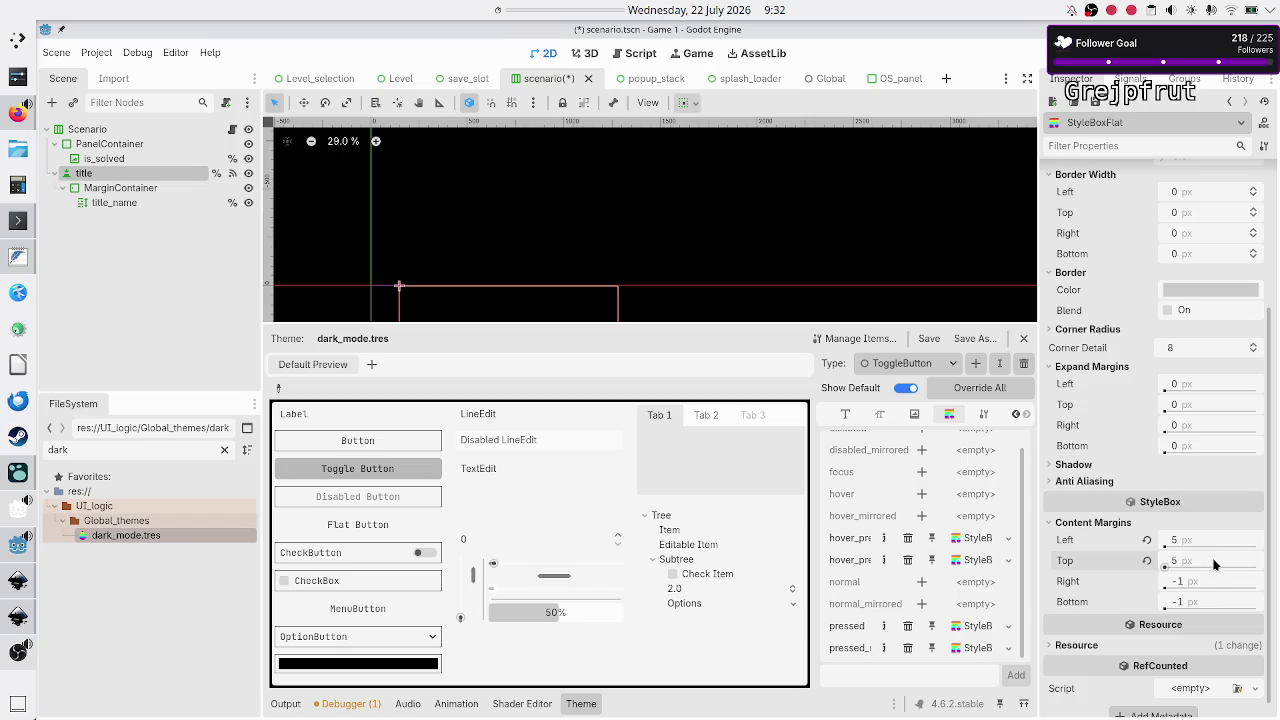
pyautogui.click(1212, 581)
pyautogui.write('5')
pyautogui.press('Return')
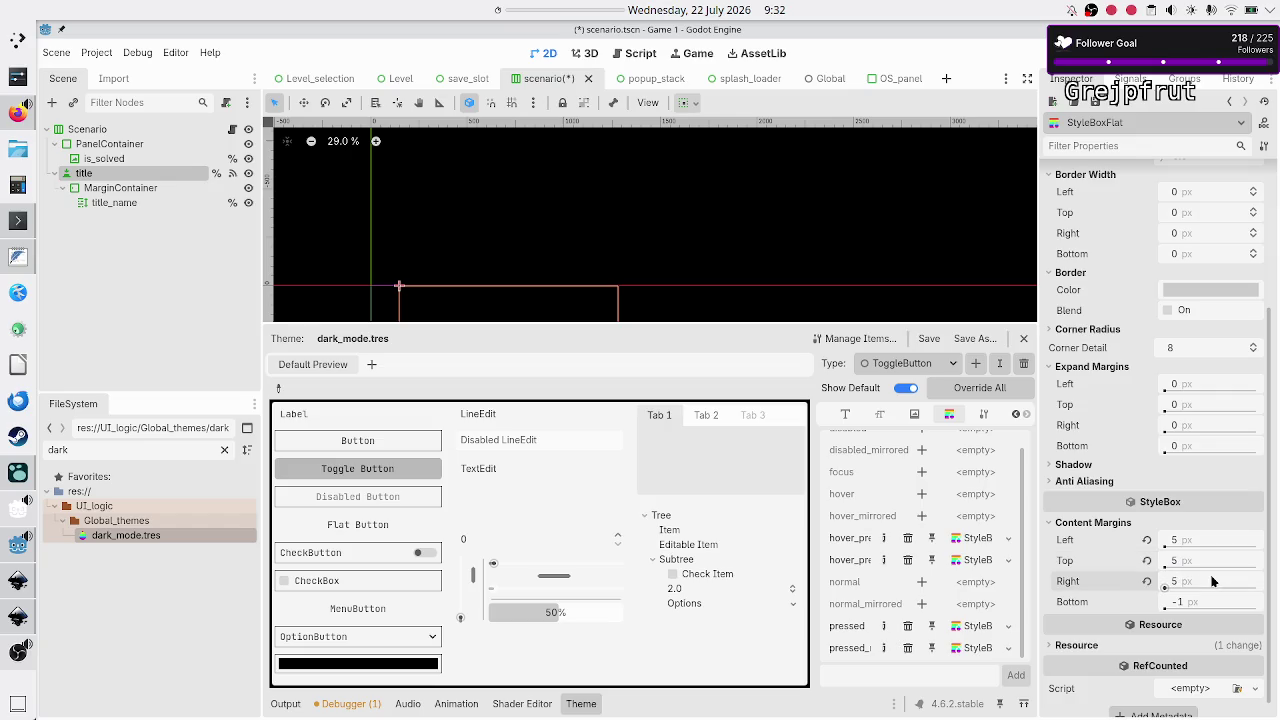
pyautogui.click(1208, 601)
pyautogui.write('5')
pyautogui.press('Return')
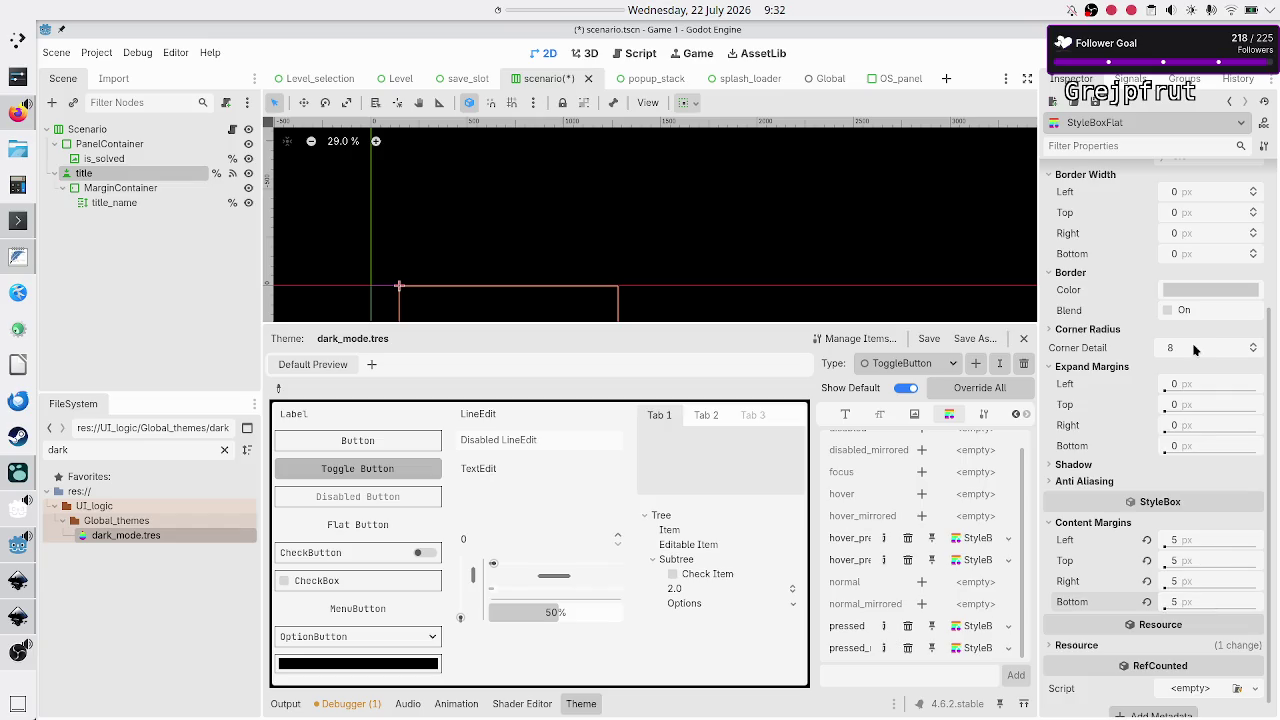
# Save the edited stylebox and theme from the Inspector's save menu
pyautogui.scroll(5, 1160, 380)
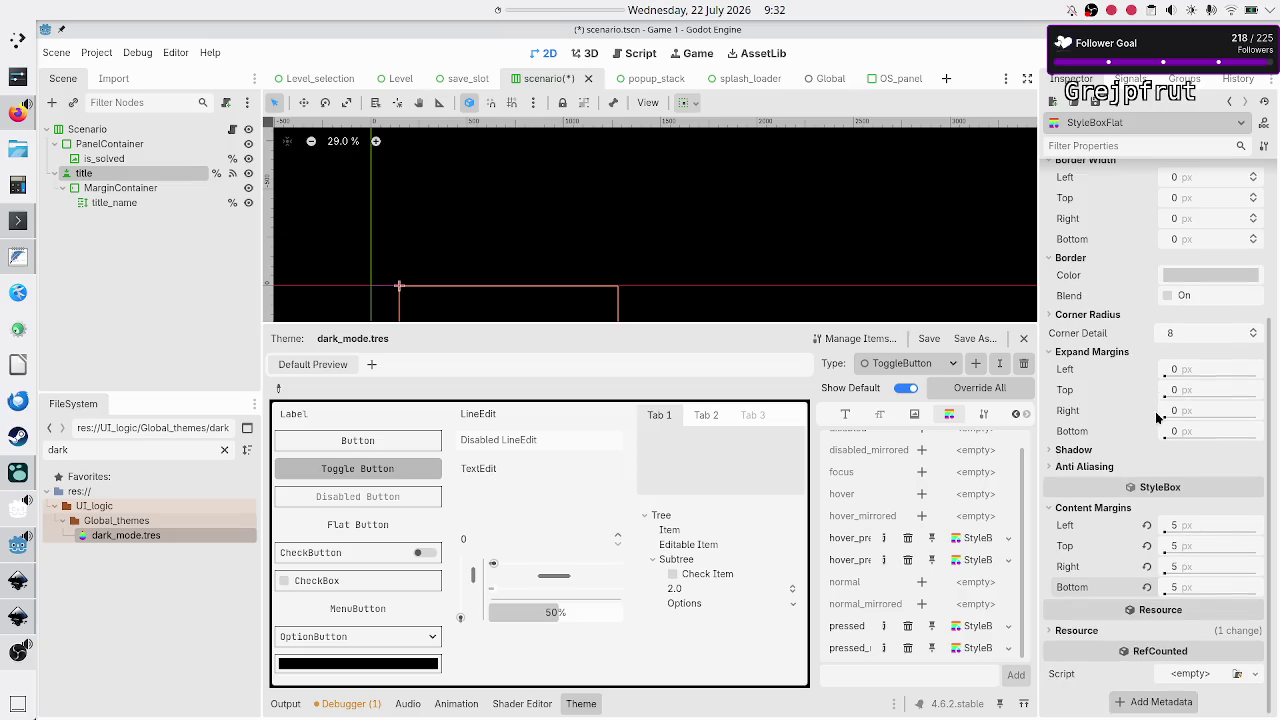
pyautogui.click(1119, 103)
pyautogui.click(1119, 104)
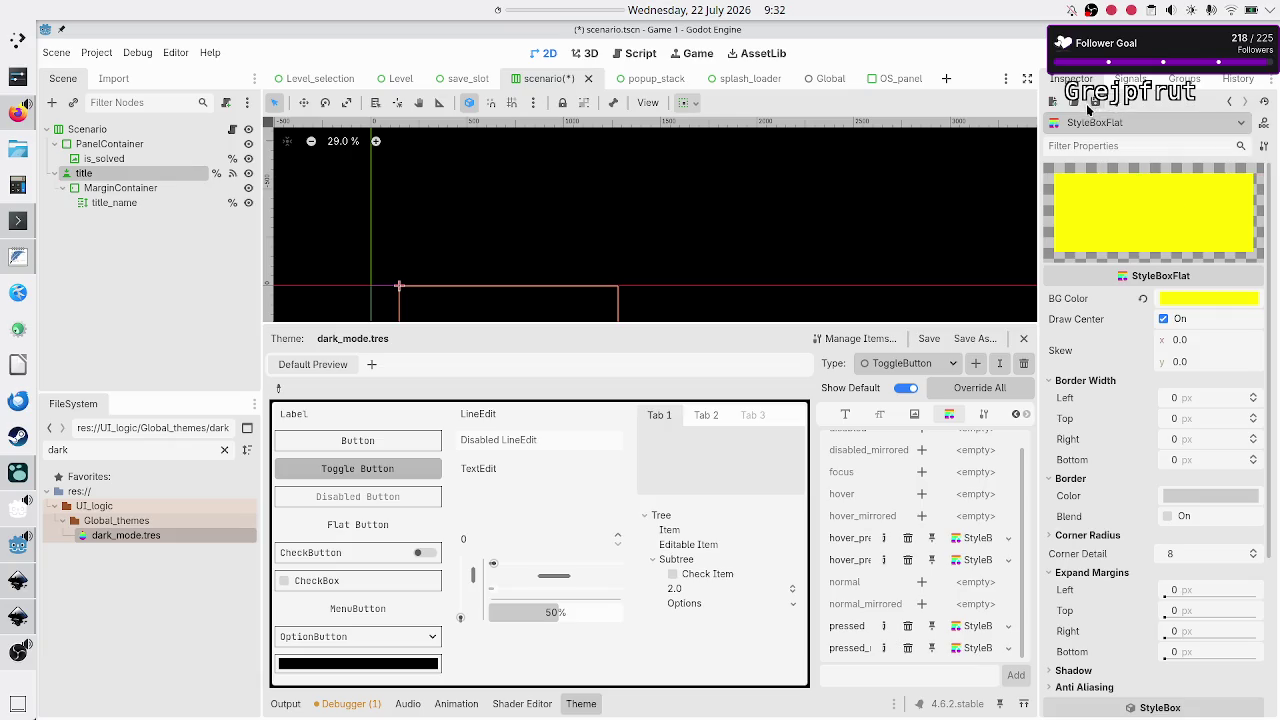
pyautogui.click(1095, 104)
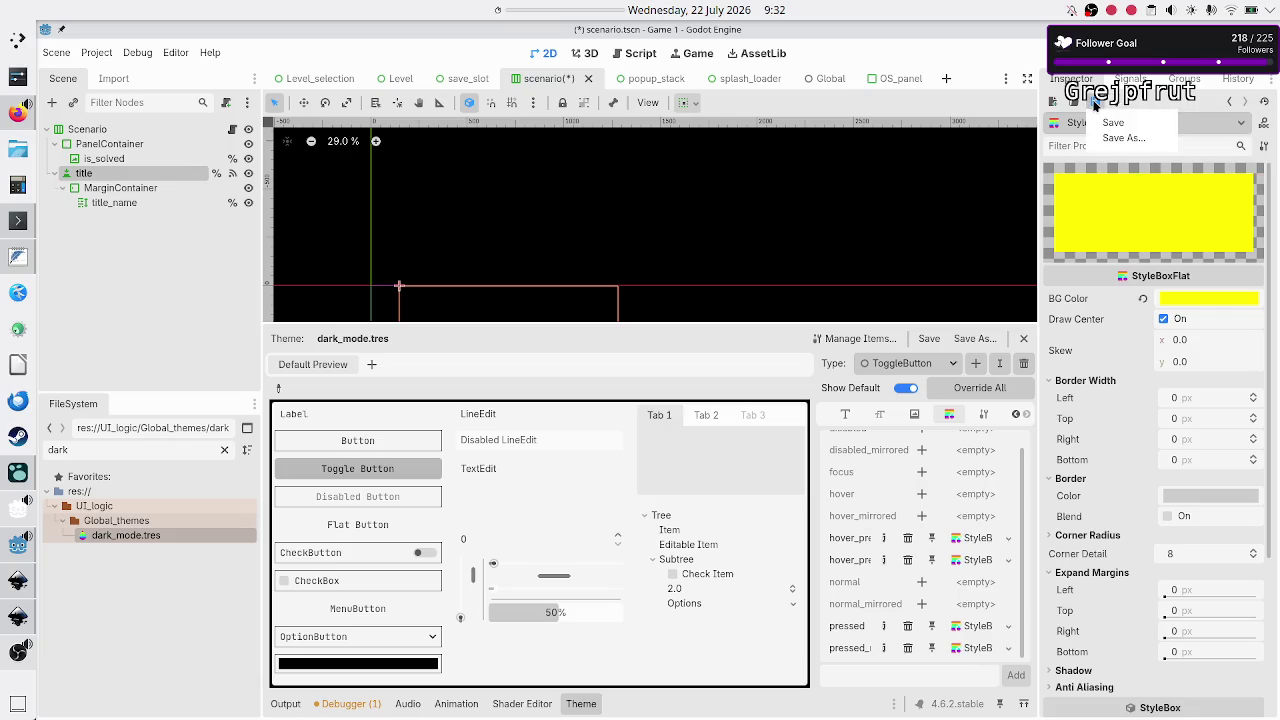
pyautogui.click(1113, 122)
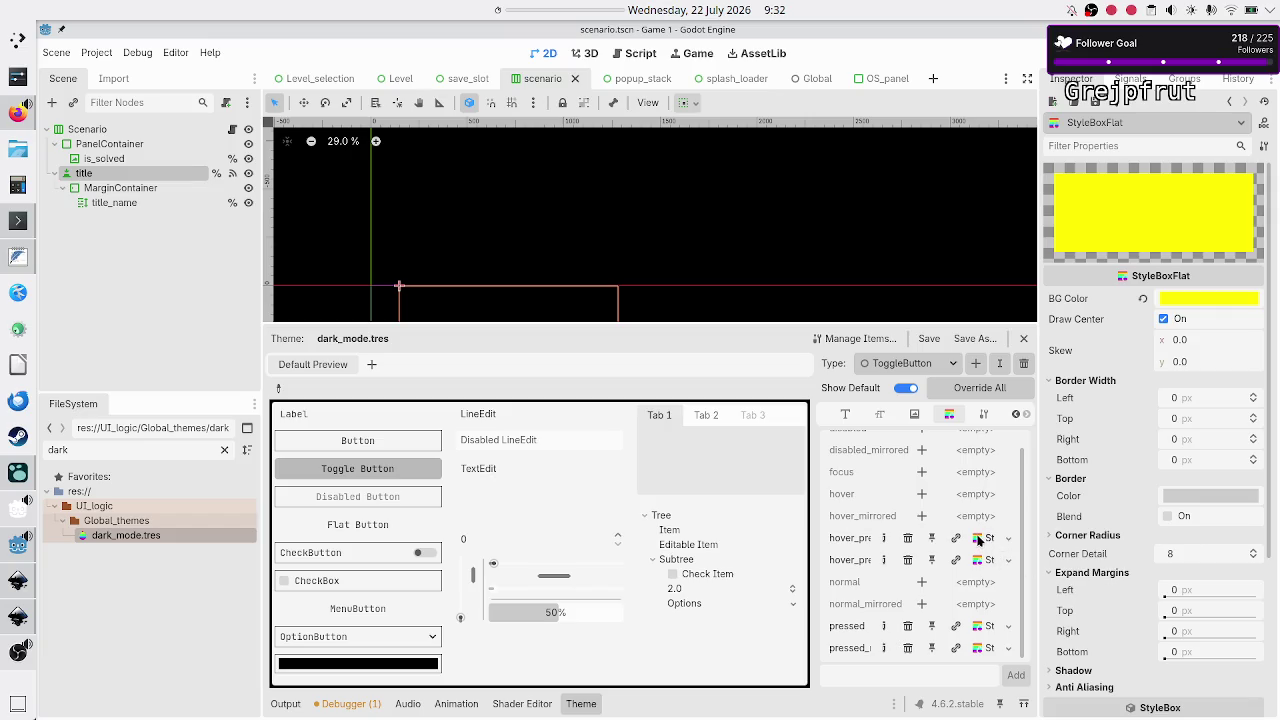
# Select the title node, collapse its Pressed style and expand the Hover Press stylebox
pyautogui.scroll(-5, 1095, 560)
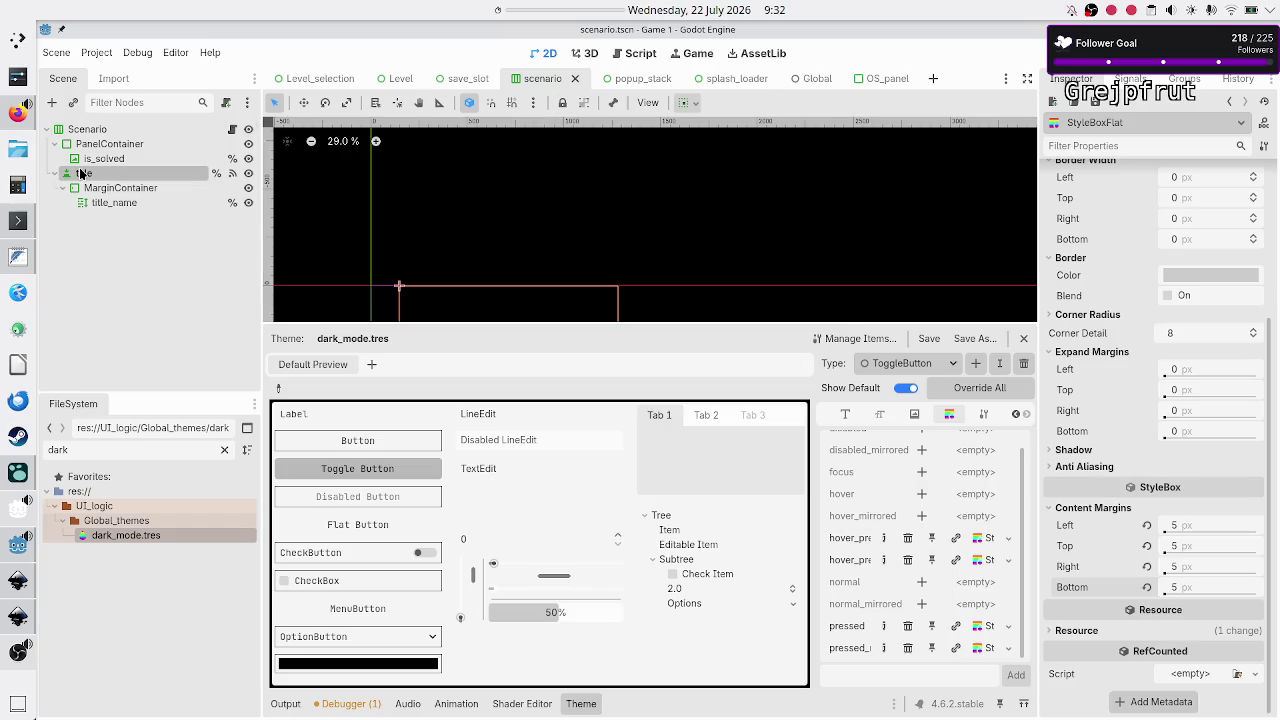
pyautogui.click(82, 173)
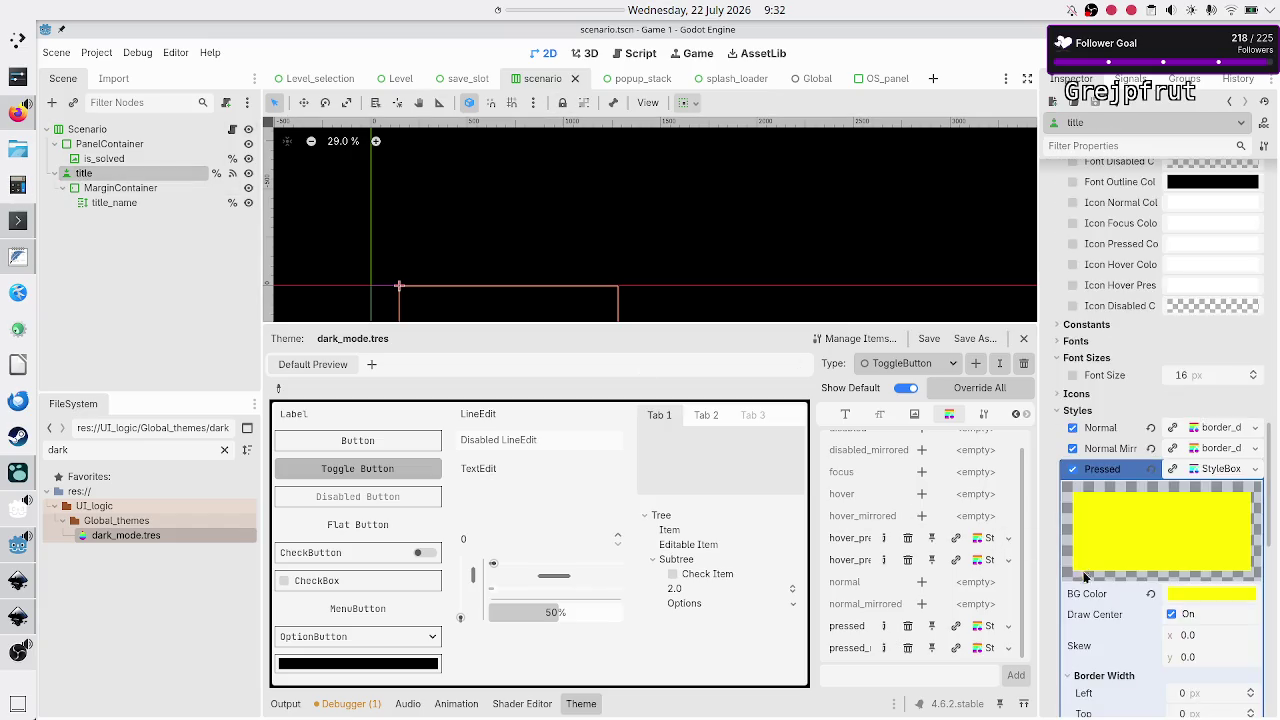
pyautogui.scroll(-10, 1085, 580)
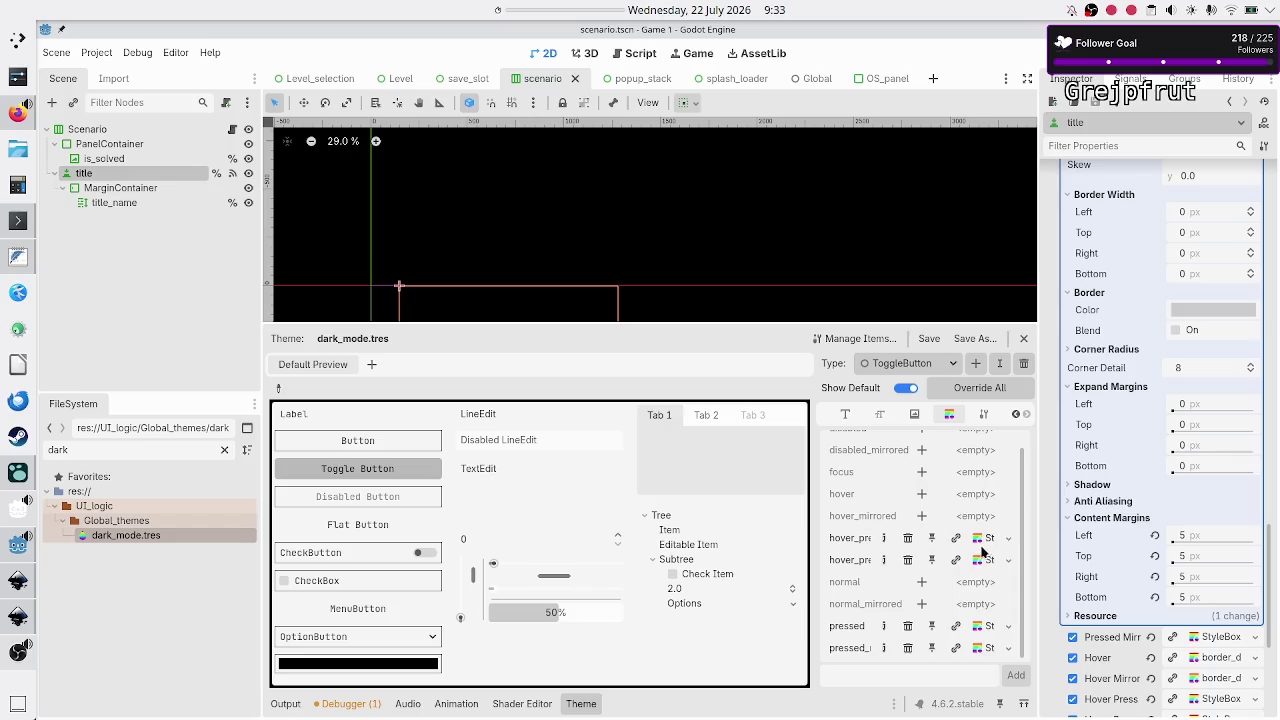
pyautogui.scroll(5, 1122, 523)
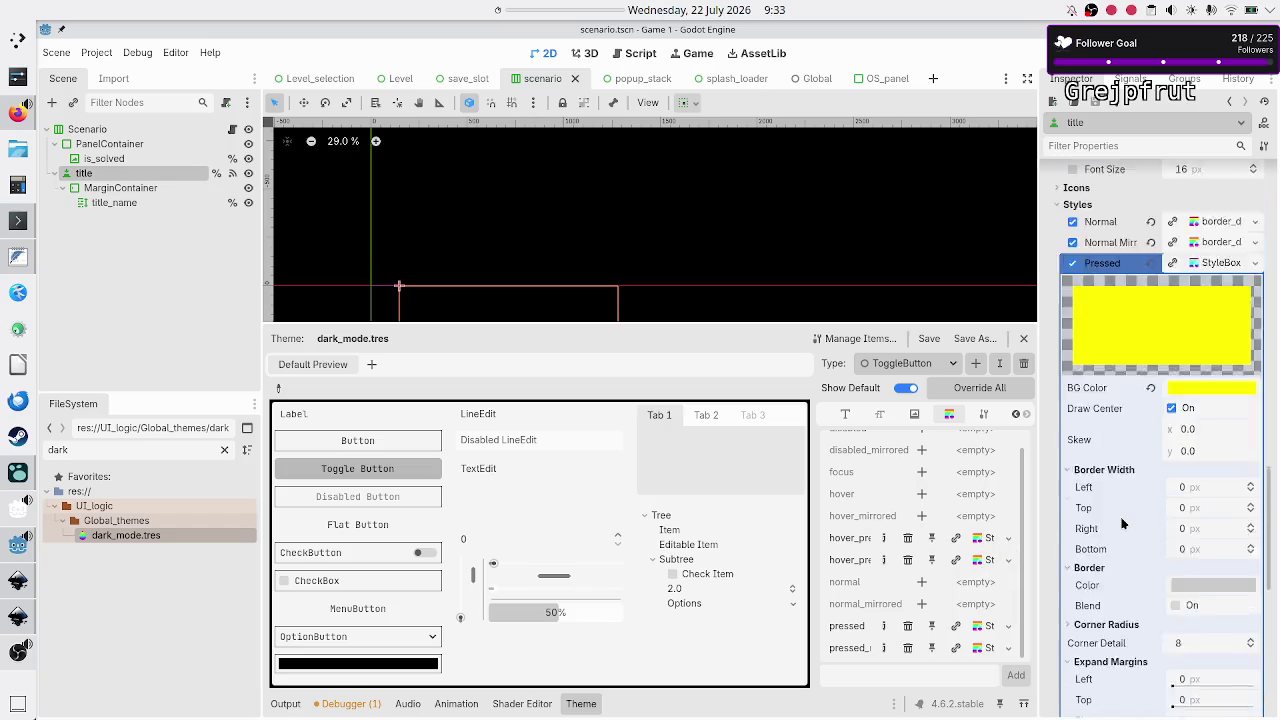
pyautogui.scroll(1, 1122, 523)
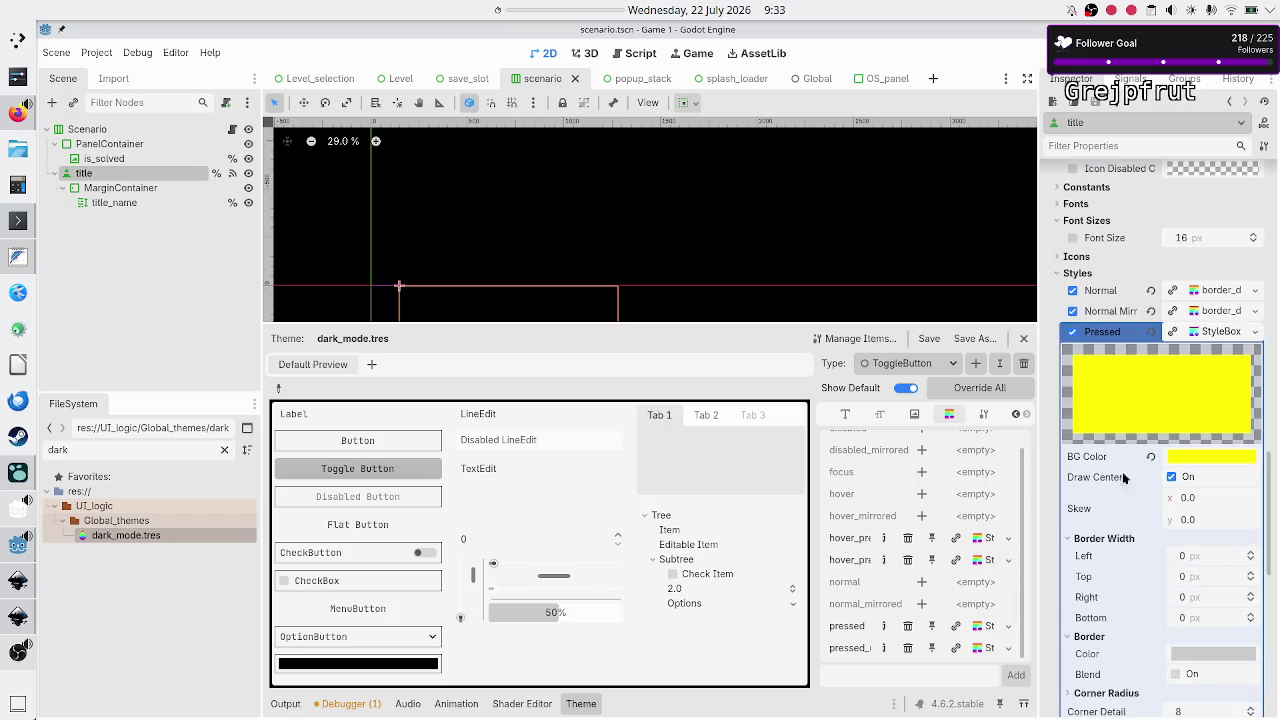
pyautogui.click(1217, 334)
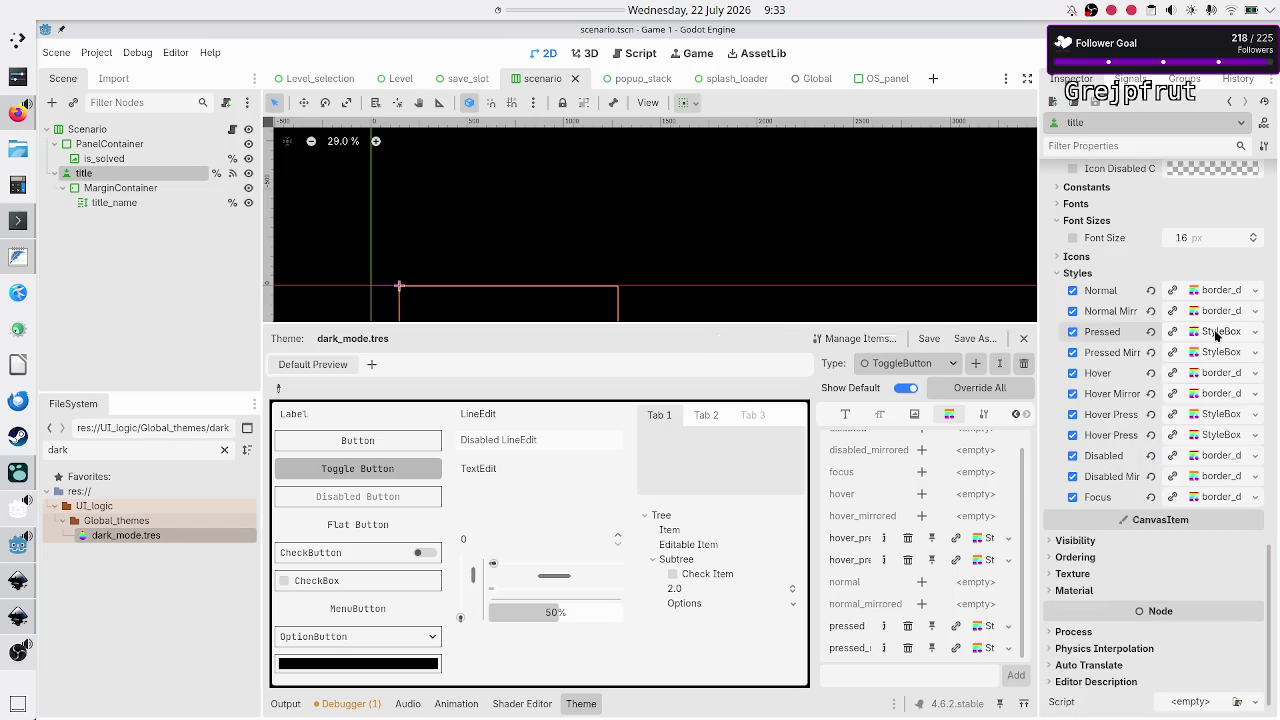
pyautogui.click(1230, 415)
# Scroll through the Hover Press StyleBoxFlat and show its resource details
pyautogui.scroll(-5, 1135, 576)
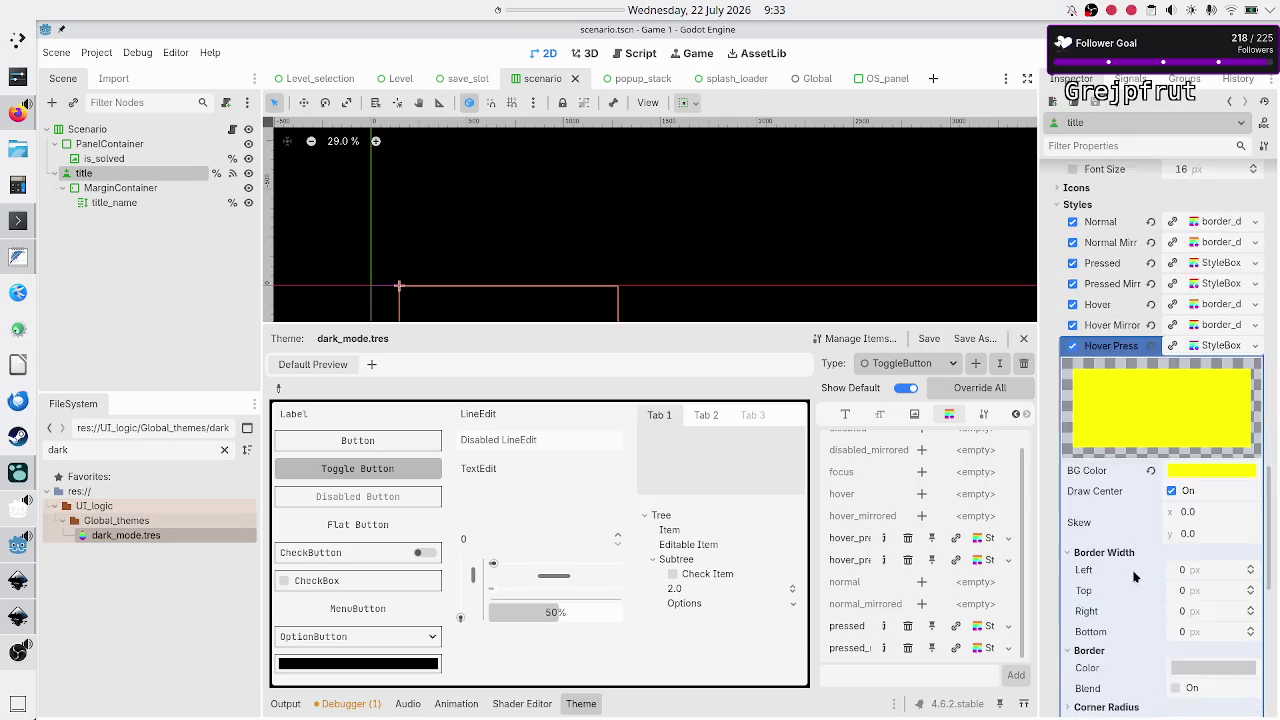
pyautogui.scroll(-3, 1135, 576)
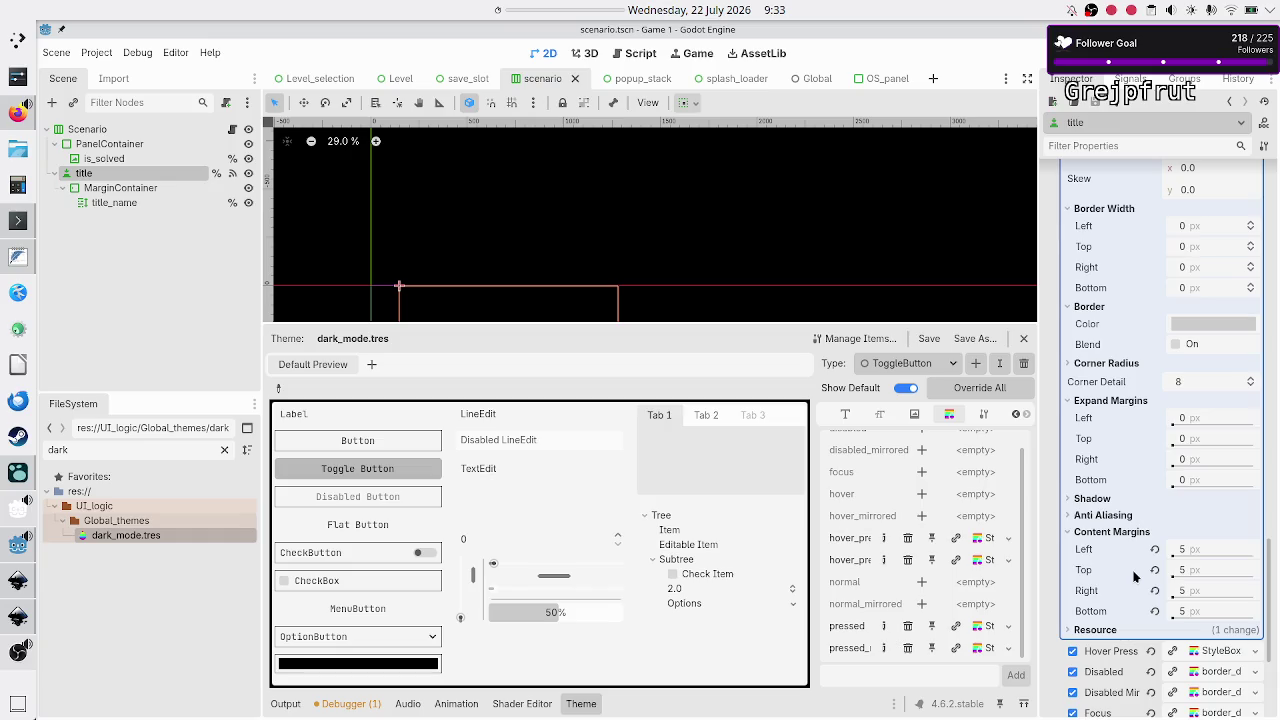
pyautogui.scroll(8, 1135, 576)
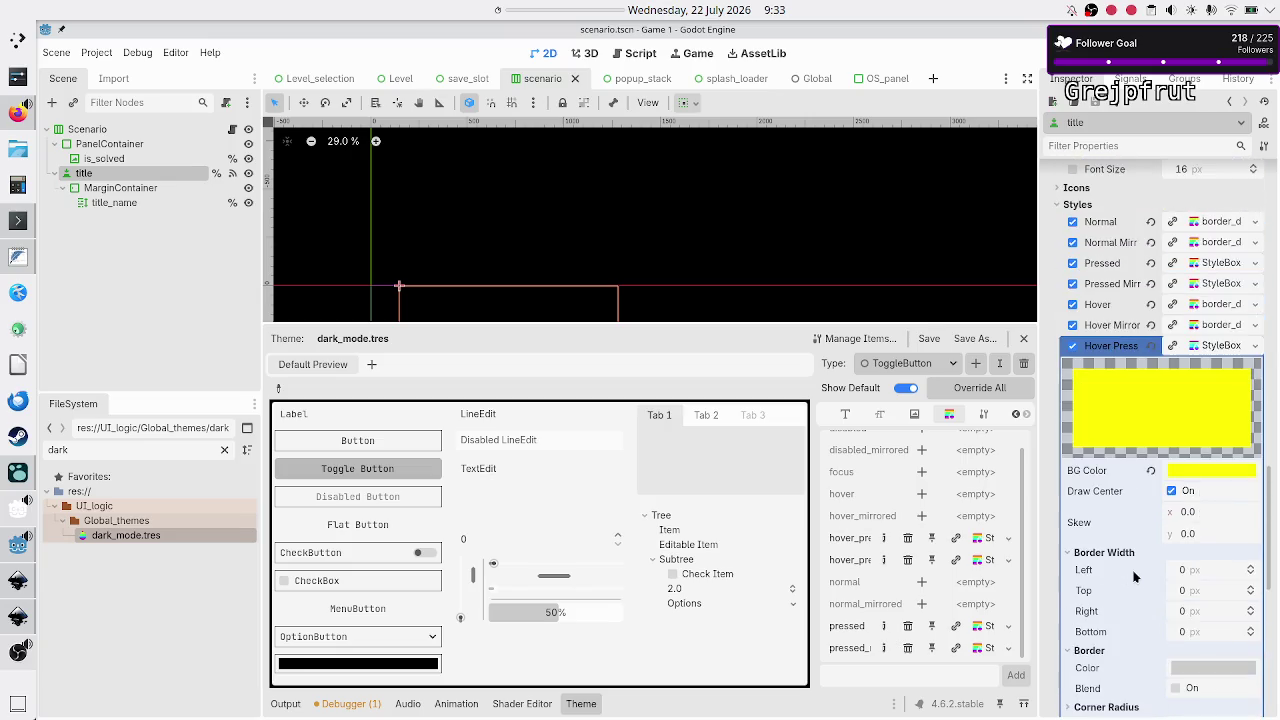
pyautogui.scroll(-1, 1135, 576)
pyautogui.scroll(-10, 1143, 448)
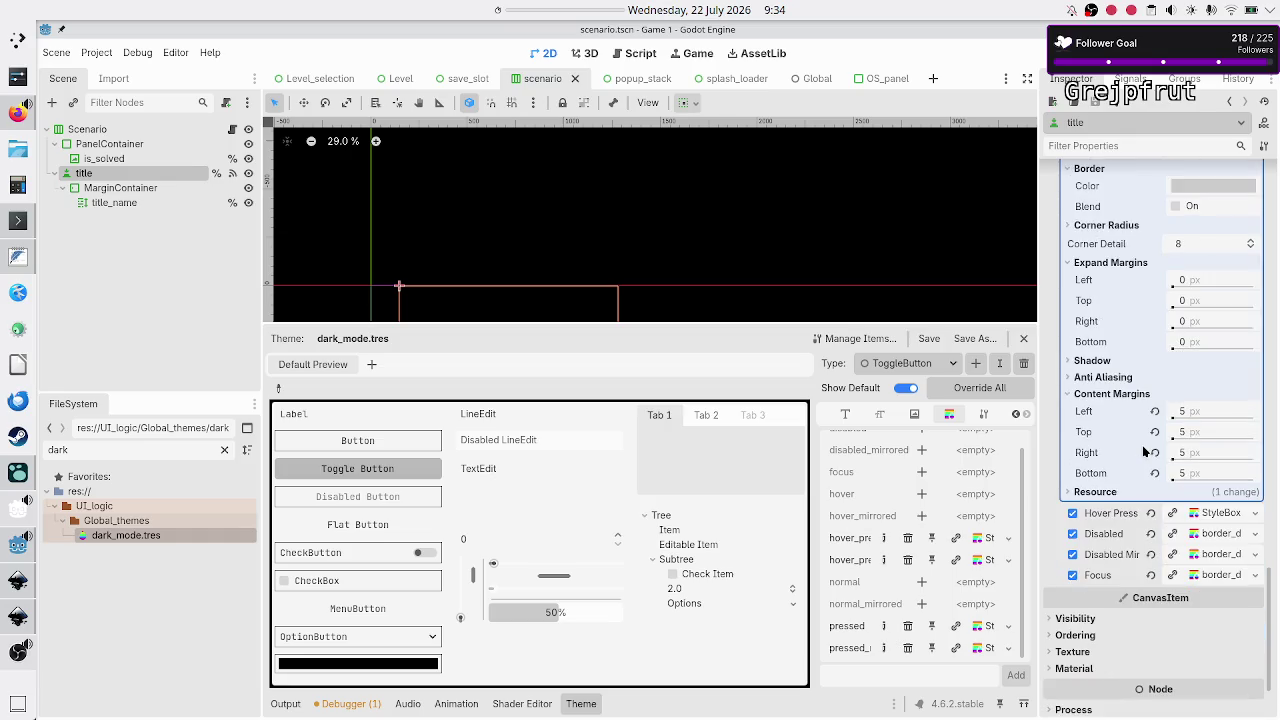
pyautogui.click(1100, 492)
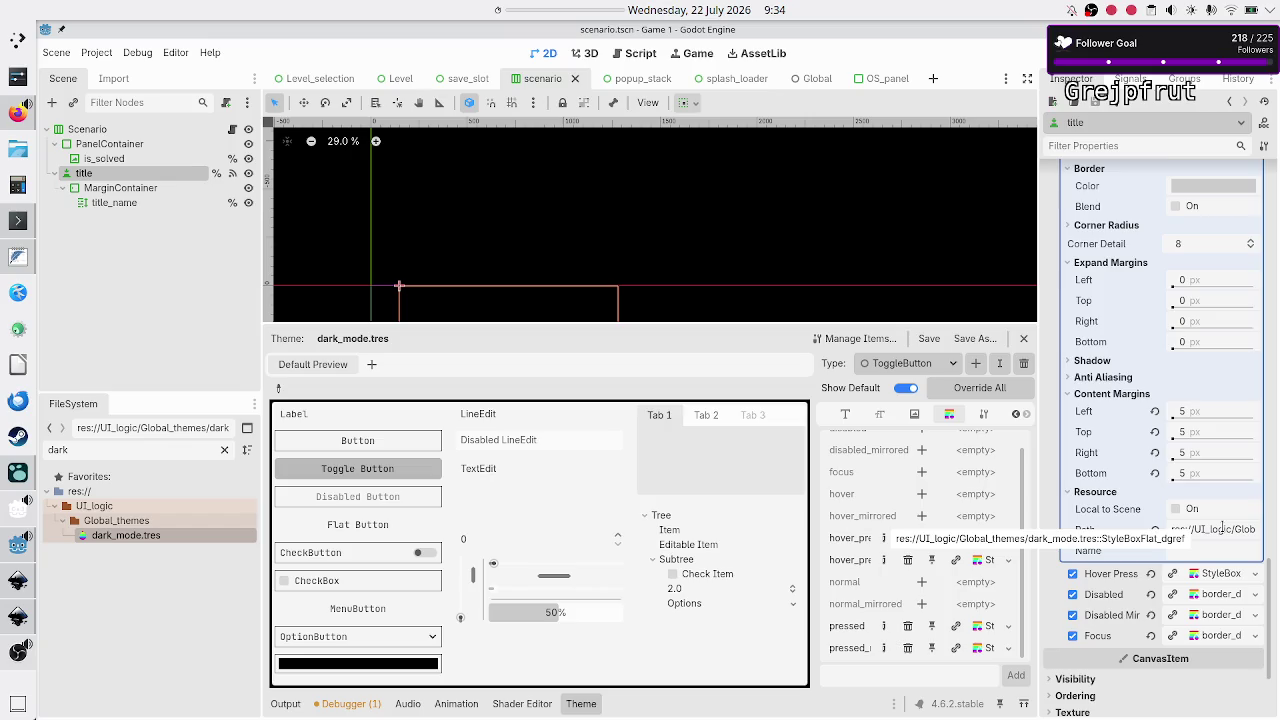
# Reselect the title node to recheck its styles, then switch to the web browser
pyautogui.click(159, 291)
pyautogui.click(94, 176)
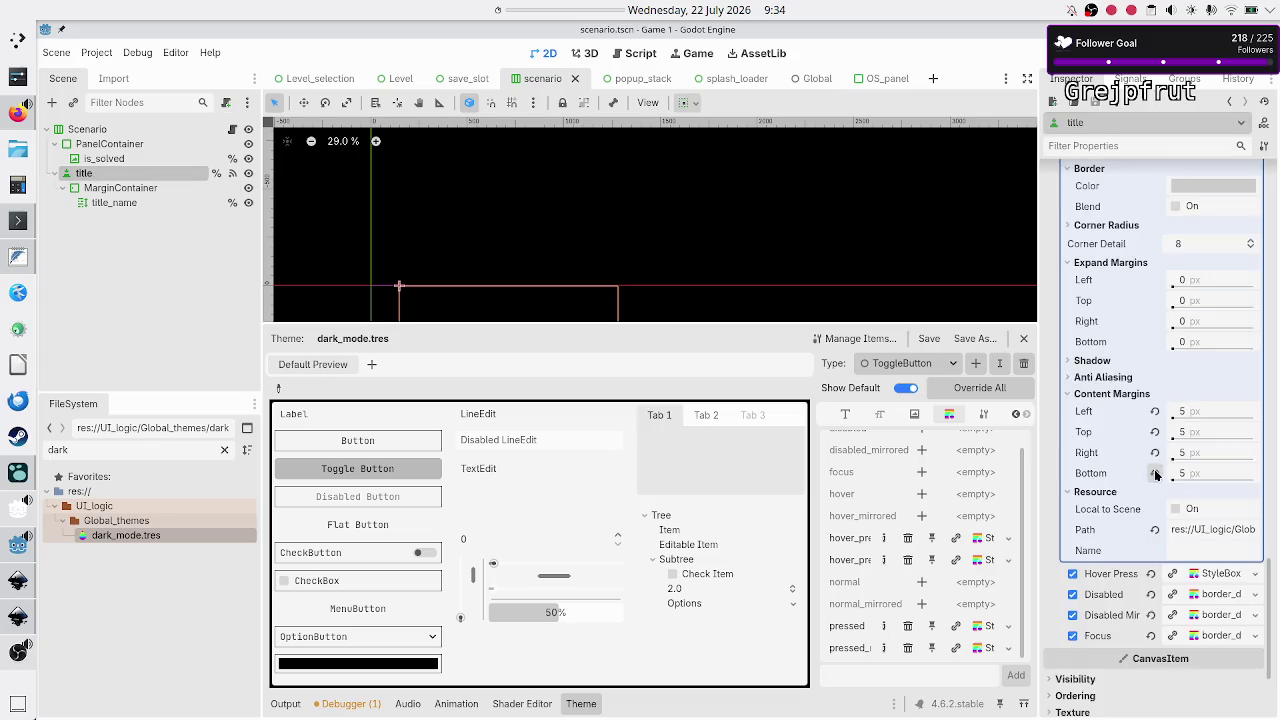
pyautogui.scroll(5, 1154, 469)
pyautogui.scroll(6, 1154, 469)
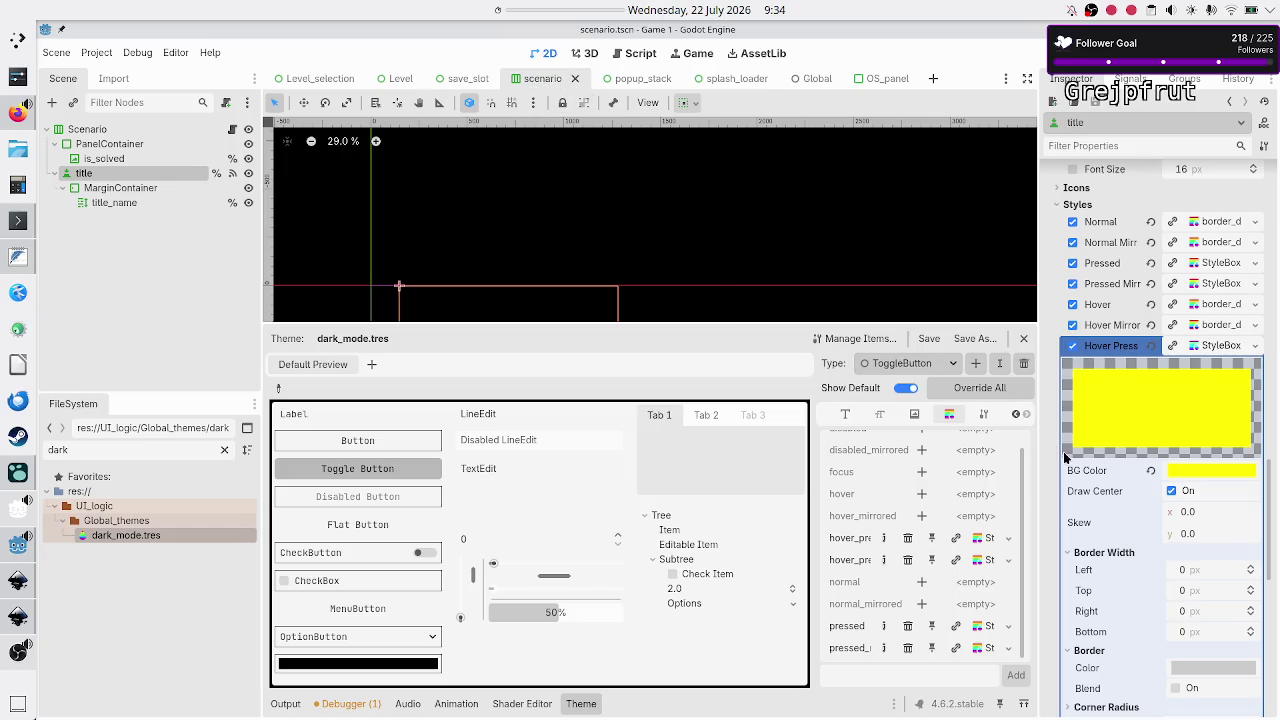
pyautogui.scroll(-5, 1153, 484)
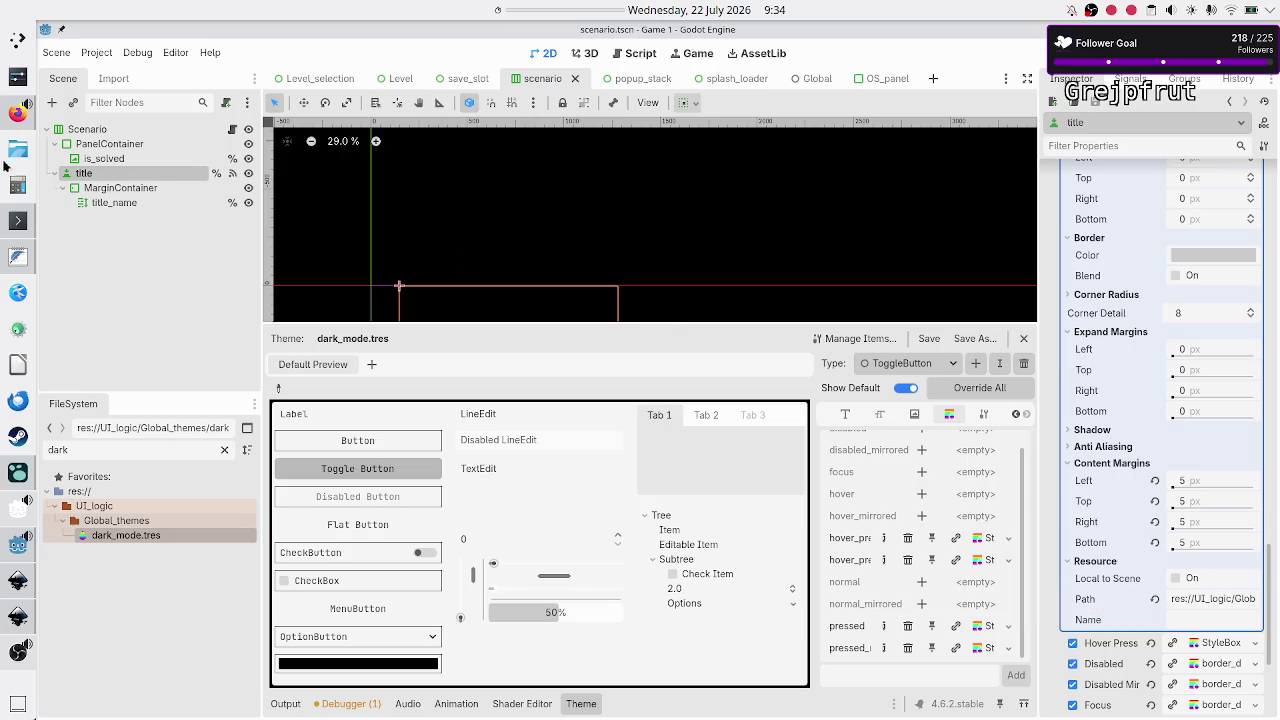
pyautogui.click(19, 118)
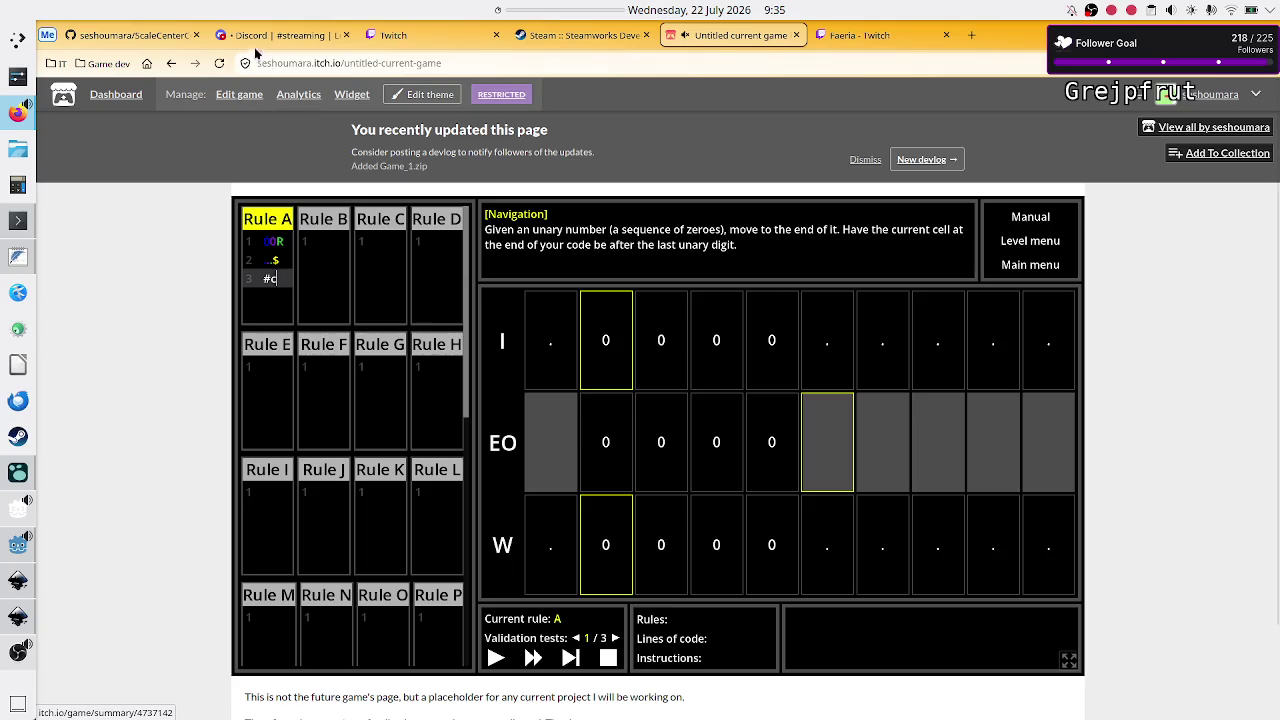
# From the GitHub profile's repositories, open Crop_METI_GDExtension_ANTLR4_PoC's Crop_METI/Level_selection/scenario.tscn
pyautogui.click(78, 35)
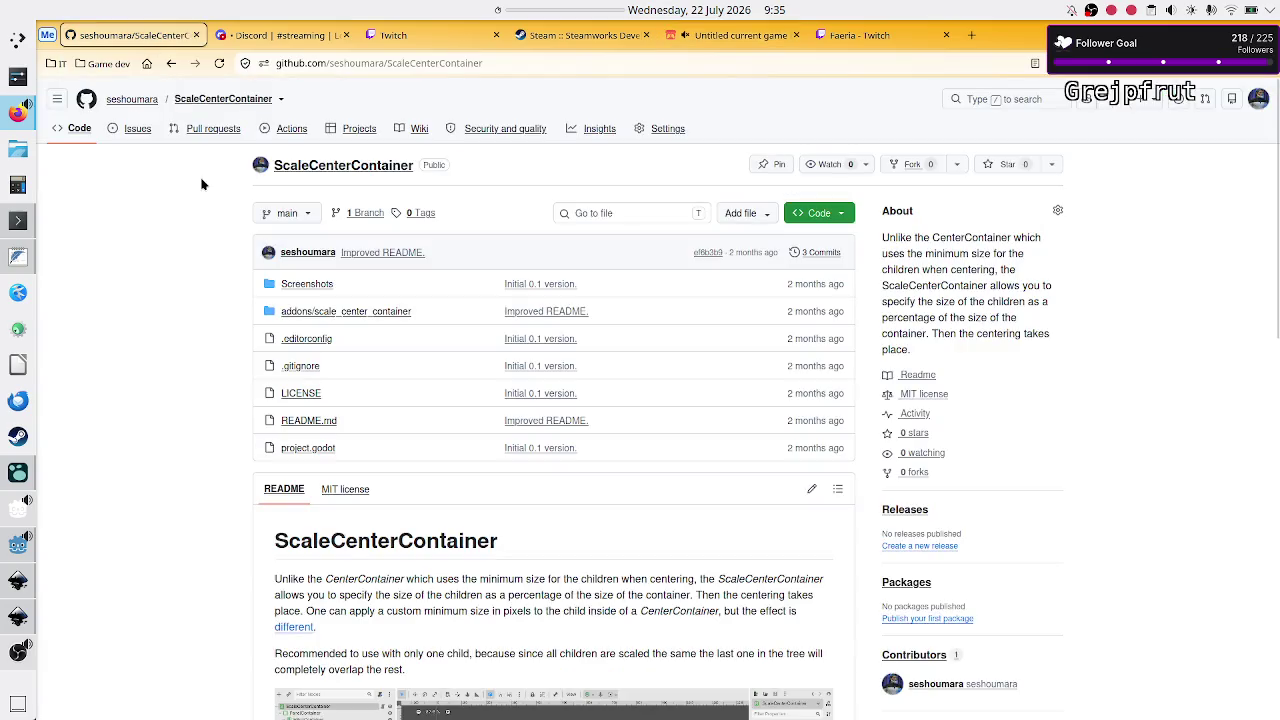
pyautogui.click(132, 94)
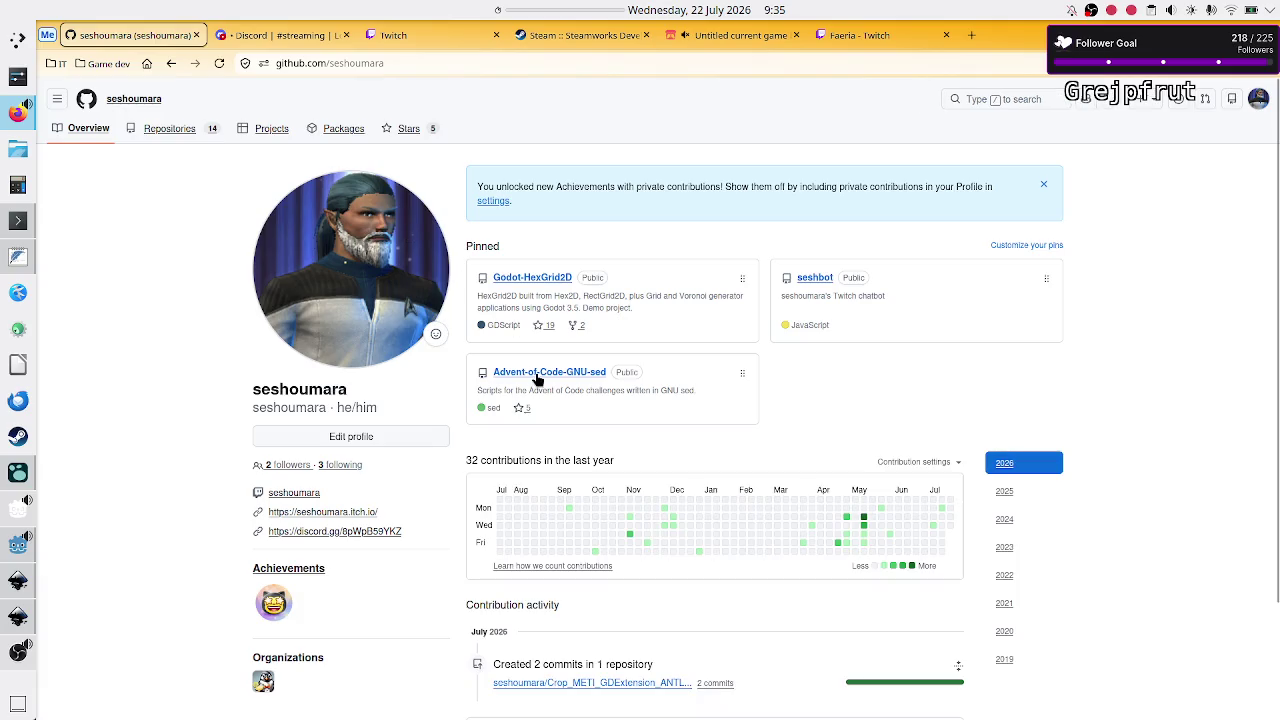
pyautogui.click(170, 130)
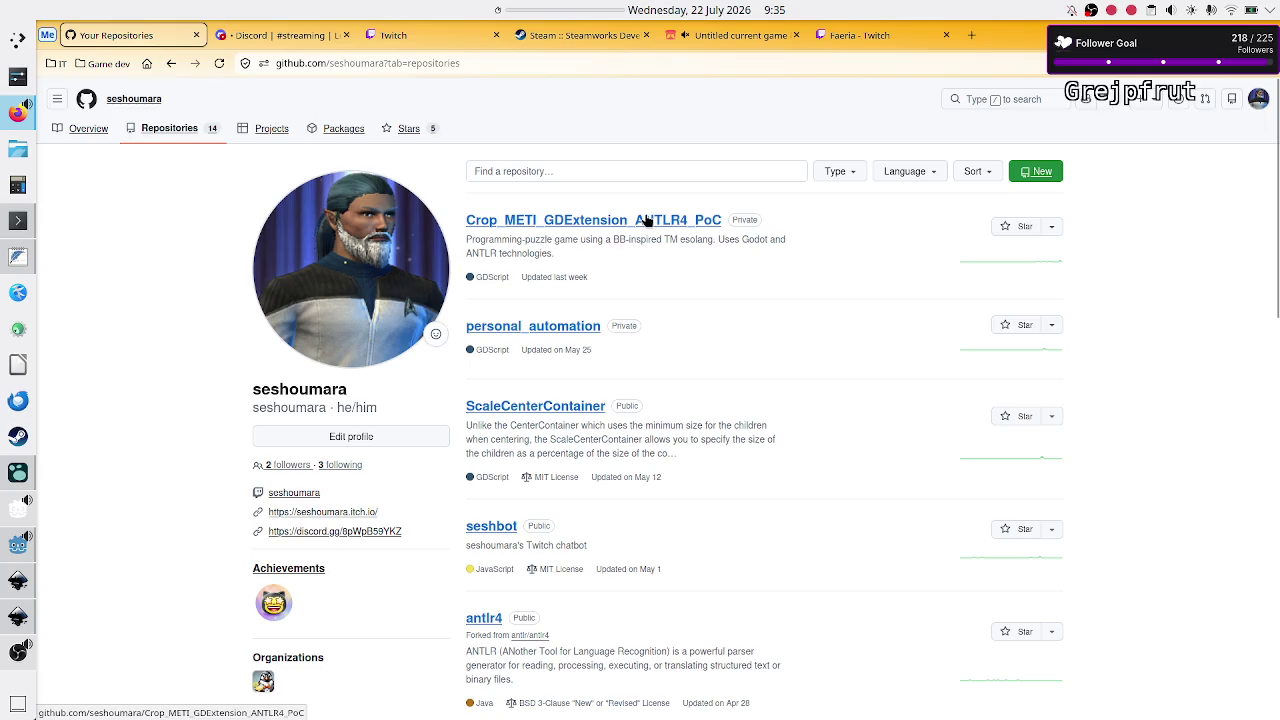
pyautogui.click(645, 220)
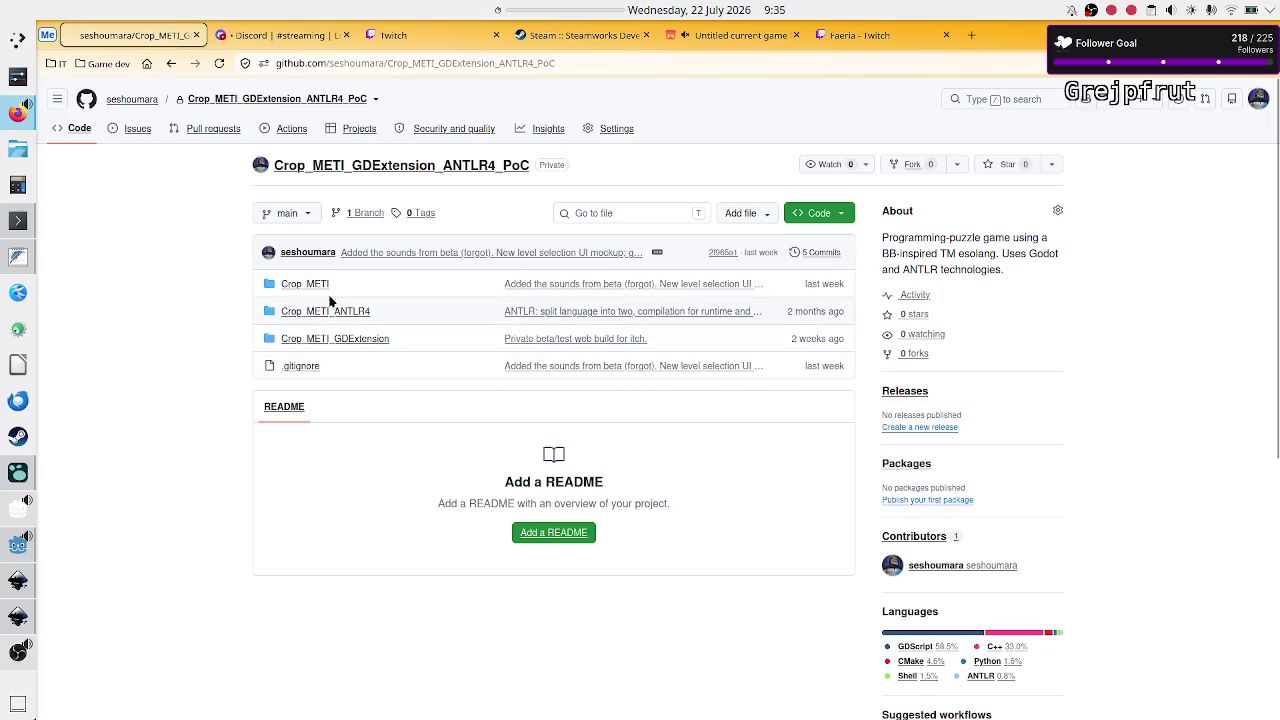
pyautogui.click(313, 285)
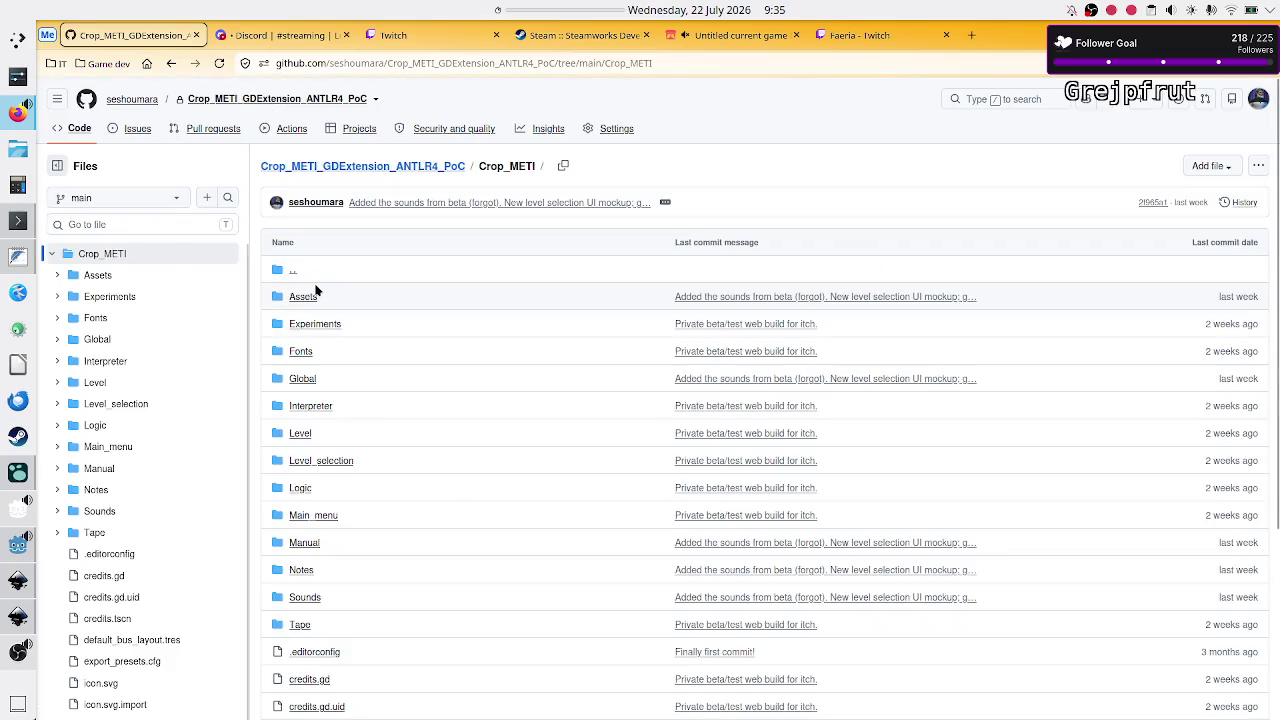
pyautogui.click(316, 461)
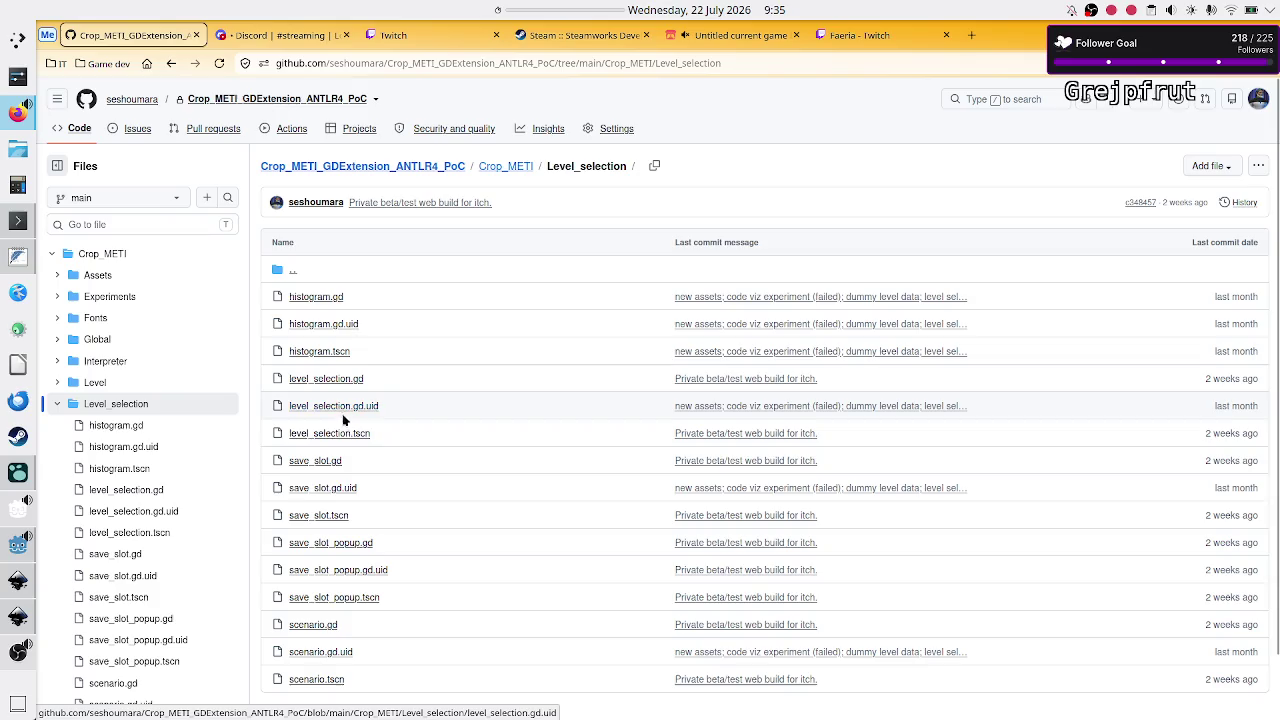
pyautogui.click(336, 681)
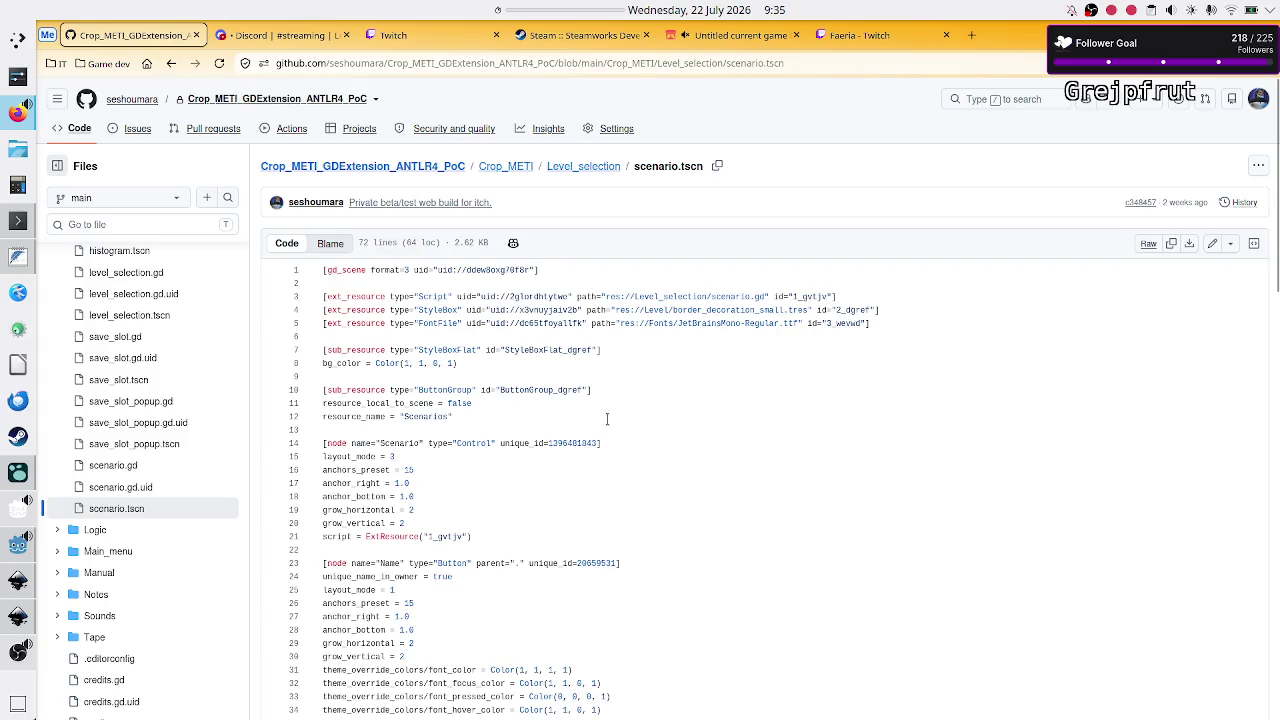
# Highlight the StyleBox reference on line 4, and the StyleBoxFlat type and dgref id on line 7
pyautogui.moveTo(408, 310); pyautogui.dragTo(808, 310)
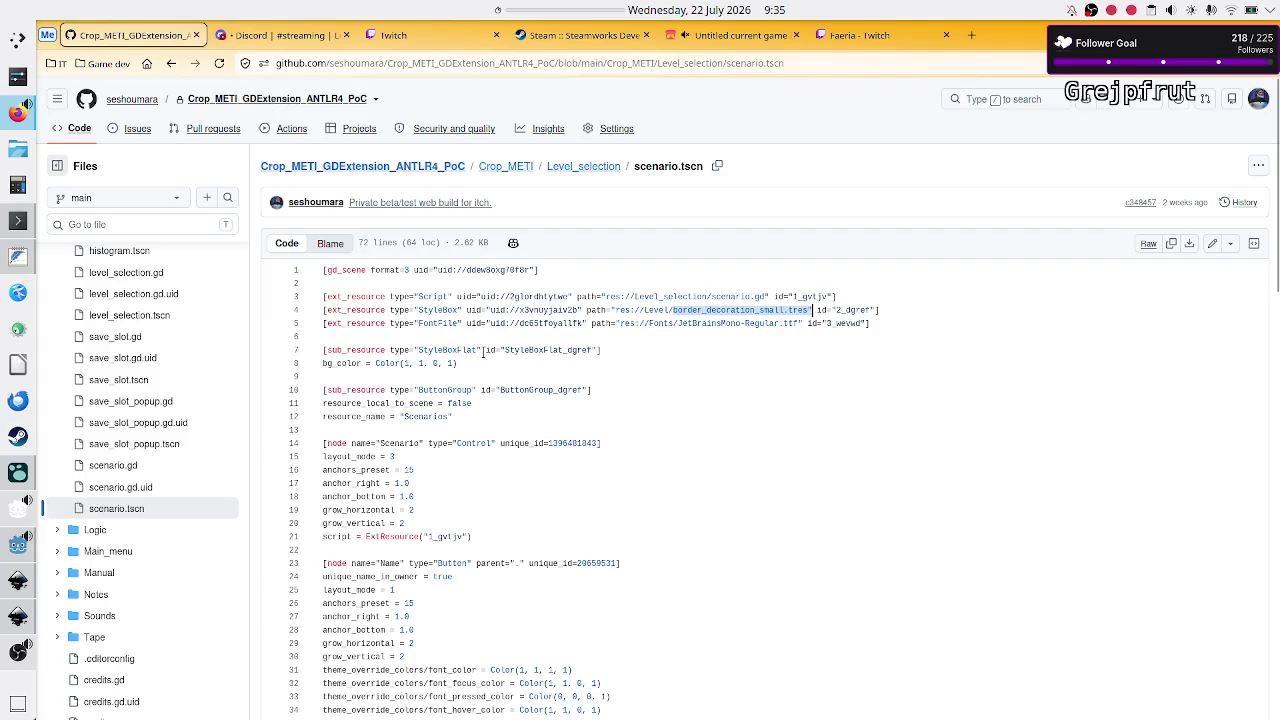
pyautogui.moveTo(418, 349); pyautogui.dragTo(460, 349)
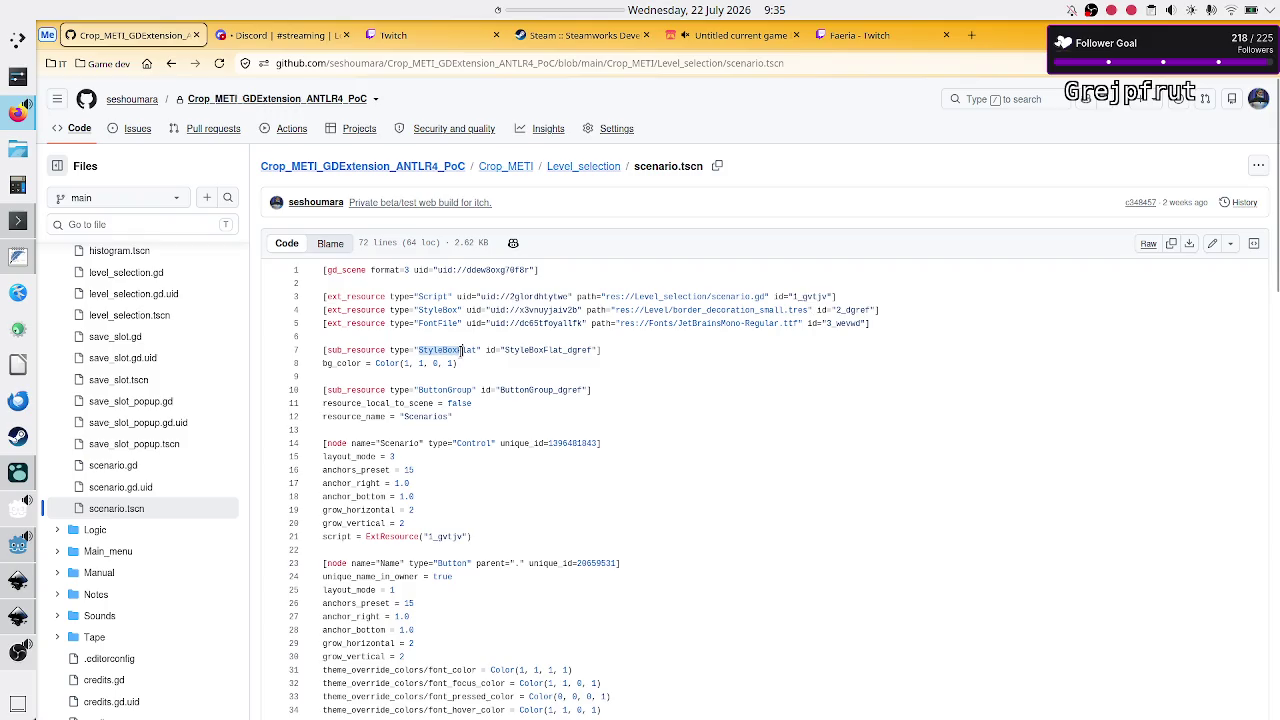
pyautogui.moveTo(567, 352); pyautogui.dragTo(594, 352)
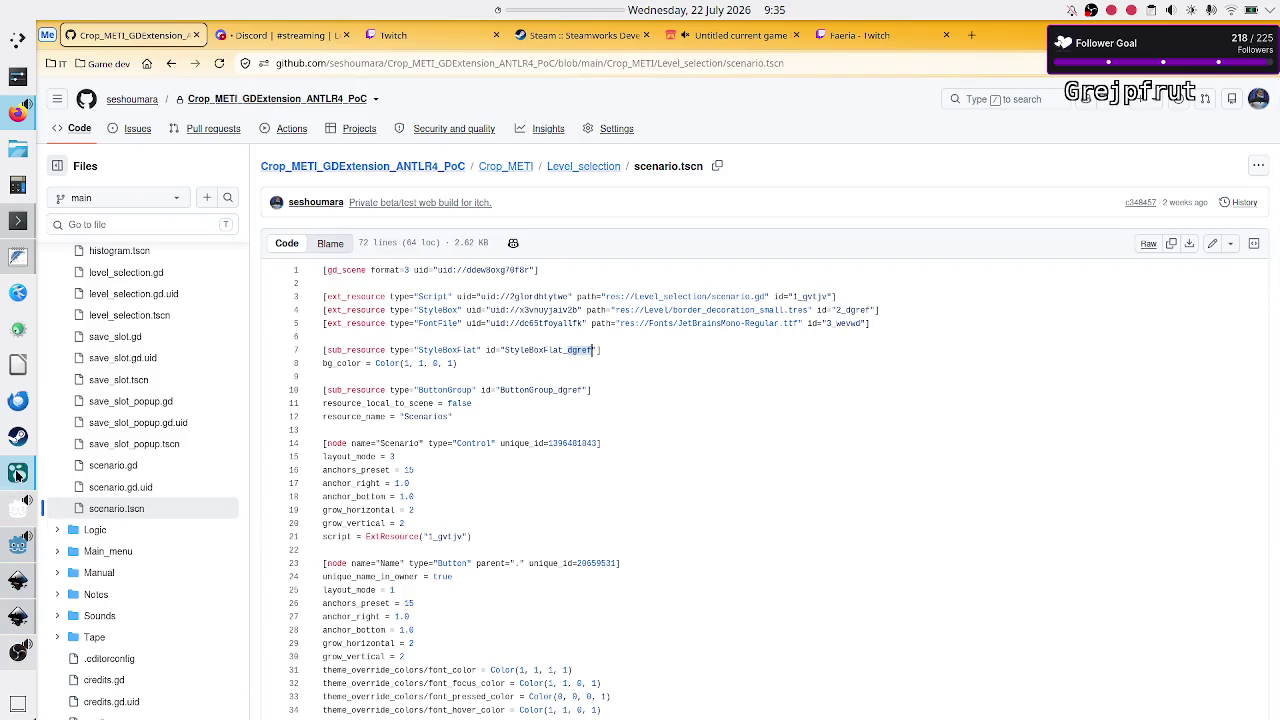
# Check Godot briefly, reselect StyleBoxFlat on line 7, then return to Godot
pyautogui.moveTo(14, 548)
pyautogui.click(64, 547)
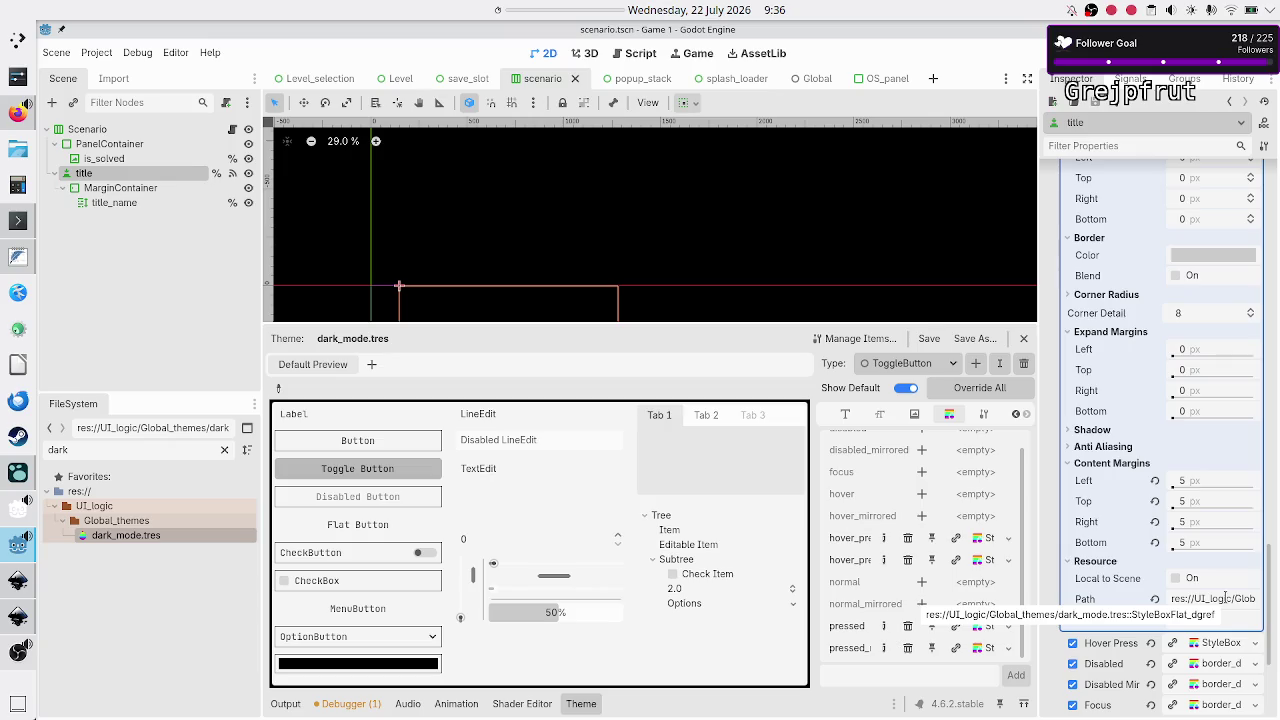
pyautogui.click(18, 113)
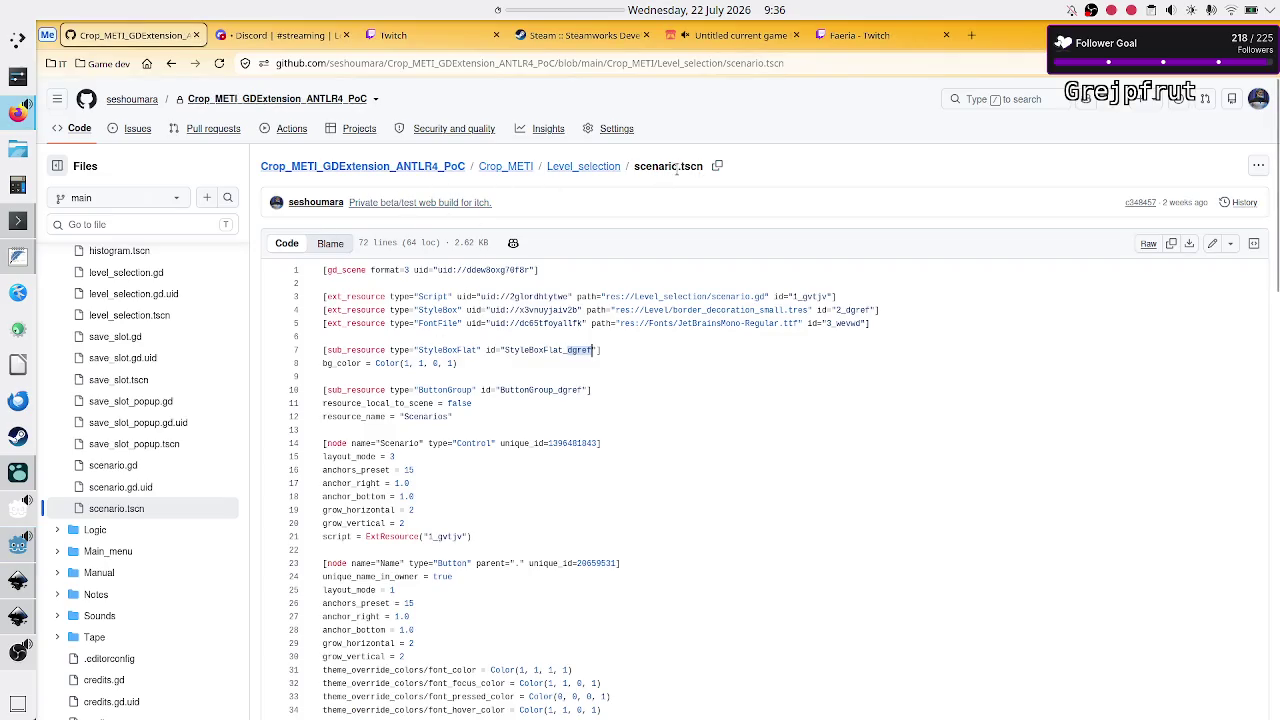
pyautogui.doubleClick(450, 350)
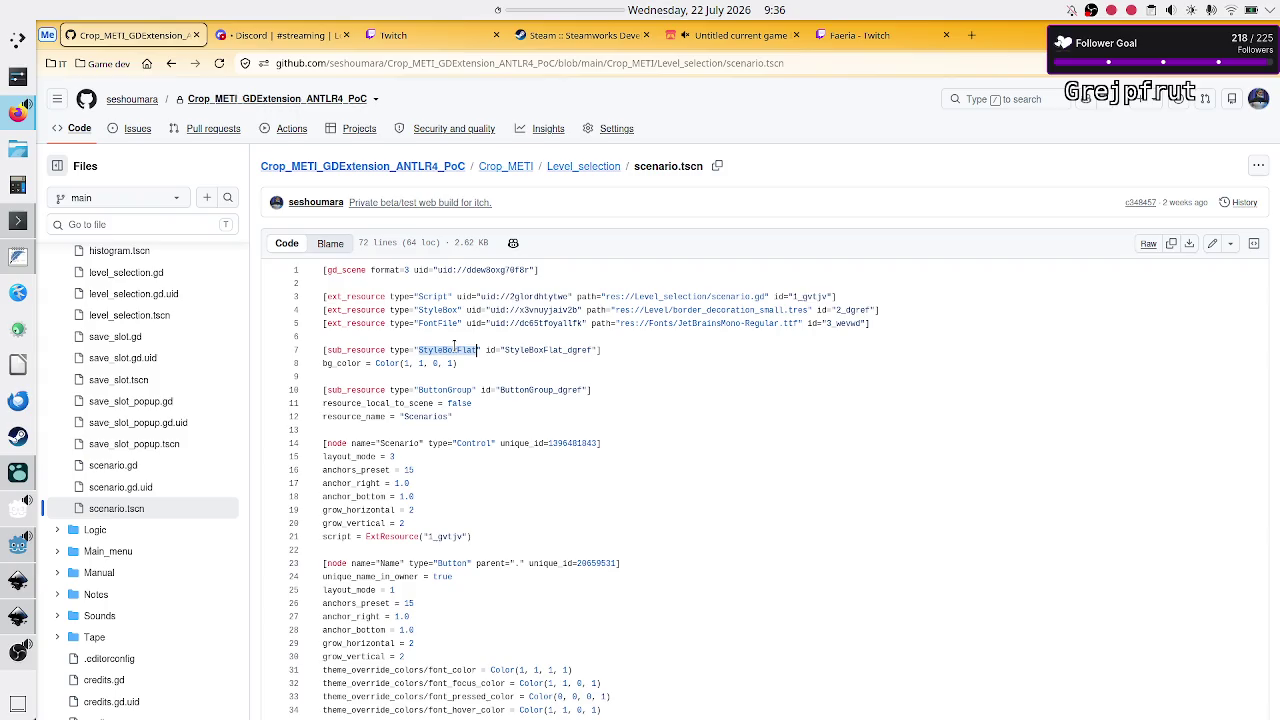
pyautogui.hotkey('alt', 'Tab')
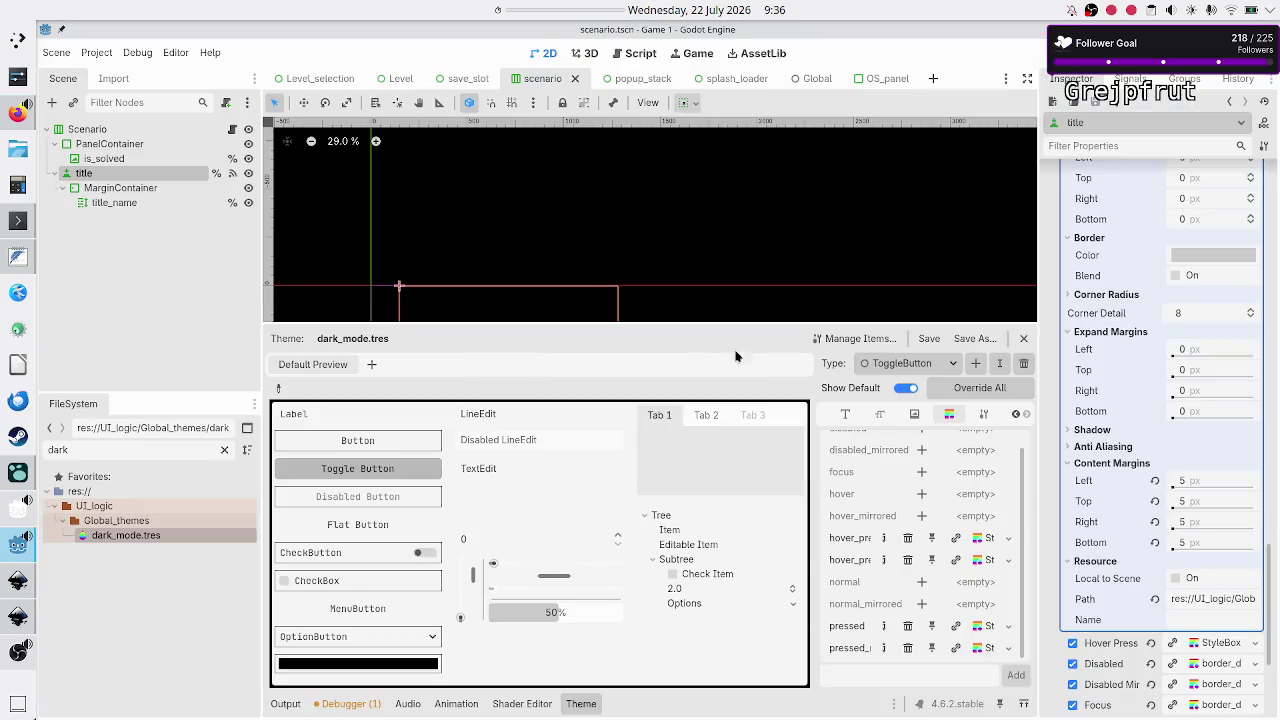
pyautogui.scroll(10, 1227, 490)
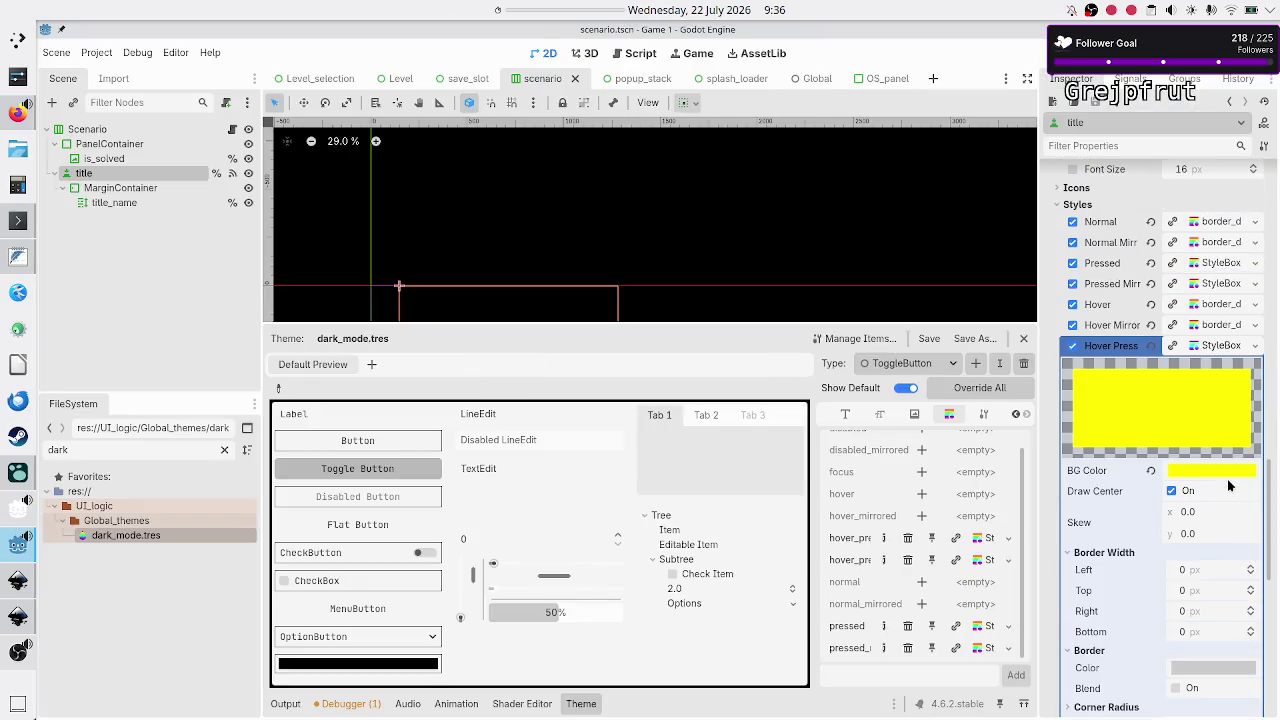
pyautogui.click(1256, 346)
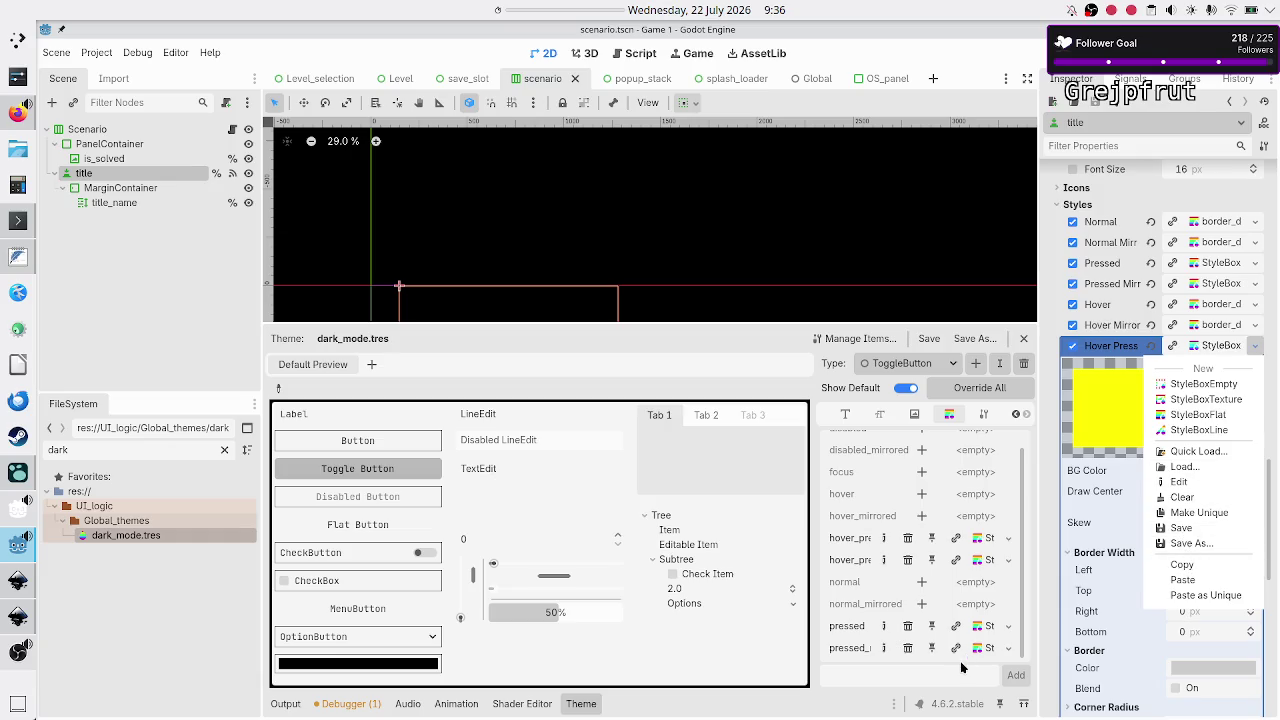
pyautogui.click(852, 713)
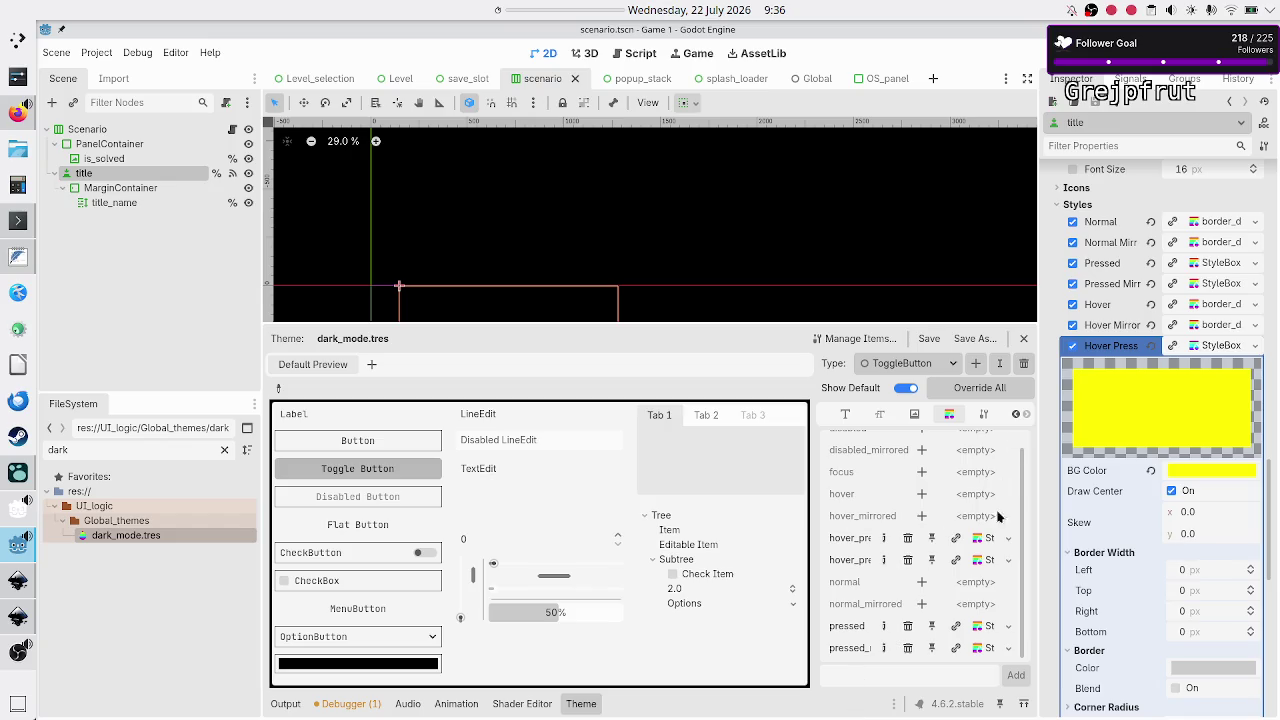
pyautogui.click(1008, 541)
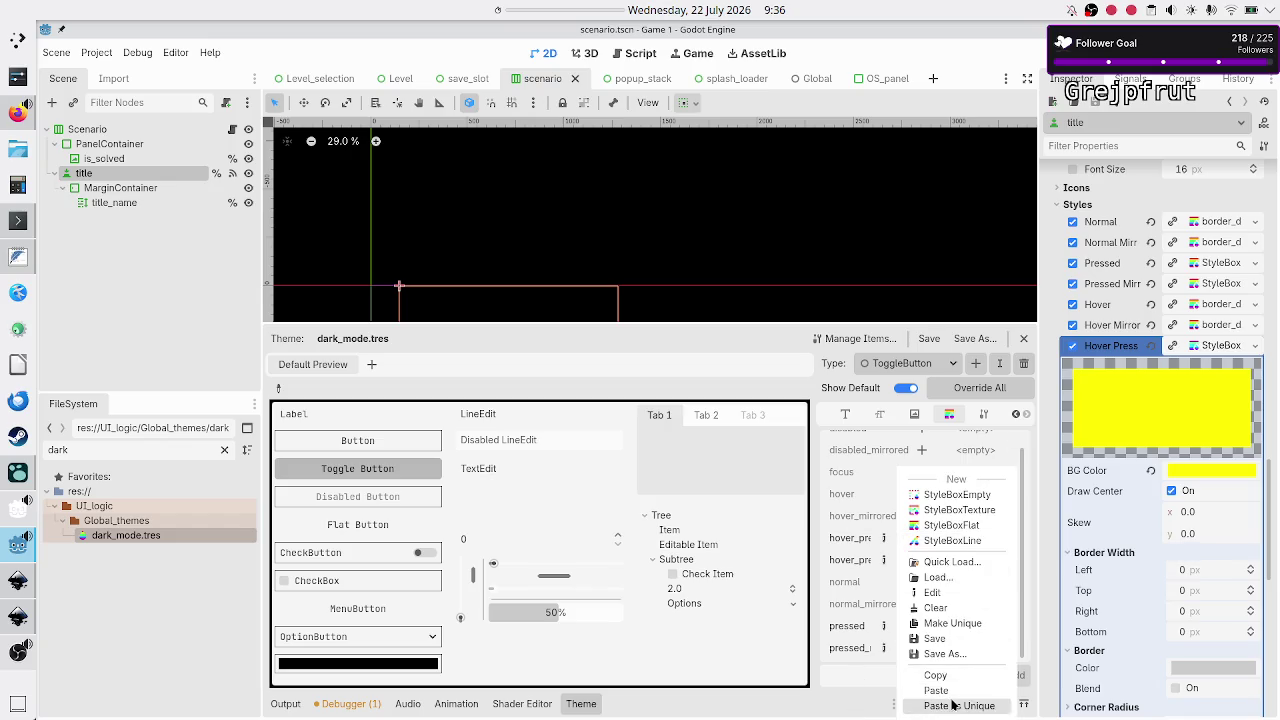
pyautogui.click(804, 712)
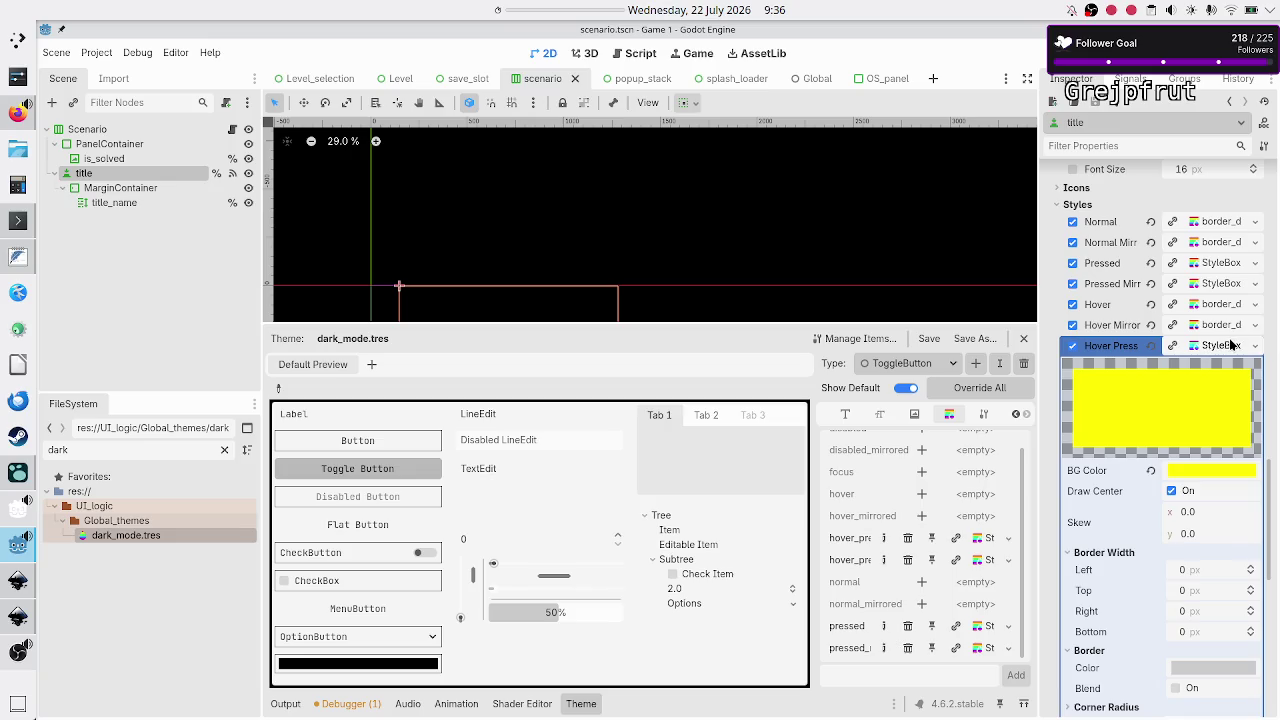
pyautogui.scroll(-4, 1183, 425)
pyautogui.scroll(-3, 1181, 420)
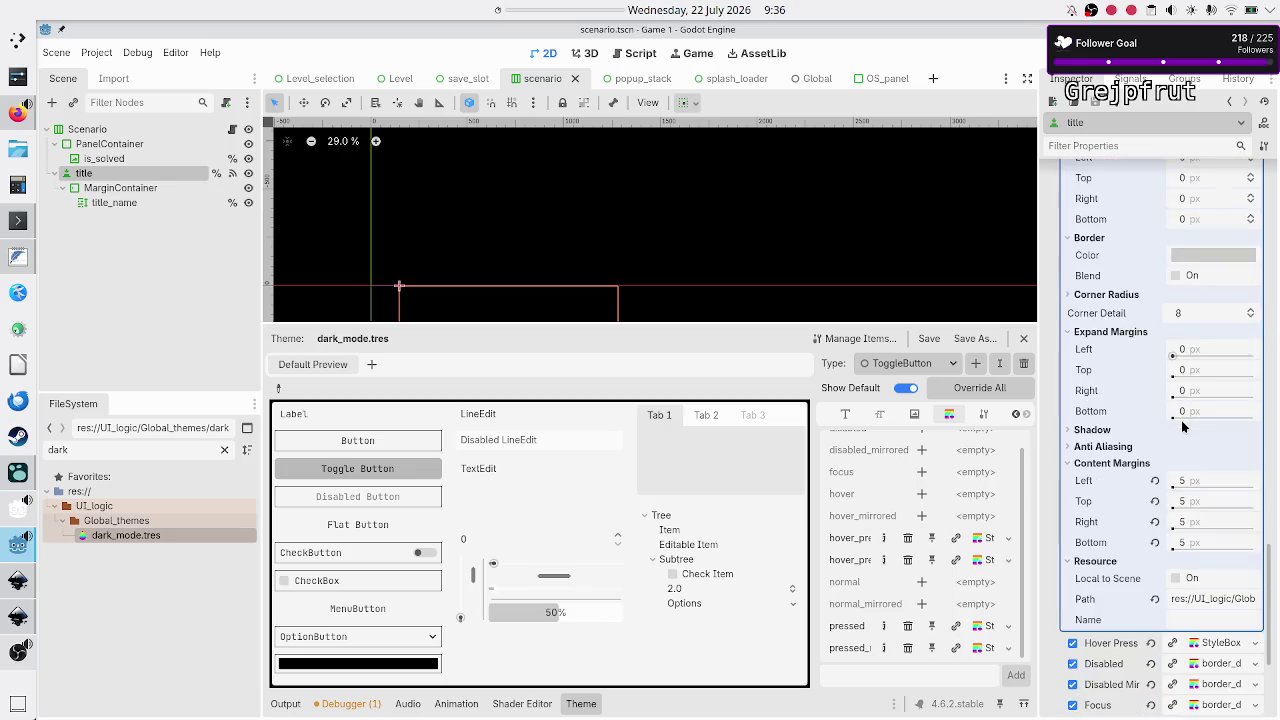
pyautogui.scroll(7, 1181, 420)
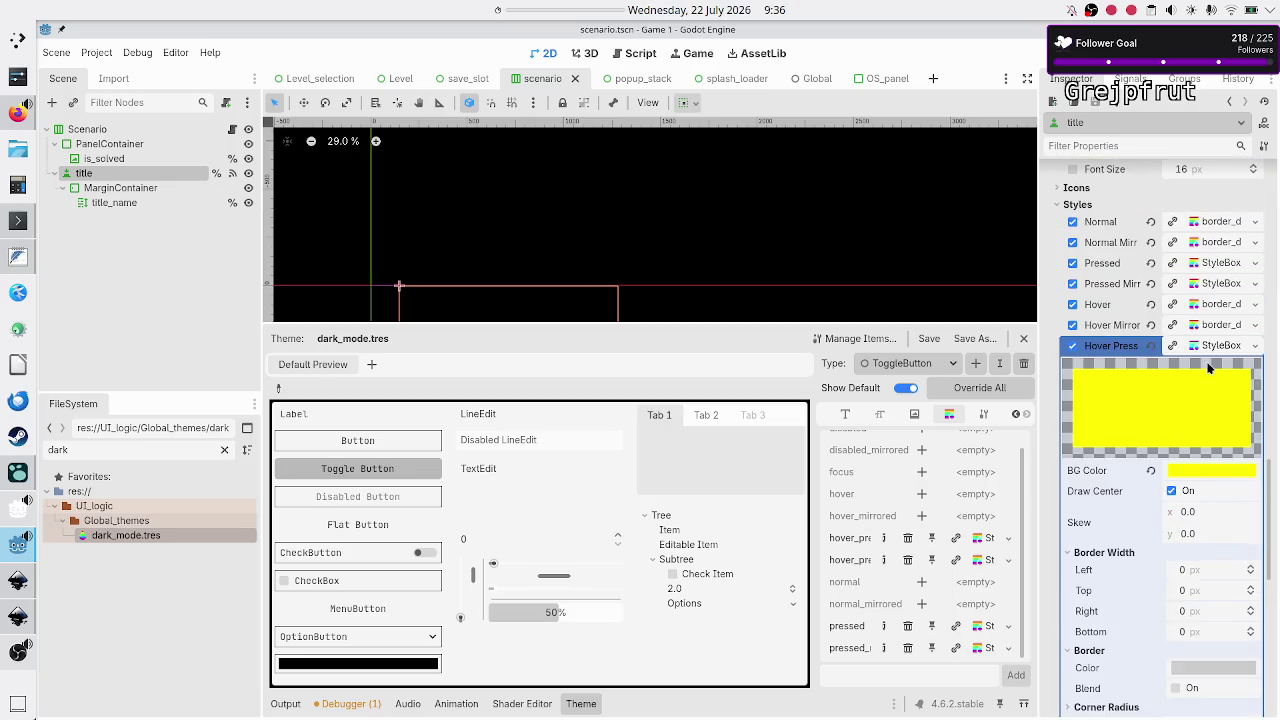
pyautogui.scroll(-4, 1150, 485)
pyautogui.scroll(-4, 1150, 587)
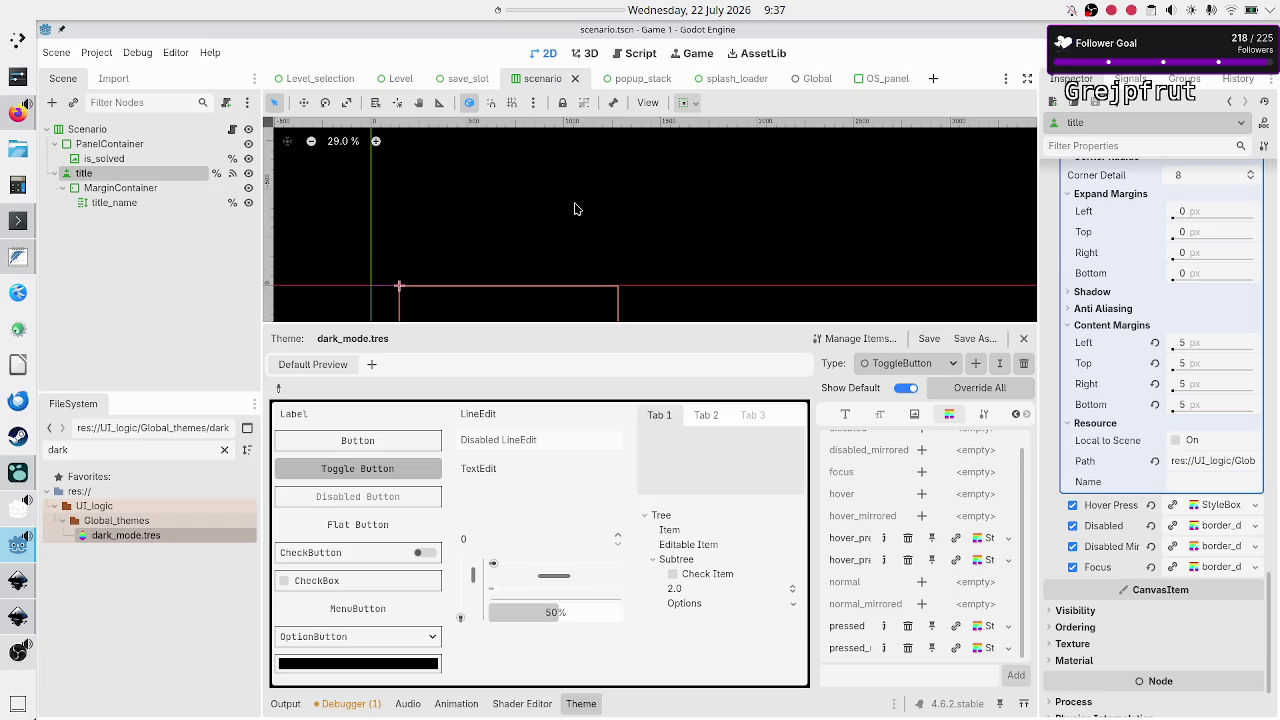
pyautogui.click(96, 52)
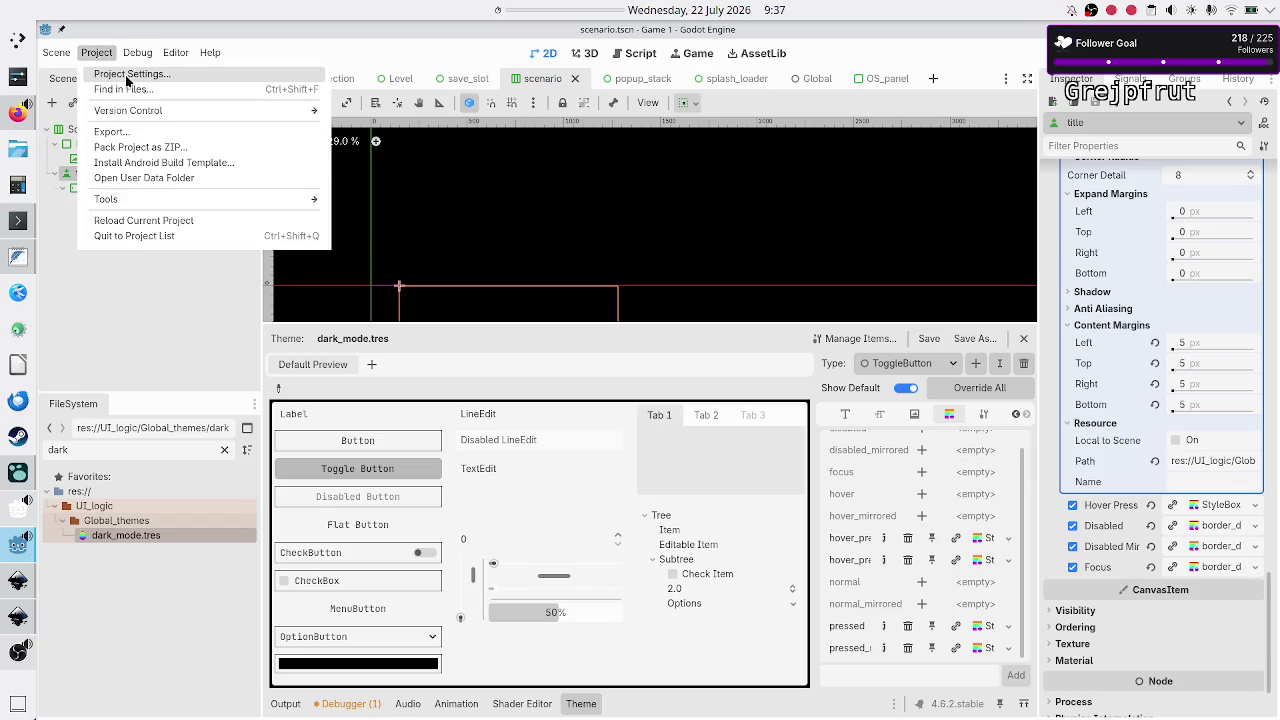
# Check Project Settings GUI > Theme Custom reads res://UI_logic/Global_themes/main.tres, then close the window
pyautogui.click(125, 75)
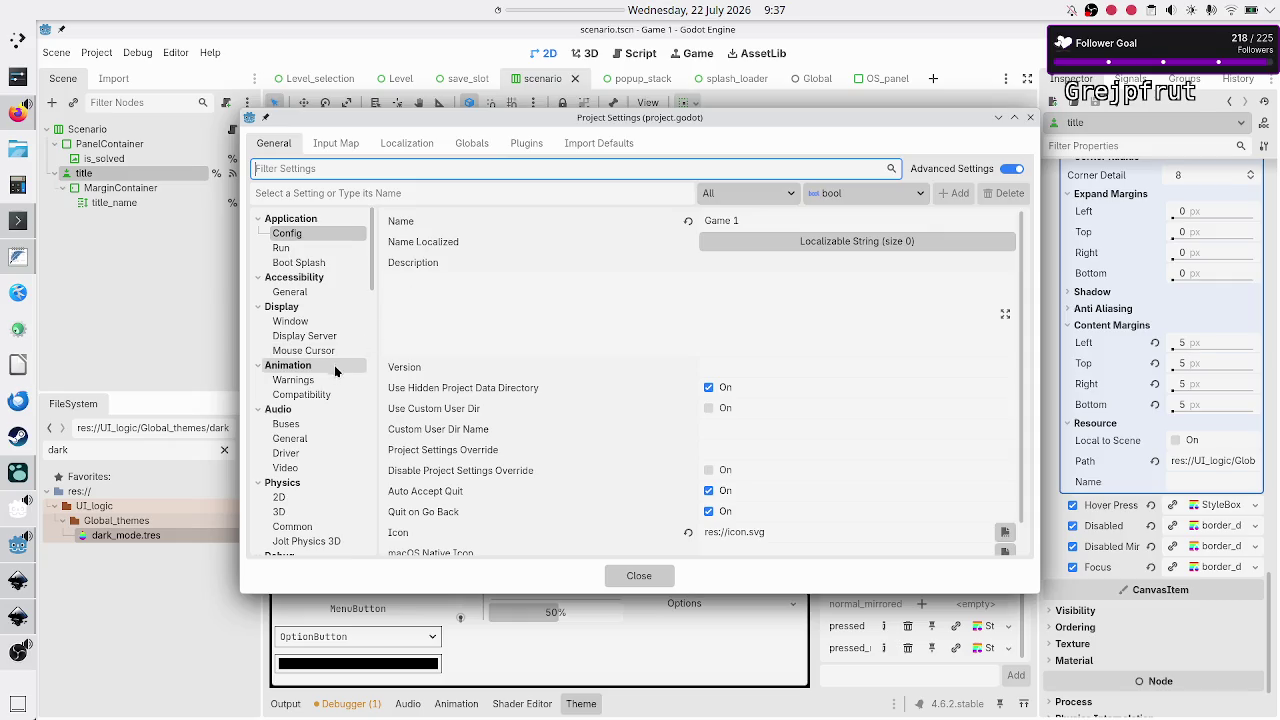
pyautogui.scroll(-4, 334, 342)
pyautogui.scroll(-12, 334, 342)
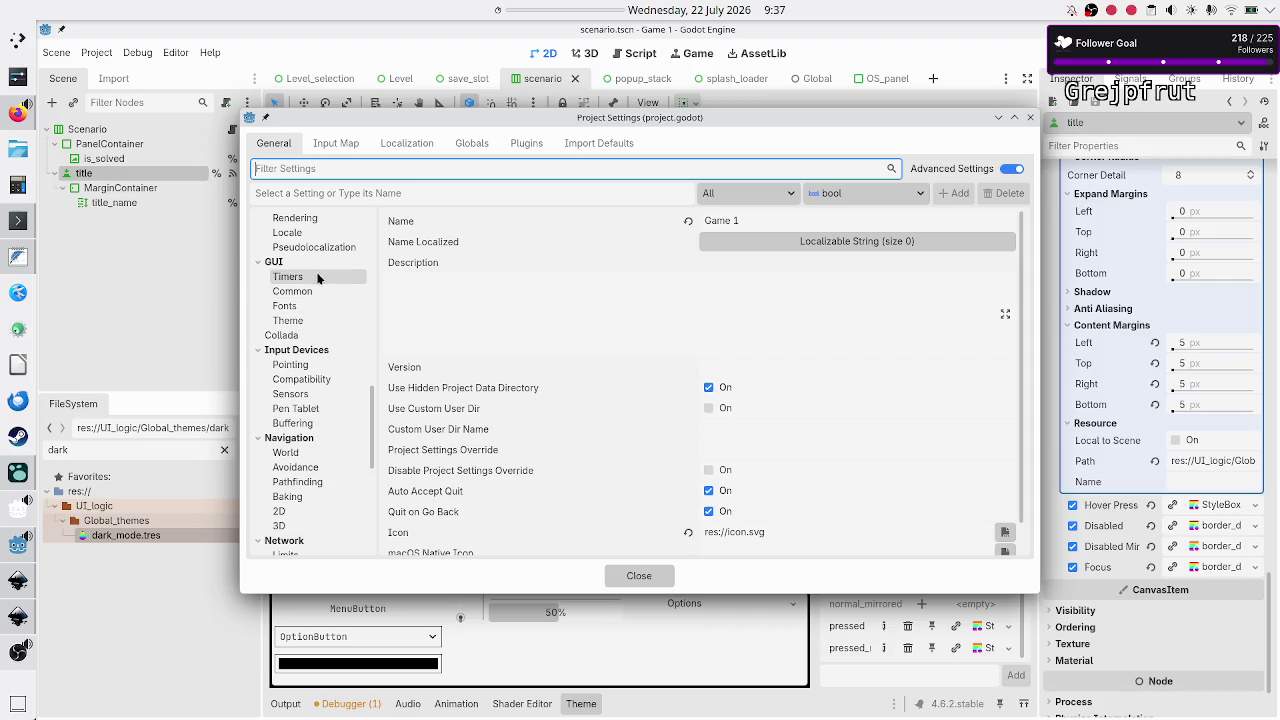
pyautogui.click(309, 318)
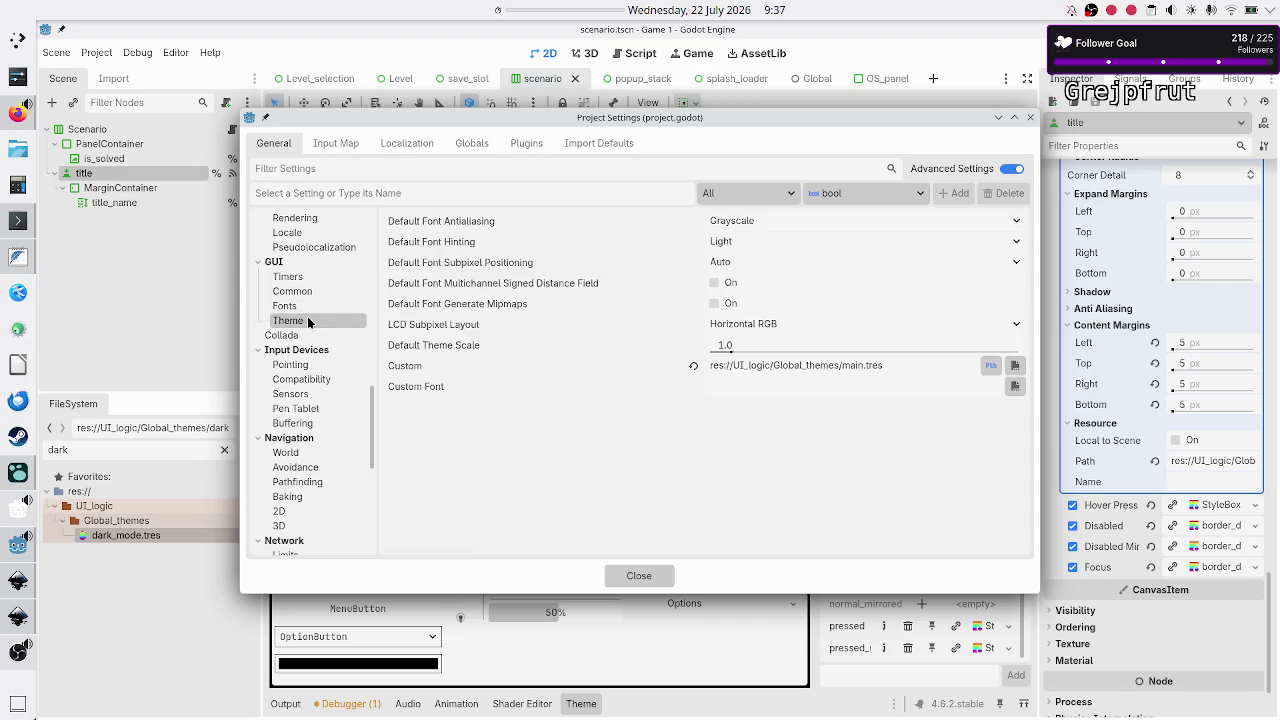
pyautogui.moveTo(896, 366); pyautogui.dragTo(708, 366)
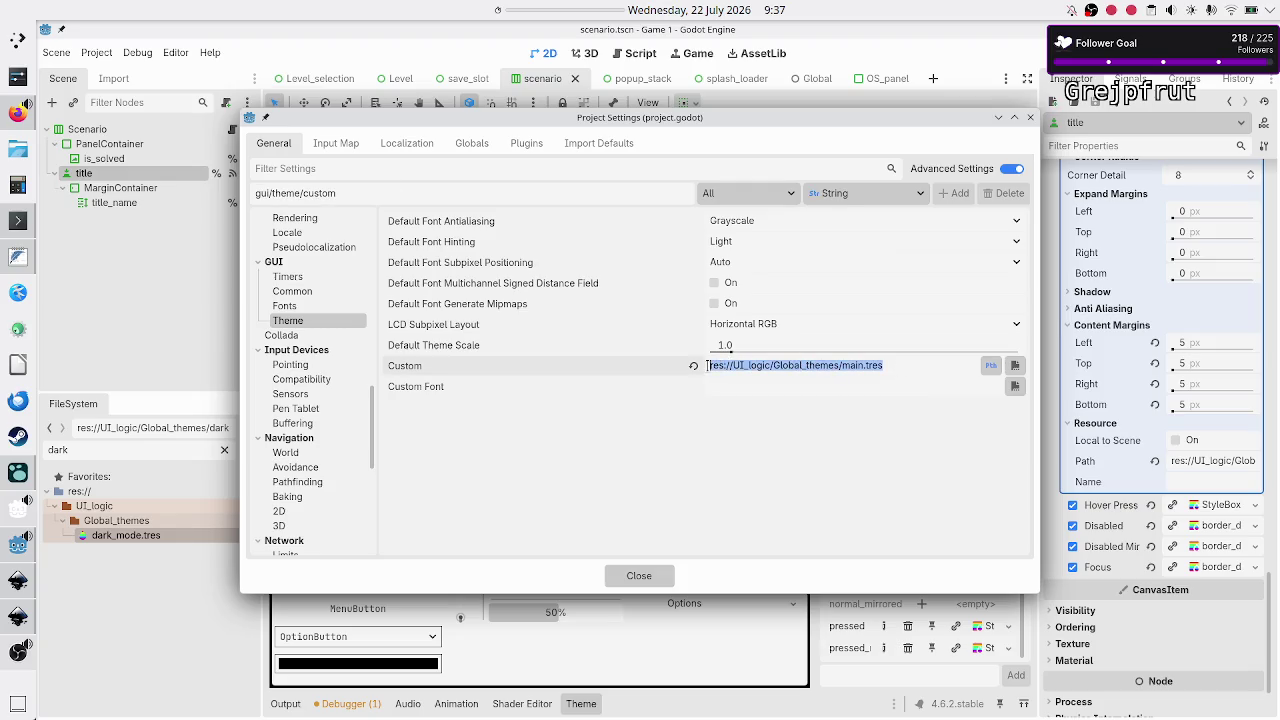
pyautogui.click(913, 363)
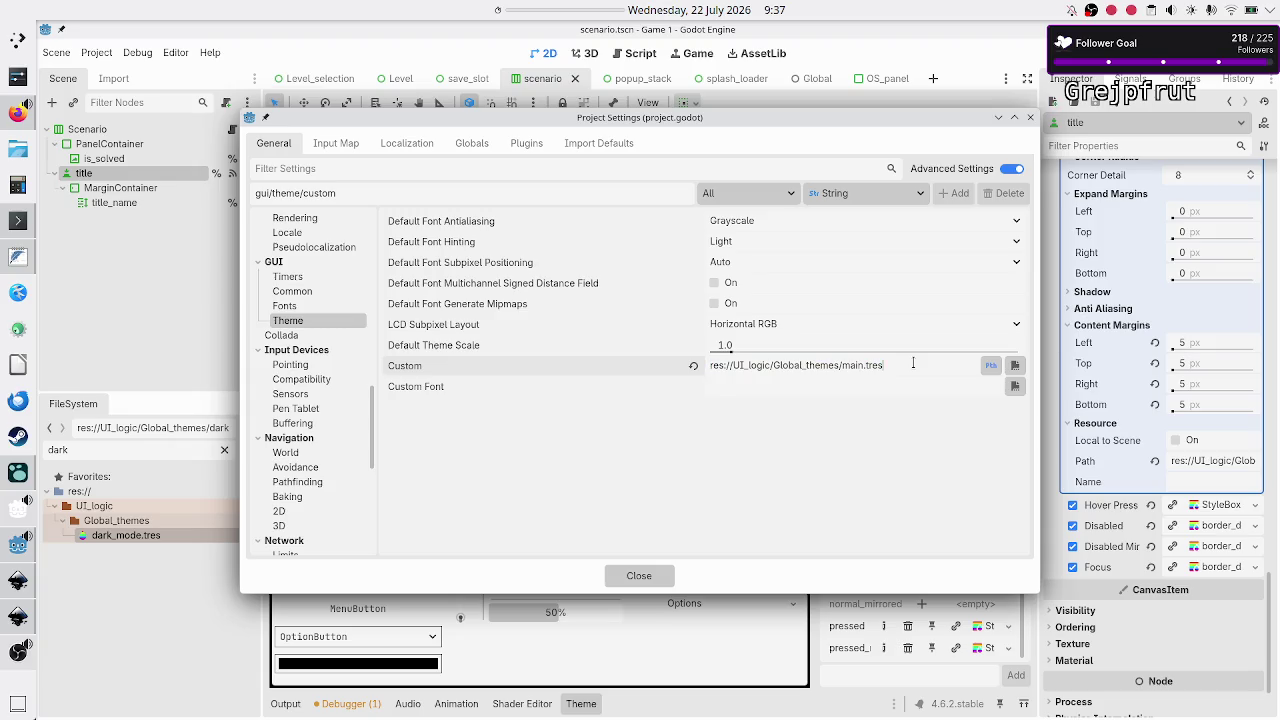
pyautogui.click(1031, 118)
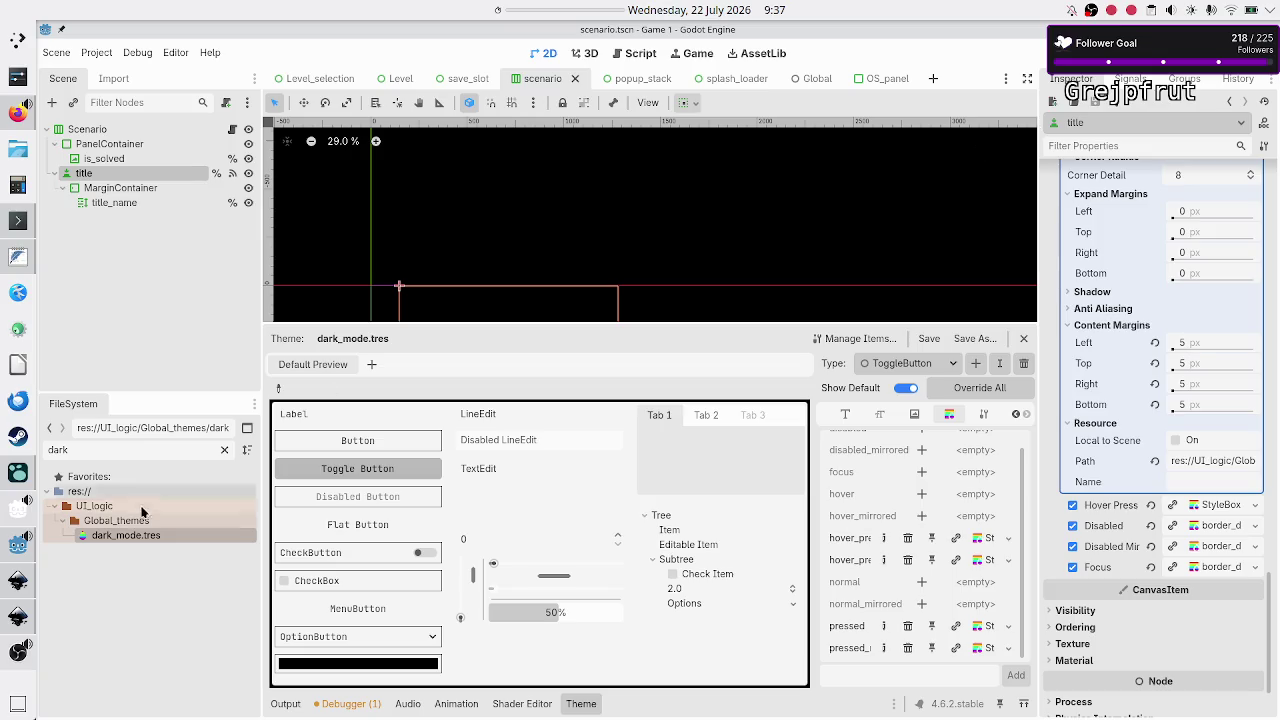
pyautogui.doubleClick(114, 448)
pyautogui.write('main')
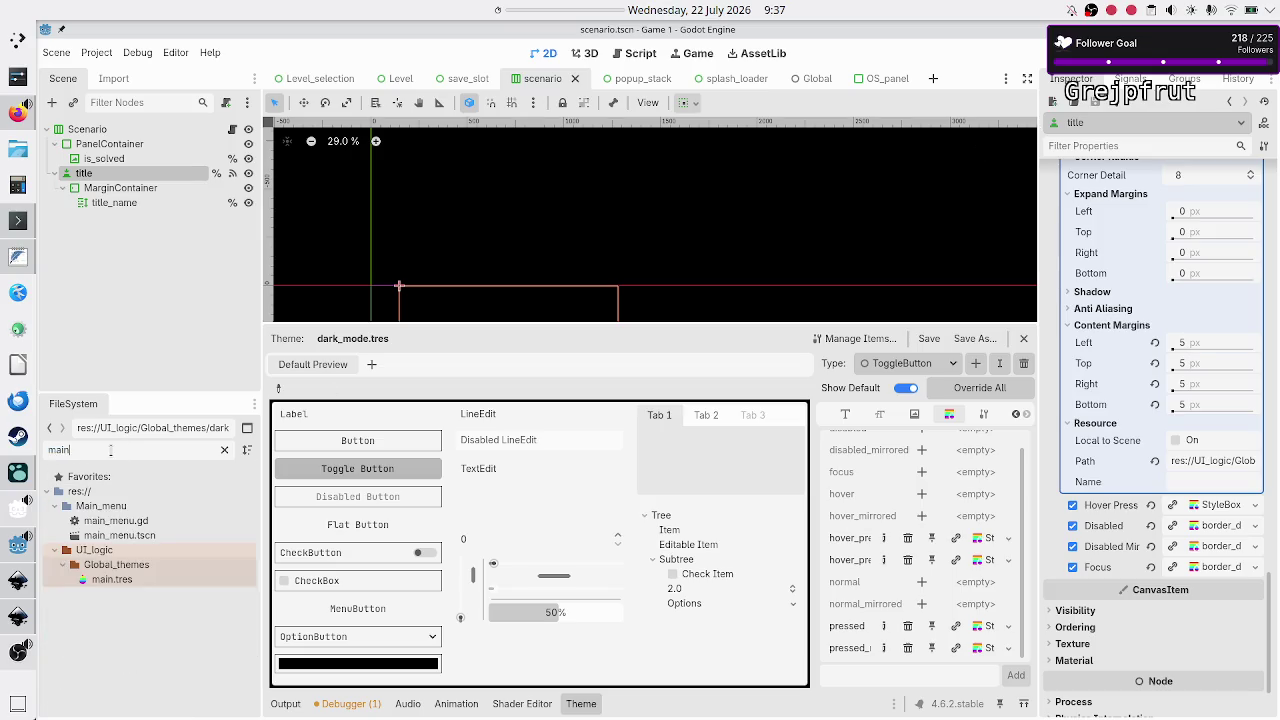
pyautogui.doubleClick(111, 579)
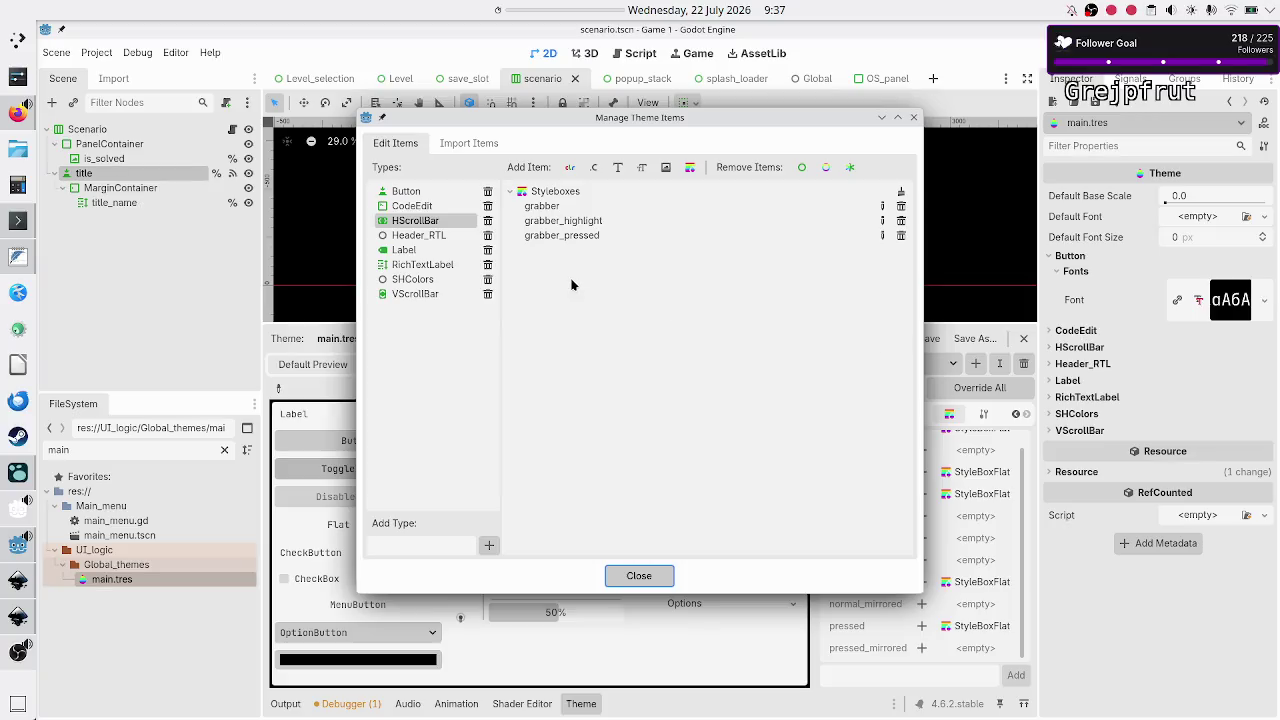
pyautogui.doubleClick(420, 192)
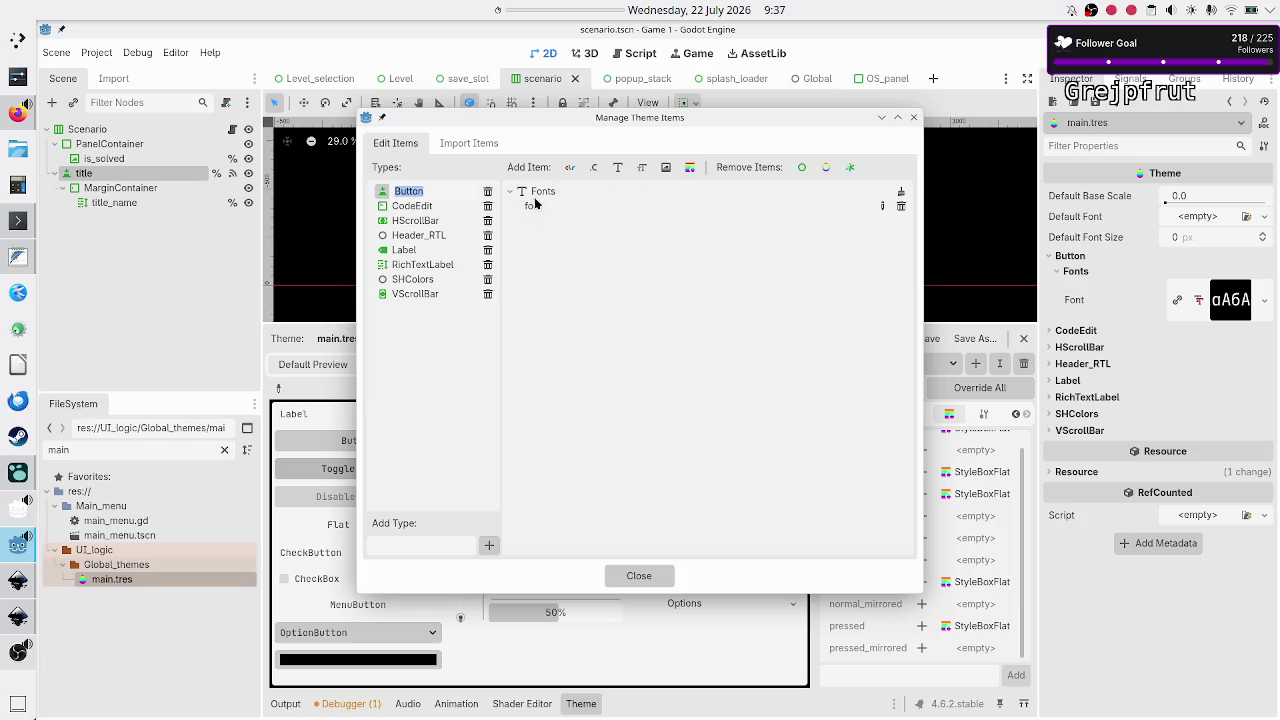
pyautogui.click(913, 117)
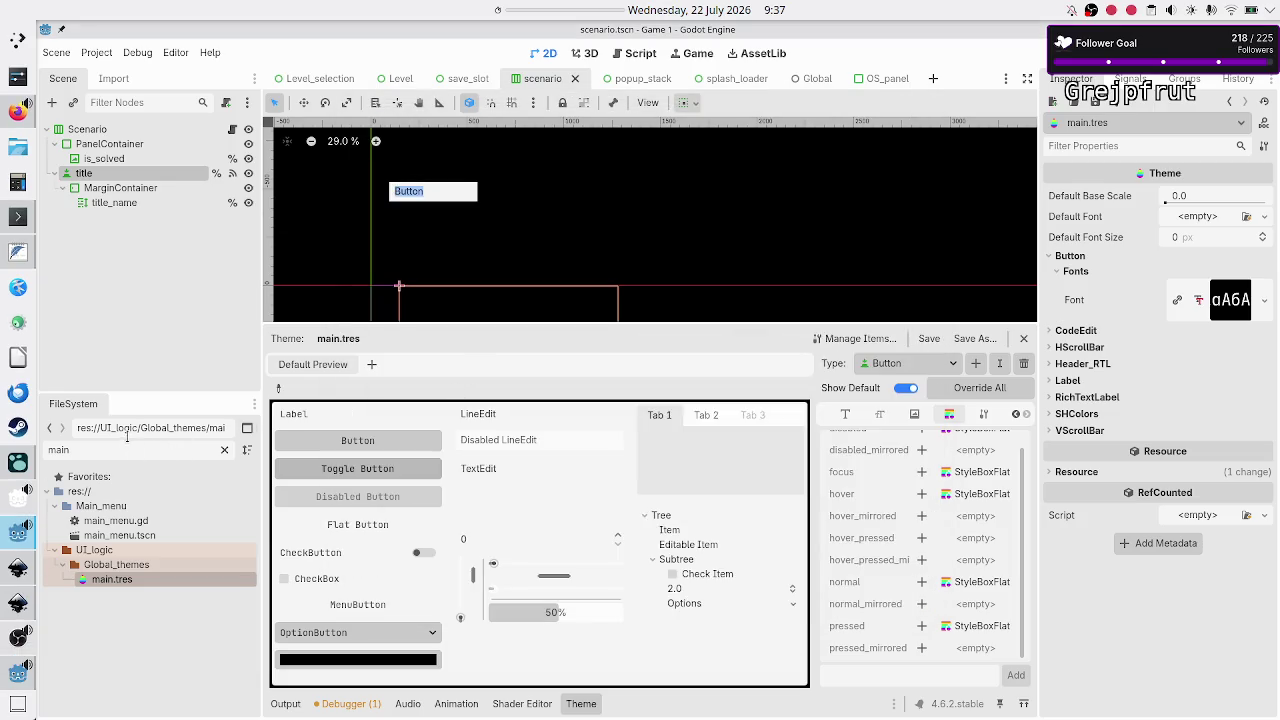
pyautogui.click(125, 450)
pyautogui.hotkey('ctrl', 'a')
pyautogui.write('them')
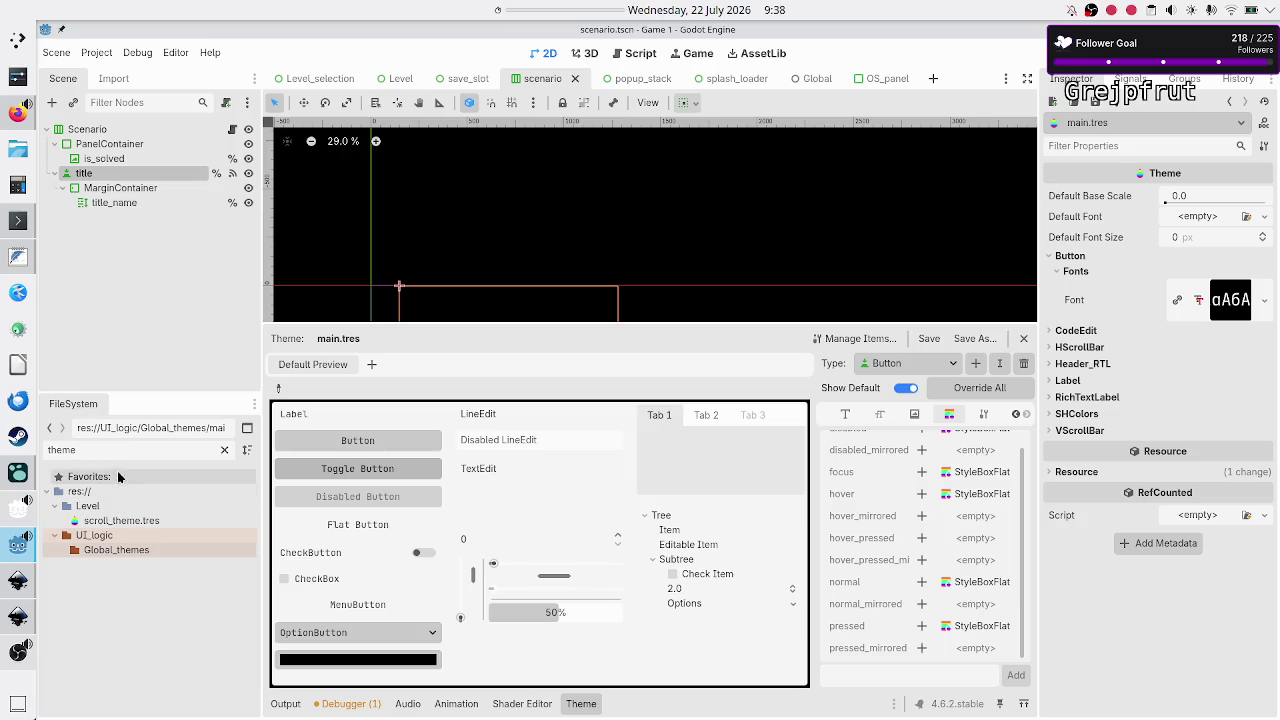
pyautogui.doubleClick(119, 454)
pyautogui.press('BackSpace')
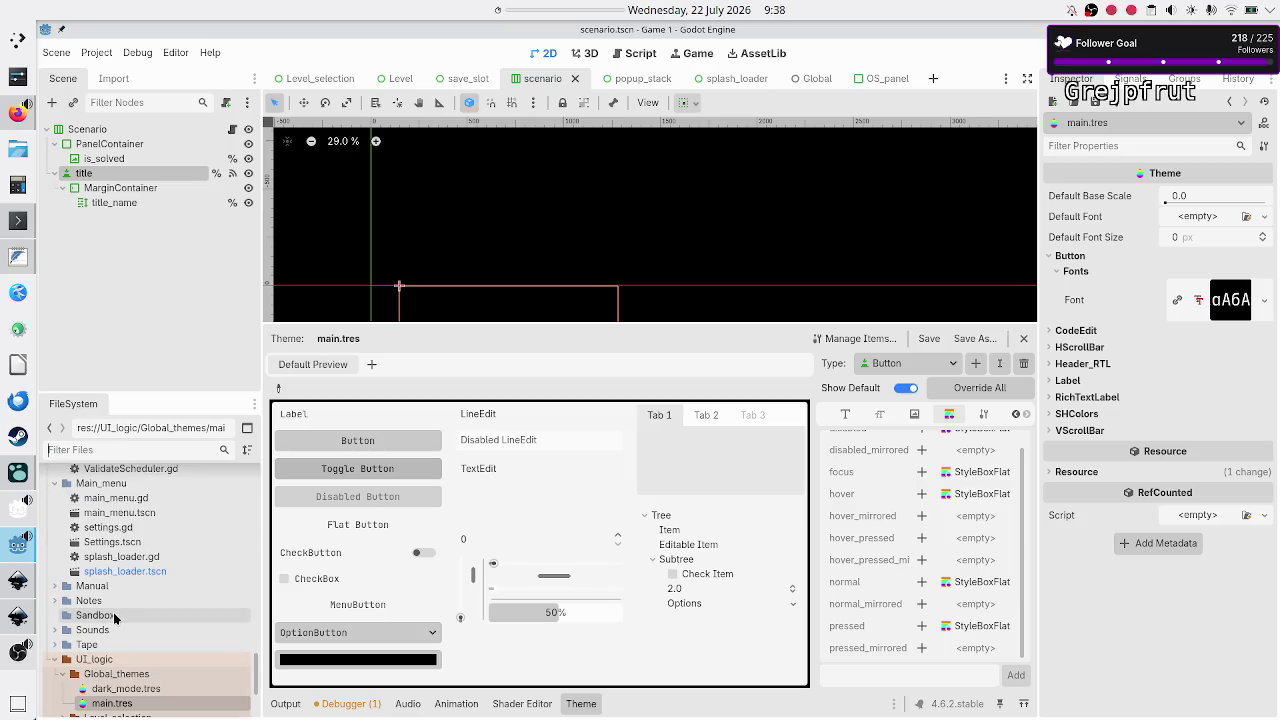
pyautogui.scroll(-2, 113, 612)
pyautogui.click(127, 629)
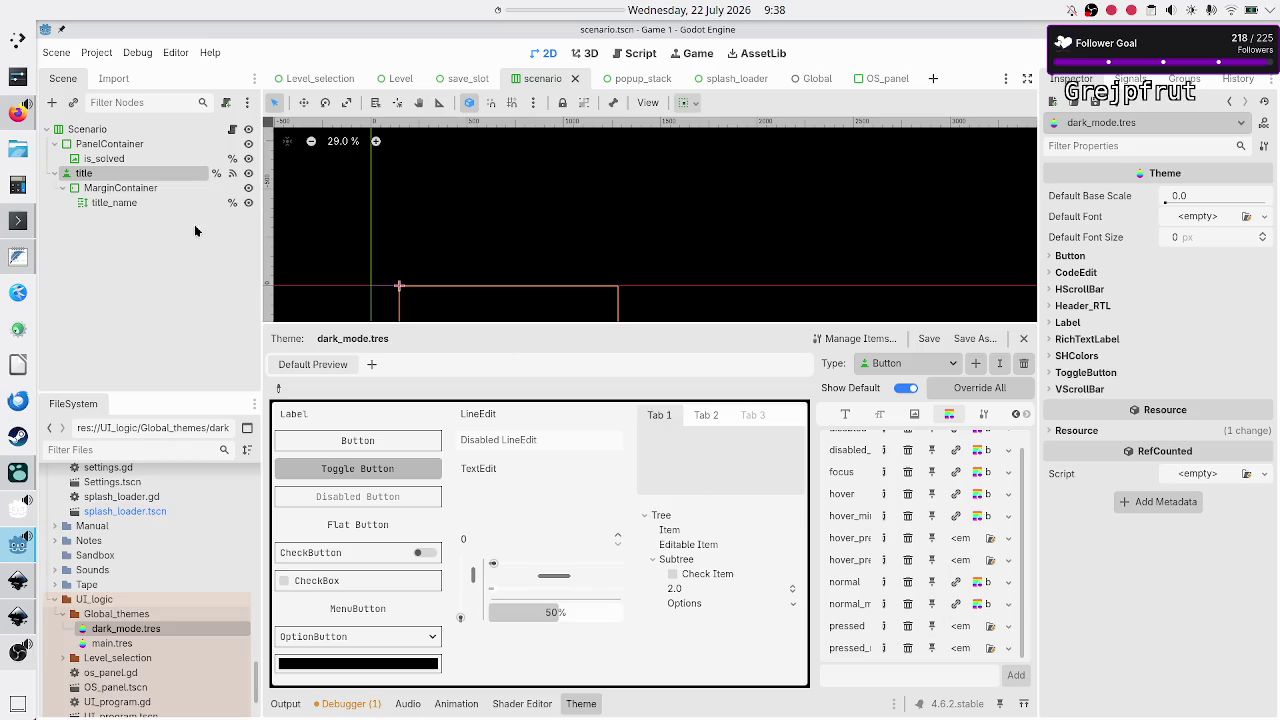
pyautogui.click(126, 245)
pyautogui.click(85, 174)
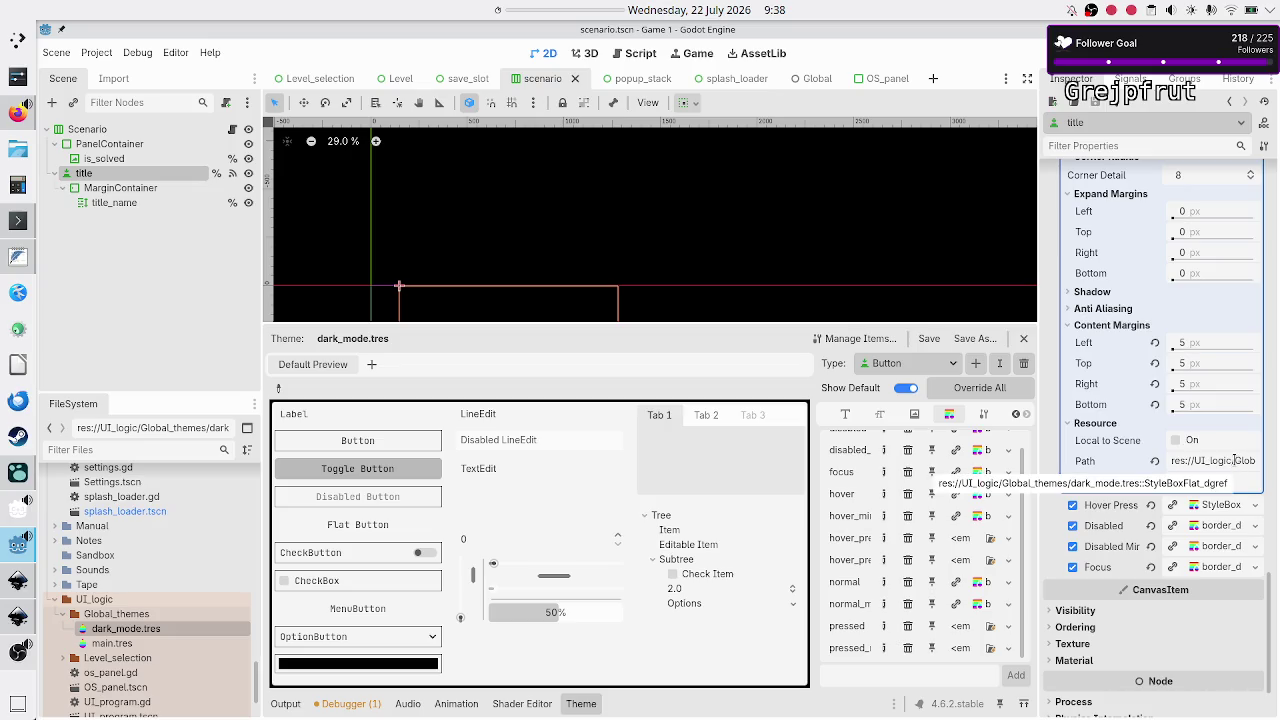
pyautogui.scroll(6, 1215, 367)
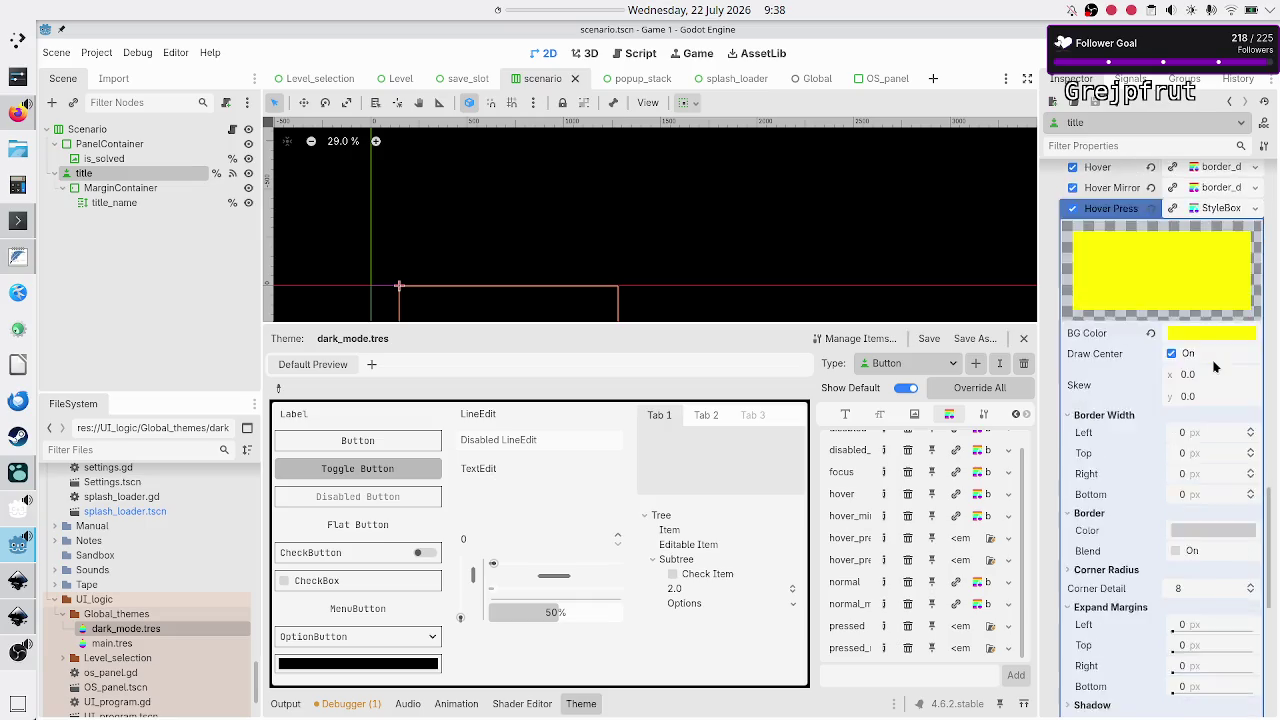
# Read the stylebox Resource Path ending in dark_mode.tres::StyleBoxFlat_dgref, then switch to Firefox
pyautogui.scroll(-4, 1215, 367)
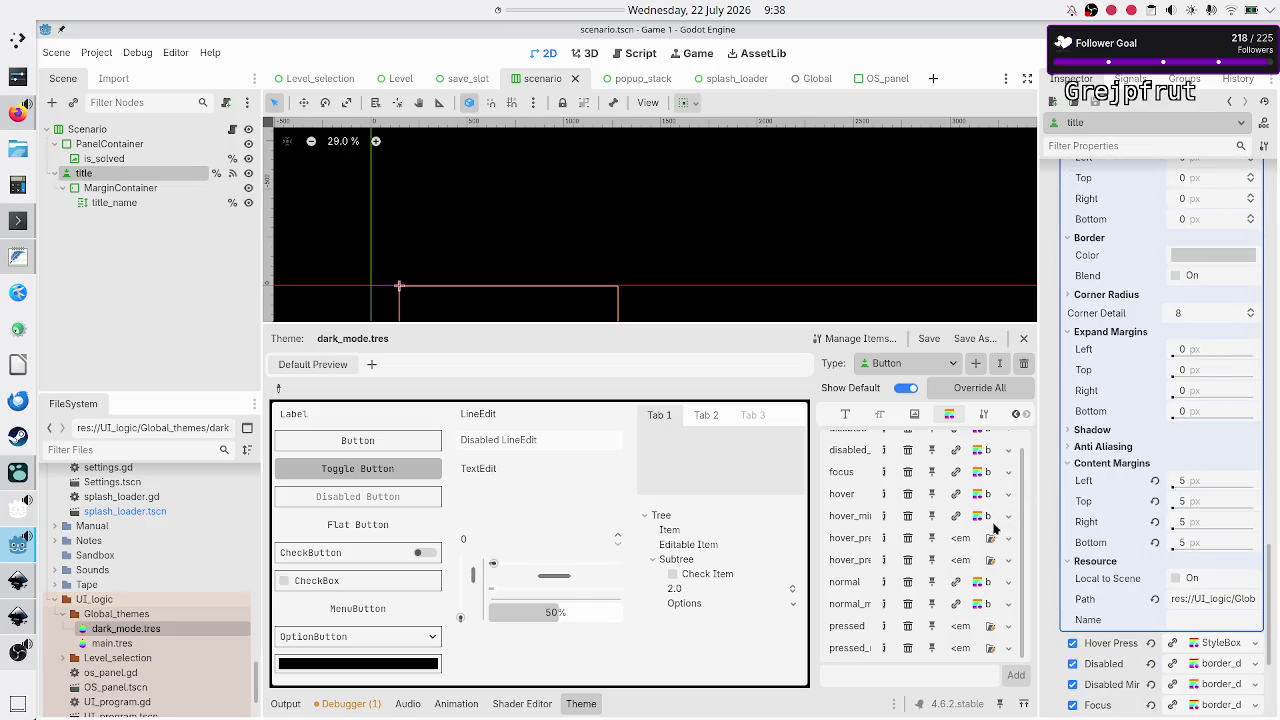
pyautogui.scroll(3, 1100, 600)
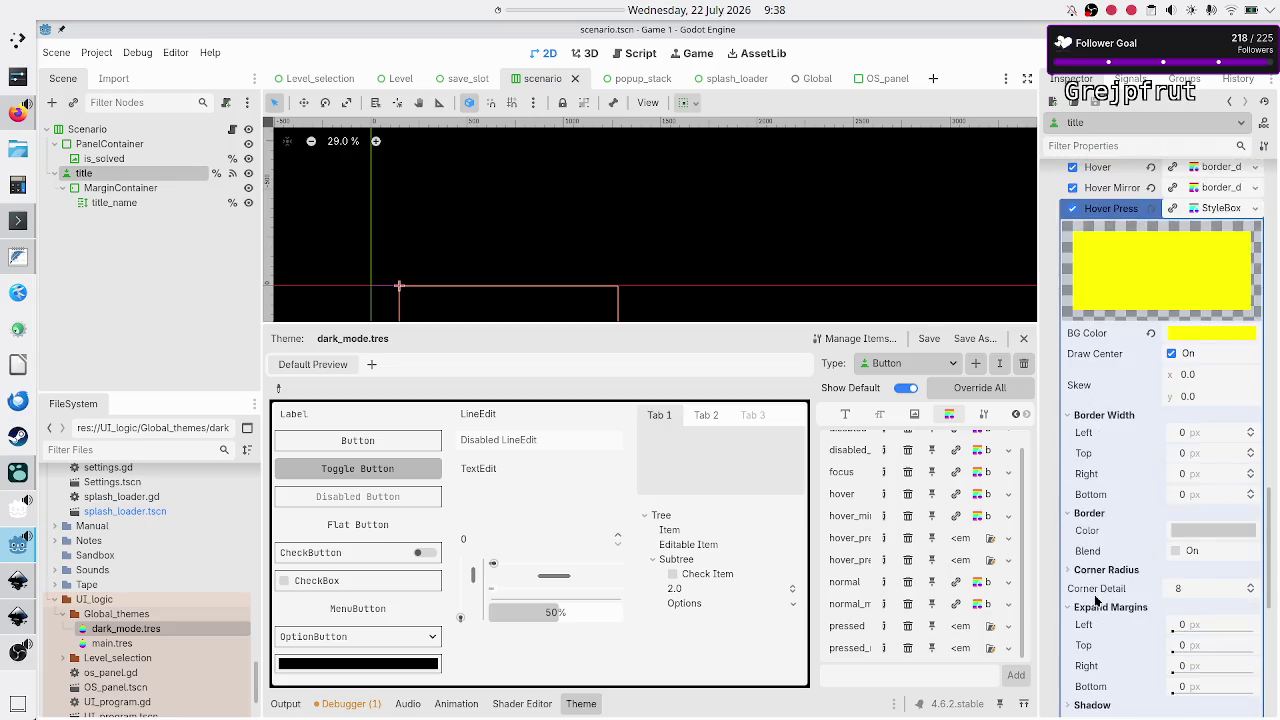
pyautogui.scroll(-2, 1097, 600)
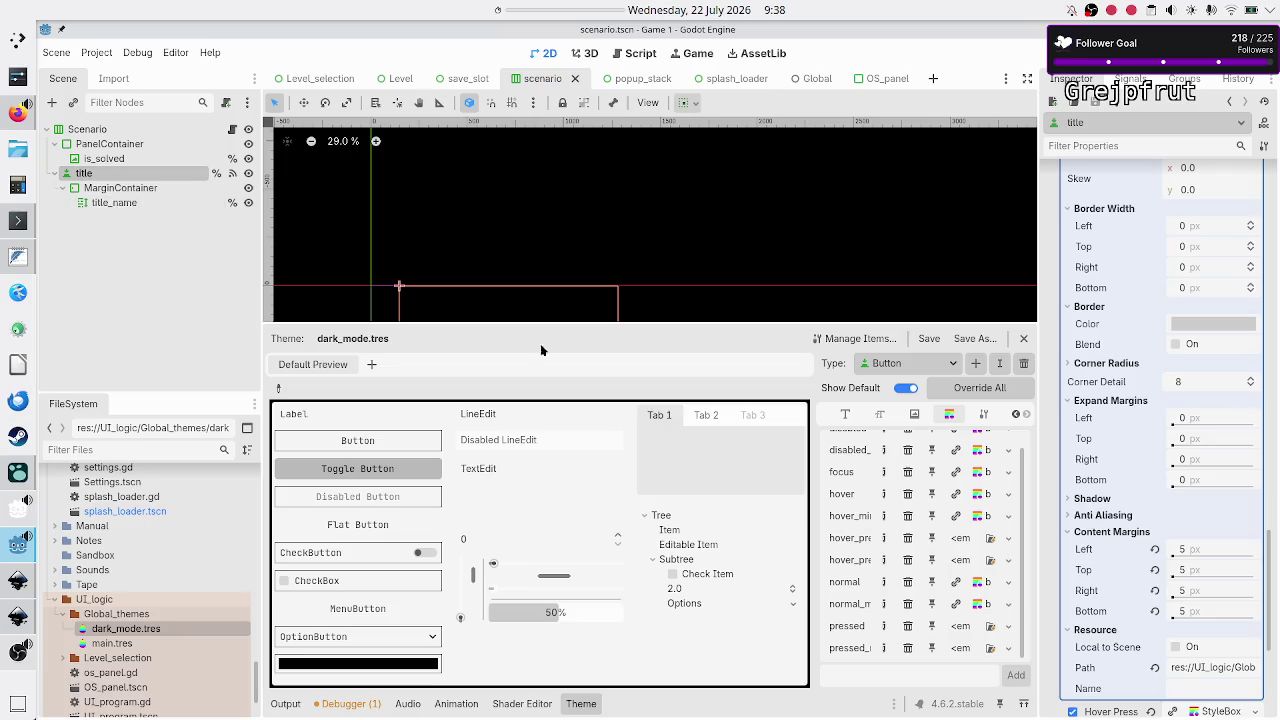
pyautogui.scroll(-2, 1200, 627)
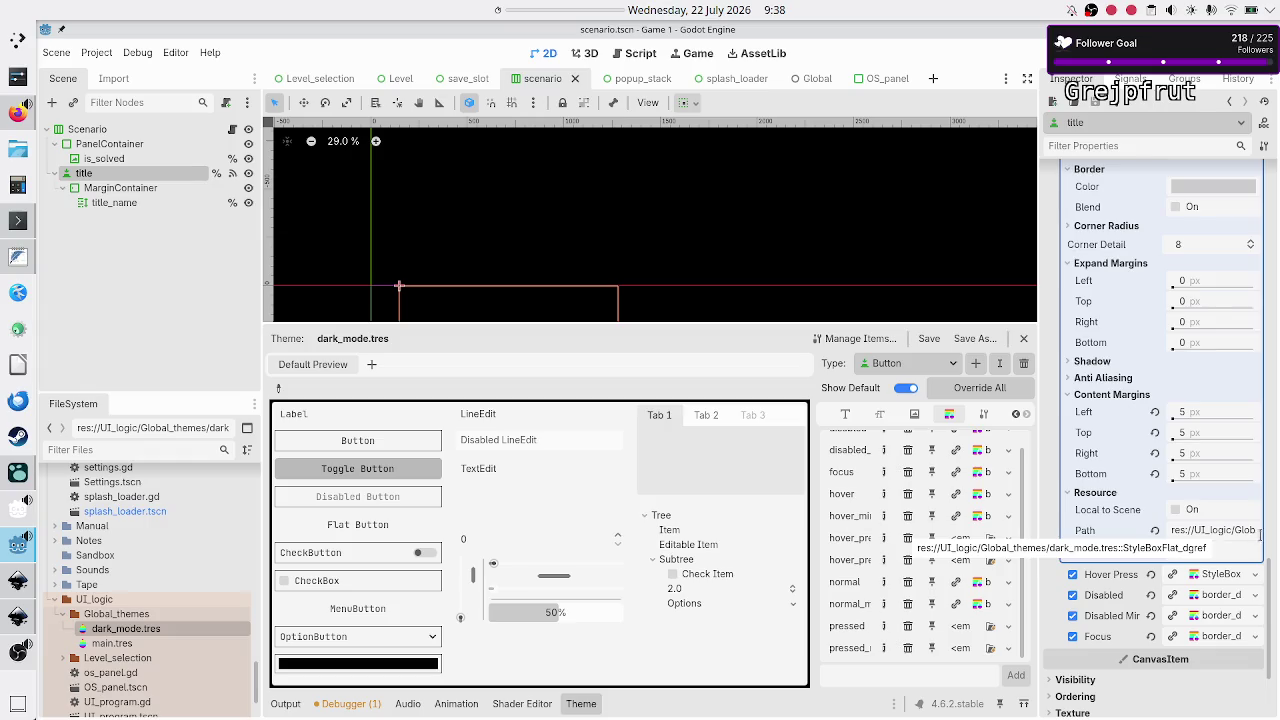
pyautogui.click(1213, 530)
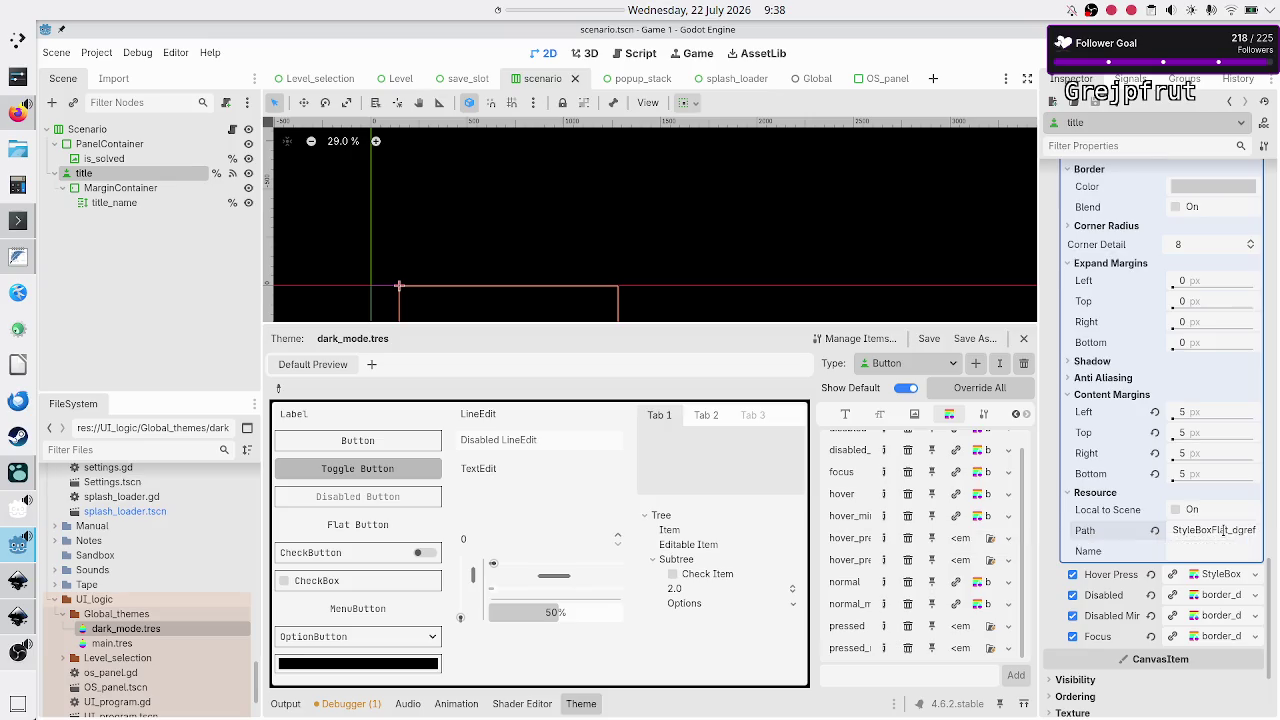
pyautogui.press('Left')
pyautogui.press('Left')
pyautogui.press('Left')
pyautogui.press('Left')
pyautogui.press('Left')
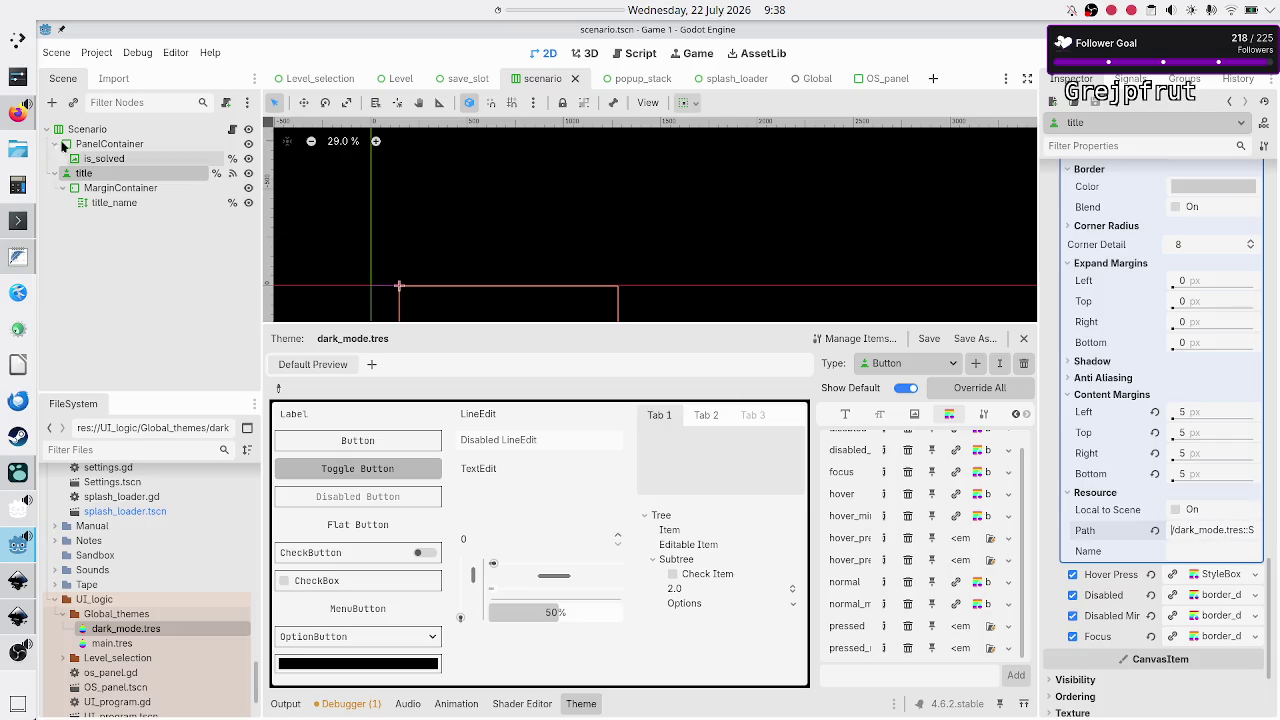
pyautogui.click(18, 112)
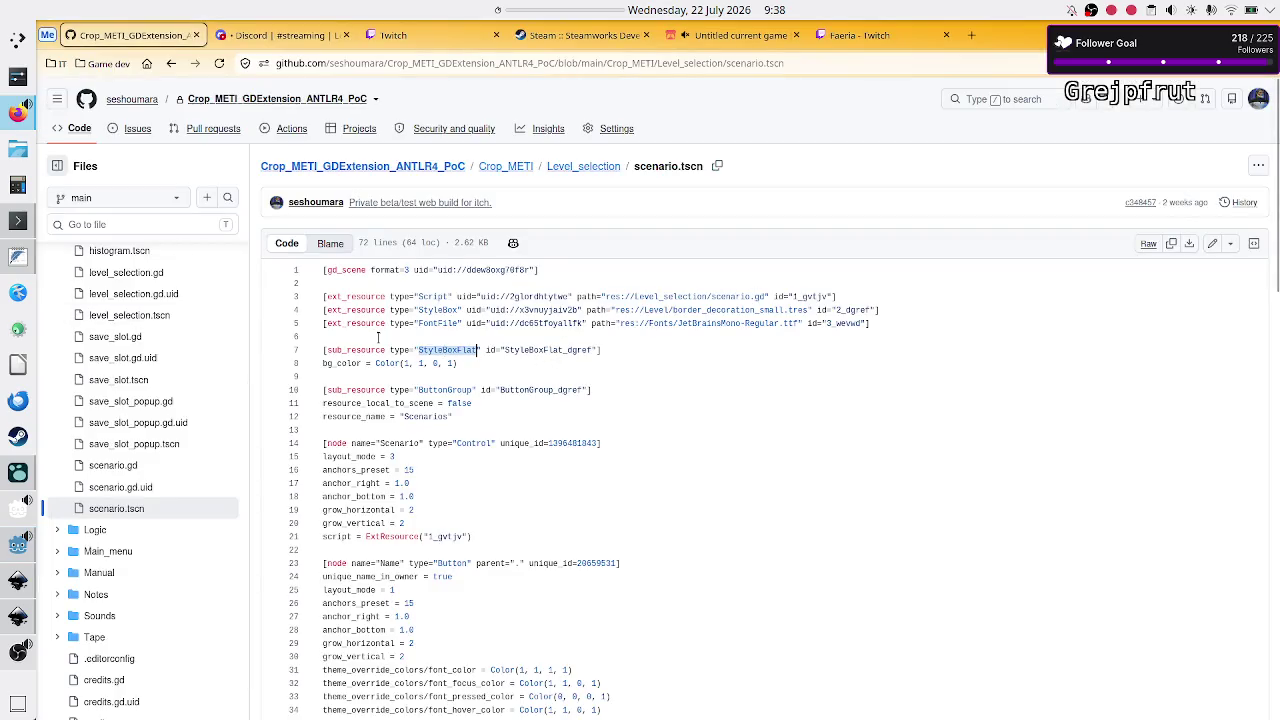
# Select and read line 7's StyleBoxFlat_dgref sub_resource definition, then switch to Konsole
pyautogui.doubleClick(694, 166)
pyautogui.click(583, 361)
pyautogui.moveTo(495, 350)
pyautogui.mouseDown()
pyautogui.moveTo(600, 352)
pyautogui.moveTo(323, 356)
pyautogui.mouseUp()
pyautogui.click(603, 357)
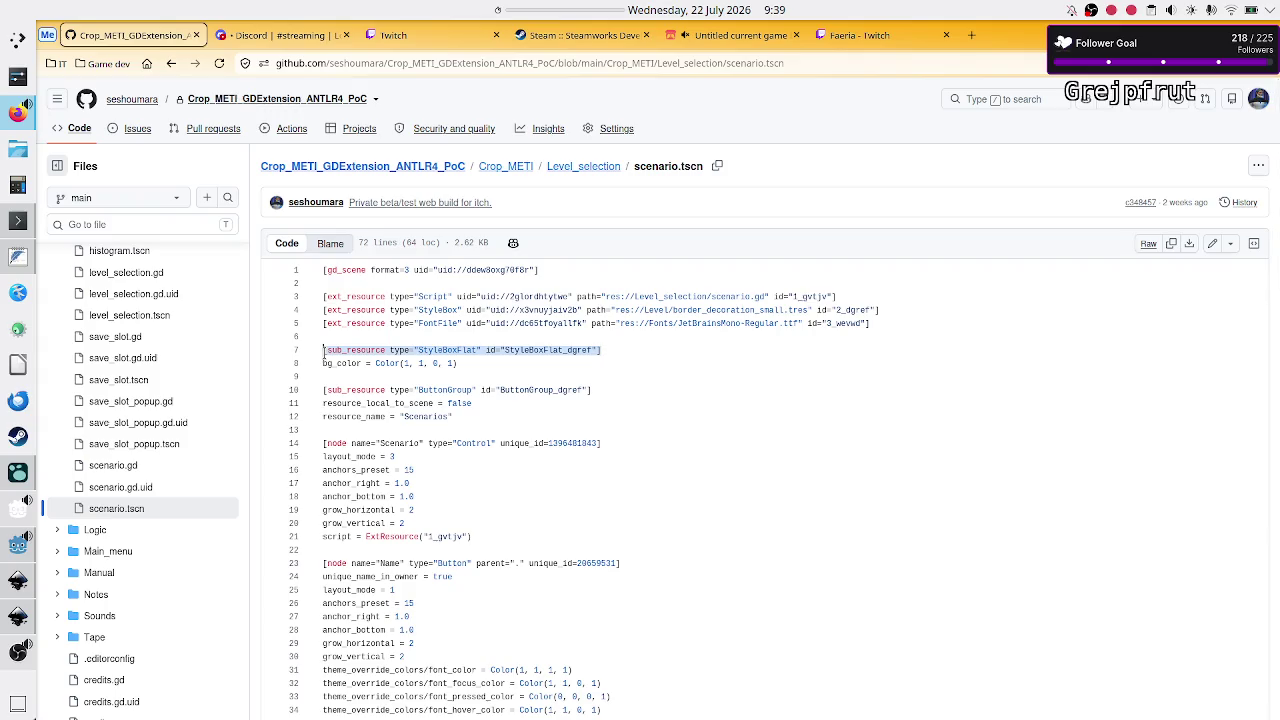
pyautogui.click(504, 358)
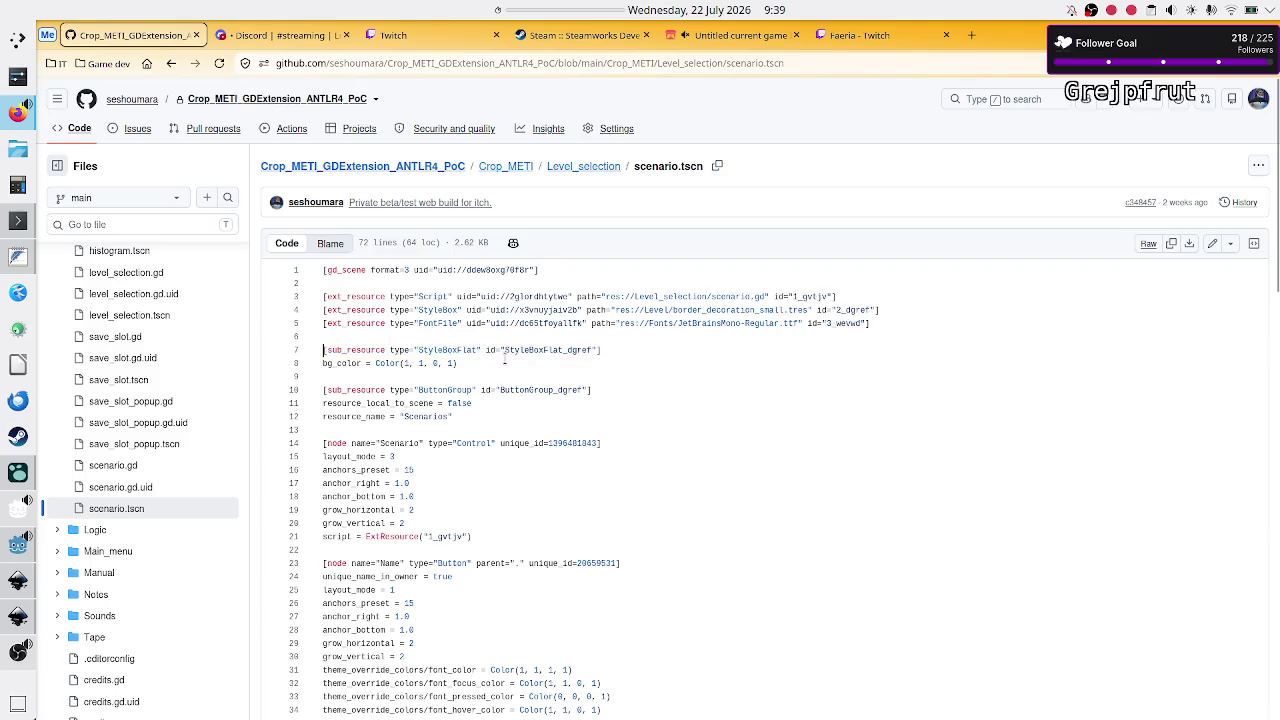
pyautogui.moveTo(613, 349); pyautogui.dragTo(325, 352)
pyautogui.click(487, 351)
pyautogui.click(16, 224)
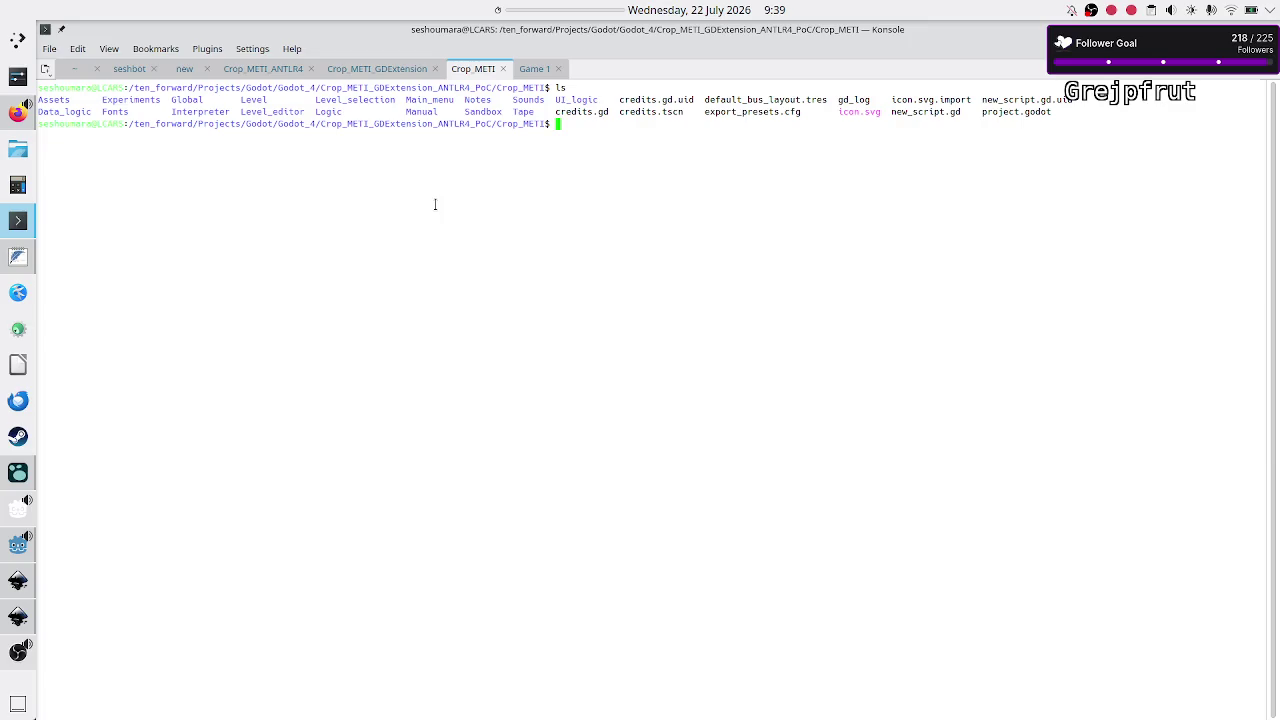
# List the project folder, cd into Level_selection and list its files
pyautogui.write('ls')
pyautogui.press('Return')
pyautogui.write('cd ')
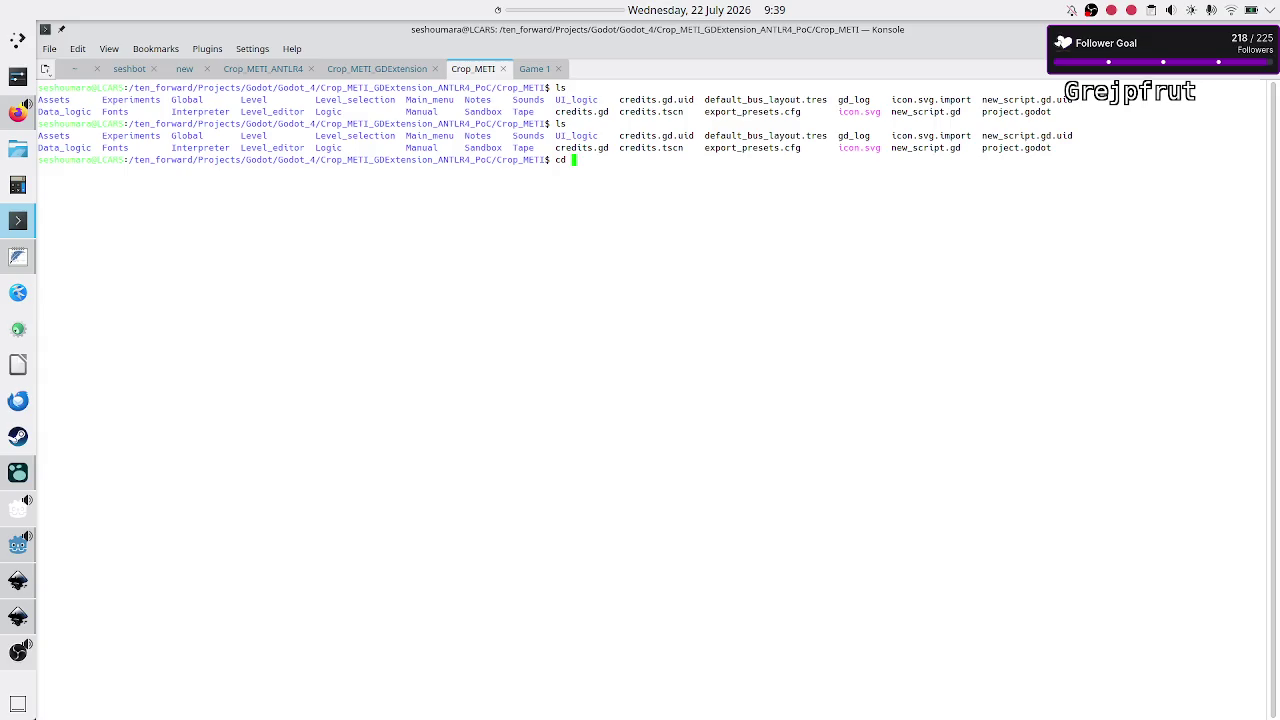
pyautogui.write('Level_s')
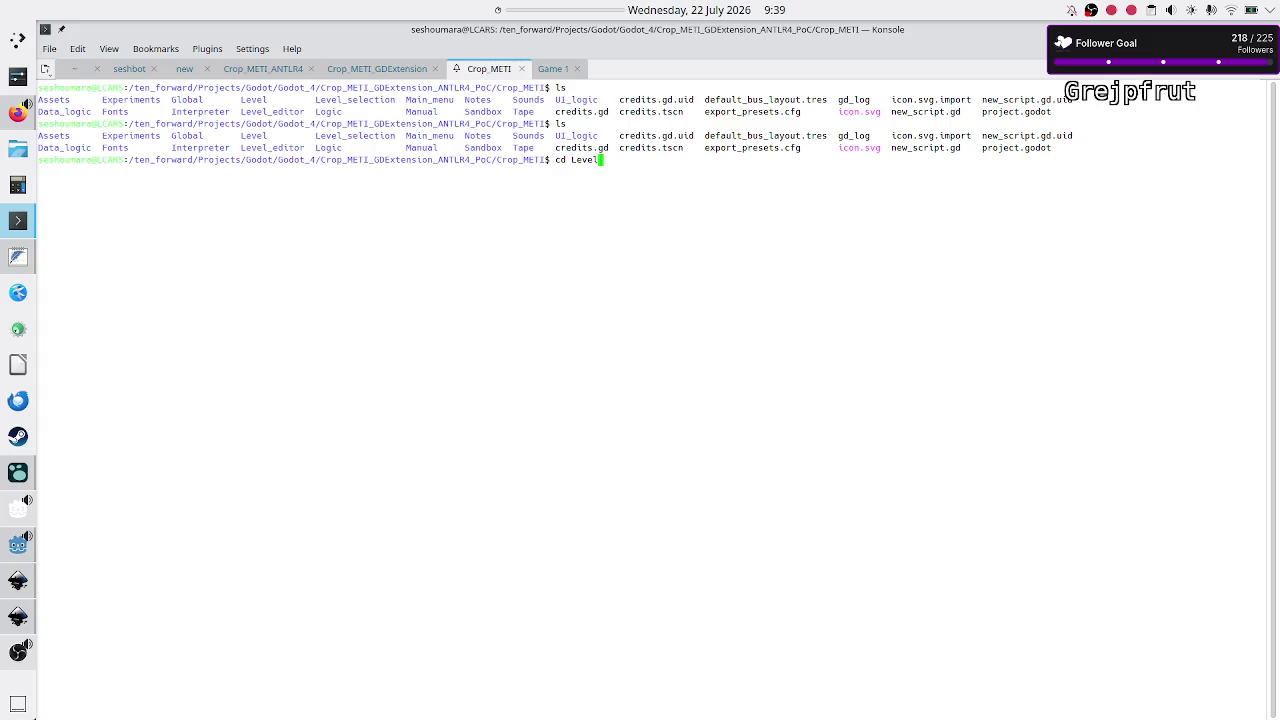
pyautogui.press('BackSpace')
pyautogui.press('BackSpace')
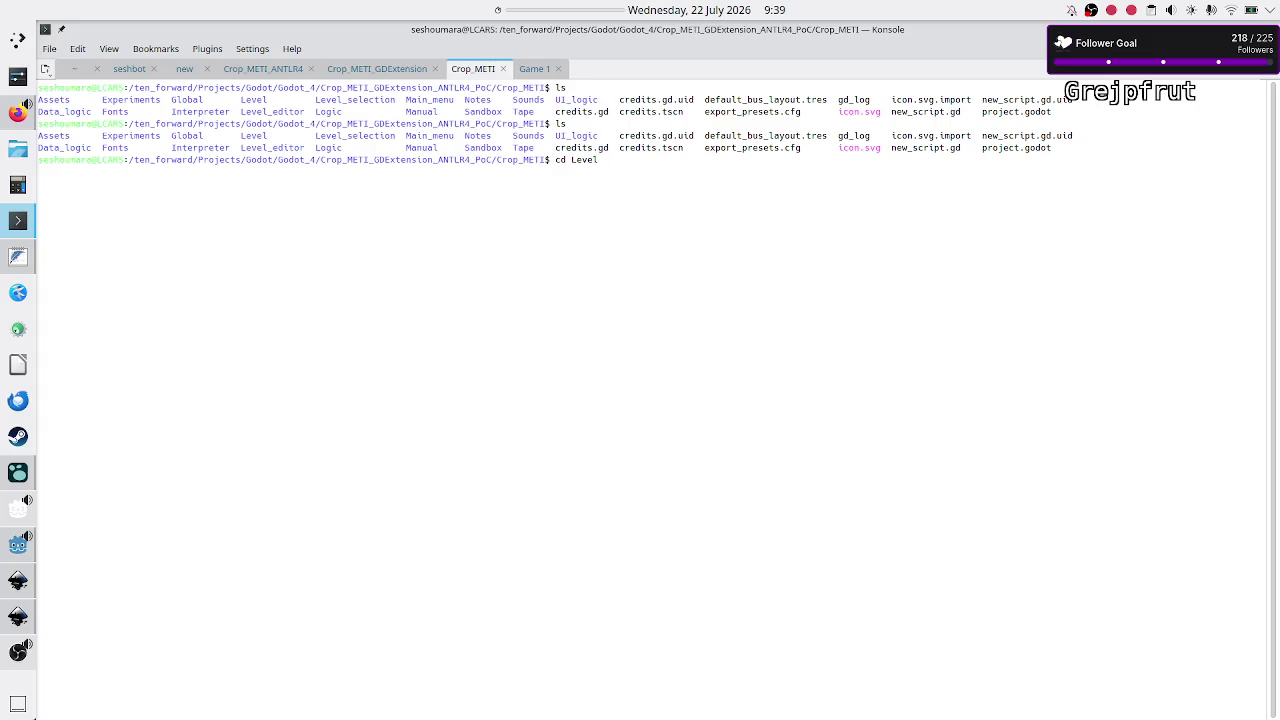
pyautogui.write('_se')
pyautogui.press('Tab')
pyautogui.press('Return')
pyautogui.write('les')
pyautogui.press('Return')
# View scenario.tscn with less, highlight the StyleBoxFlat sub_resource header, then switch to Firefox
pyautogui.write('l')
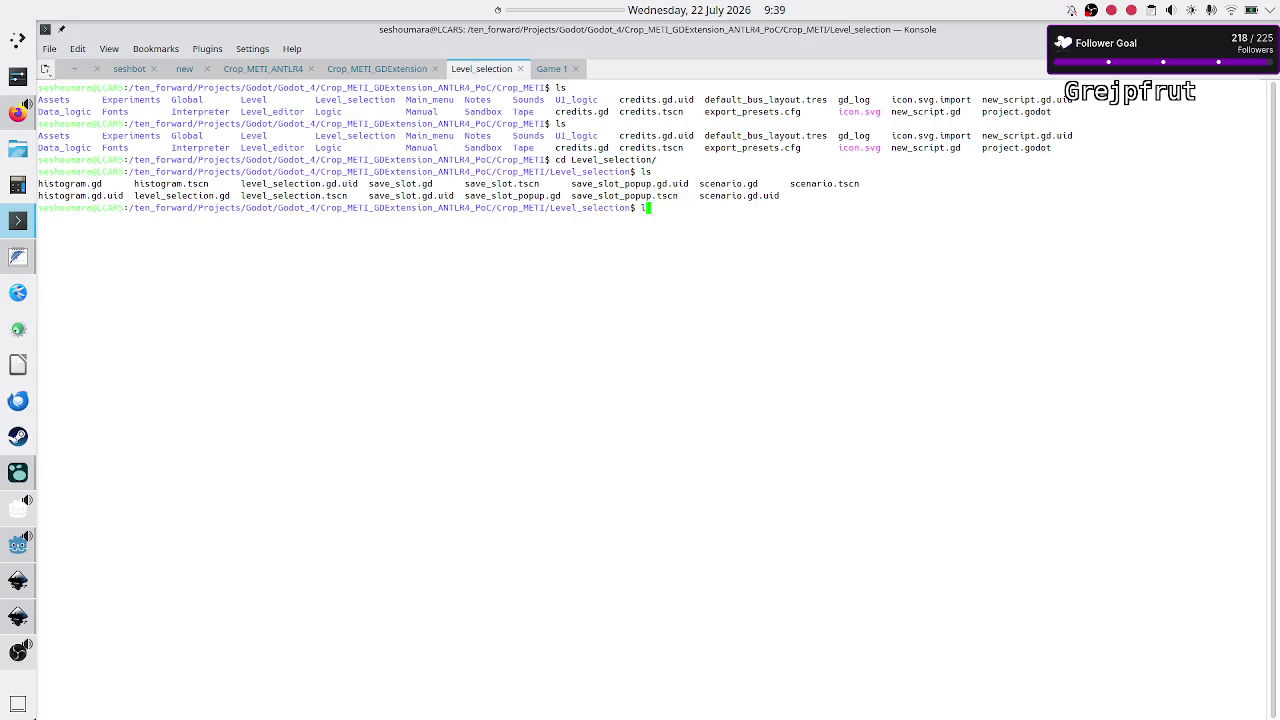
pyautogui.write('ess sce')
pyautogui.press('Tab')
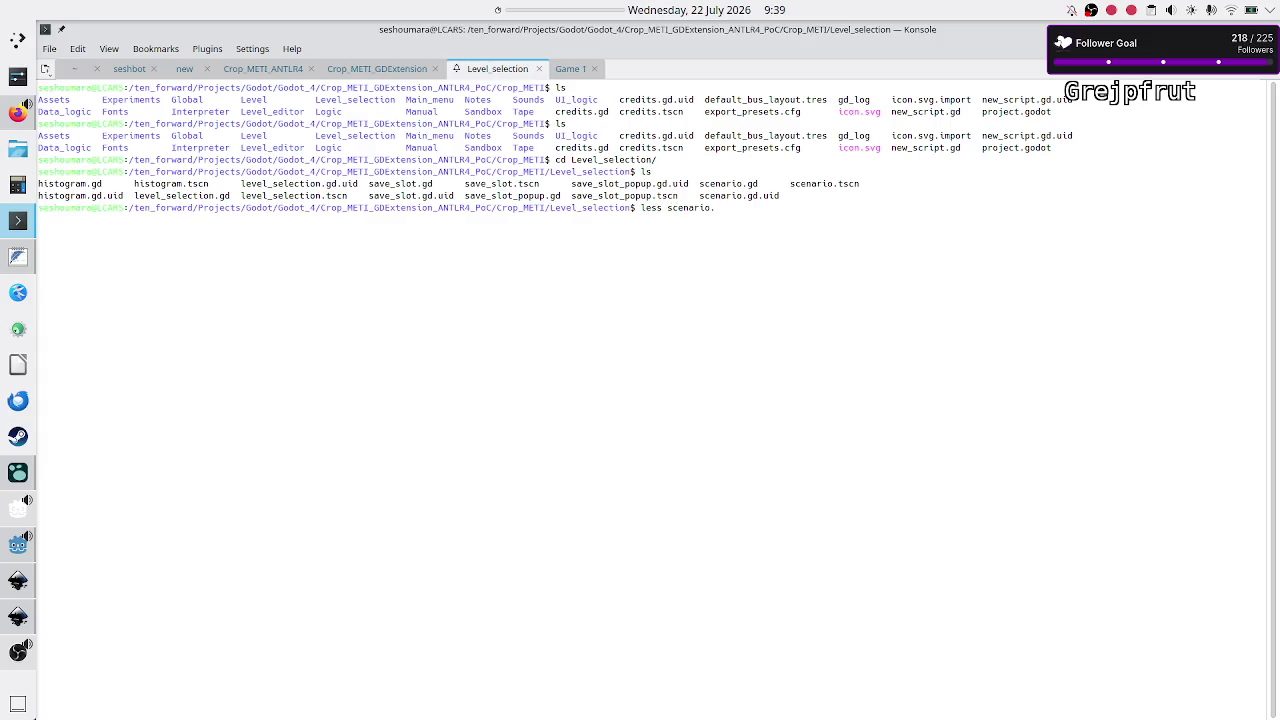
pyautogui.write('t')
pyautogui.press('Tab')
pyautogui.press('Return')
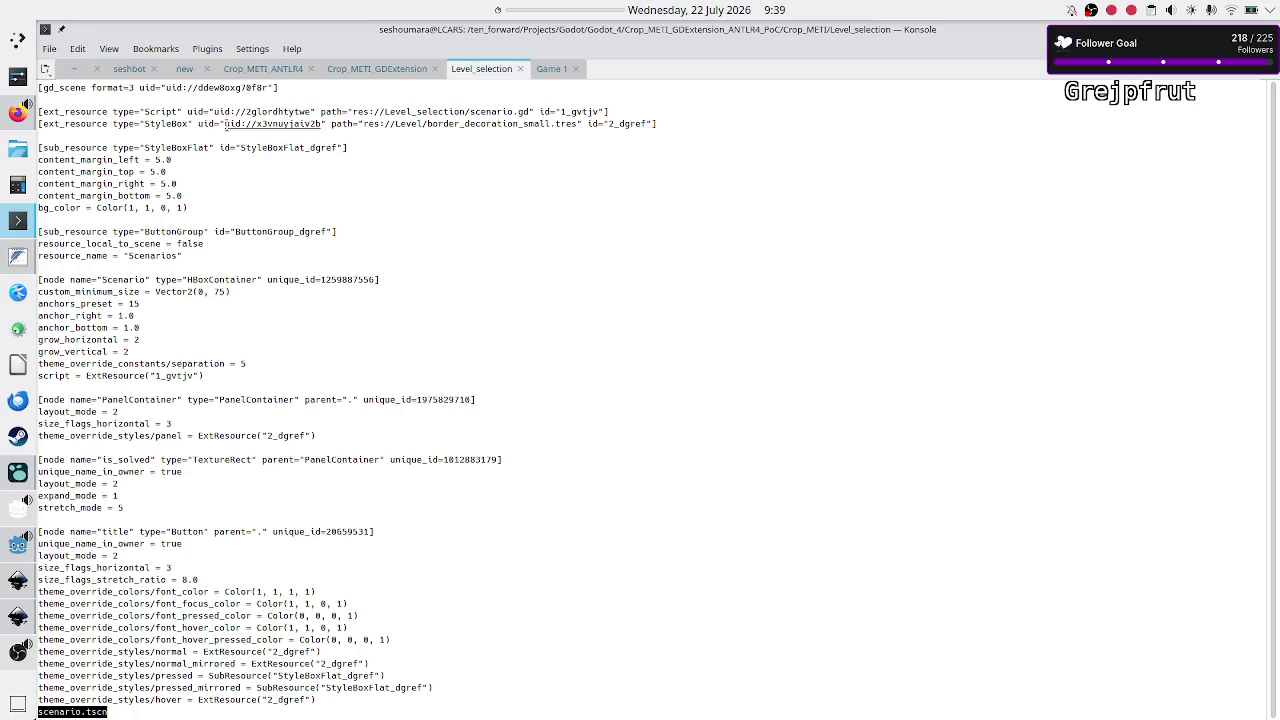
pyautogui.moveTo(348, 148); pyautogui.dragTo(126, 148)
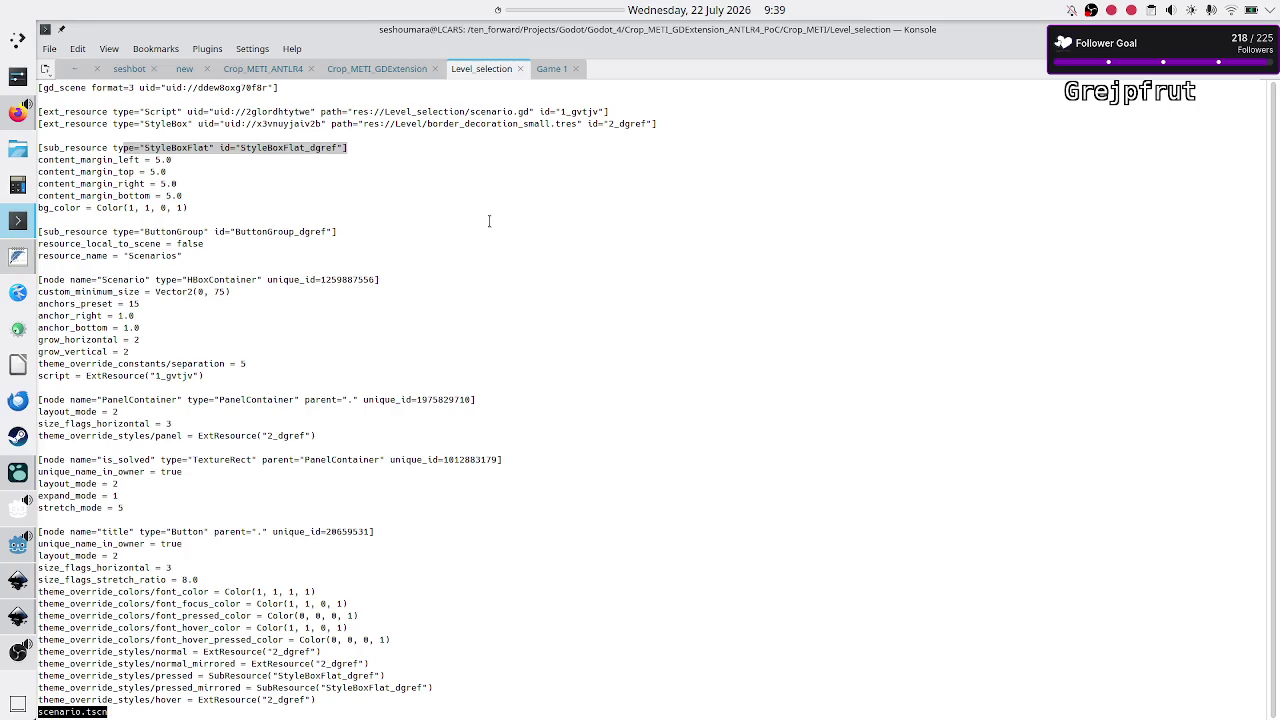
pyautogui.hotkey('alt', 'Tab')
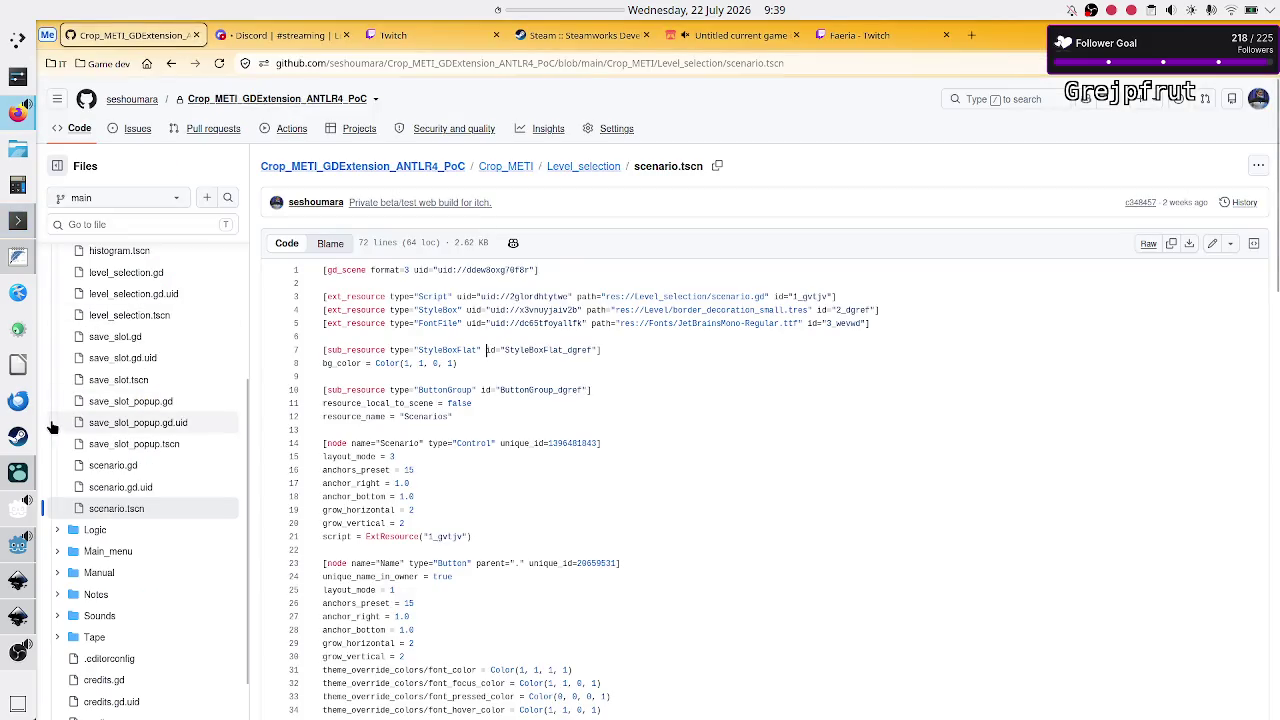
# Bring up the Godot editor and deselect the title node
pyautogui.moveTo(18, 652)
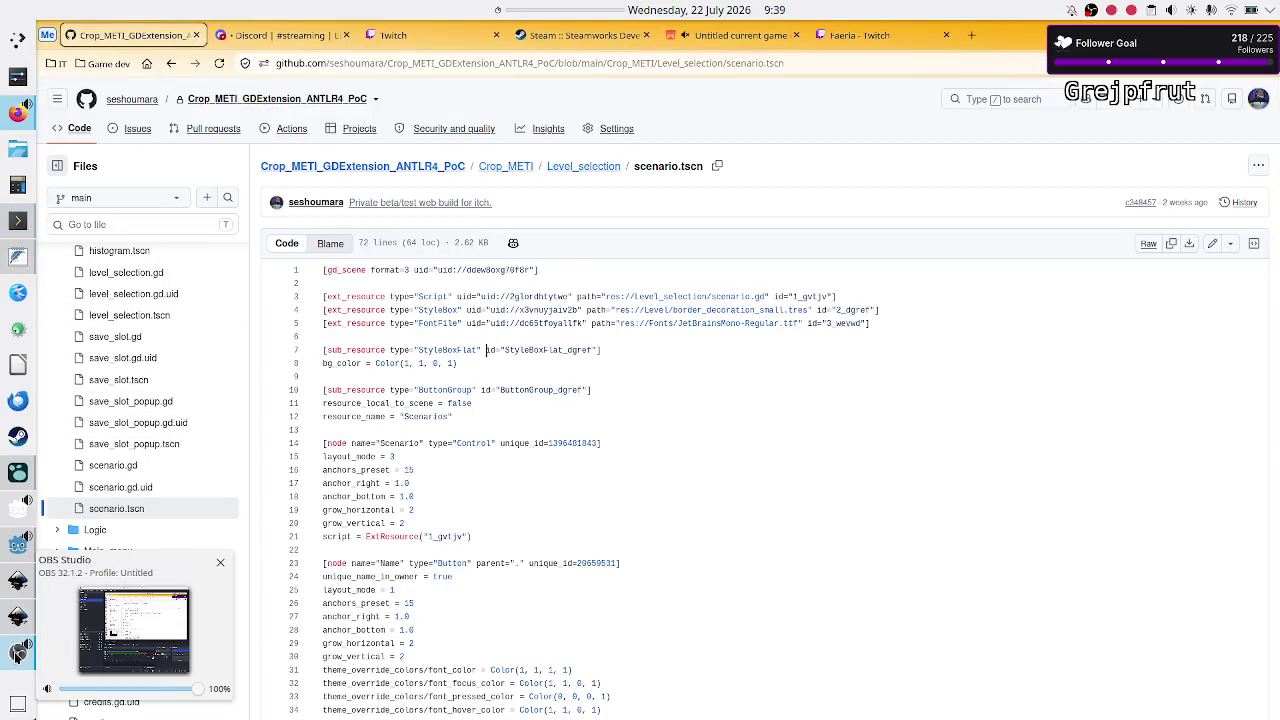
pyautogui.click(18, 544)
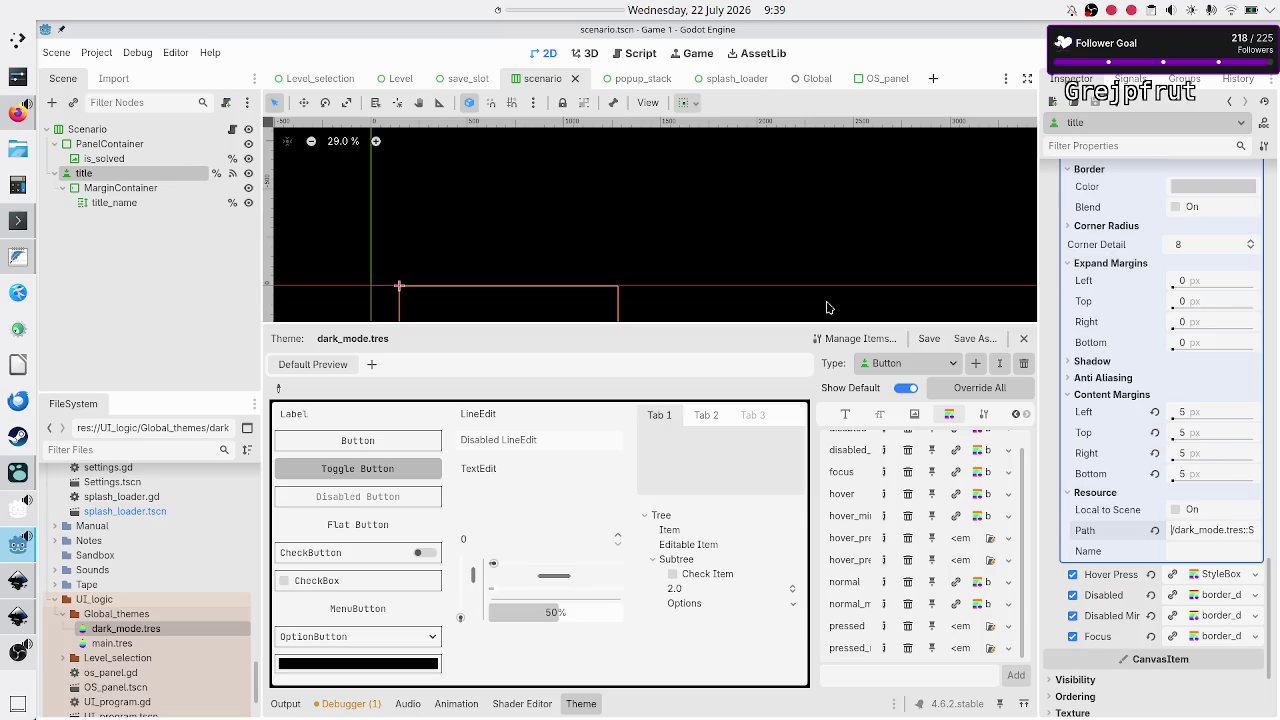
pyautogui.click(223, 308)
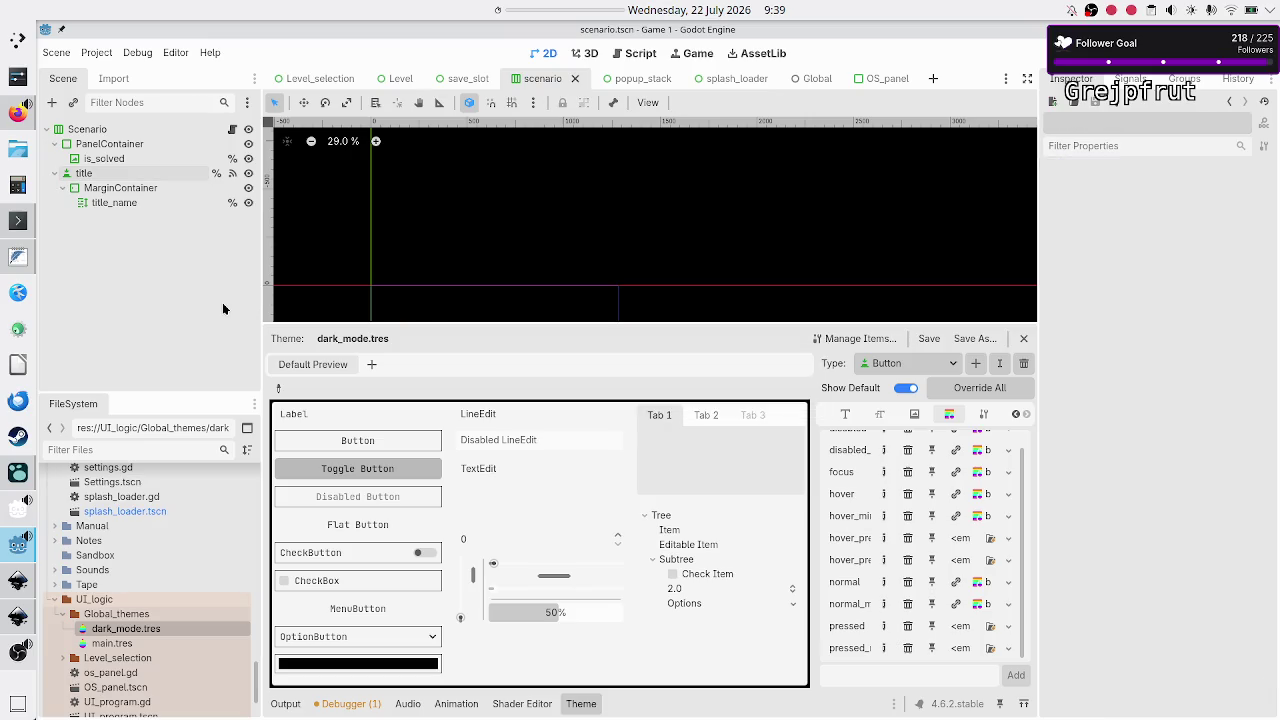
# Rerun less on scenario.tscn, select StyleBoxFlat_dgref, compare with GitHub, then return to Godot
pyautogui.hotkey('alt', 'Tab')
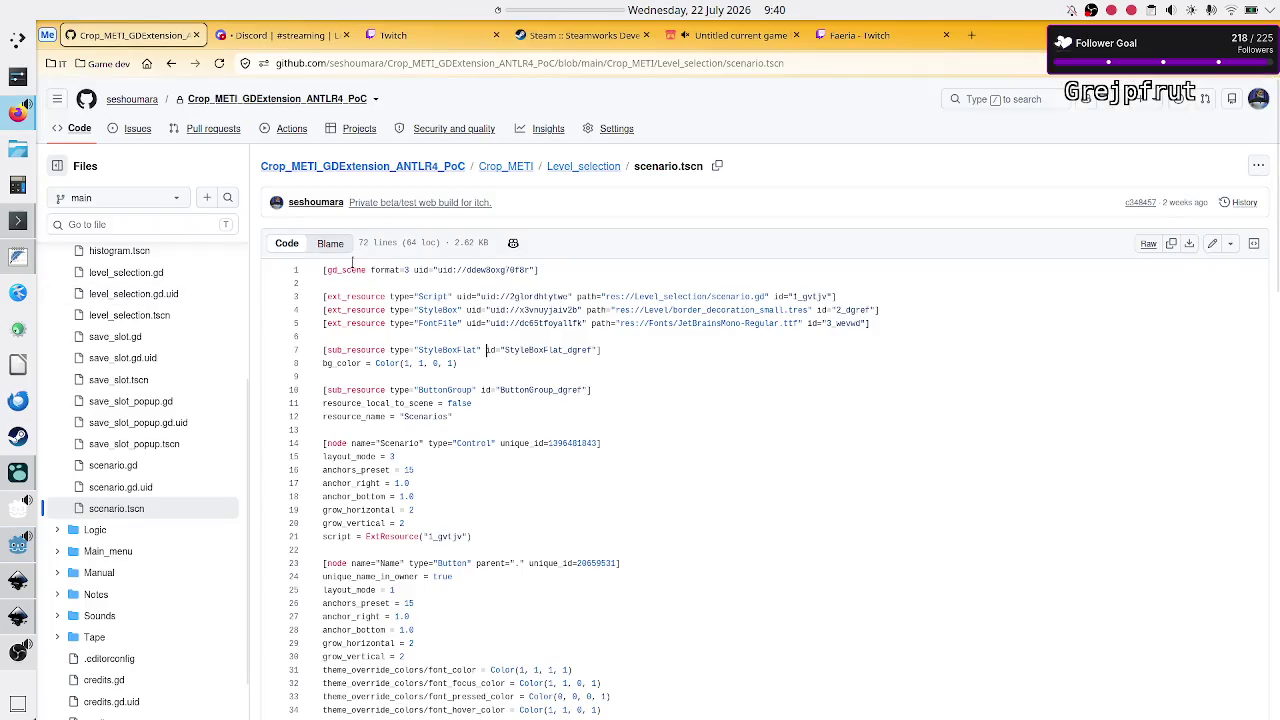
pyautogui.click(30, 222)
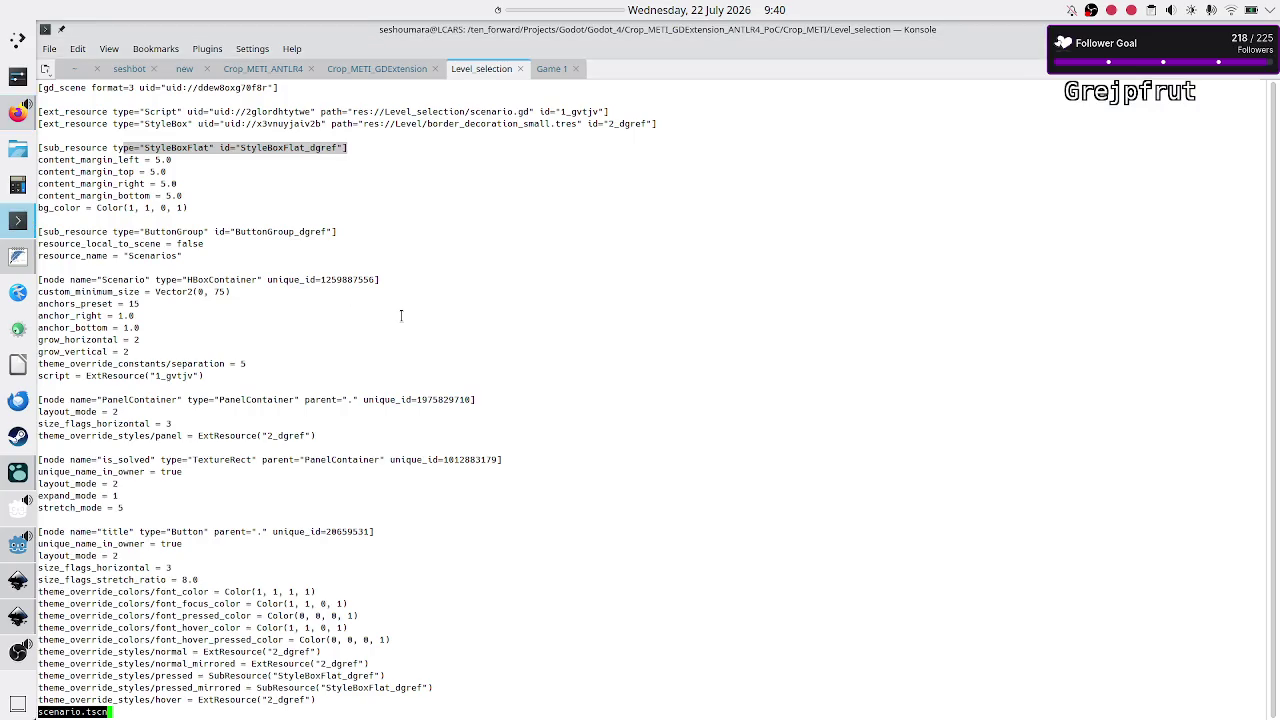
pyautogui.press('q')
pyautogui.press('Up')
pyautogui.press('Return')
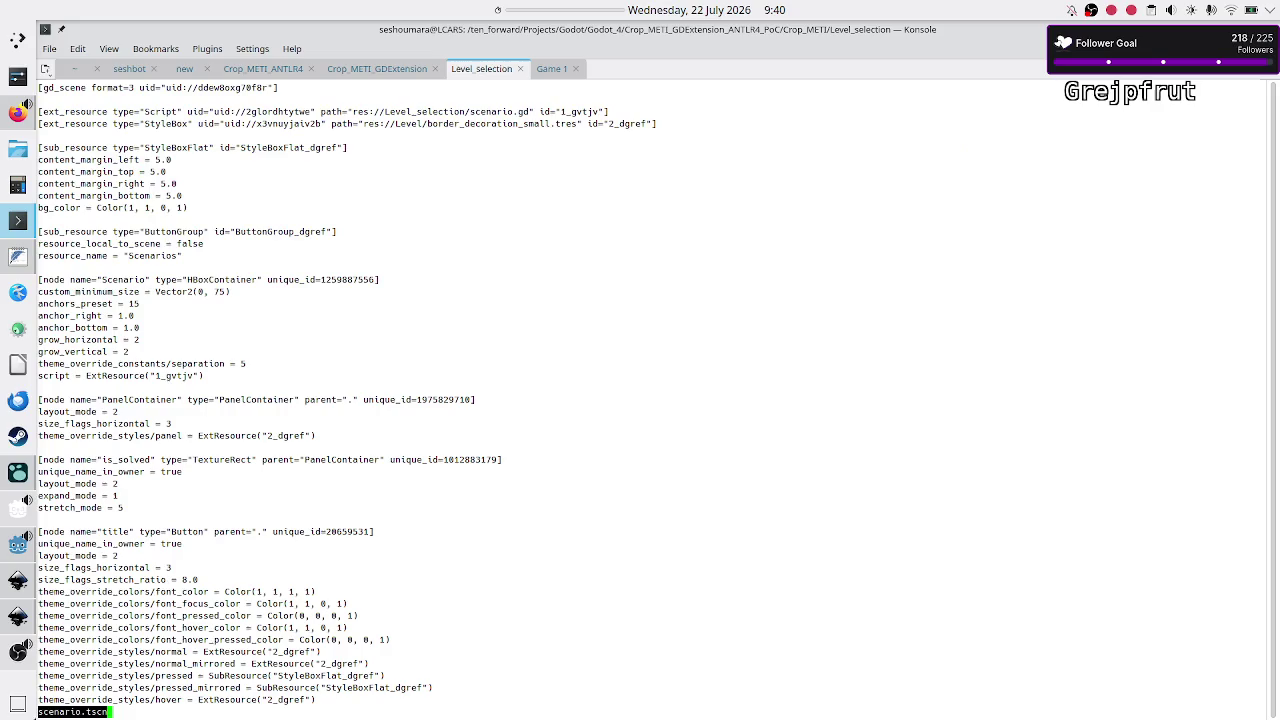
pyautogui.doubleClick(316, 147)
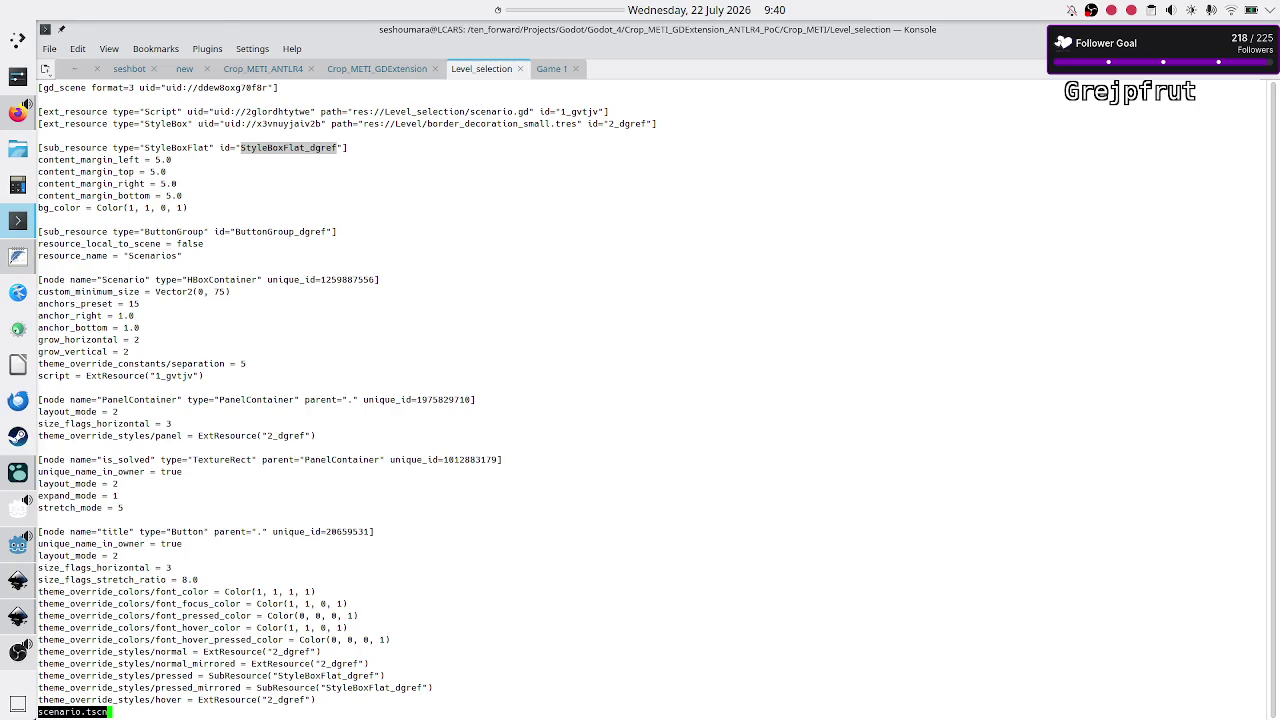
pyautogui.hotkey('alt', 'Tab')
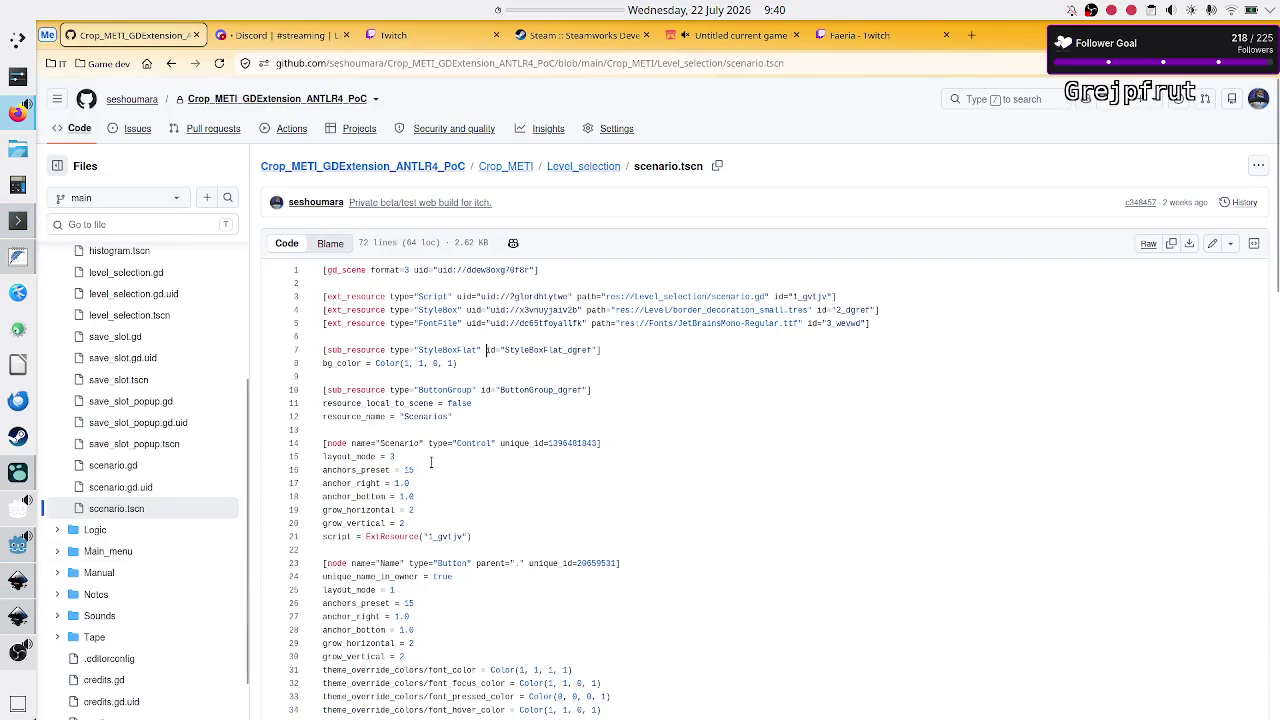
pyautogui.hotkey('alt', 'Tab')
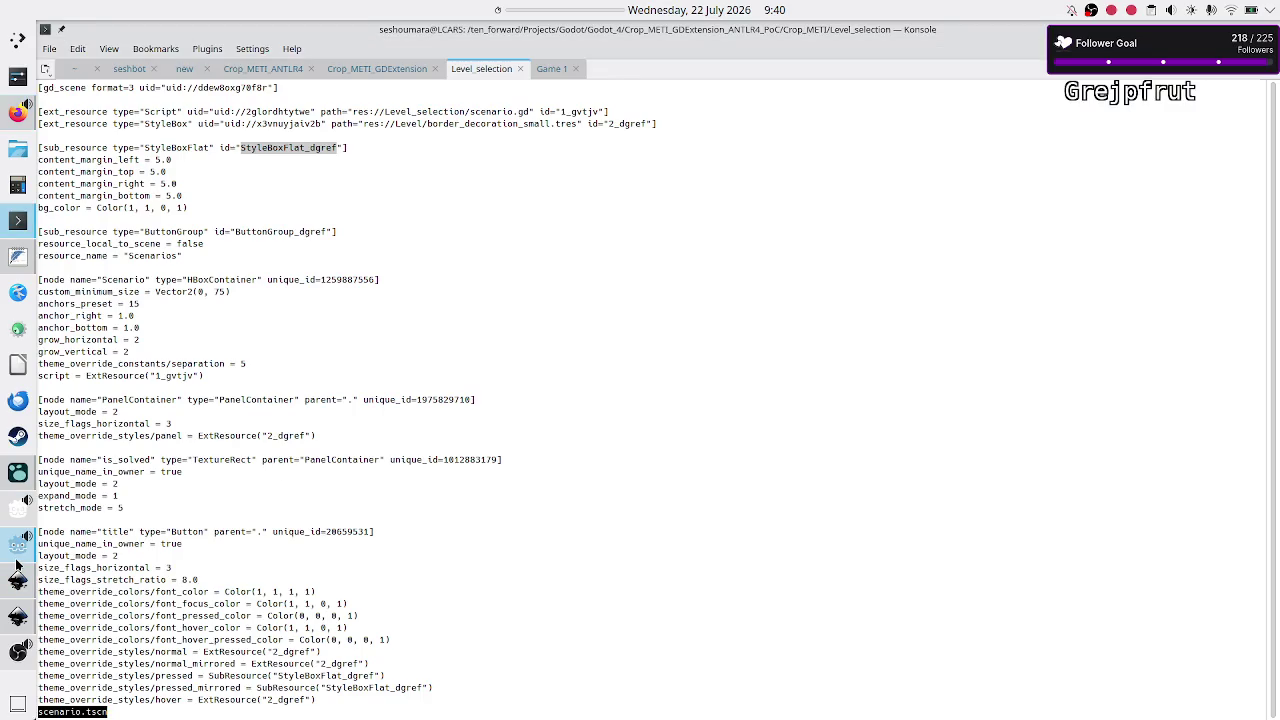
pyautogui.click(18, 543)
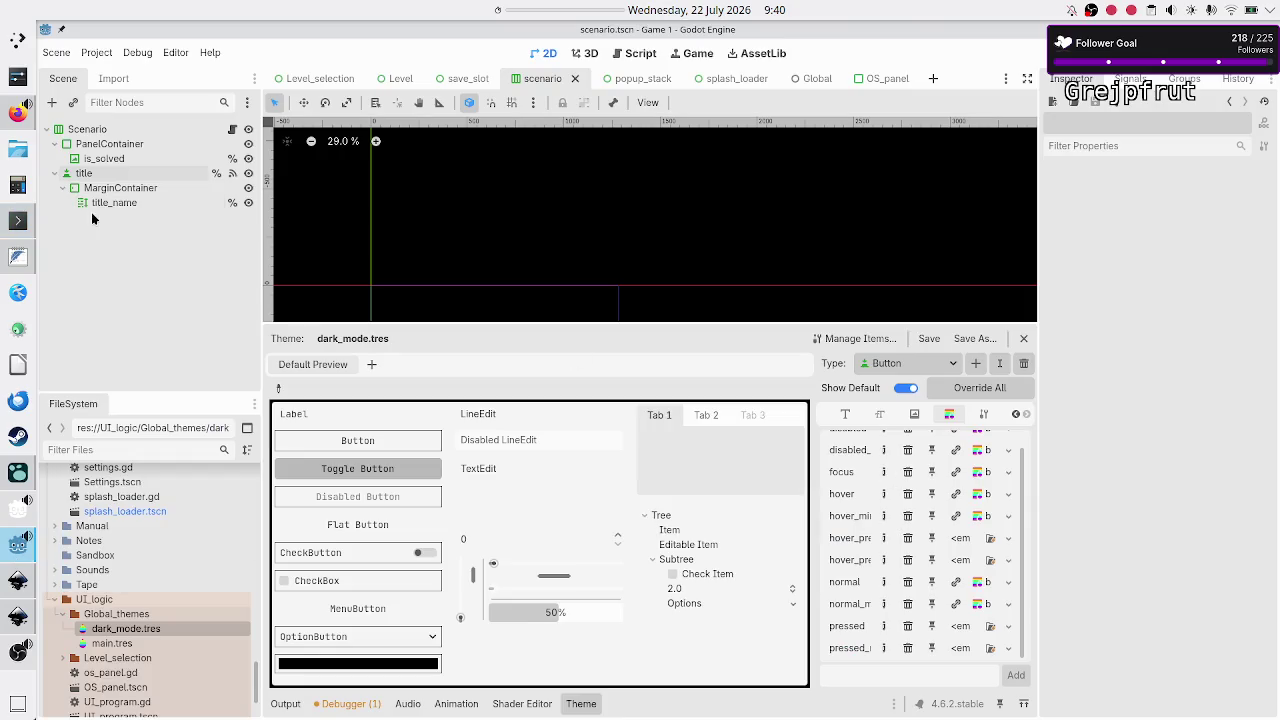
# Reselect the title node and scroll to its Hover Press stylebox's 5 px content margins
pyautogui.click(110, 173)
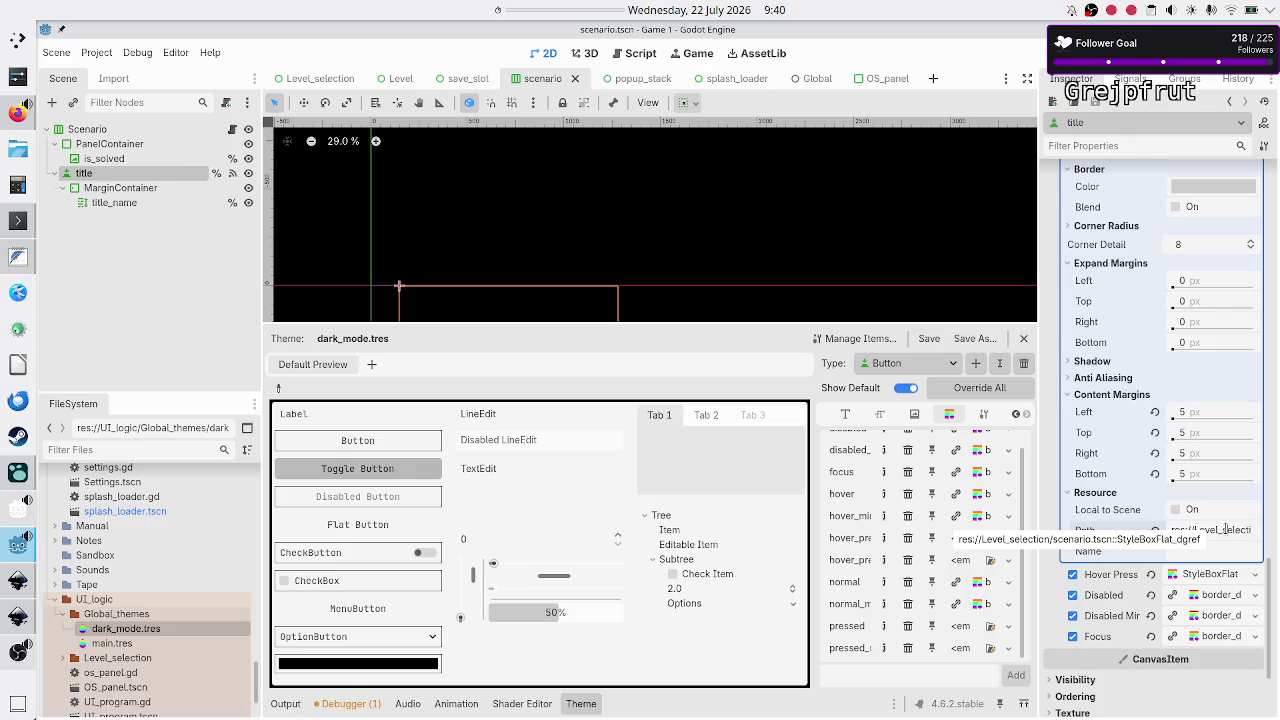
pyautogui.scroll(10, 1208, 450)
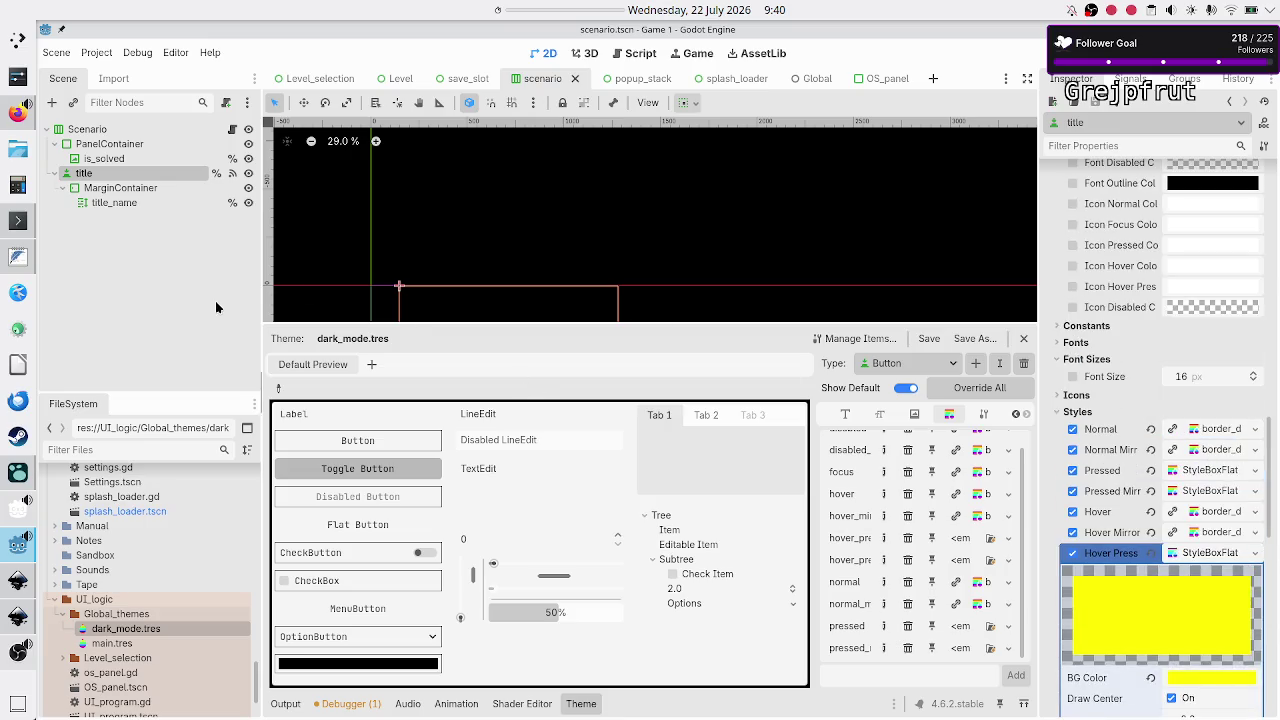
pyautogui.click(153, 270)
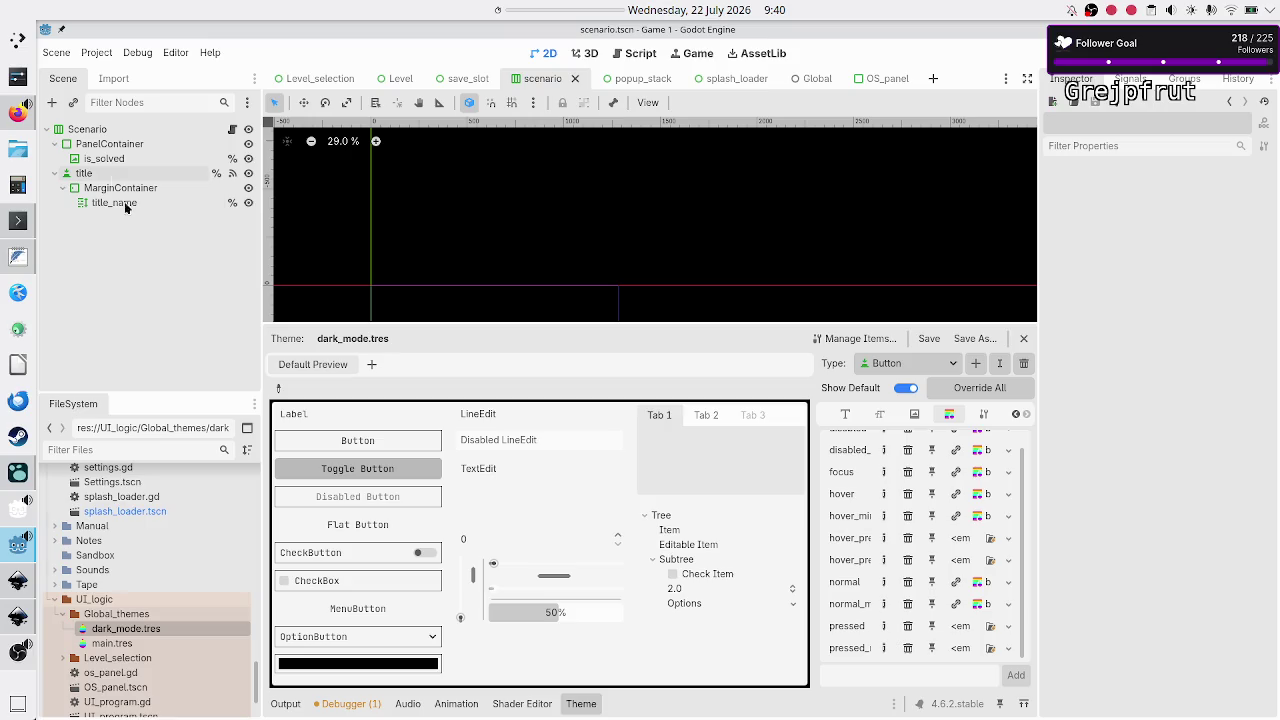
pyautogui.click(98, 175)
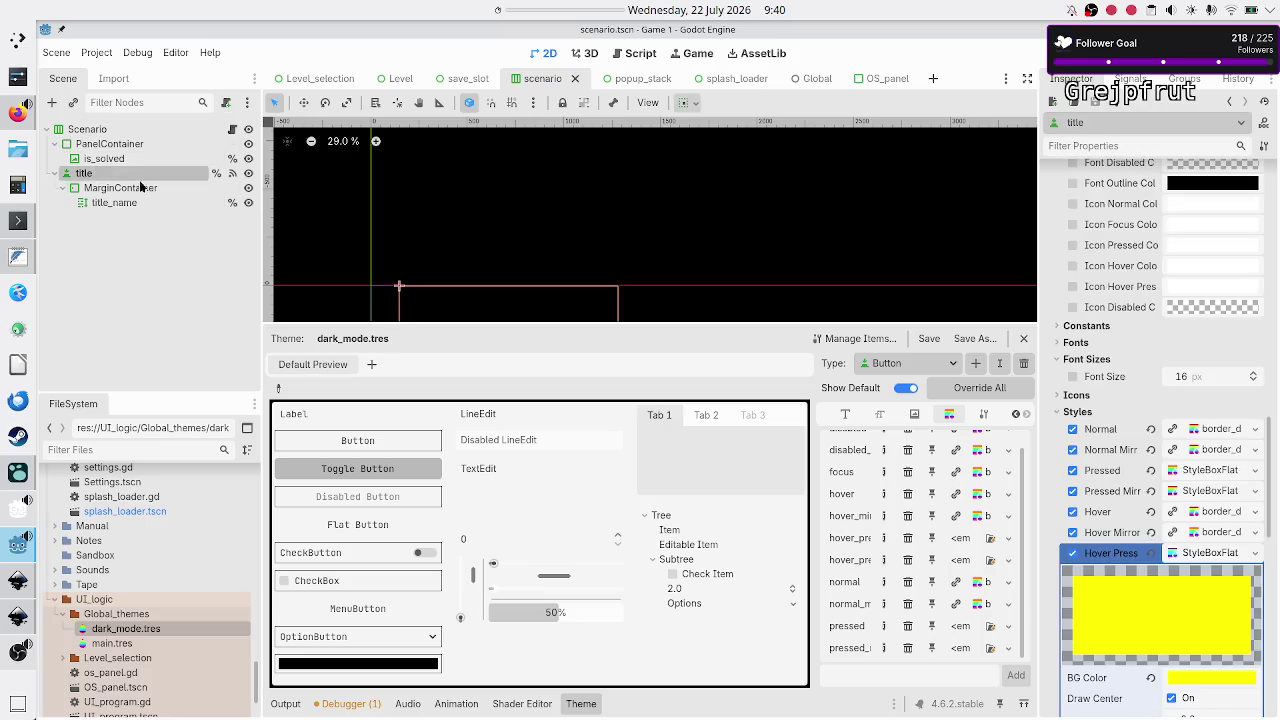
pyautogui.scroll(-2, 1185, 588)
pyautogui.scroll(-12, 1185, 588)
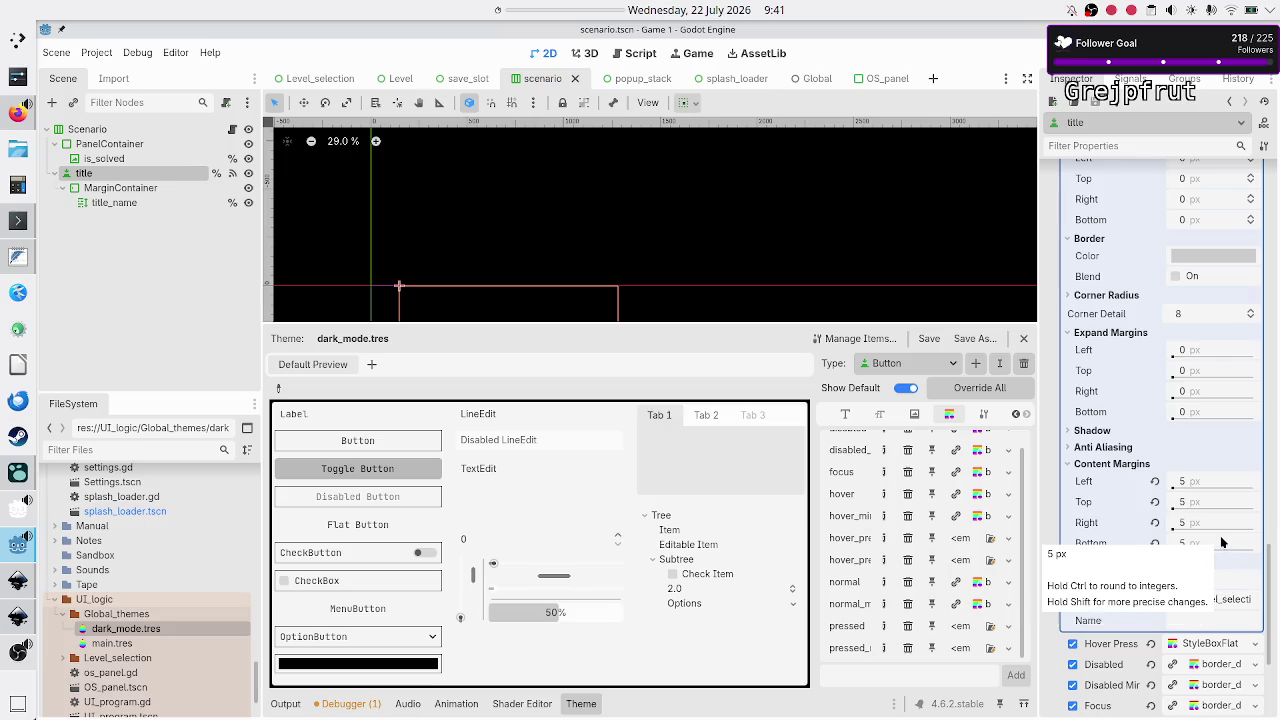
# Verify the title's Pressed StyleBoxFlat is yellow with 5 px content margins, then open dark_mode.tres
pyautogui.scroll(10, 1181, 435)
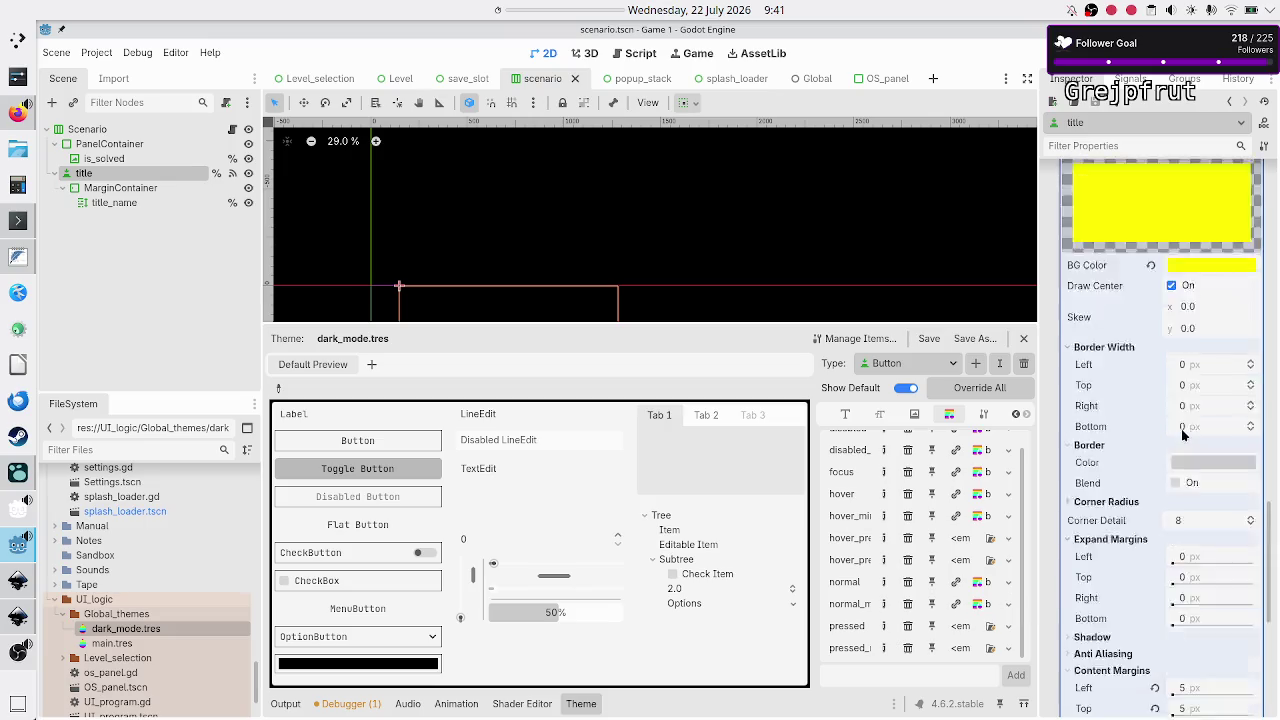
pyautogui.scroll(-5, 1181, 435)
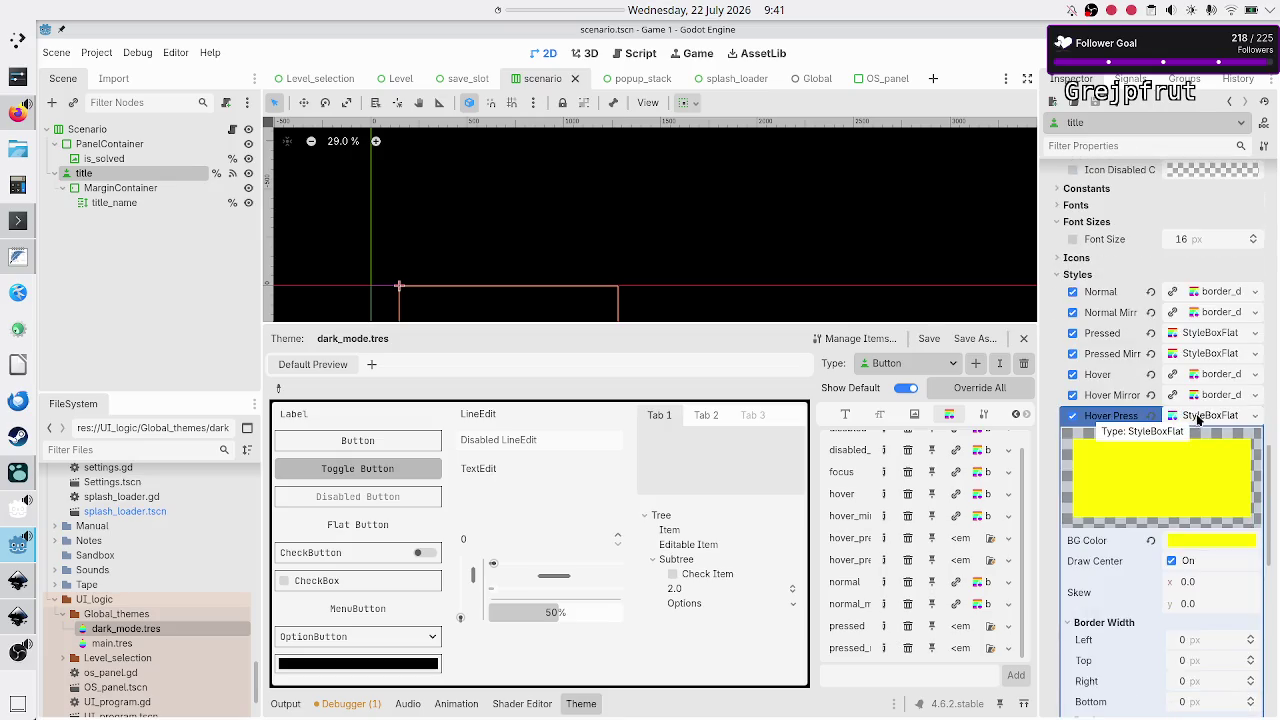
pyautogui.click(1199, 417)
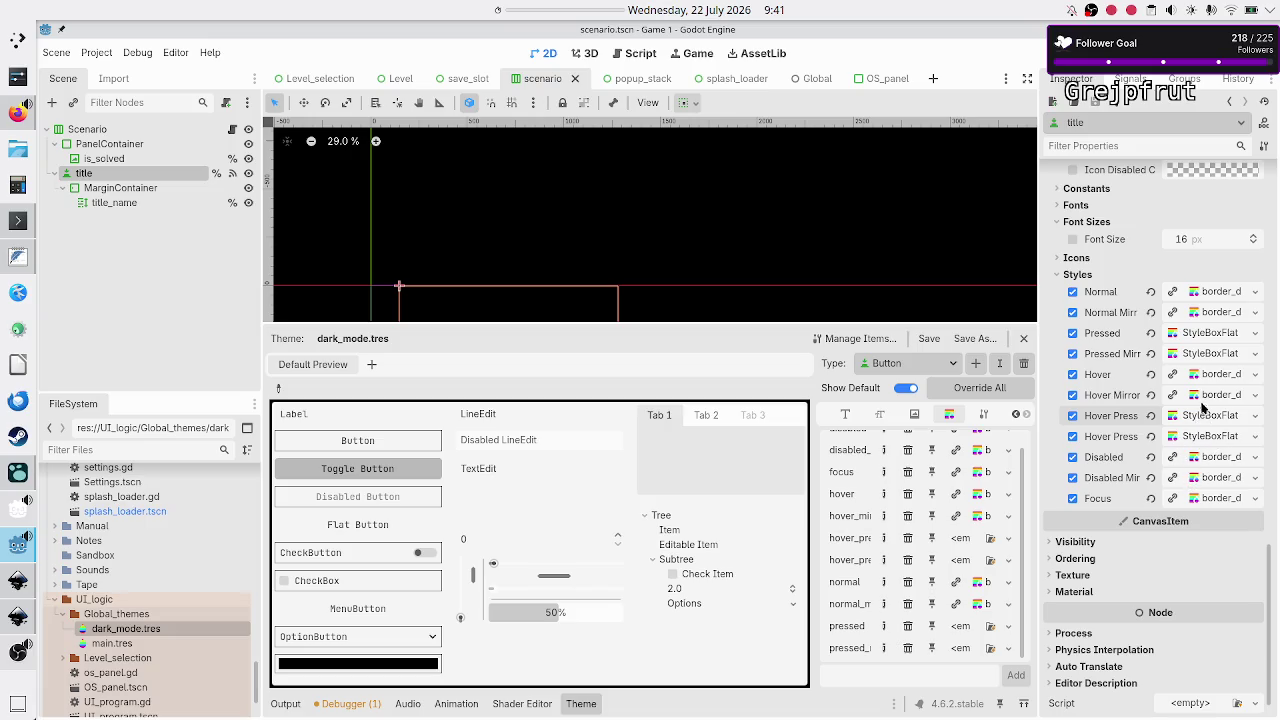
pyautogui.click(1224, 333)
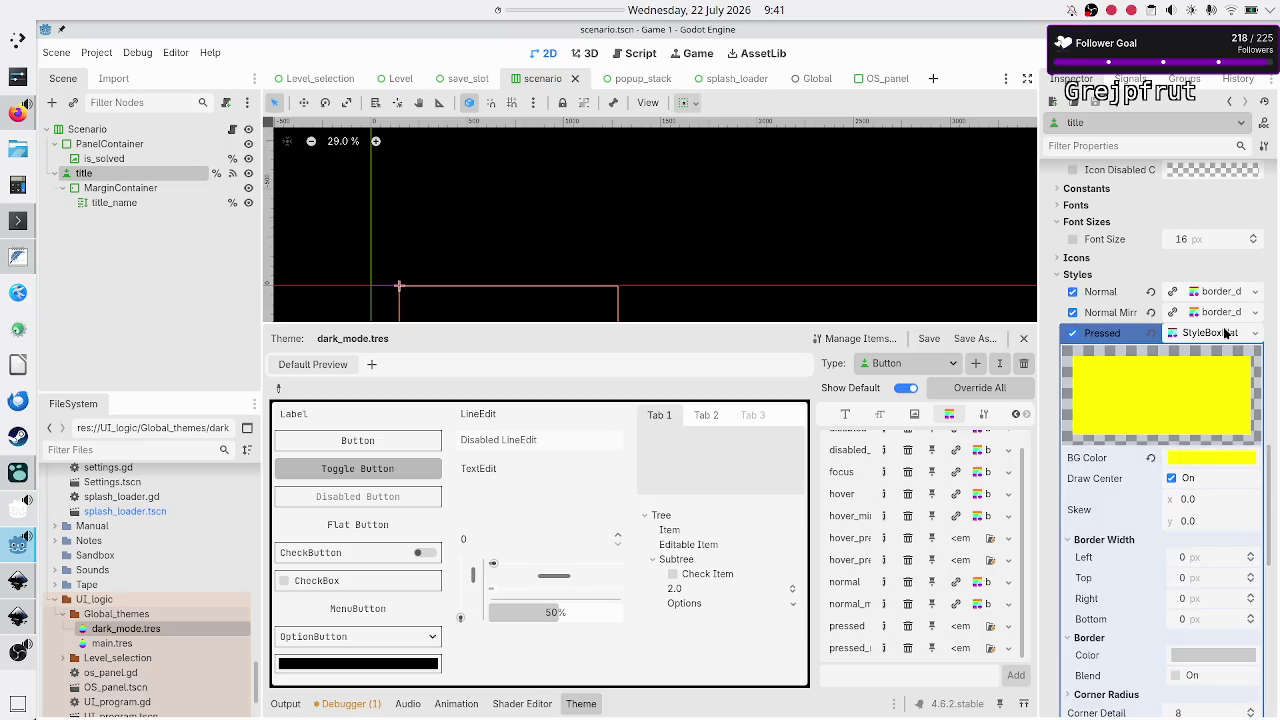
pyautogui.scroll(-10, 1200, 400)
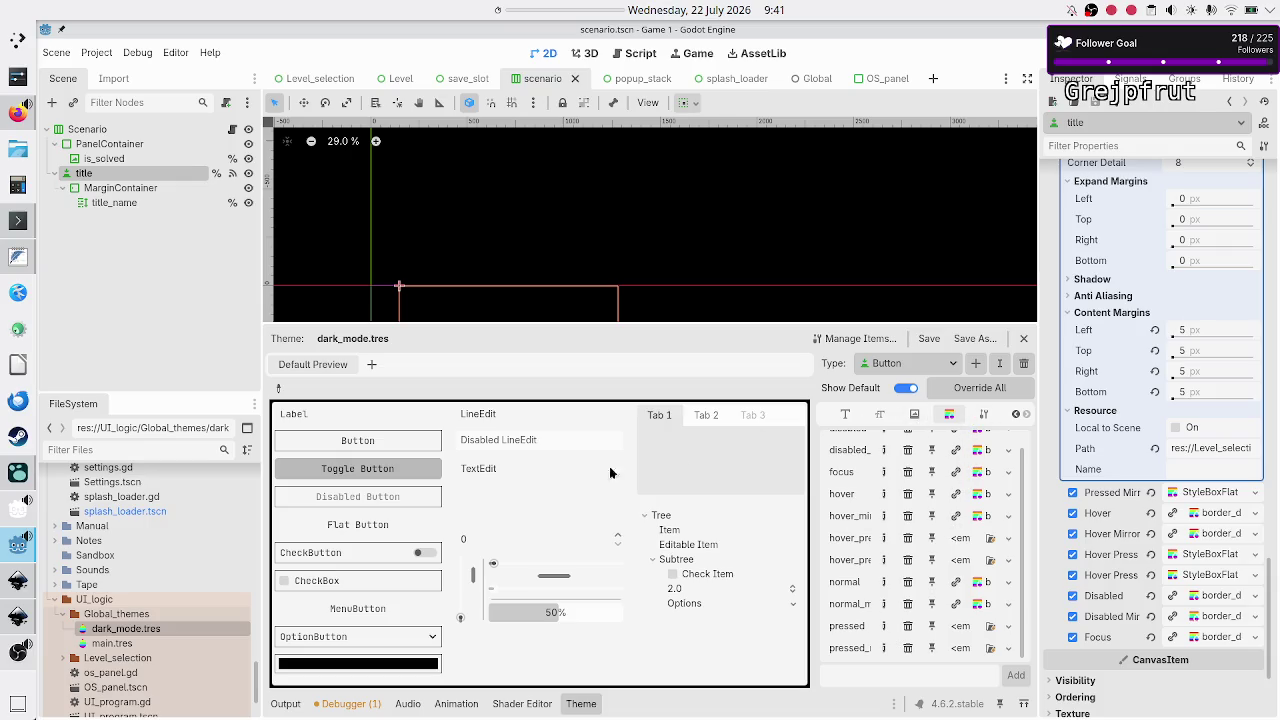
pyautogui.doubleClick(146, 630)
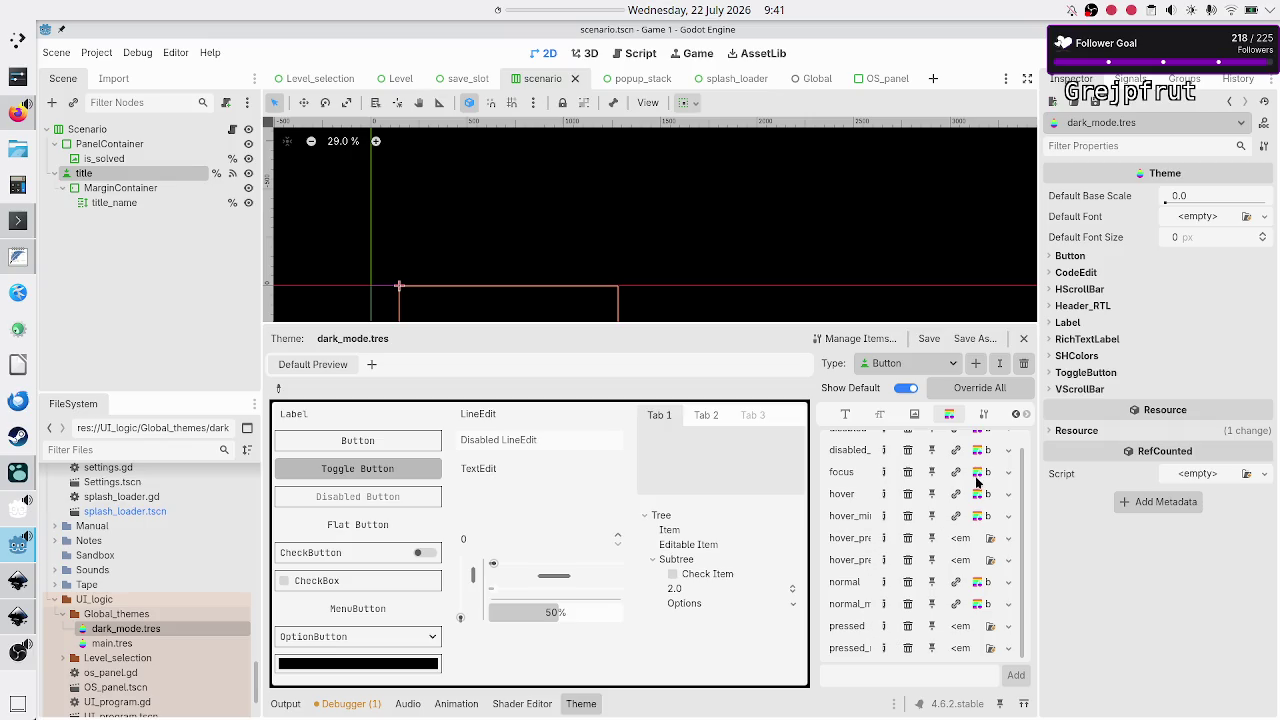
# Show ToggleButton in the dark_mode theme and inspect its hover_pressed StyleBoxFlat's 5 px content margins
pyautogui.click(950, 367)
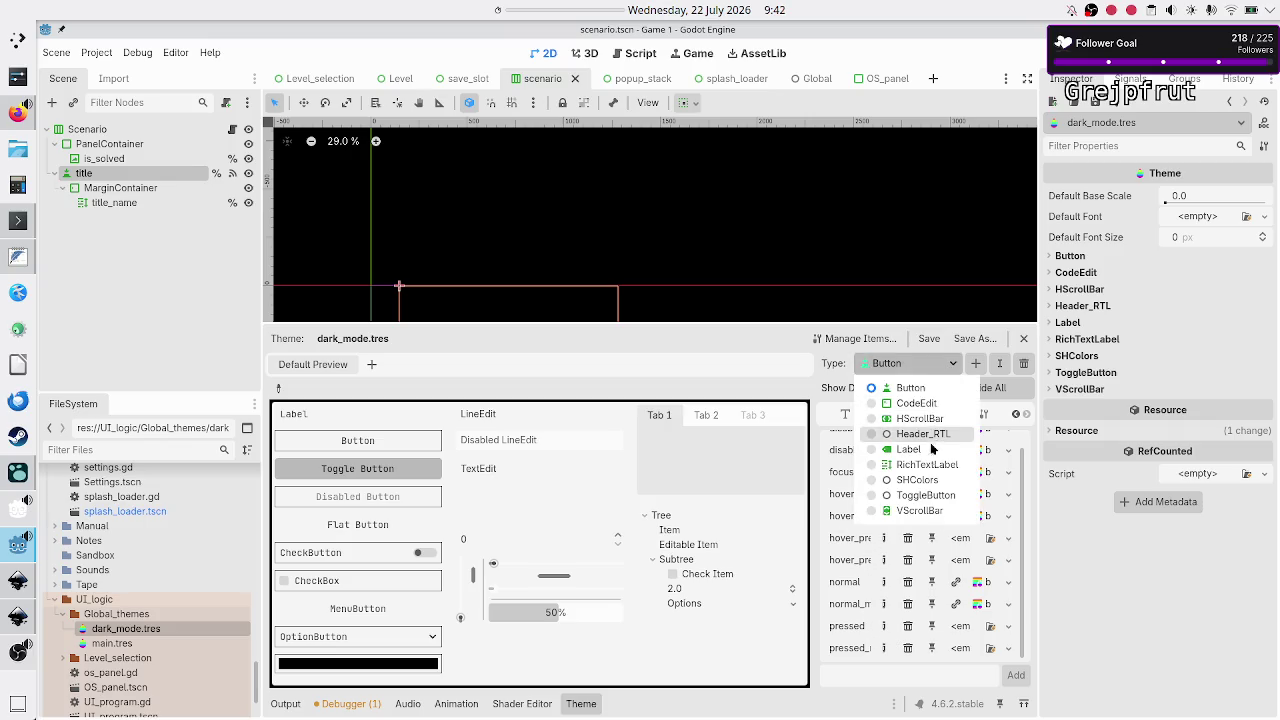
pyautogui.click(925, 496)
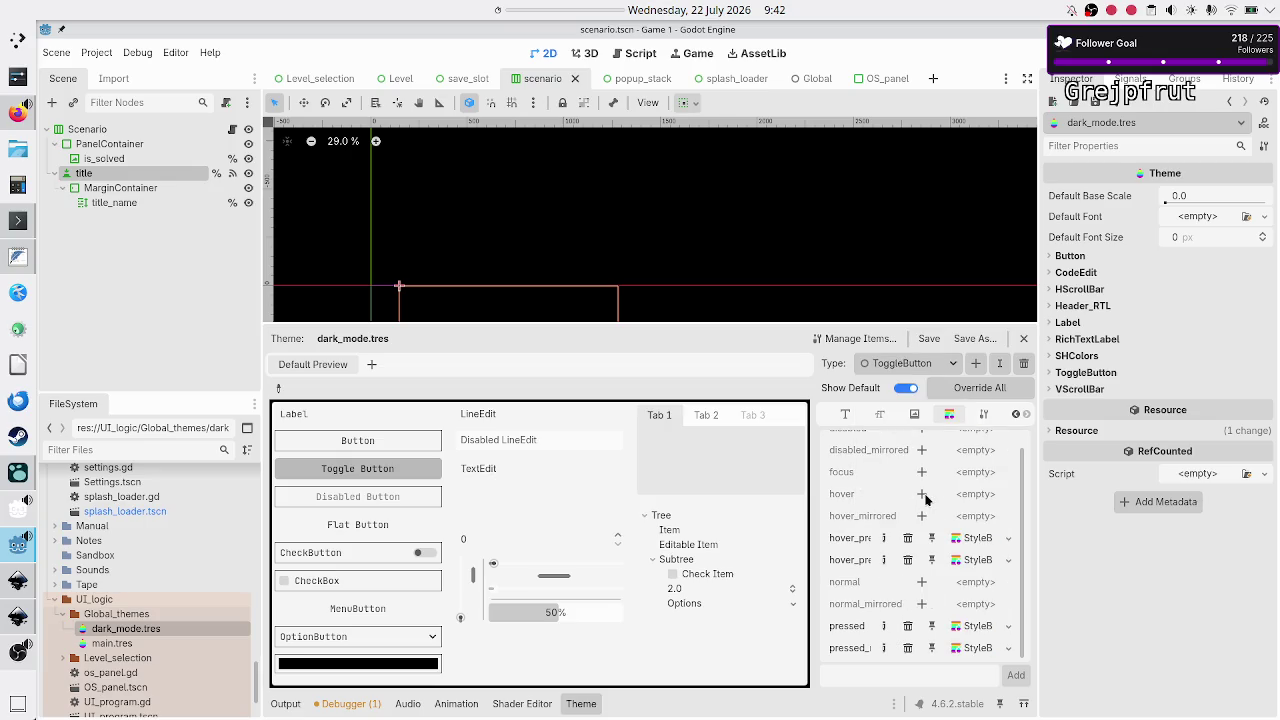
pyautogui.click(970, 540)
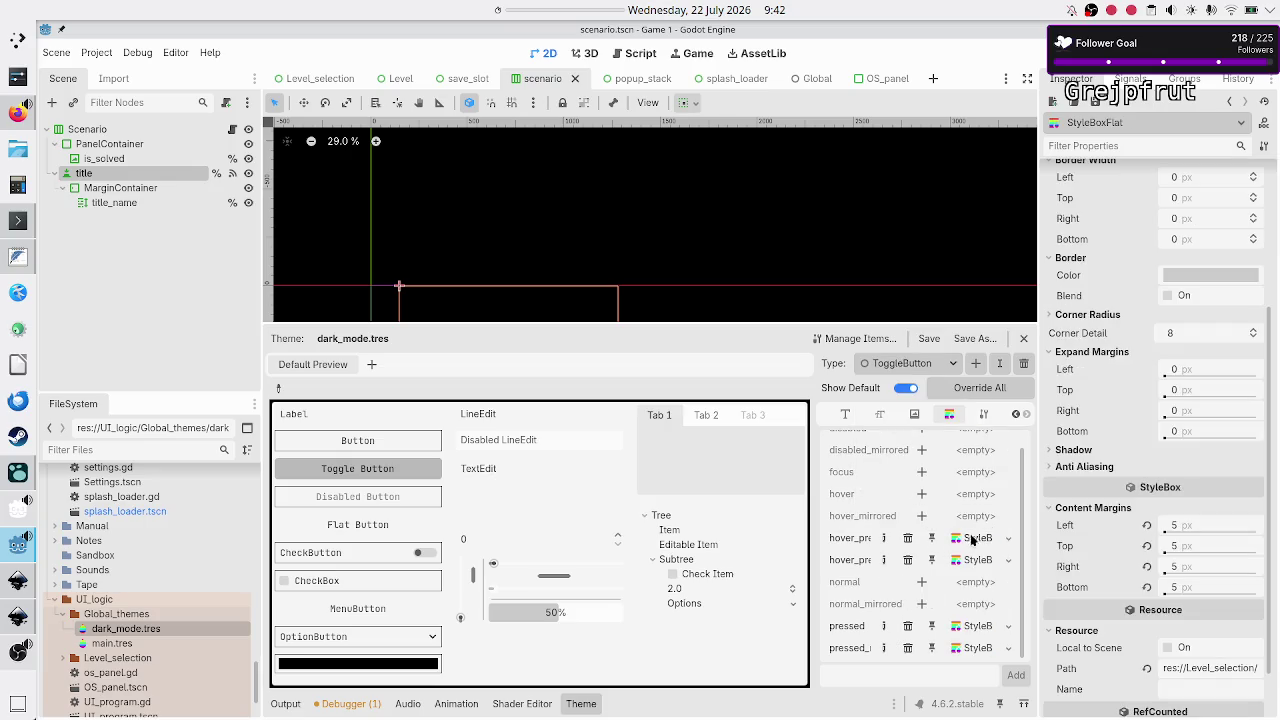
pyautogui.scroll(3, 1100, 519)
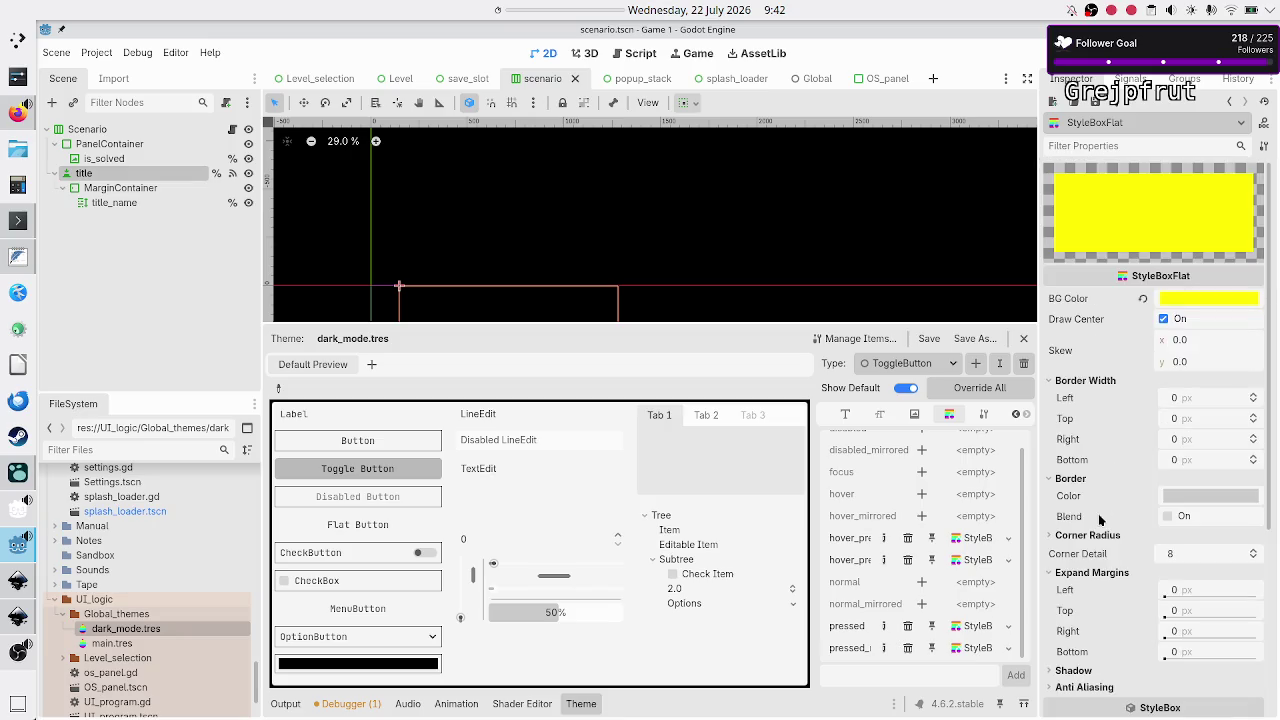
pyautogui.scroll(-5, 1128, 590)
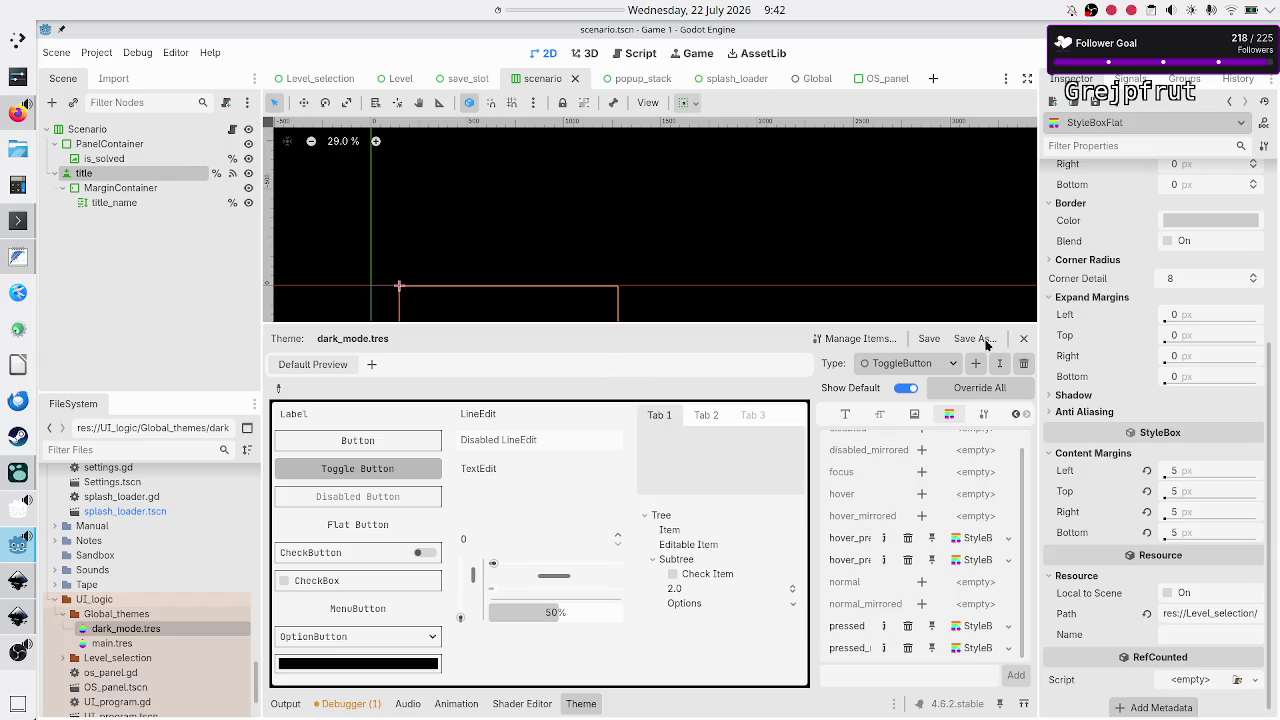
# Save the dark_mode.tres theme from the Theme editor
pyautogui.click(928, 341)
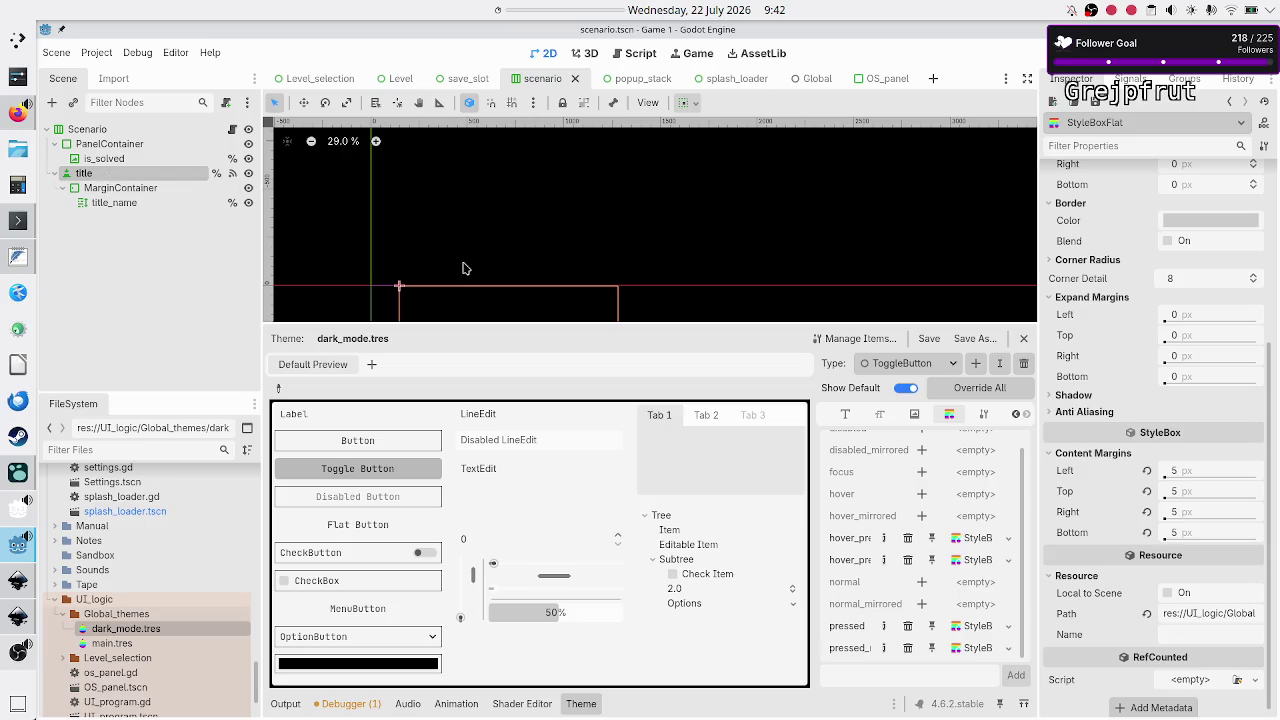
pyautogui.scroll(-1, 1108, 502)
pyautogui.scroll(5, 1108, 502)
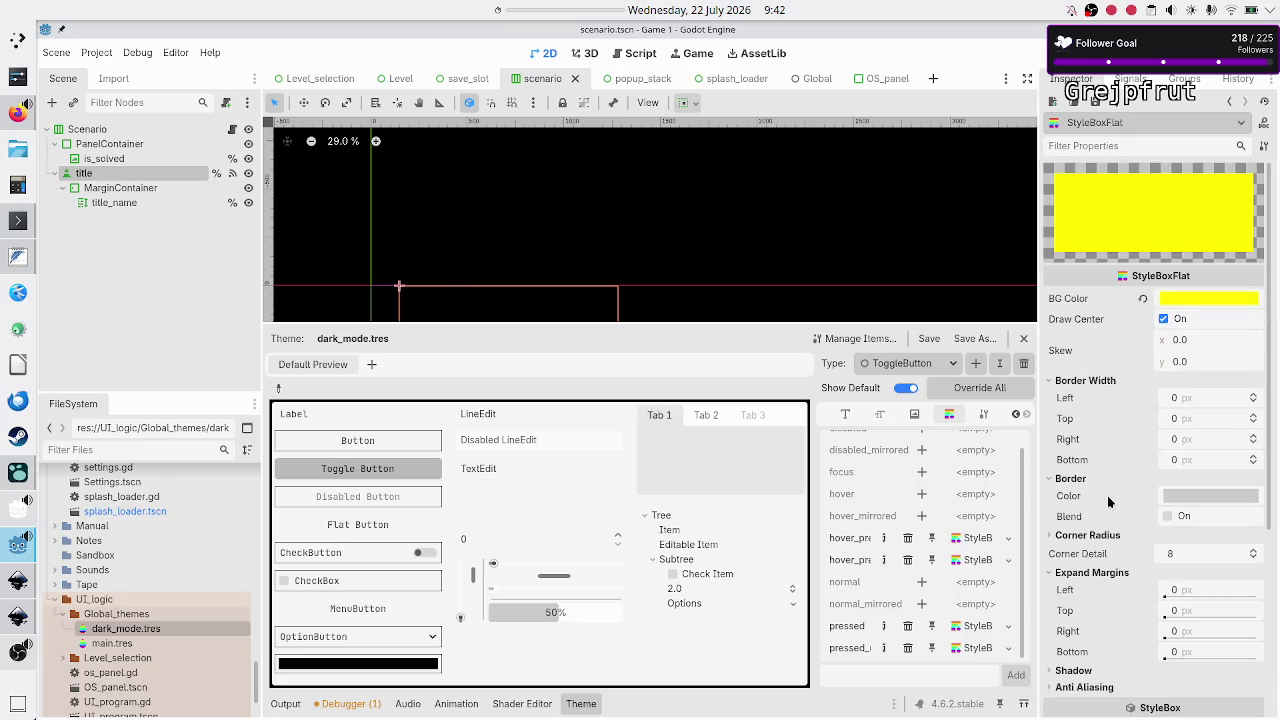
# Select the title button and review its style overrides in the Inspector
pyautogui.click(98, 187)
pyautogui.click(85, 173)
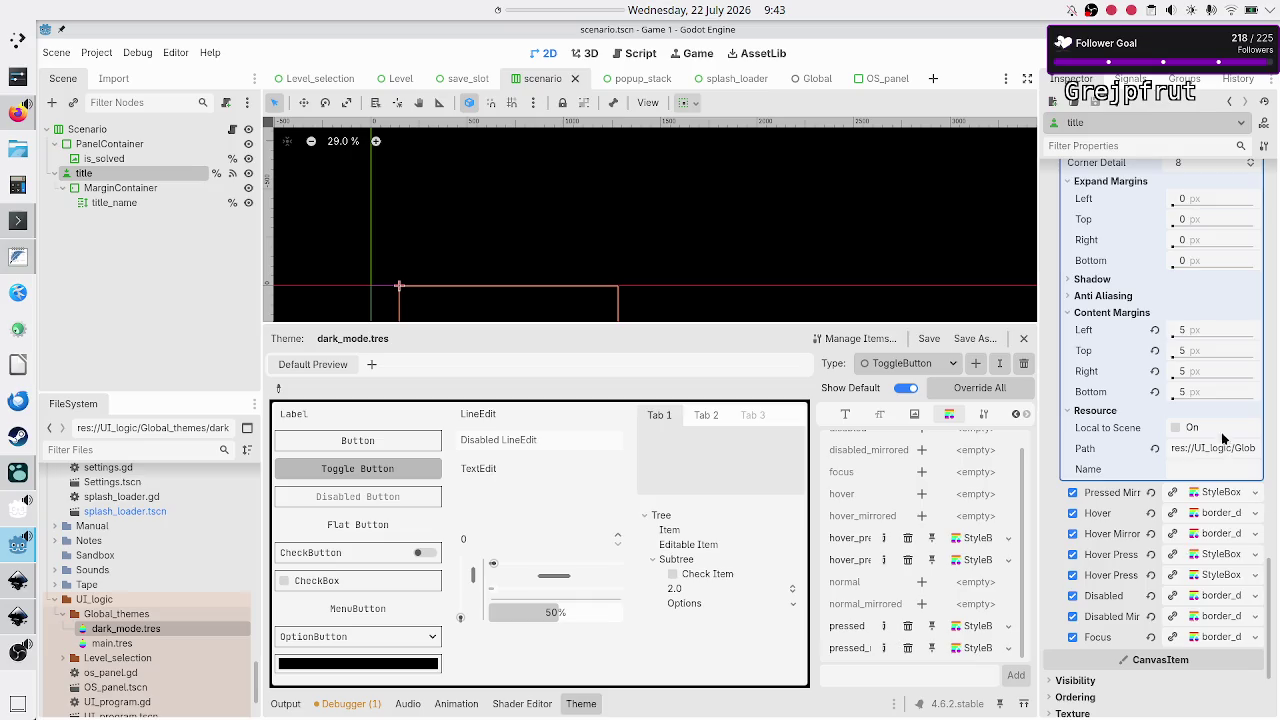
pyautogui.scroll(10, 1224, 440)
pyautogui.scroll(-9, 1205, 446)
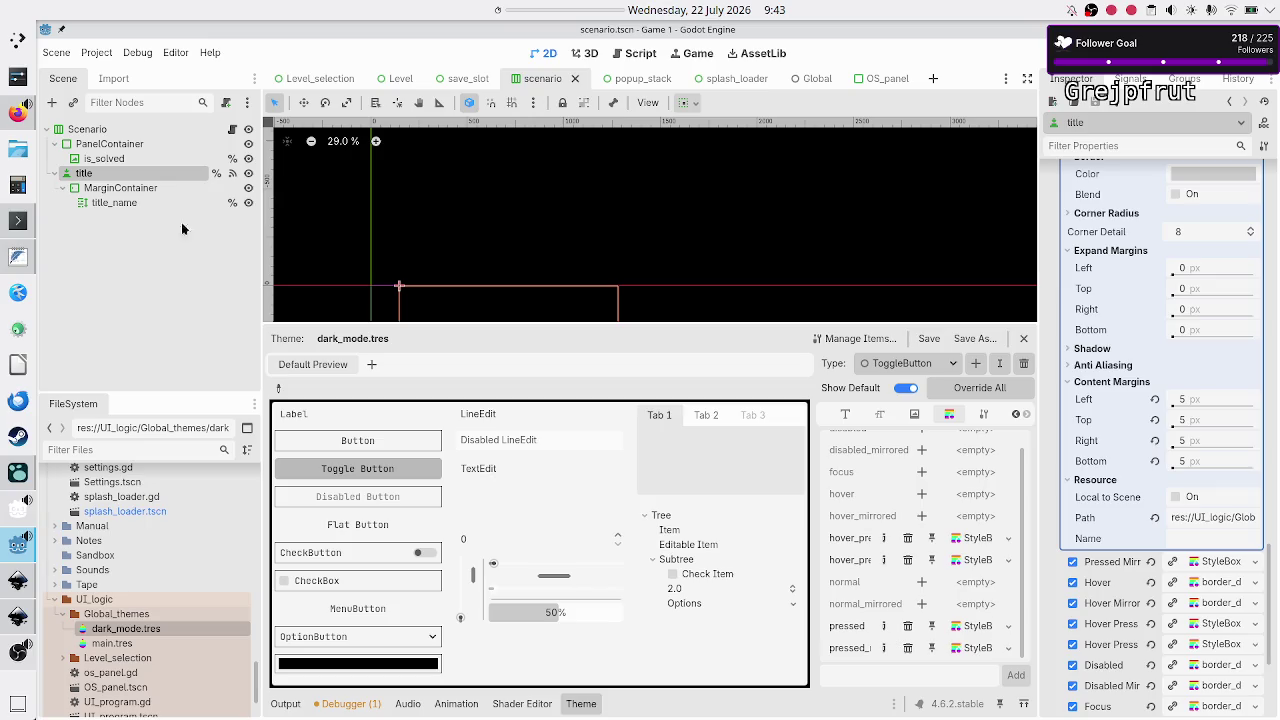
pyautogui.click(108, 241)
# Save the scenario scene and reload the current project
pyautogui.hotkey('ctrl', 's')
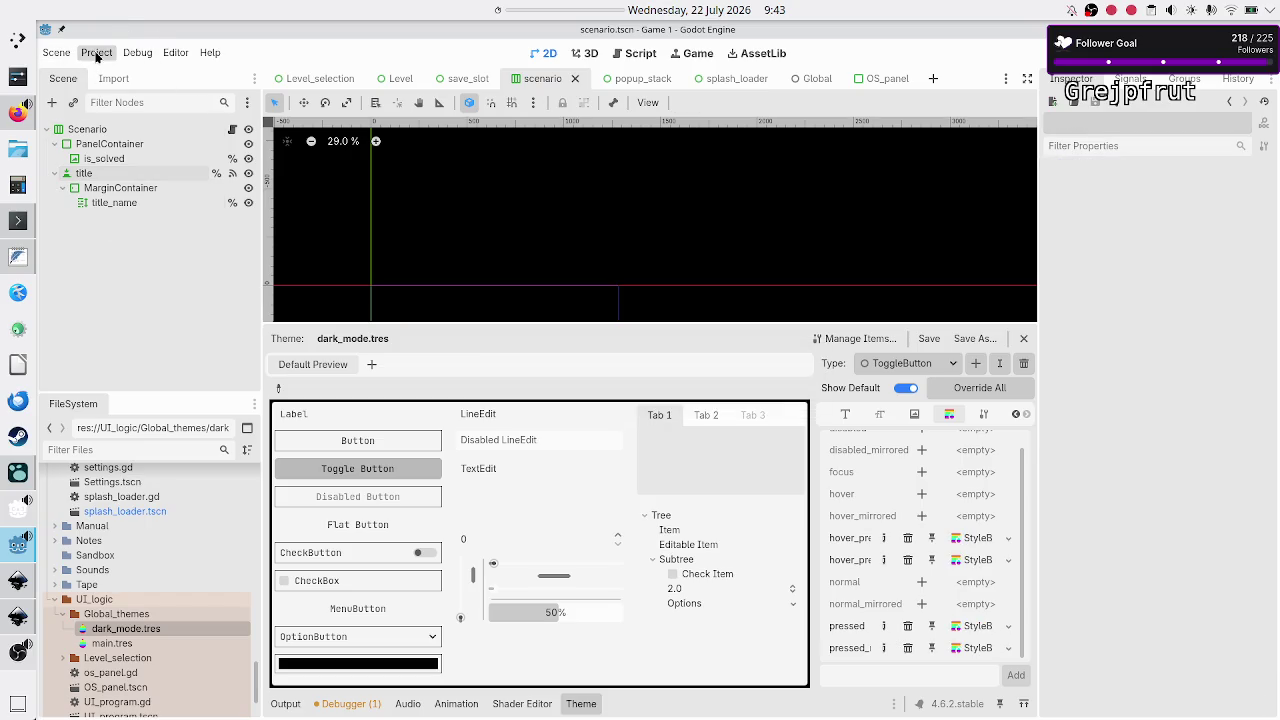
pyautogui.click(94, 53)
pyautogui.click(159, 228)
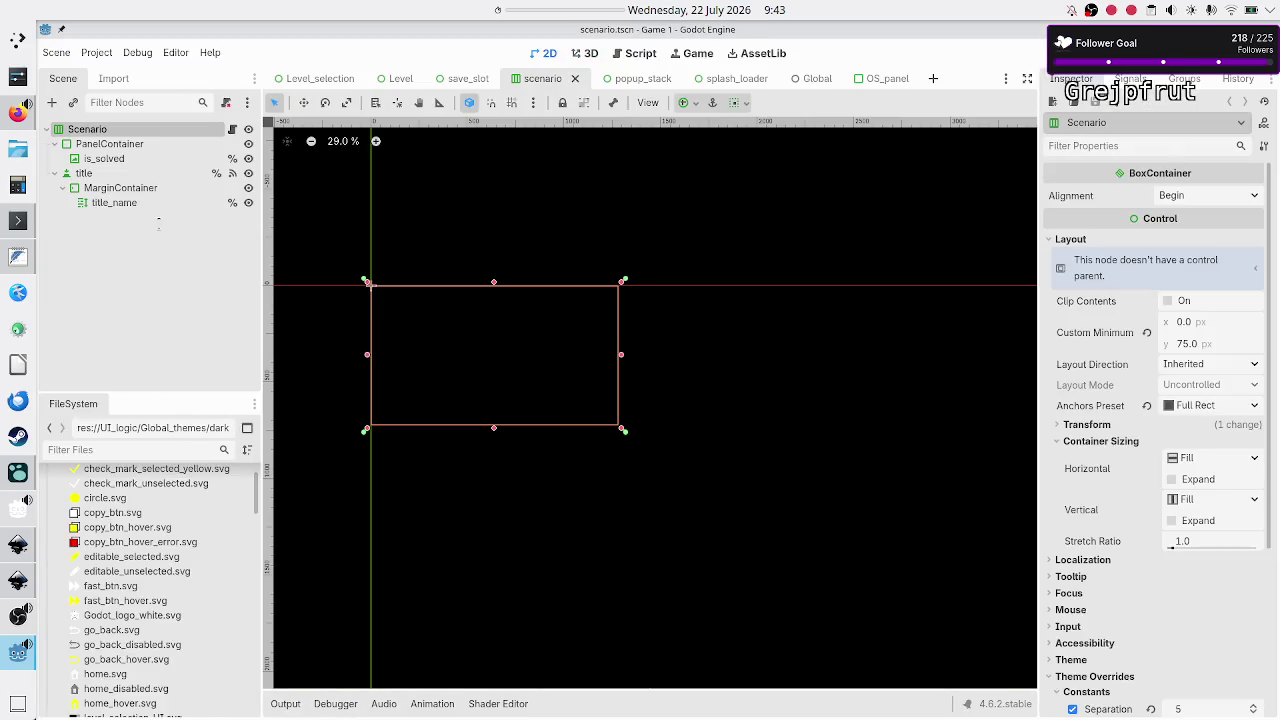
# Reselect the title button node and scroll to its style overrides
pyautogui.click(117, 182)
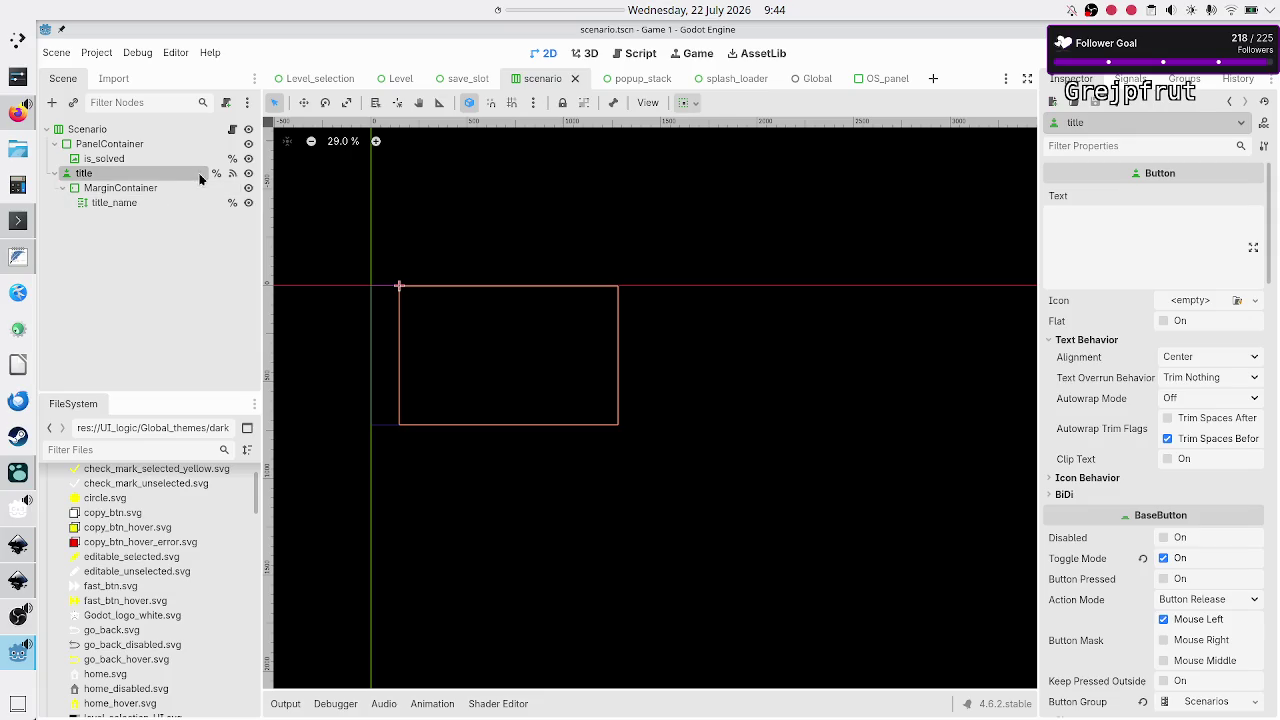
pyautogui.click(154, 203)
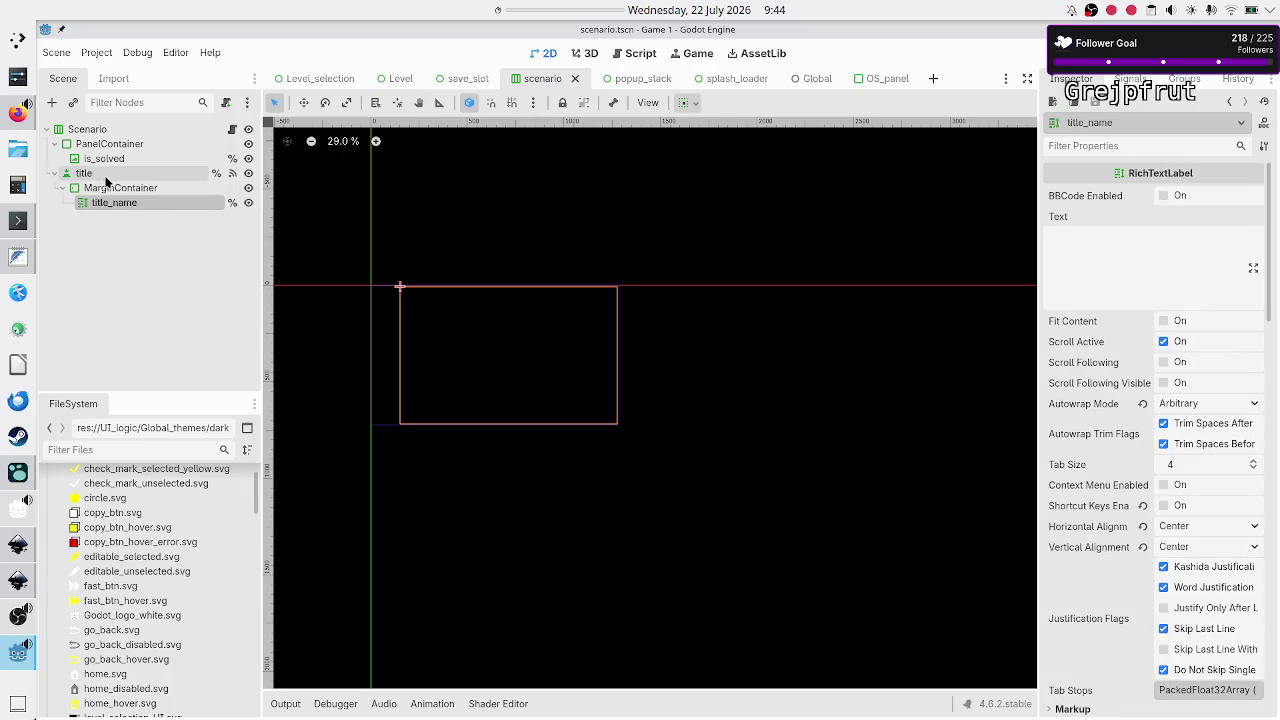
pyautogui.click(98, 174)
pyautogui.scroll(-15, 1120, 557)
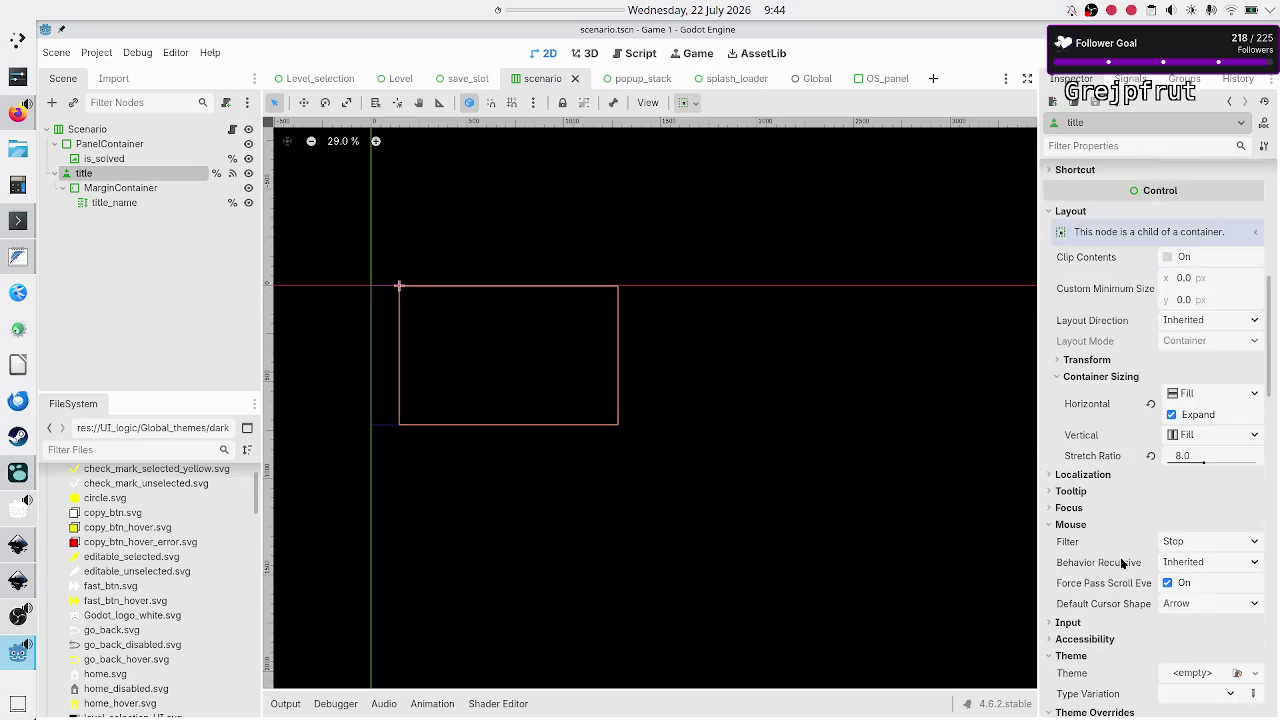
pyautogui.scroll(-8, 1120, 557)
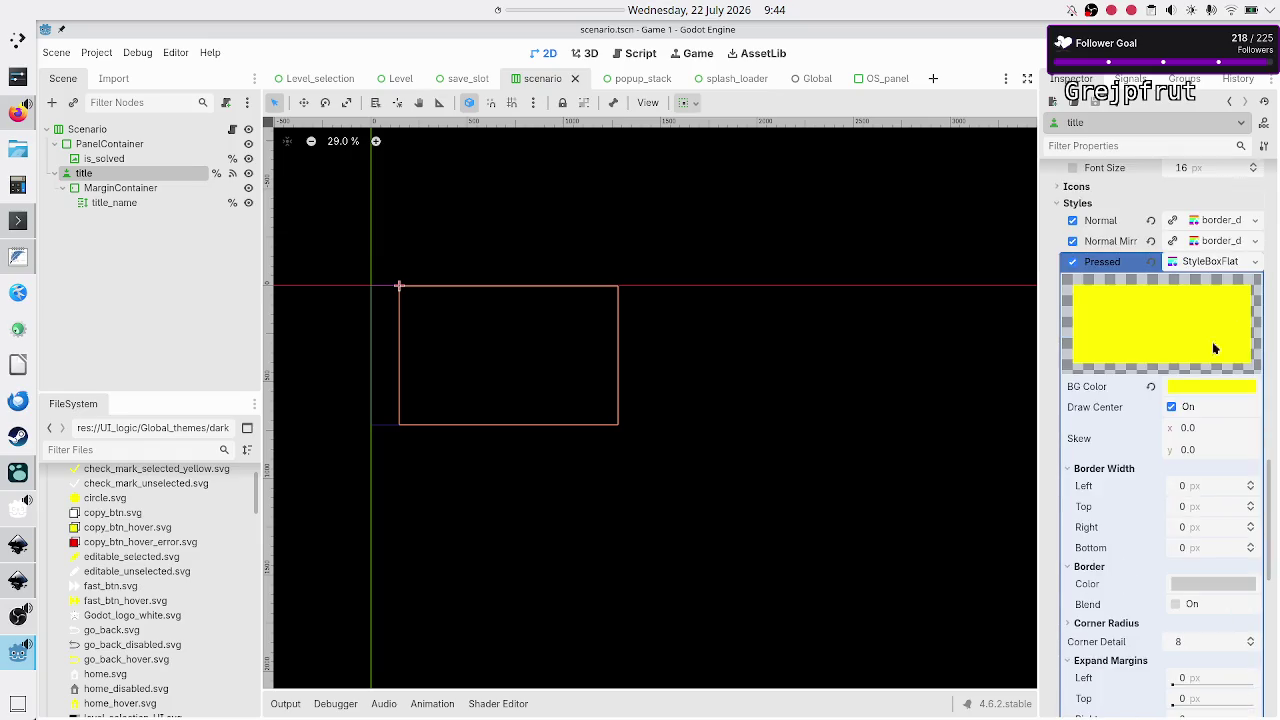
# Compare the title's Pressed and Hover Pressed styleboxes, then open dark_mode.tres
pyautogui.click(1217, 261)
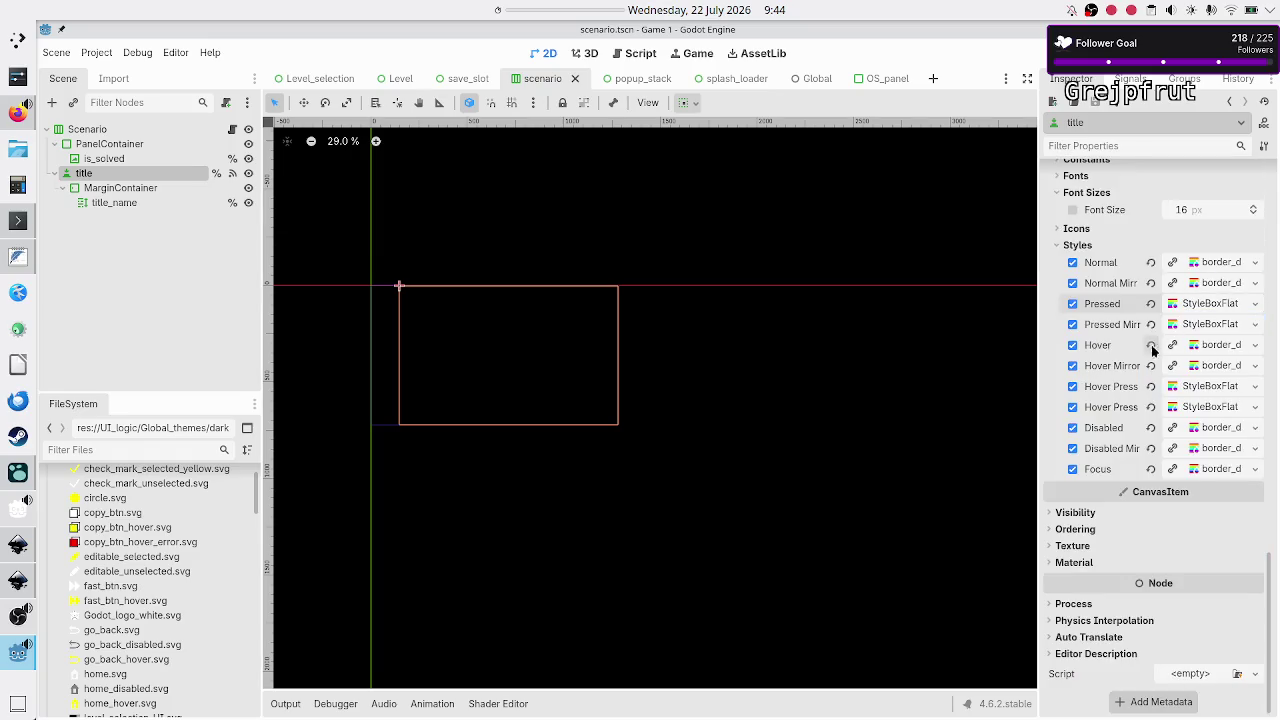
pyautogui.click(1211, 409)
pyautogui.scroll(-10, 1199, 516)
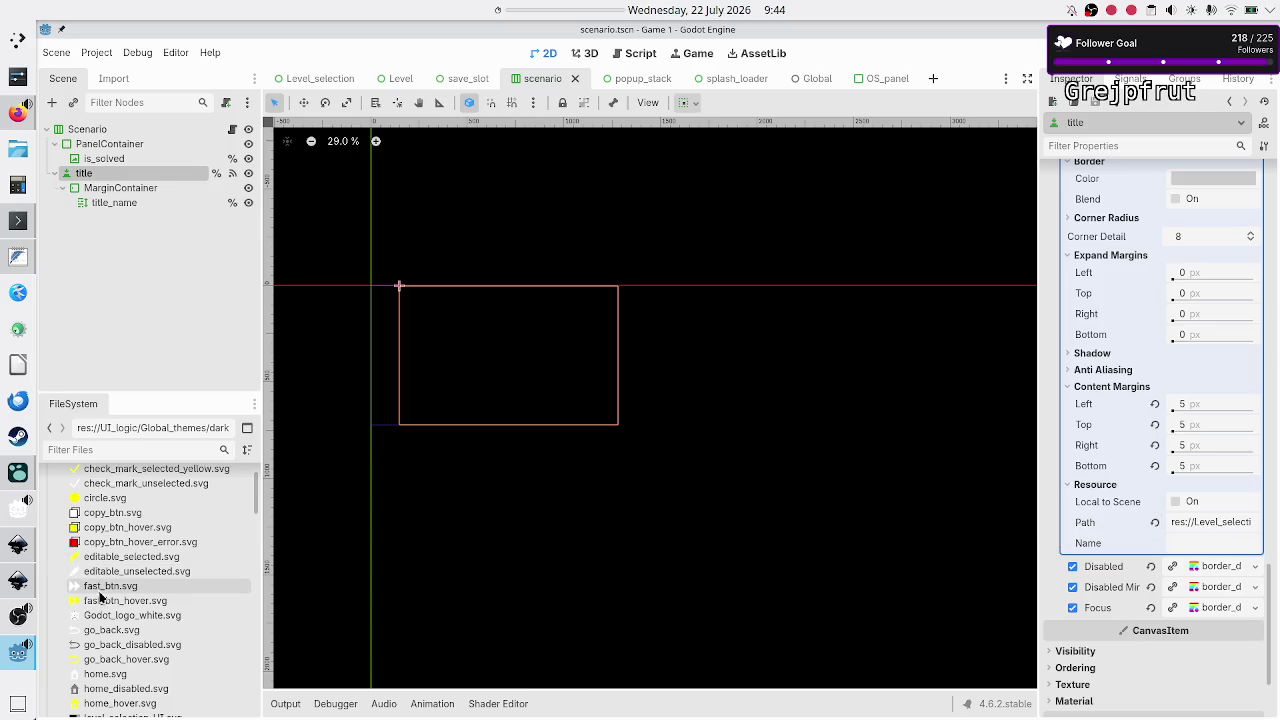
pyautogui.scroll(15, 110, 577)
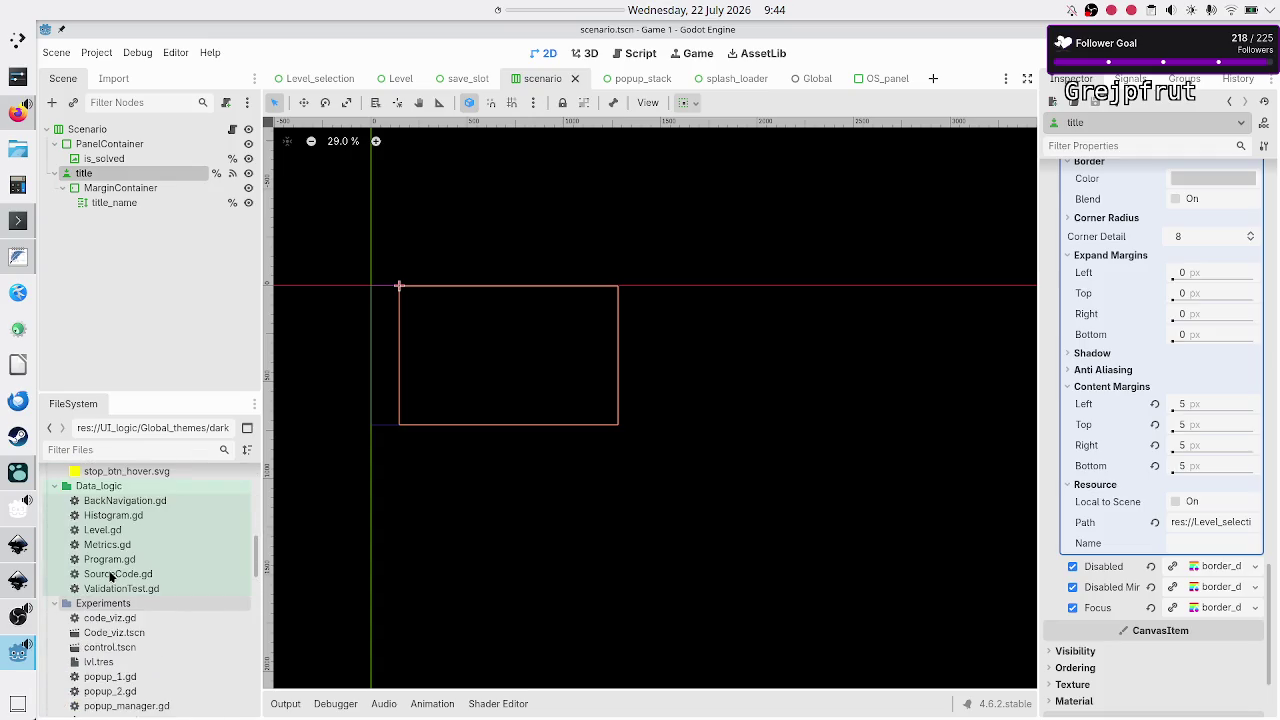
pyautogui.scroll(-10, 110, 577)
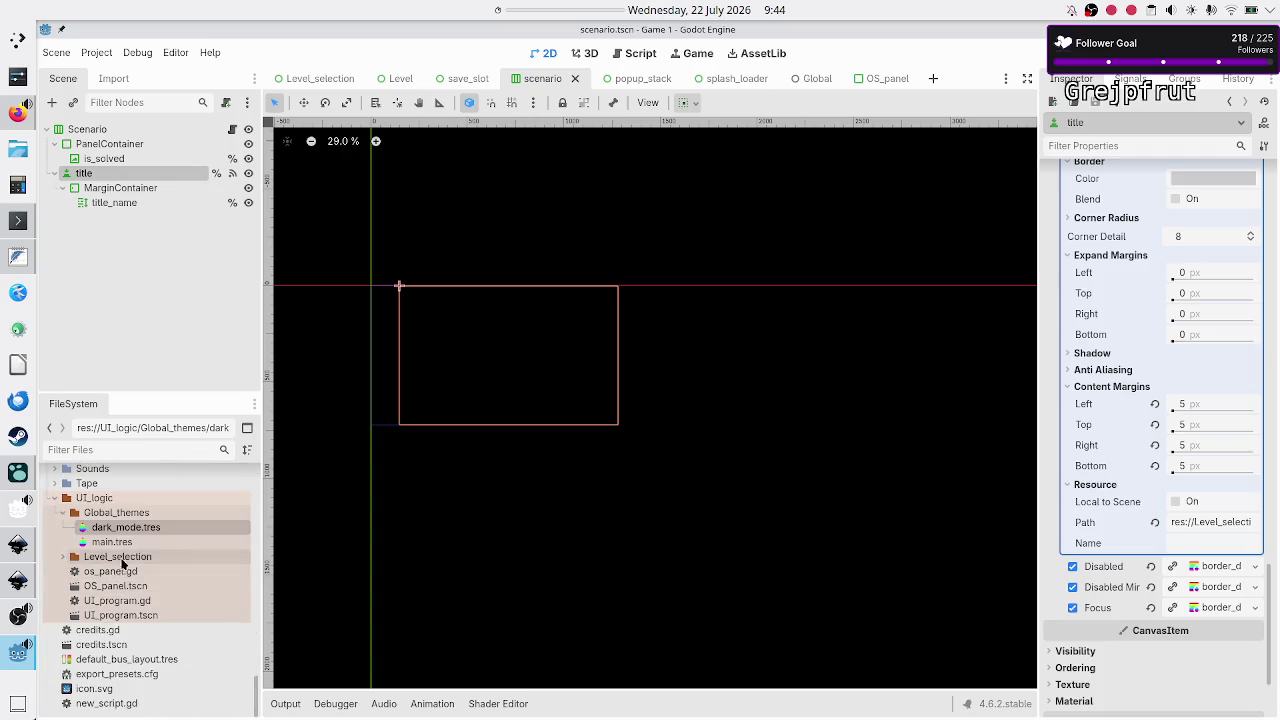
pyautogui.doubleClick(143, 530)
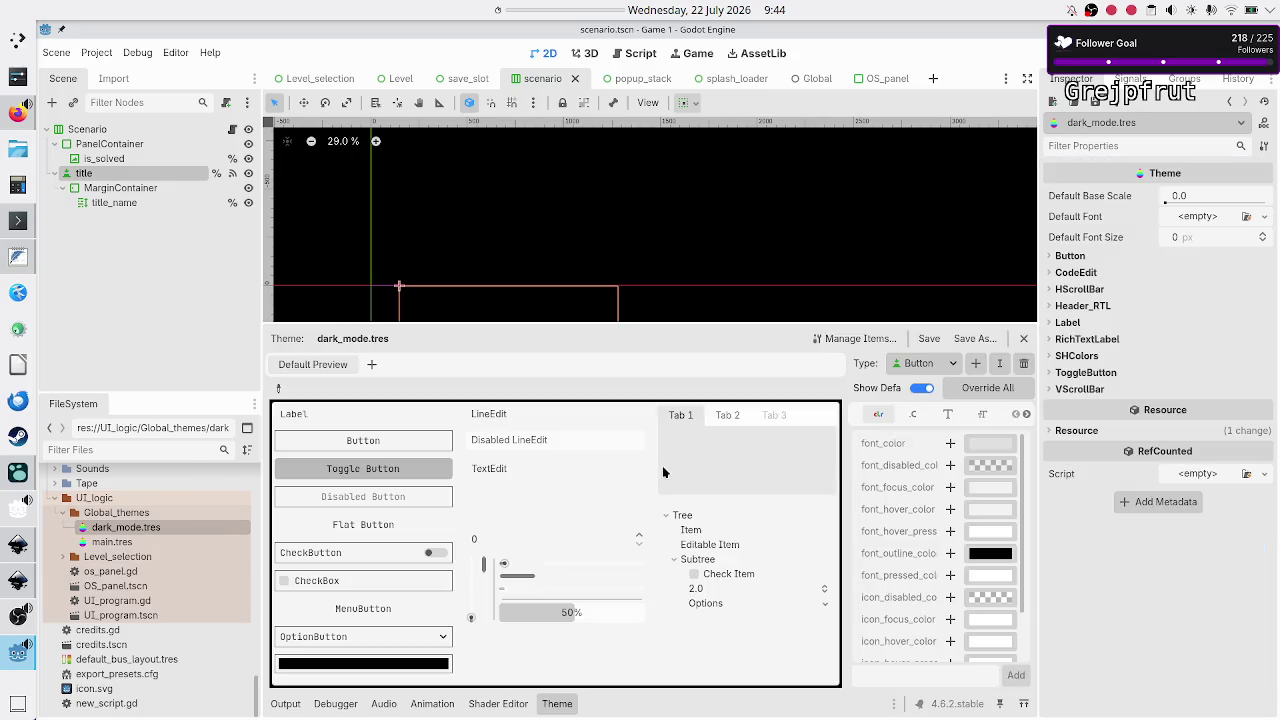
# Show ToggleButton's StyleBox items and inspect the hover stylebox's resource path
pyautogui.click(954, 365)
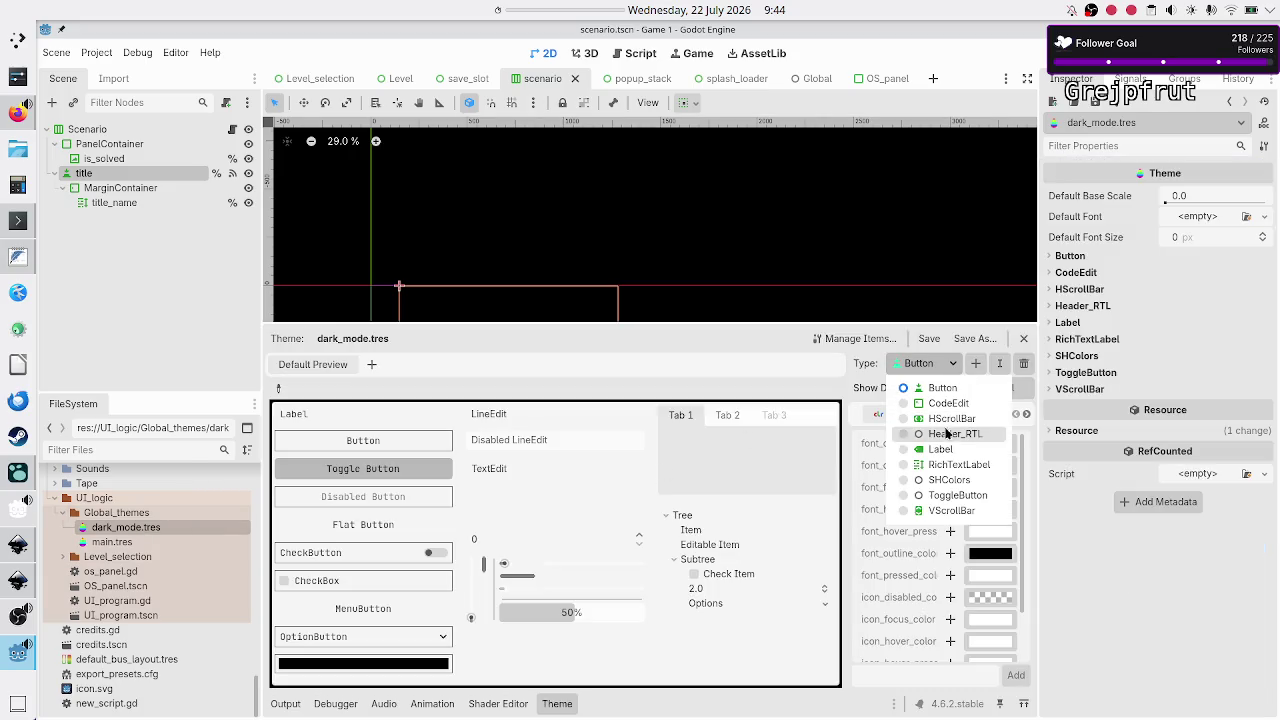
pyautogui.click(952, 495)
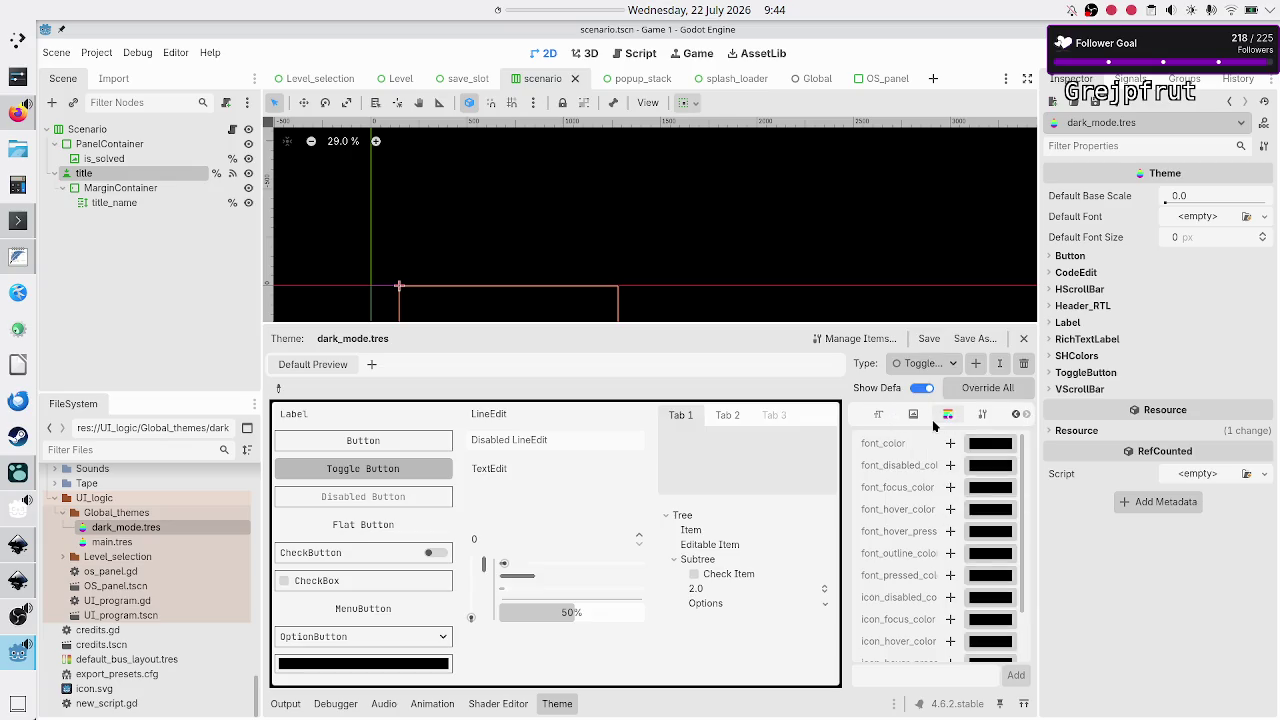
pyautogui.click(949, 416)
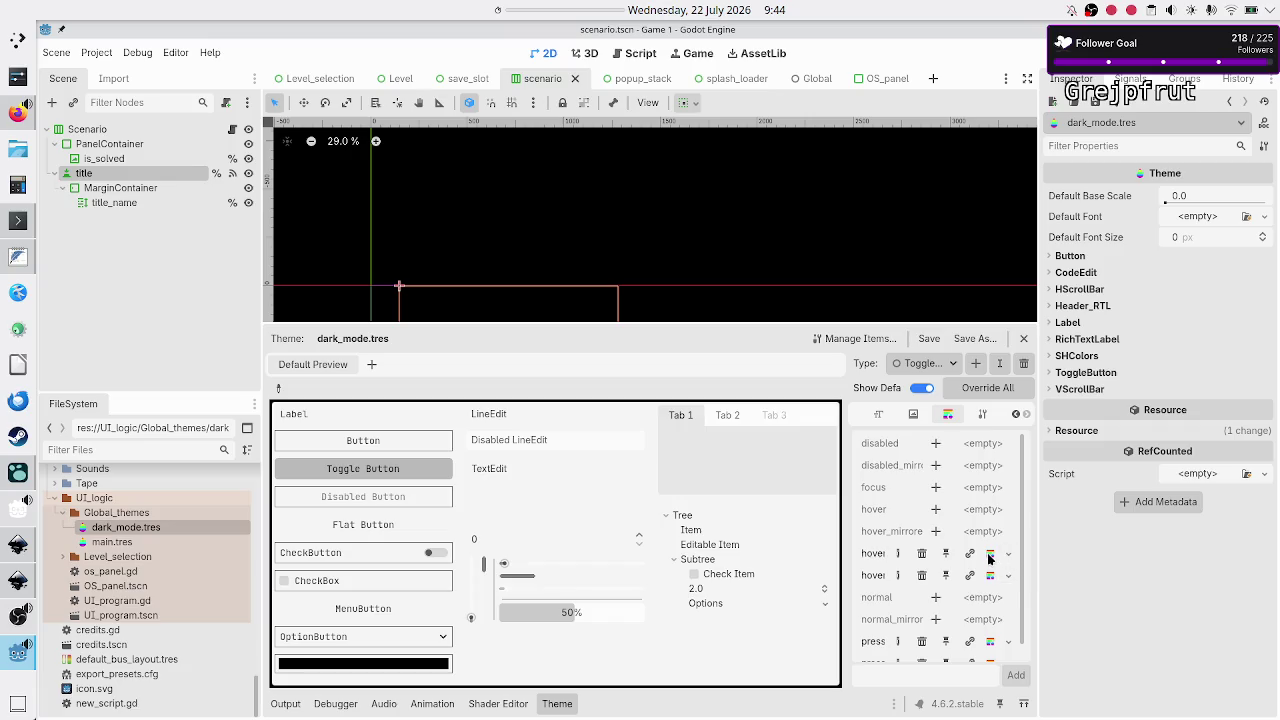
pyautogui.click(989, 555)
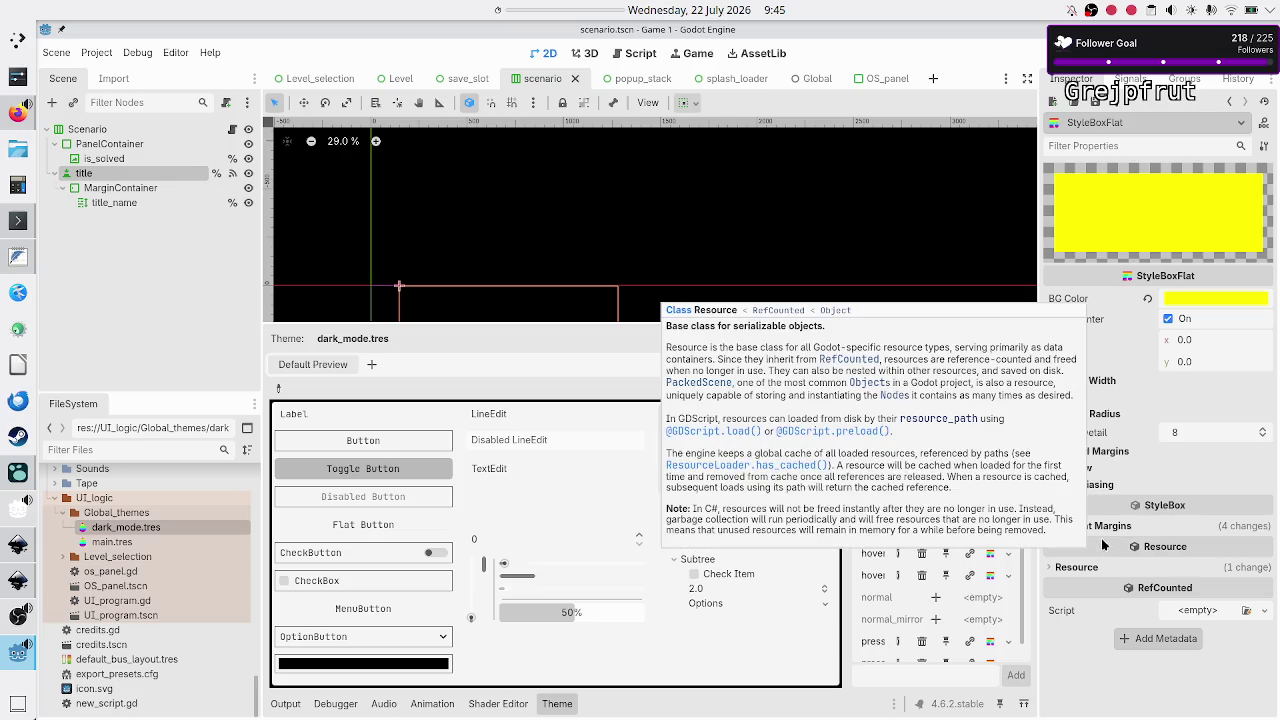
pyautogui.click(1075, 567)
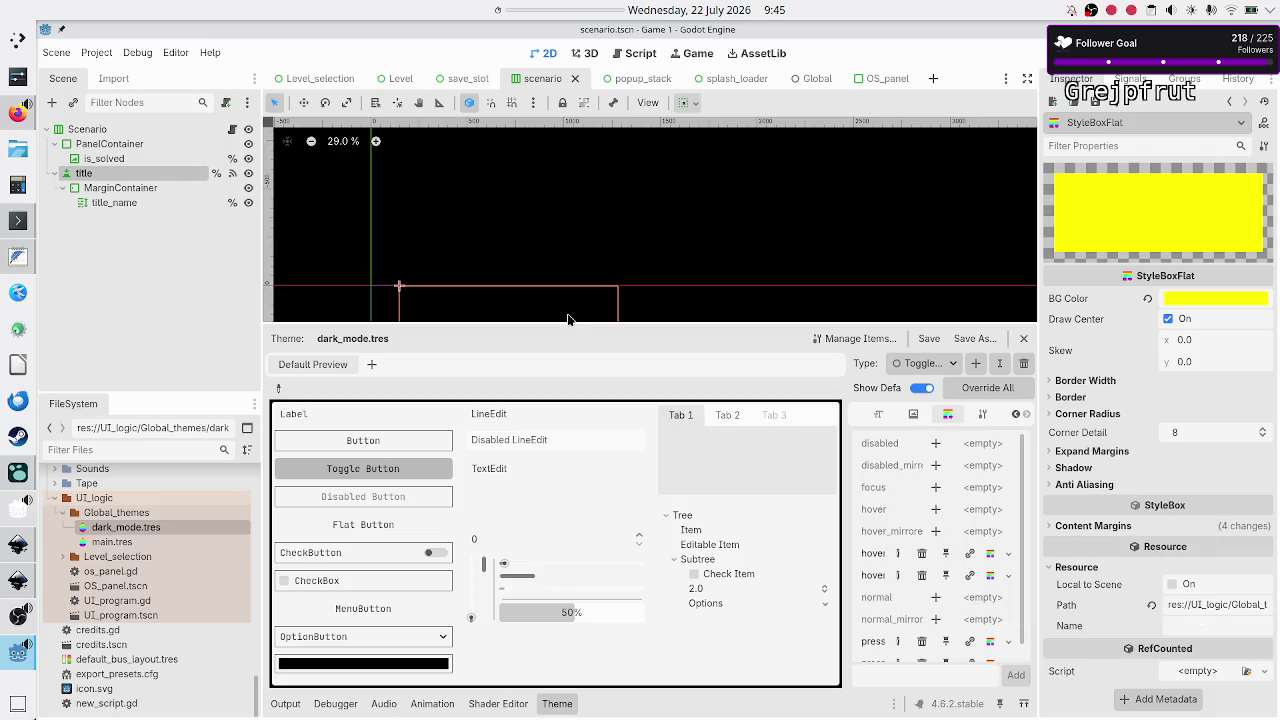
pyautogui.click(115, 205)
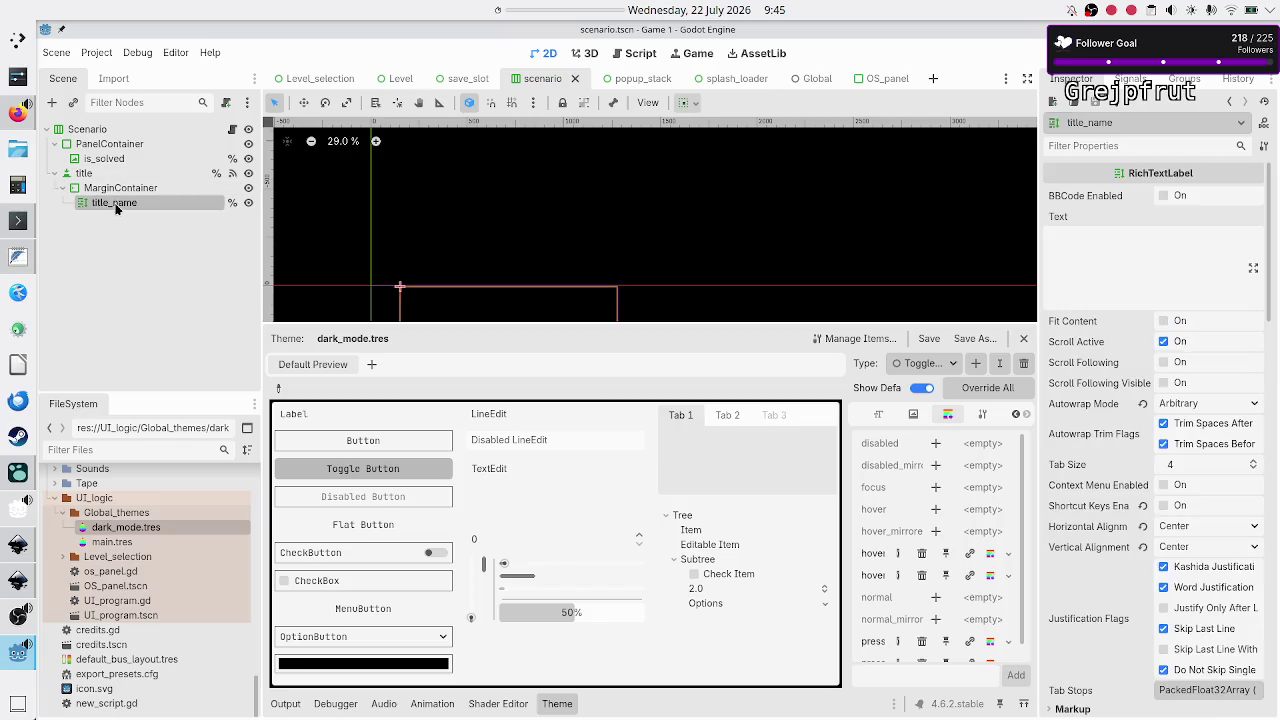
pyautogui.click(111, 175)
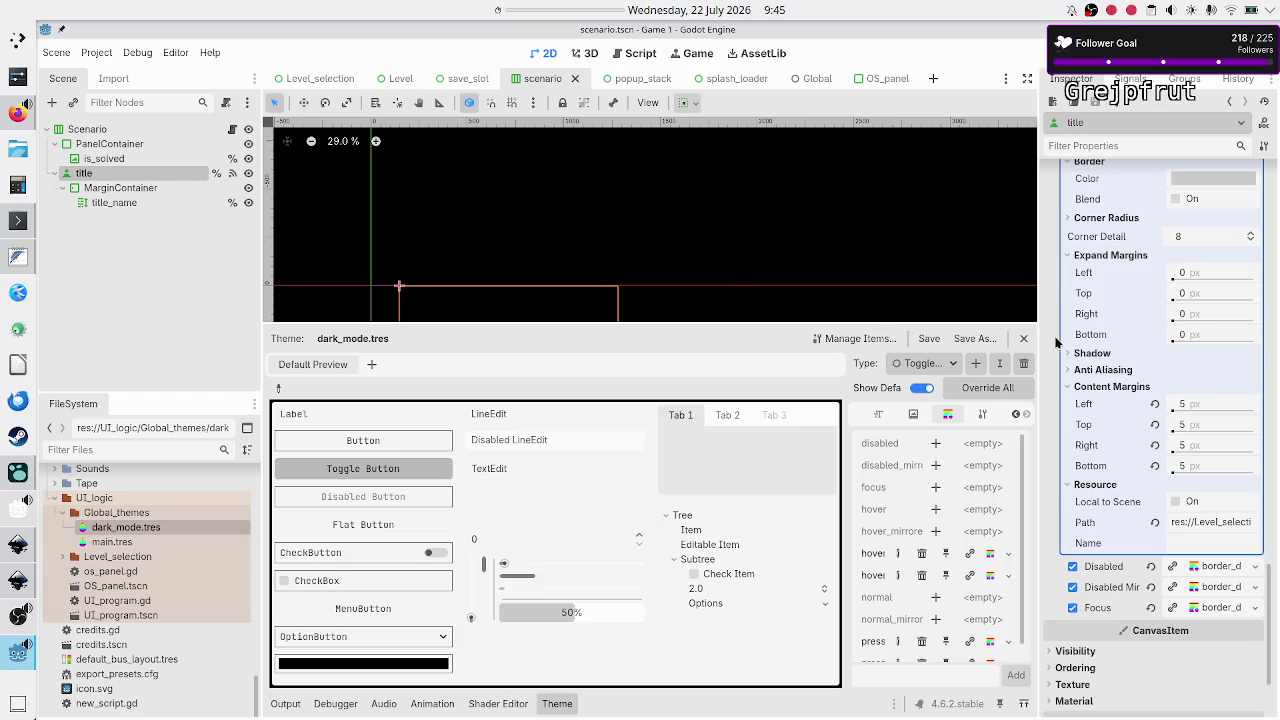
pyautogui.scroll(8, 1130, 432)
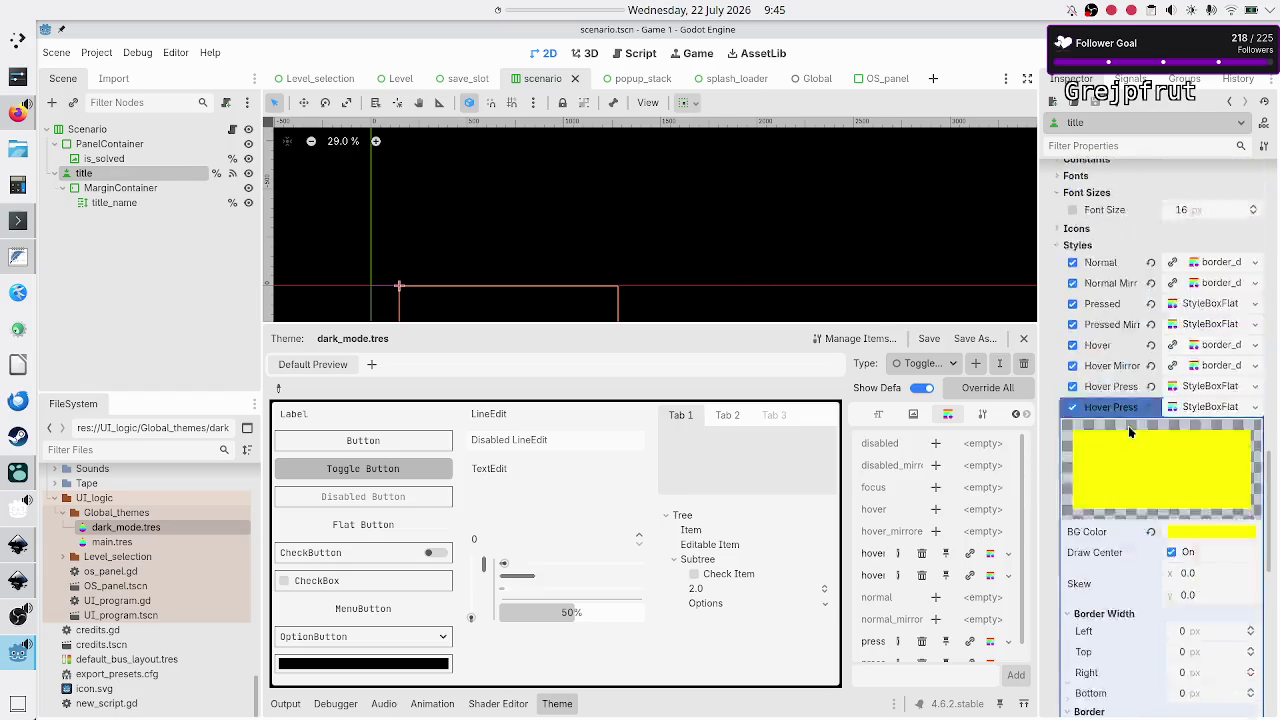
pyautogui.scroll(-8, 1165, 545)
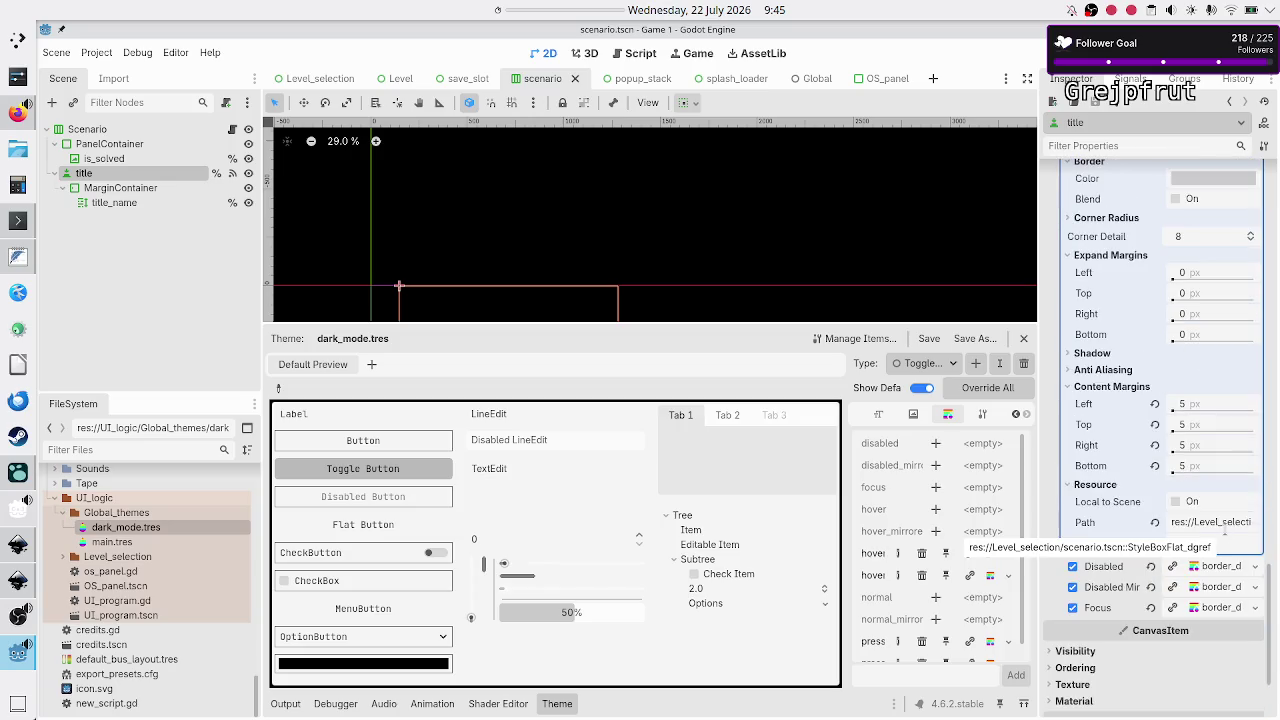
pyautogui.scroll(10, 1155, 468)
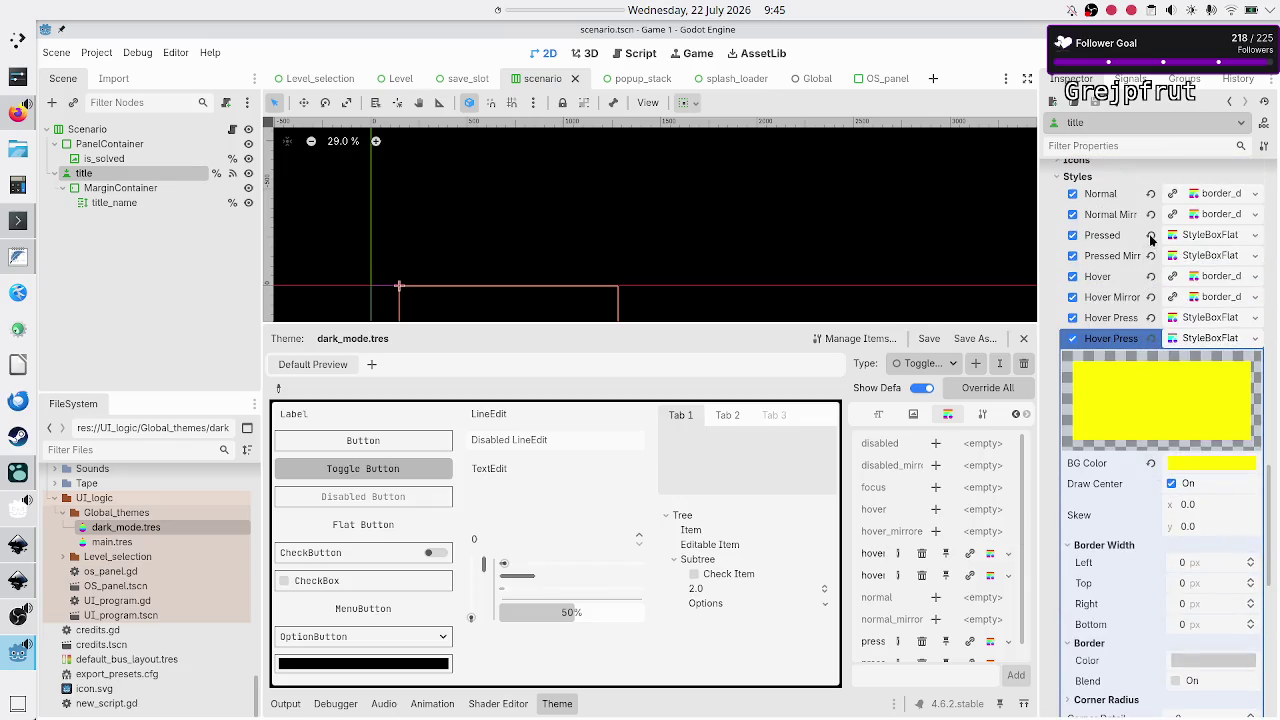
pyautogui.click(1213, 236)
pyautogui.scroll(-10, 1207, 420)
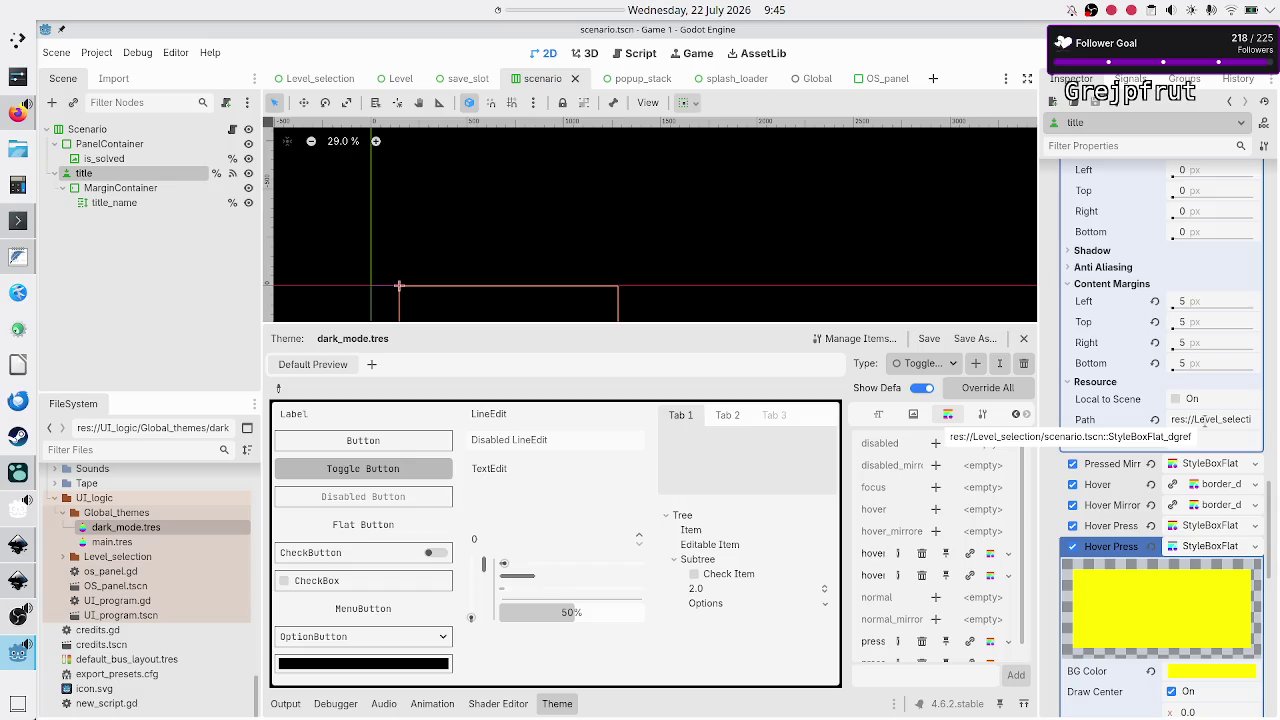
pyautogui.doubleClick(143, 528)
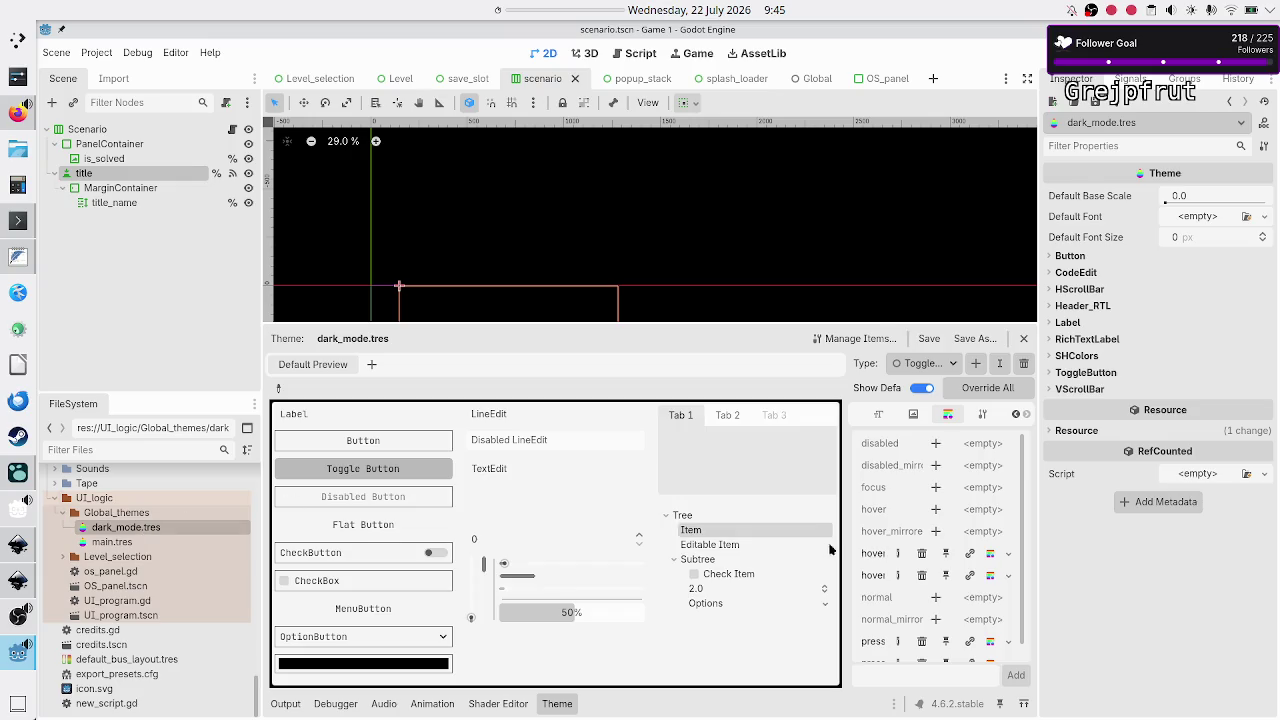
pyautogui.click(991, 555)
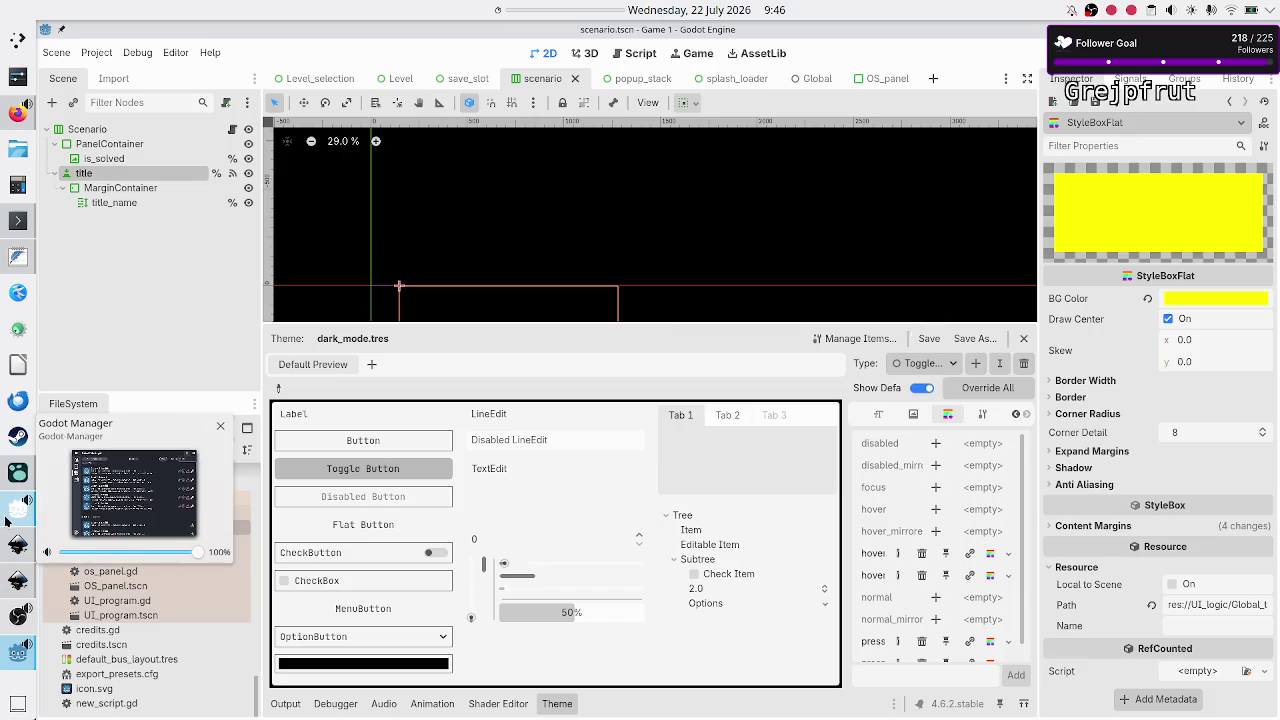
pyautogui.click(13, 487)
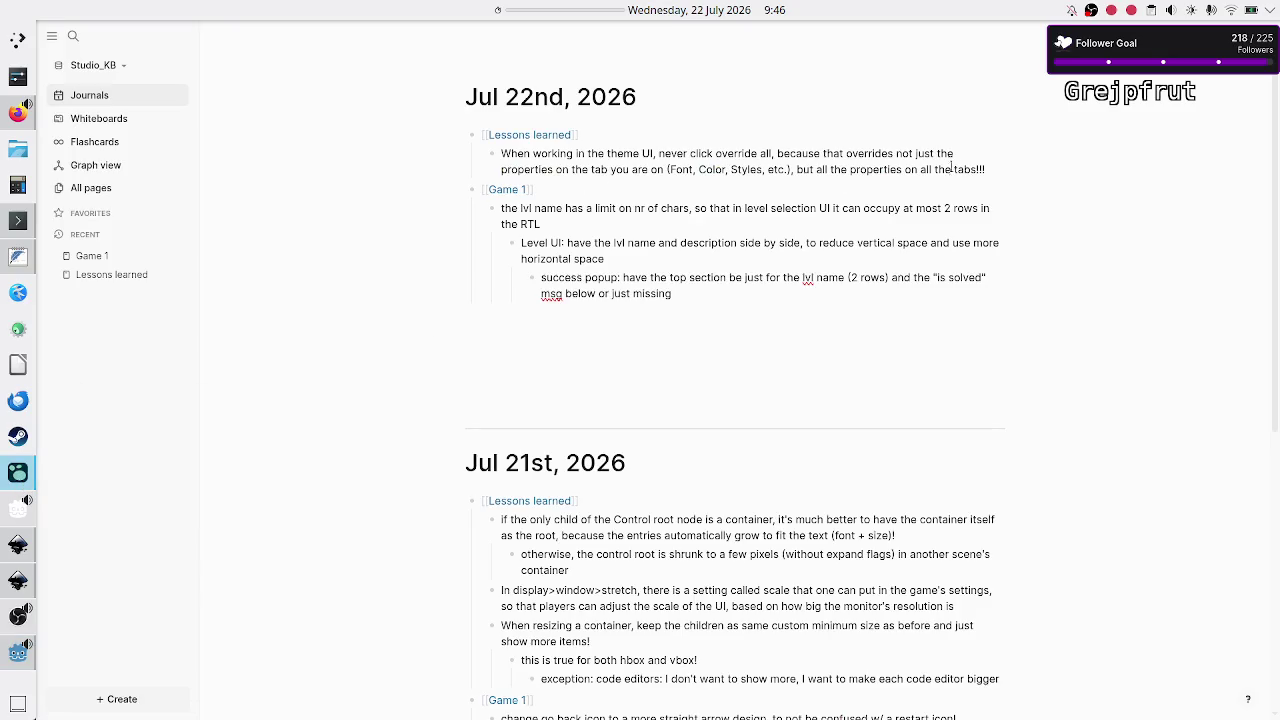
# Add a Logseq bullet: theme properties copied from a scene node get pasted as unique in the theme
pyautogui.click(995, 172)
pyautogui.press('Return')
pyautogui.write('f you paste')
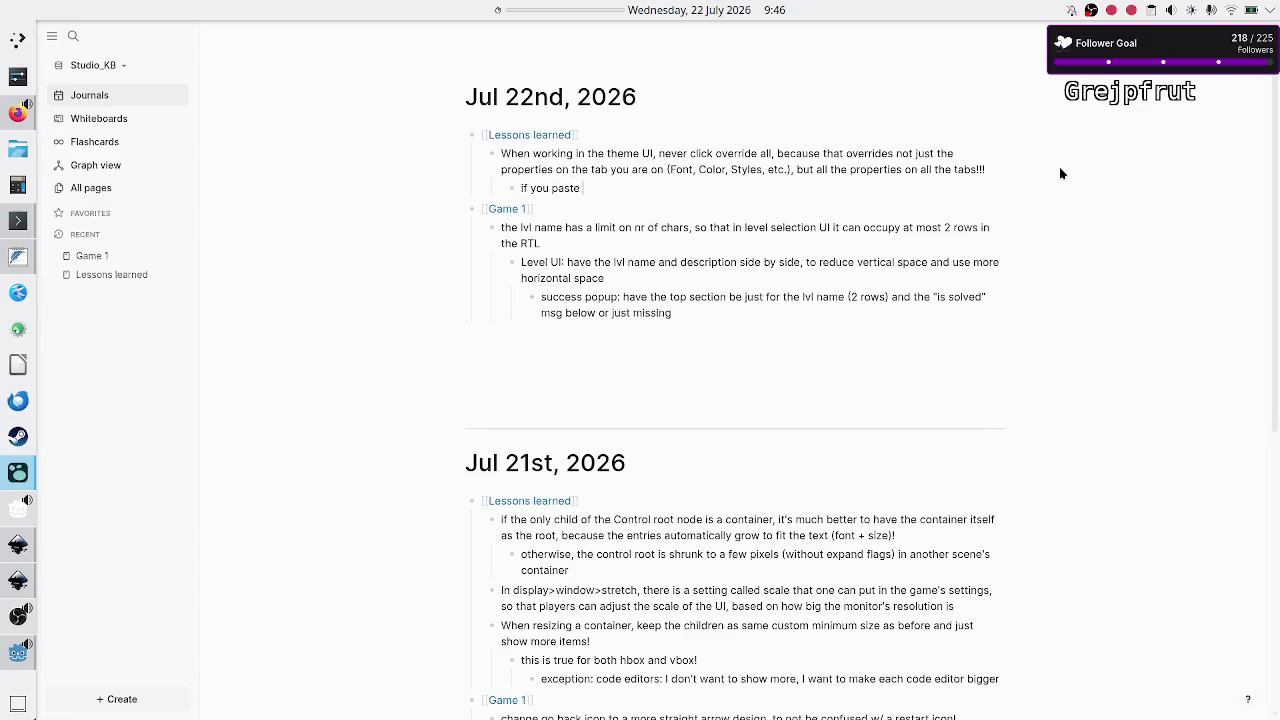
pyautogui.write(' theme propert')
pyautogui.write('ies from a s')
pyautogui.write('cene node to th')
pyautogui.write('e theme, pas')
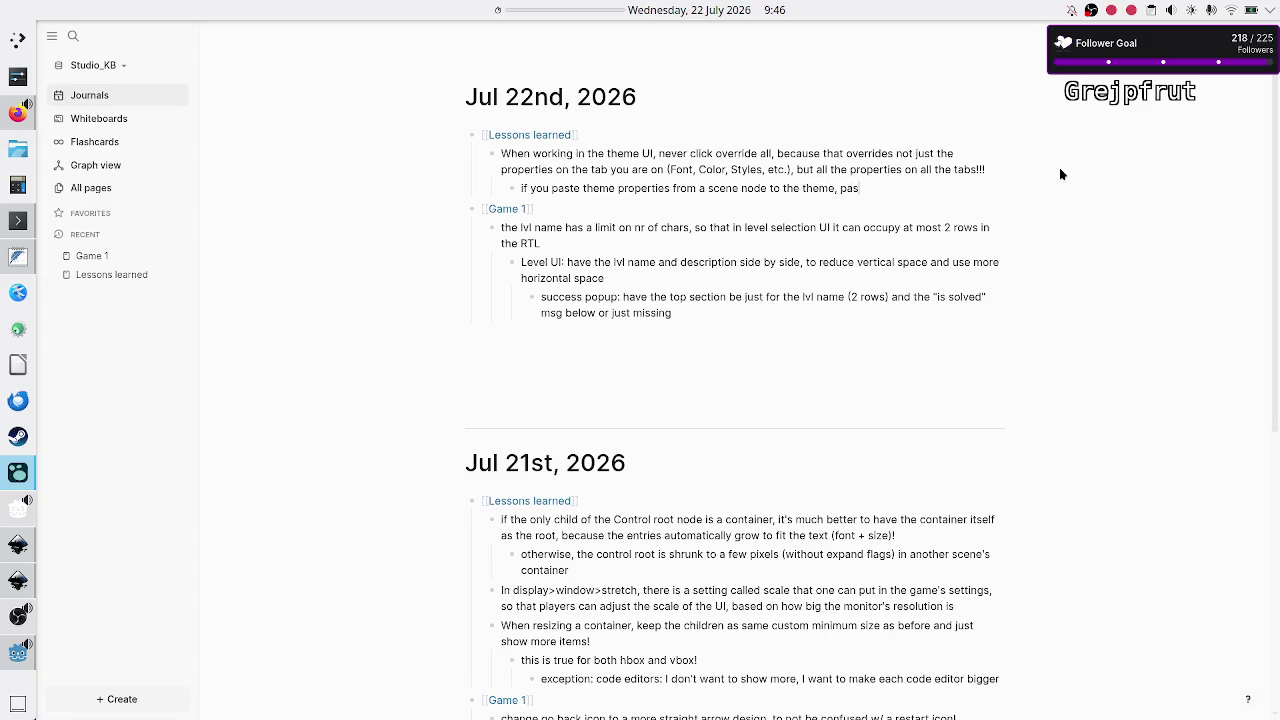
pyautogui.doubleClick(566, 188)
pyautogui.write('copy ')
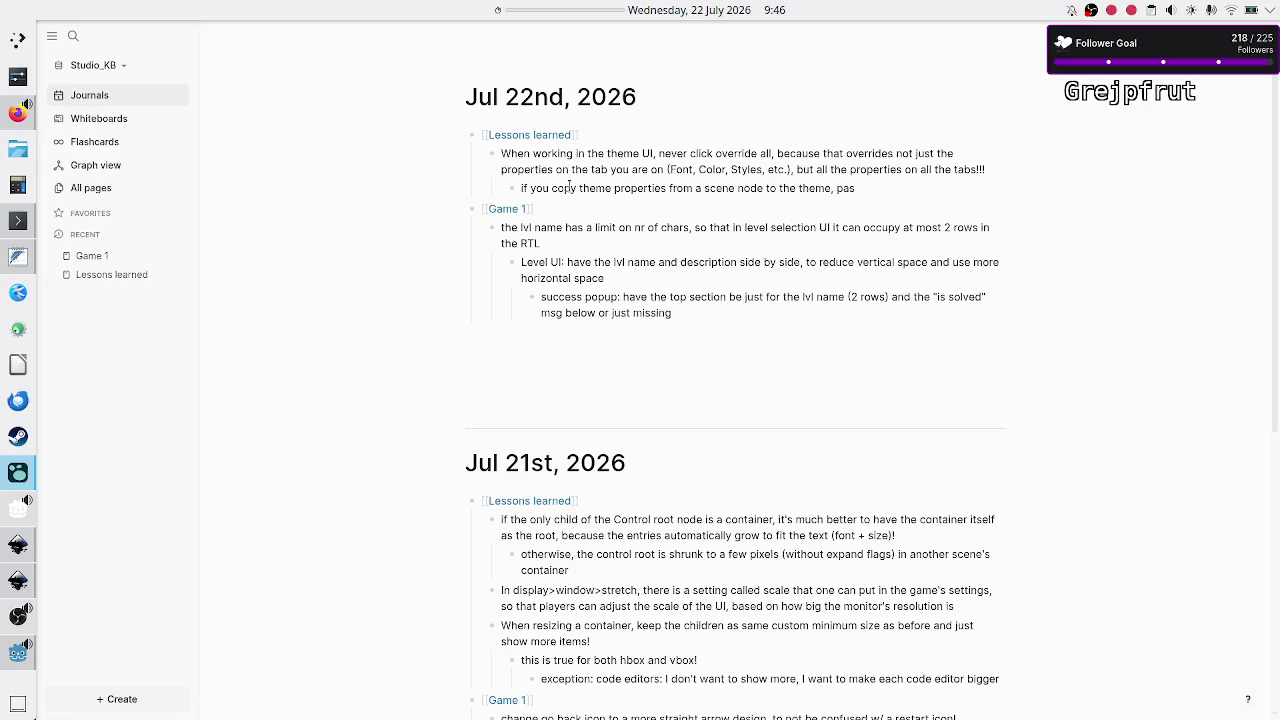
pyautogui.write('theme properties from ')
pyautogui.write('a scene node to the theme, paste it as unique in')
pyautogui.write(' the theme, ')
pyautogui.write('so that the path i')
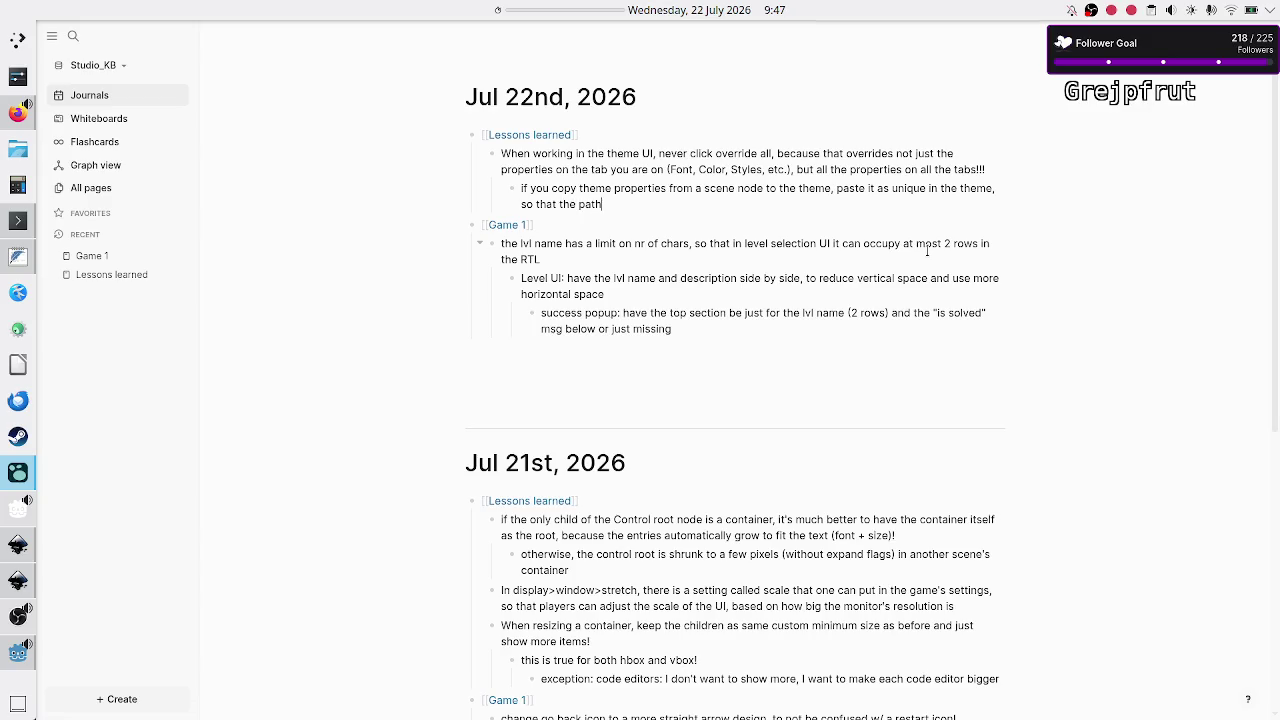
pyautogui.write("sn't linked anymore to that scene, but l")
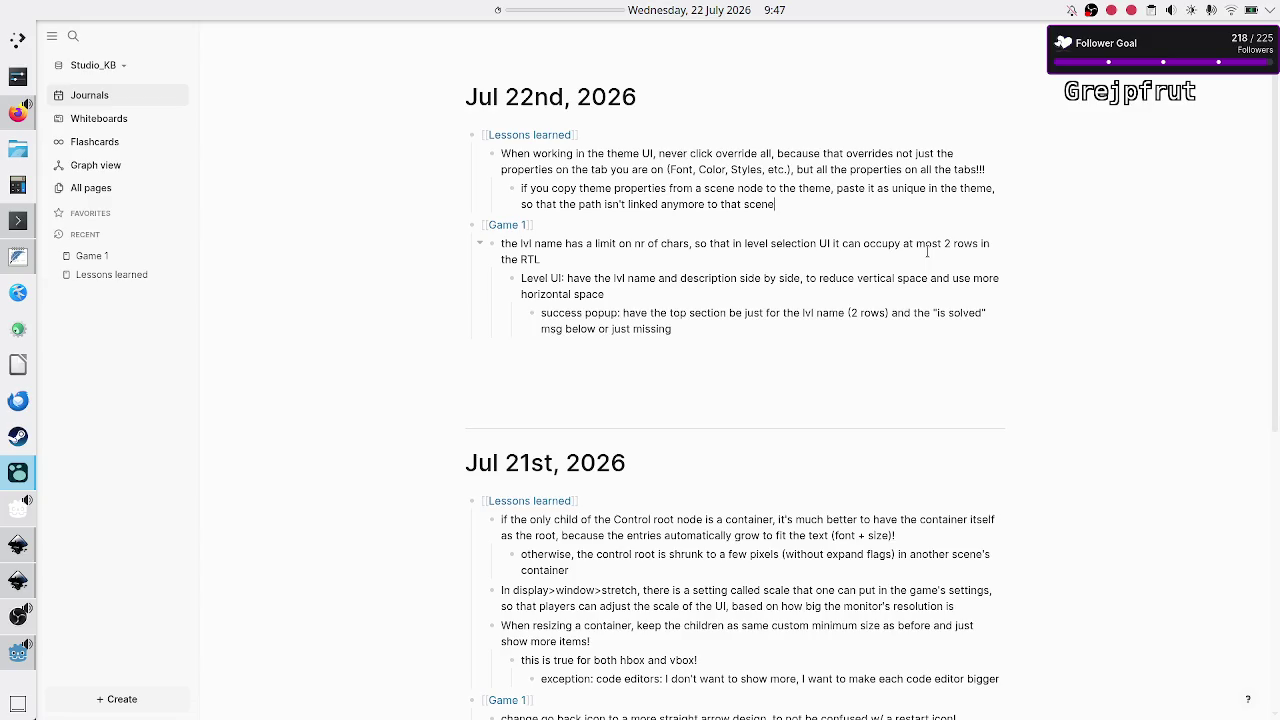
pyautogui.write('ocal to the ')
pyautogui.write('theme tr')
pyautogui.write('es')
pyautogui.hotkey('alt', 'Tab')
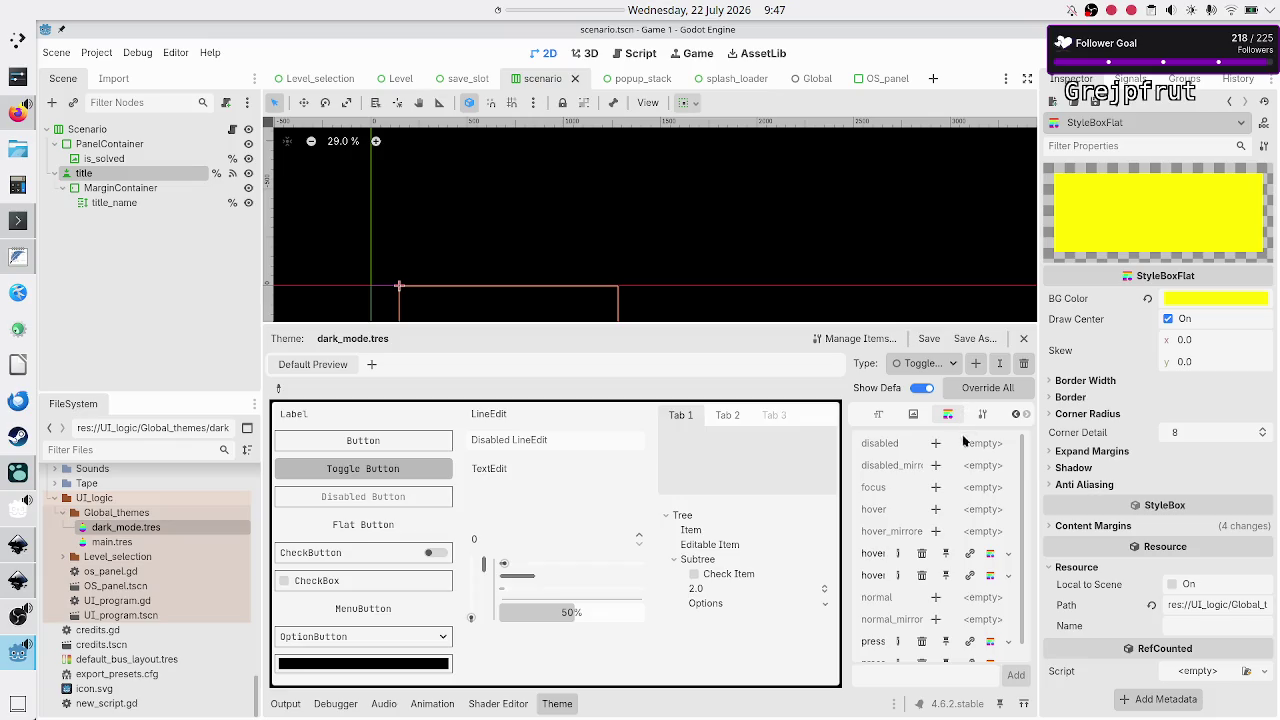
# Clear ToggleButton's hover_pressed, hover_pressed_mirrored, pressed and pressed_mirrored styleboxes
pyautogui.click(922, 555)
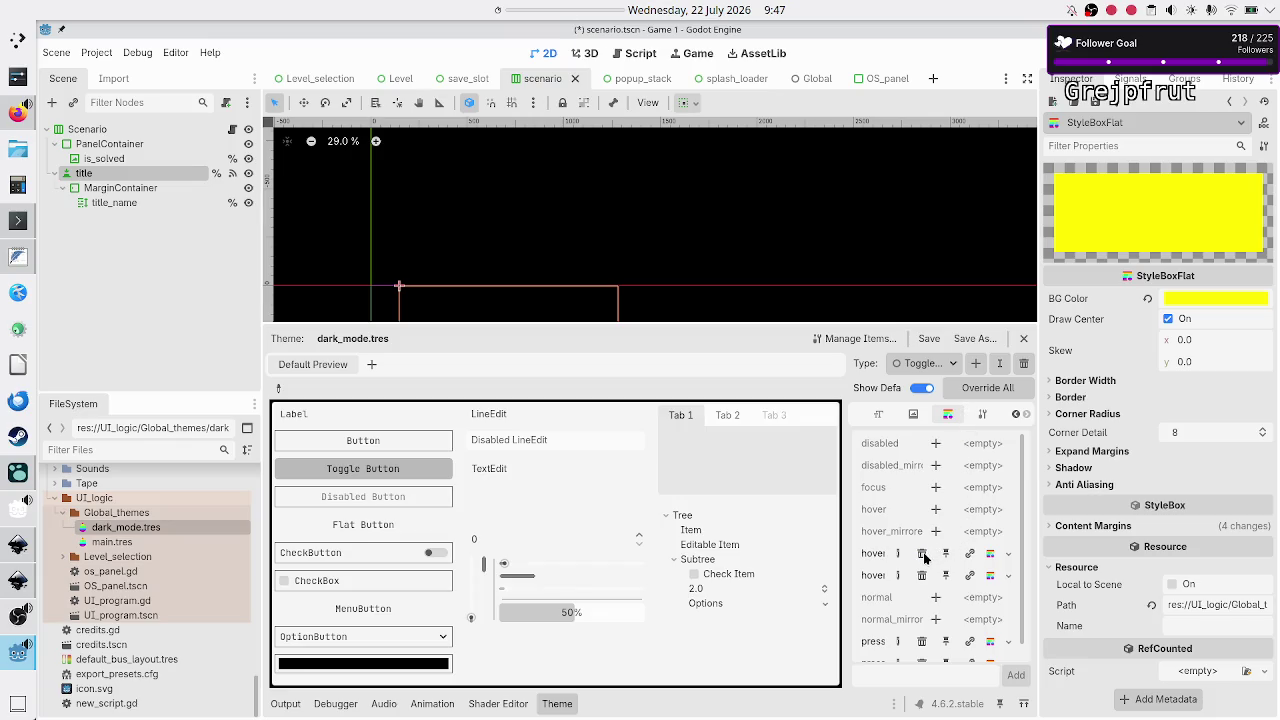
pyautogui.click(922, 575)
pyautogui.click(922, 642)
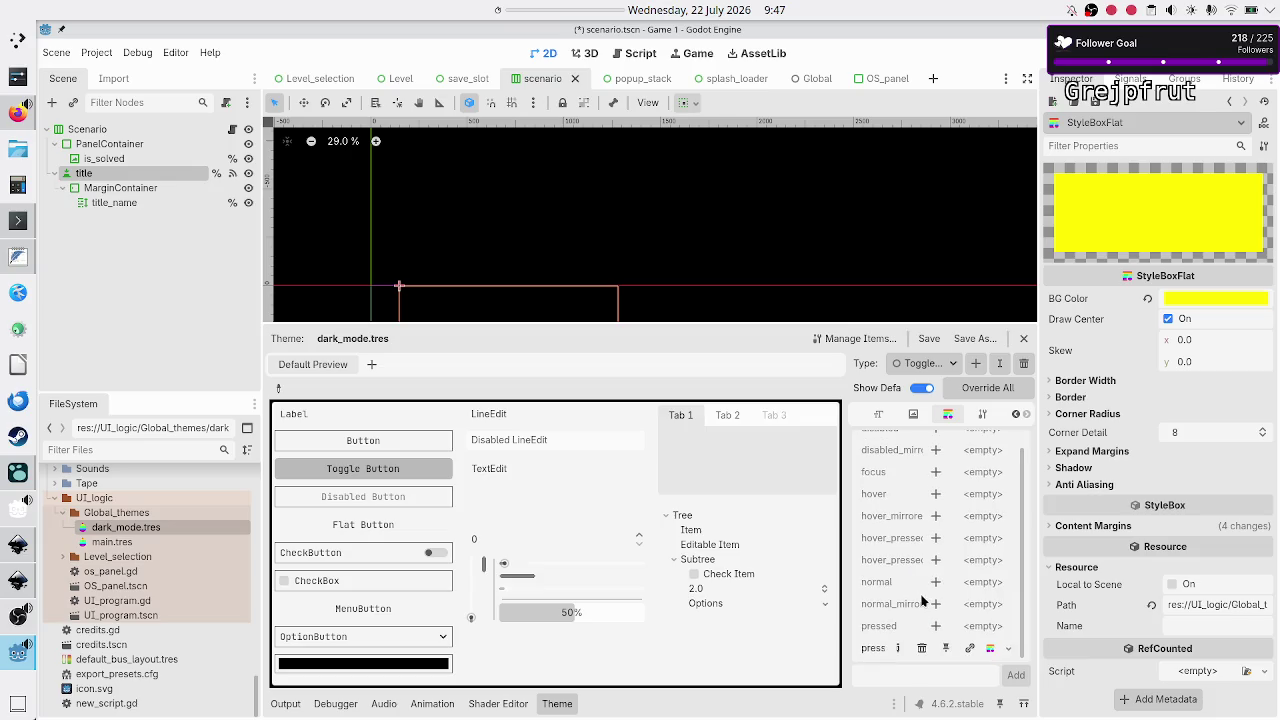
pyautogui.click(922, 648)
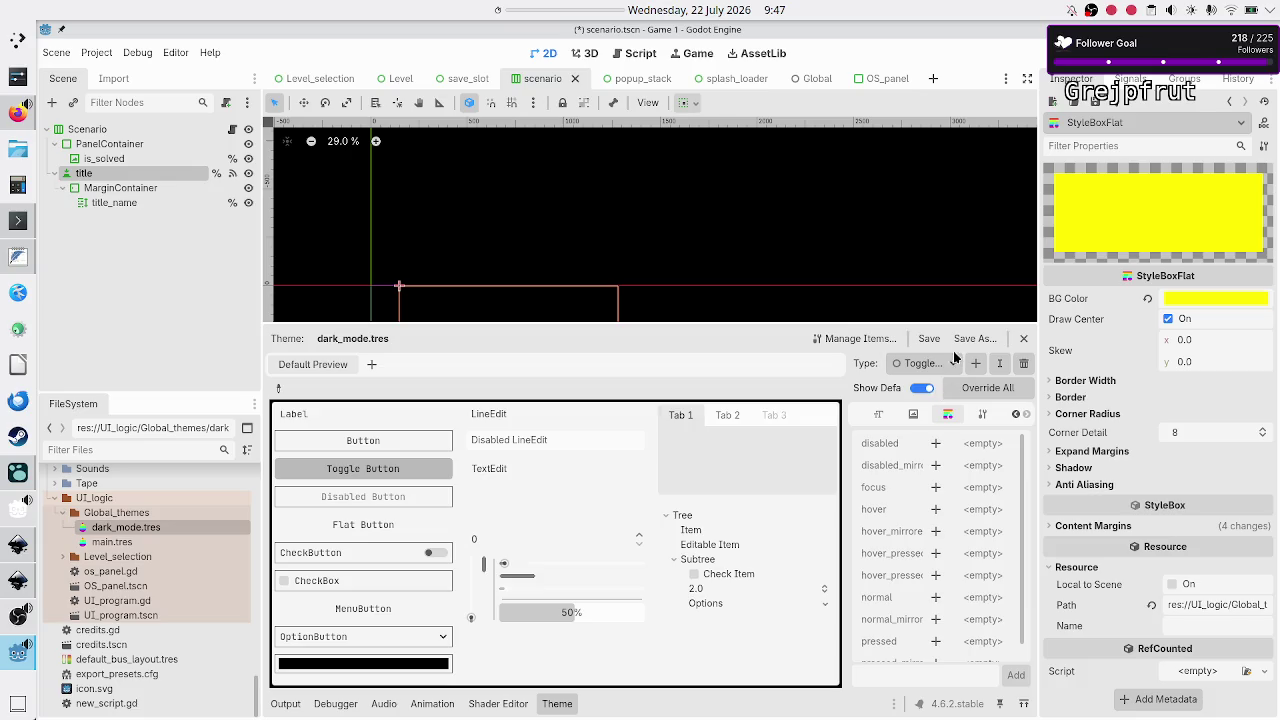
pyautogui.click(952, 362)
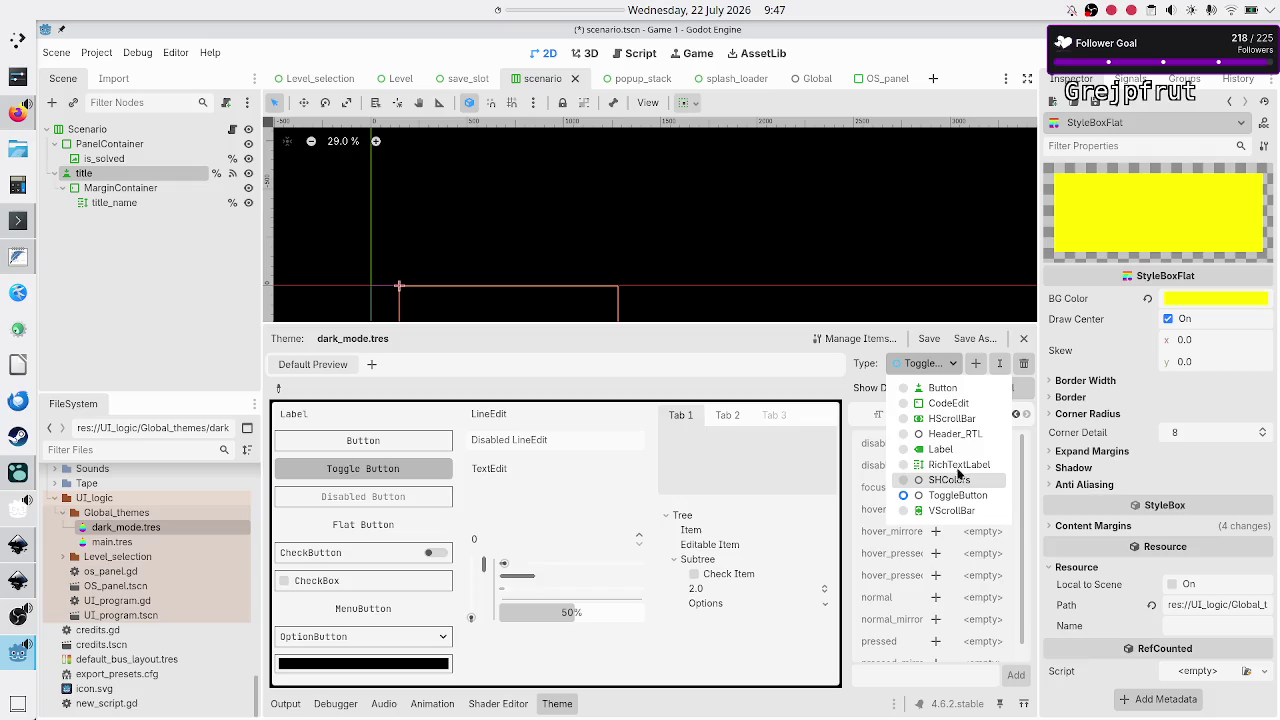
# On the Button type, remove the disabled, focus, hover, hover_pressed, normal and pressed stylebox overrides, mirrored variants included
pyautogui.click(943, 388)
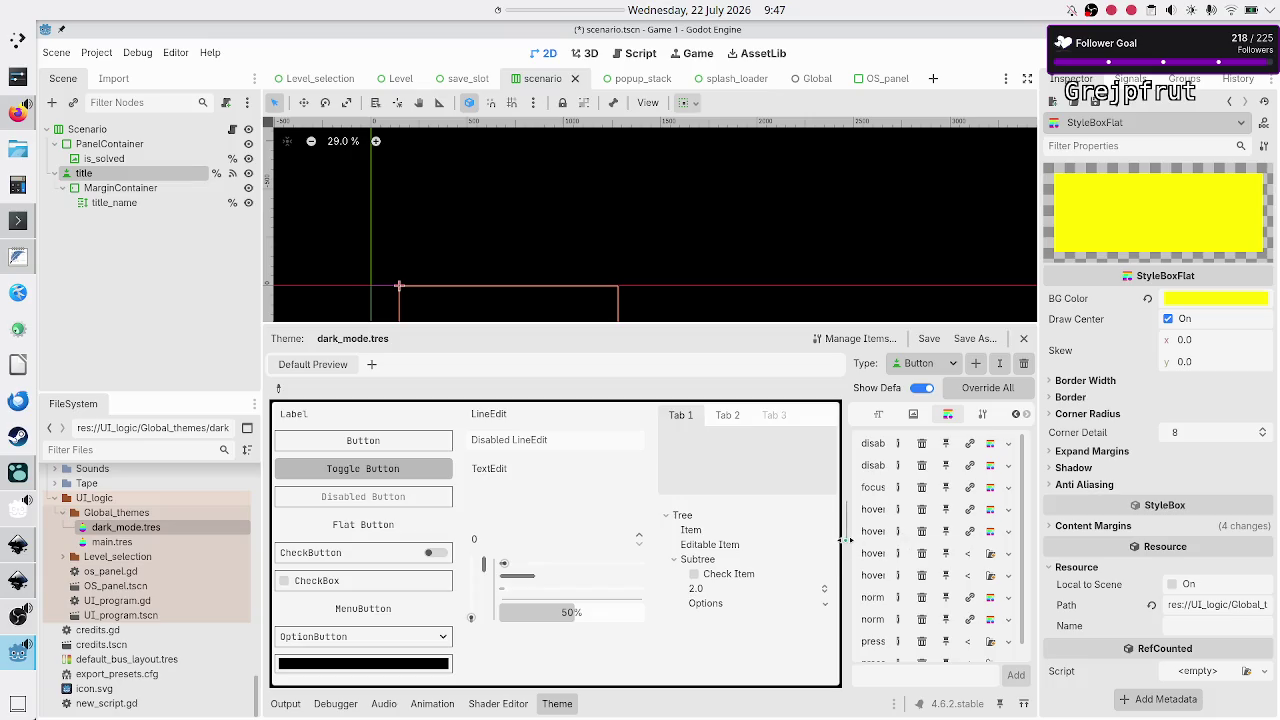
pyautogui.moveTo(845, 540); pyautogui.dragTo(756, 548)
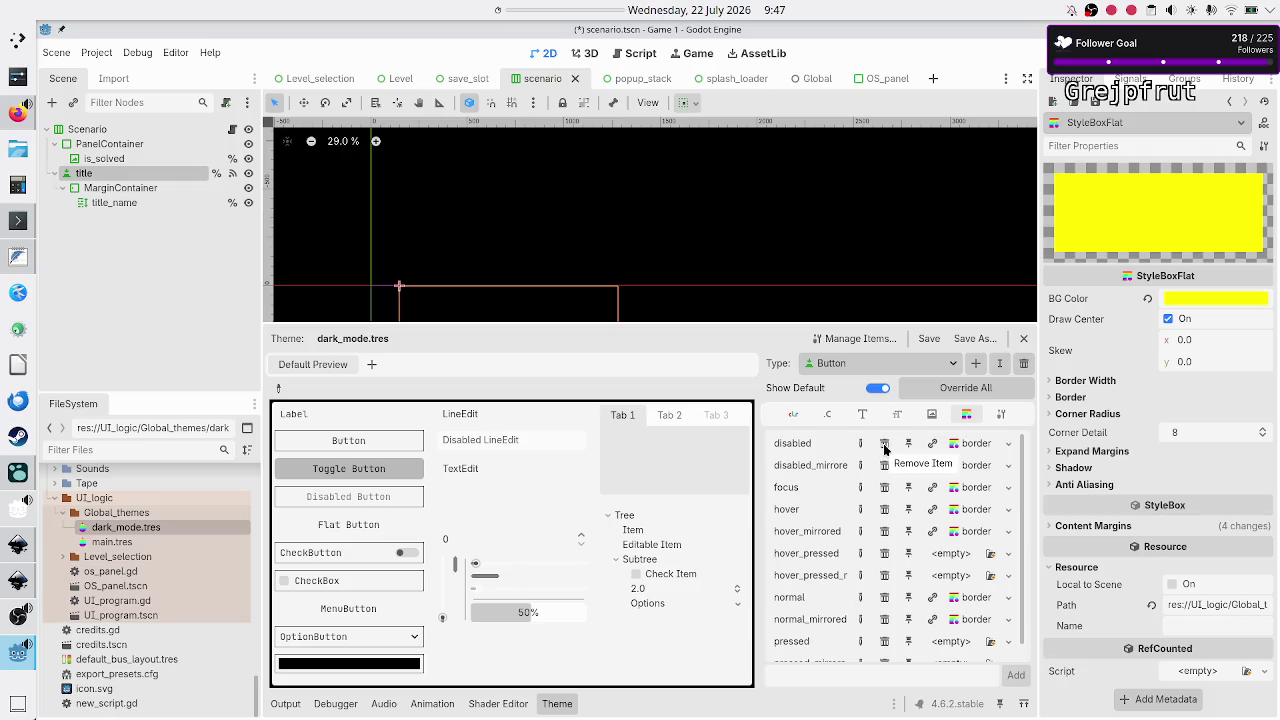
pyautogui.click(884, 448)
pyautogui.click(884, 465)
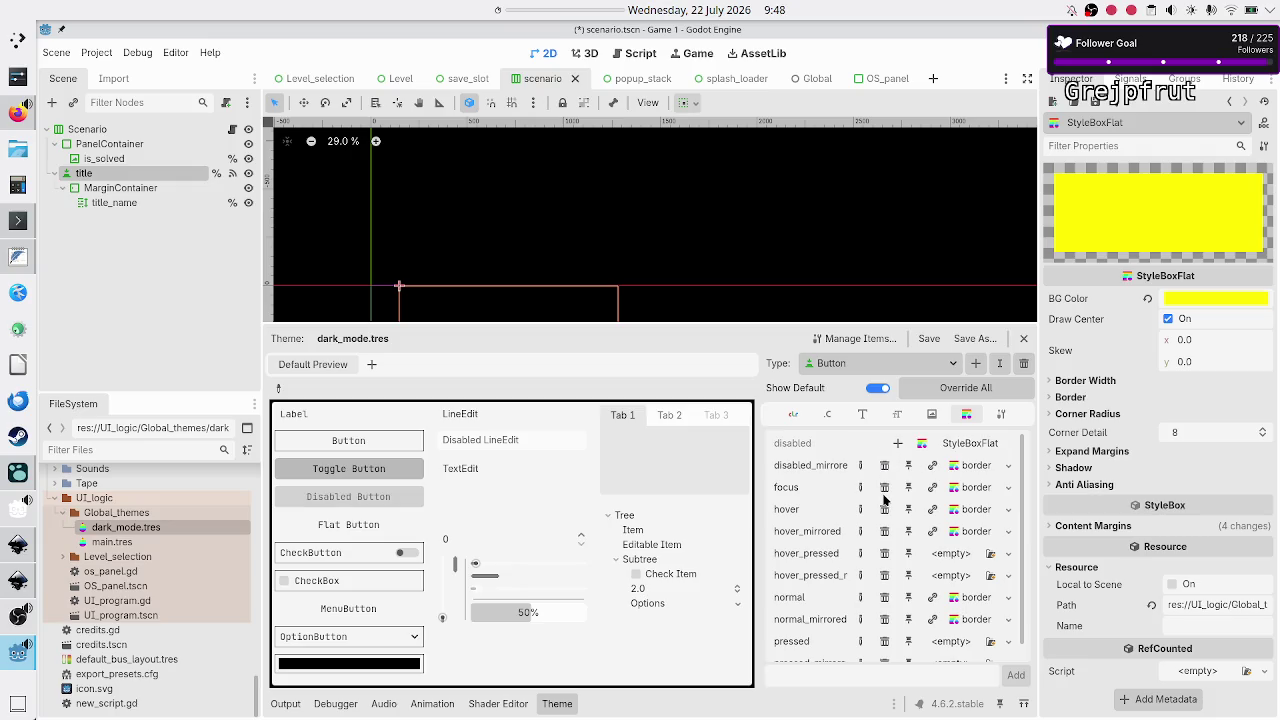
pyautogui.click(884, 487)
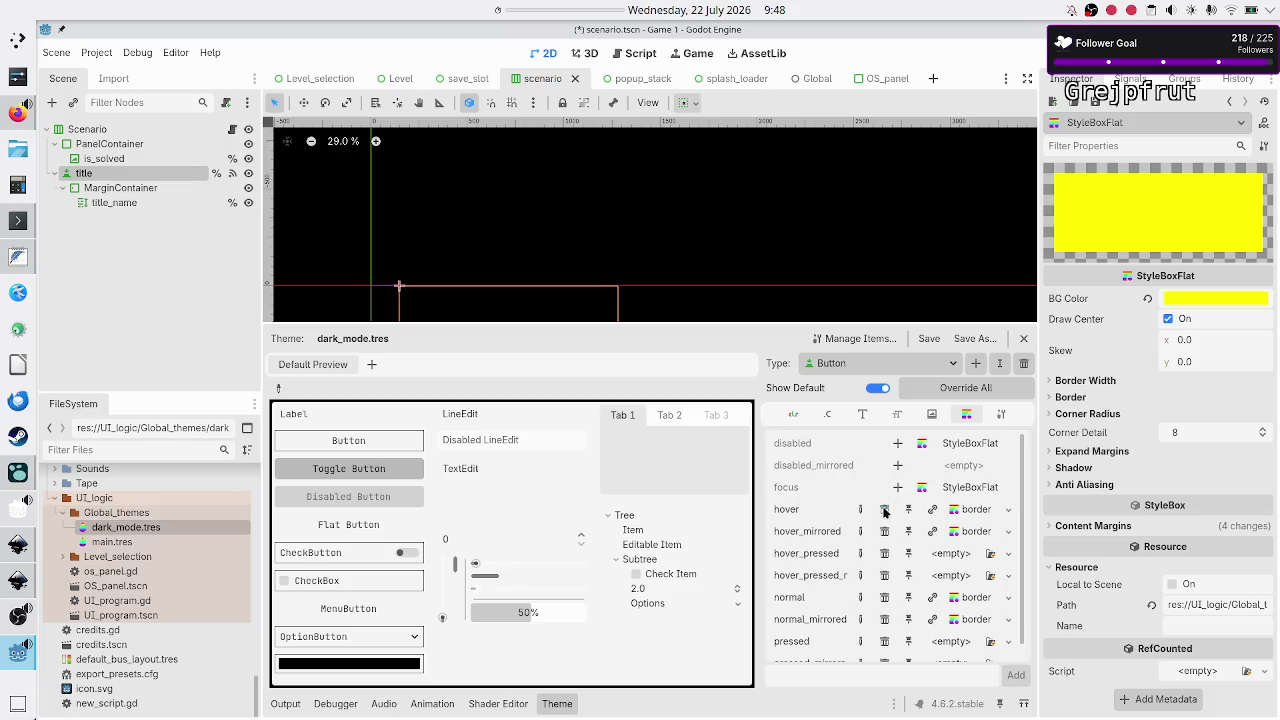
pyautogui.click(884, 509)
pyautogui.click(884, 531)
pyautogui.click(884, 553)
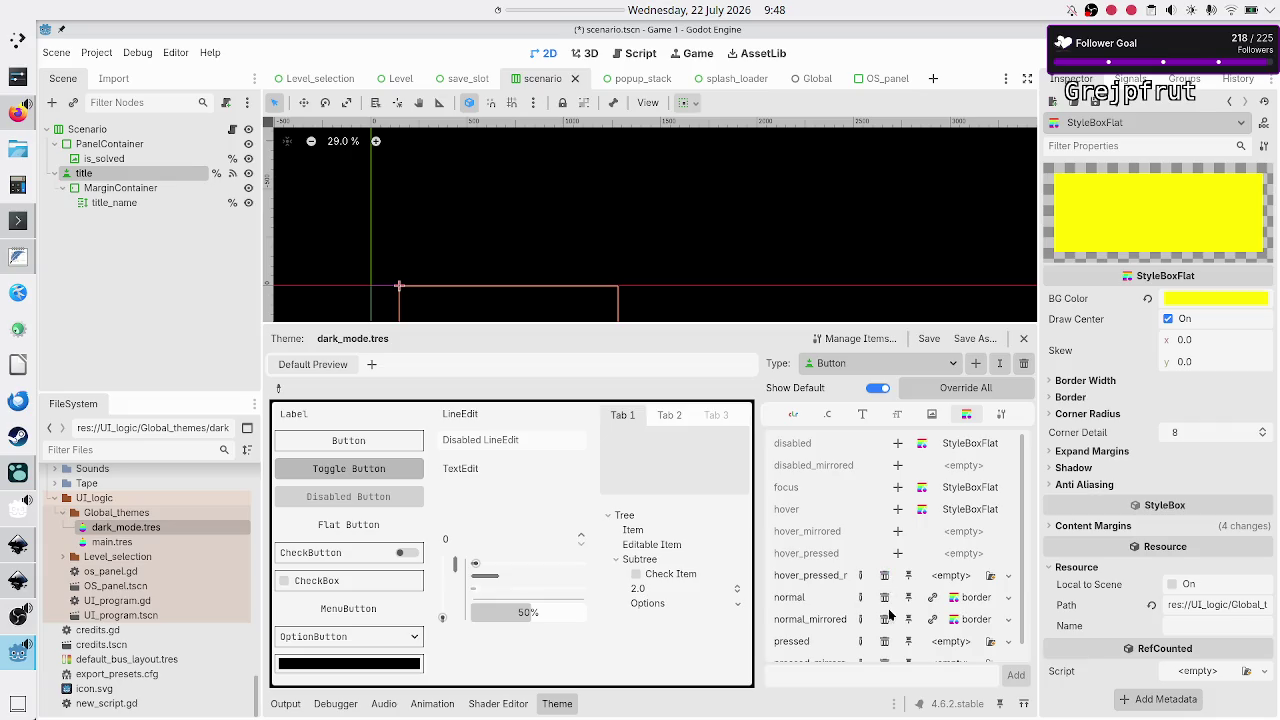
pyautogui.click(884, 597)
pyautogui.click(884, 619)
pyautogui.click(884, 641)
pyautogui.scroll(-1, 871, 570)
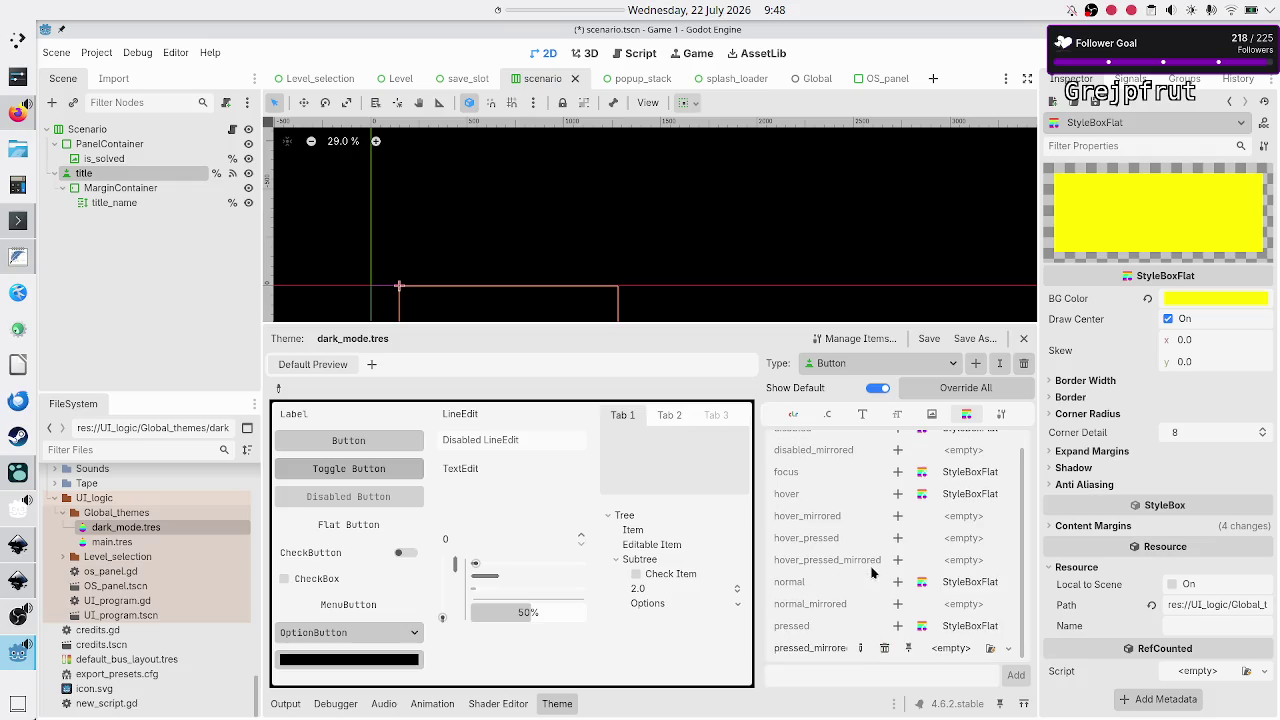
pyautogui.click(884, 648)
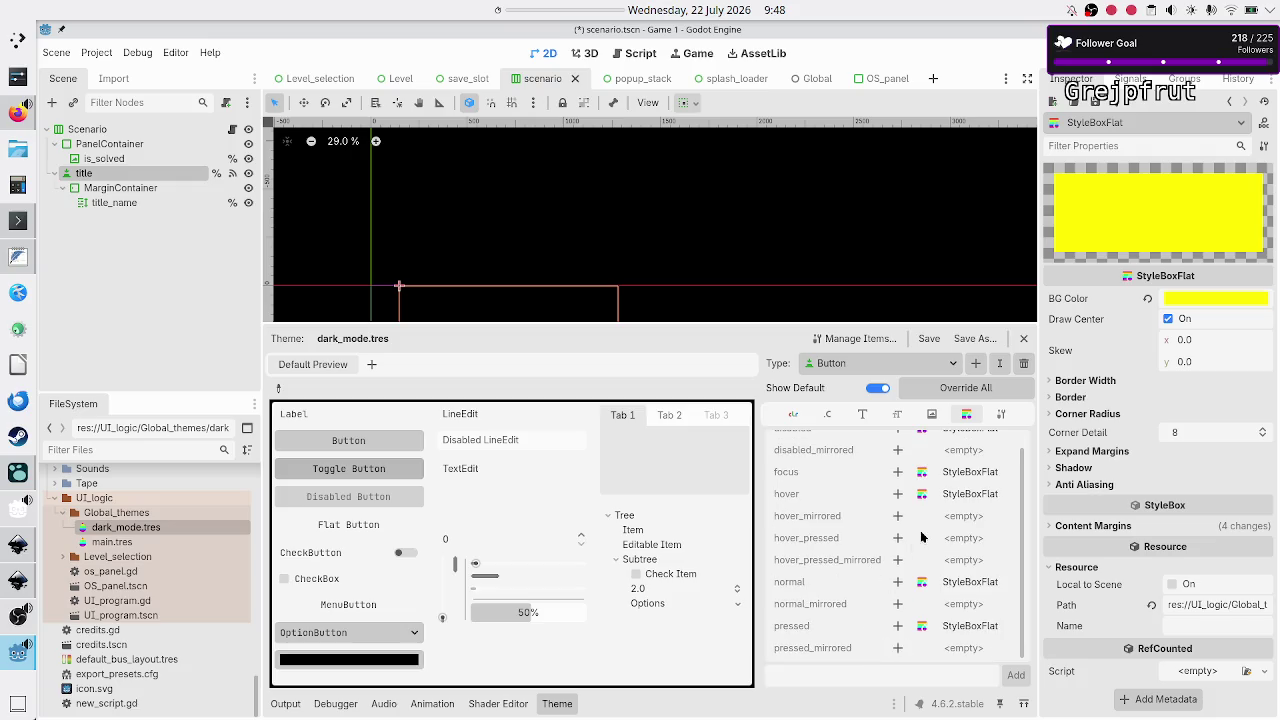
pyautogui.scroll(1, 913, 527)
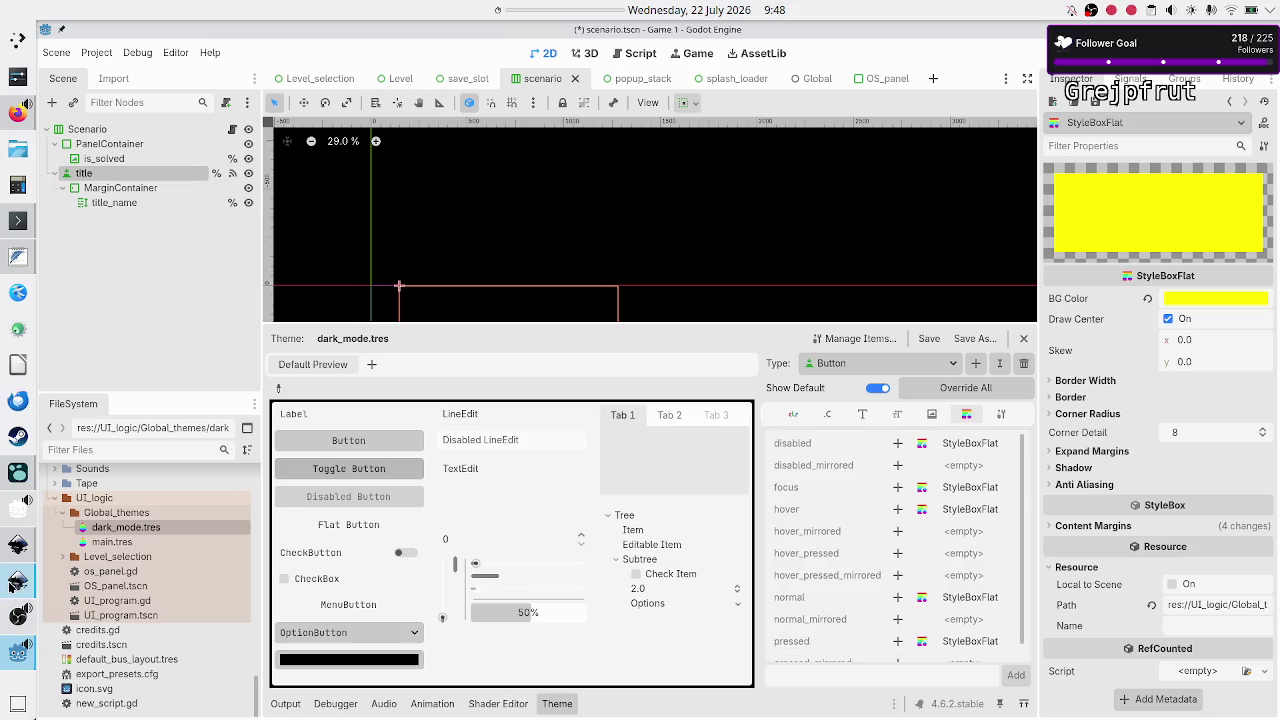
# Glance at the level selection mockup in Inkscape, then return to the Godot Theme editor
pyautogui.click(18, 580)
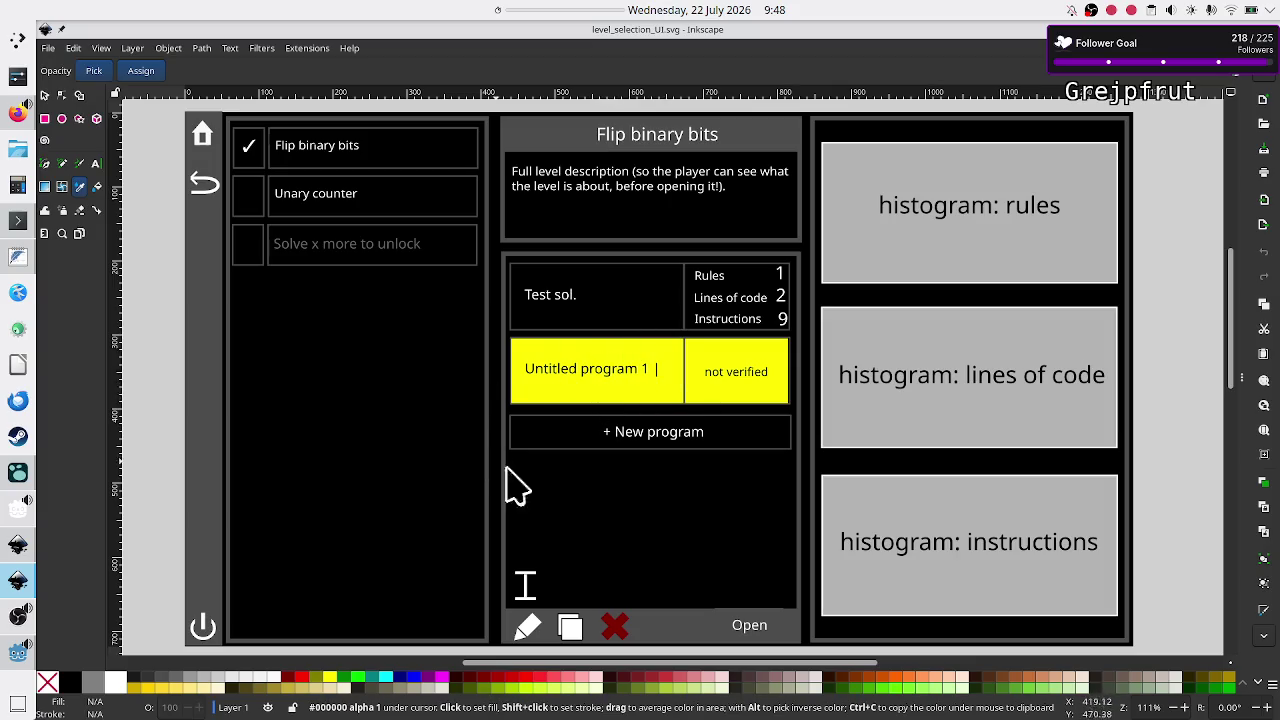
pyautogui.click(10, 660)
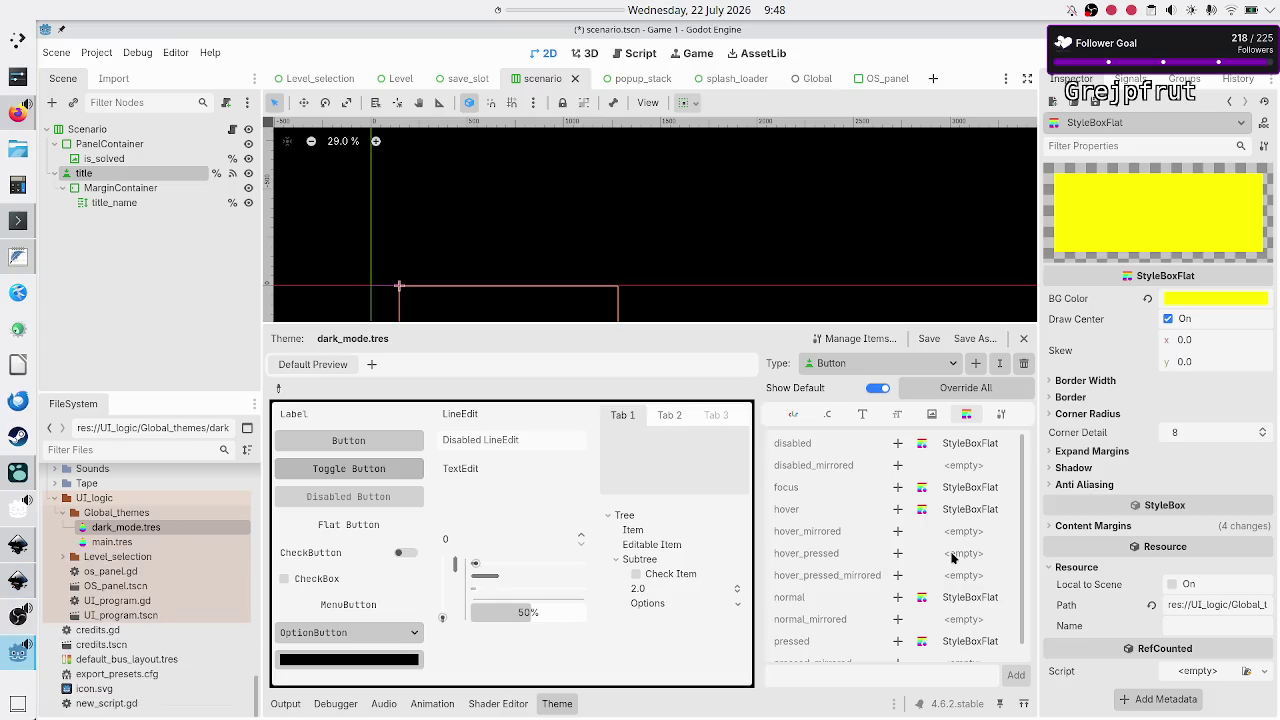
pyautogui.scroll(-1, 962, 490)
pyautogui.scroll(1, 962, 490)
pyautogui.click(951, 366)
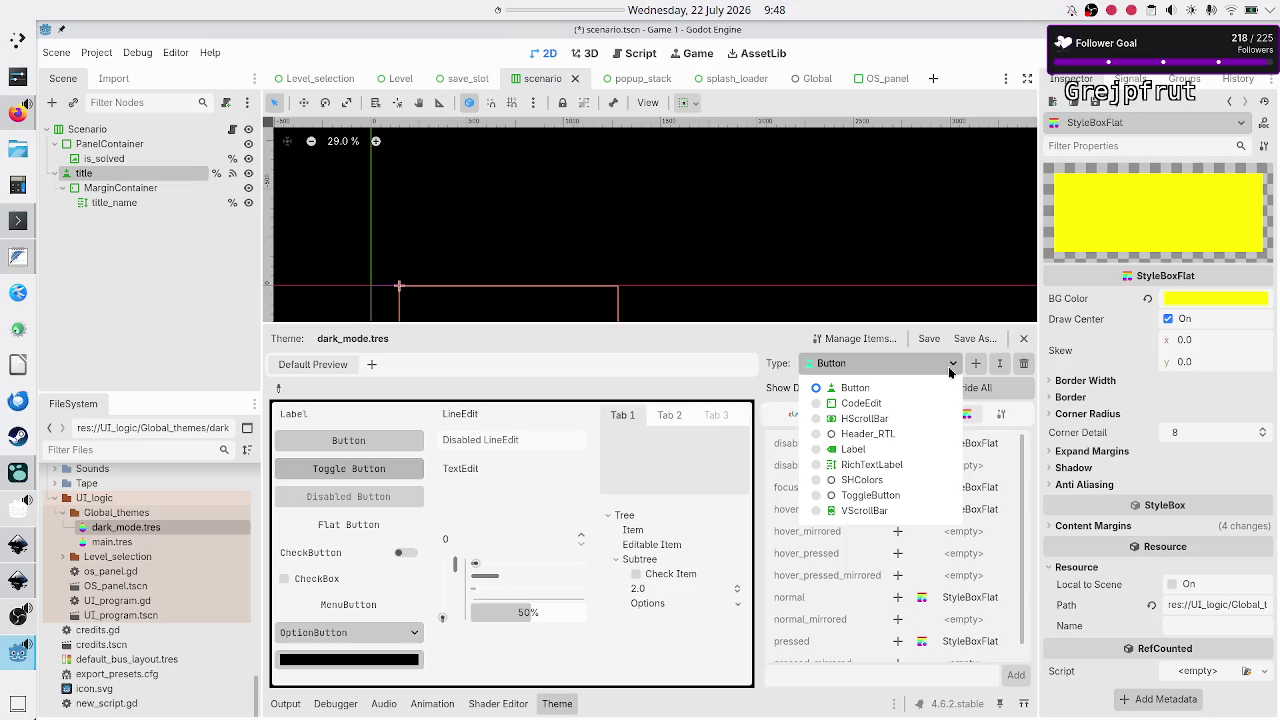
pyautogui.click(945, 365)
# In Manage Theme Items, browse the CodeEdit, HScrollBar, Header_RTL, Label, RichTextLabel and SHColors types
pyautogui.click(863, 338)
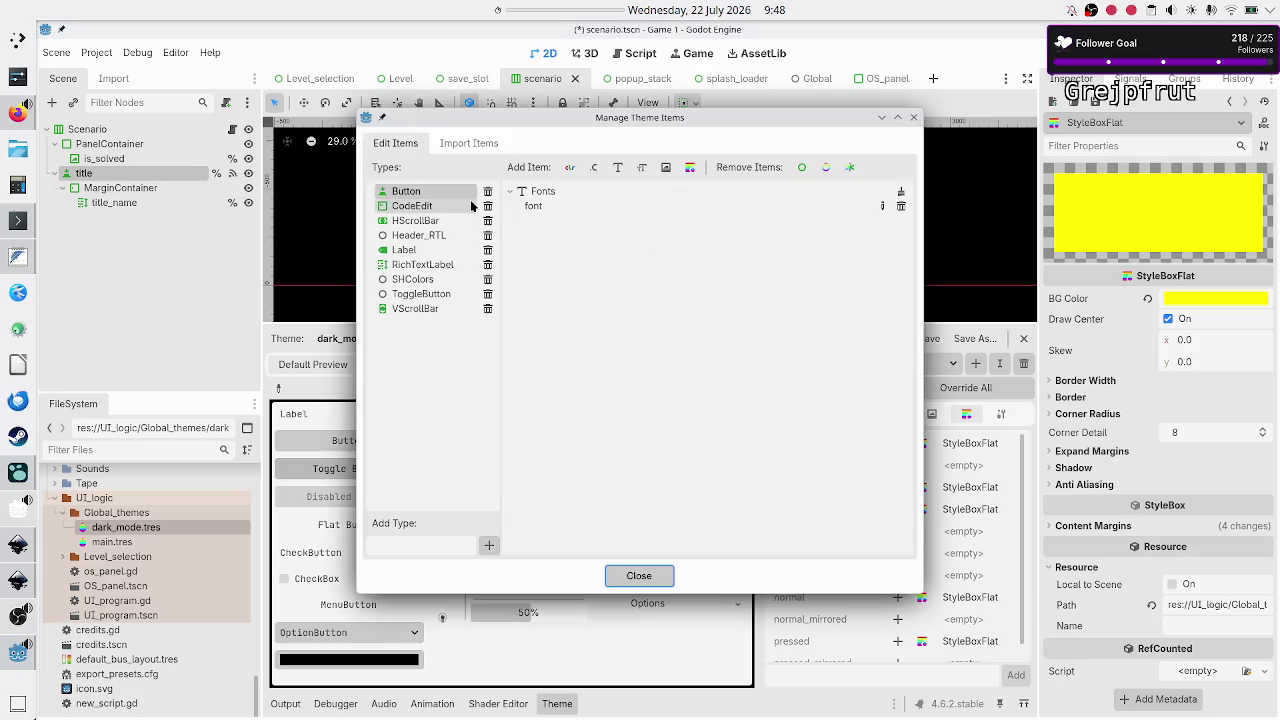
pyautogui.doubleClick(410, 206)
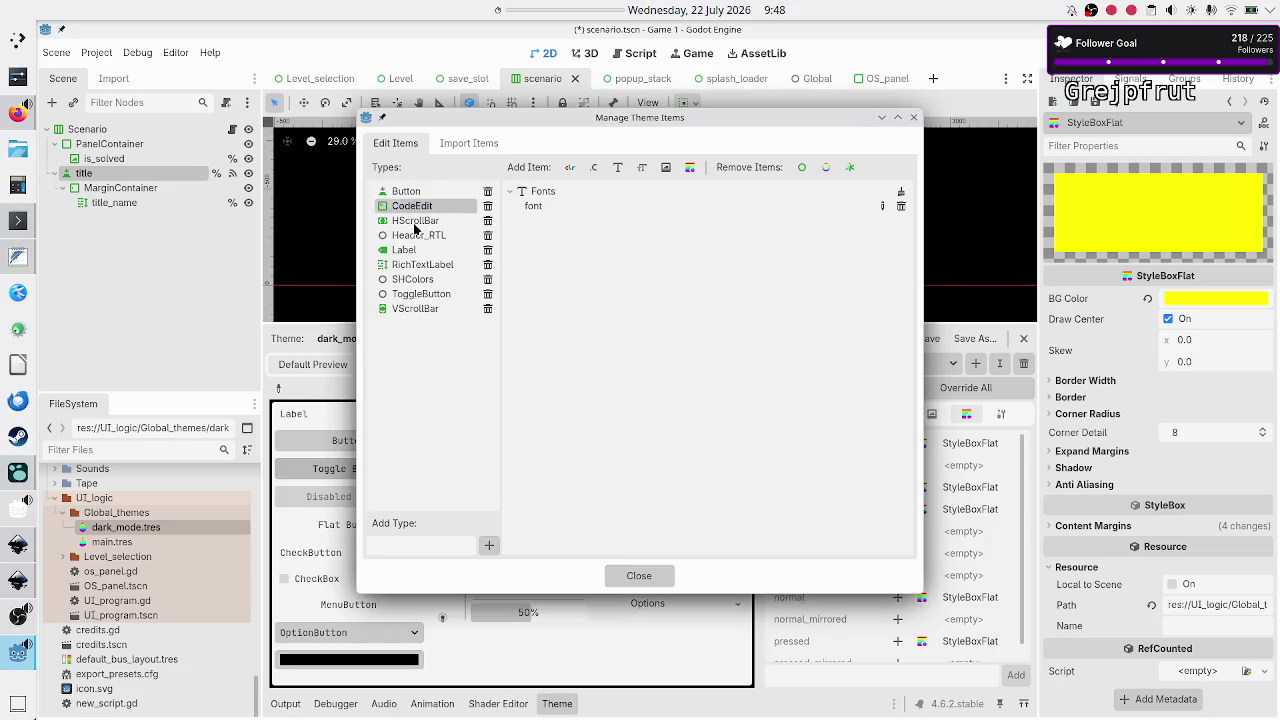
pyautogui.click(415, 222)
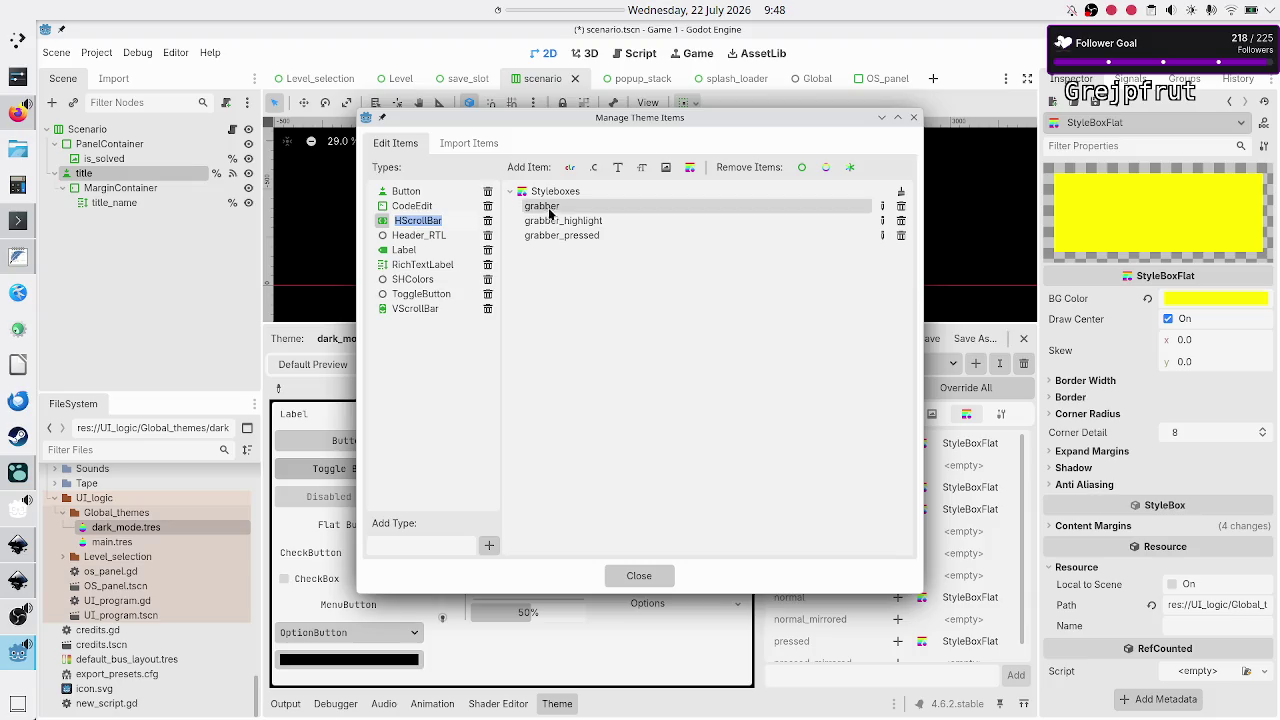
pyautogui.click(405, 236)
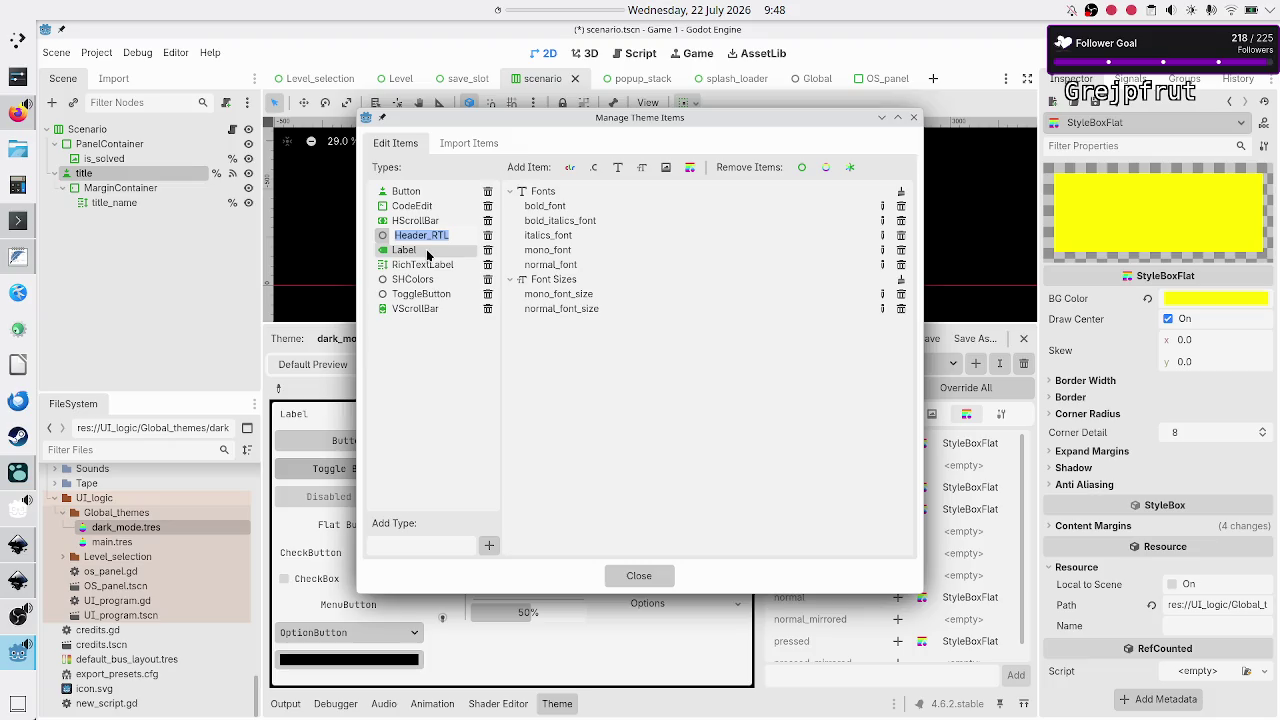
pyautogui.click(427, 251)
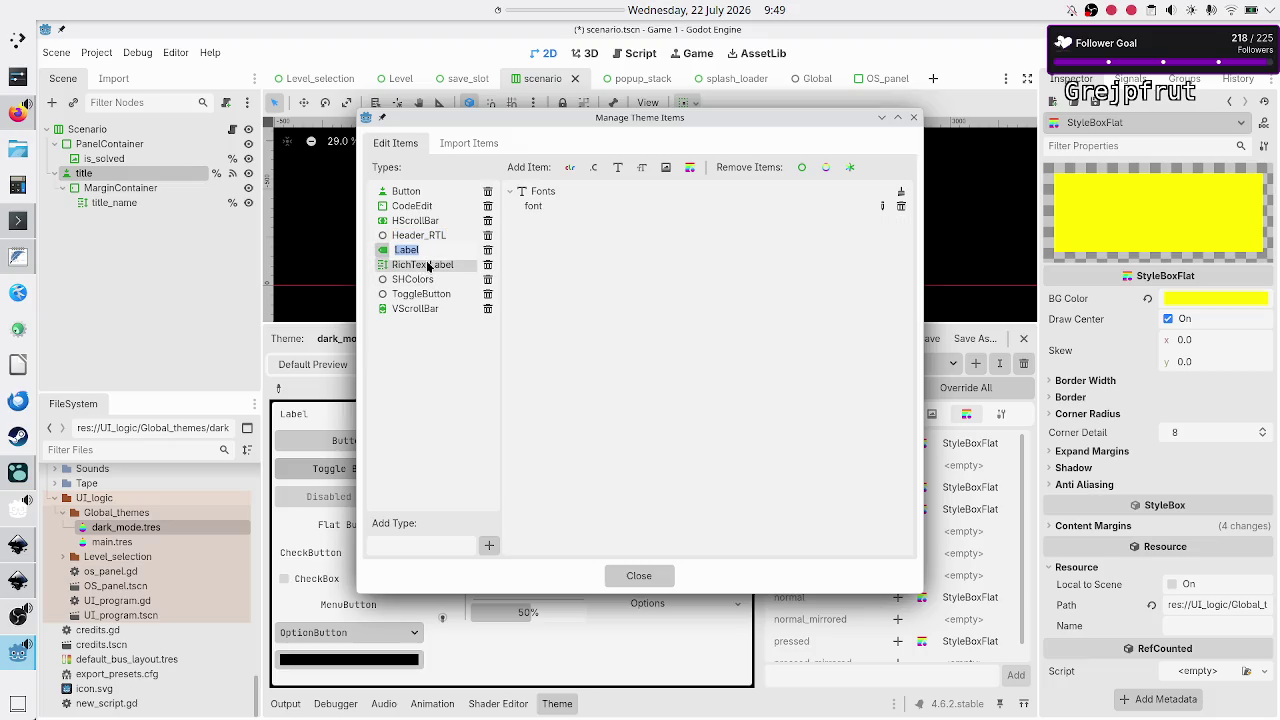
pyautogui.click(428, 265)
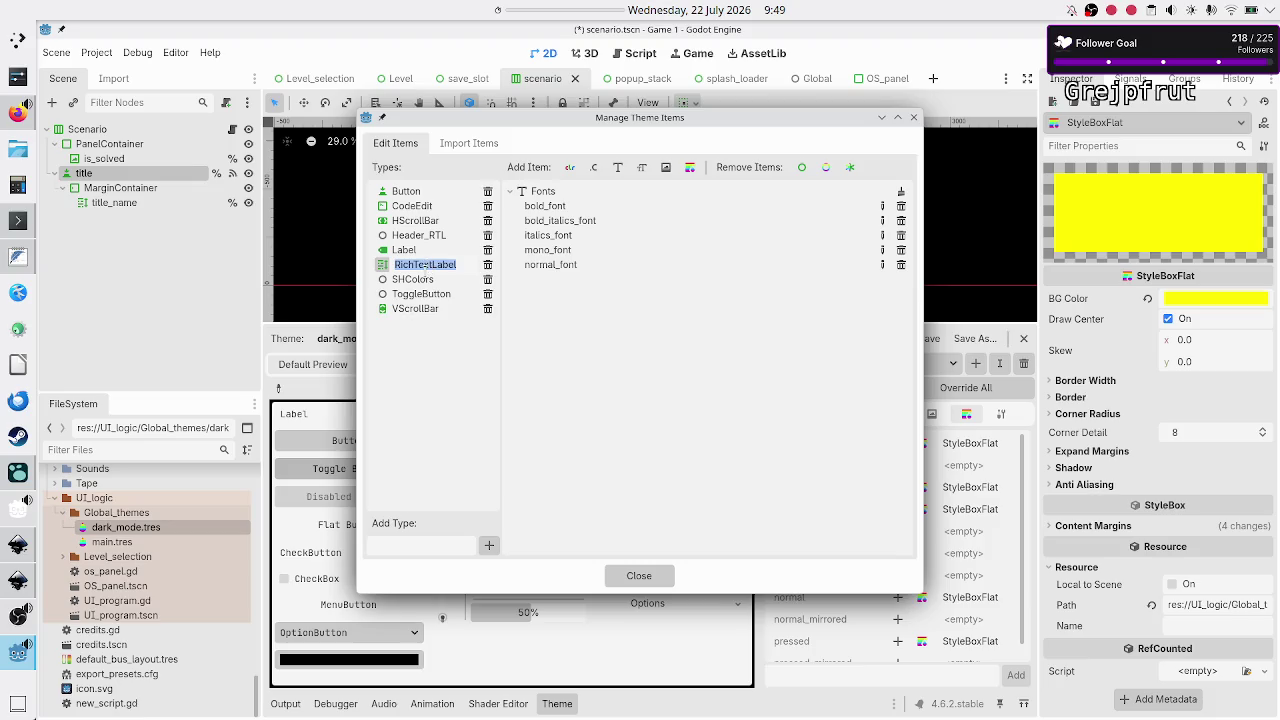
pyautogui.click(425, 283)
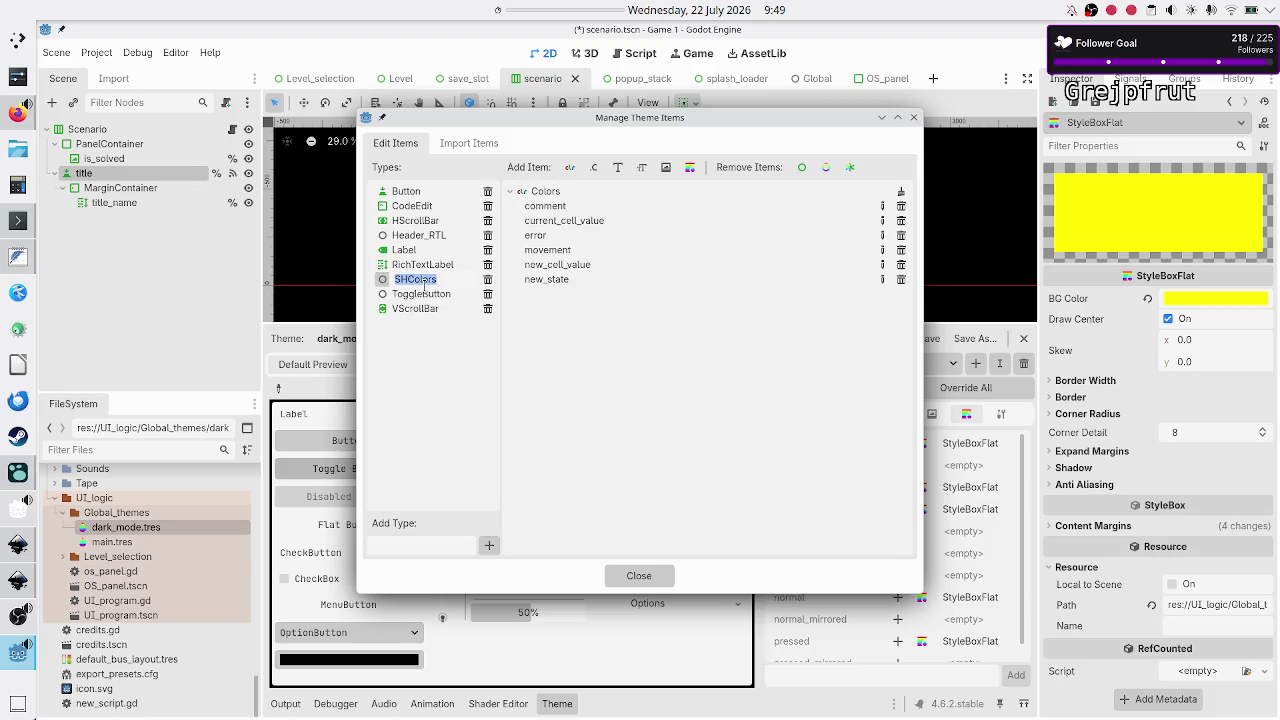
# Review the ToggleButton, VScrollBar and Button items, then close the item manager
pyautogui.click(426, 296)
pyautogui.click(427, 301)
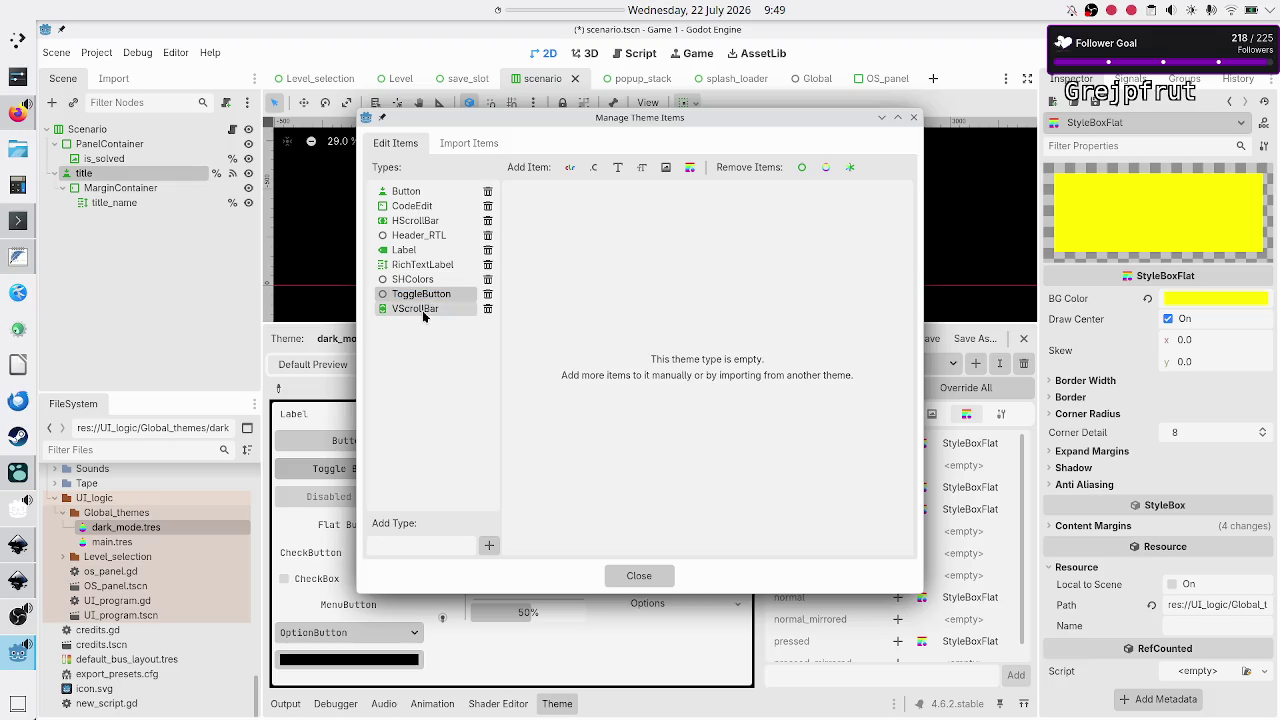
pyautogui.click(423, 313)
pyautogui.click(423, 313)
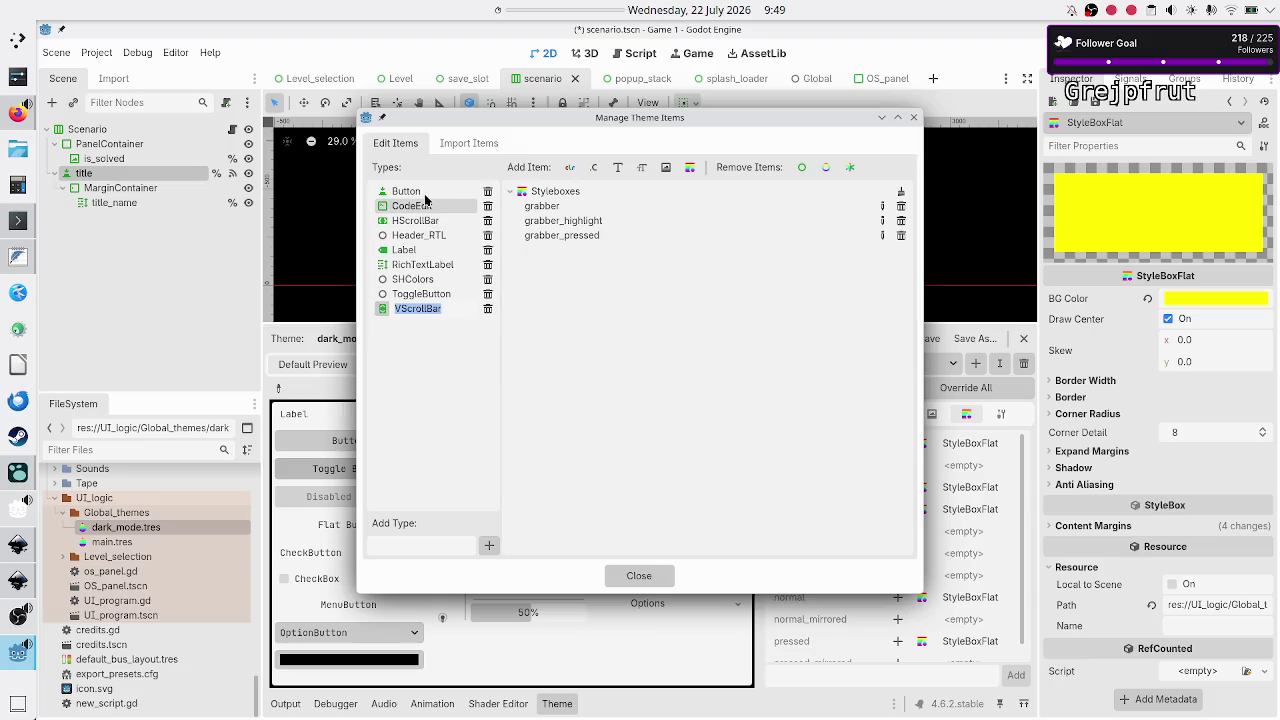
pyautogui.click(437, 297)
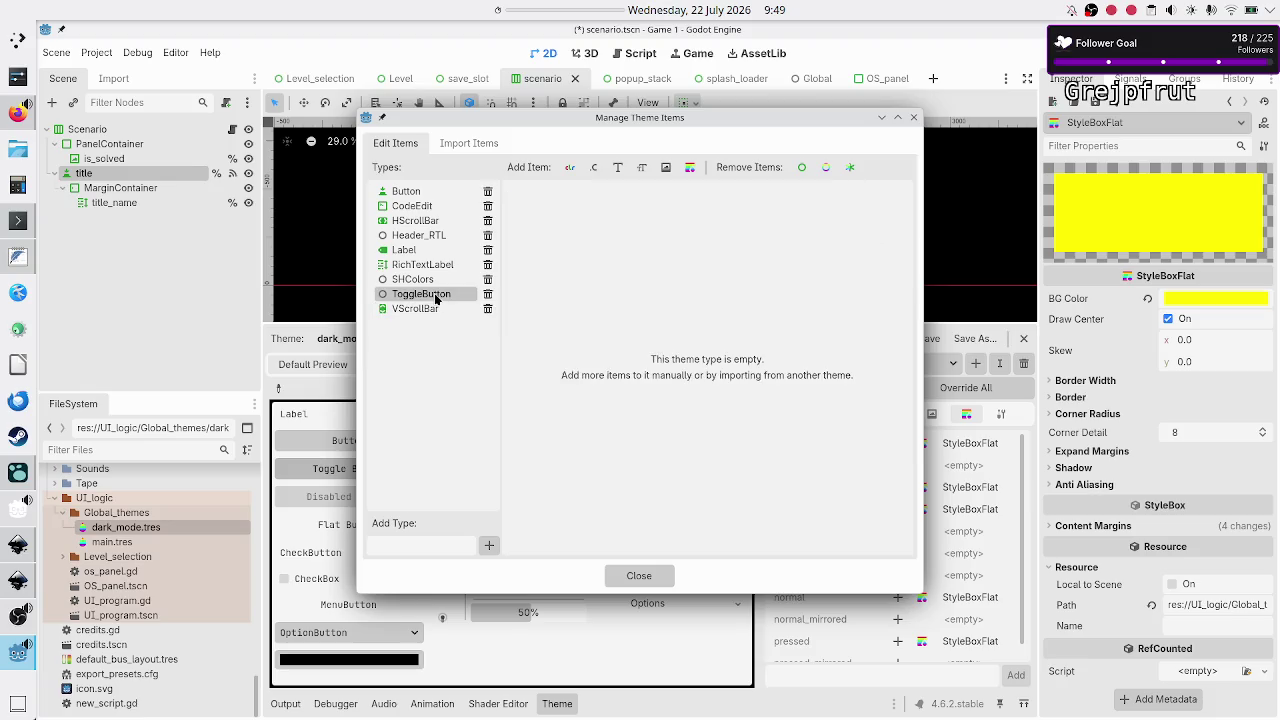
pyautogui.click(424, 192)
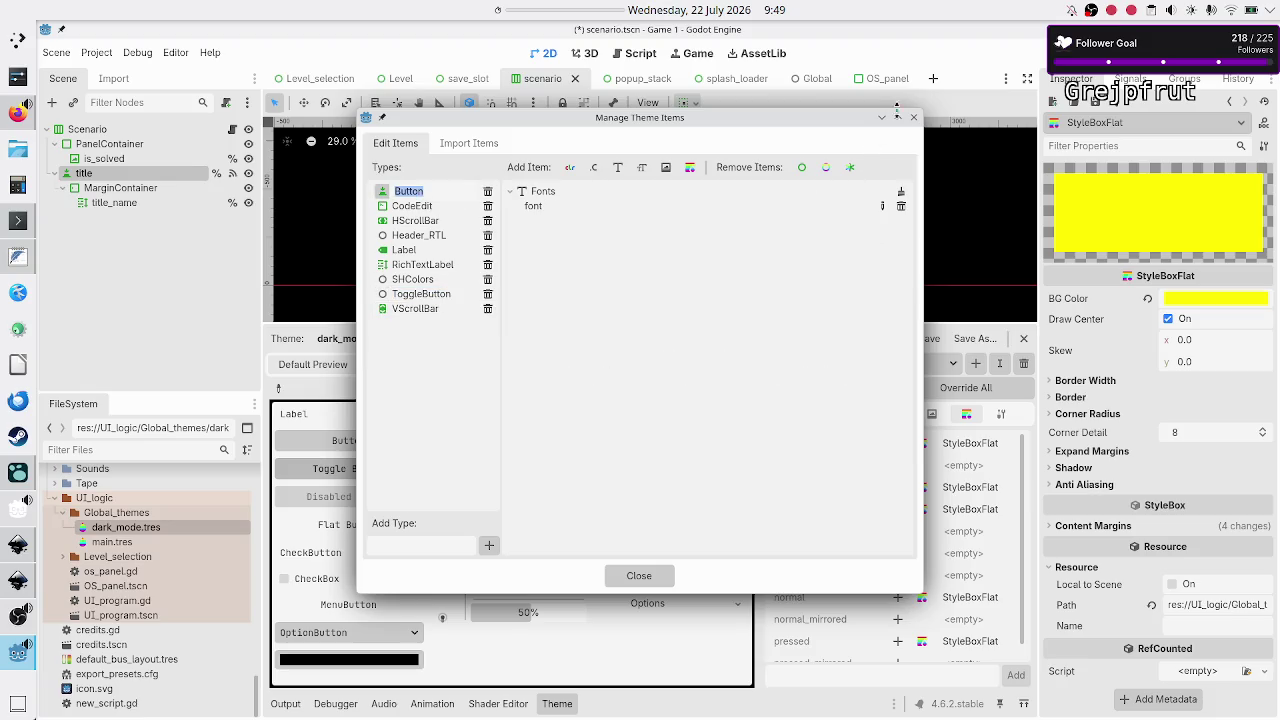
pyautogui.click(913, 118)
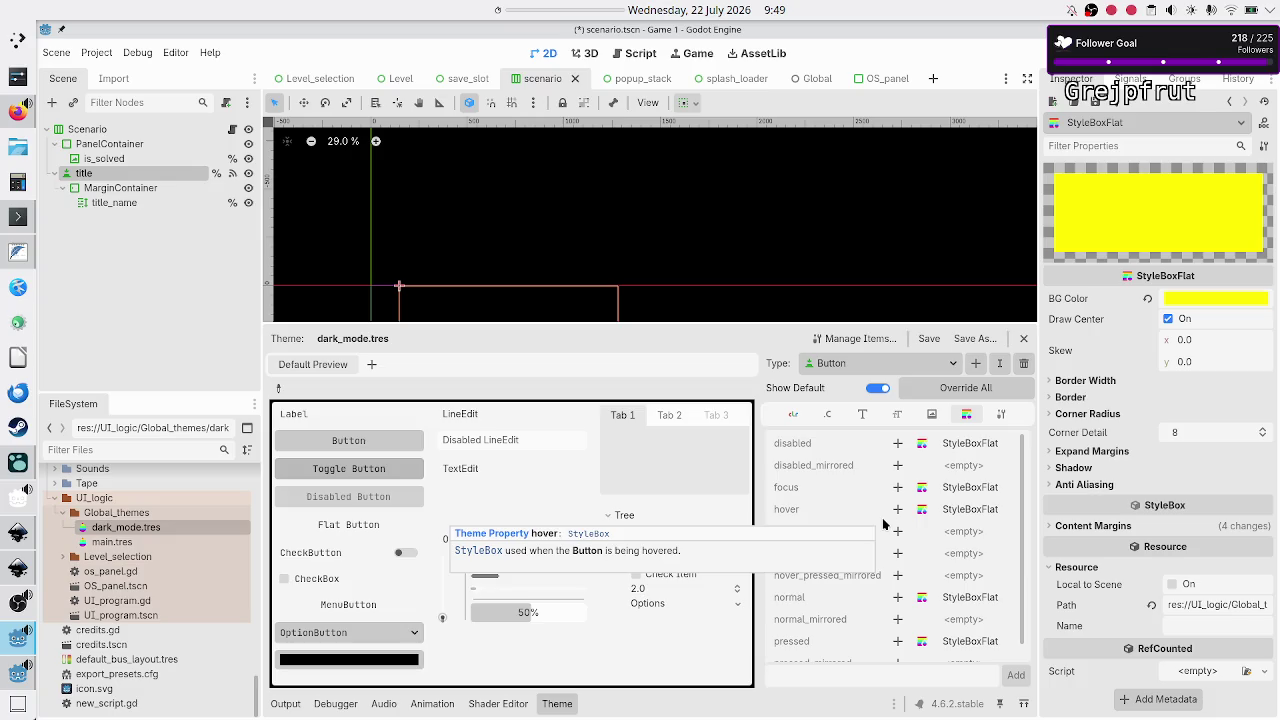
# Switch to ToggleButton and add pressed, pressed_mirrored, hover_pressed and hover_pressed_mirrored stylebox overrides
pyautogui.click(905, 361)
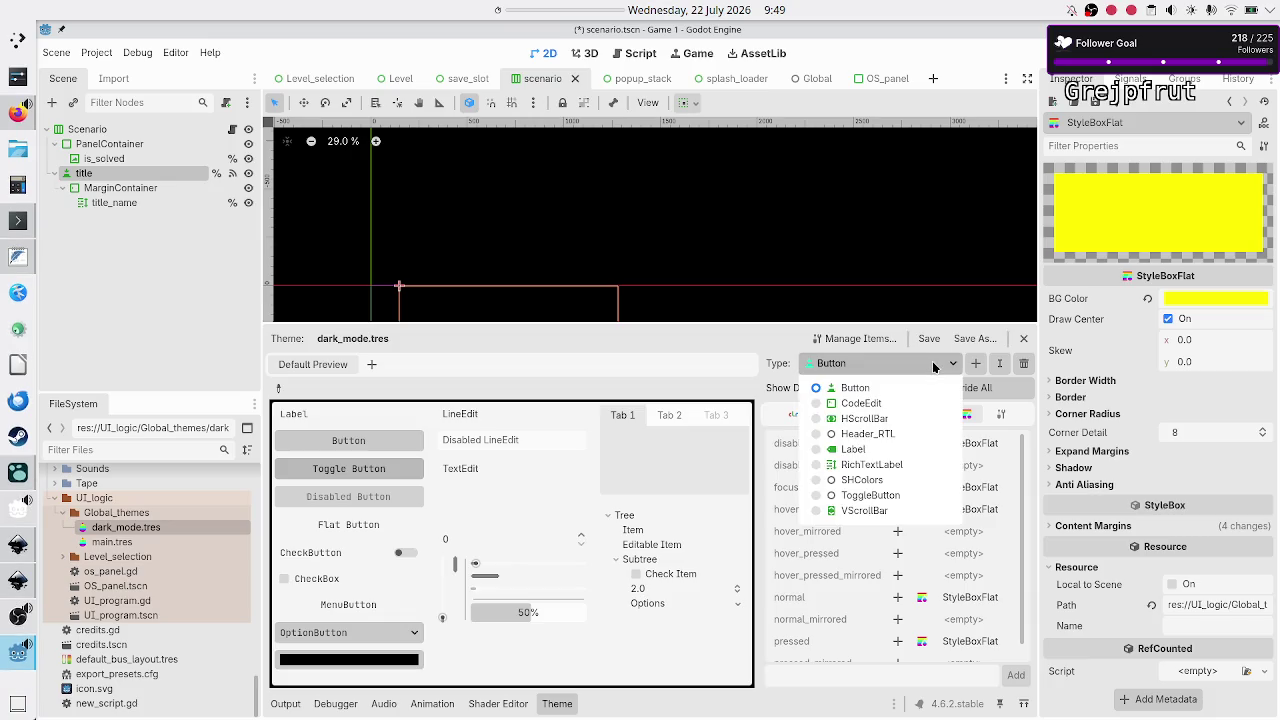
pyautogui.click(872, 496)
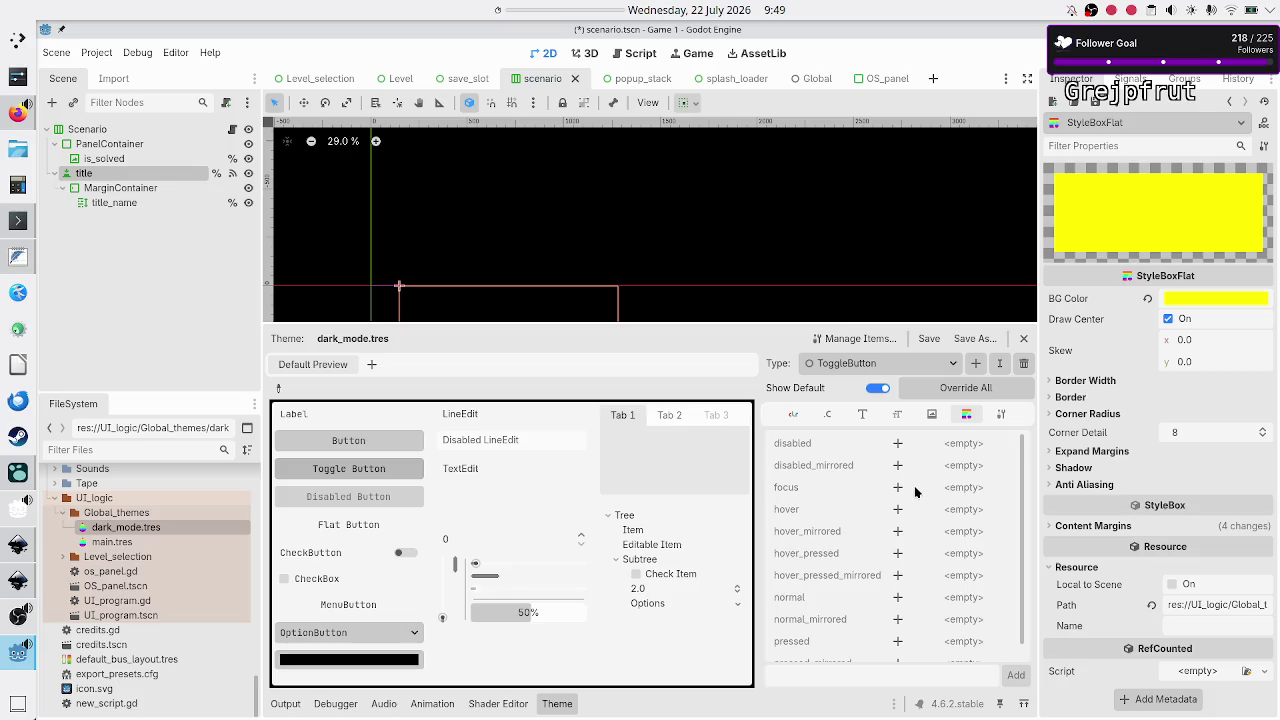
pyautogui.scroll(-1, 882, 625)
pyautogui.click(898, 650)
pyautogui.click(898, 627)
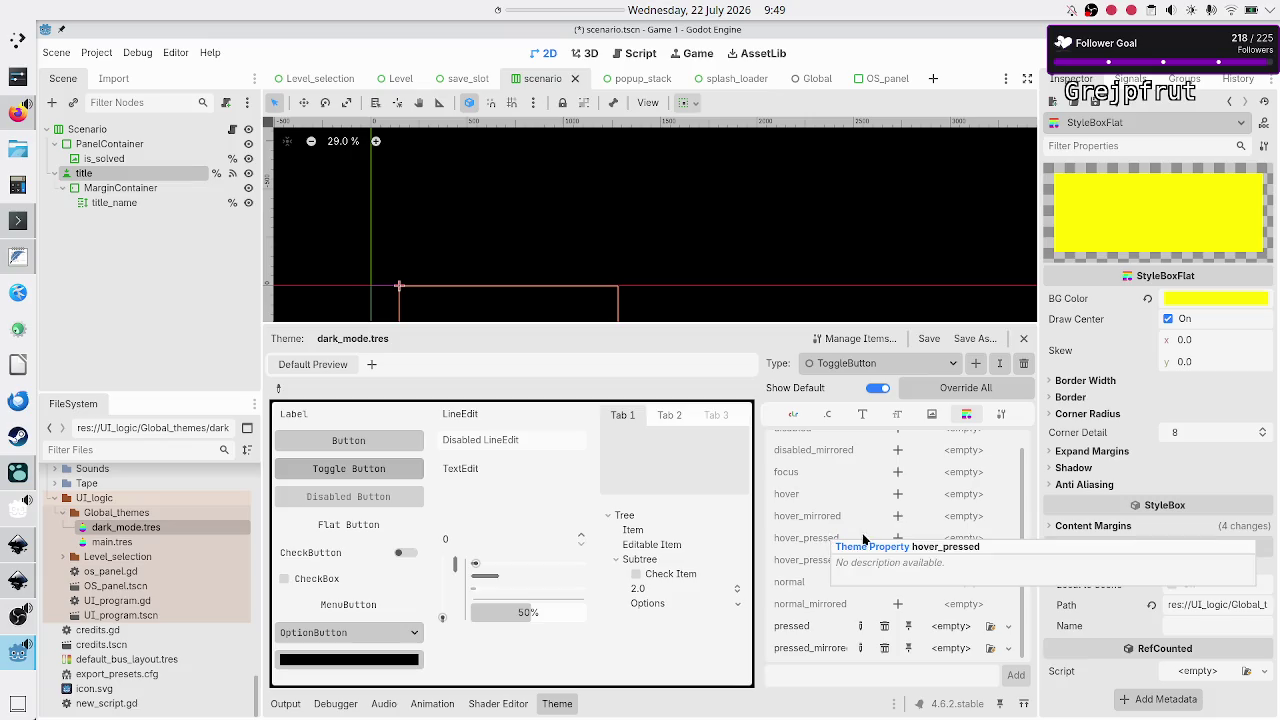
pyautogui.click(898, 538)
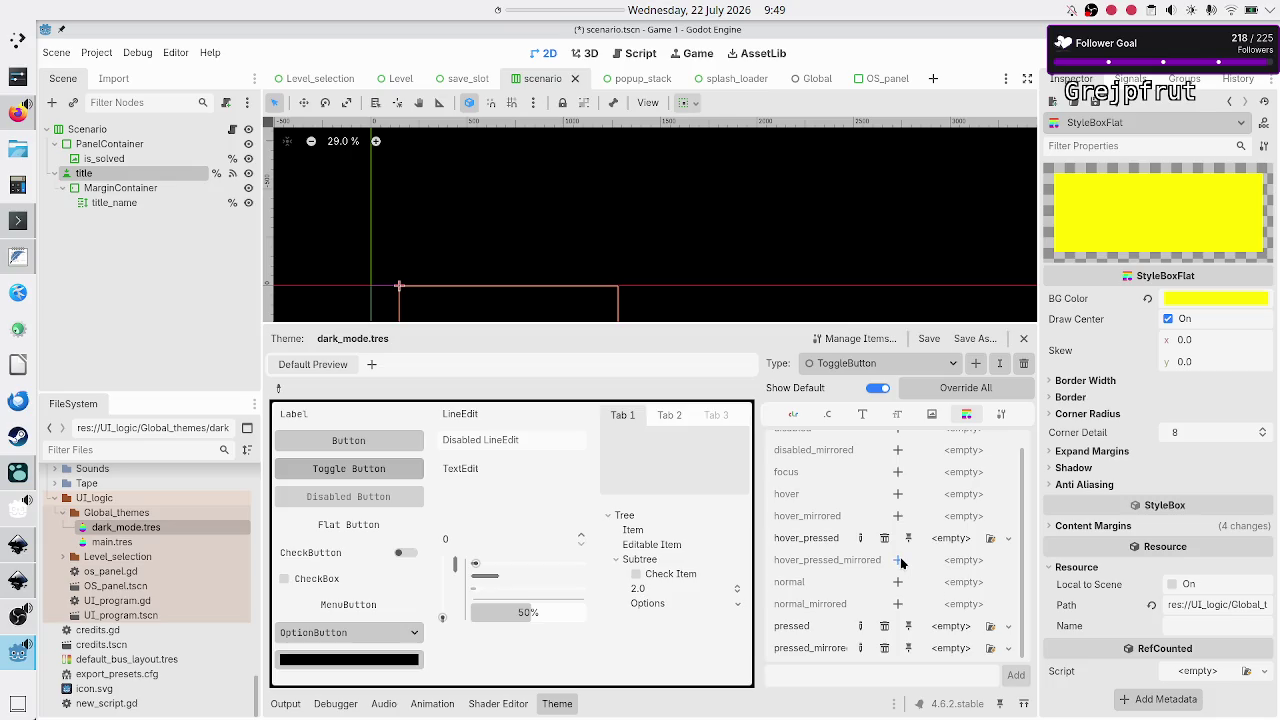
pyautogui.click(898, 560)
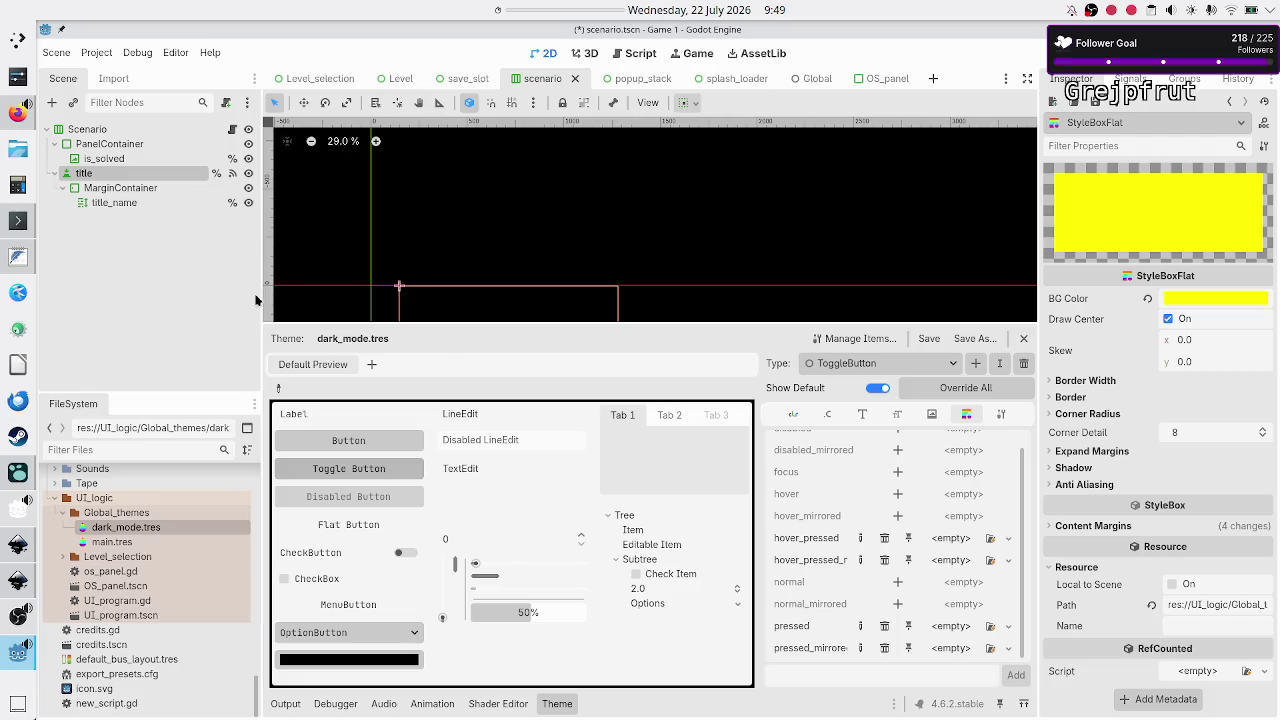
pyautogui.click(160, 280)
# Copy the title node's yellow Hover Pressed StyleBoxFlat and show dark_mode.tres in the Inspector
pyautogui.click(115, 203)
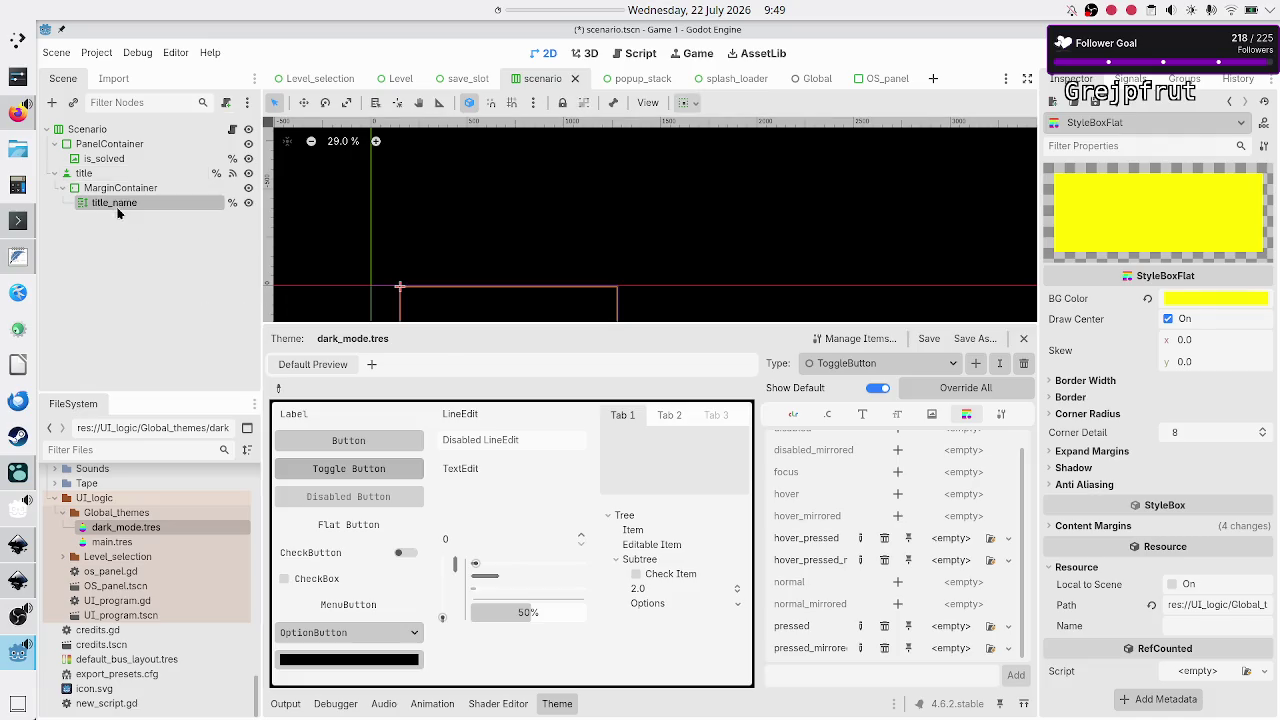
pyautogui.click(88, 175)
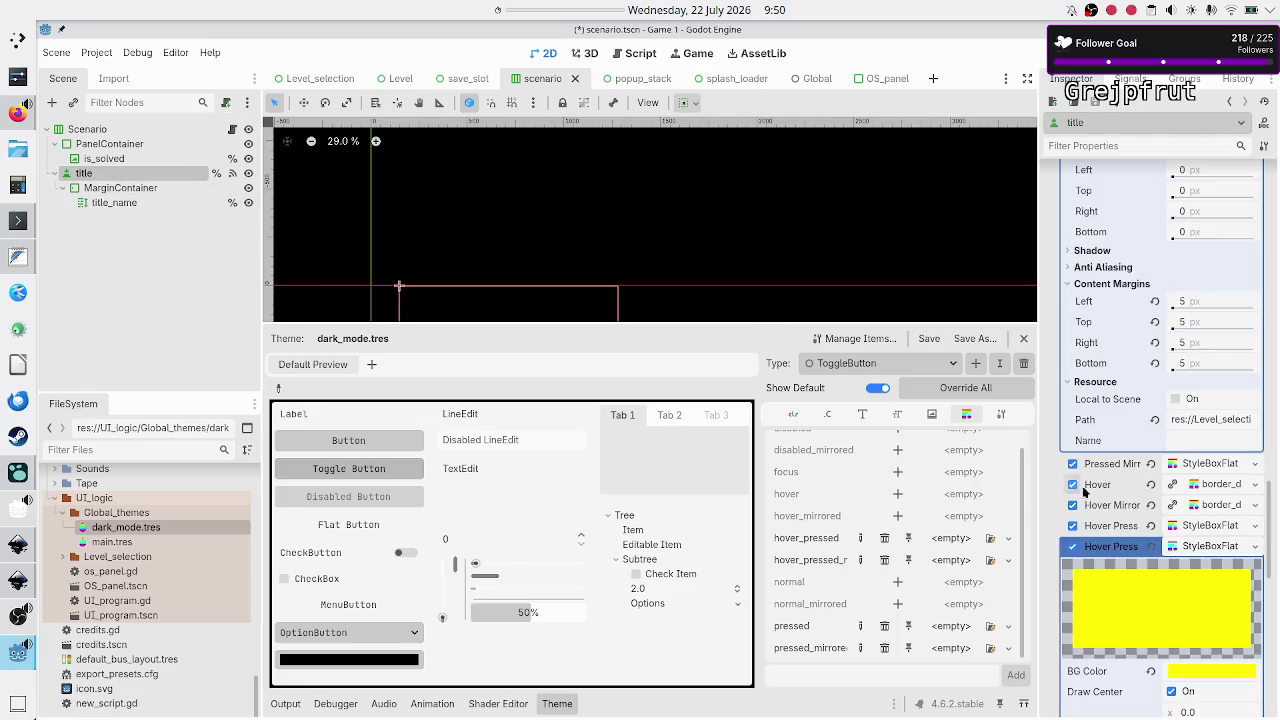
pyautogui.click(1257, 547)
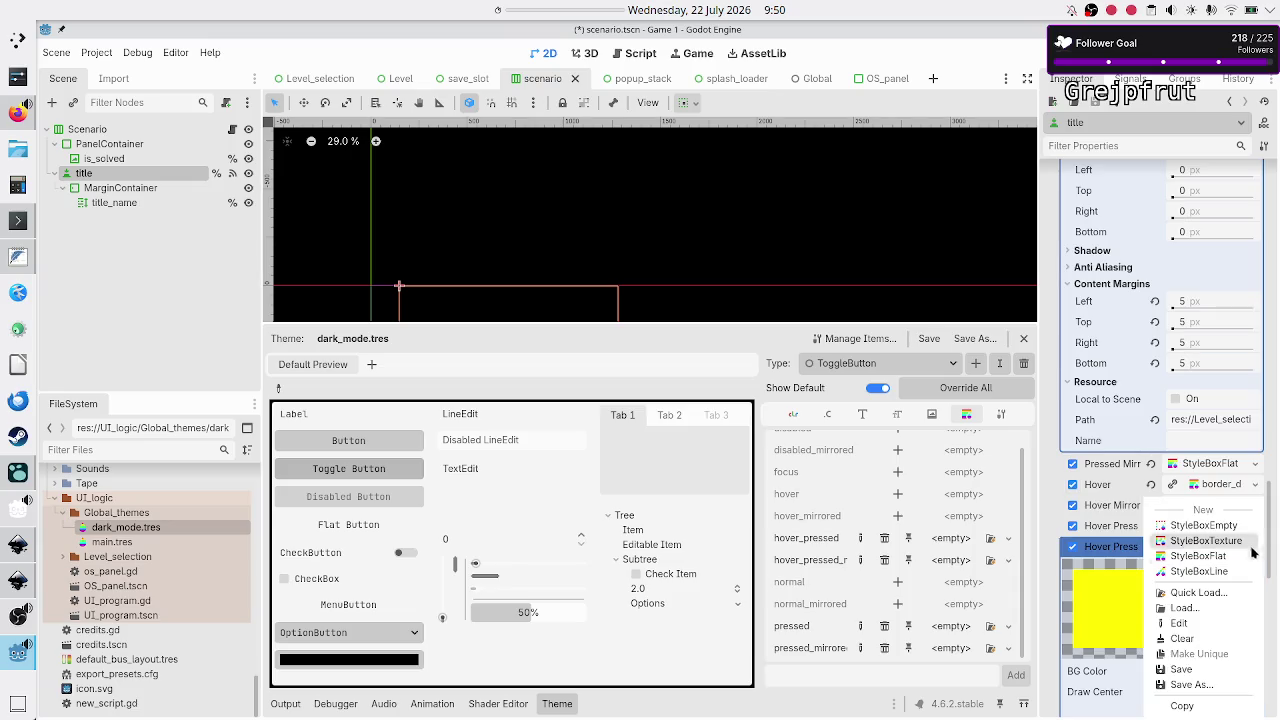
pyautogui.click(1187, 709)
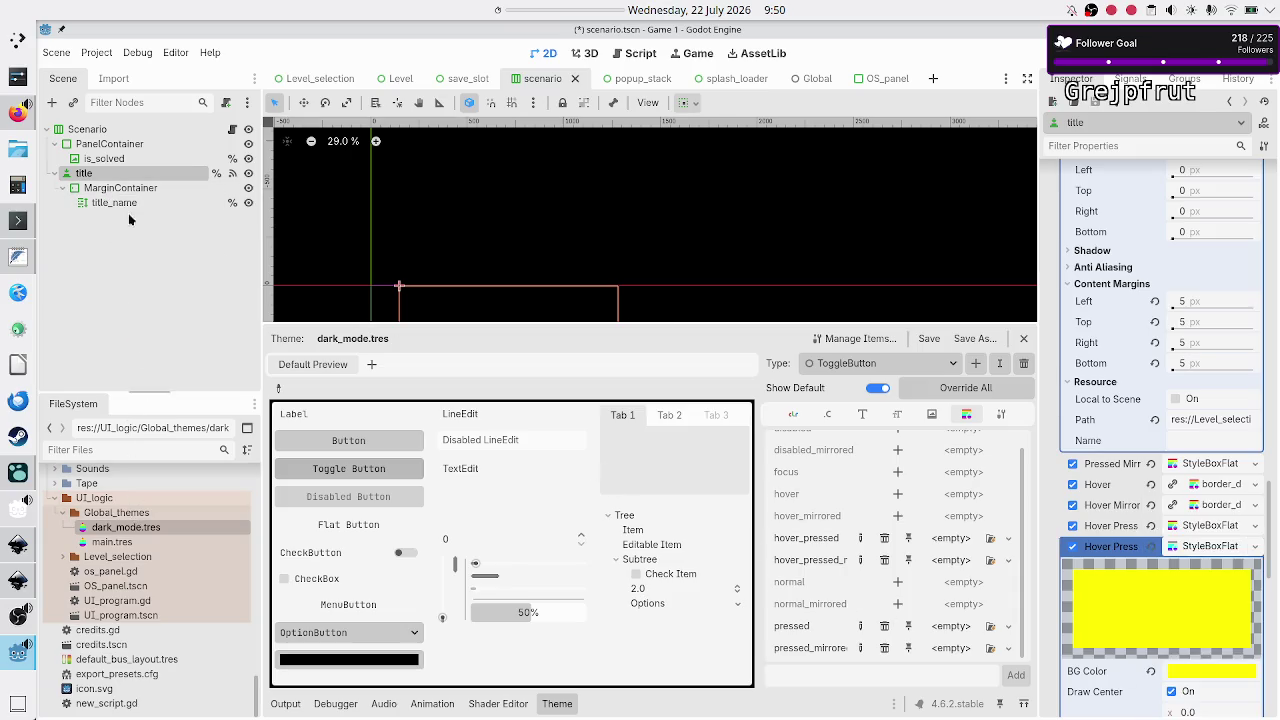
pyautogui.click(131, 203)
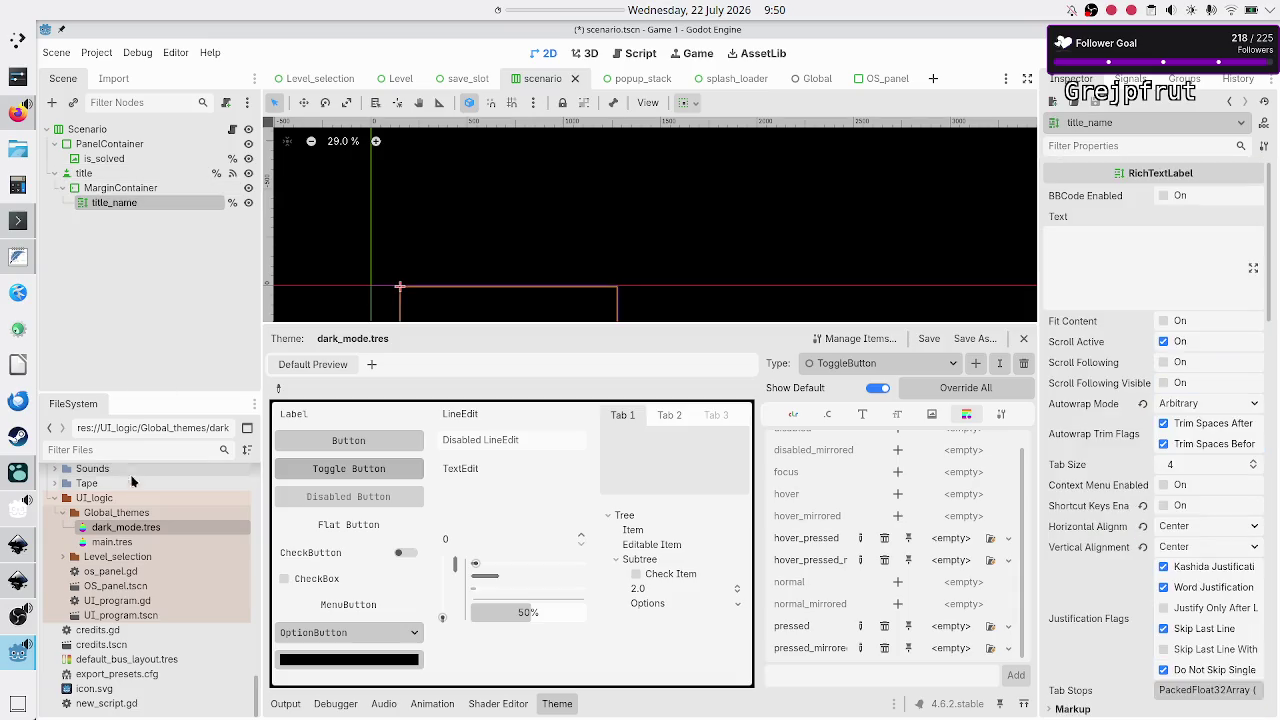
pyautogui.click(136, 530)
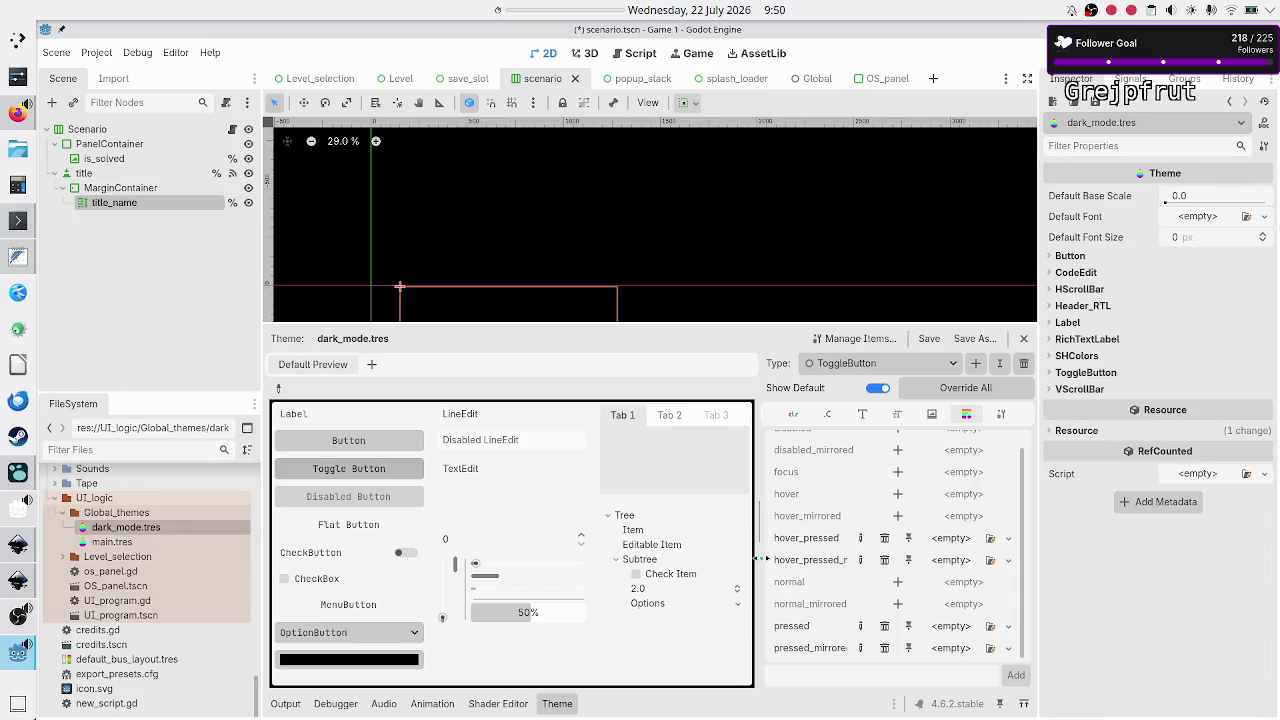
pyautogui.click(1007, 539)
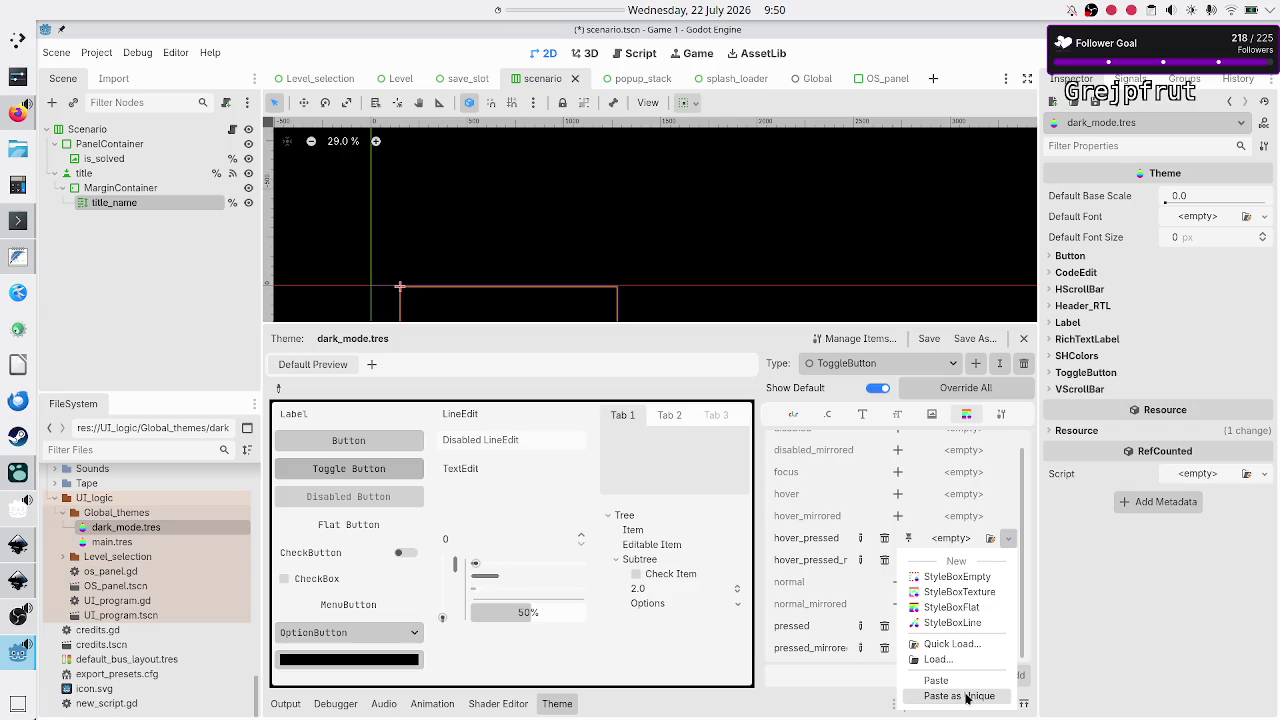
# Paste the copied stylebox as unique into ToggleButton's hover_pressed slot and inspect its borders and margins
pyautogui.click(966, 697)
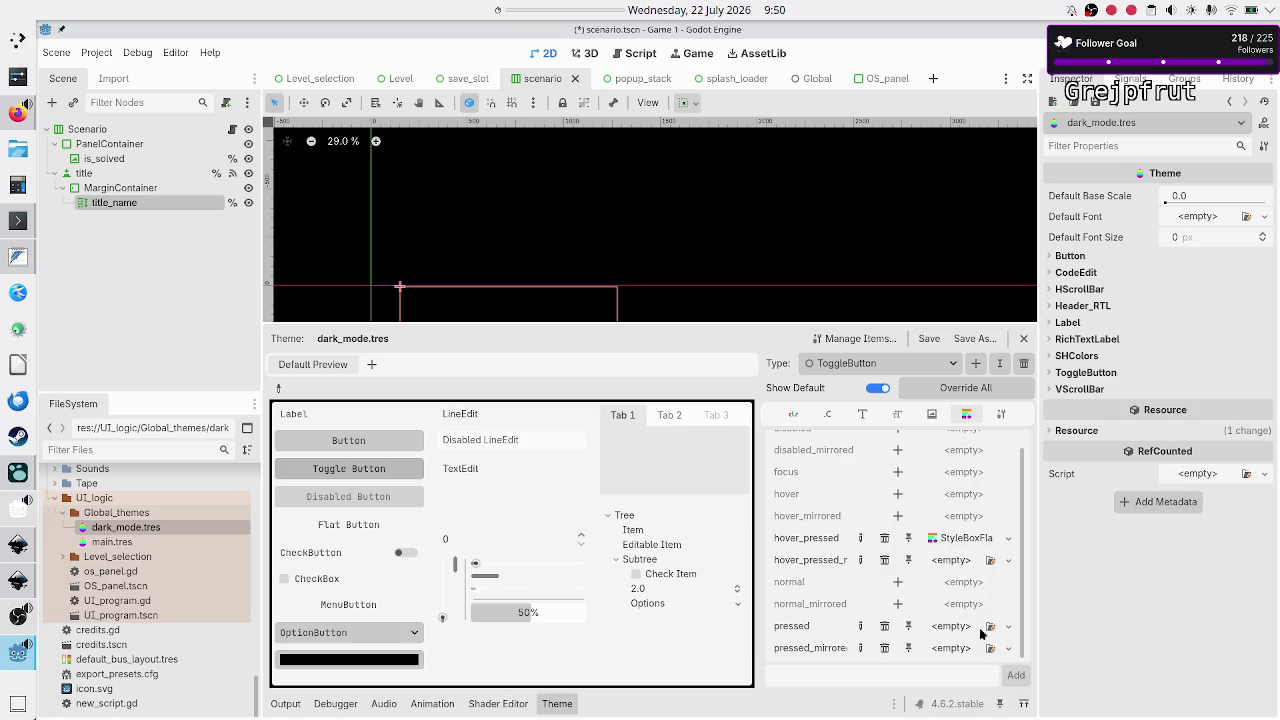
pyautogui.click(1005, 541)
pyautogui.click(951, 525)
pyautogui.click(966, 538)
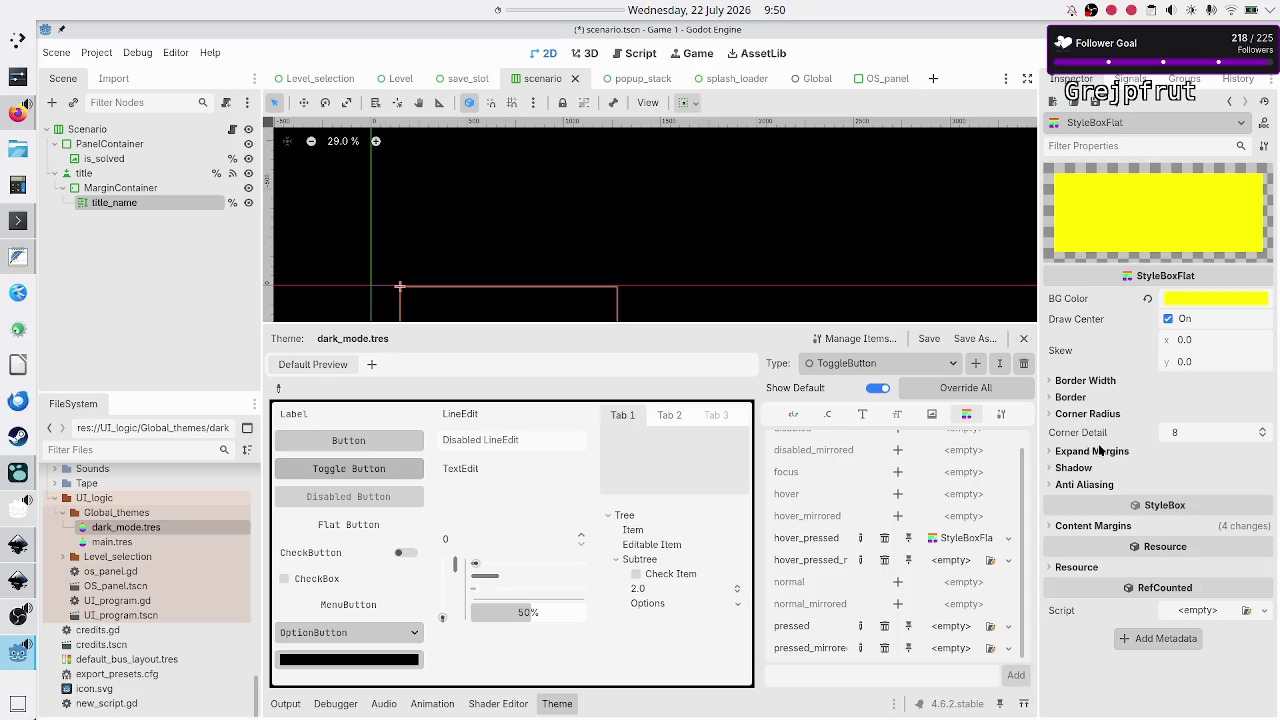
pyautogui.click(1099, 383)
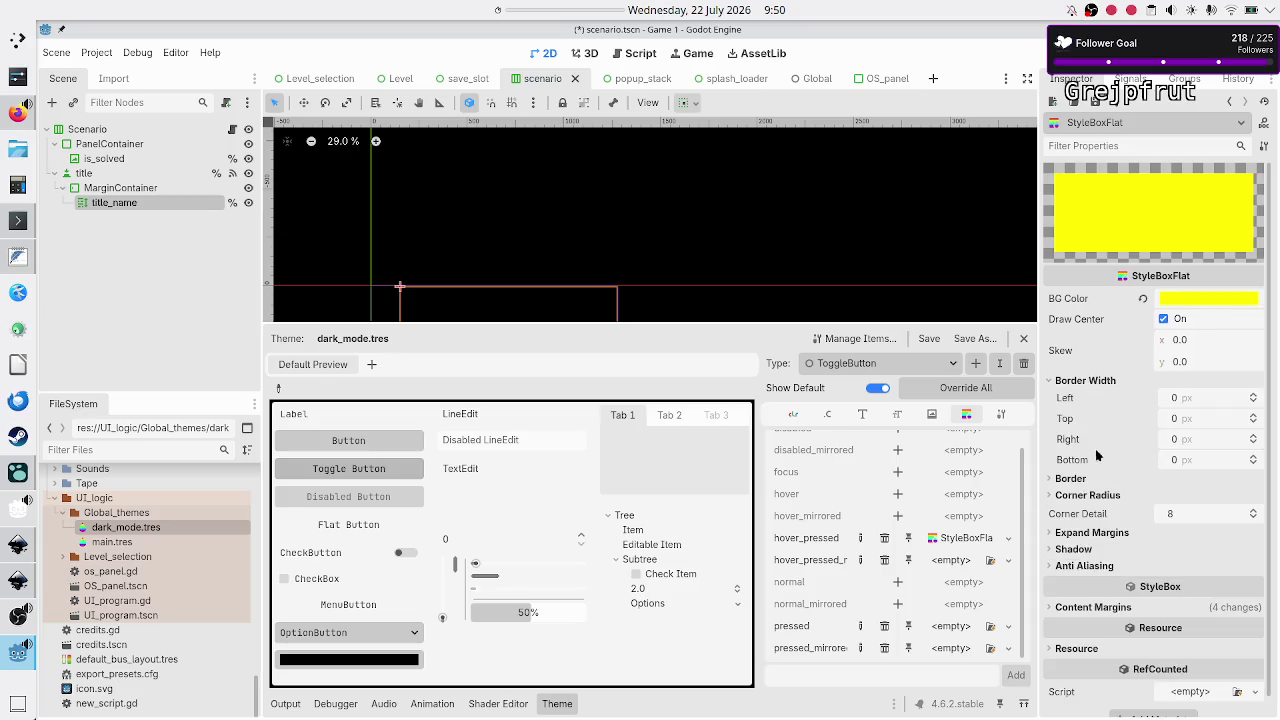
pyautogui.click(1093, 607)
pyautogui.scroll(-2, 1095, 643)
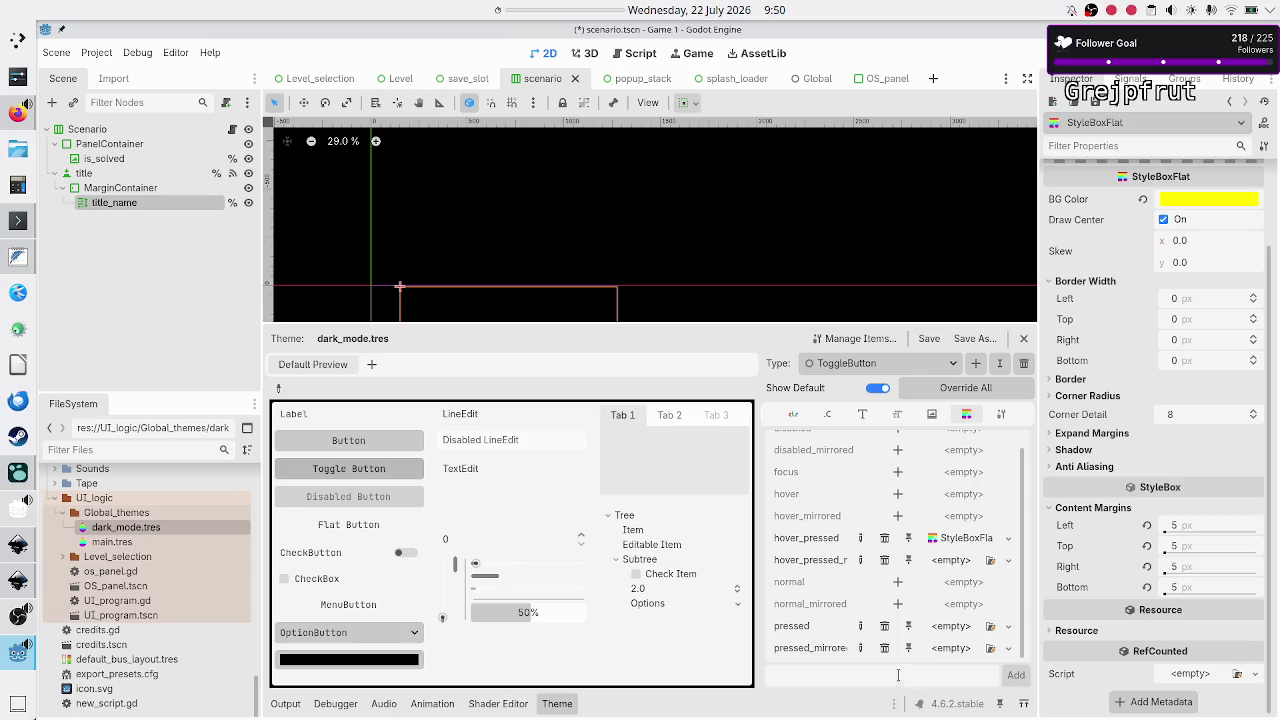
# Copy hover_pressed into hover_pressed_mirrored, pressed and pressed_mirrored, then save the theme
pyautogui.click(1008, 540)
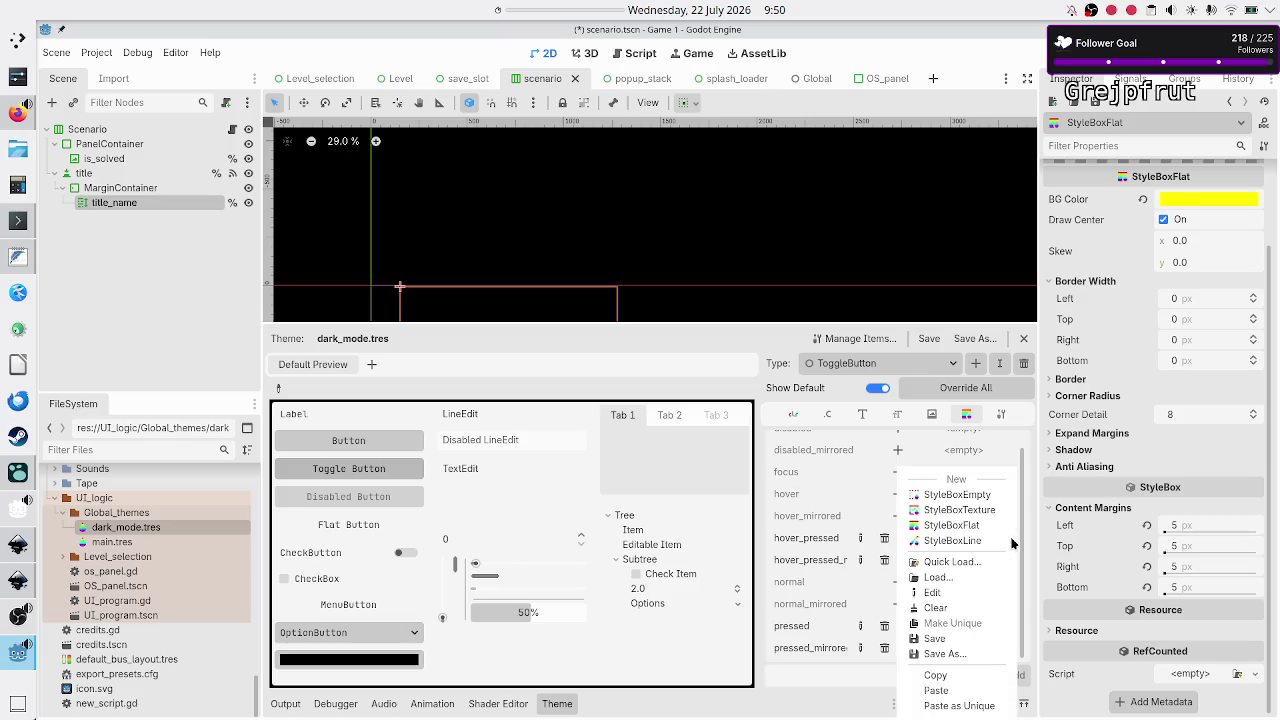
pyautogui.click(938, 674)
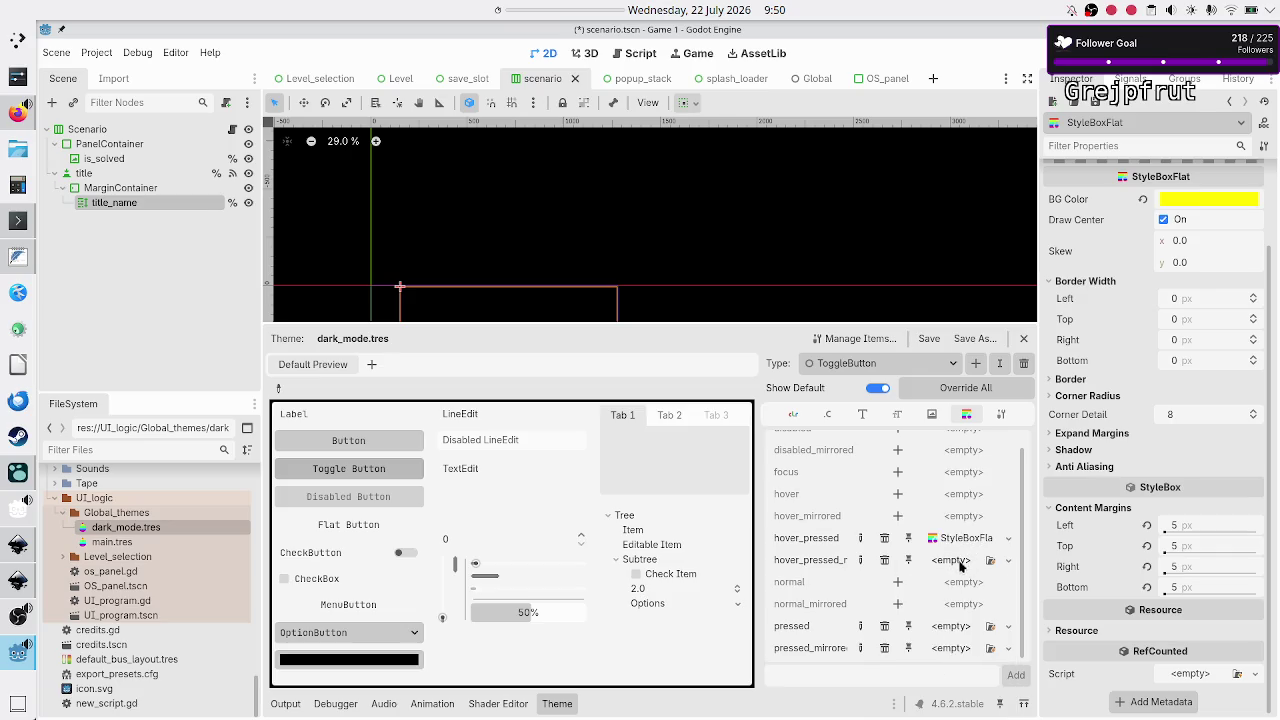
pyautogui.click(1007, 561)
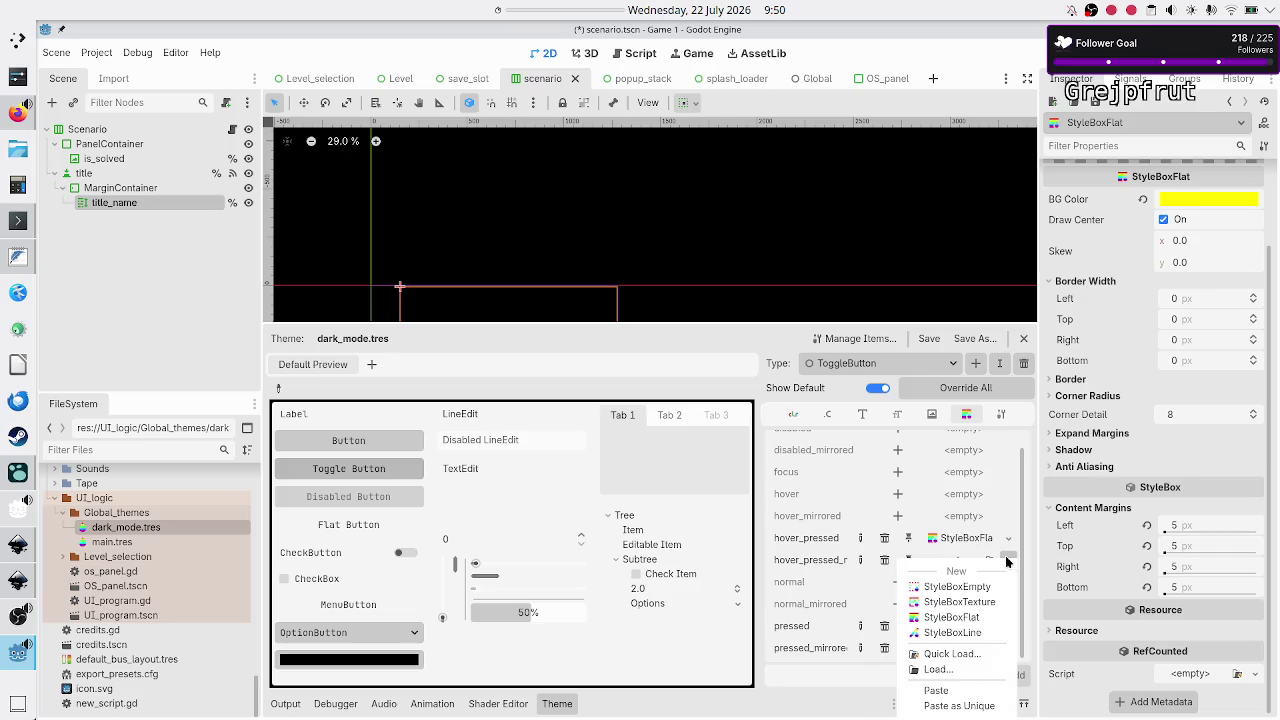
pyautogui.click(950, 692)
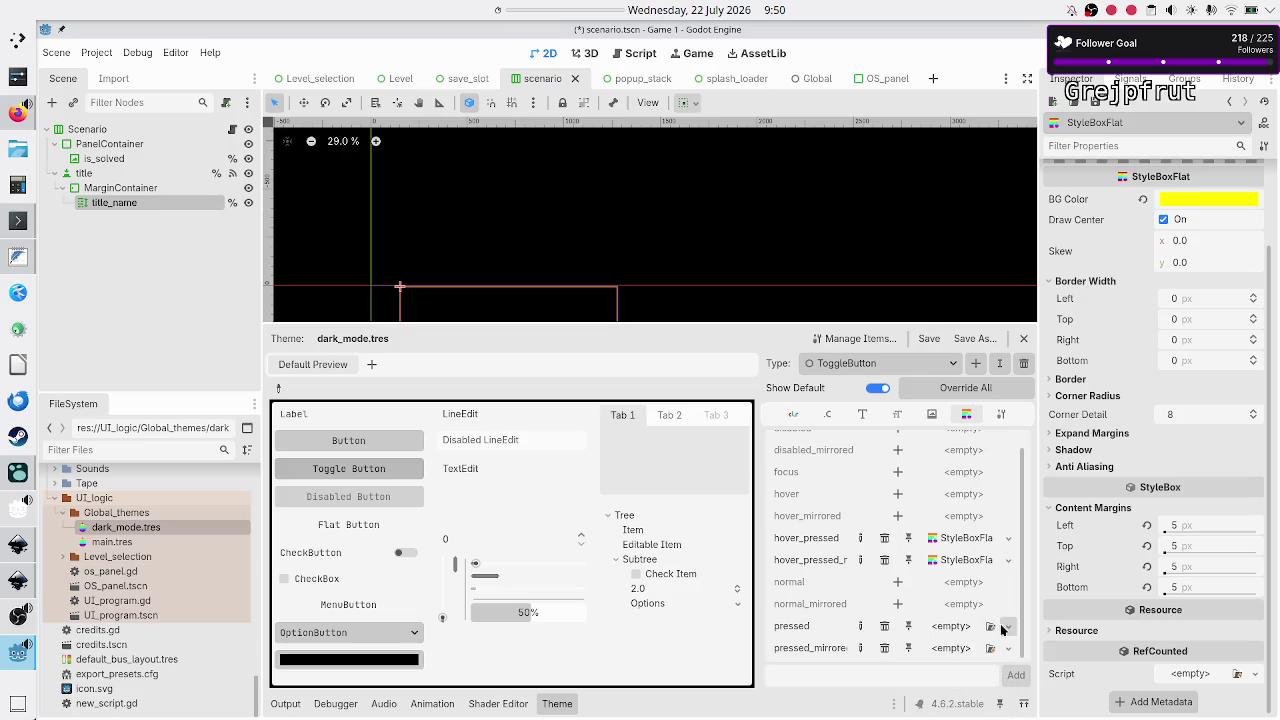
pyautogui.click(1007, 628)
pyautogui.click(955, 697)
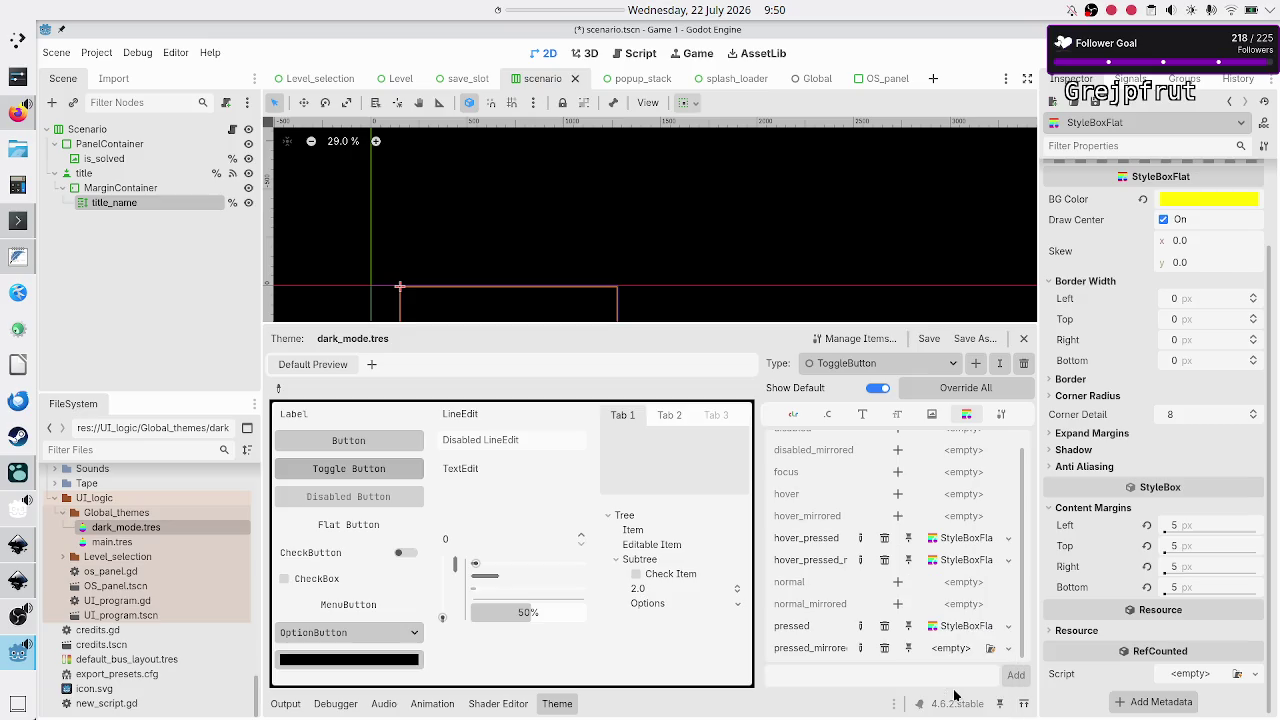
pyautogui.click(1013, 649)
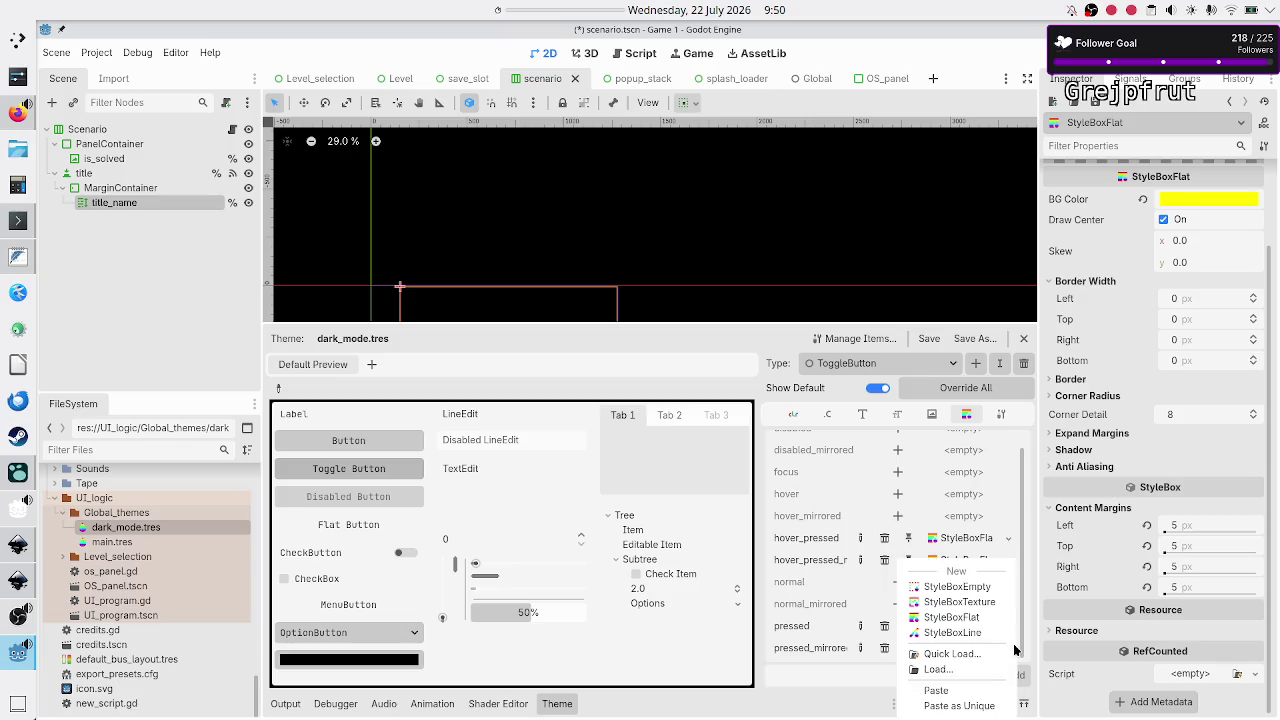
pyautogui.click(955, 692)
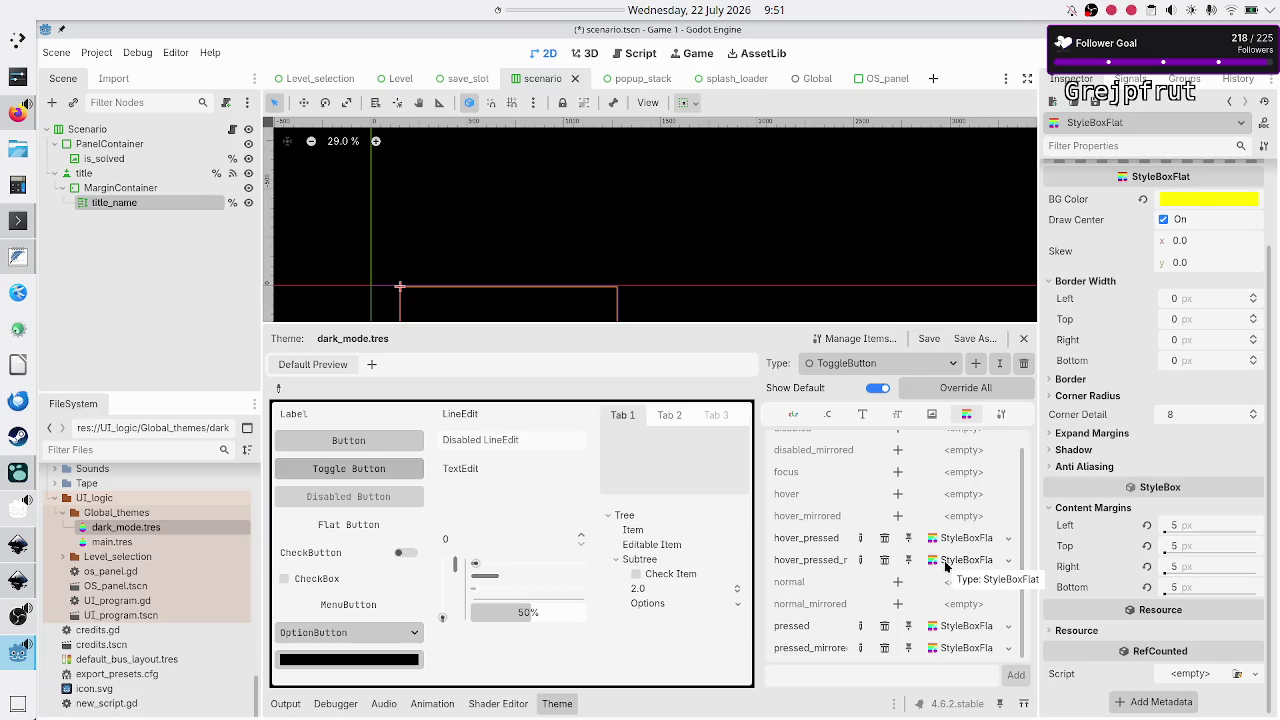
pyautogui.click(929, 340)
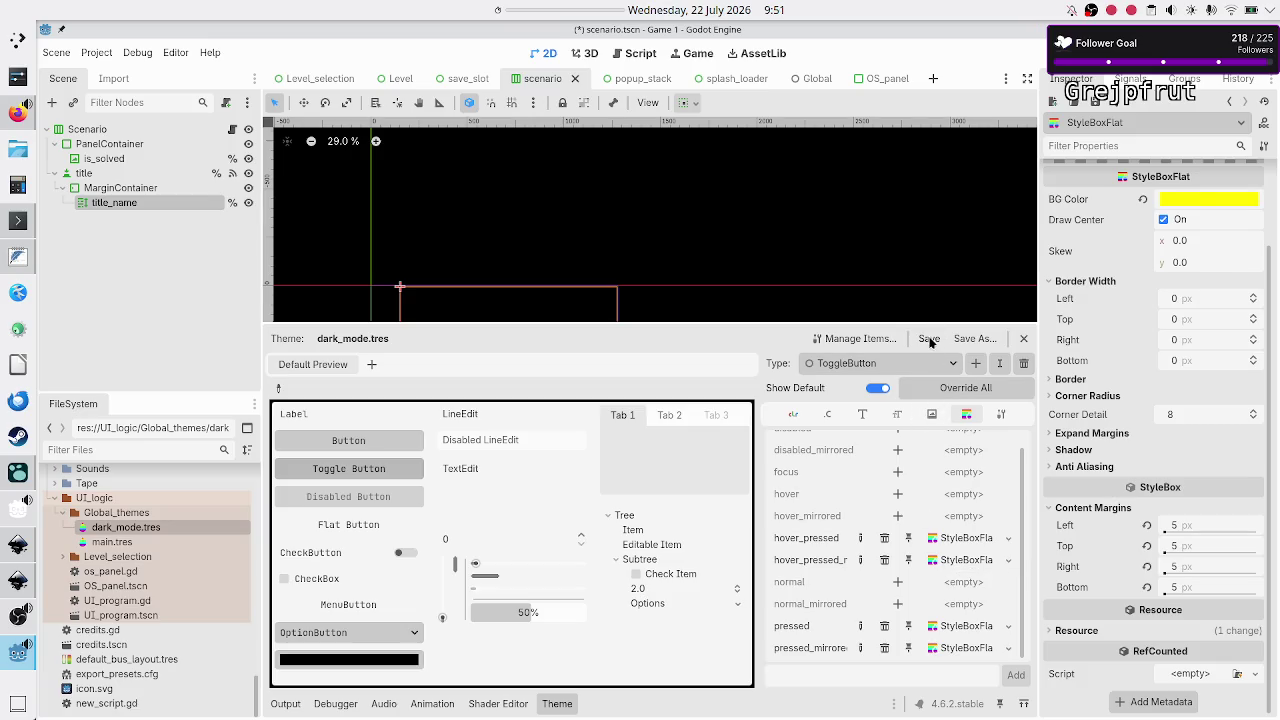
pyautogui.click(965, 560)
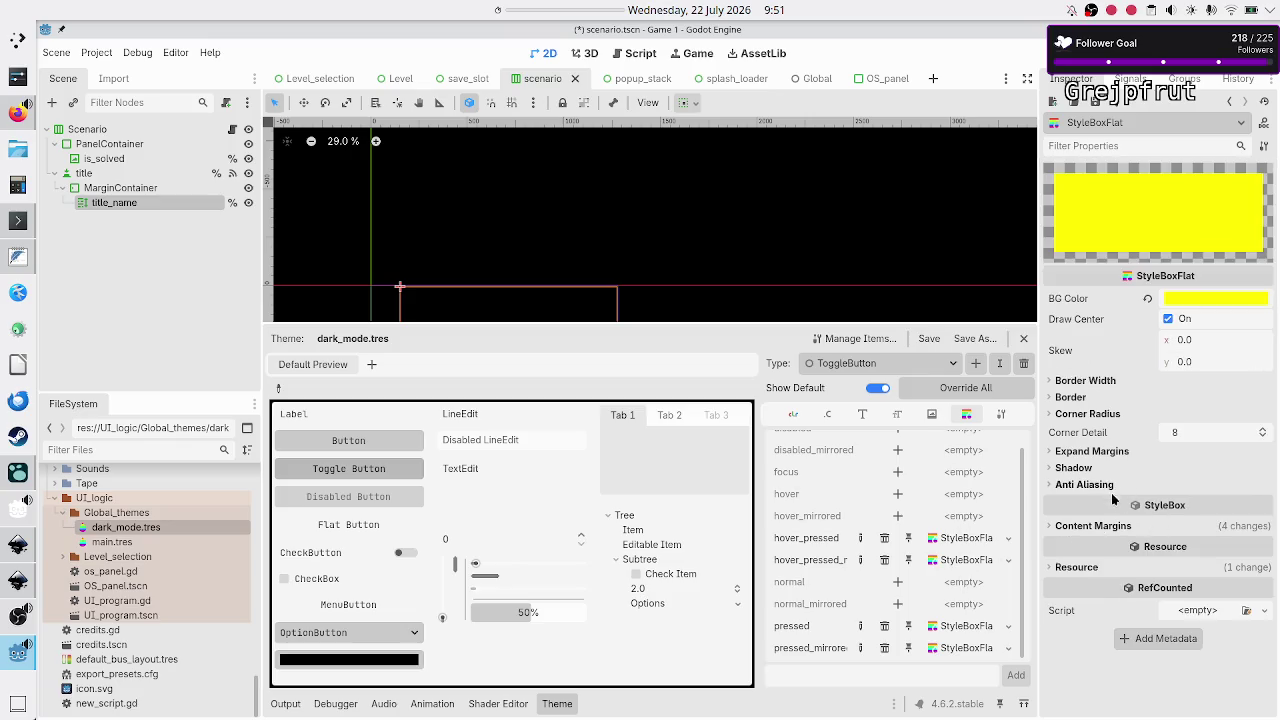
# Set the open stylebox's left content margin to 25 px
pyautogui.click(1090, 526)
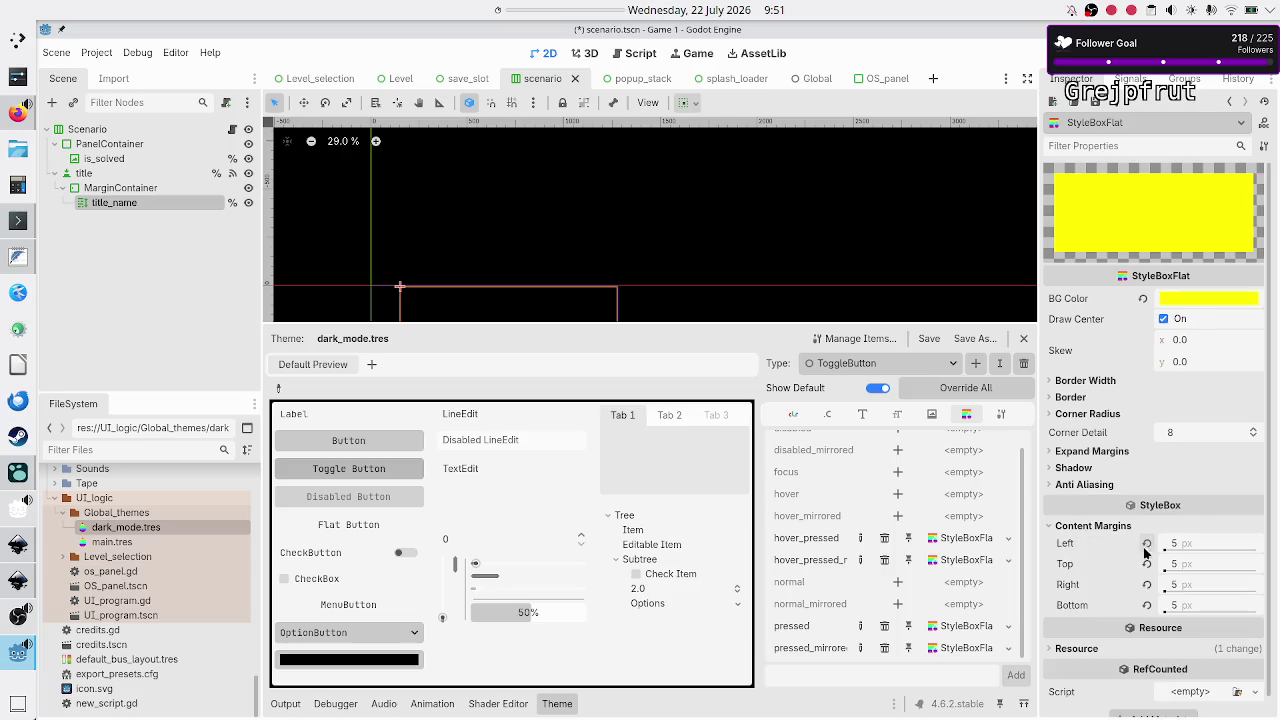
pyautogui.click(1194, 548)
pyautogui.write('25')
pyautogui.press('Return')
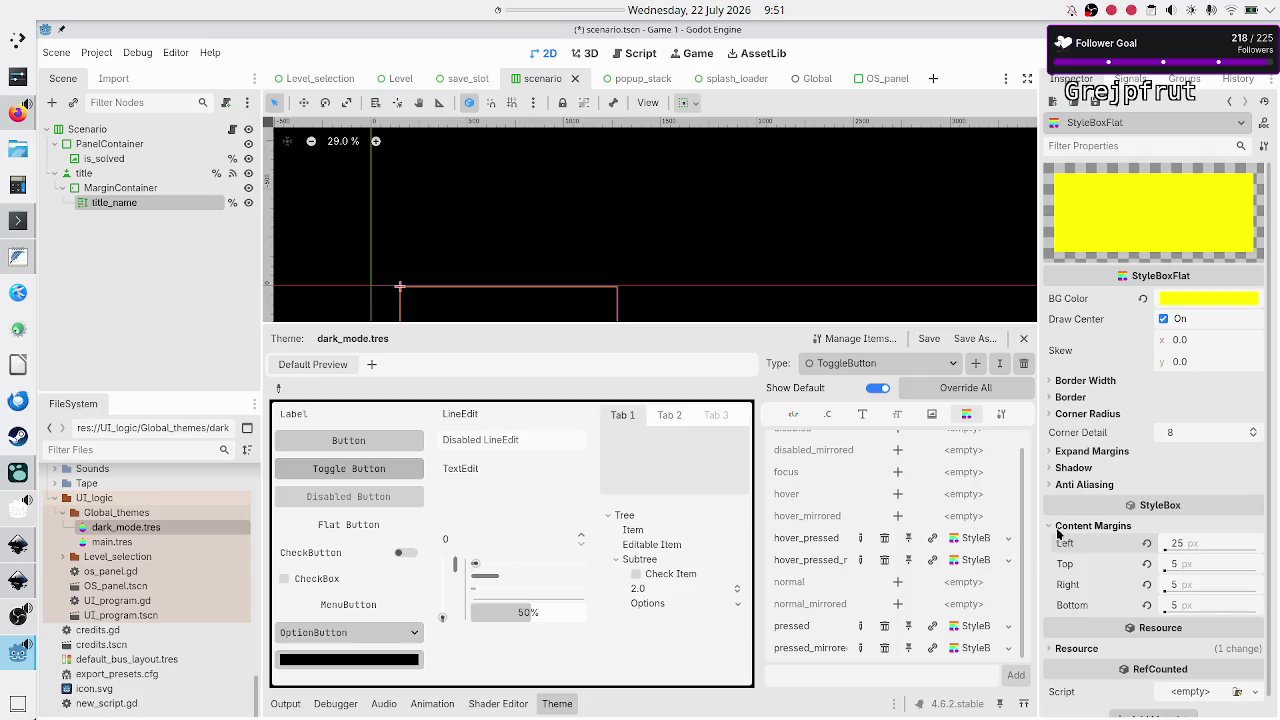
# Check the hover_pressed styleboxes, then restore pressed_mirrored's left content margin of 25
pyautogui.click(985, 541)
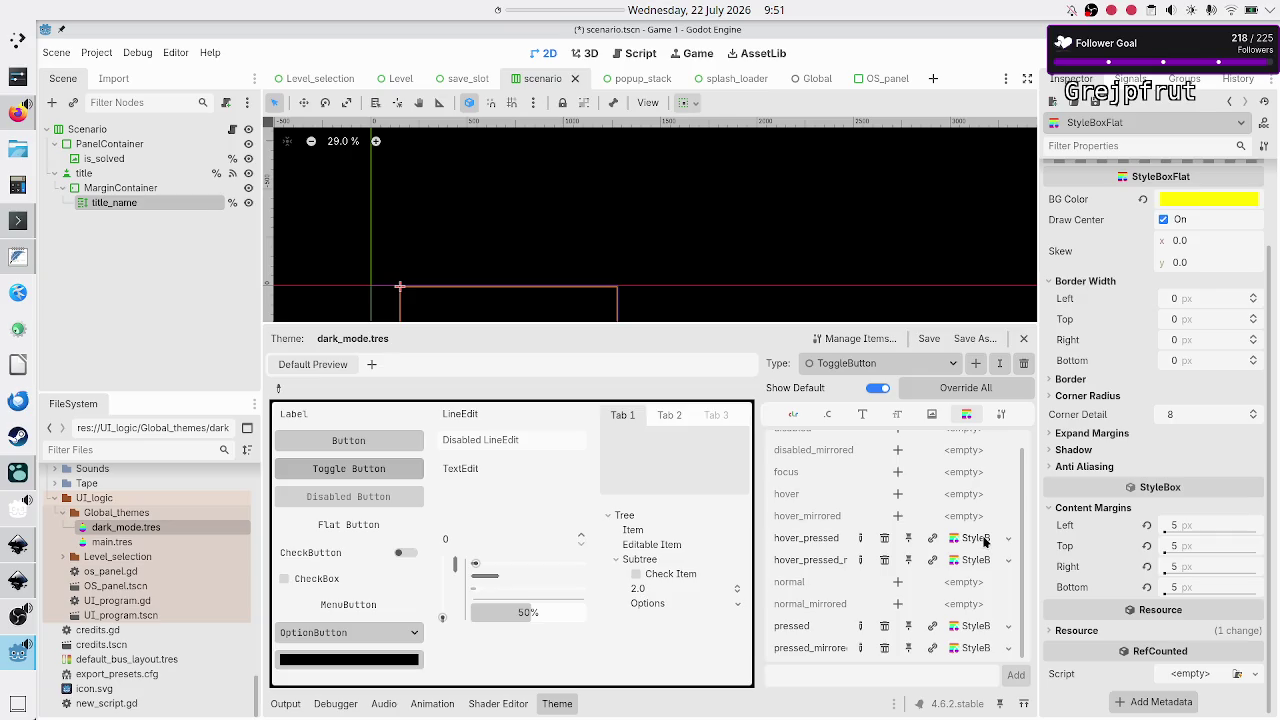
pyautogui.click(983, 561)
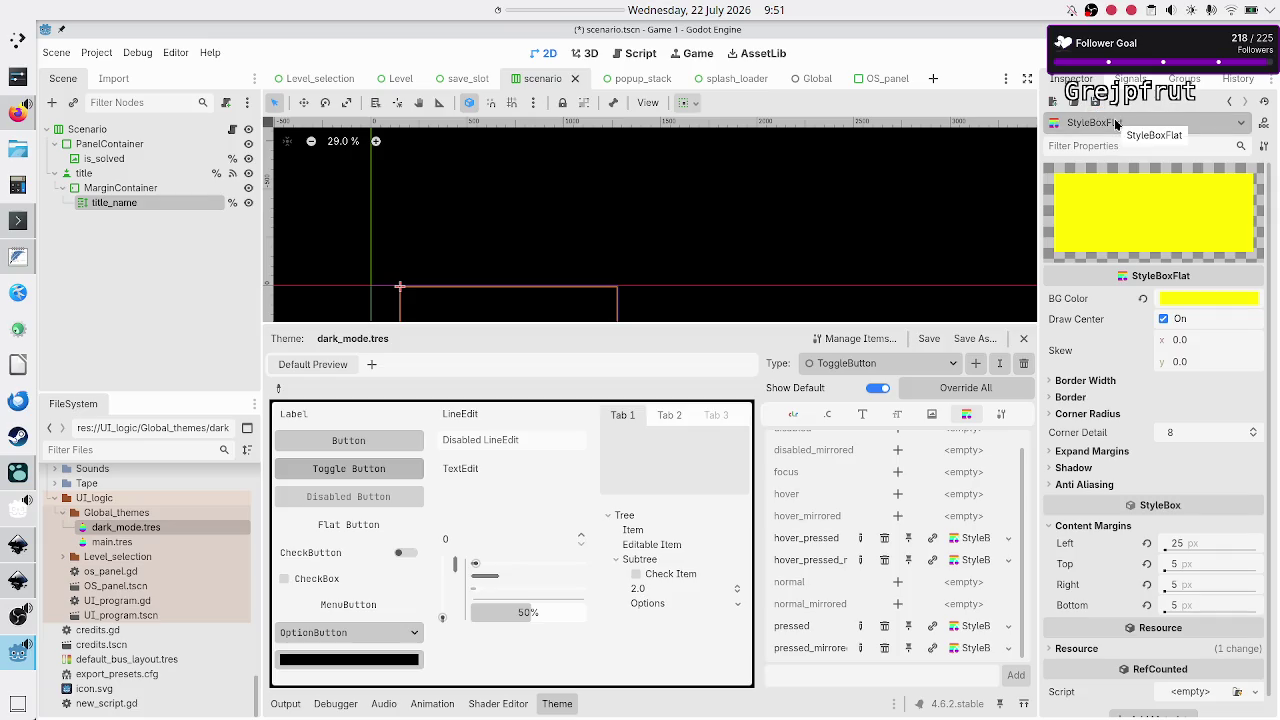
pyautogui.click(972, 540)
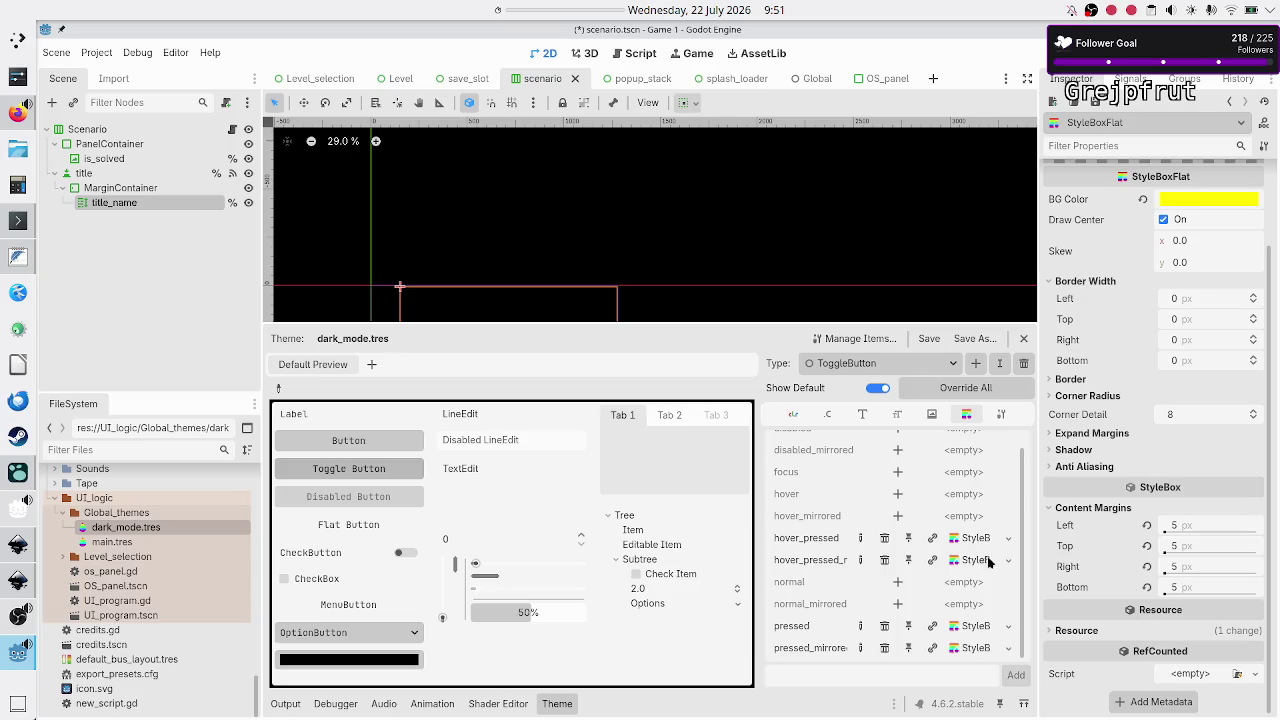
pyautogui.click(975, 648)
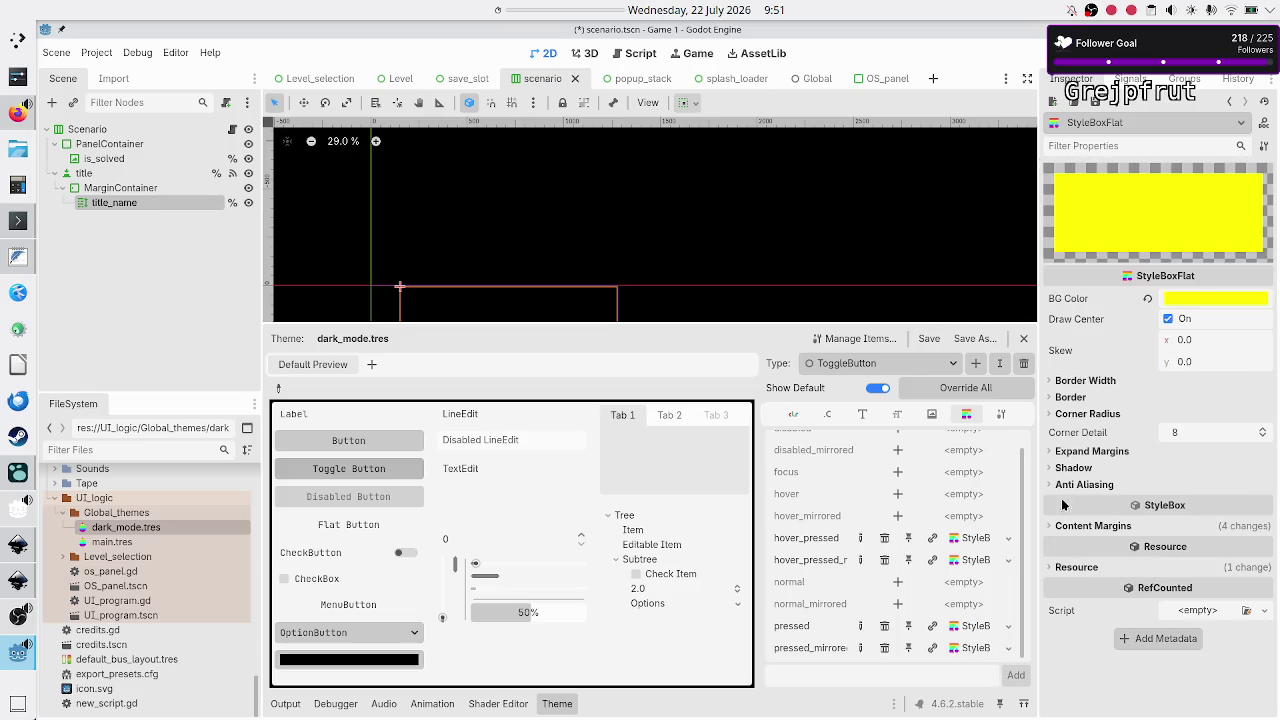
pyautogui.click(1097, 526)
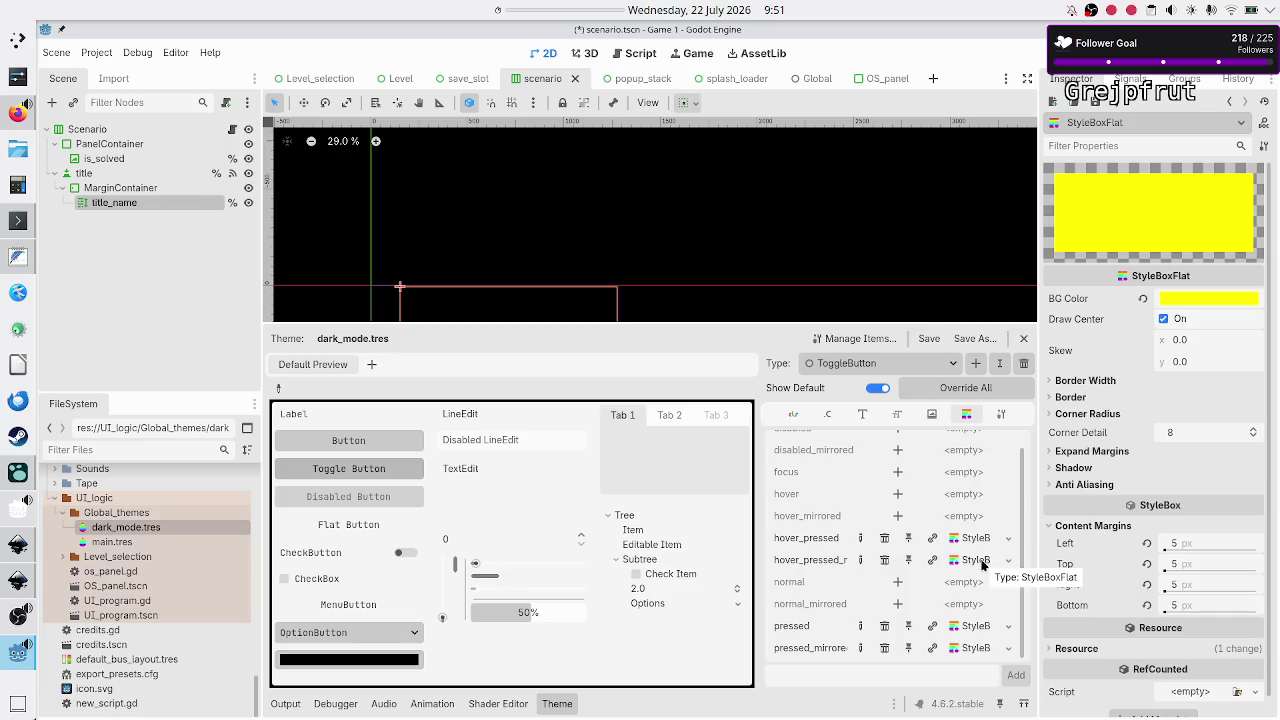
pyautogui.hotkey('ctrl', 'shift', 'z')
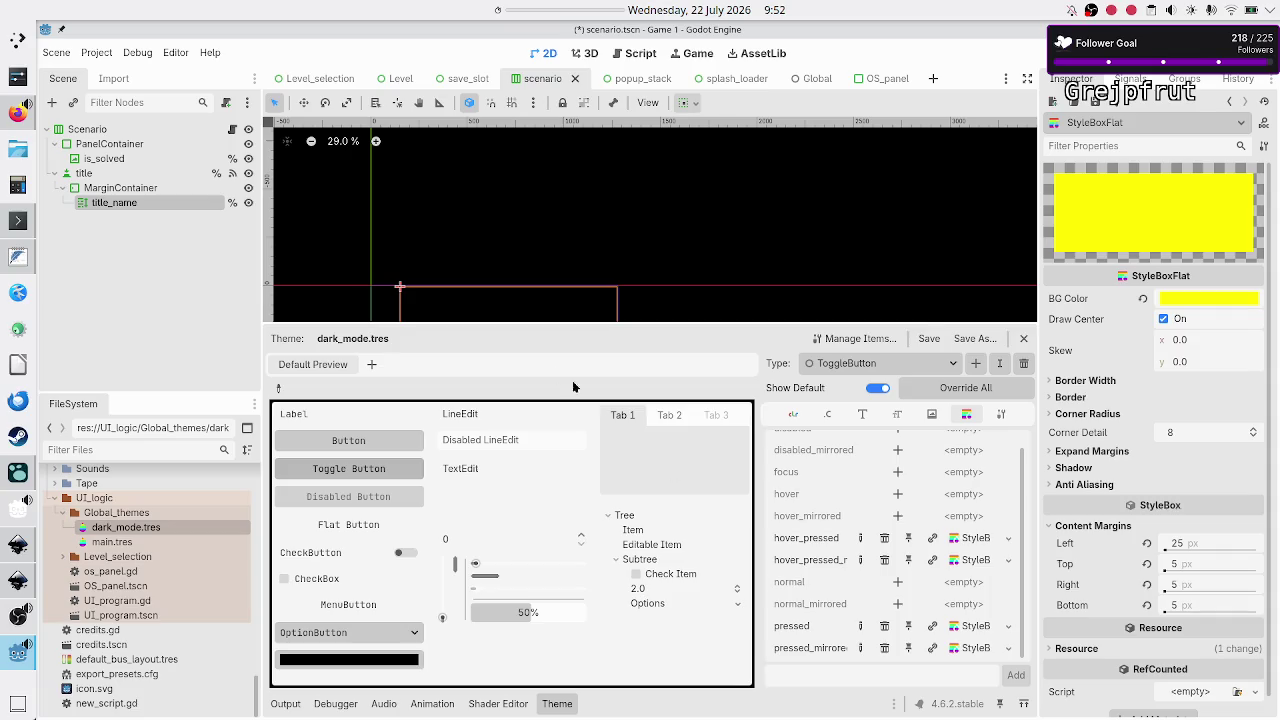
pyautogui.click(91, 265)
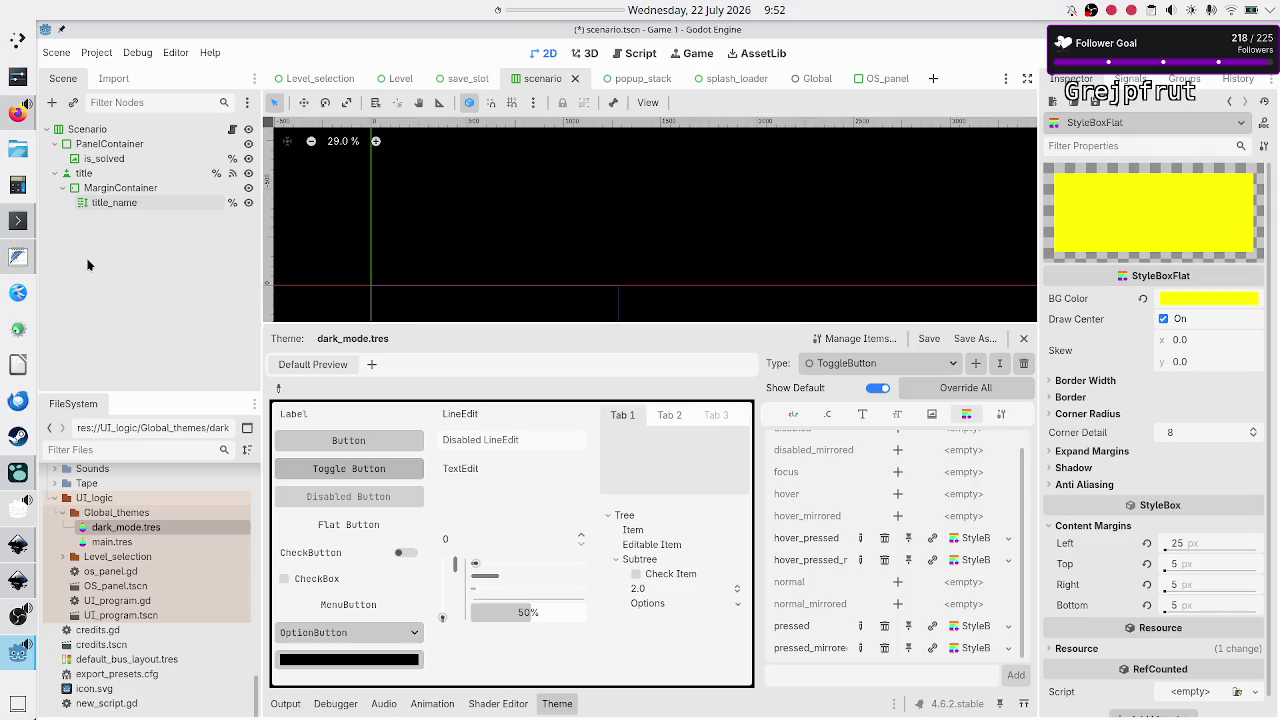
# Inspect the title node's Hover Pressed StyleBoxFlat override, then reselect dark_mode.tres in FileSystem
pyautogui.click(130, 188)
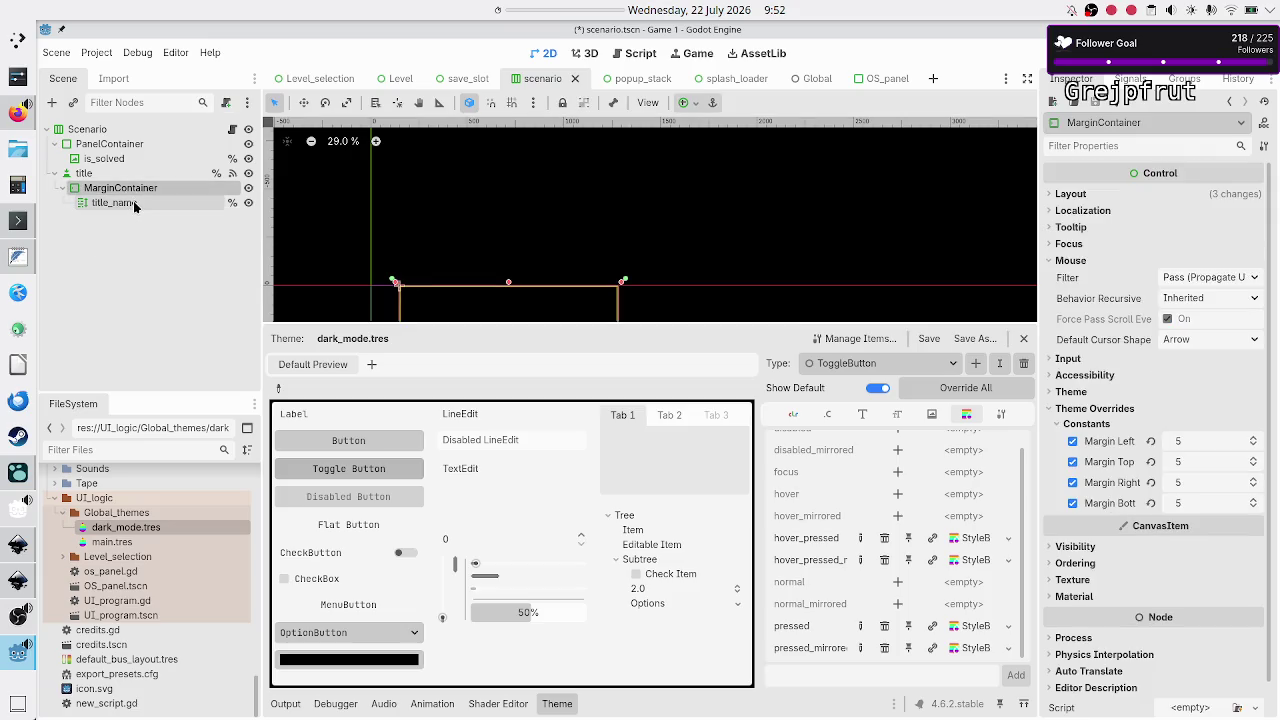
pyautogui.click(115, 177)
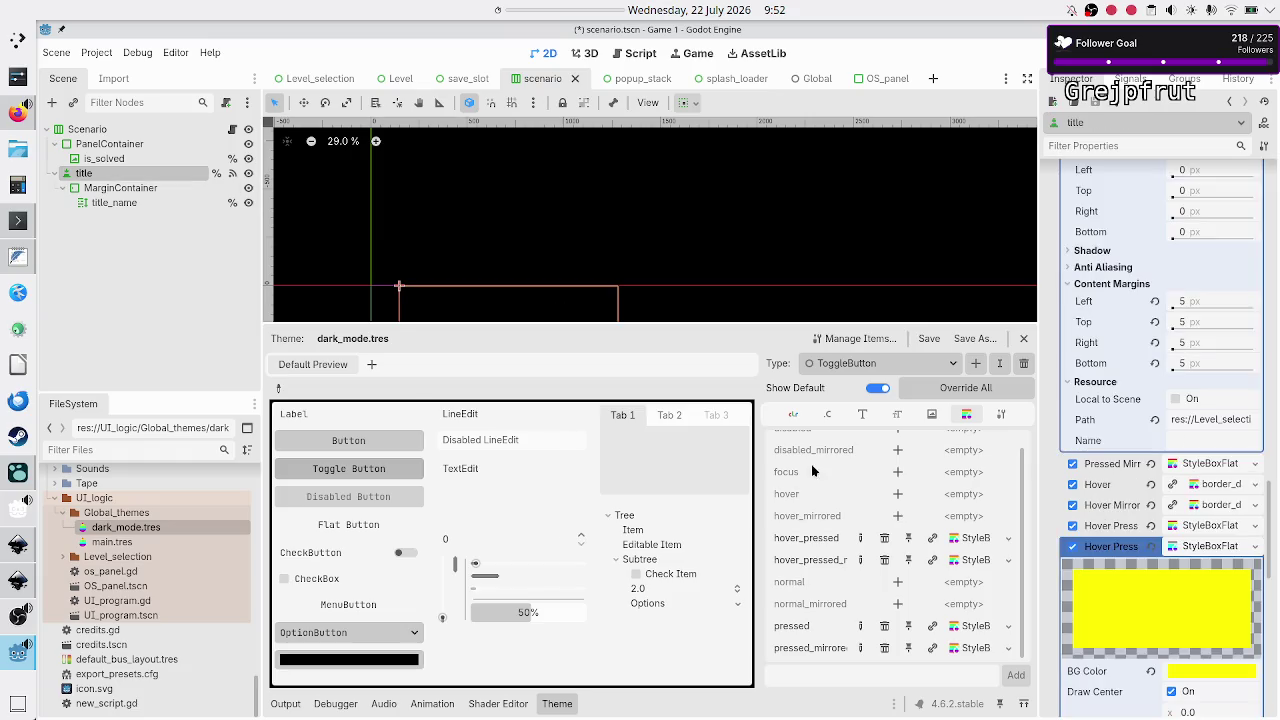
pyautogui.click(1208, 545)
pyautogui.click(1208, 545)
pyautogui.scroll(-6, 1168, 601)
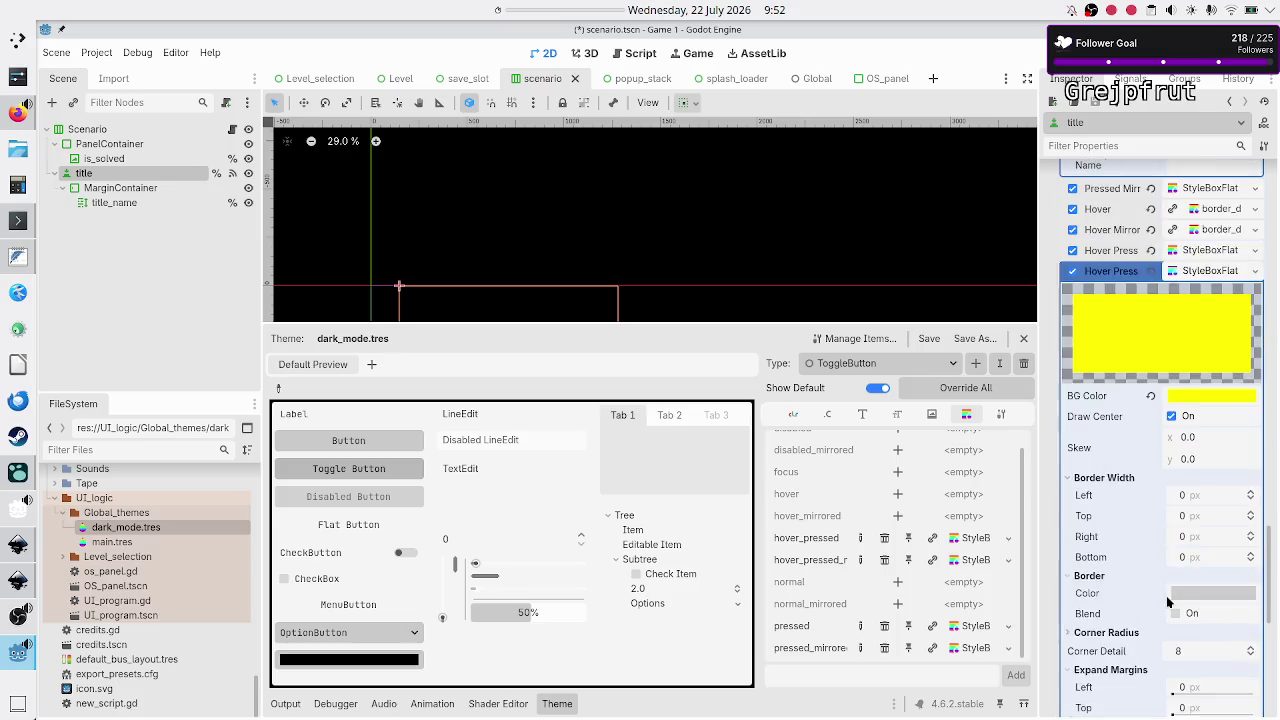
pyautogui.scroll(-5, 1168, 601)
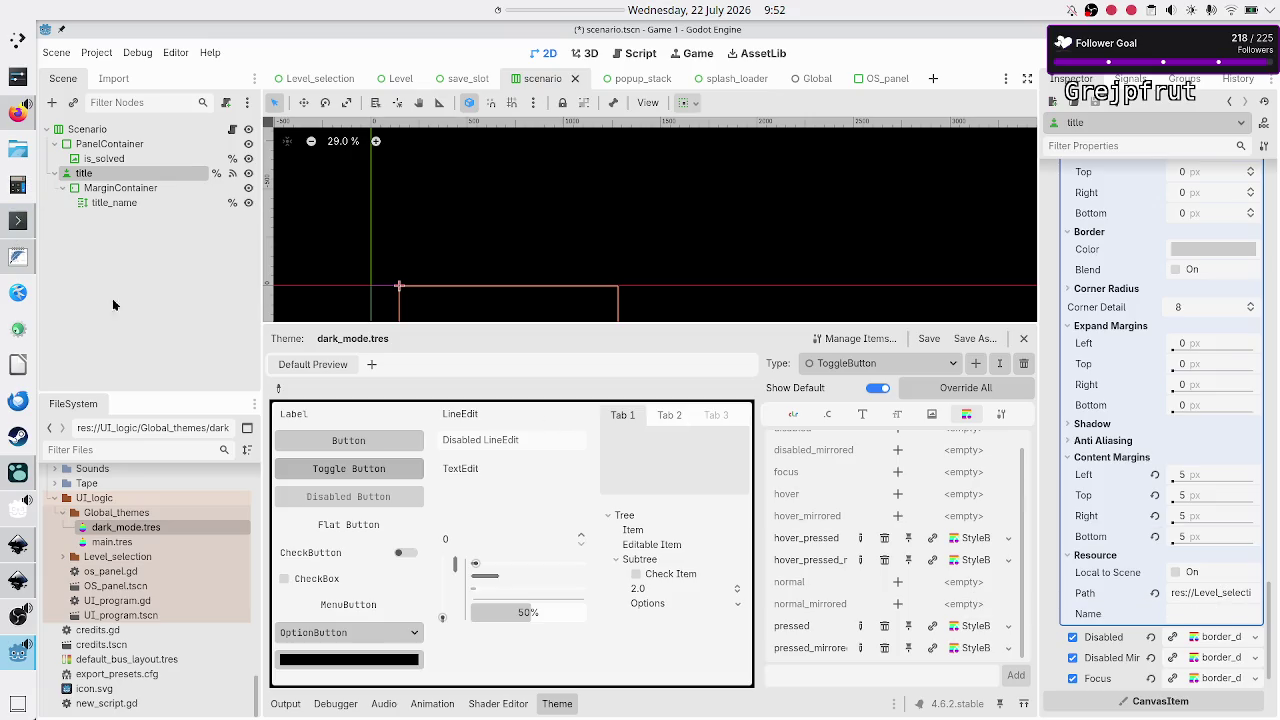
pyautogui.click(155, 528)
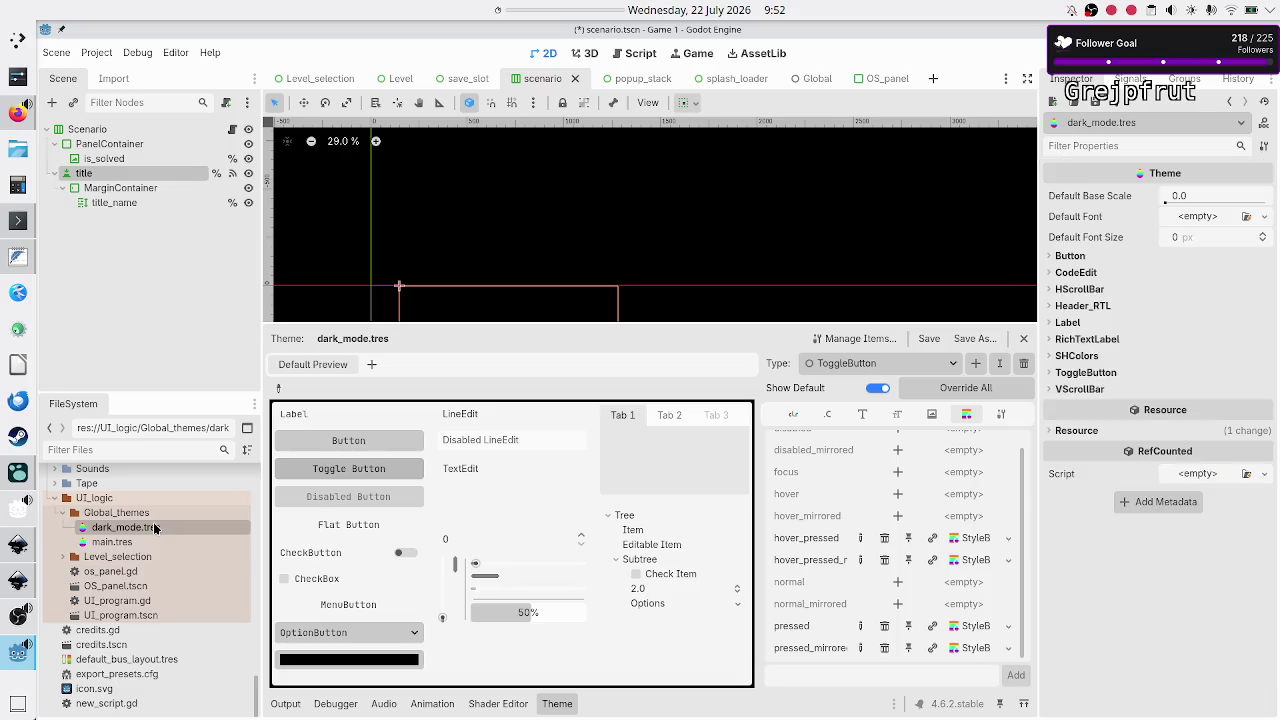
# Copy the hover_pressed_mirrored stylebox and paste it into hover_pressed, pressed and pressed_mirrored
pyautogui.click(976, 566)
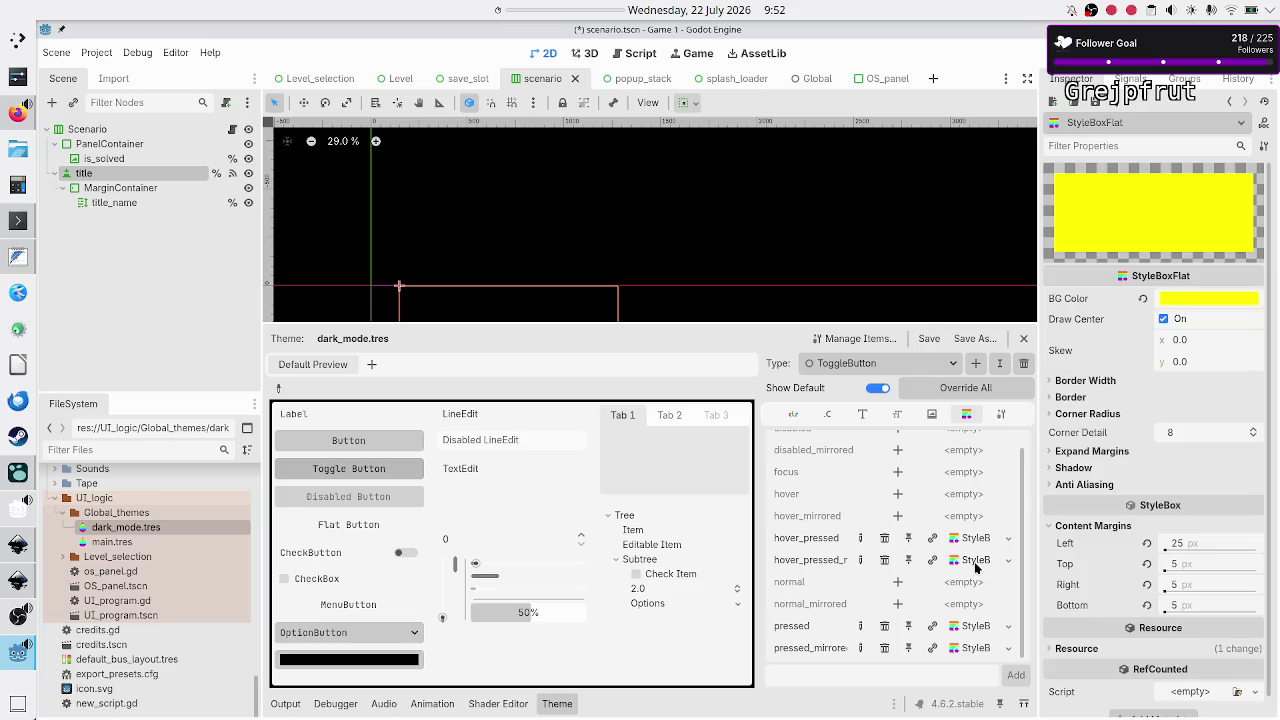
pyautogui.scroll(-1, 1104, 563)
pyautogui.scroll(1, 1104, 563)
pyautogui.click(1007, 560)
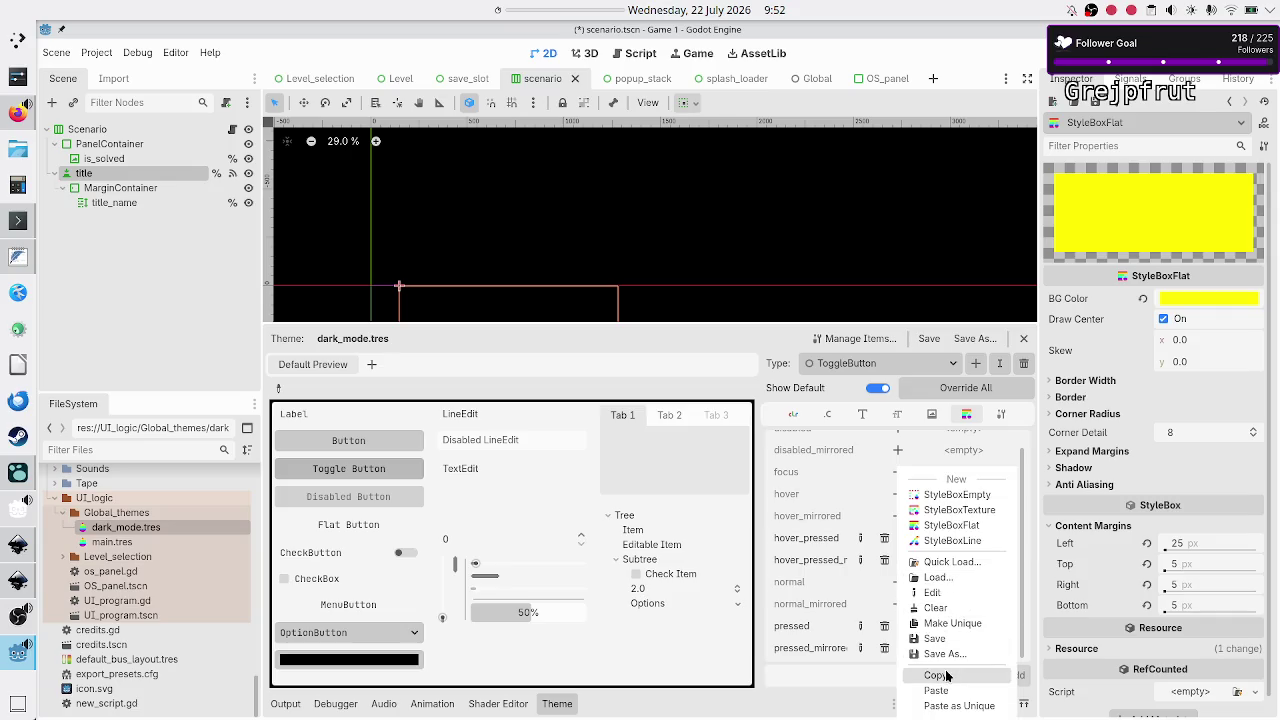
pyautogui.click(946, 671)
pyautogui.click(1007, 539)
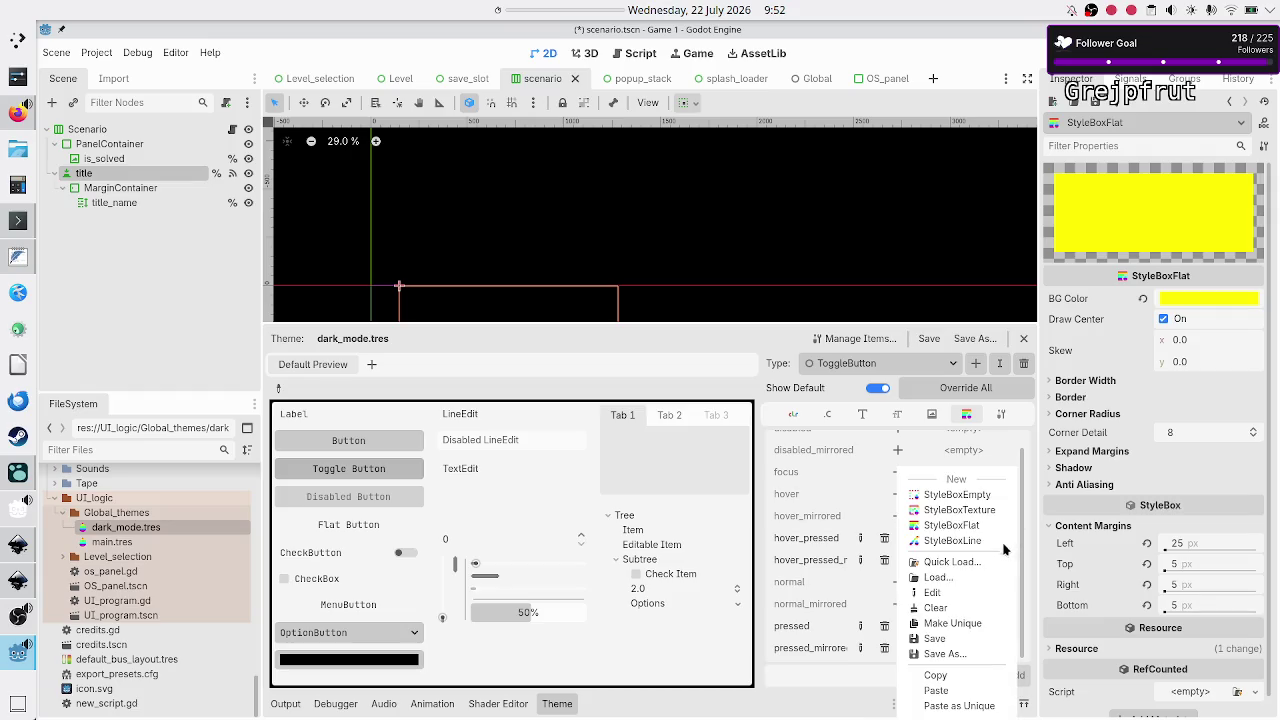
pyautogui.click(957, 691)
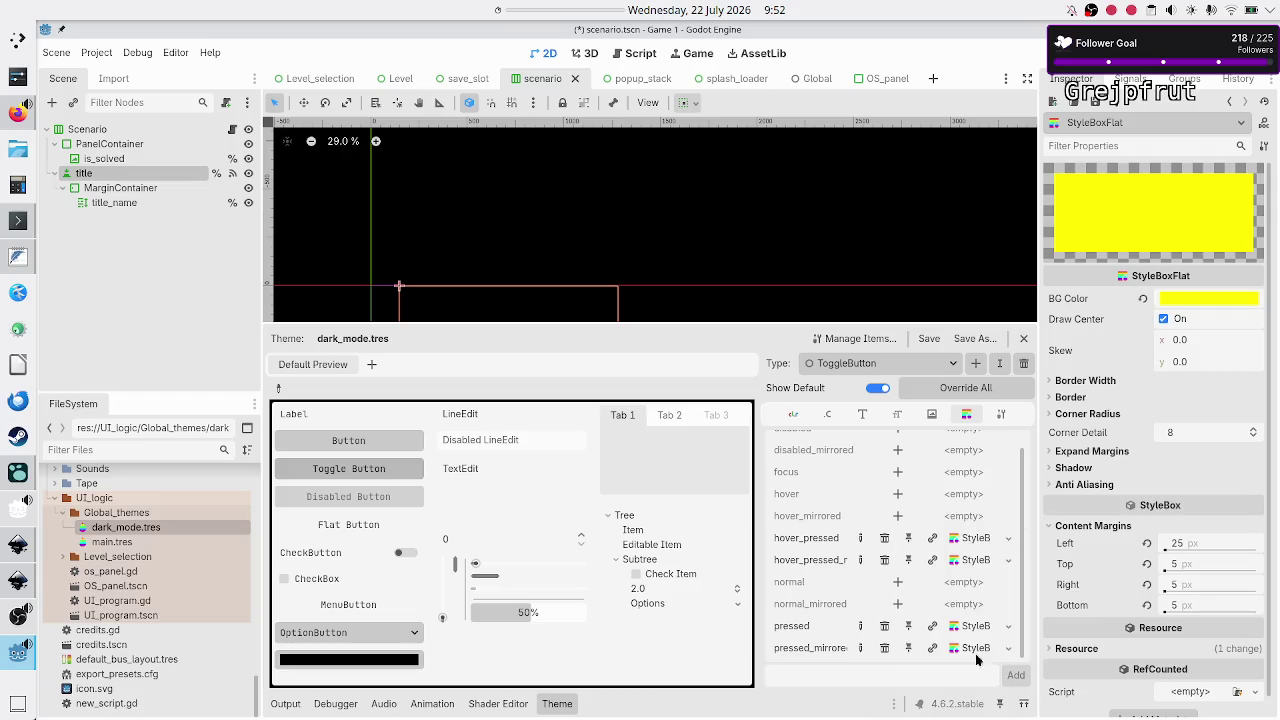
pyautogui.click(1006, 628)
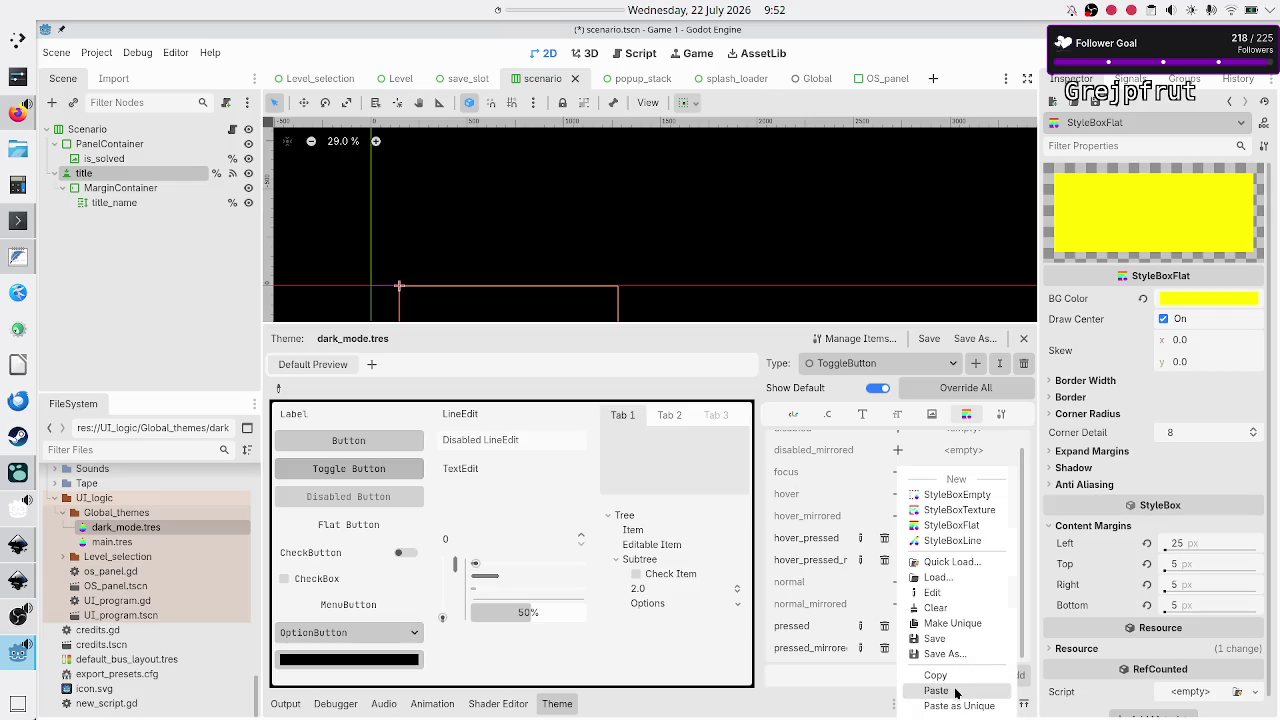
pyautogui.click(955, 689)
pyautogui.click(1008, 648)
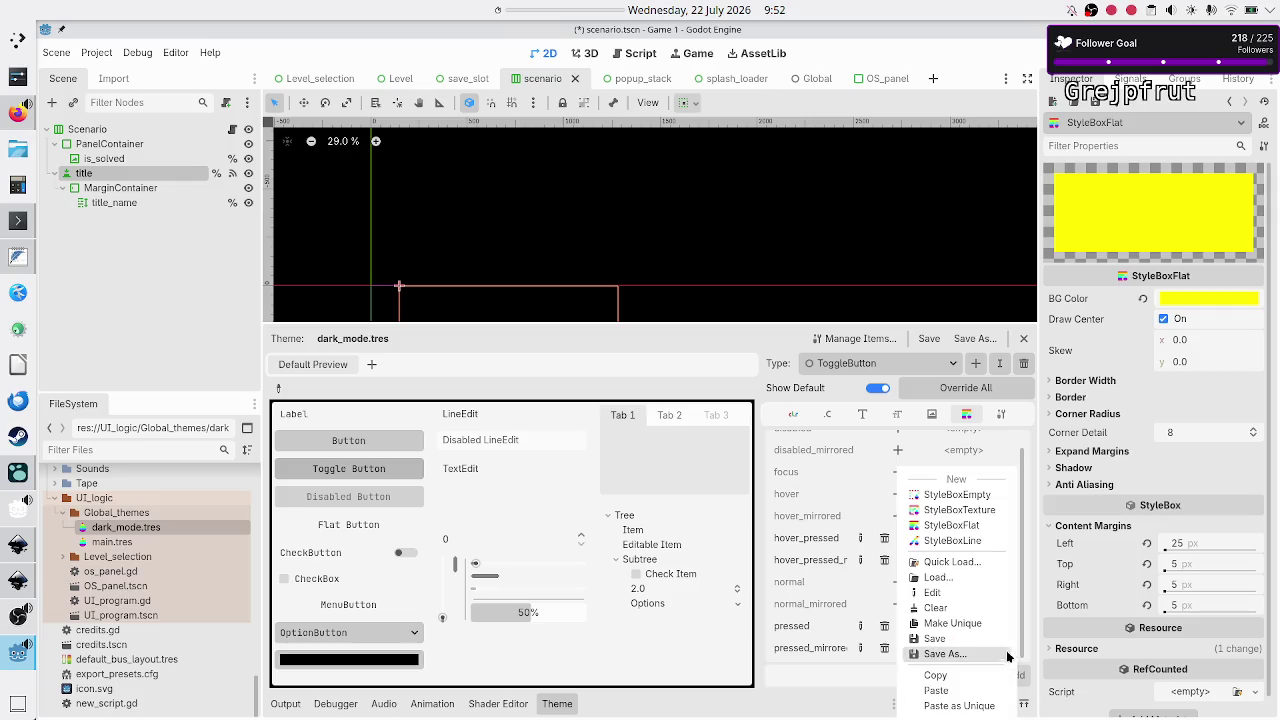
pyautogui.click(957, 691)
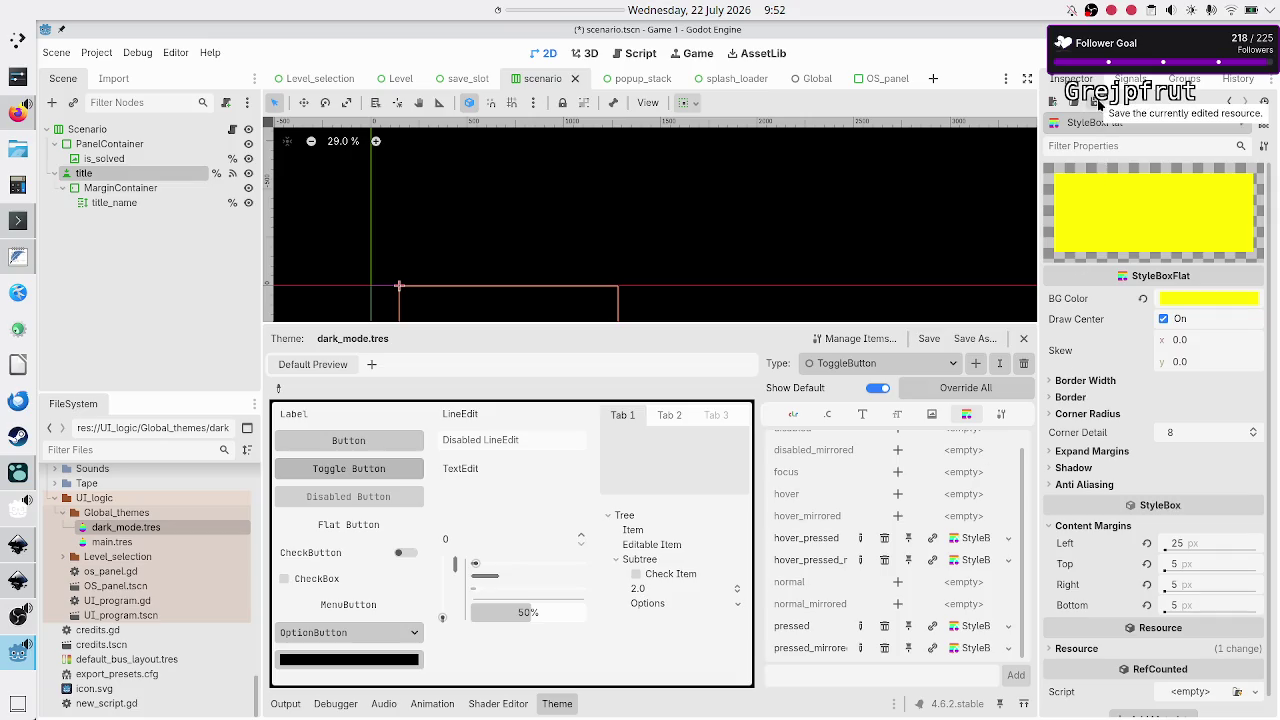
# Save the shared ToggleButton stylebox several times
pyautogui.click(1096, 102)
pyautogui.click(1112, 122)
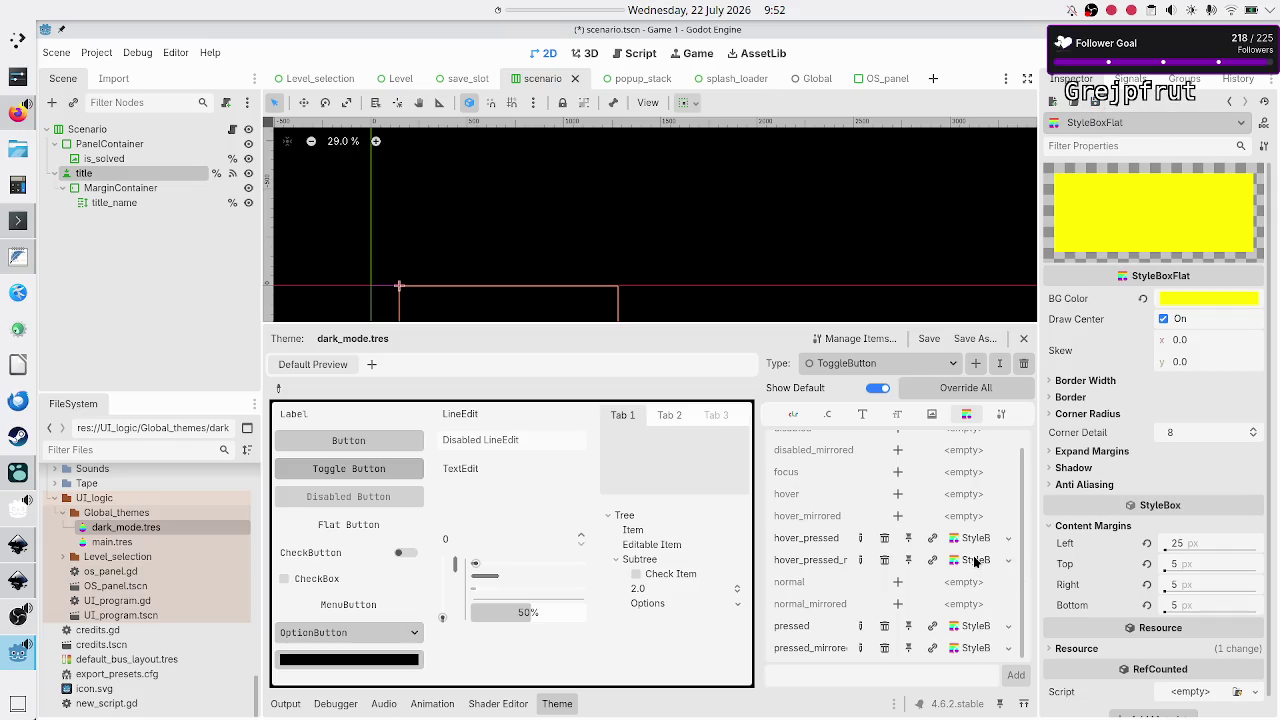
pyautogui.click(1096, 102)
pyautogui.click(1113, 123)
pyautogui.click(1096, 102)
pyautogui.click(1113, 123)
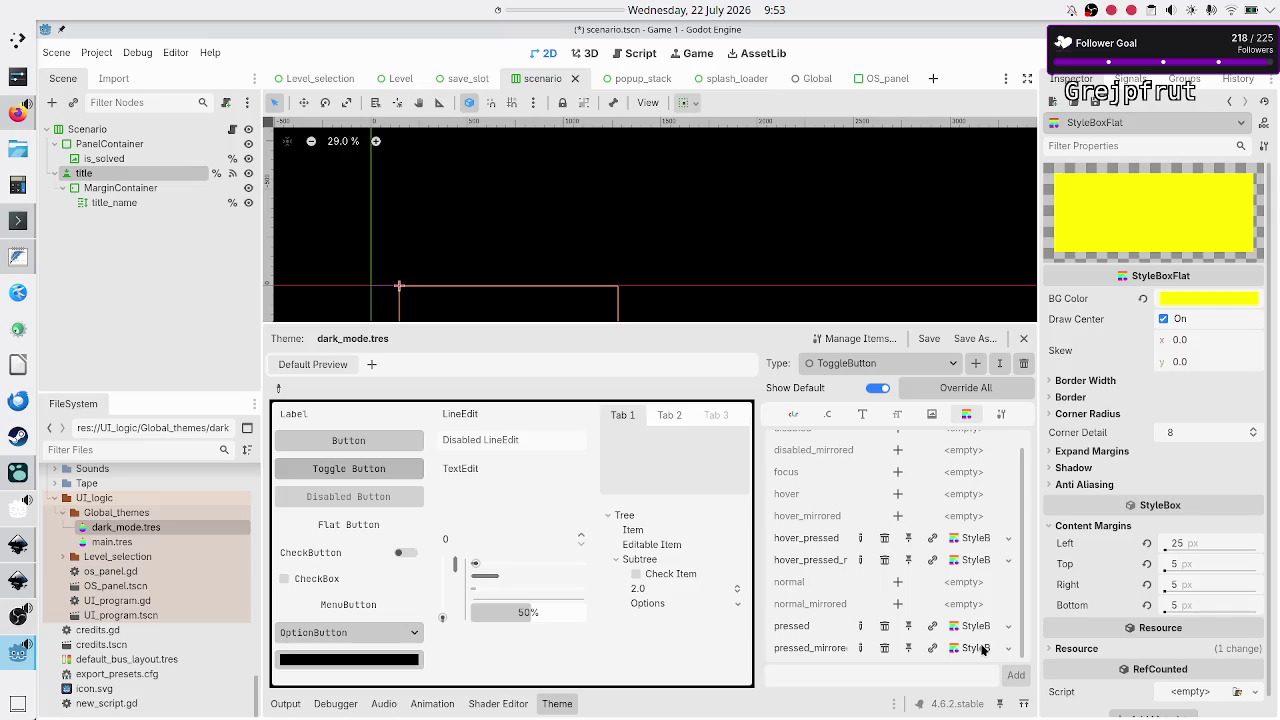
pyautogui.click(1094, 102)
pyautogui.click(1113, 123)
# Set the stylebox's left content margin to 7 and save it
pyautogui.click(1189, 545)
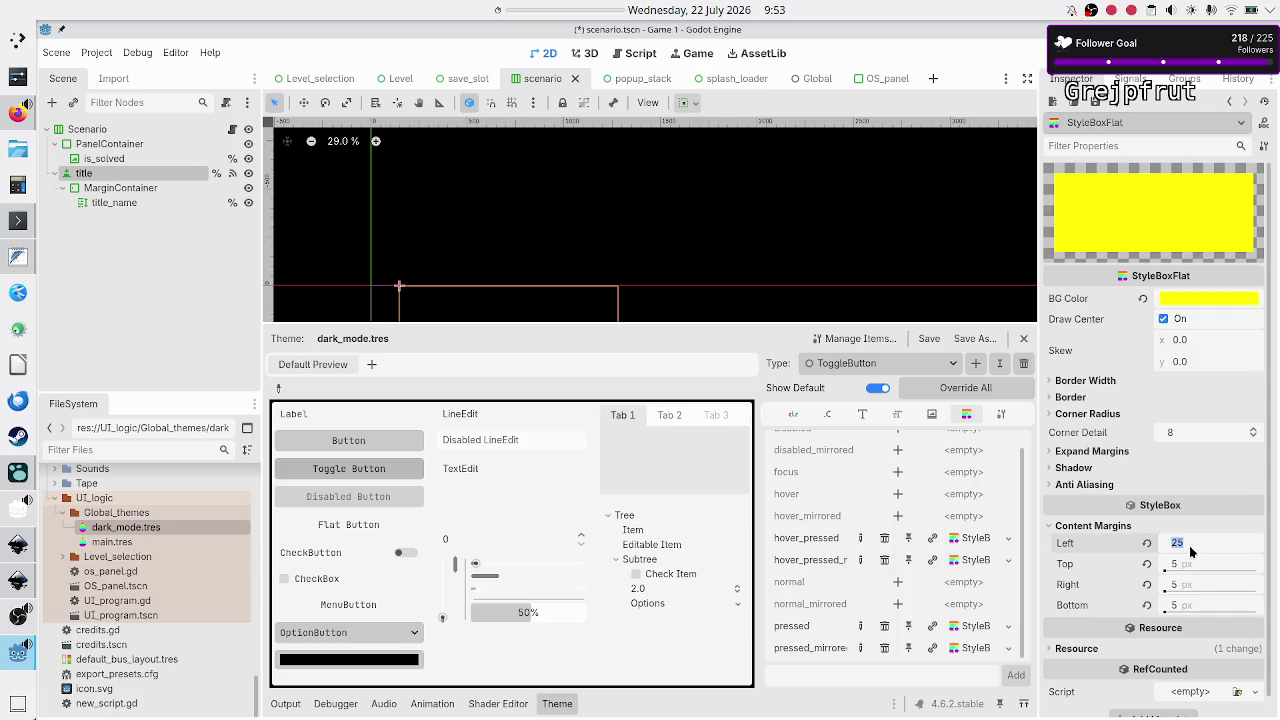
pyautogui.write('7')
pyautogui.press('Return')
pyautogui.click(1095, 102)
pyautogui.click(1112, 122)
# In Logseq, add a bullet reading 'just click save every time you paste'
pyautogui.click(17, 472)
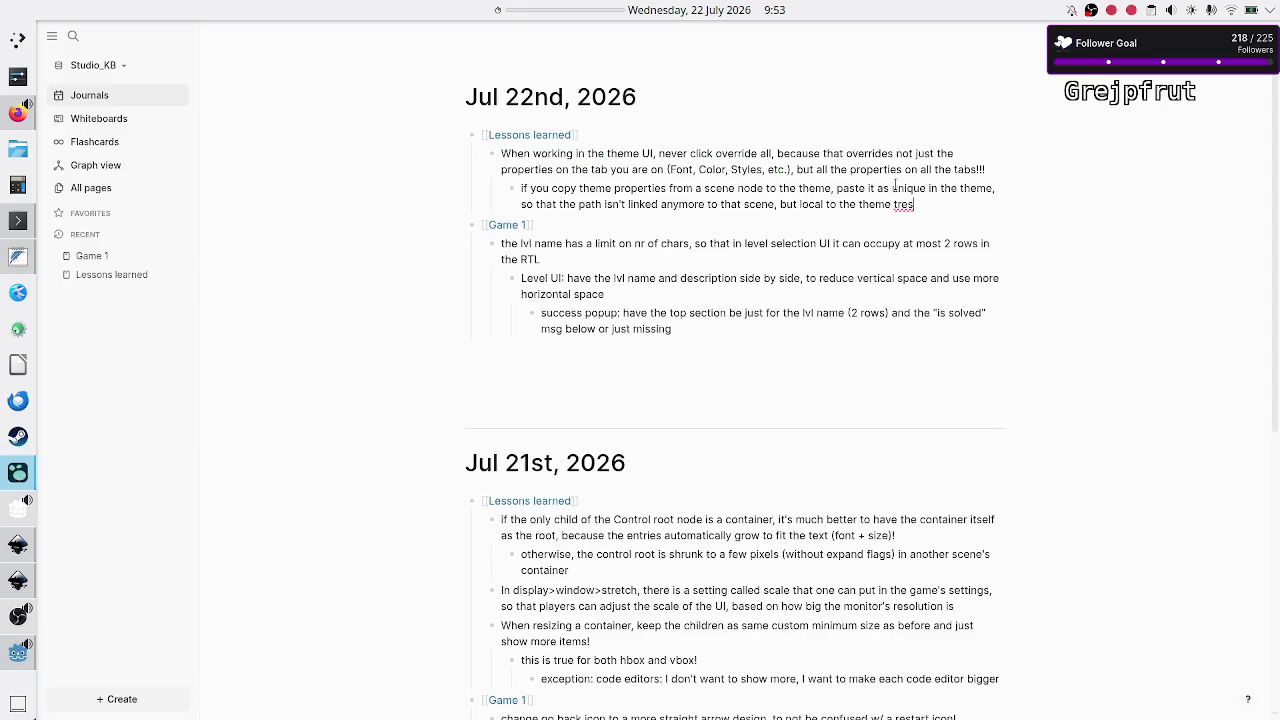
pyautogui.press('Return')
pyautogui.write('aft')
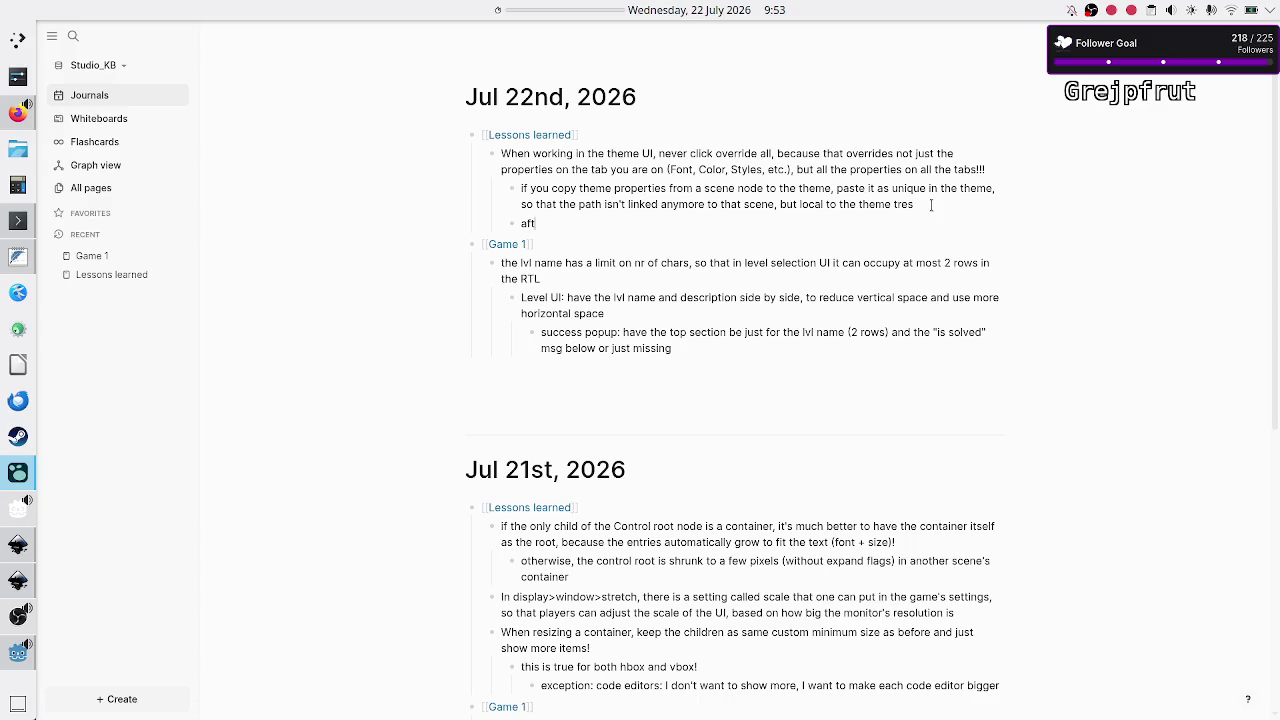
pyautogui.write('er')
pyautogui.press('BackSpace')
pyautogui.press('BackSpace')
pyautogui.press('BackSpace')
pyautogui.write('just click save every time you paste it!?')
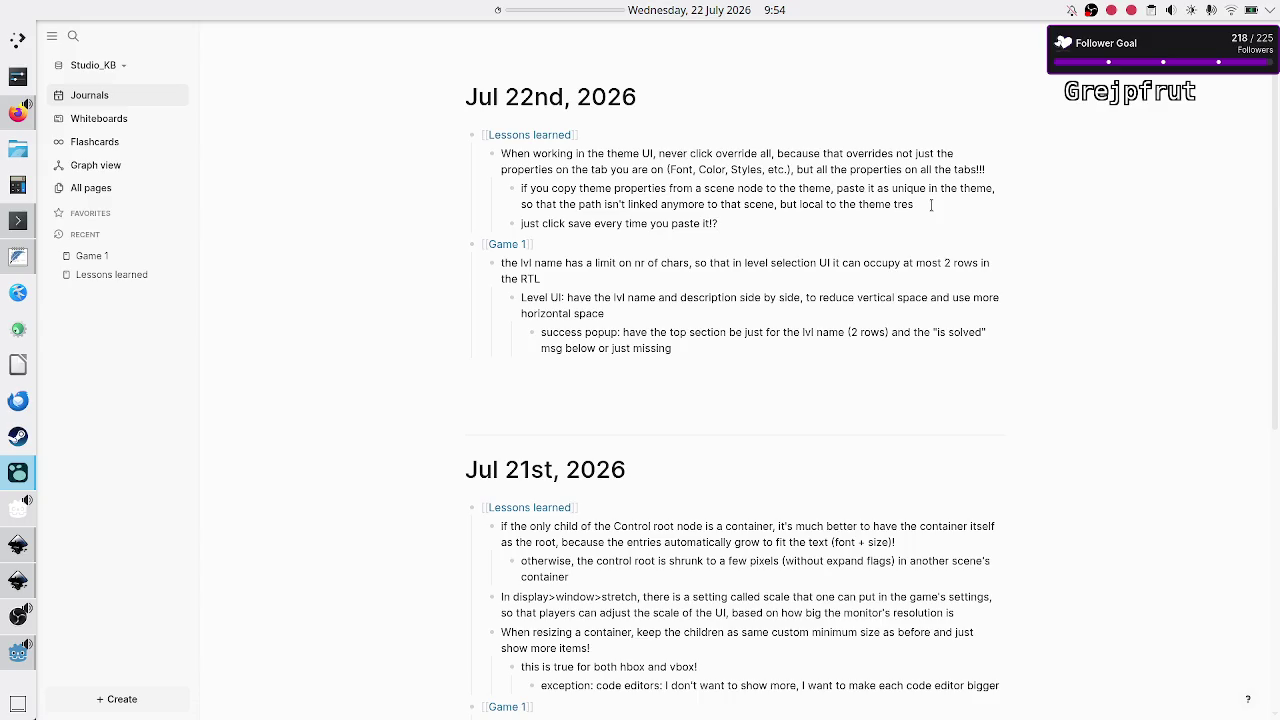
# Add an indented sub-note that styleboxes stay linked unless pasted as unique, then return to Godot
pyautogui.press('Return')
pyautogui.press('Tab')
pyautogui.write('apparen')
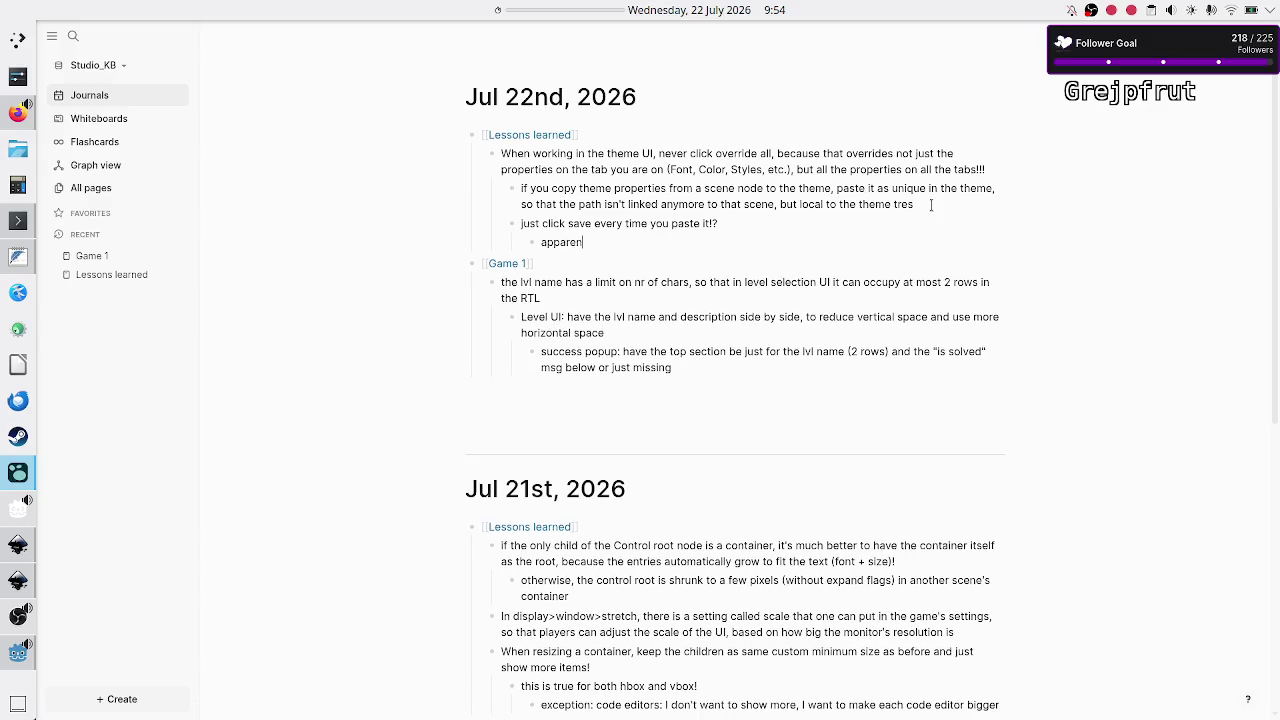
pyautogui.write('tly this ')
pyautogui.write('keeps the')
pyautogui.press('BackSpace')
pyautogui.press('BackSpace')
pyautogui.write('if you ')
pyautogui.write("didn't paste as unique (")
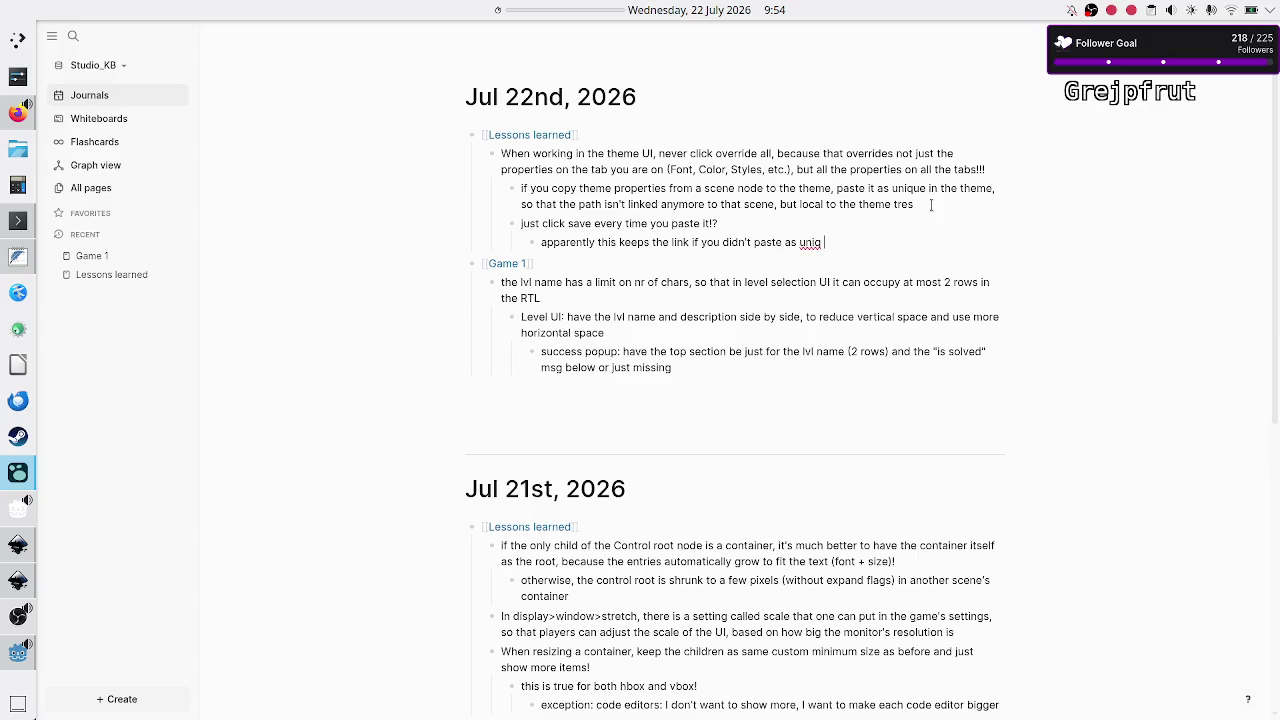
pyautogui.write('do t')
pyautogui.write('his only')
pyautogui.write(' from theme ')
pyautogui.write('prop')
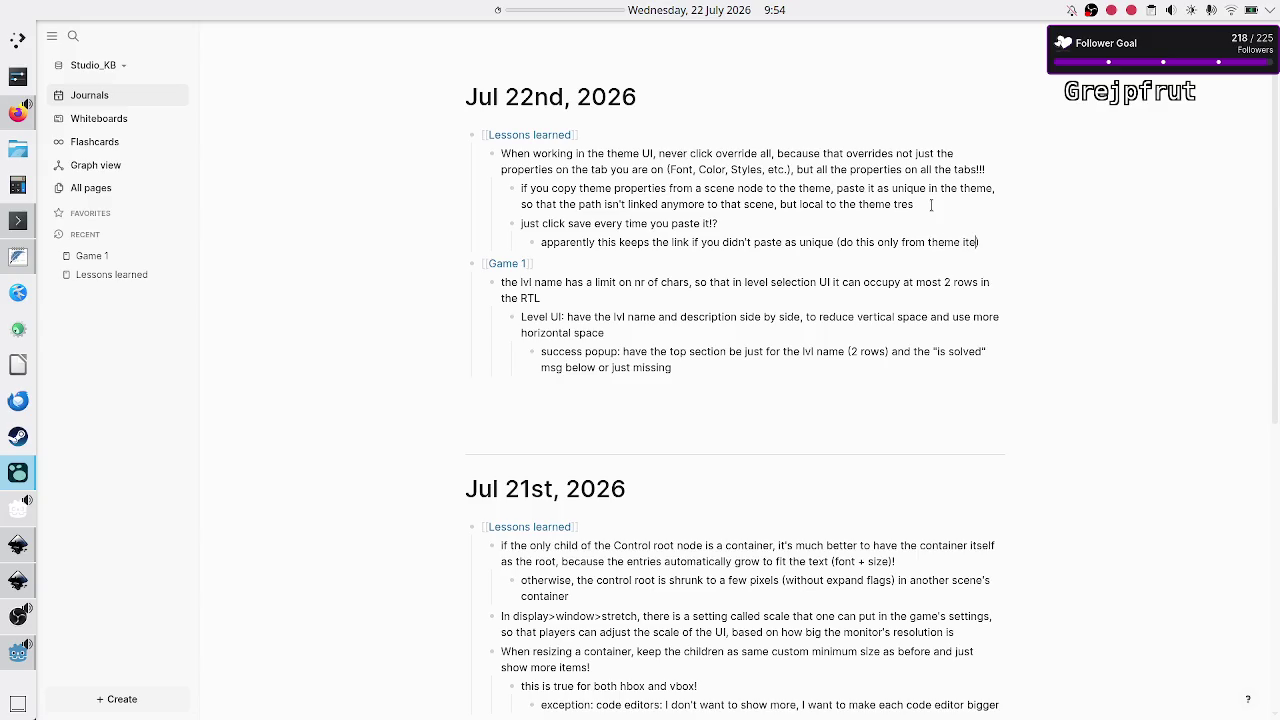
pyautogui.write('erty to oth')
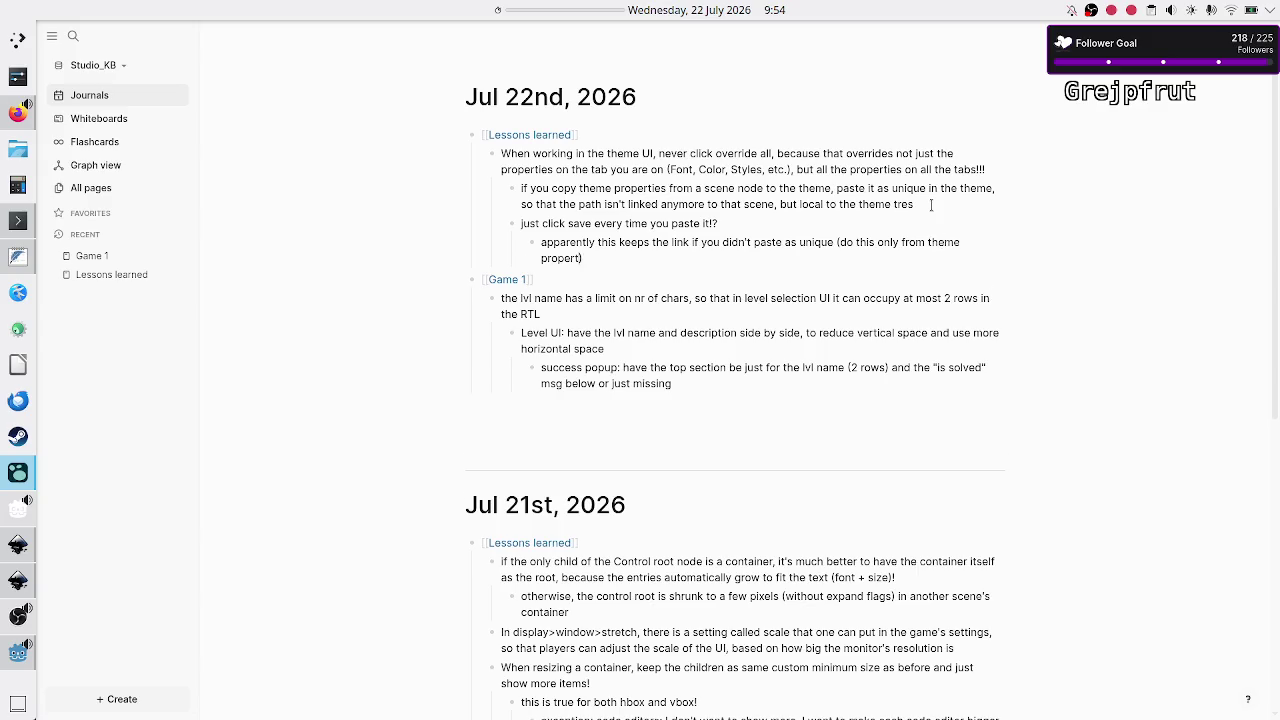
pyautogui.write('er theme por')
pyautogui.press('BackSpace')
pyautogui.press('BackSpace')
pyautogui.write('roperty')
pyautogui.write(', not fr')
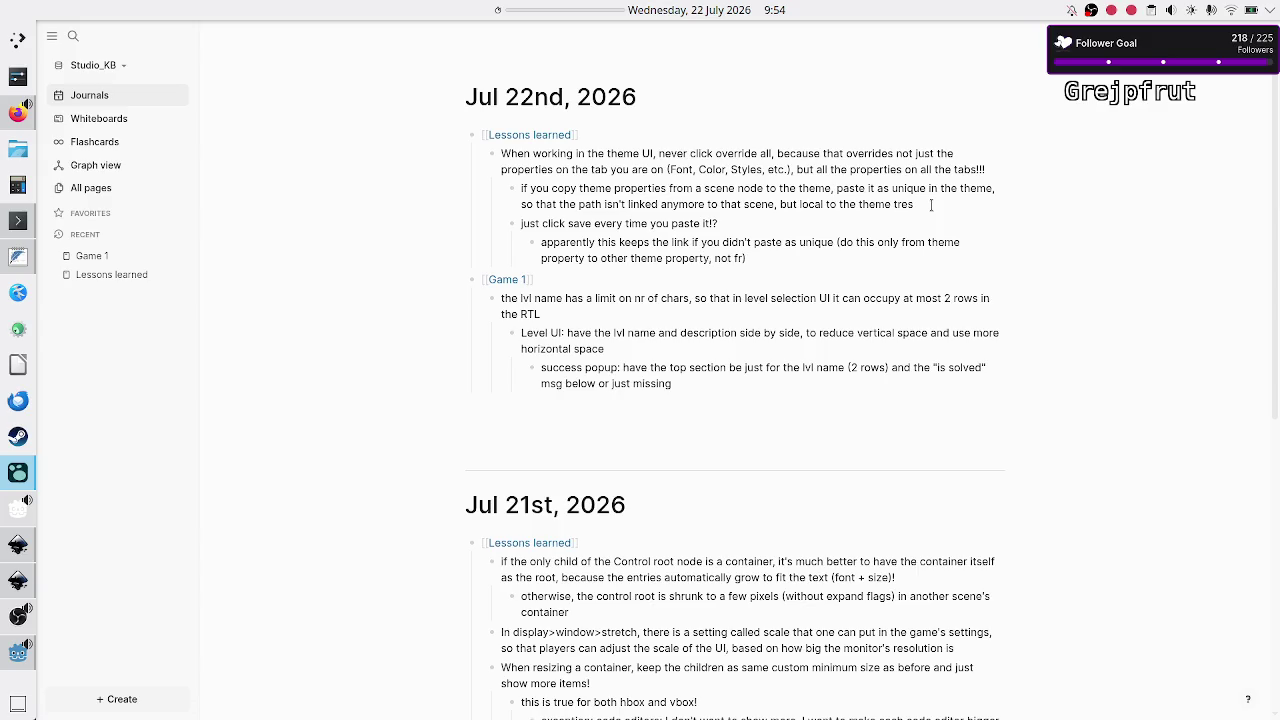
pyautogui.press('BackSpace')
pyautogui.press('BackSpace')
pyautogui.press('BackSpace')
pyautogui.hotkey('alt', 'Tab')
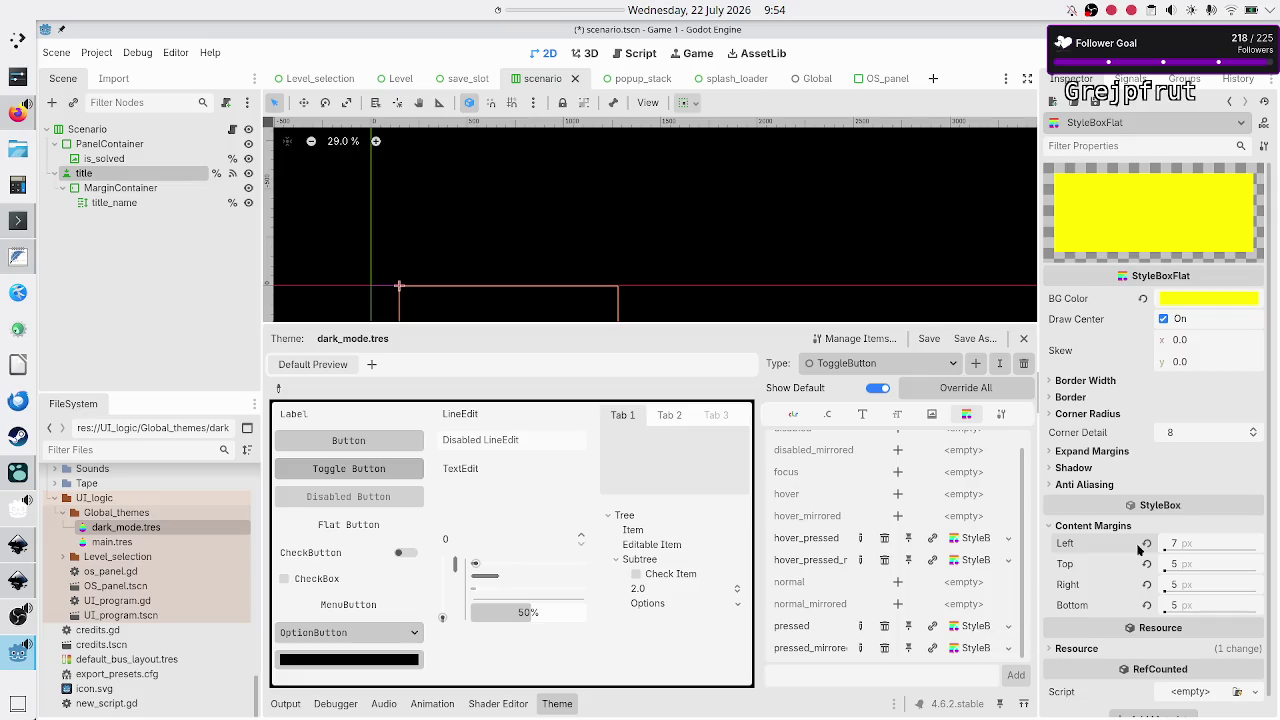
# Set the yellow StyleBoxFlat's left content margin to 5 px, matching the others, and save it
pyautogui.click(1190, 543)
pyautogui.write('21')
pyautogui.press('Return')
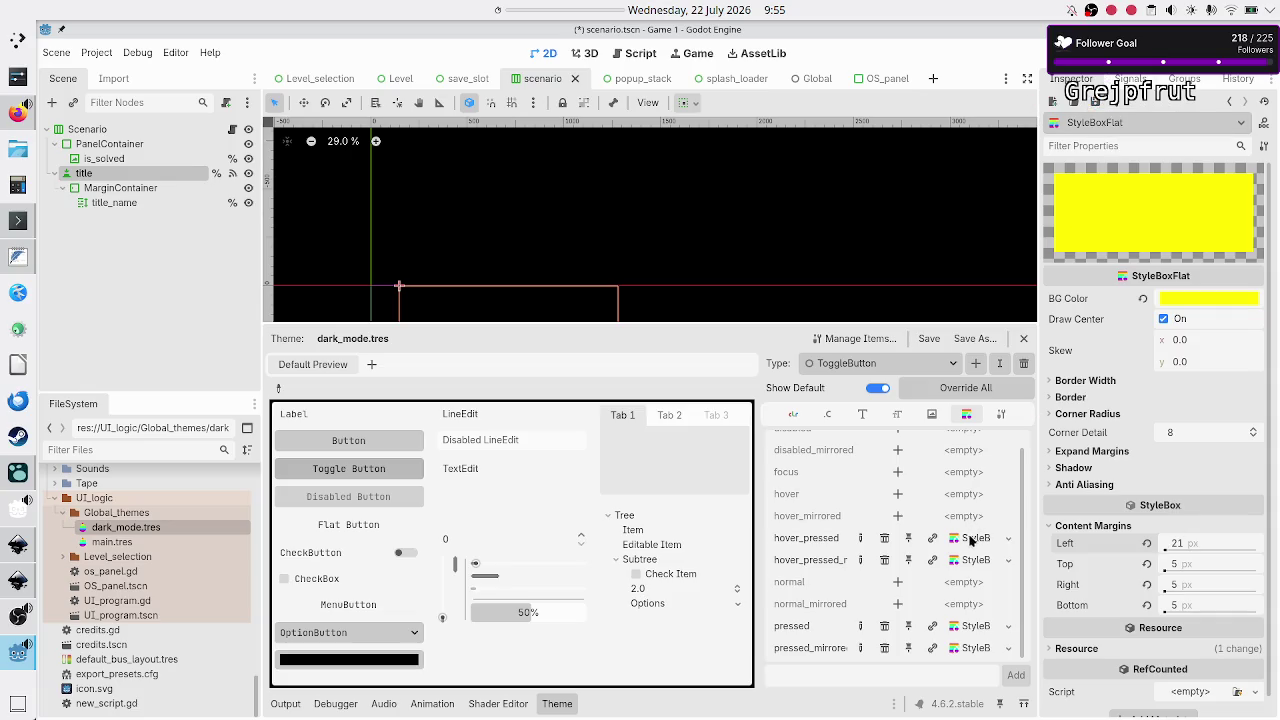
pyautogui.click(1193, 547)
pyautogui.write('5')
pyautogui.press('Return')
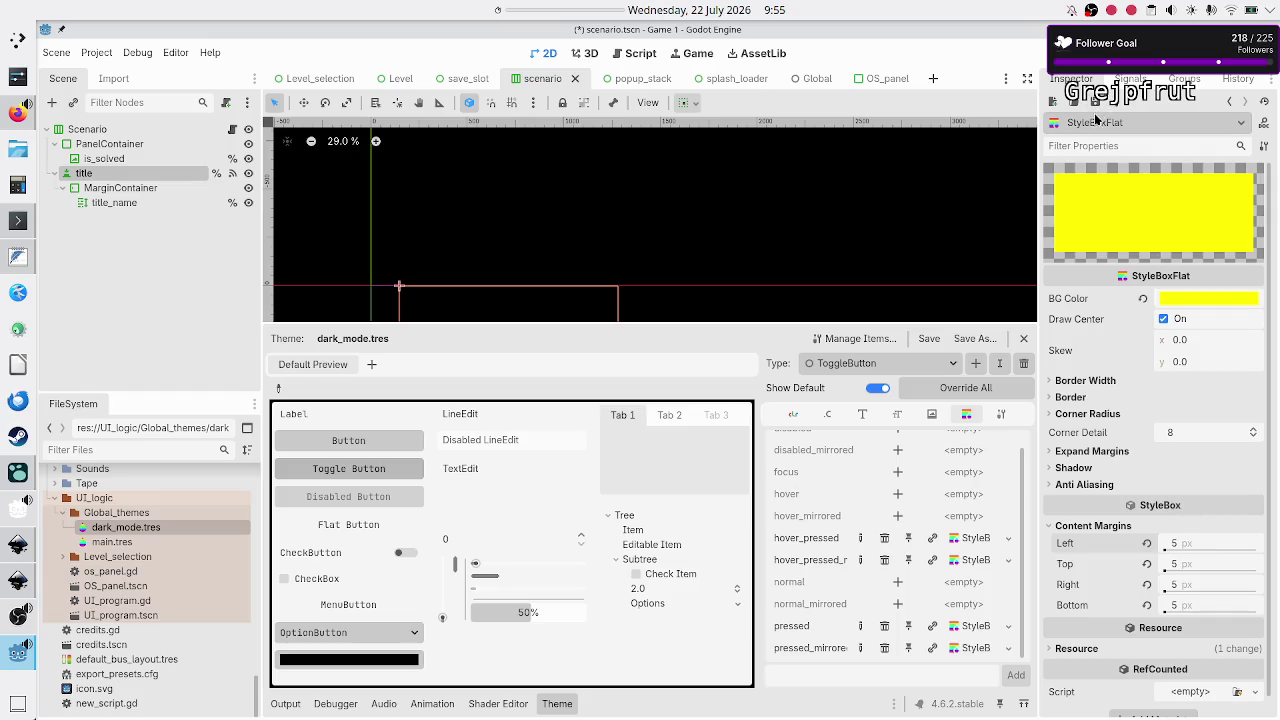
pyautogui.click(1097, 103)
pyautogui.click(1112, 122)
pyautogui.click(944, 358)
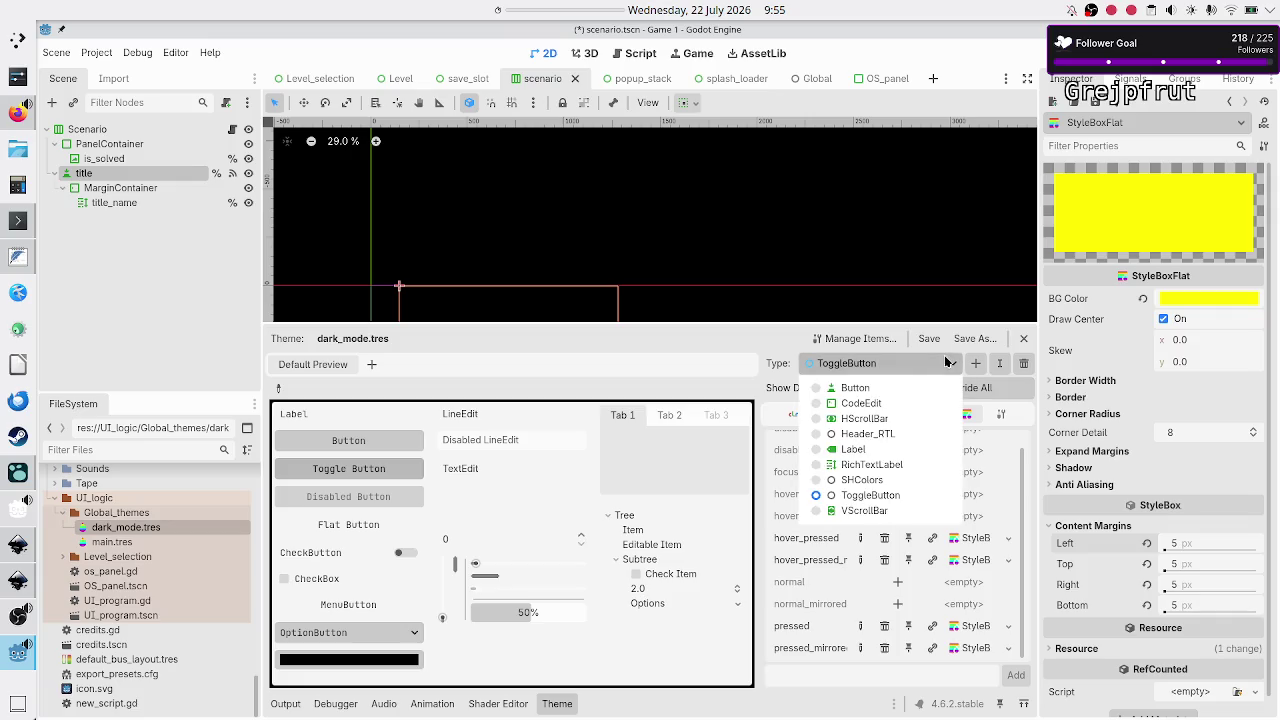
# Switch the theme editor to Button and copy the border_decoration_small.tres style box
pyautogui.click(902, 394)
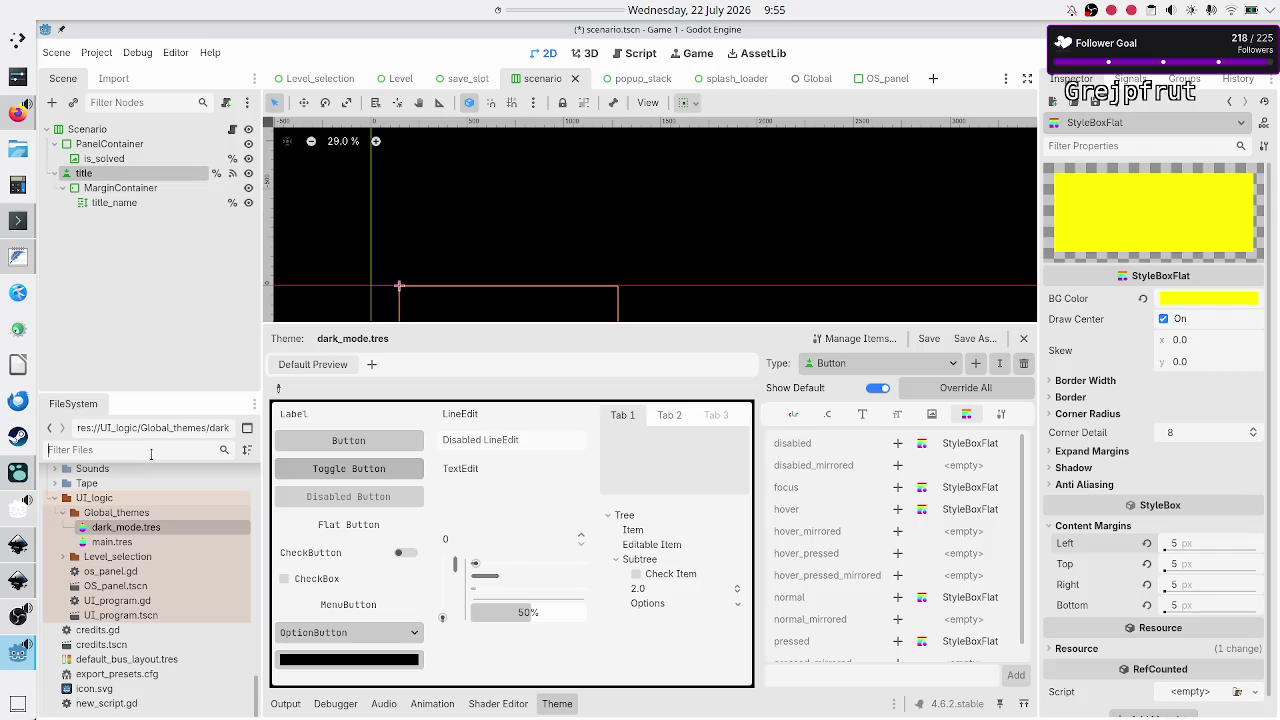
pyautogui.write('border')
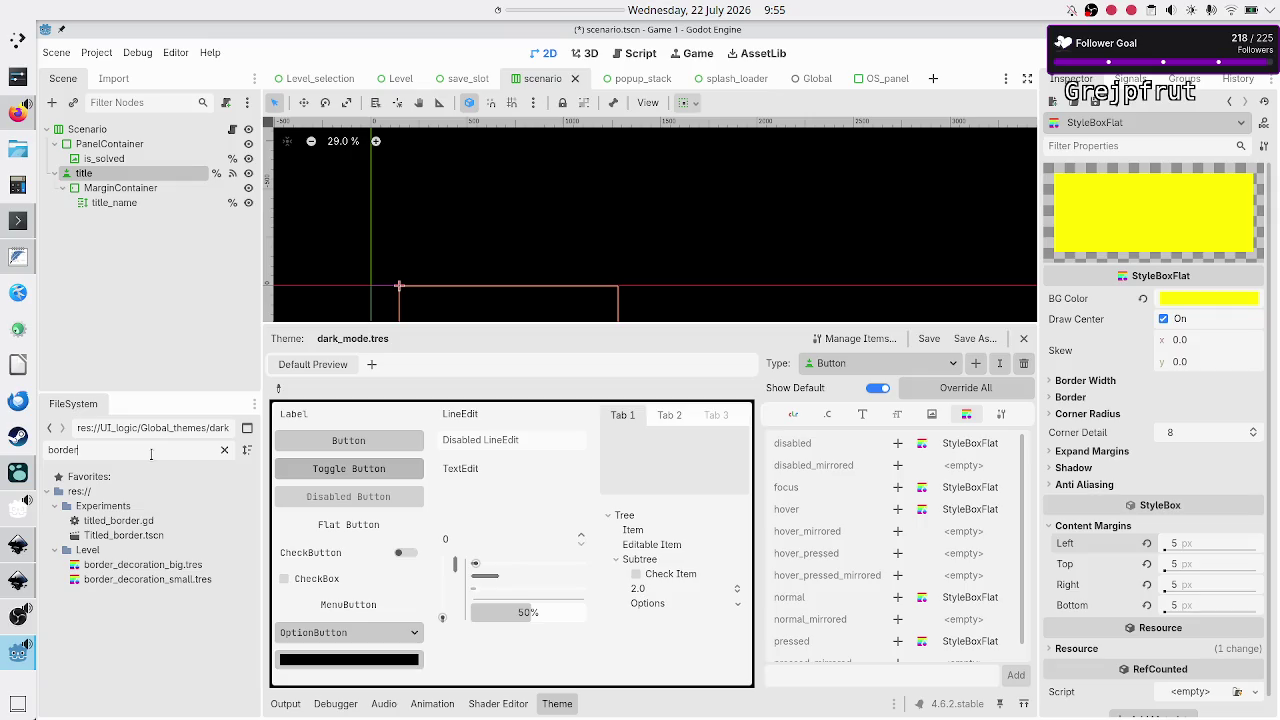
pyautogui.doubleClick(182, 580)
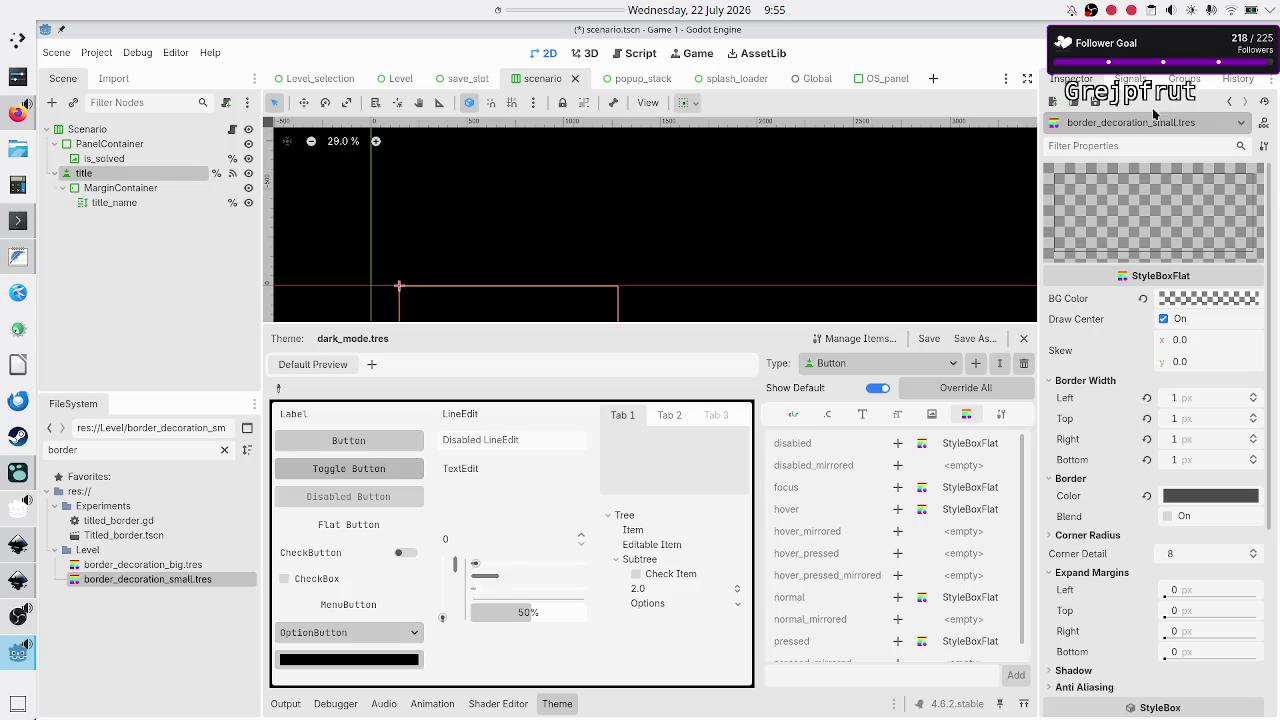
pyautogui.click(1115, 104)
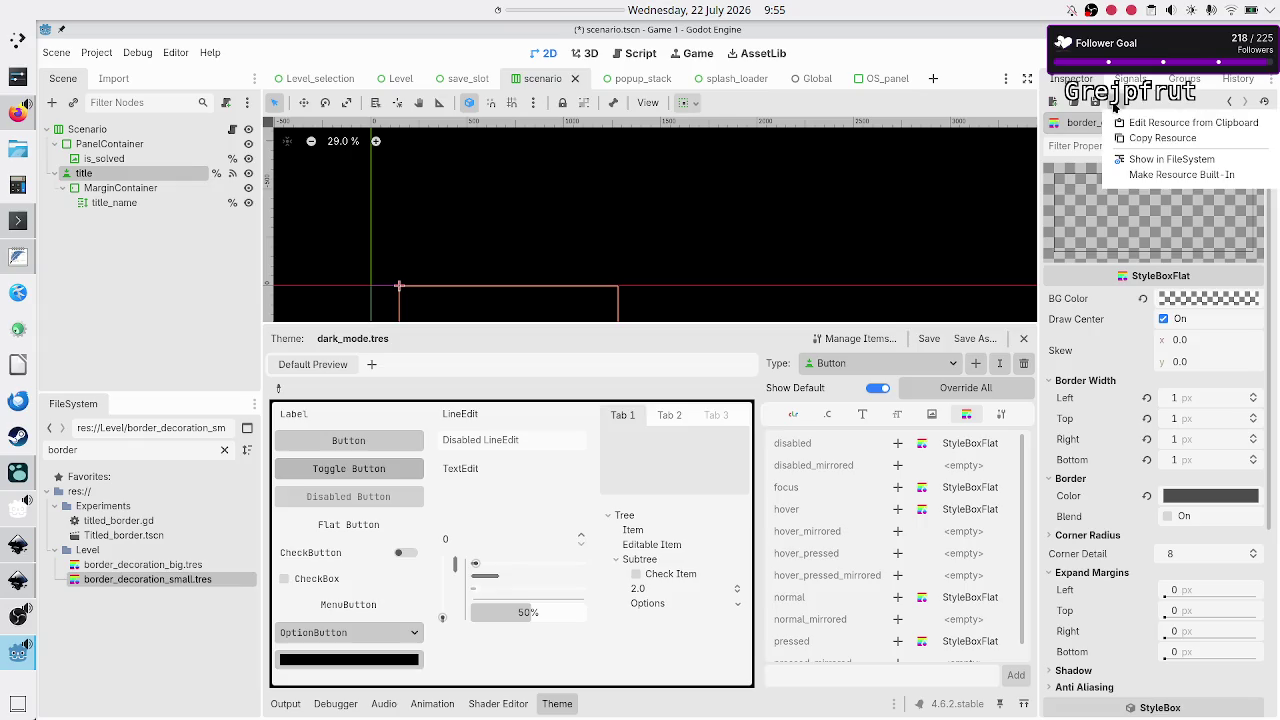
pyautogui.click(1162, 138)
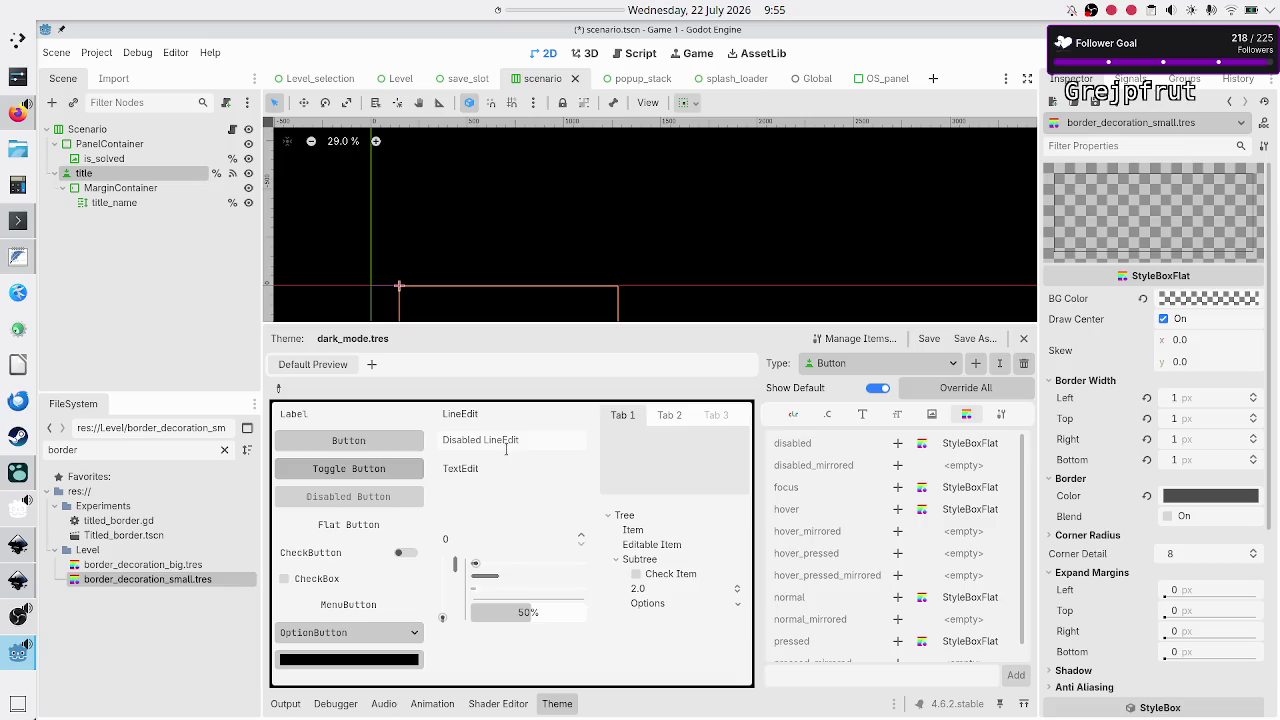
# Clear the FileSystem filter and open dark_mode.tres again
pyautogui.doubleClick(162, 450)
pyautogui.press('BackSpace')
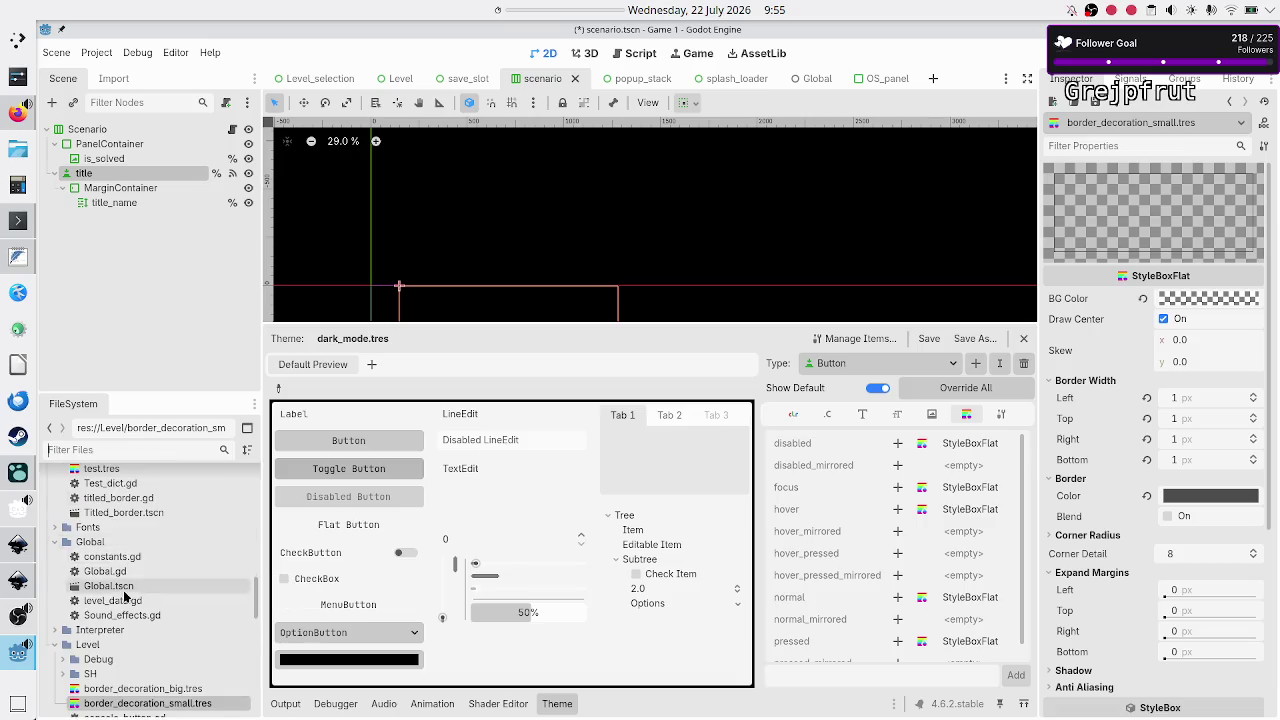
pyautogui.click(134, 539)
pyautogui.doubleClick(134, 540)
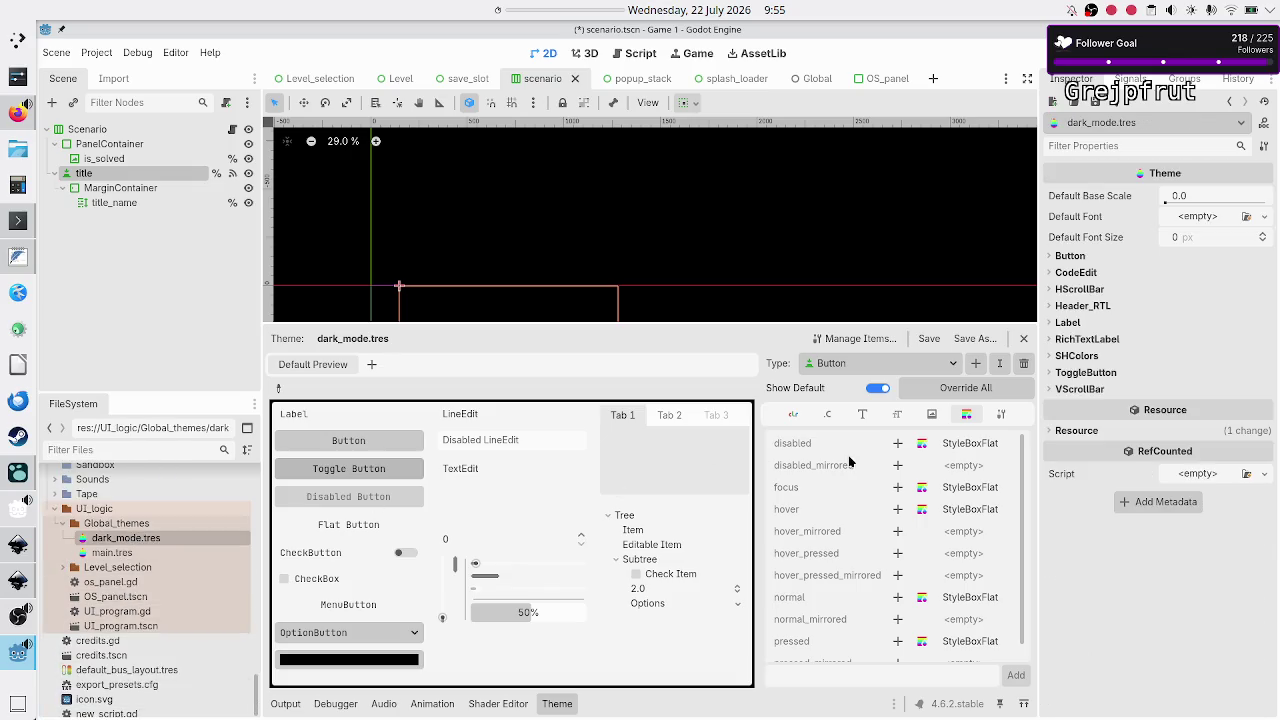
# Add empty overrides to every Button style slot, from disabled through pressed_mirrored
pyautogui.click(898, 444)
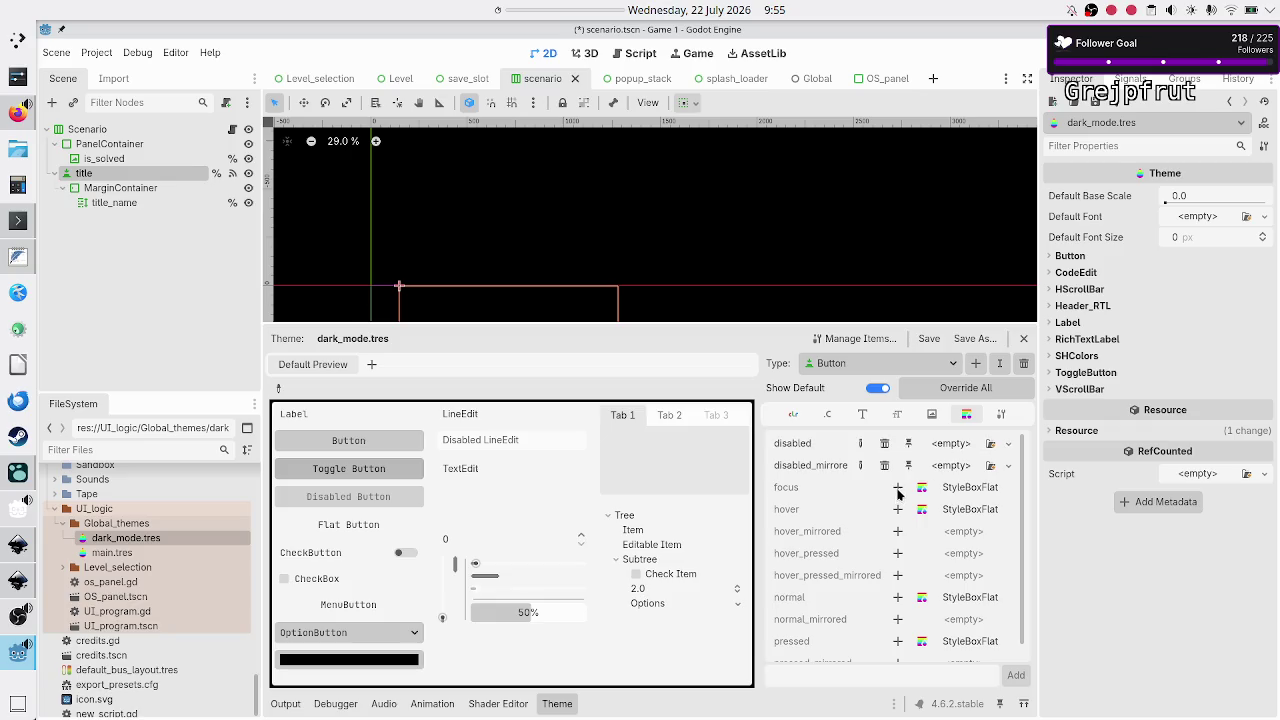
pyautogui.click(898, 487)
pyautogui.click(898, 509)
pyautogui.click(898, 531)
pyautogui.click(898, 553)
pyautogui.click(898, 575)
pyautogui.click(898, 597)
pyautogui.click(898, 619)
pyautogui.click(898, 641)
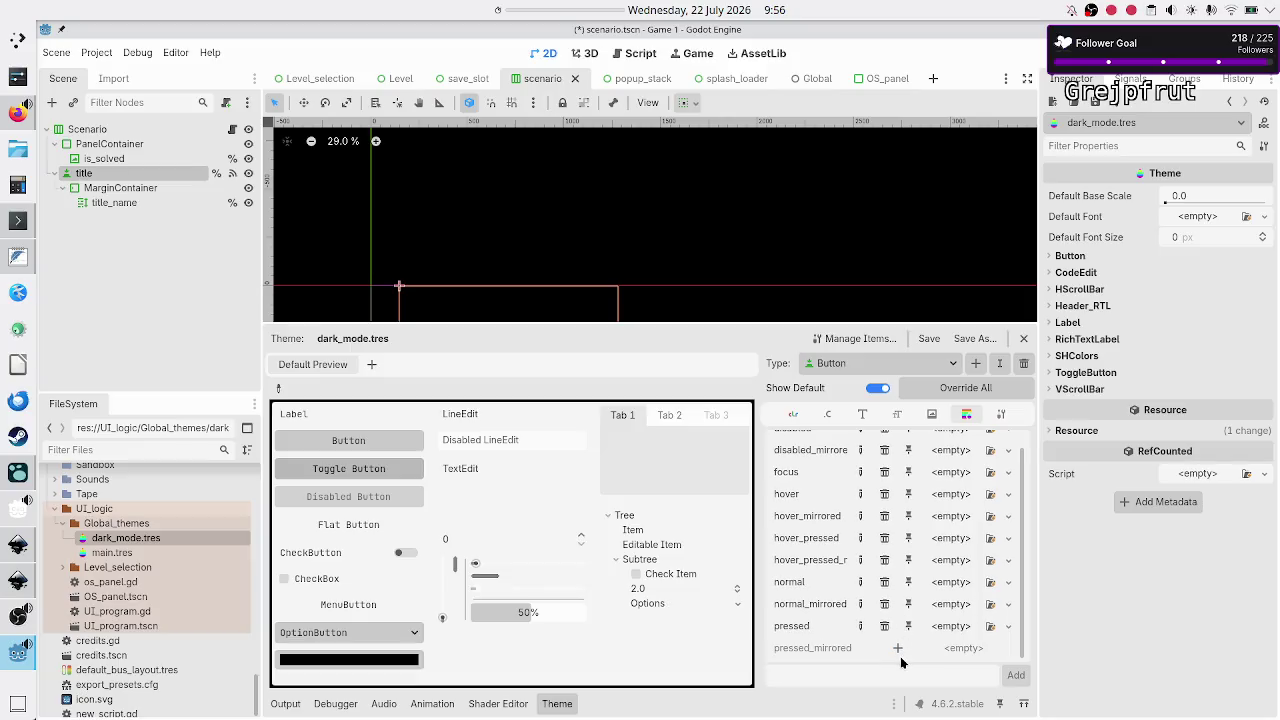
pyautogui.click(898, 648)
pyautogui.scroll(1, 908, 554)
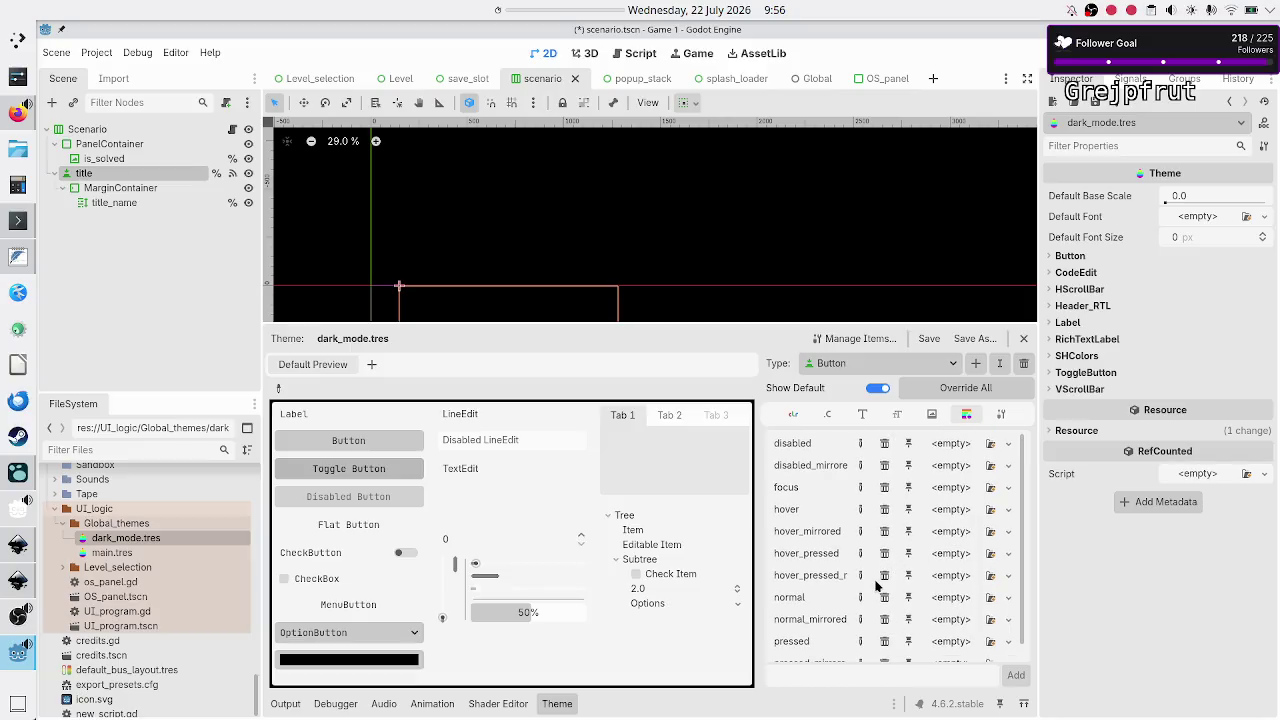
# Paste the border style box as unique into Button's disabled slot and inspect it
pyautogui.click(1009, 443)
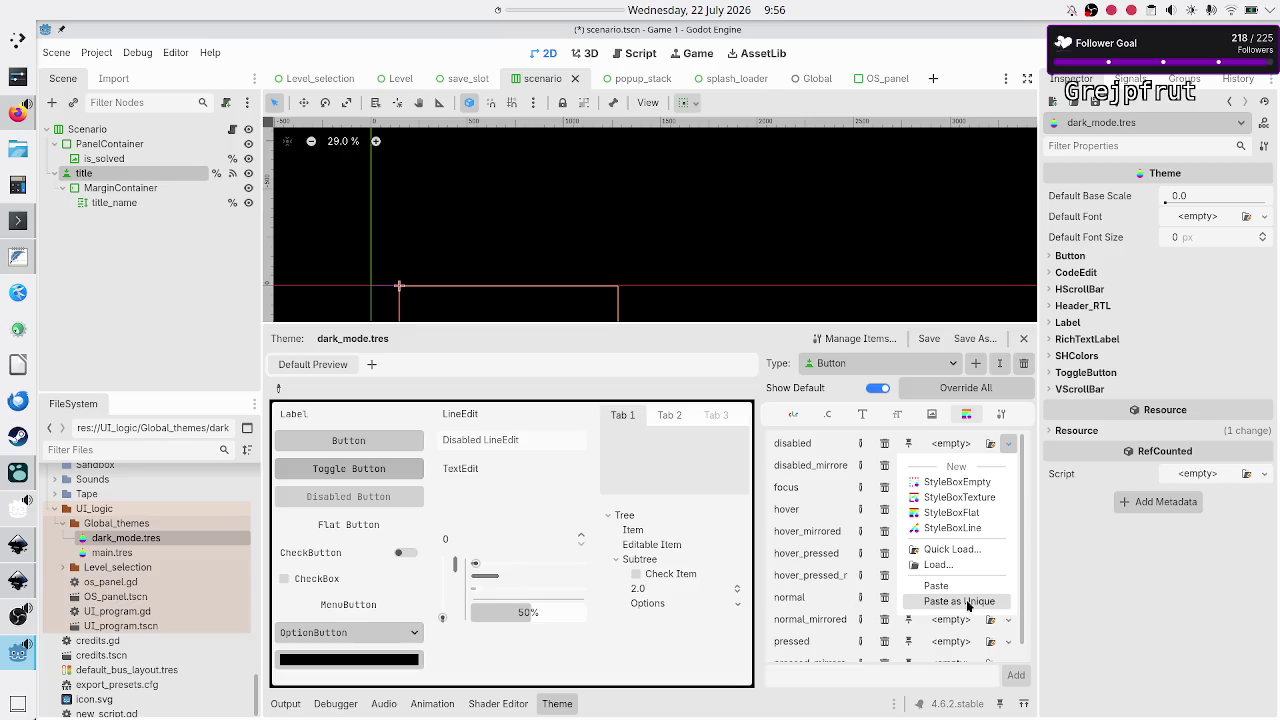
pyautogui.click(968, 602)
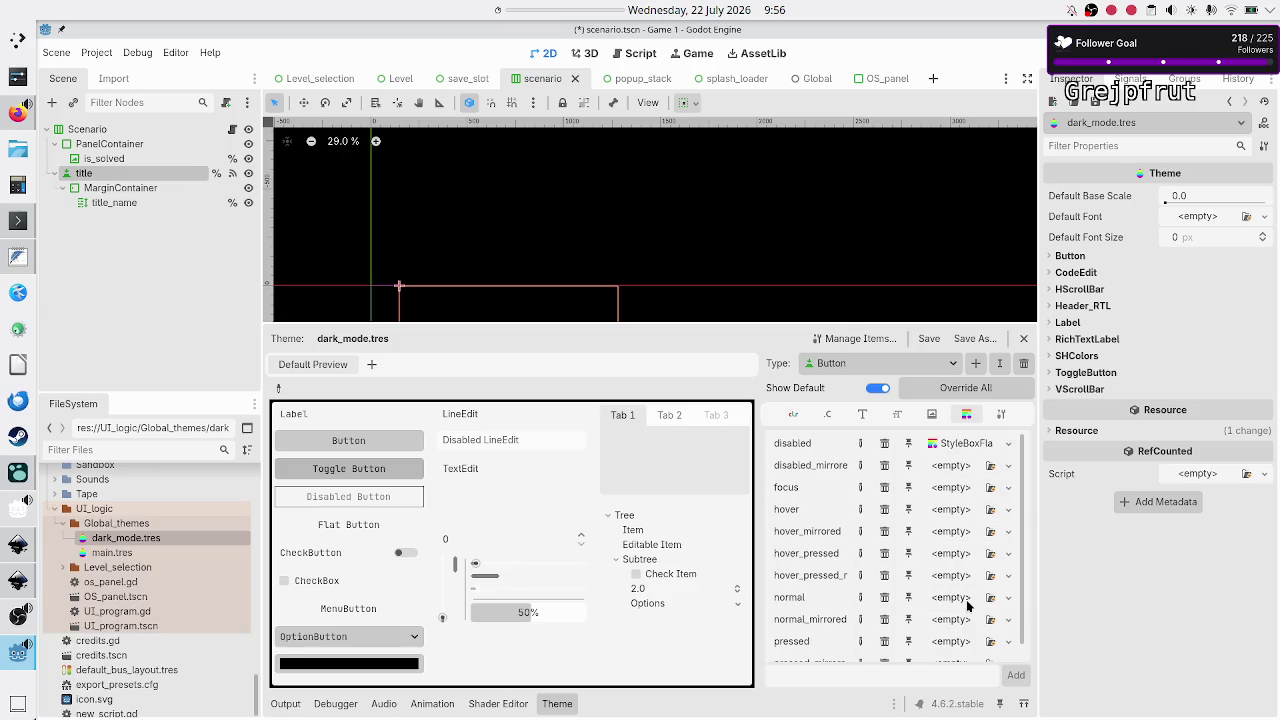
pyautogui.click(968, 443)
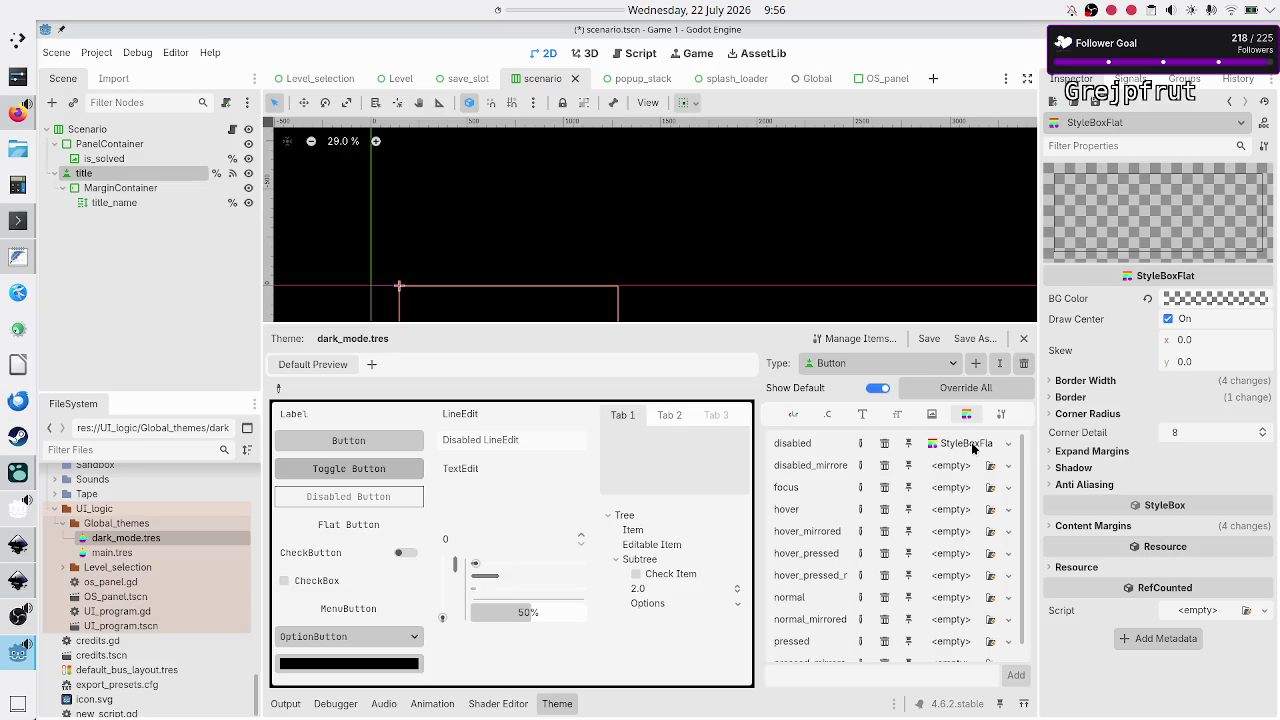
# Save the dark_mode theme so the disabled style box stays embedded, not as a separate file
pyautogui.click(1096, 101)
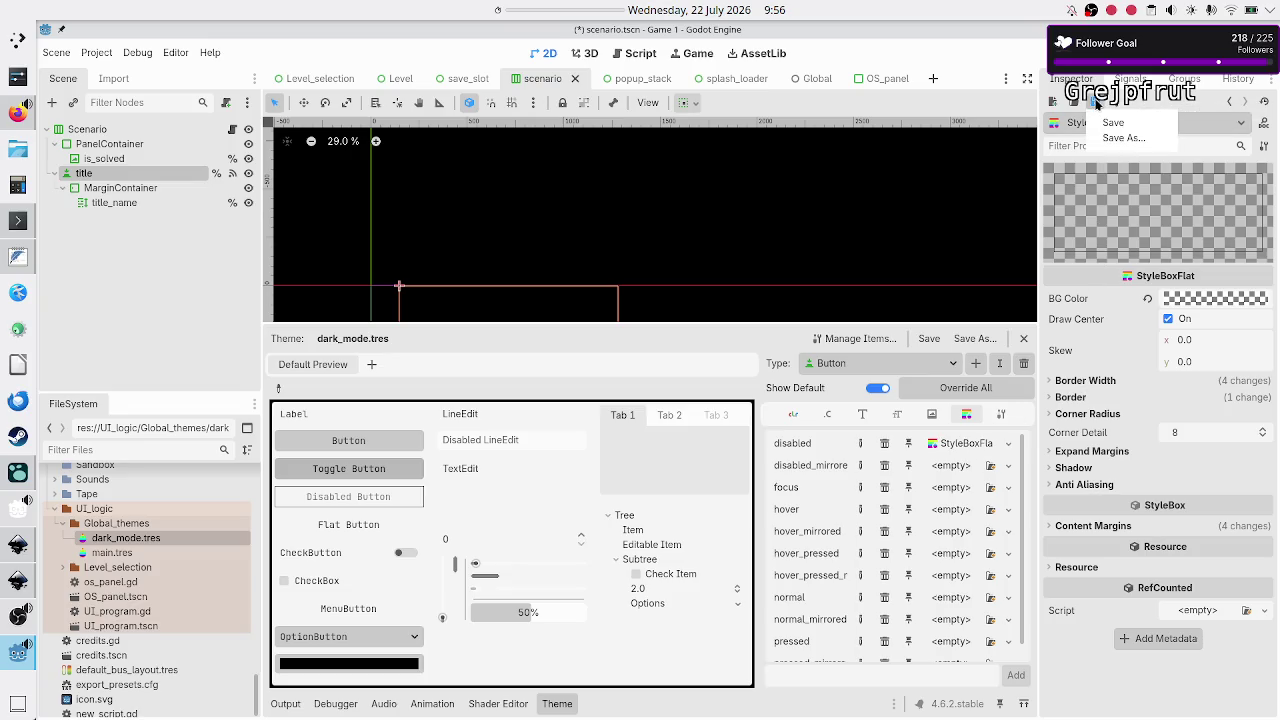
pyautogui.click(1114, 122)
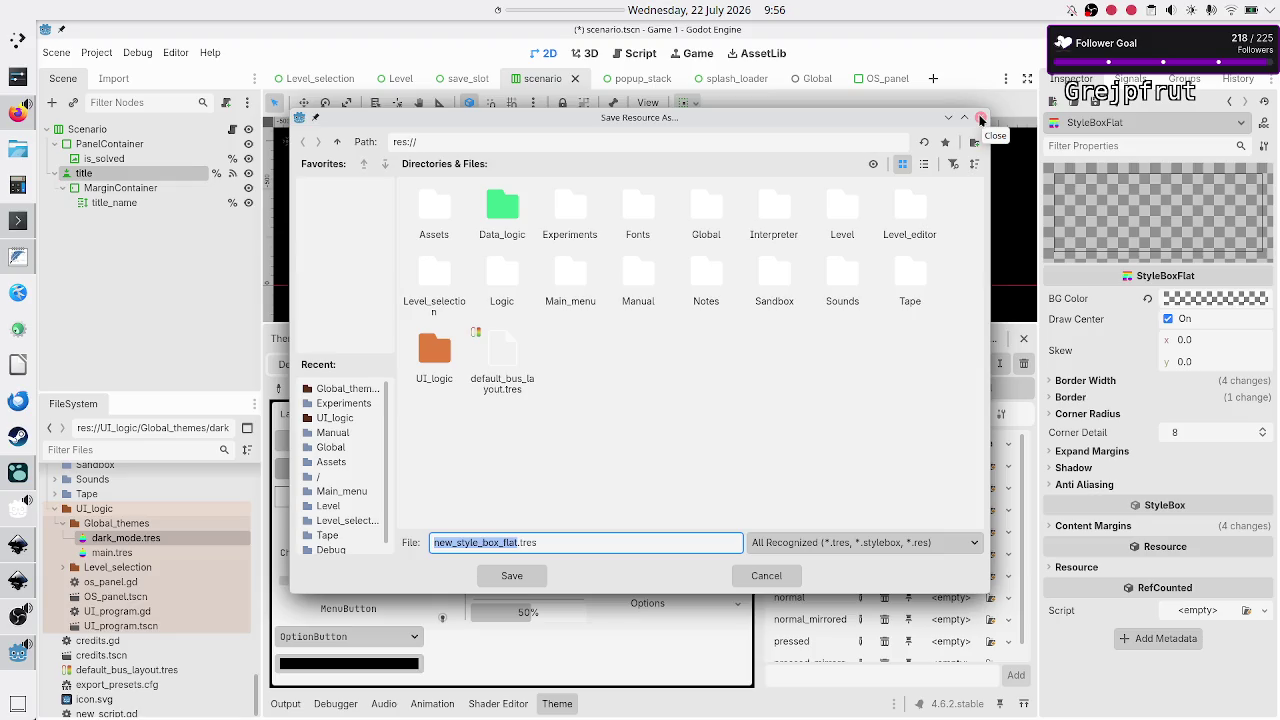
pyautogui.click(980, 119)
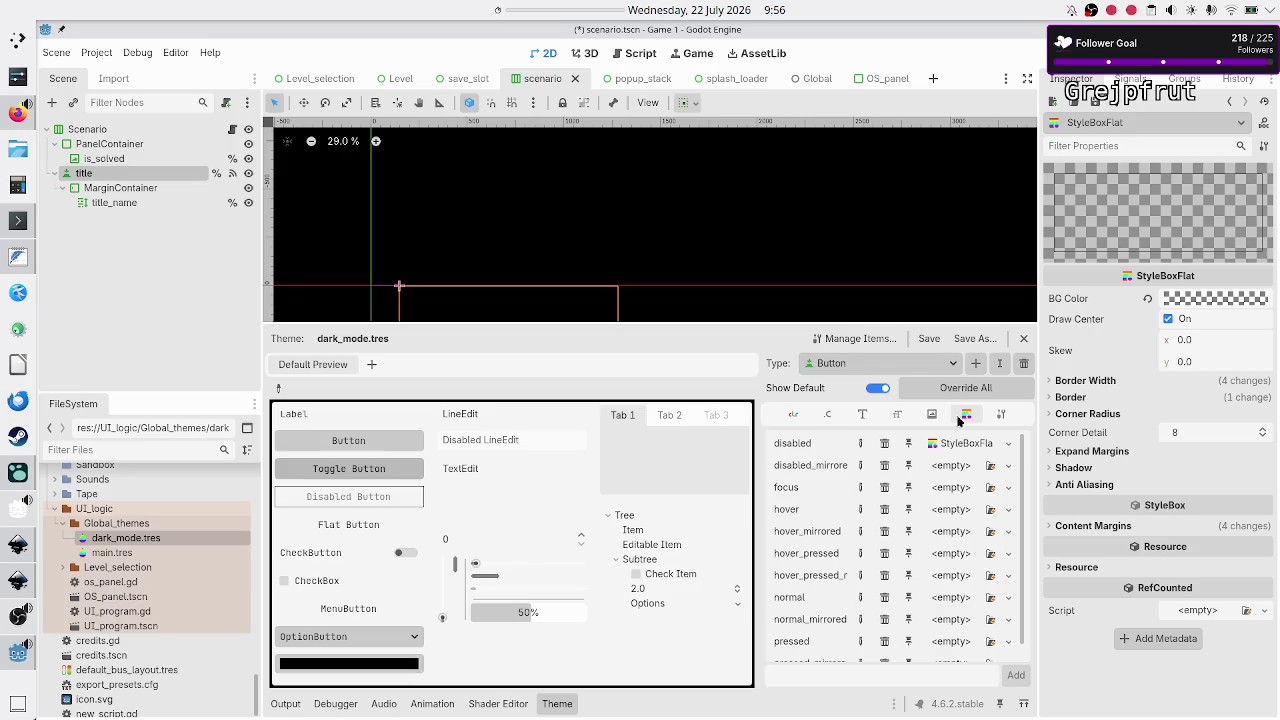
pyautogui.click(930, 342)
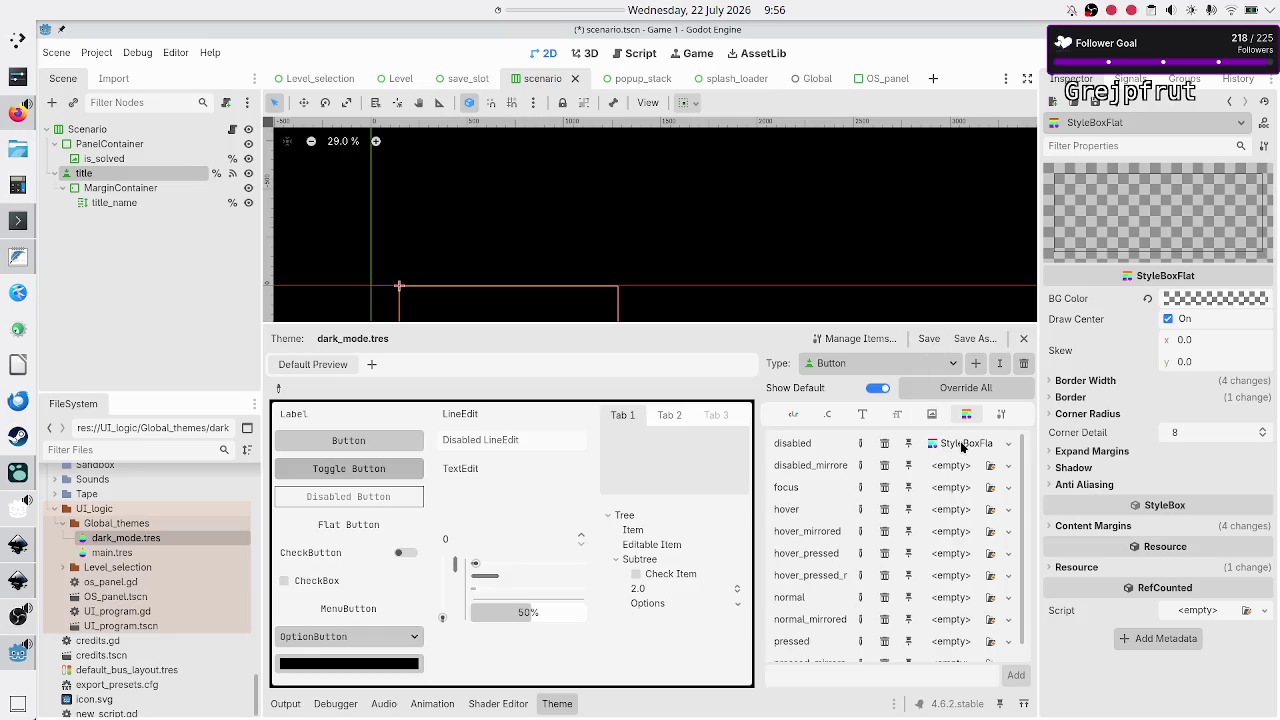
pyautogui.click(1082, 567)
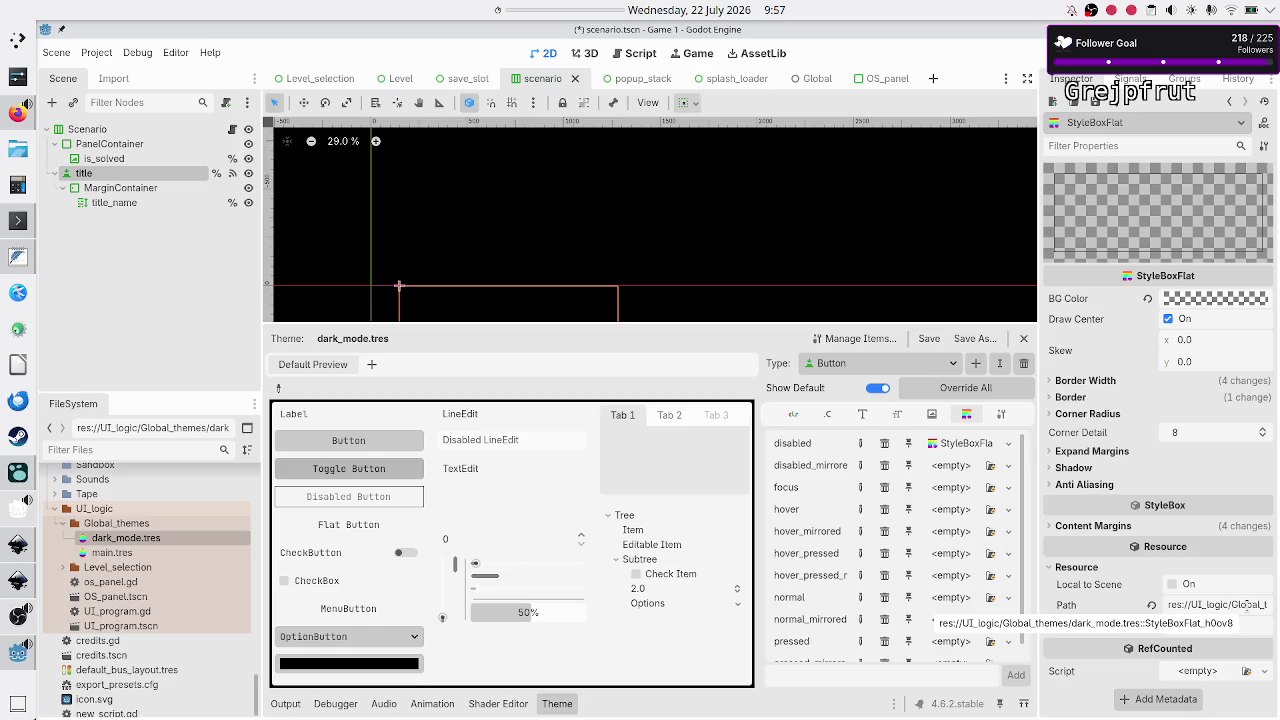
pyautogui.click(1096, 102)
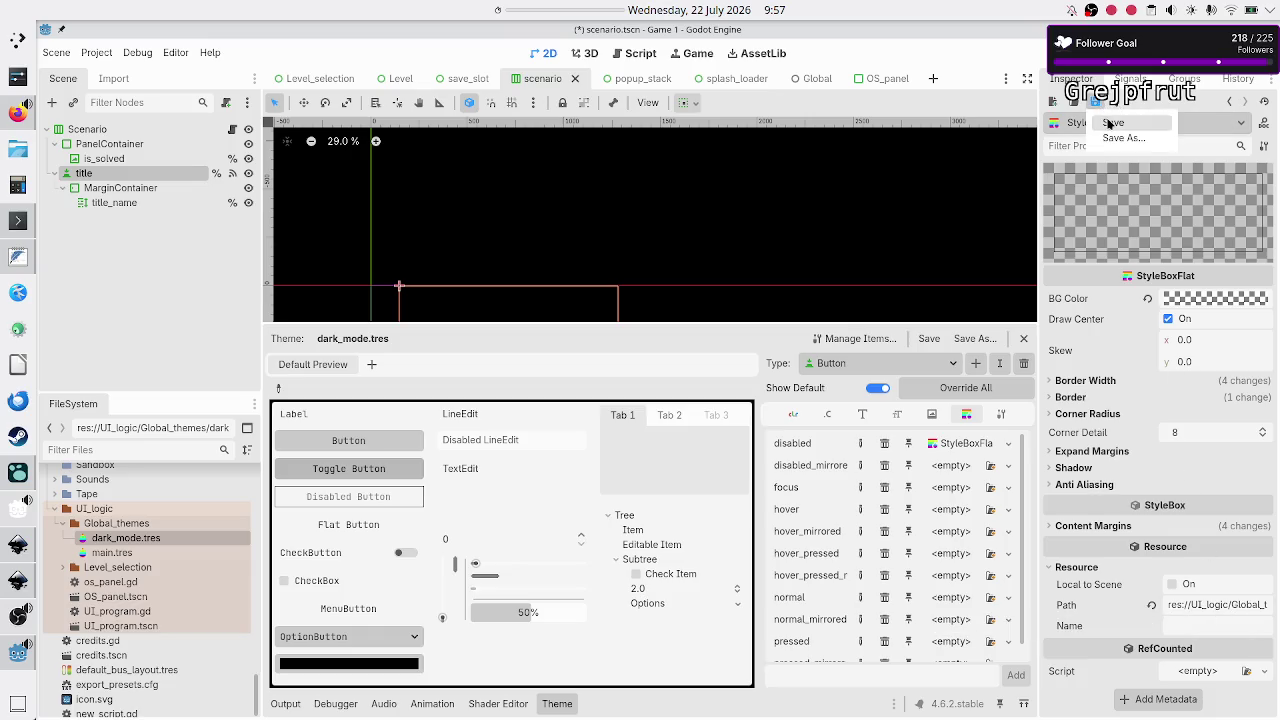
pyautogui.click(1108, 122)
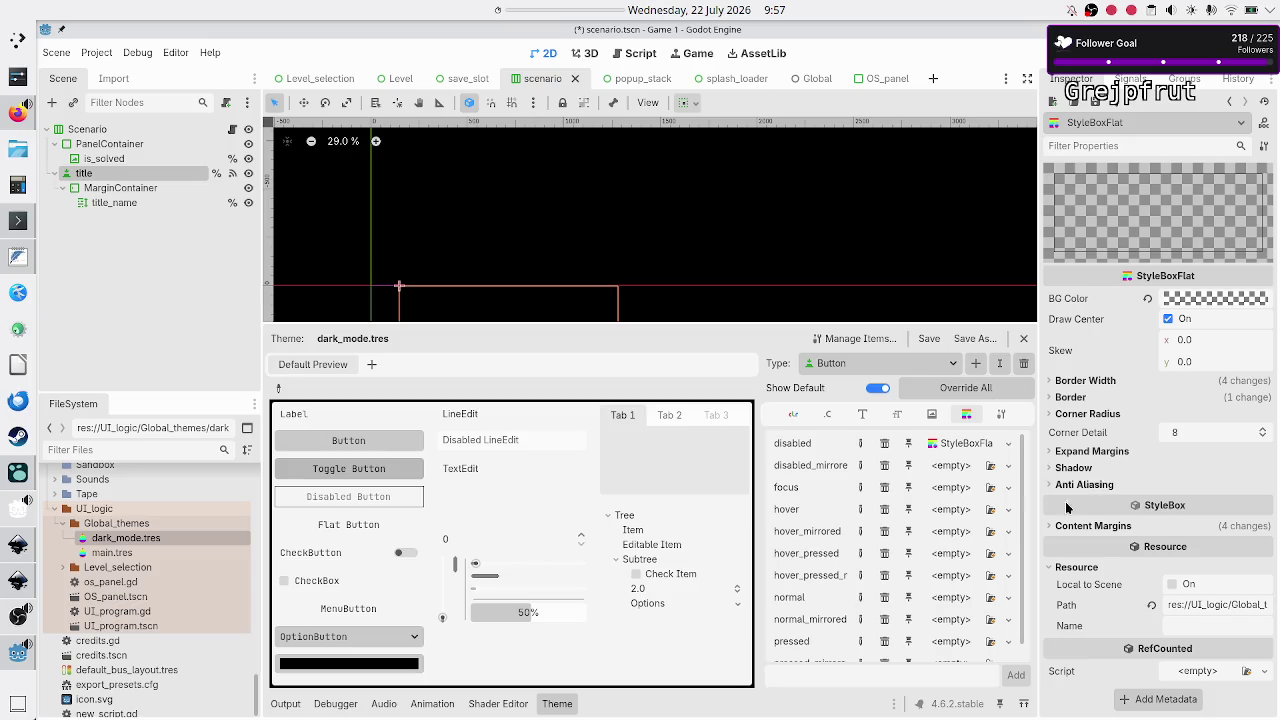
# Paste the border style box as unique into disabled_mirrored and inspect its resource details
pyautogui.click(1008, 467)
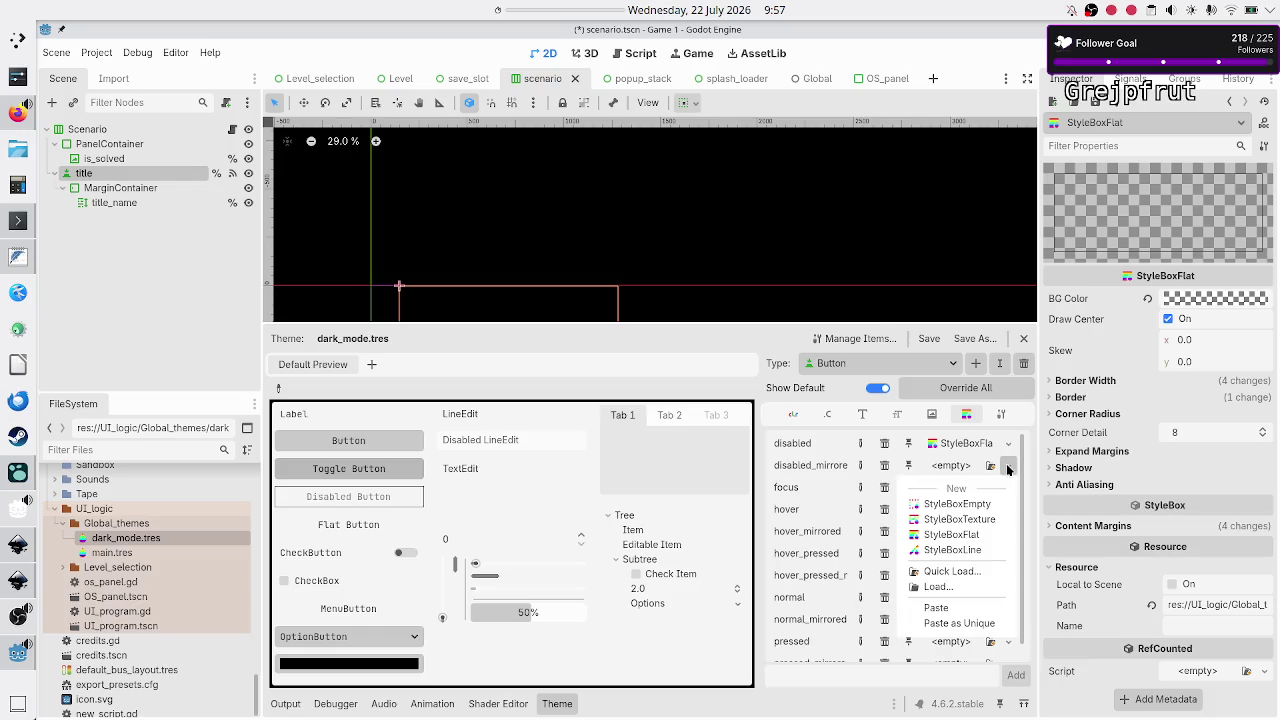
pyautogui.click(960, 624)
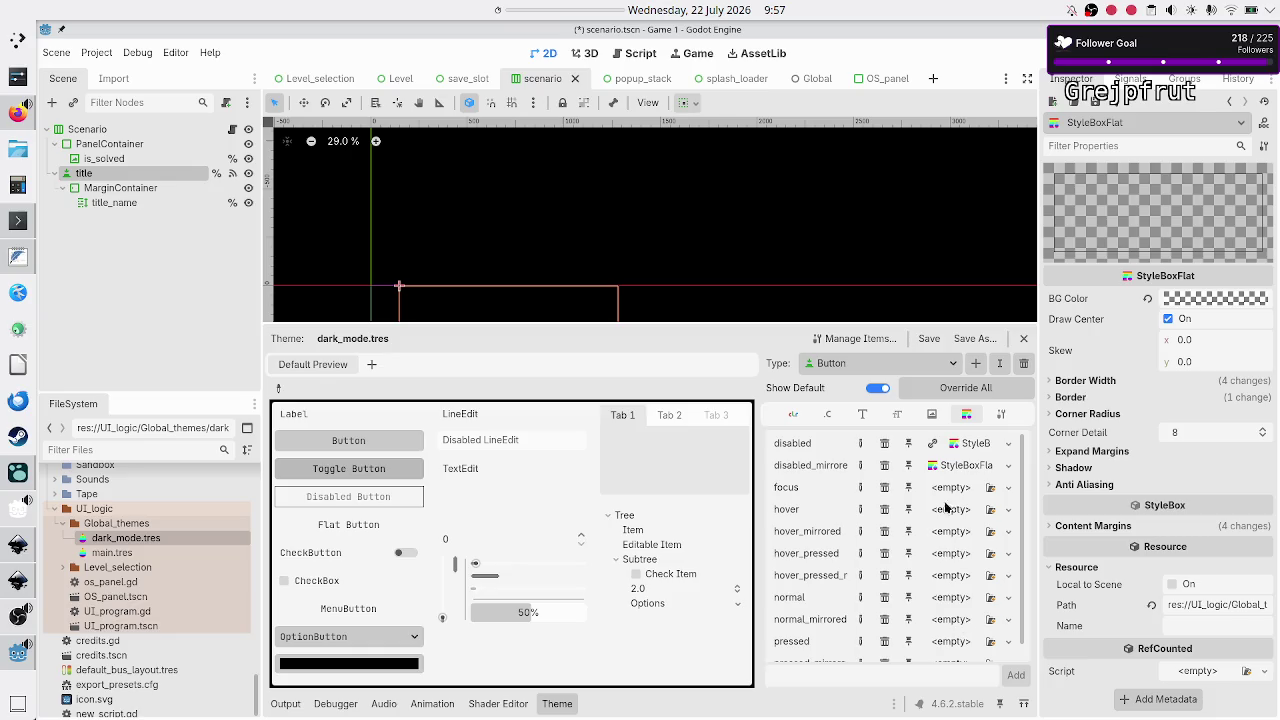
pyautogui.click(955, 467)
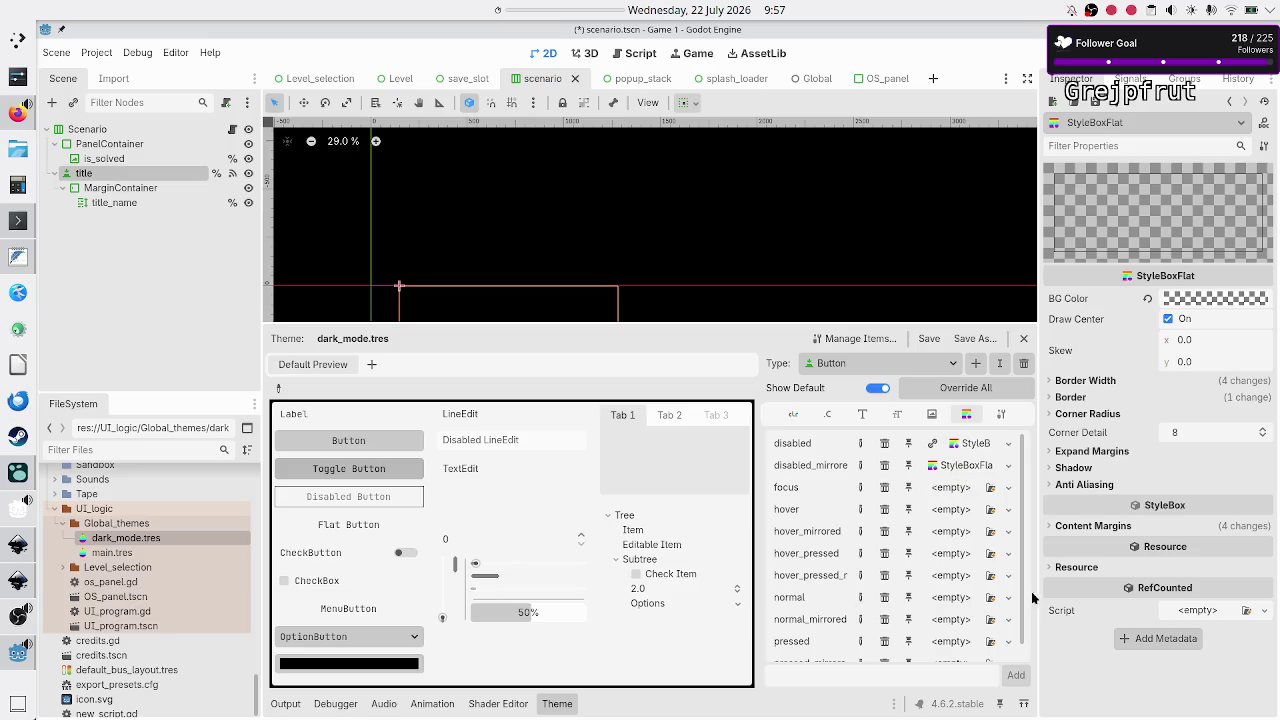
pyautogui.click(1088, 567)
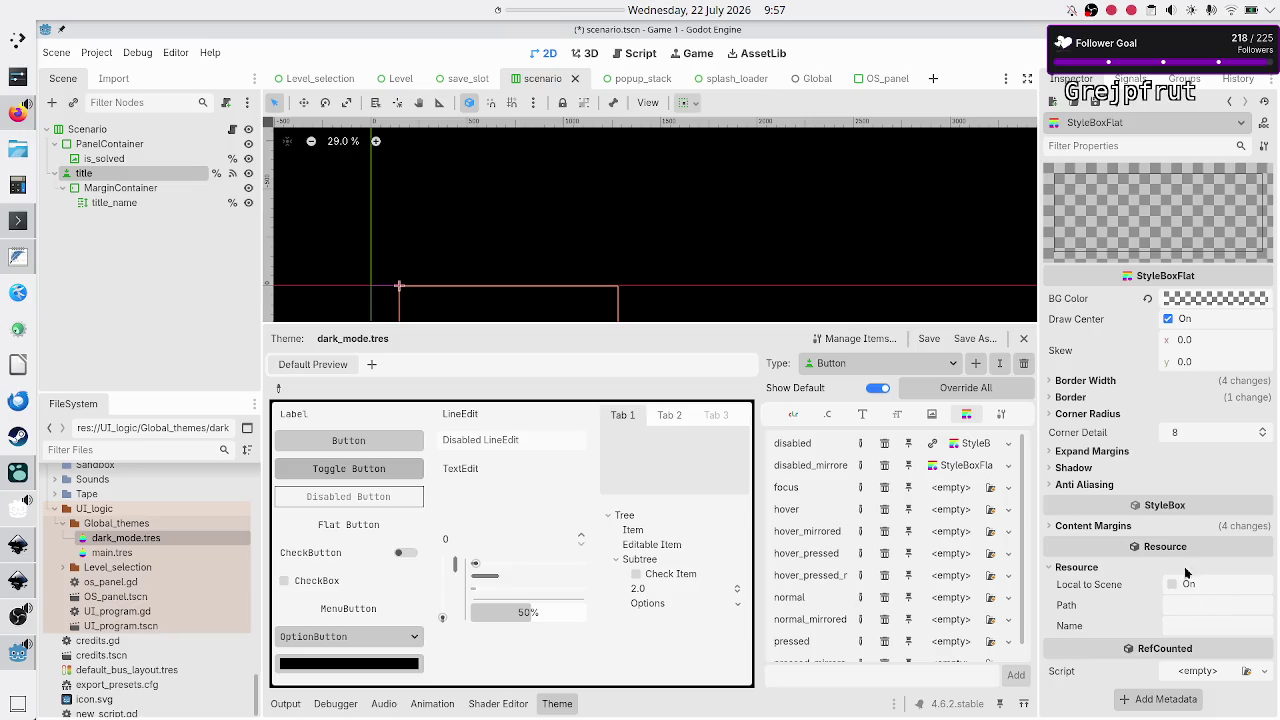
pyautogui.click(1100, 105)
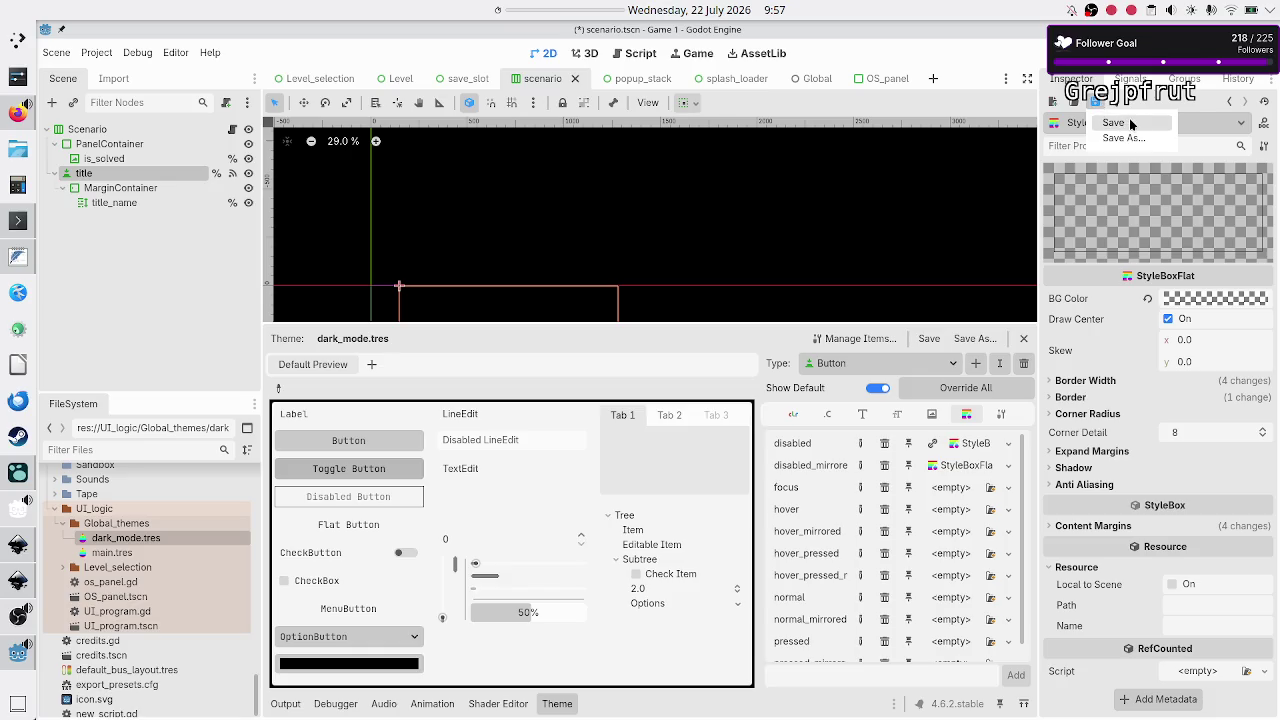
# Skip saving the style box to its own file, save the dark_mode theme, and switch to Logseq
pyautogui.click(1128, 122)
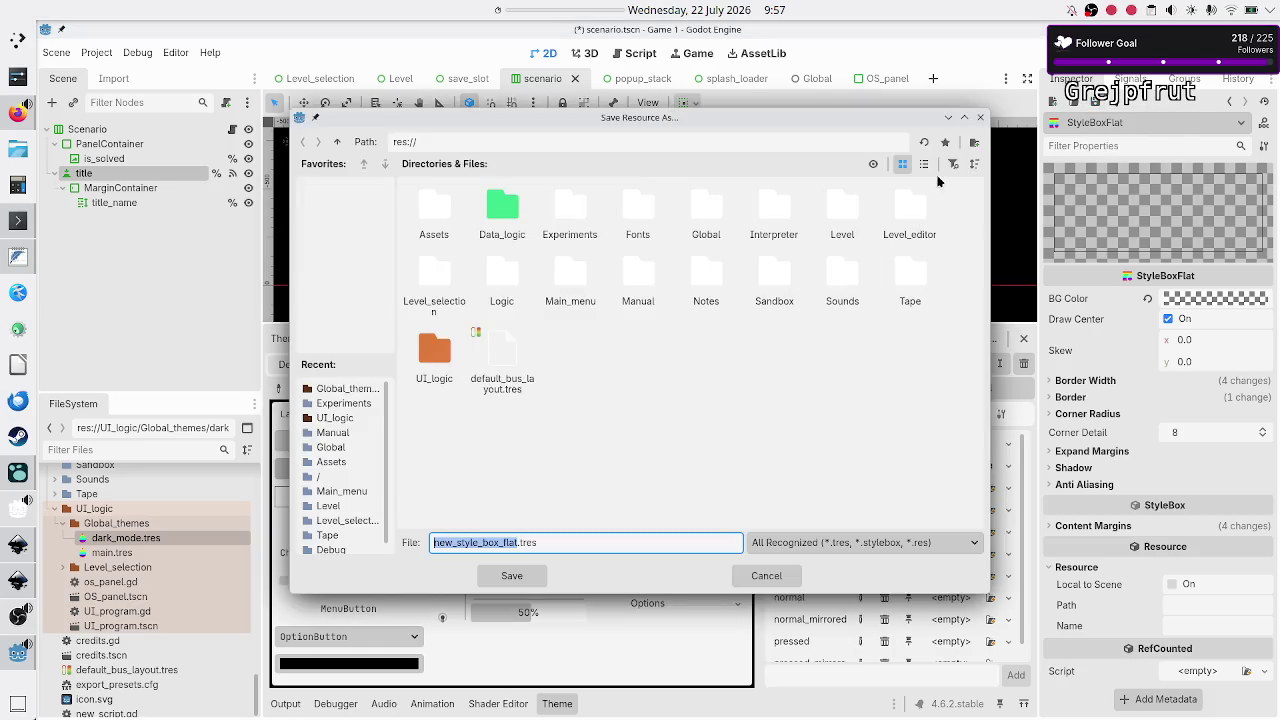
pyautogui.click(980, 117)
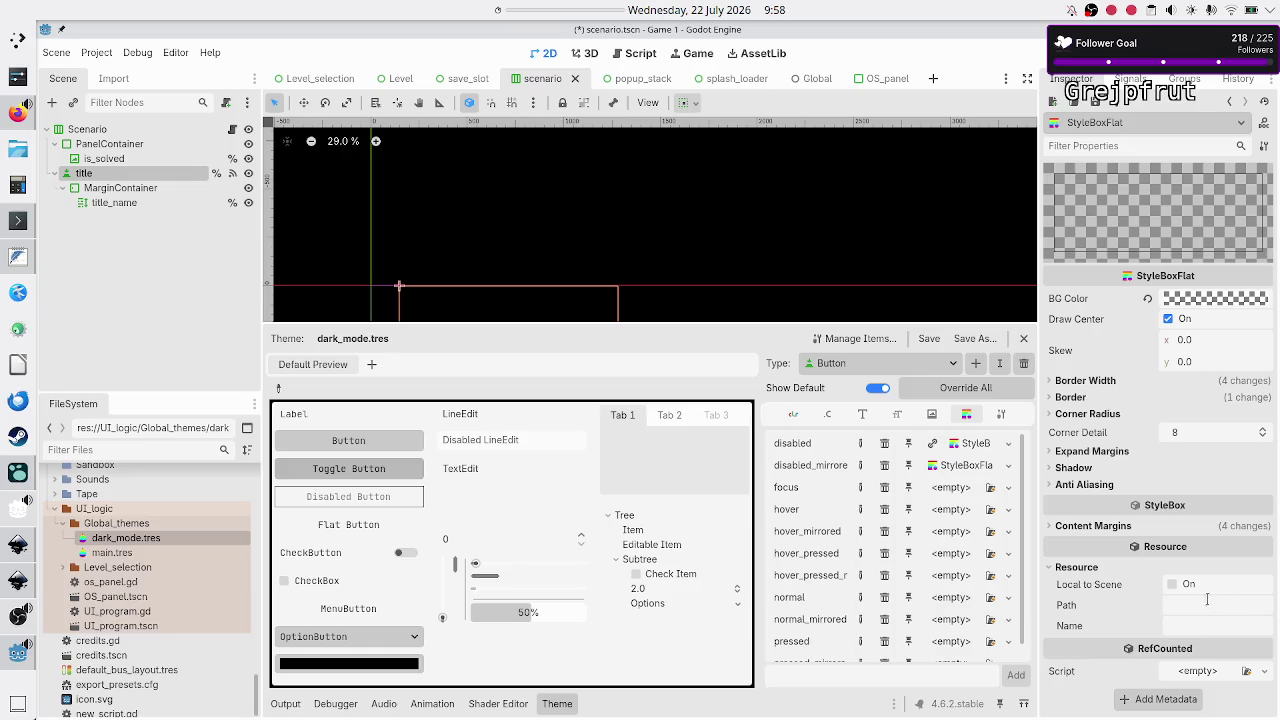
pyautogui.click(922, 340)
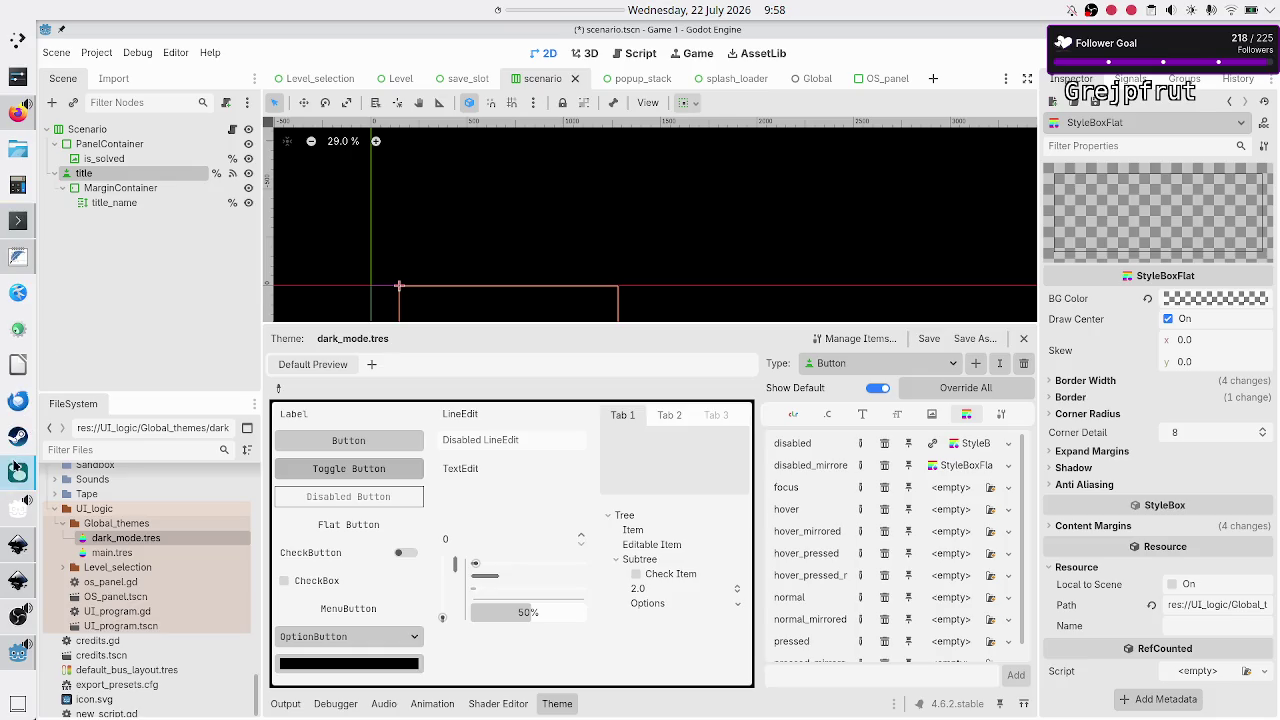
pyautogui.click(18, 472)
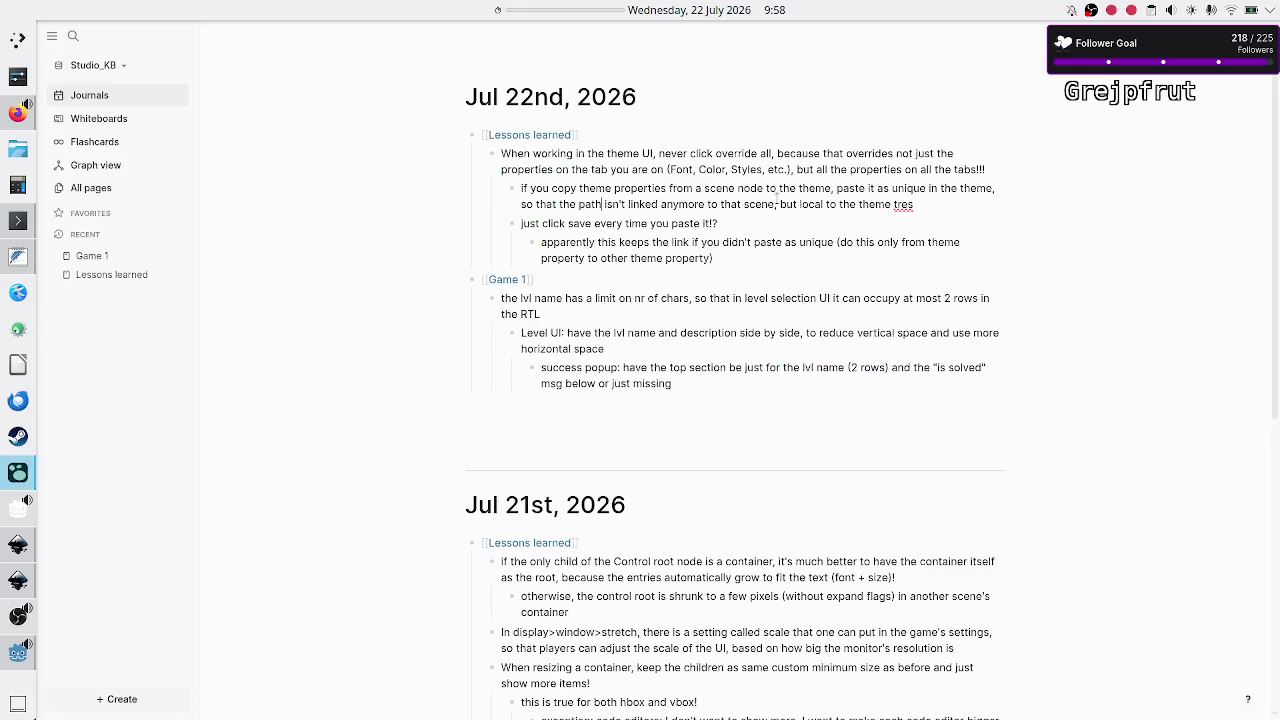
# Reword the tip to 'after pasting click save on the theme! (that is gonna add the pasted resource to the theme file)' and clear the 'apparently' sub-bullet
pyautogui.press('Down')
pyautogui.press('BackSpace')
pyautogui.press('BackSpace')
pyautogui.press('BackSpace')
pyautogui.press('BackSpace')
pyautogui.press('BackSpace')
pyautogui.press('BackSpace')
pyautogui.press('BackSpace')
pyautogui.press('BackSpace')
pyautogui.press('BackSpace')
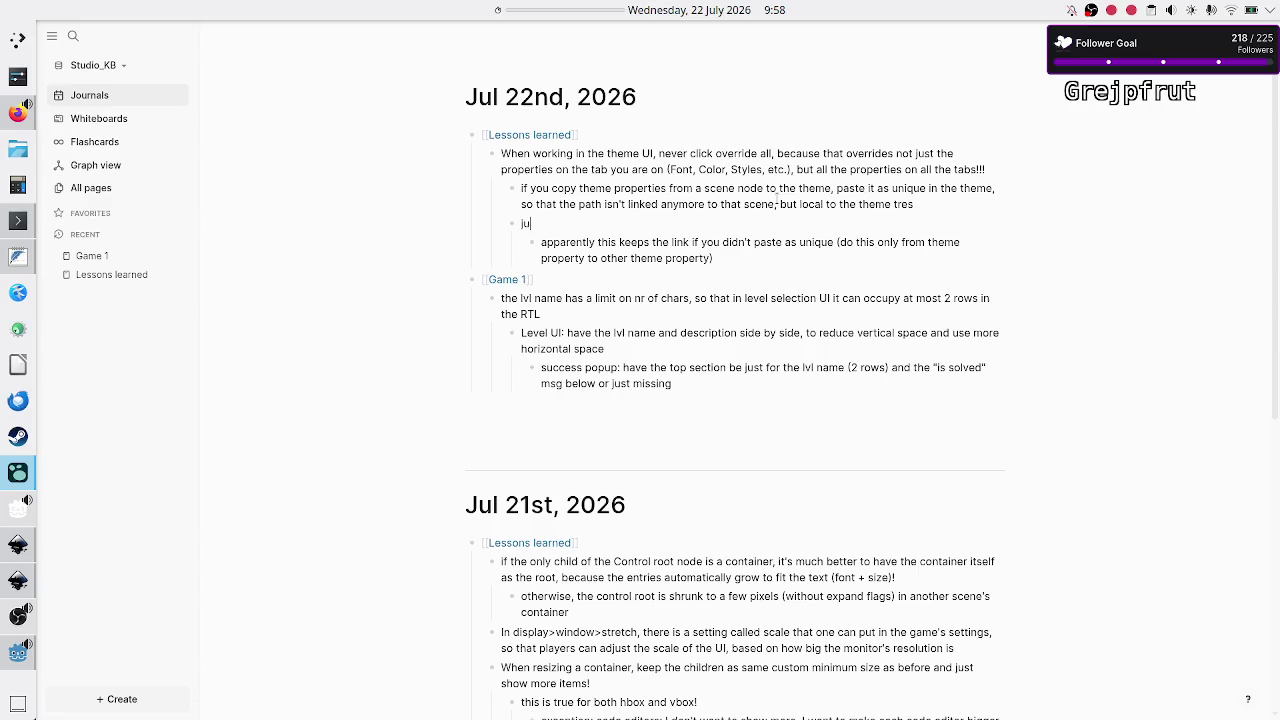
pyautogui.write('after pasting ')
pyautogui.write('click ')
pyautogui.write('save ')
pyautogui.write('on t')
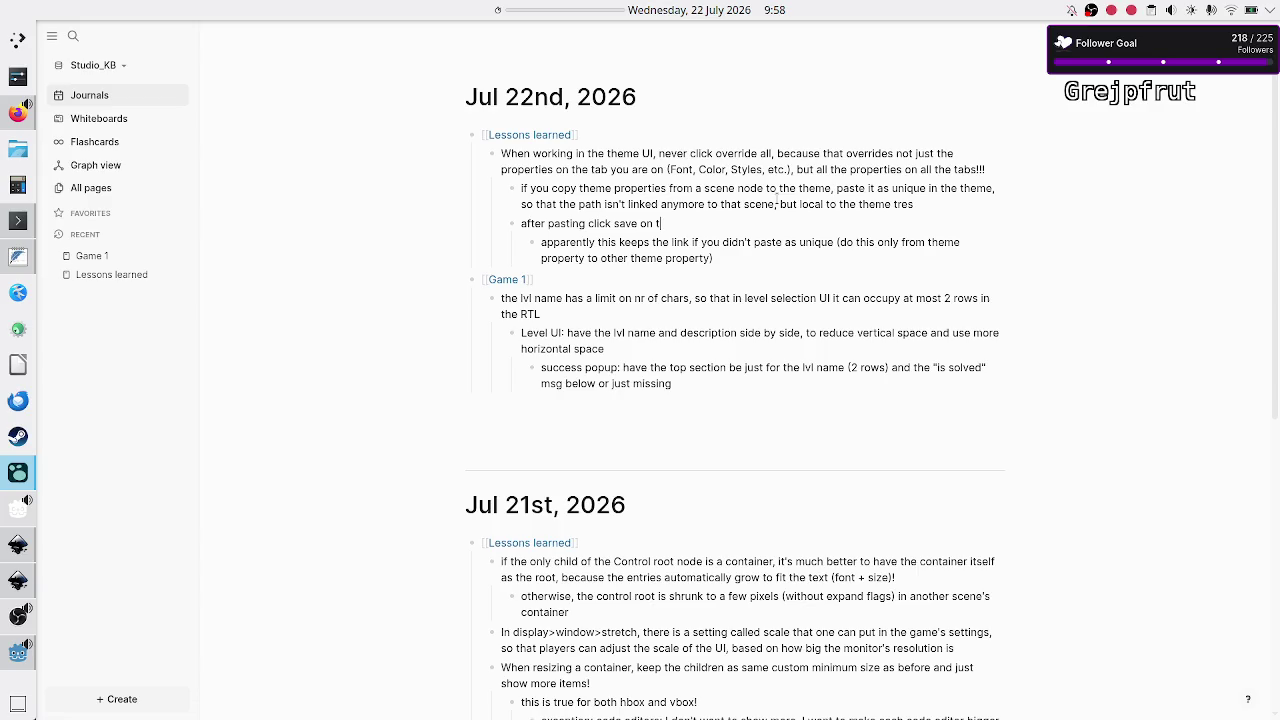
pyautogui.write('he theme!')
pyautogui.write(' (')
pyautogui.write('that ')
pyautogui.write('is gonn')
pyautogui.write('a ')
pyautogui.write('add')
pyautogui.write(' the theme')
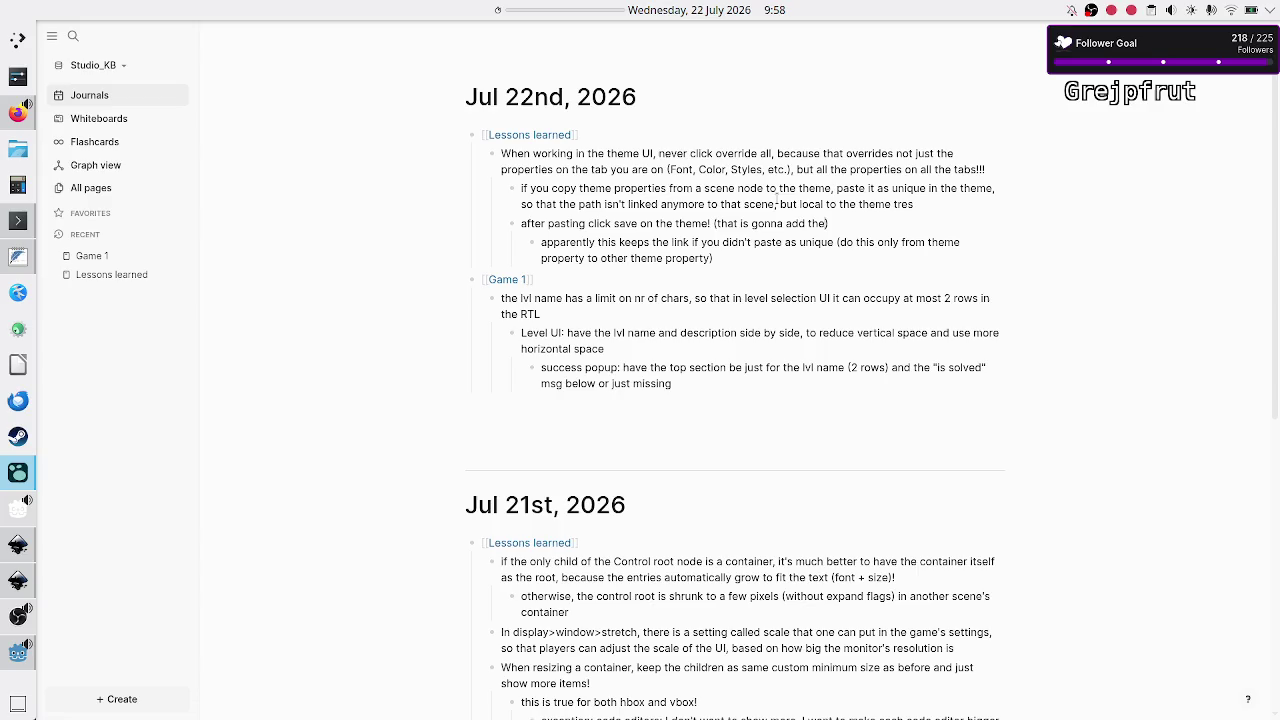
pyautogui.press('BackSpace')
pyautogui.press('BackSpace')
pyautogui.press('BackSpace')
pyautogui.write('resource')
pyautogui.press('BackSpace')
pyautogui.press('BackSpace')
pyautogui.press('BackSpace')
pyautogui.press('BackSpace')
pyautogui.press('BackSpace')
pyautogui.press('BackSpace')
pyautogui.write('pasted re')
pyautogui.write('source to the ')
pyautogui.write('theme file')
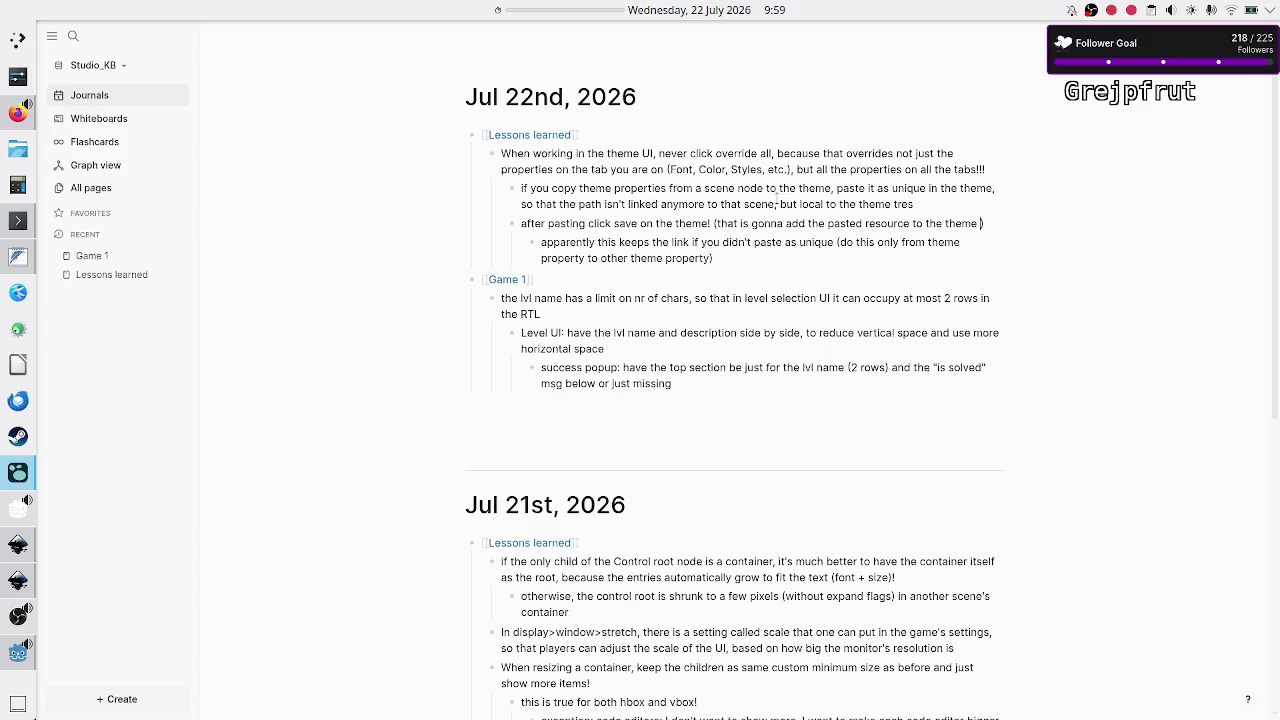
pyautogui.press('Up')
pyautogui.press('BackSpace')
pyautogui.press('BackSpace')
pyautogui.press('BackSpace')
pyautogui.press('BackSpace')
pyautogui.press('BackSpace')
pyautogui.press('BackSpace')
pyautogui.press('BackSpace')
pyautogui.press('BackSpace')
pyautogui.press('BackSpace')
pyautogui.press('BackSpace')
pyautogui.press('BackSpace')
pyautogui.press('BackSpace')
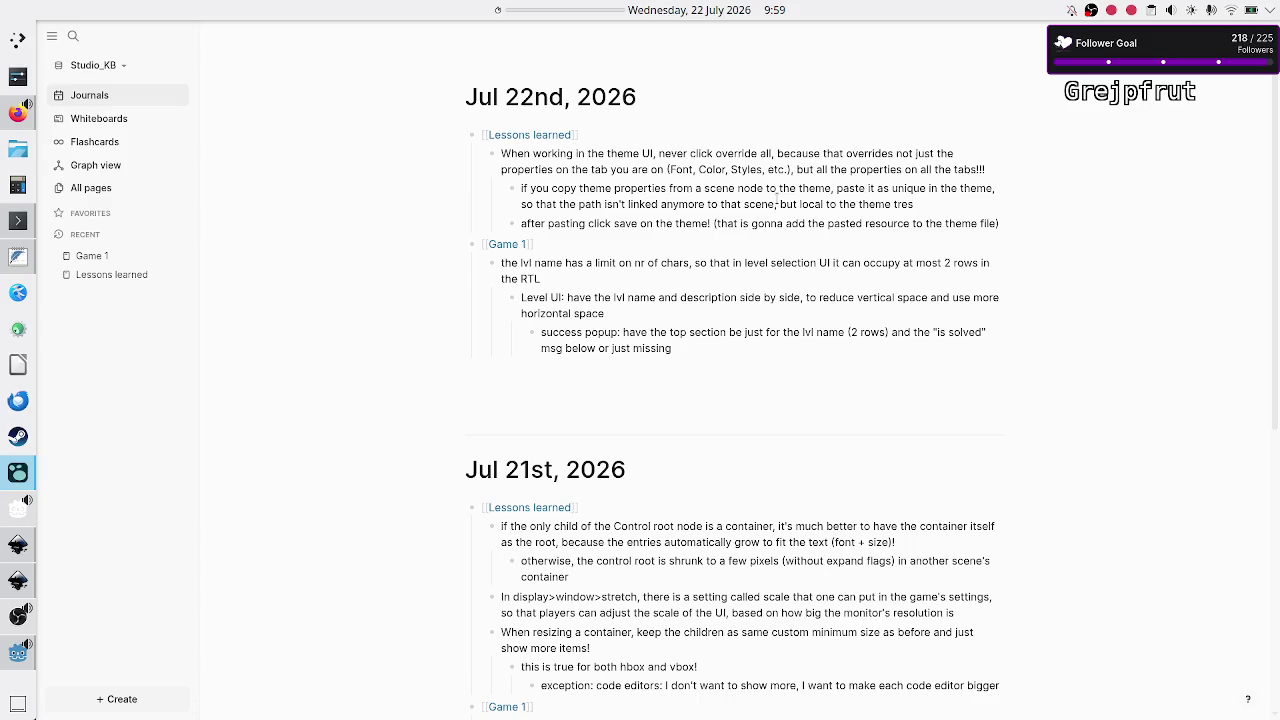
# Leave the Logseq journal and switch back to the Godot editor
pyautogui.press('Left')
pyautogui.press('Left')
pyautogui.hotkey('alt', 'Tab')
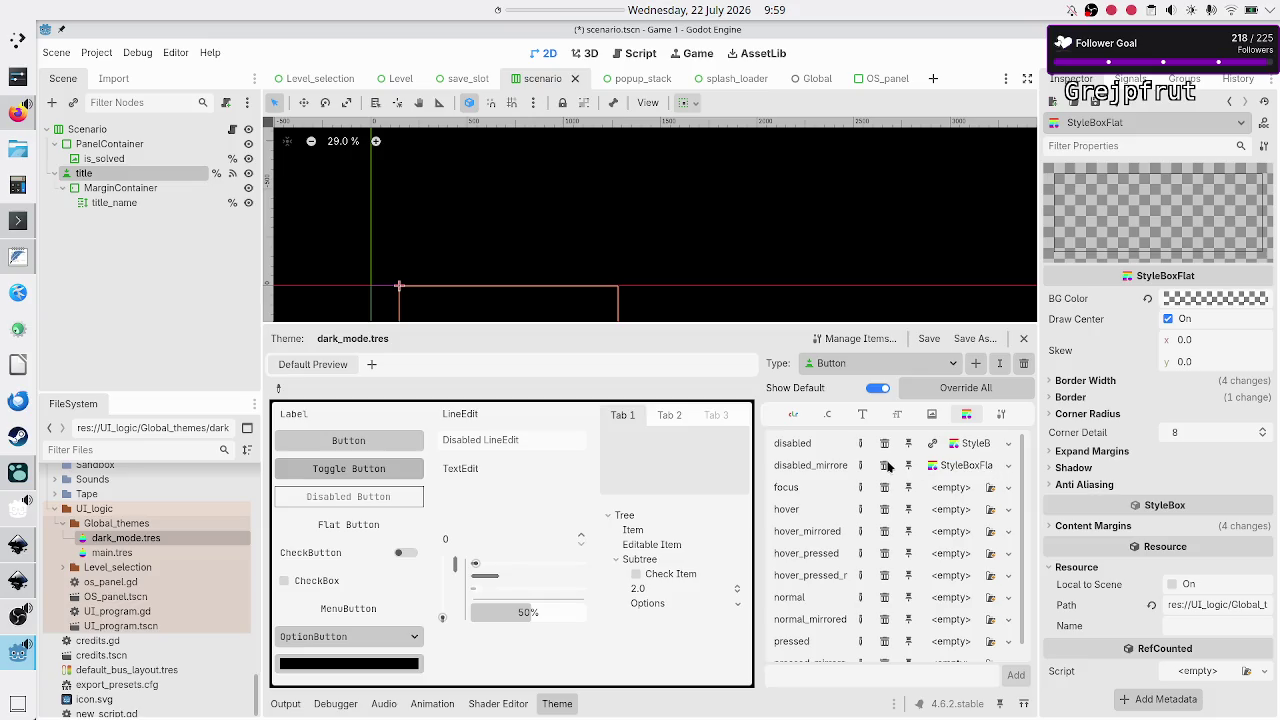
# Copy the disabled slot's StyleBoxFlat and paste it into a newly overridden disabled_mirrored slot
pyautogui.click(1008, 446)
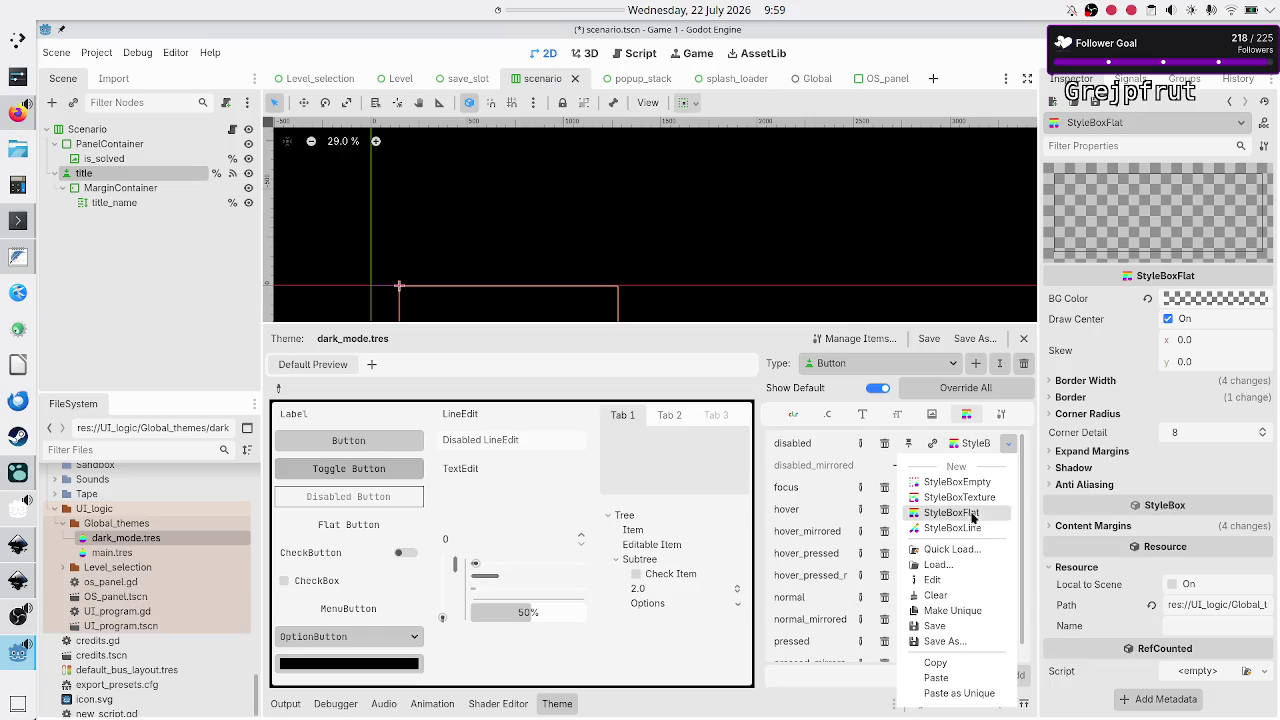
pyautogui.click(962, 666)
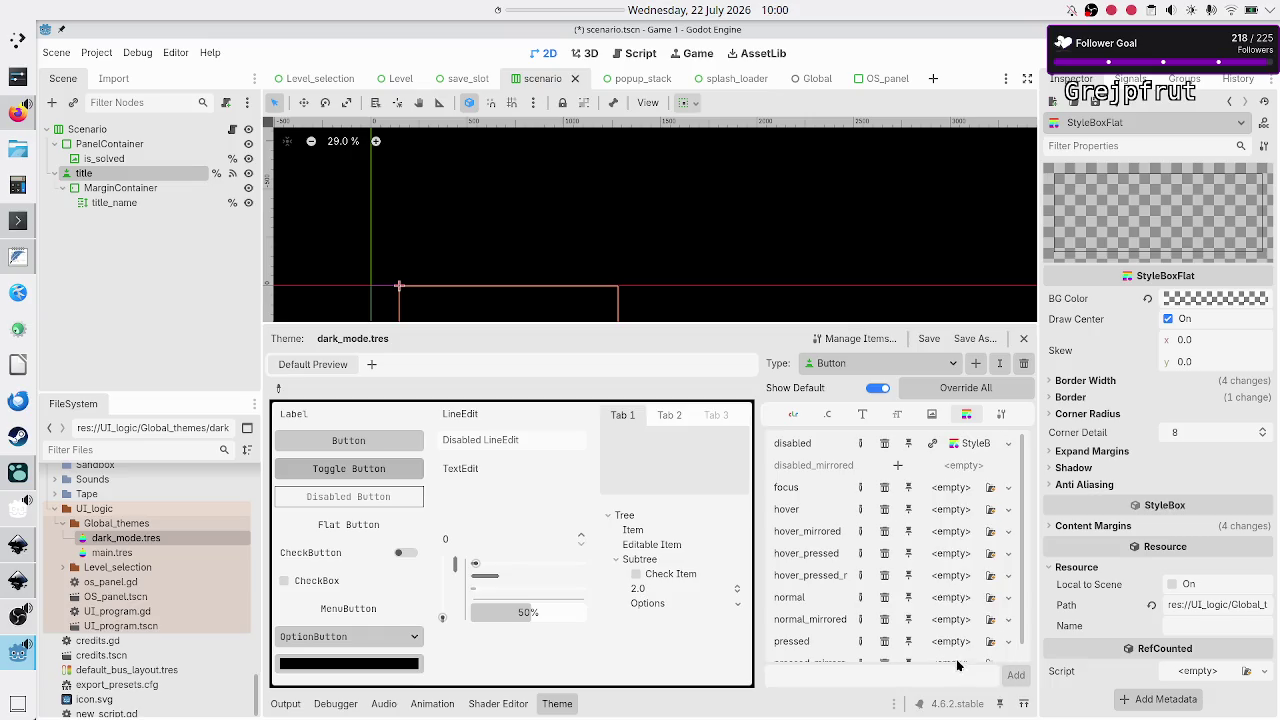
pyautogui.click(896, 467)
pyautogui.click(1008, 466)
pyautogui.click(938, 608)
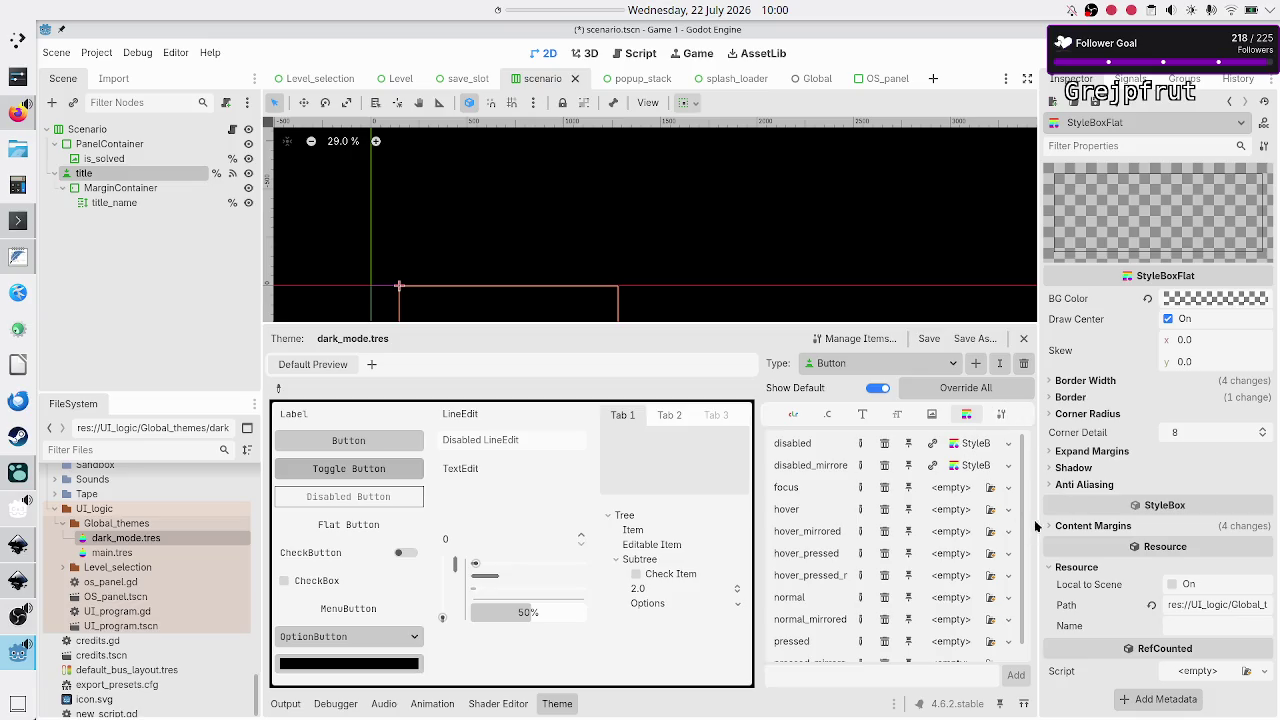
pyautogui.click(1087, 527)
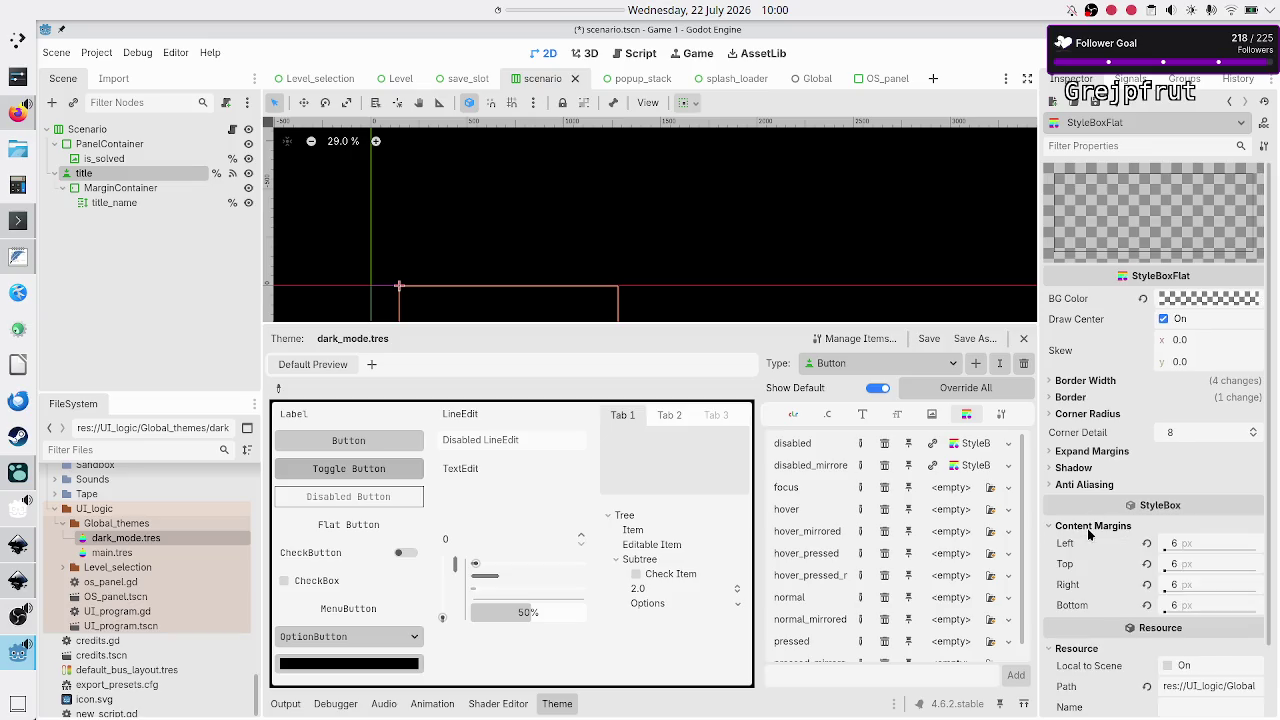
# Change the shared StyleBoxFlat's left content margin from 6 to 26 px and save the stylebox
pyautogui.click(1202, 542)
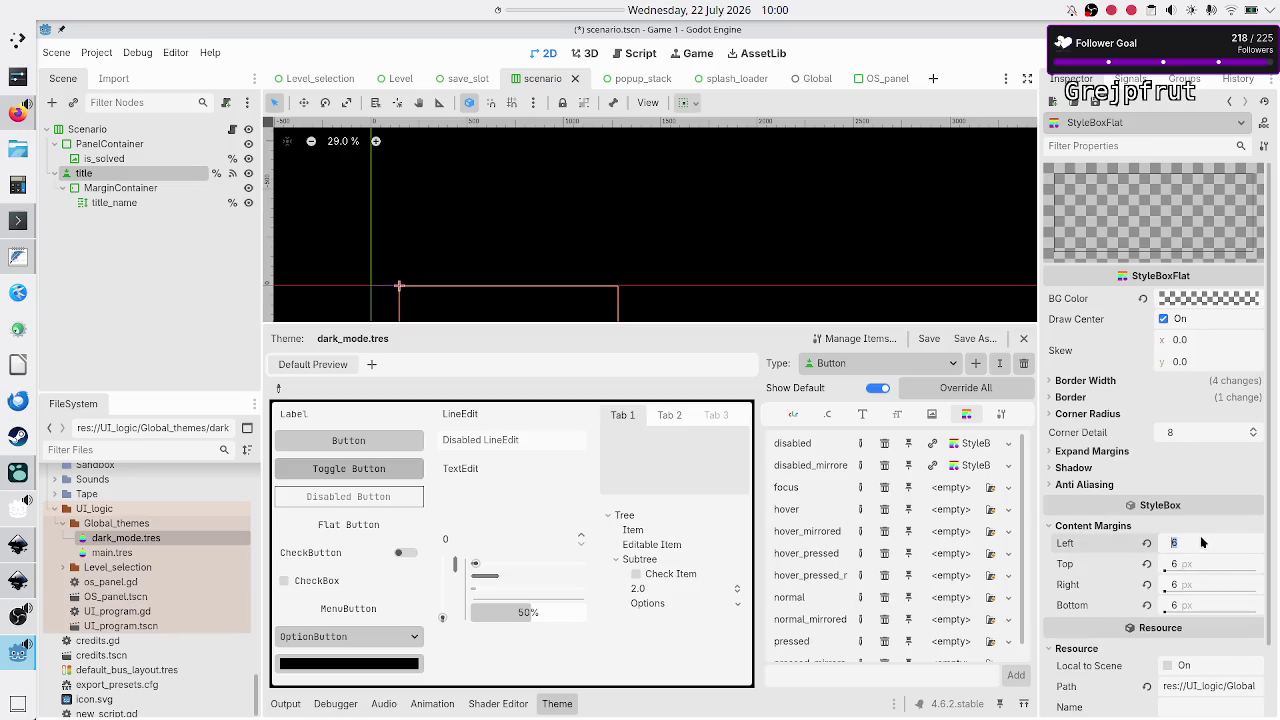
pyautogui.write('2')
pyautogui.press('Return')
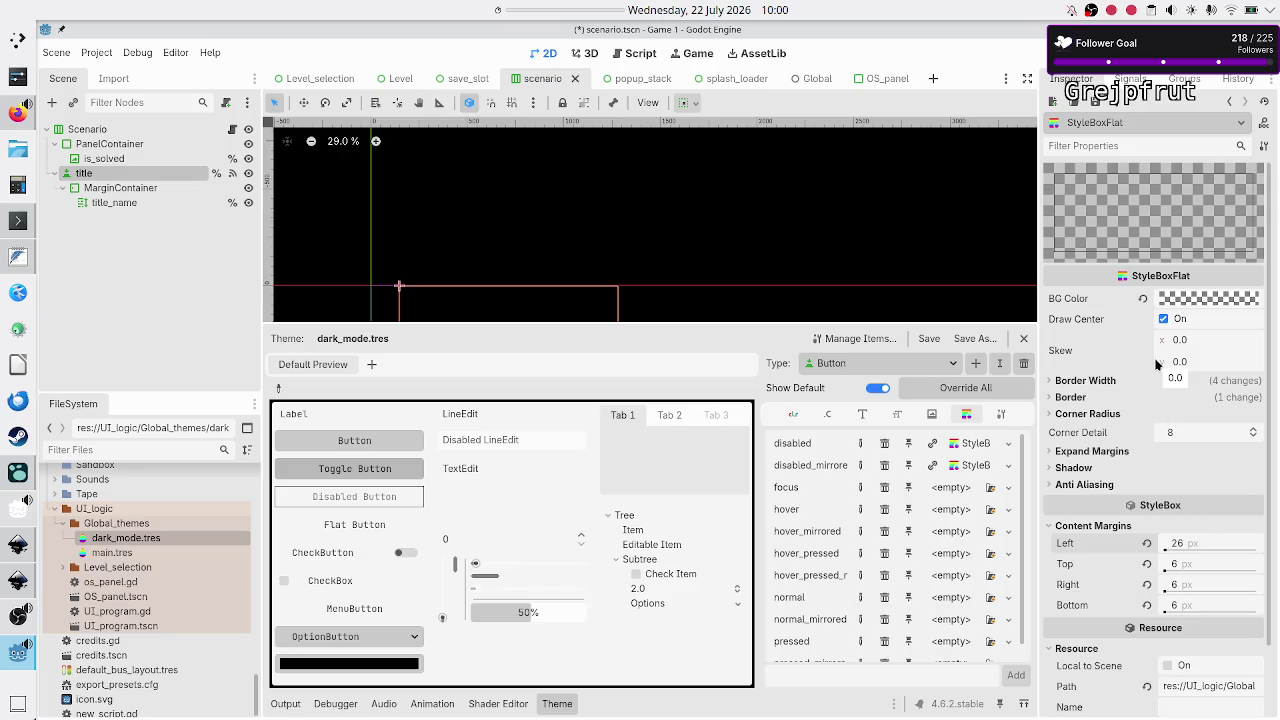
pyautogui.click(1095, 102)
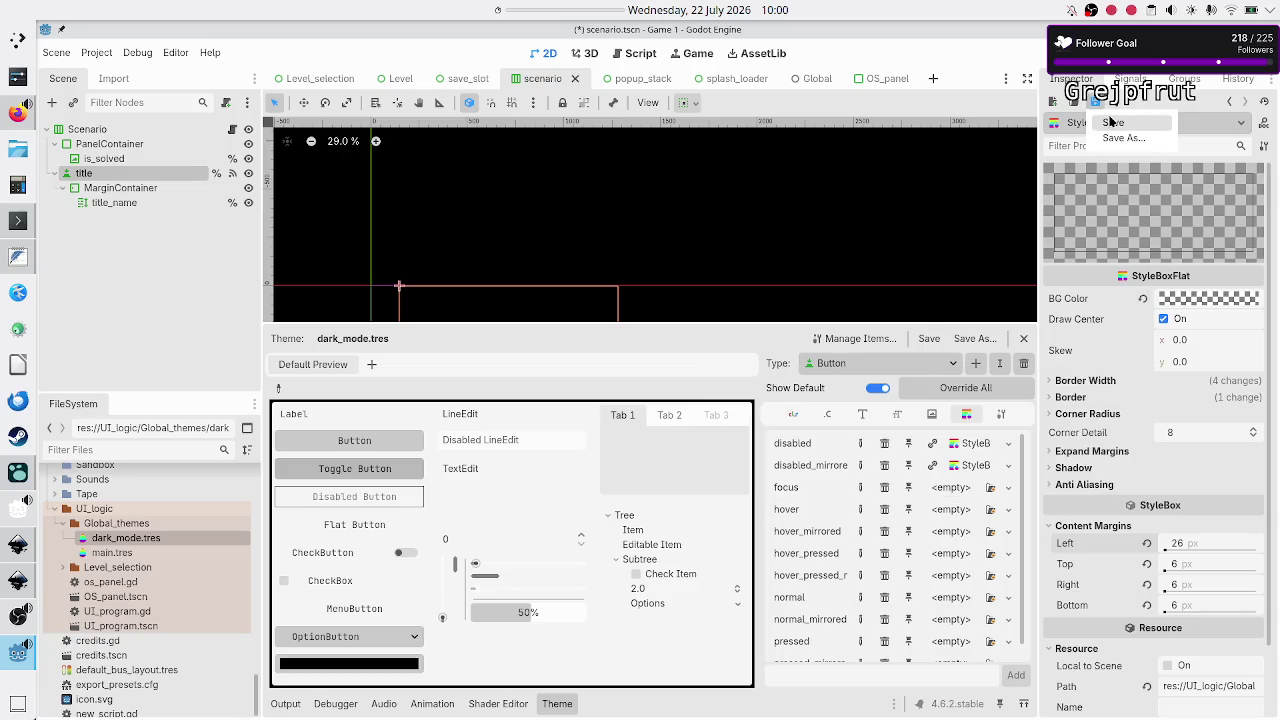
pyautogui.click(1112, 121)
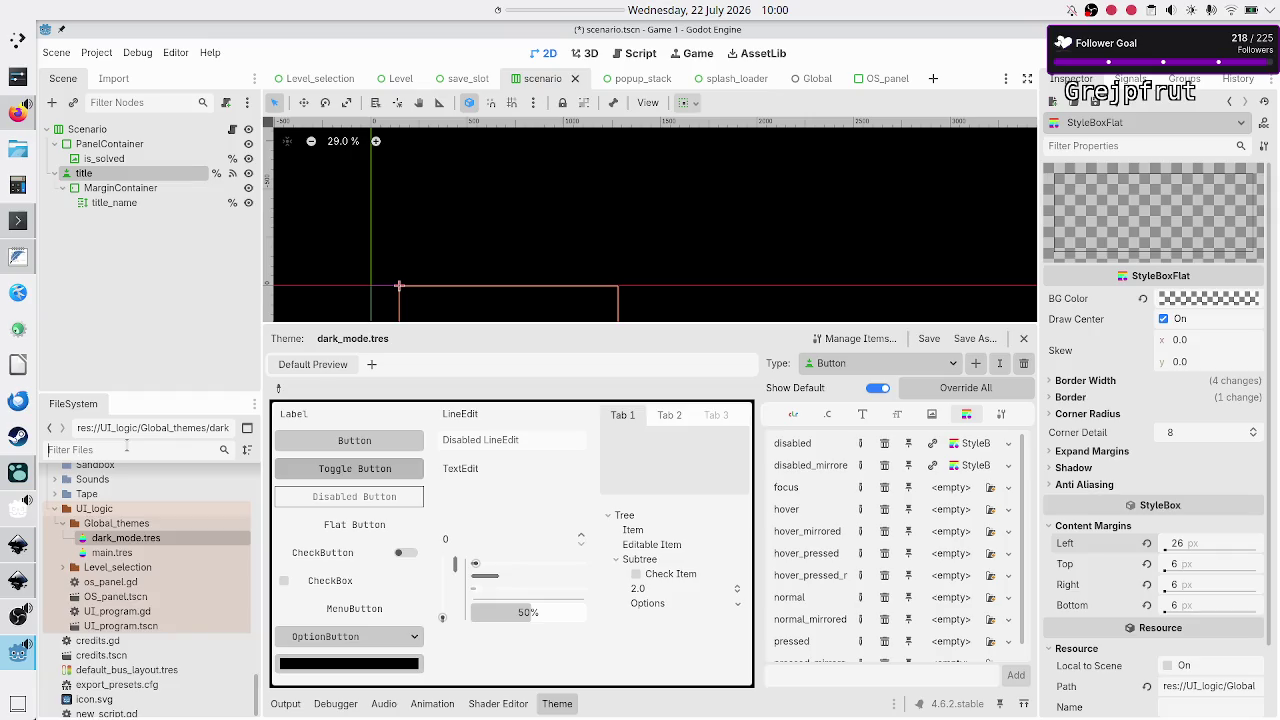
# Filter FileSystem for 'bord' to check border_decoration_small.tres's 6 px margins, then reselect dark_mode.tres
pyautogui.write('bord')
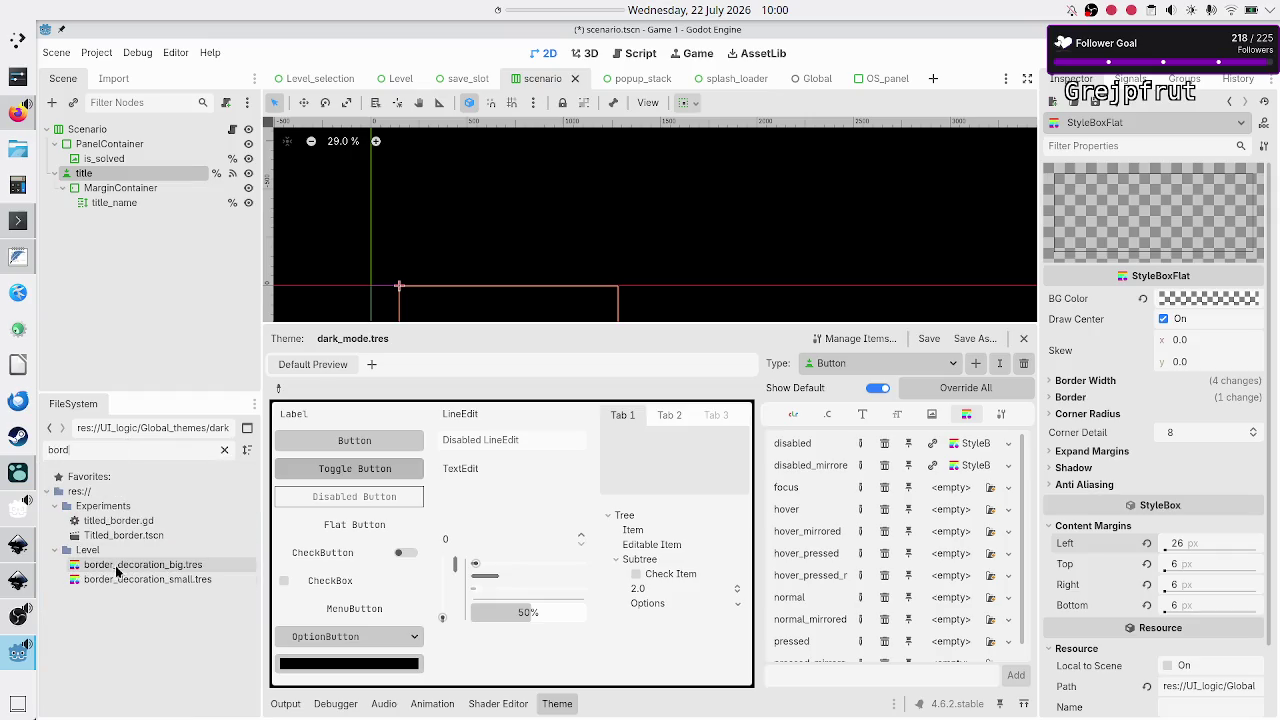
pyautogui.click(114, 580)
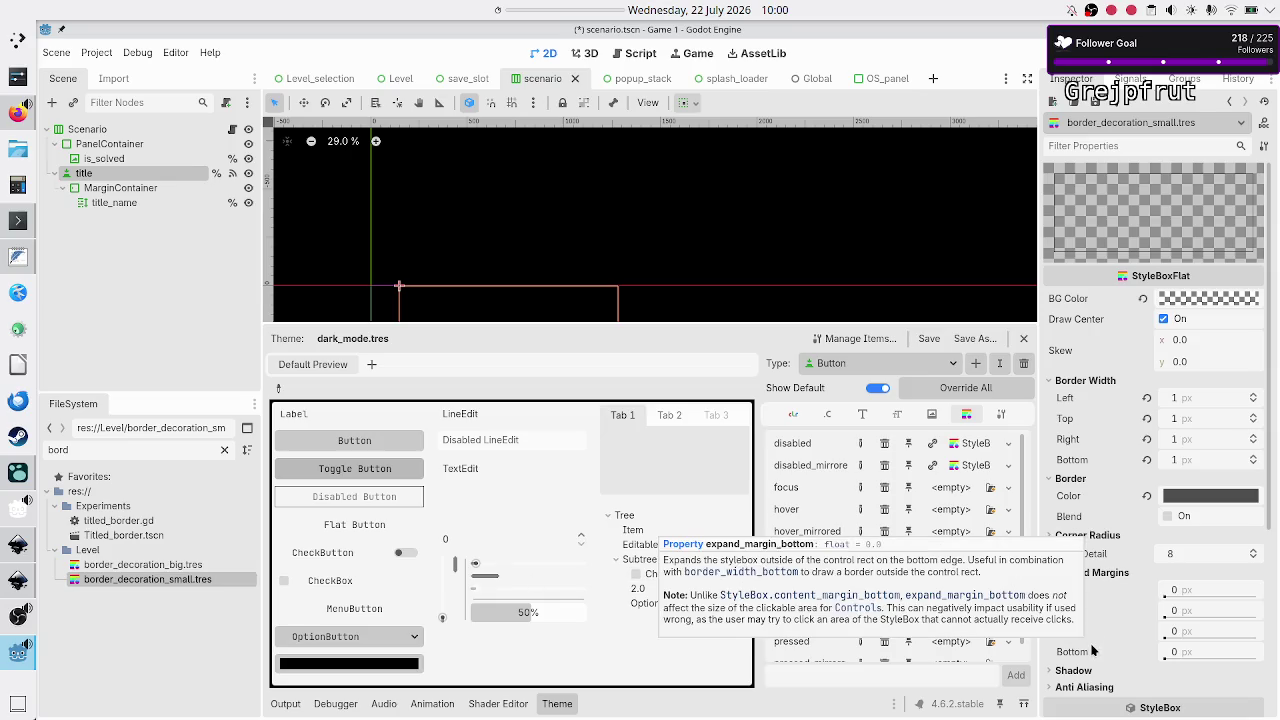
pyautogui.scroll(-5, 1100, 595)
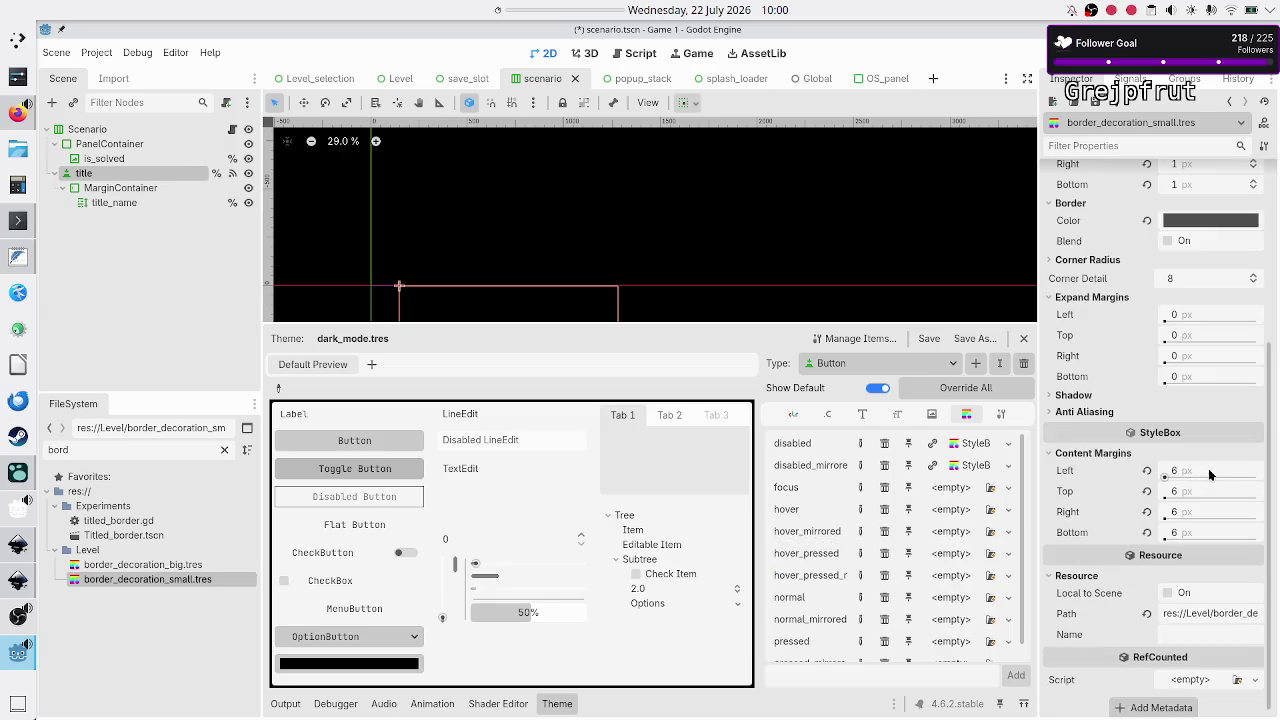
pyautogui.doubleClick(193, 450)
pyautogui.press('BackSpace')
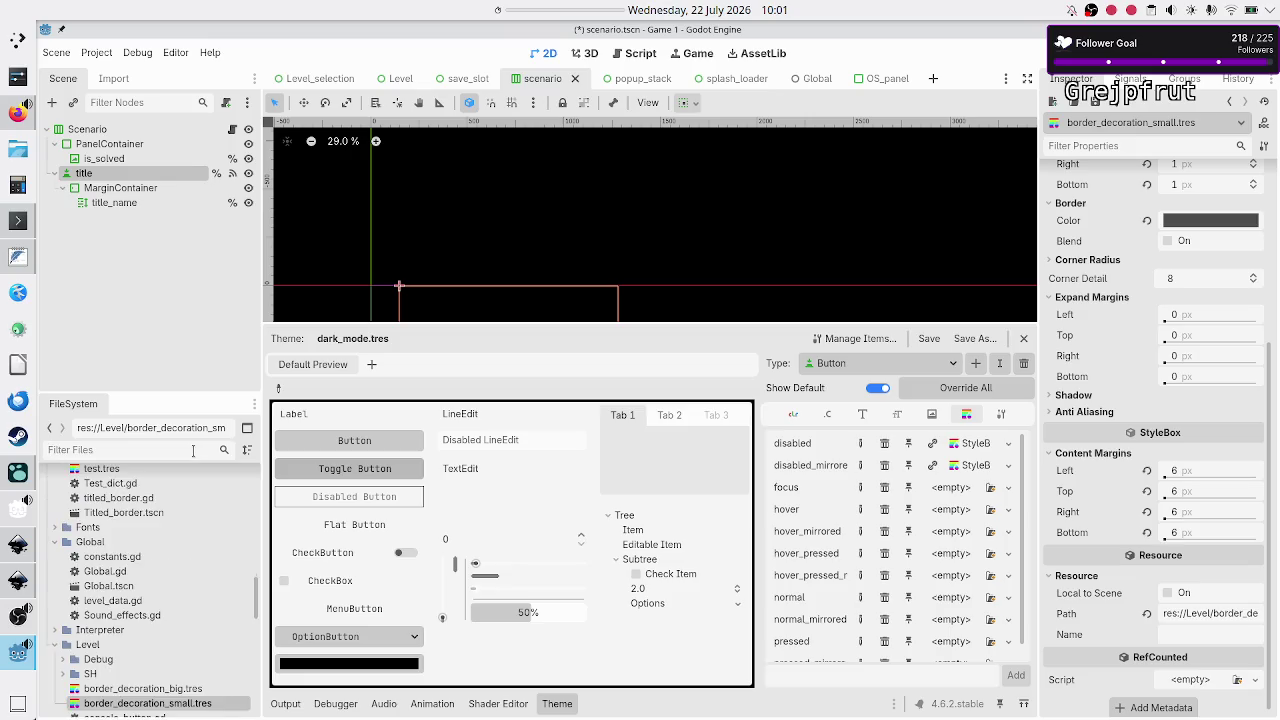
pyautogui.scroll(-5, 148, 590)
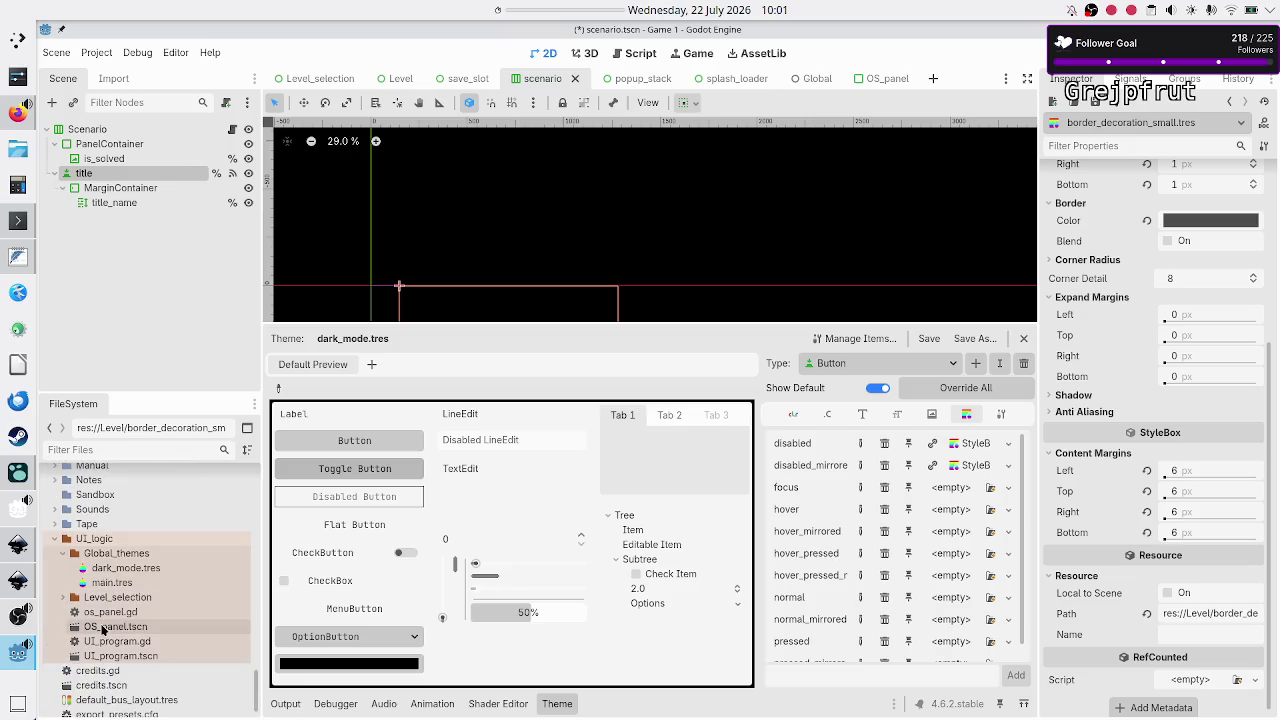
pyautogui.click(169, 567)
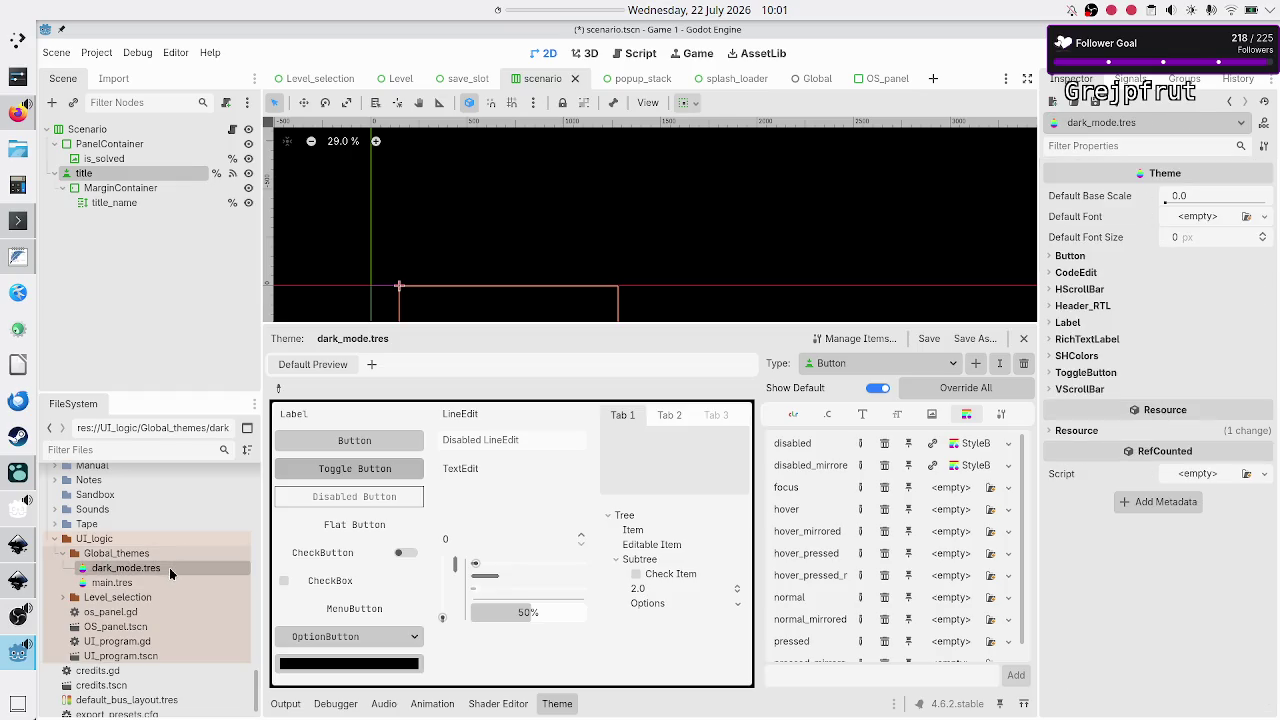
# Open the disabled slot's StyleBoxFlat and return its left content margin to 6 px
pyautogui.click(978, 447)
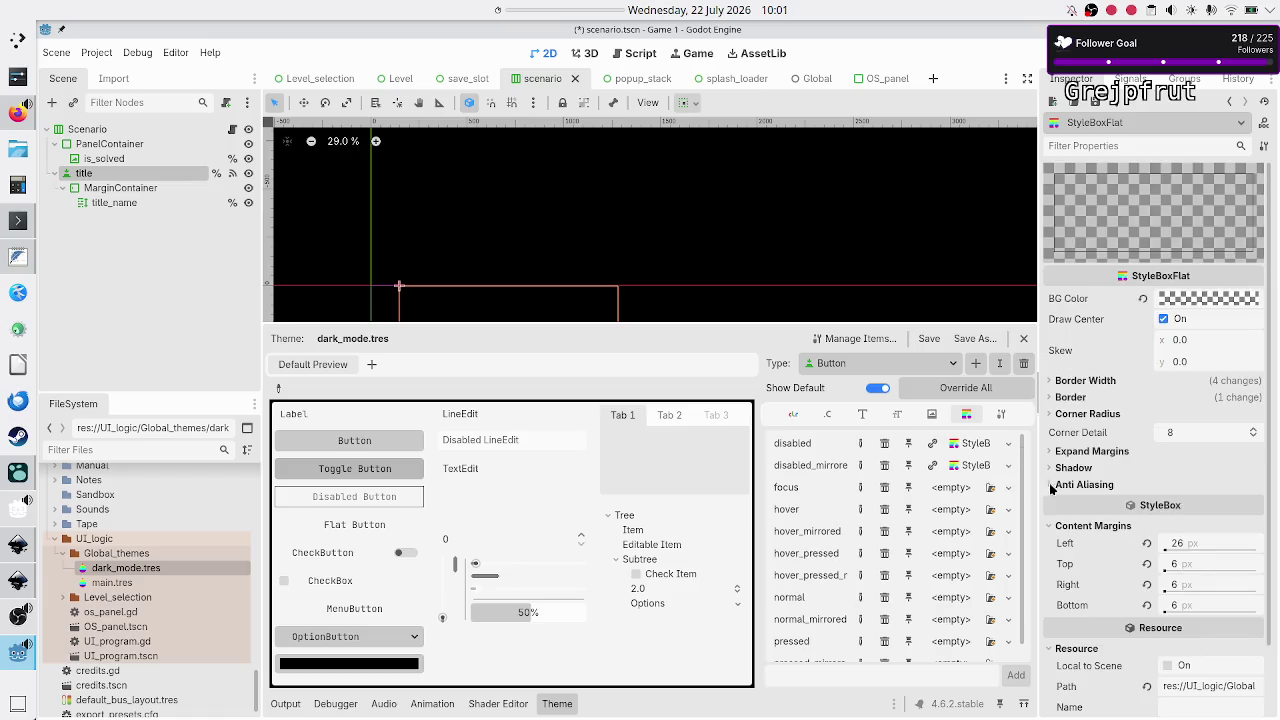
pyautogui.click(1204, 546)
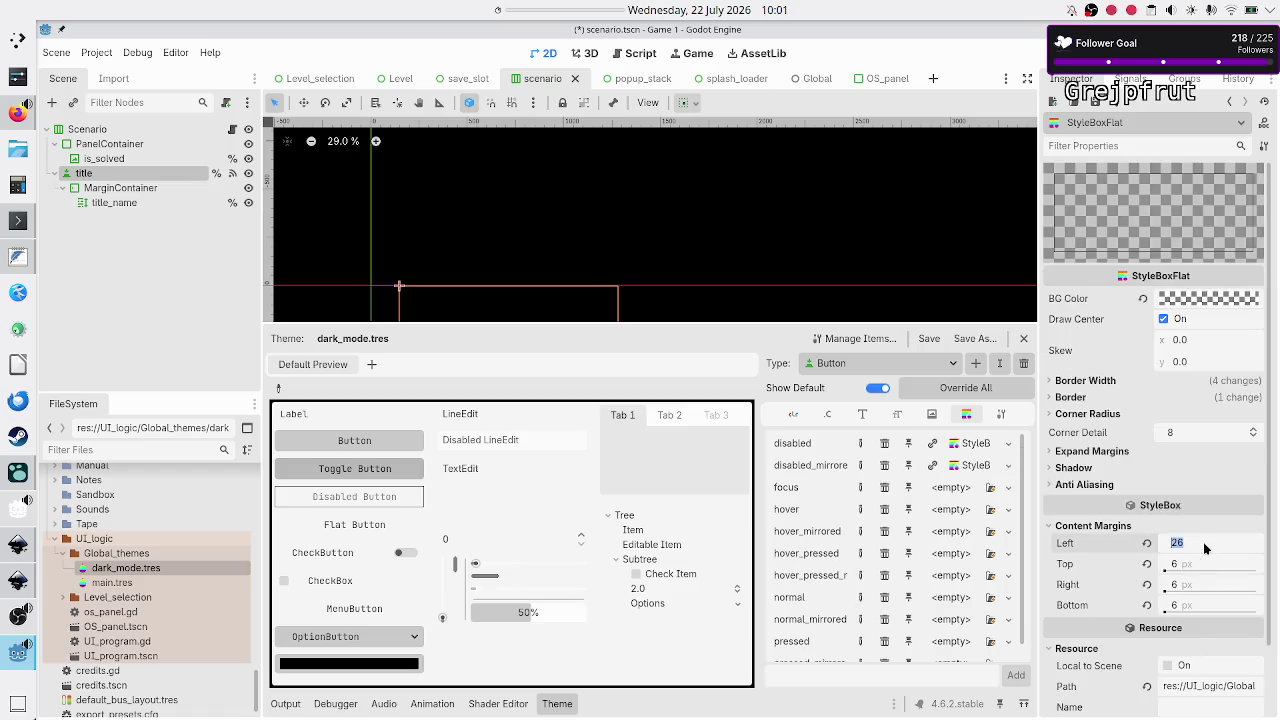
pyautogui.write('6')
pyautogui.press('Return')
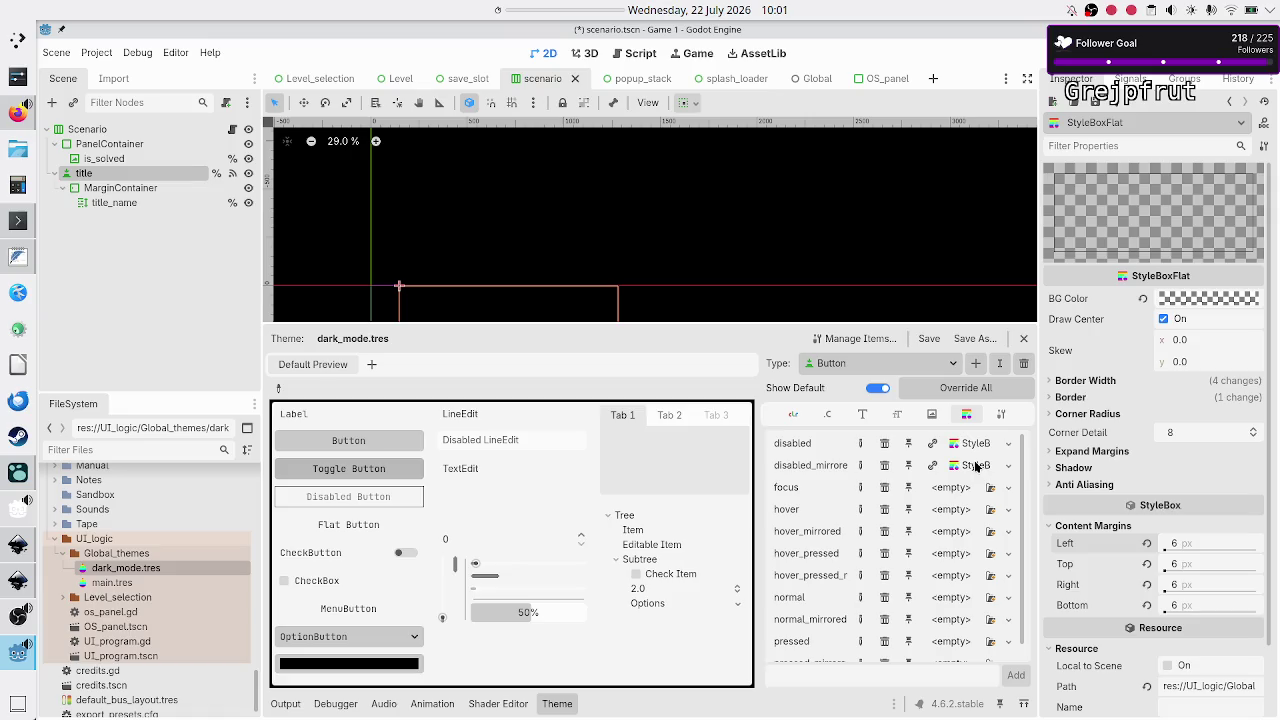
pyautogui.click(1008, 465)
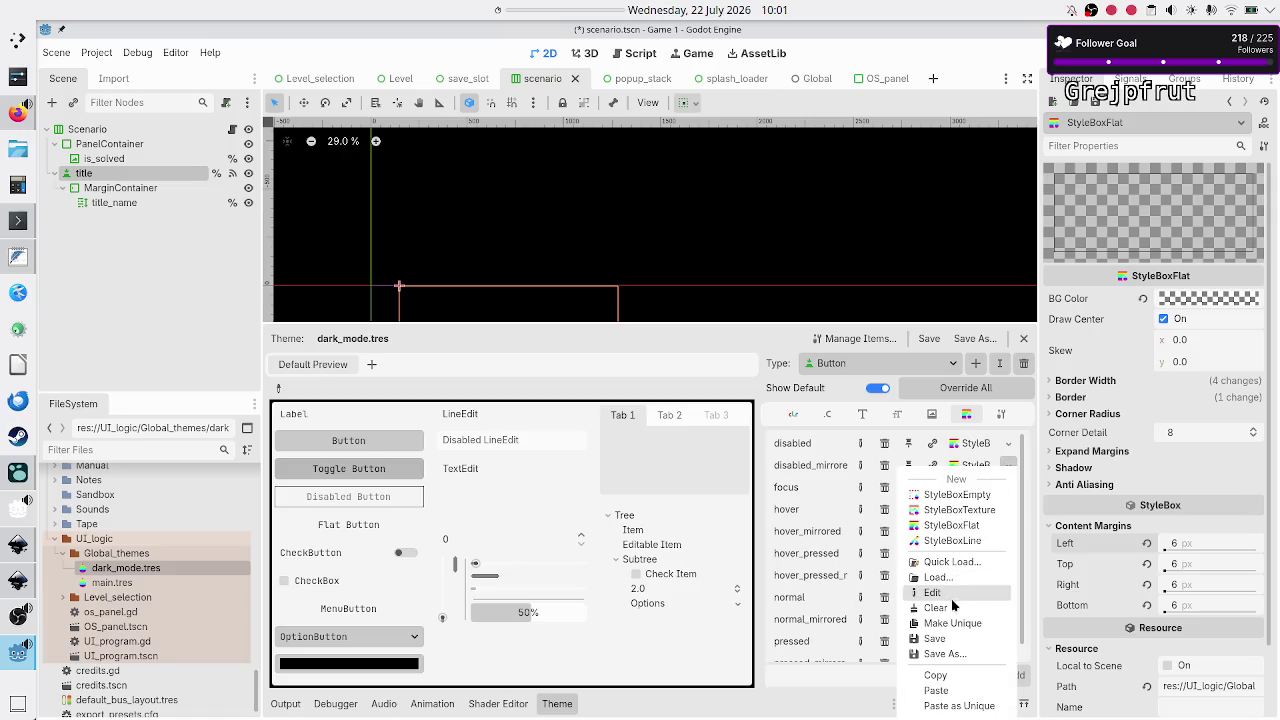
# Copy the shared stylebox and paste it into Button's focus, hover and hover_mirrored slots
pyautogui.click(936, 675)
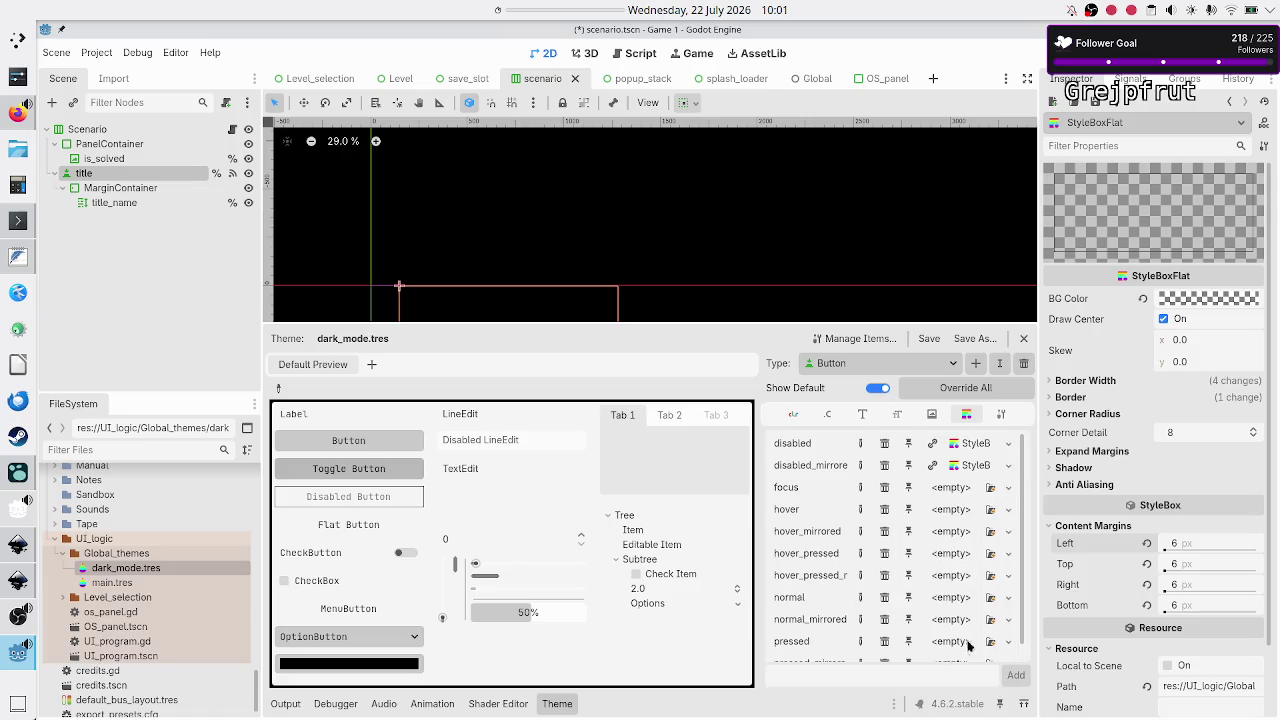
pyautogui.click(1009, 487)
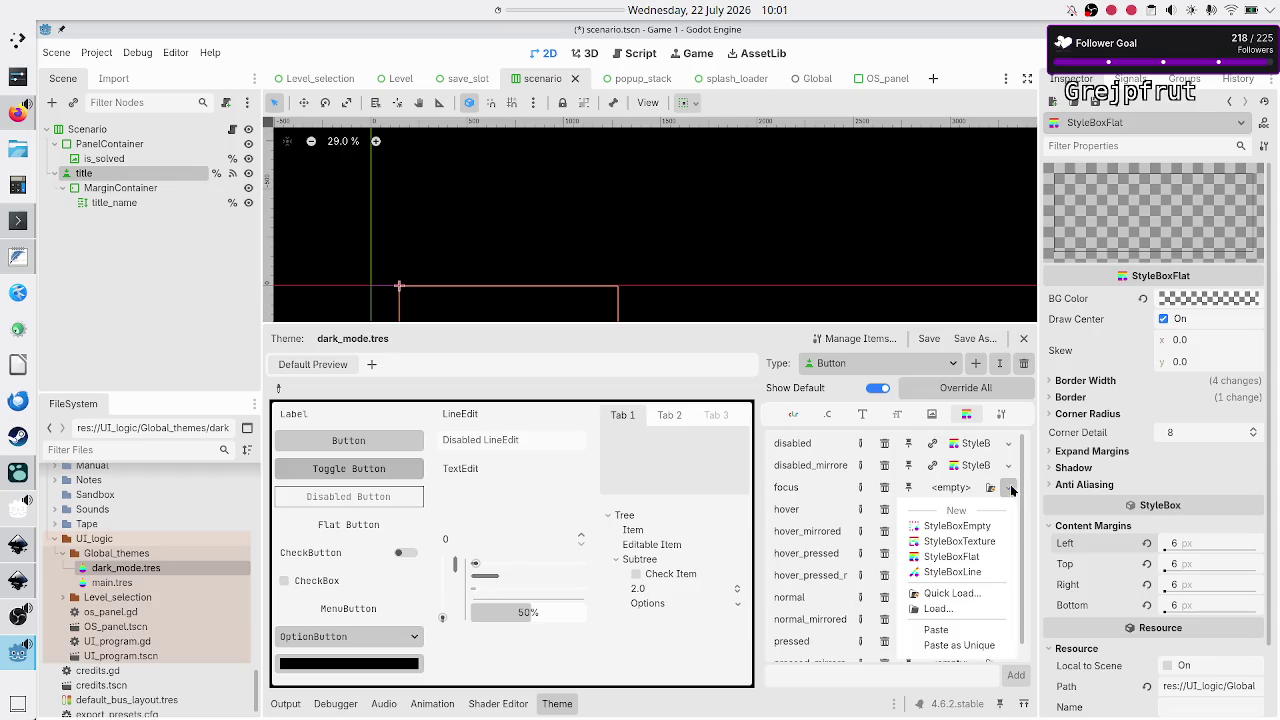
pyautogui.click(936, 630)
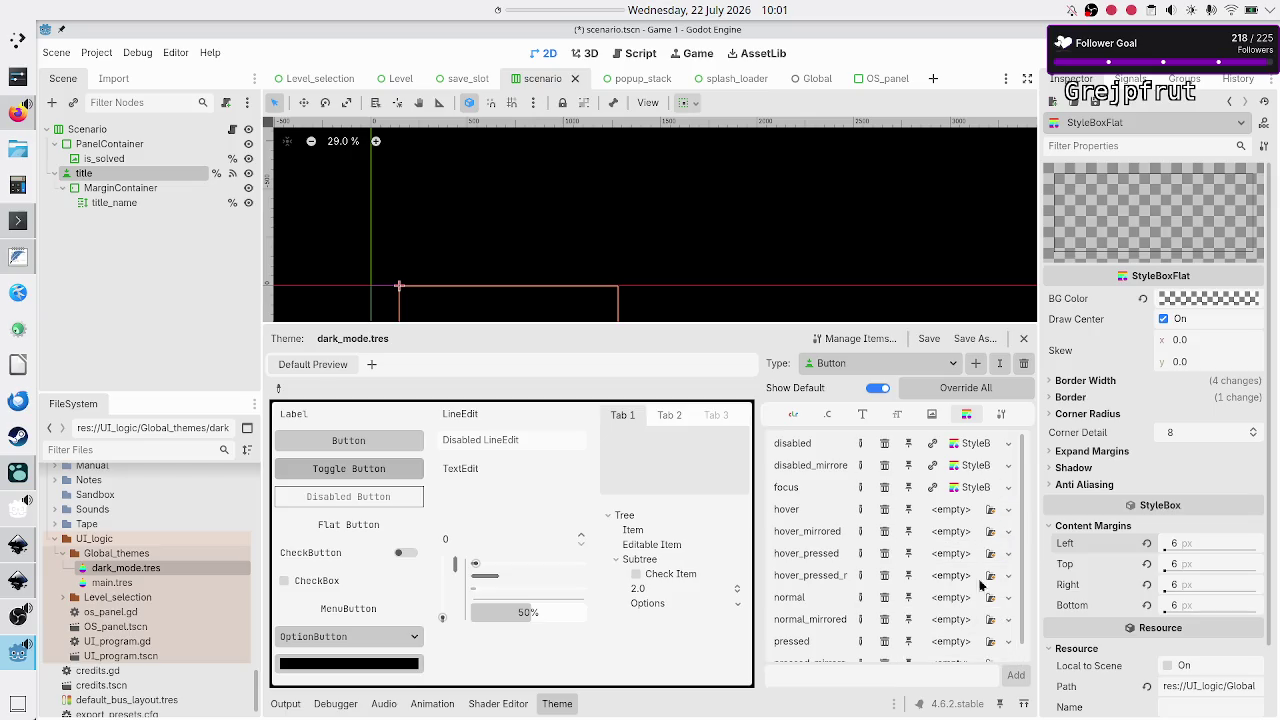
pyautogui.click(1009, 509)
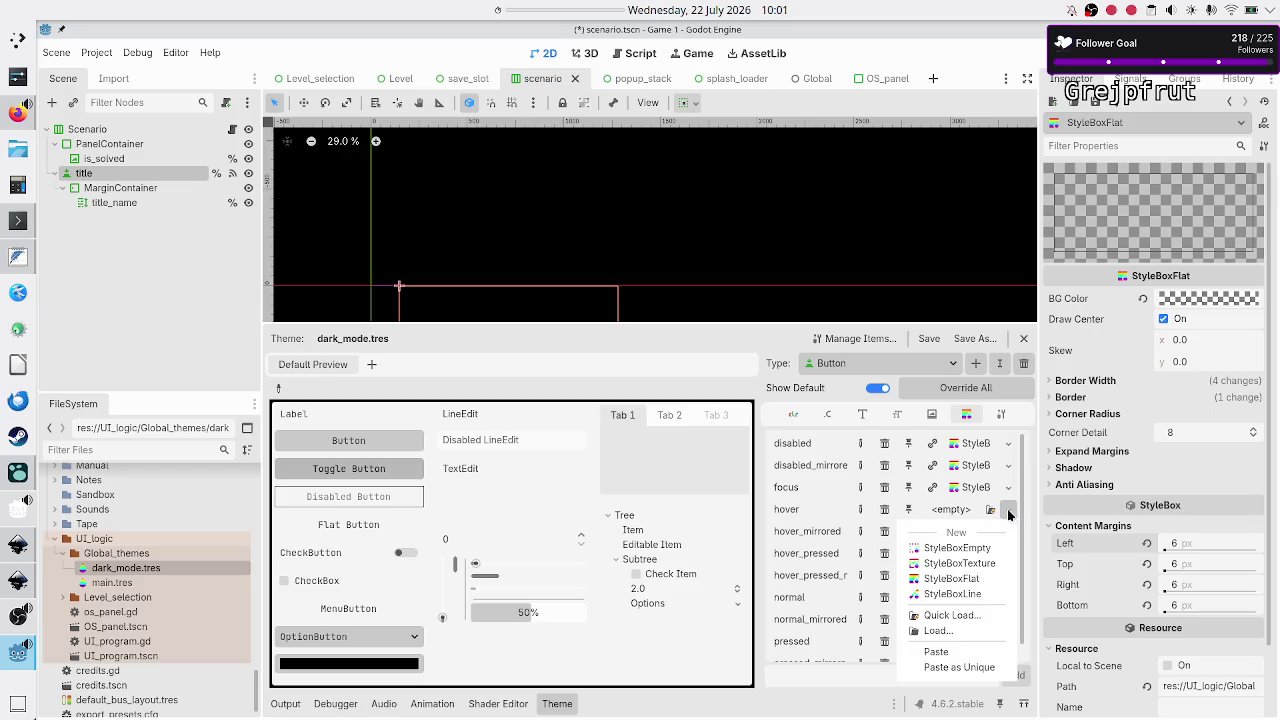
pyautogui.click(936, 651)
pyautogui.click(1009, 531)
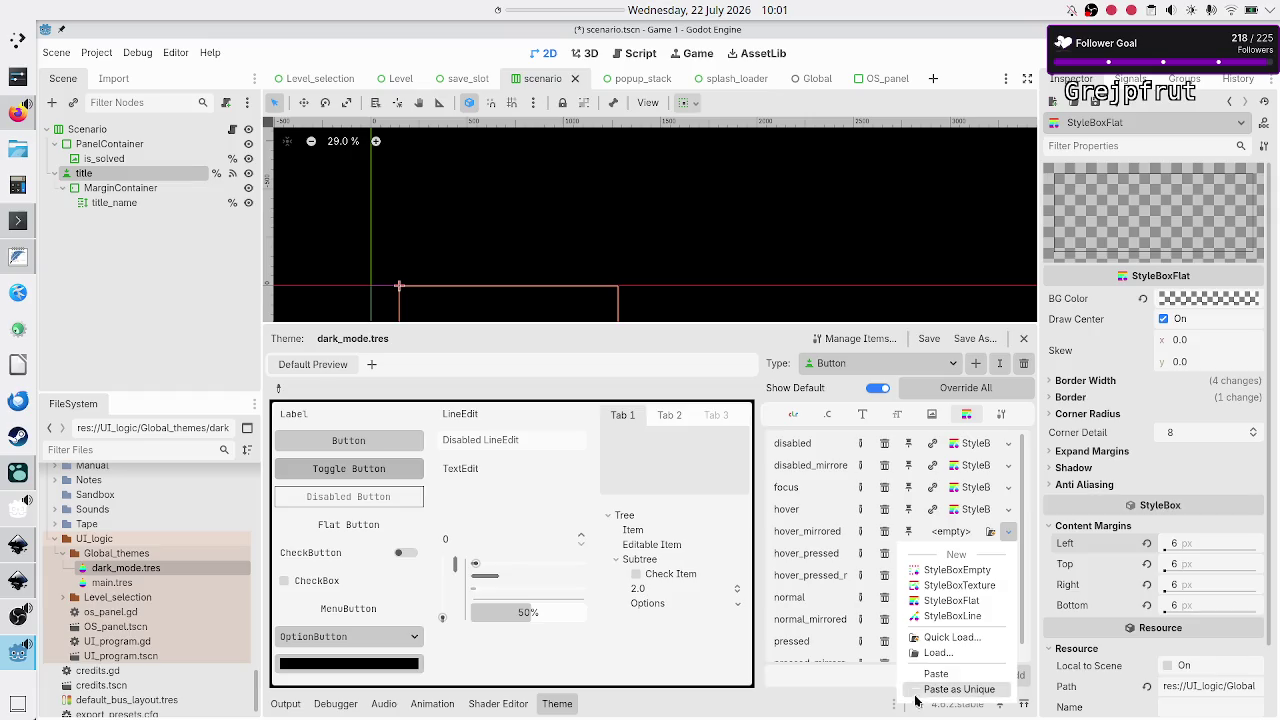
pyautogui.click(936, 673)
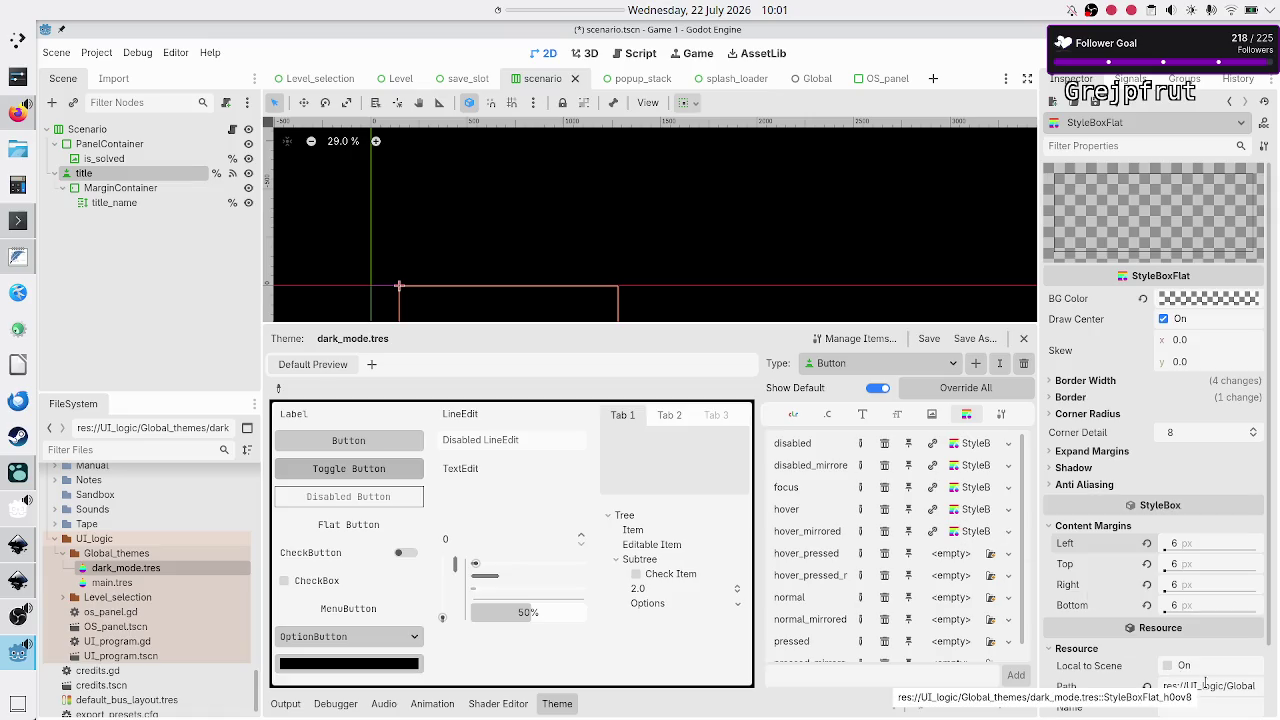
# Paste the shared stylebox into hover_pressed, hover_pressed_mirrored, normal, normal_mirrored and pressed
pyautogui.click(1007, 553)
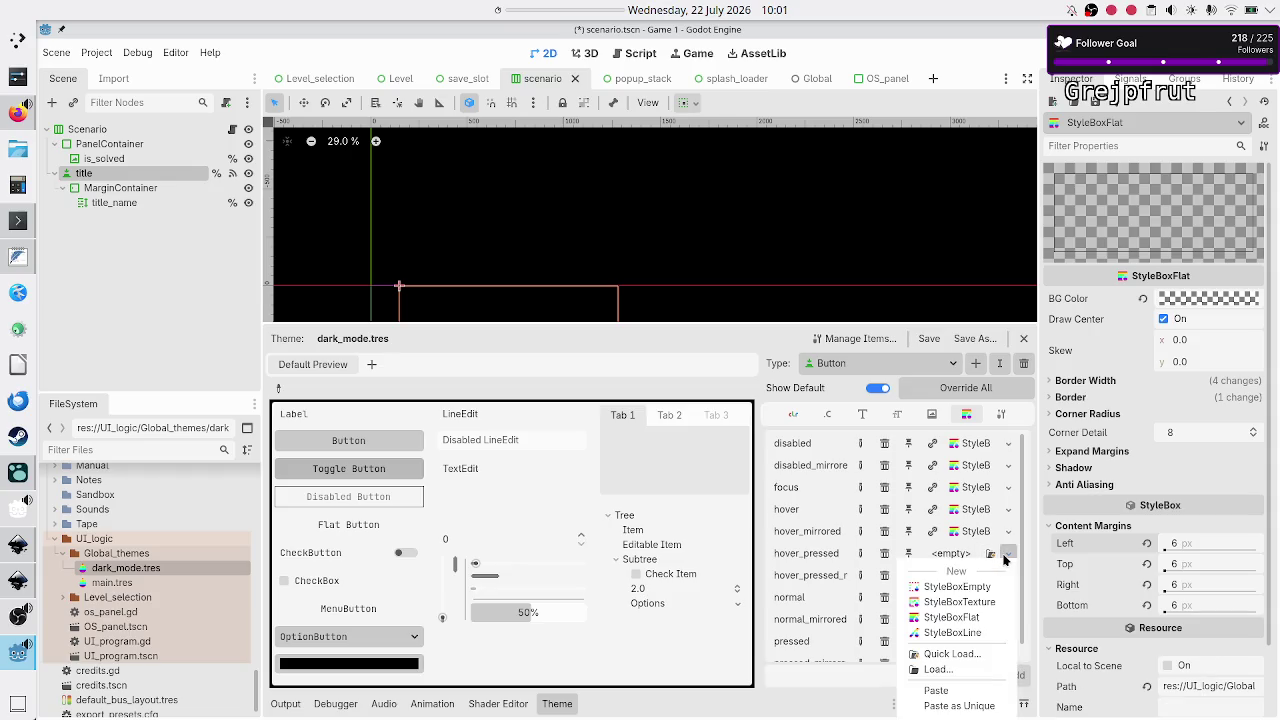
pyautogui.click(960, 690)
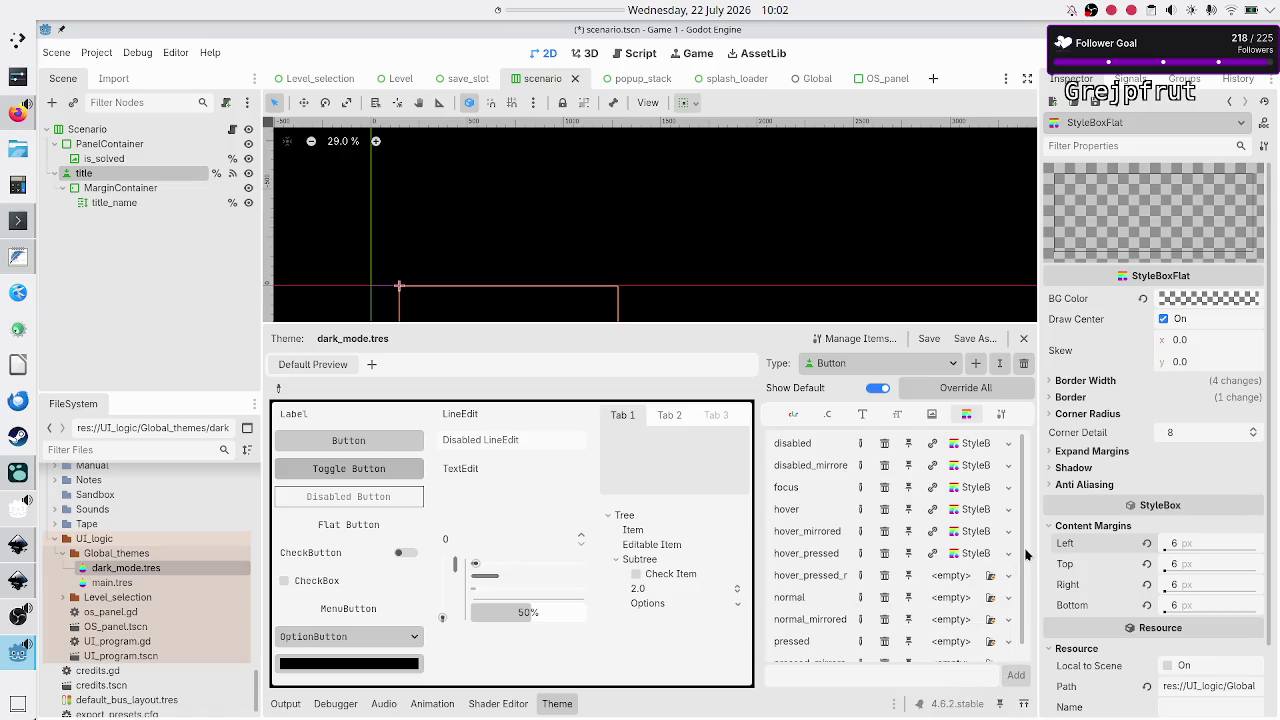
pyautogui.click(1008, 575)
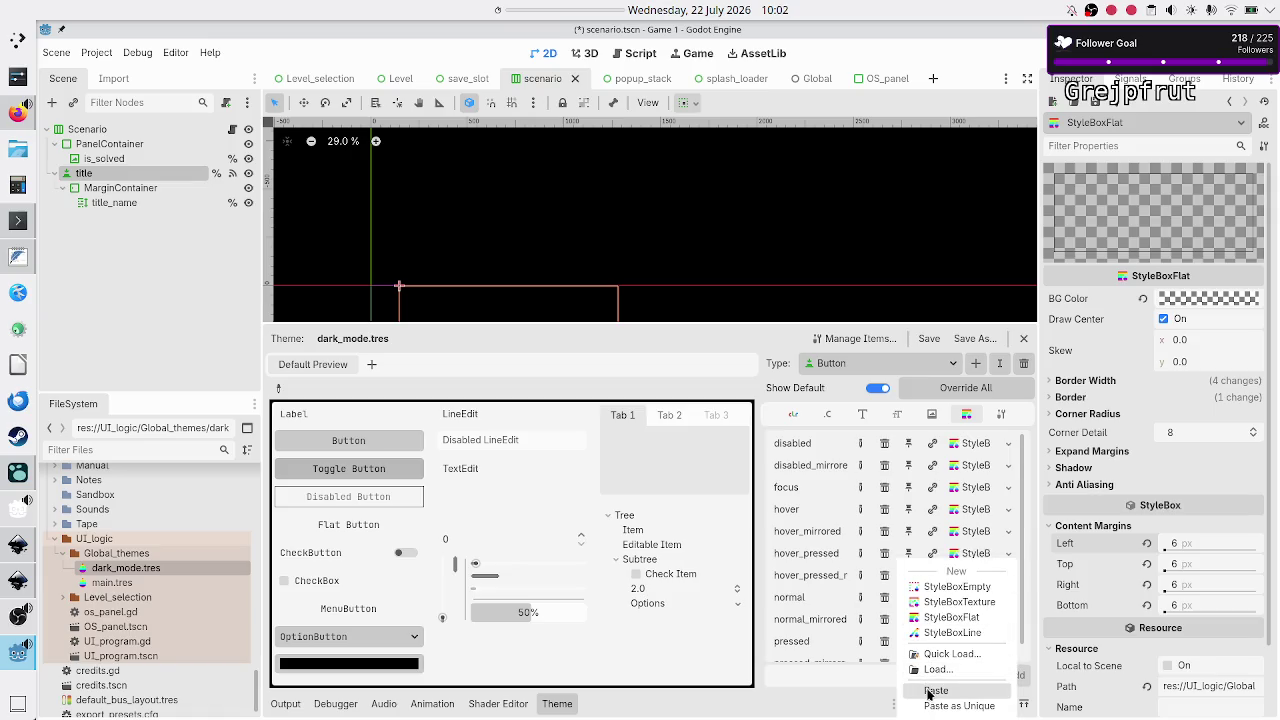
pyautogui.click(928, 690)
pyautogui.click(1008, 597)
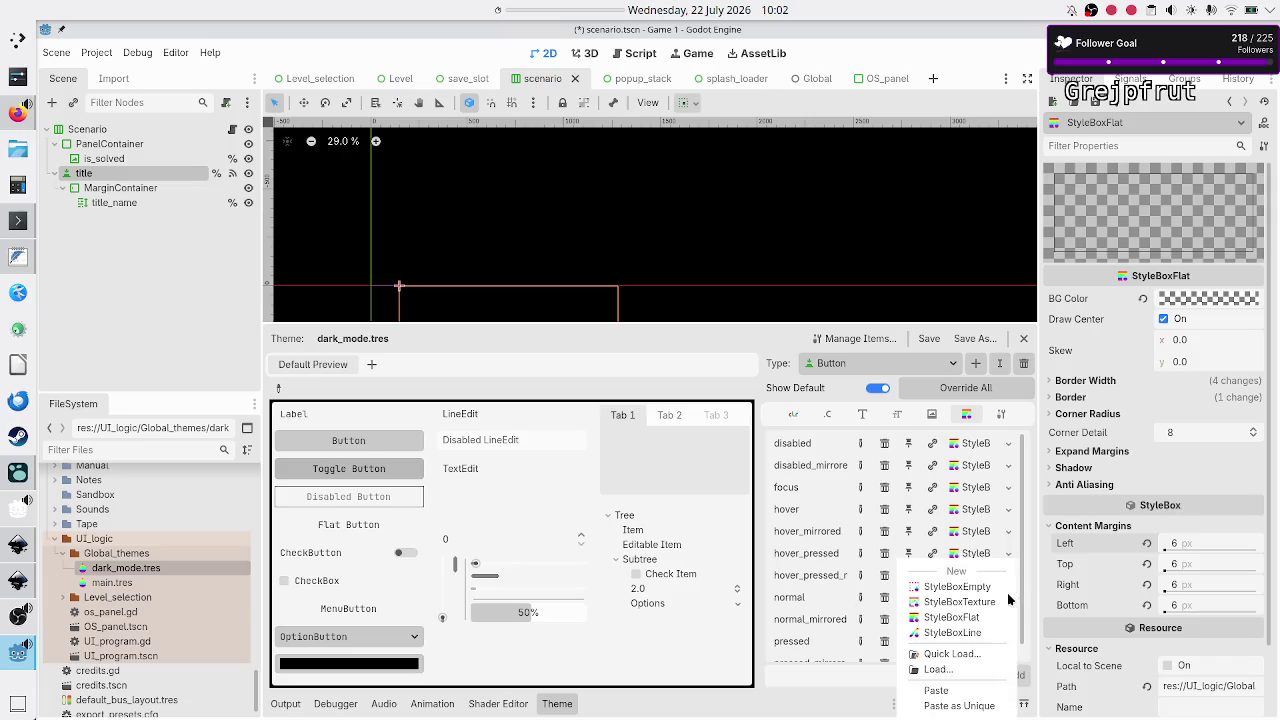
pyautogui.click(935, 690)
pyautogui.scroll(-1, 965, 582)
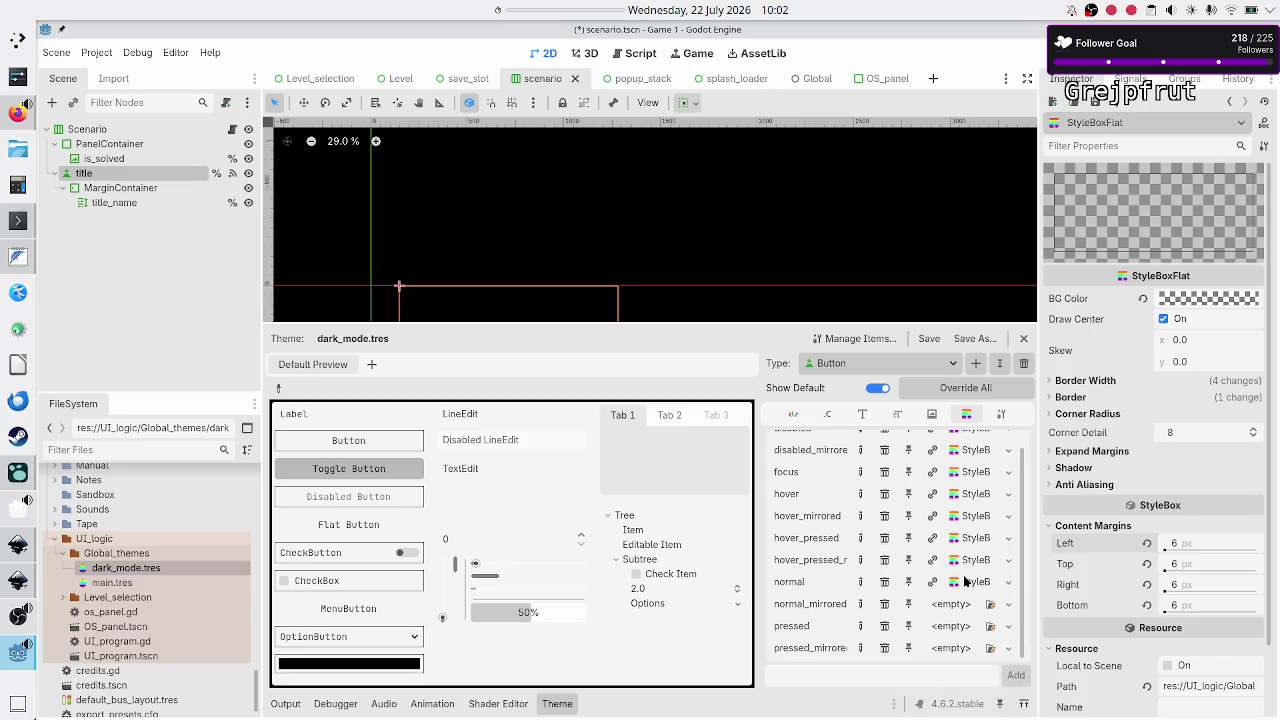
pyautogui.click(1008, 604)
pyautogui.click(938, 690)
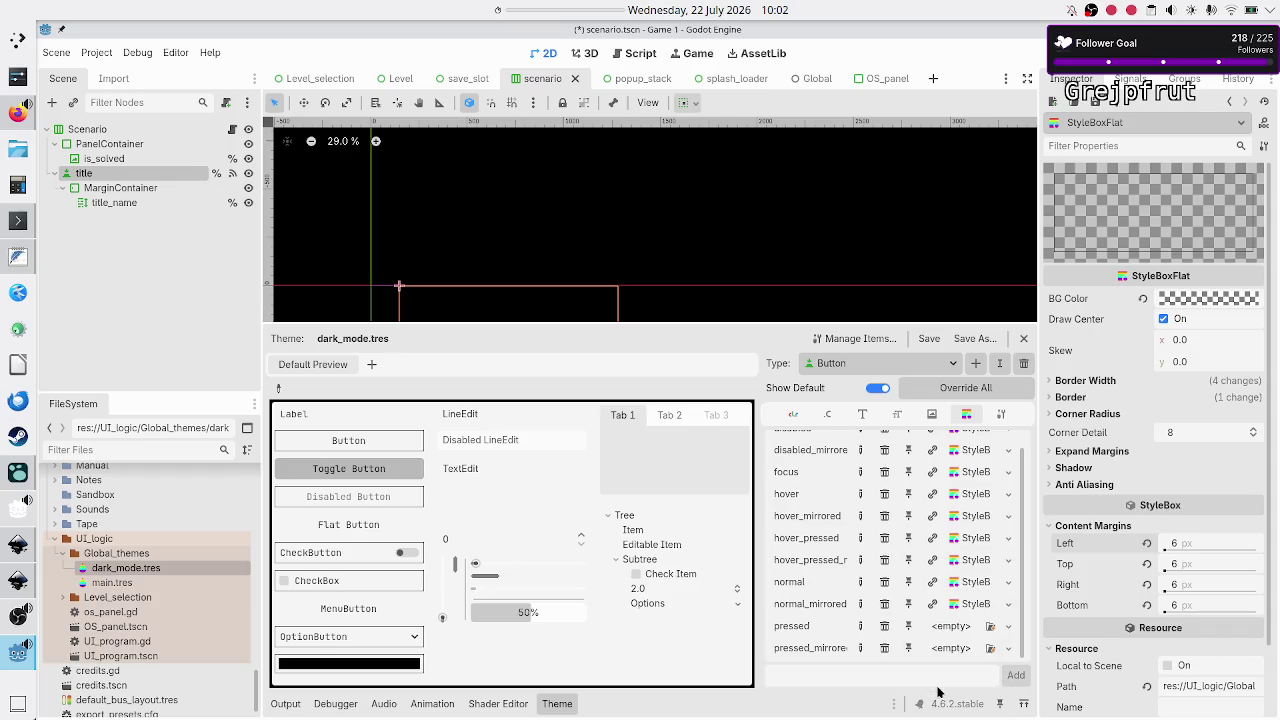
pyautogui.click(1008, 626)
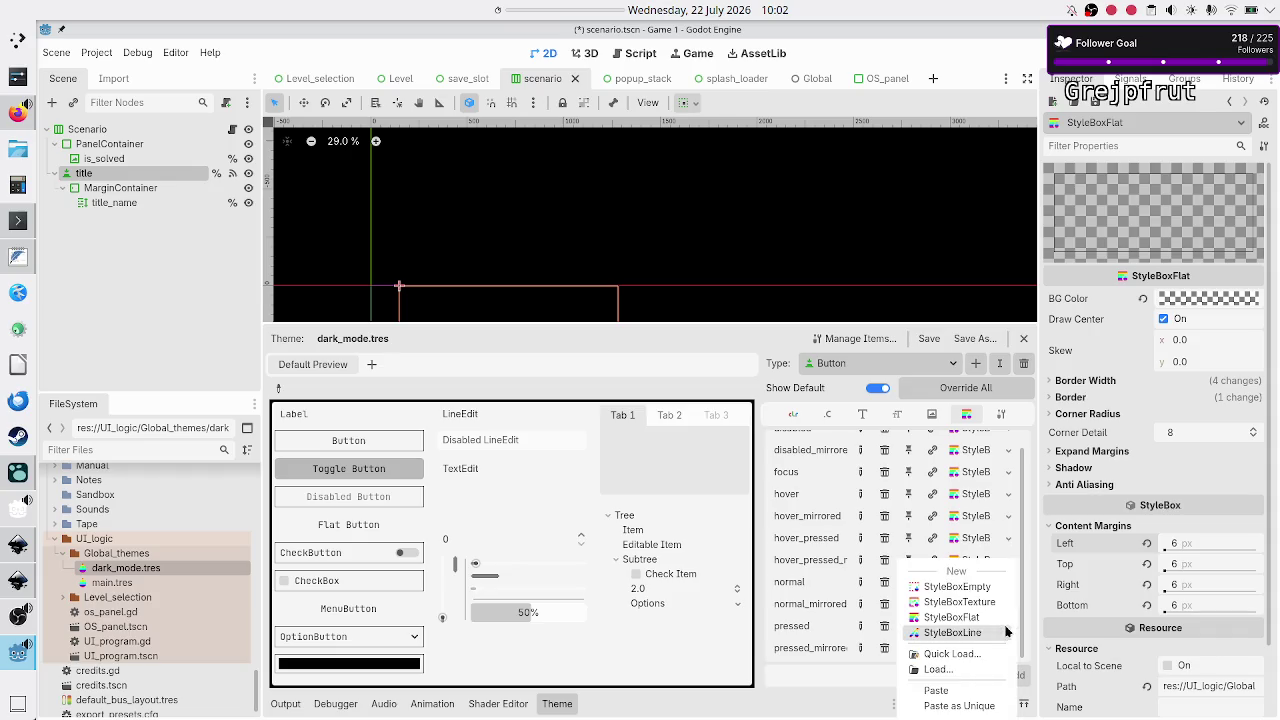
pyautogui.click(938, 690)
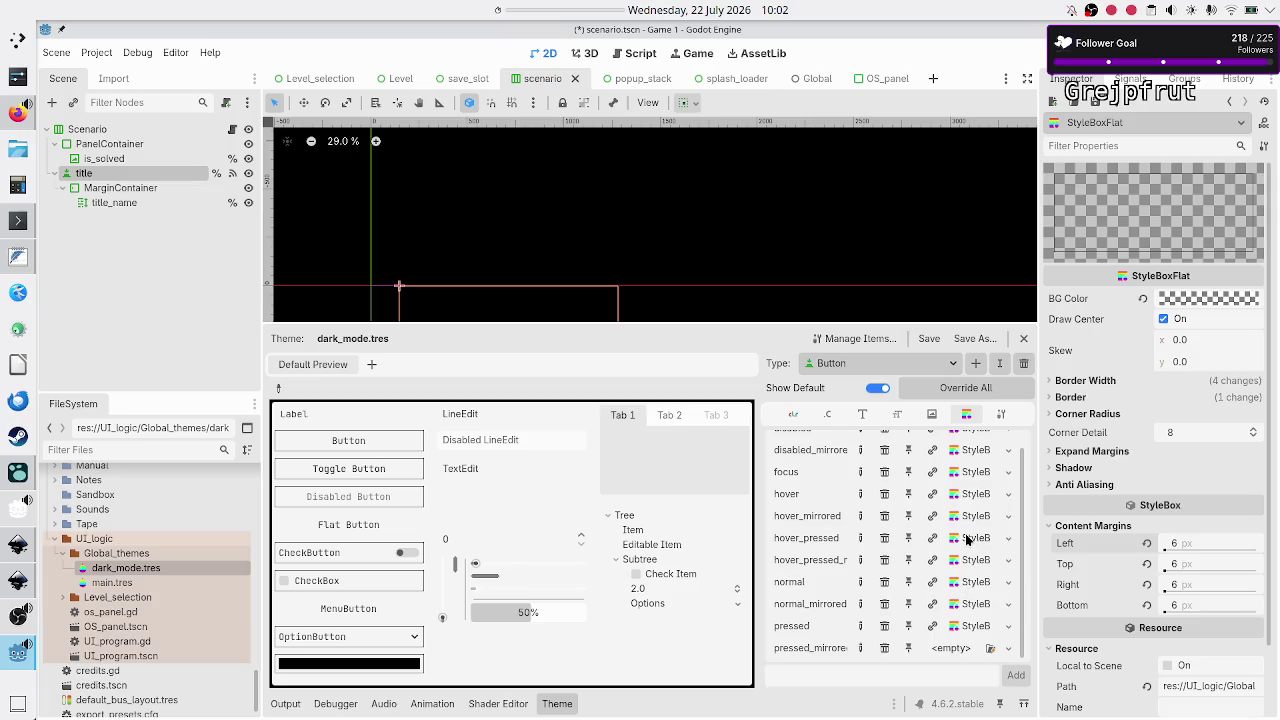
# Review the stylebox's Border Width and Border settings, then paste it into pressed_mirrored
pyautogui.scroll(1, 967, 540)
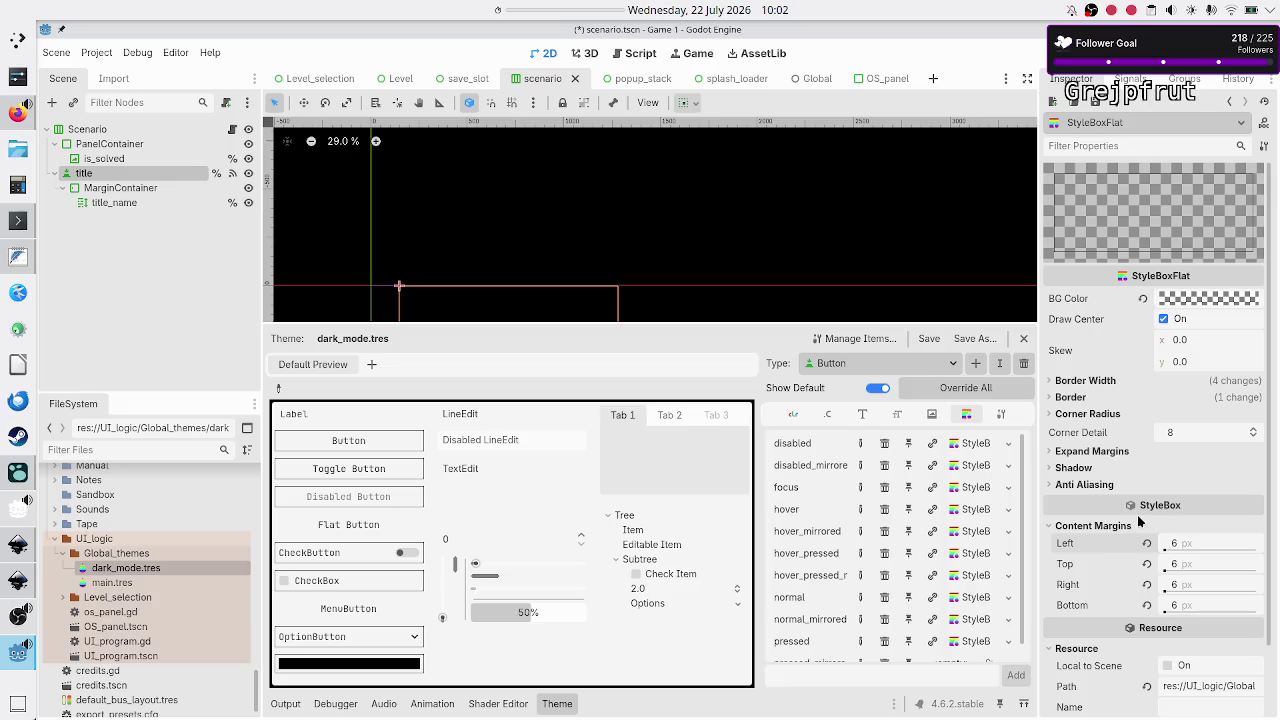
pyautogui.click(1100, 380)
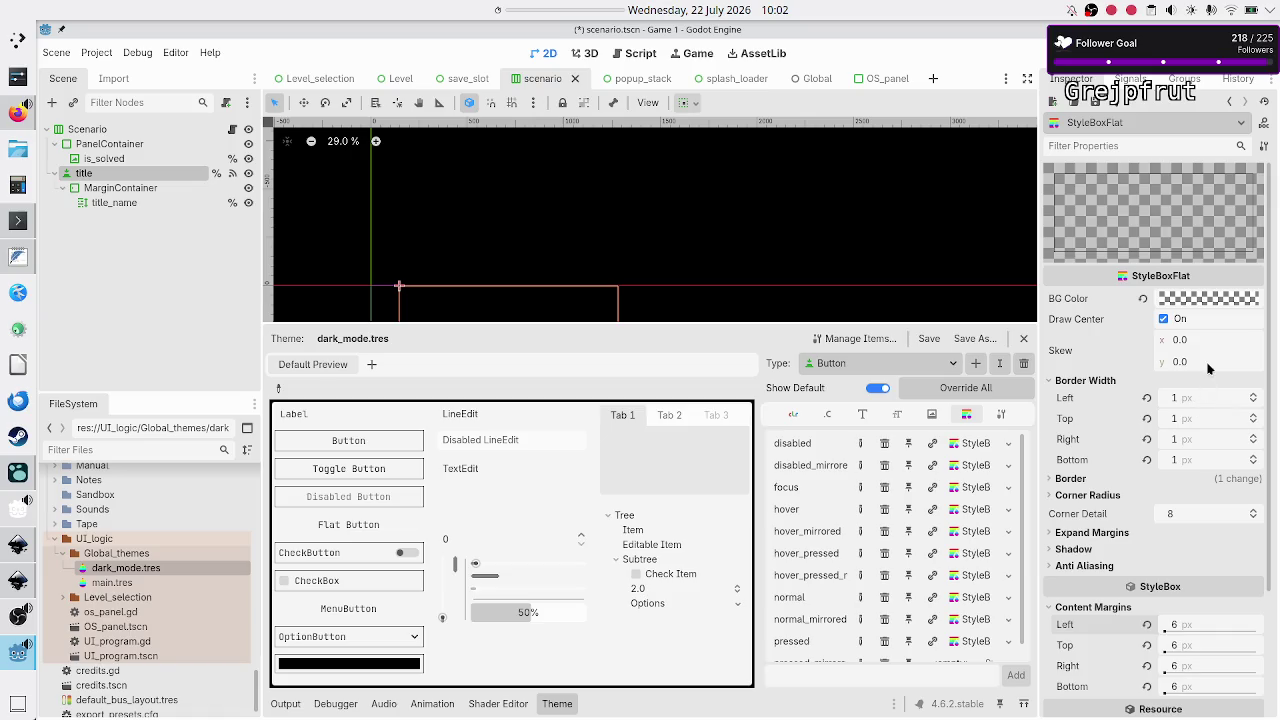
pyautogui.click(1070, 478)
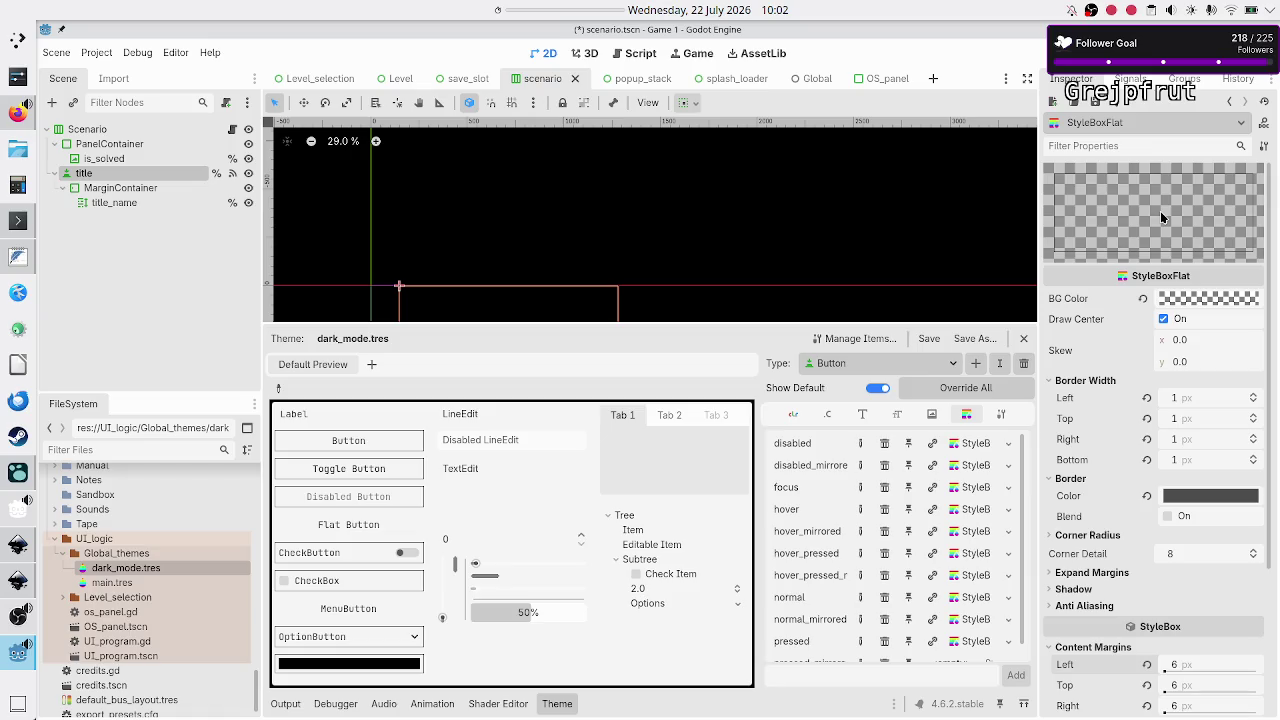
pyautogui.scroll(-1, 963, 582)
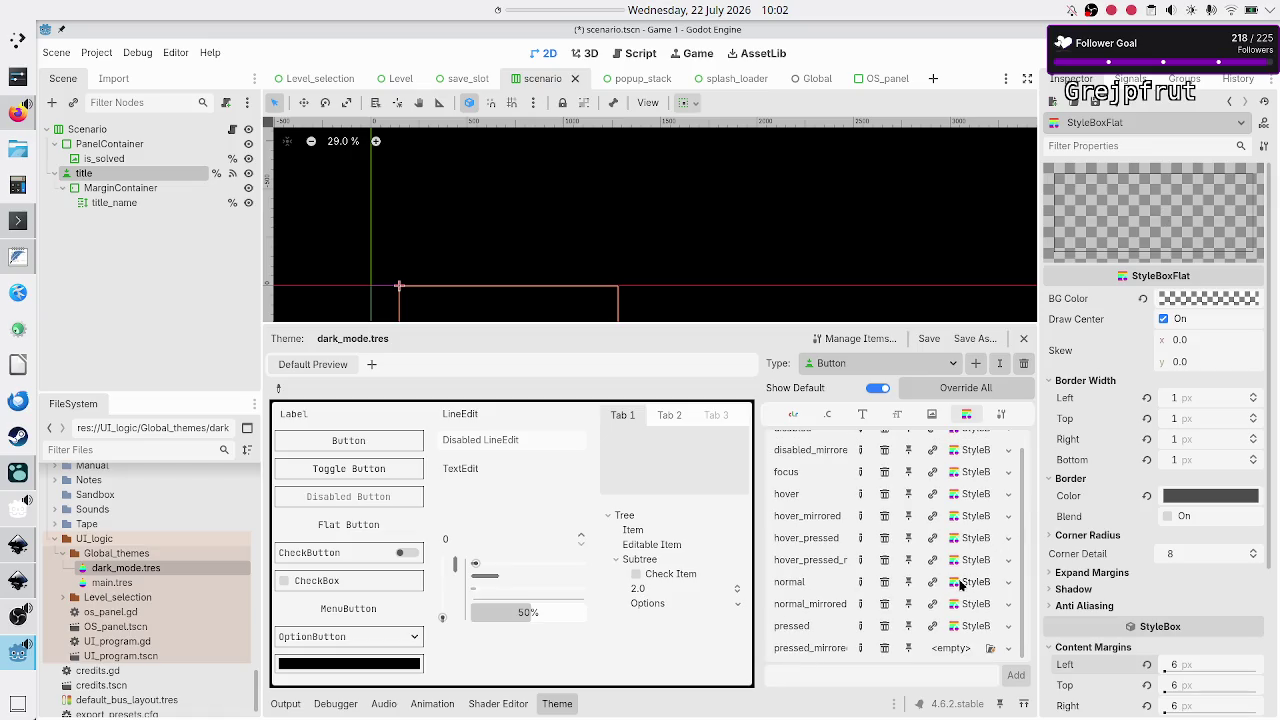
pyautogui.click(995, 647)
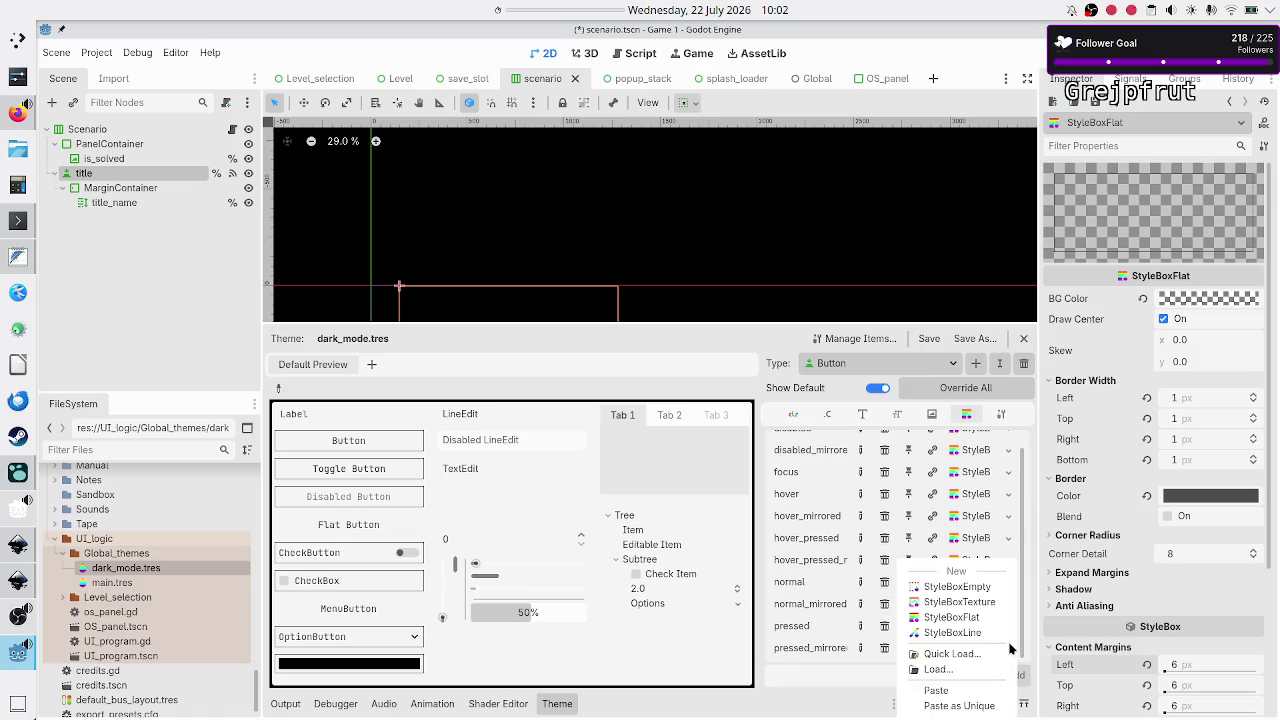
pyautogui.click(948, 691)
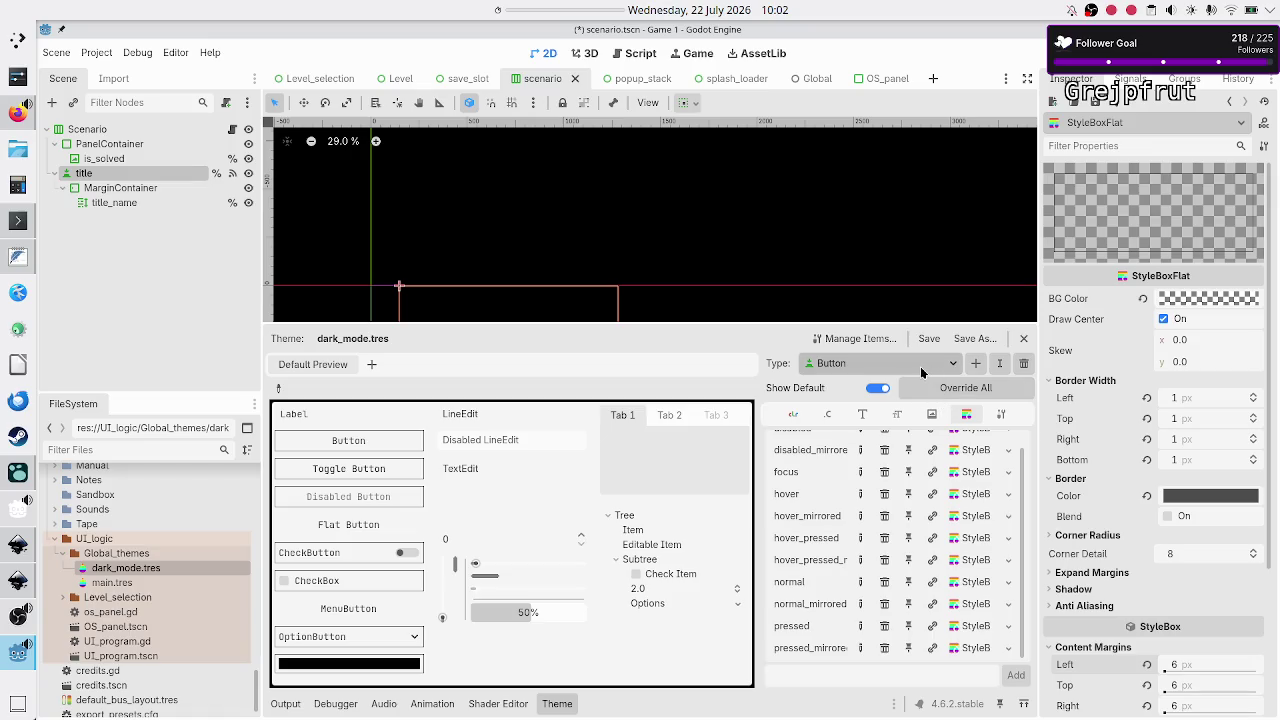
# Switch the theme type to ToggleButton and inspect its yellow hover_pressed StyleBoxFlat with 5 px margins
pyautogui.click(925, 370)
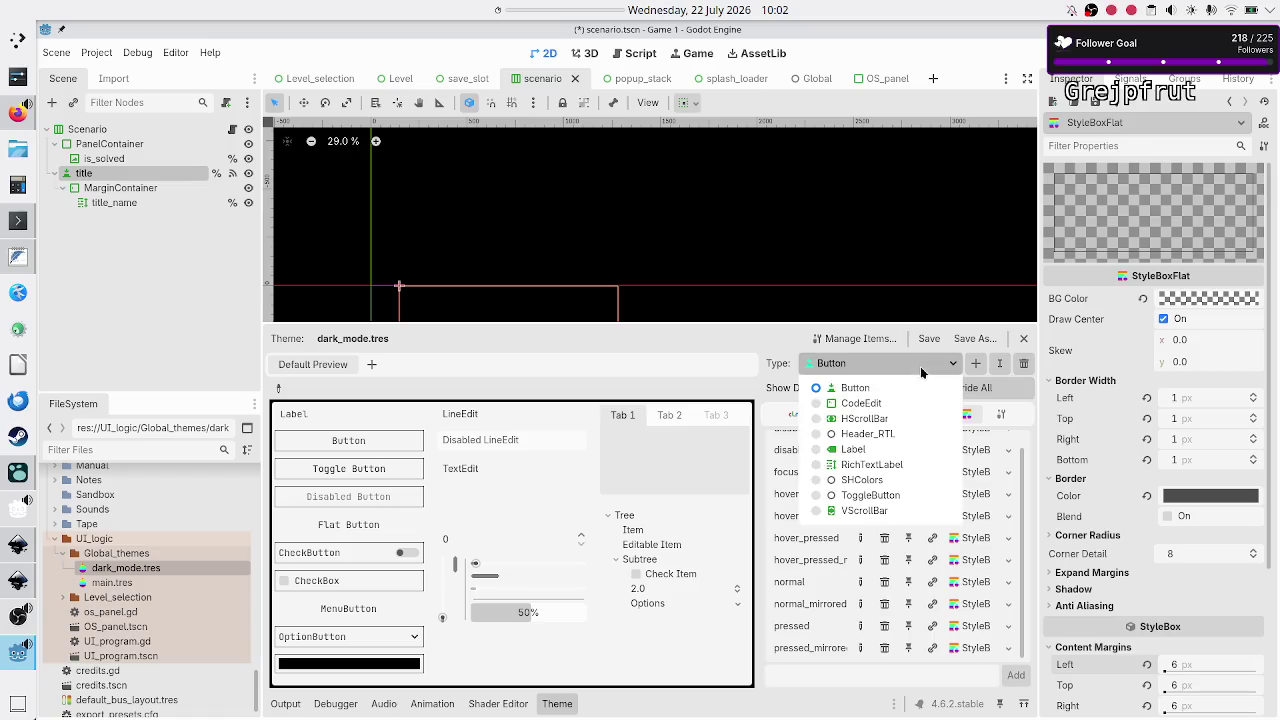
pyautogui.click(878, 496)
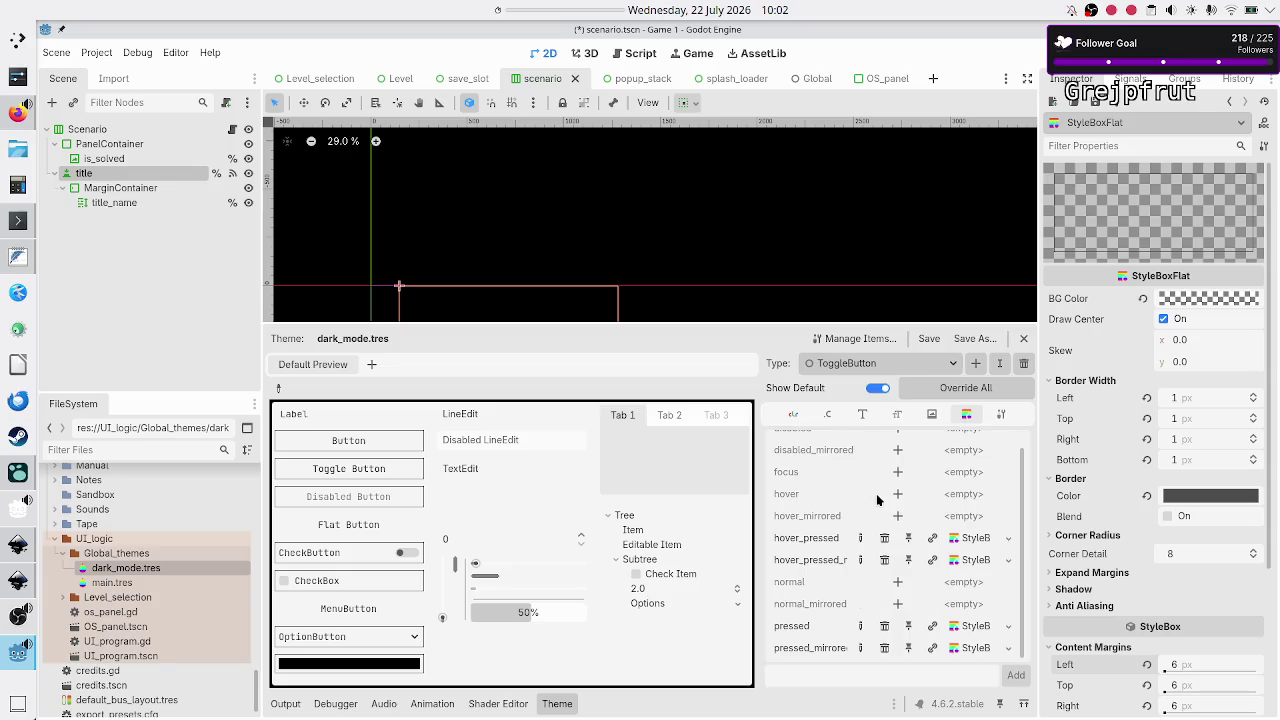
pyautogui.click(980, 540)
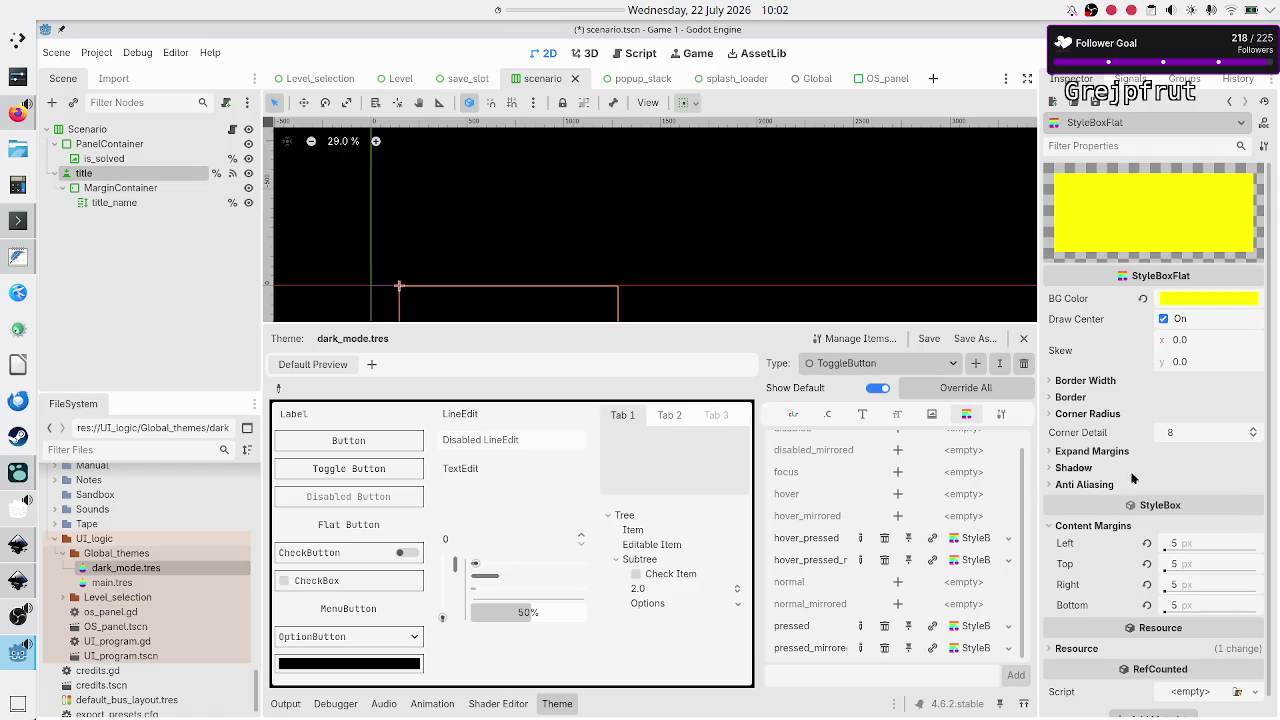
pyautogui.scroll(-1, 1128, 612)
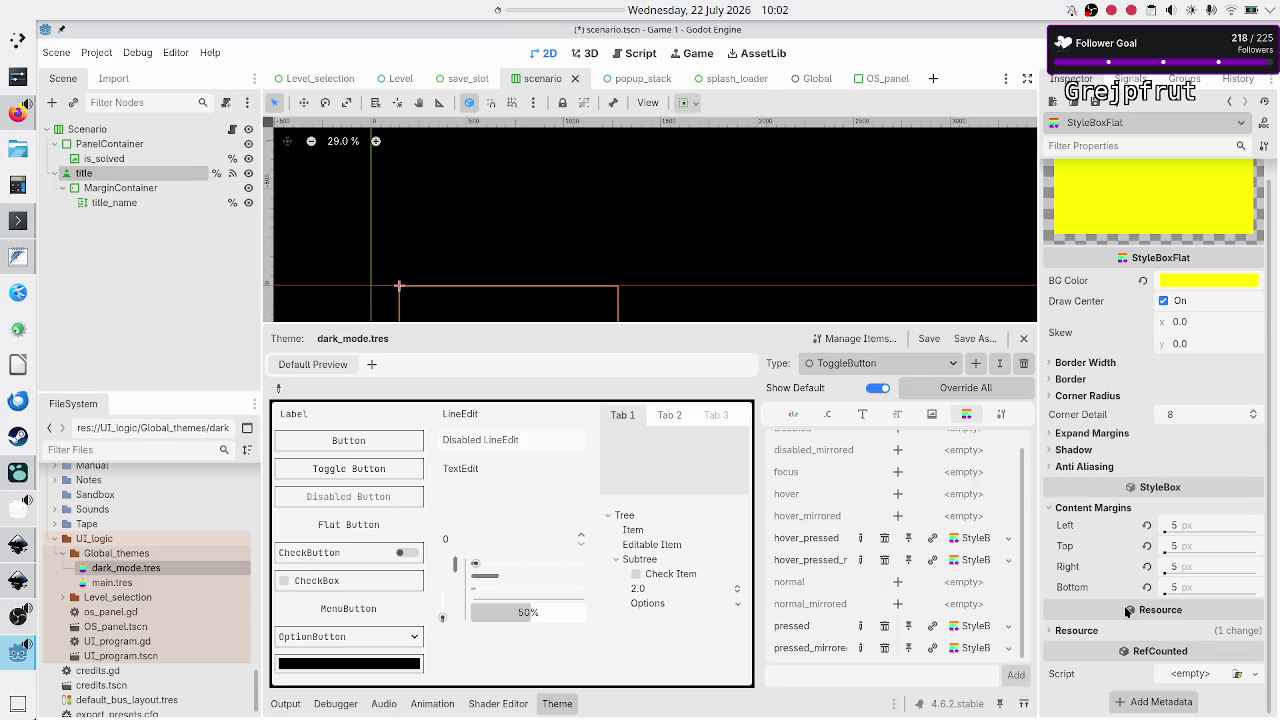
pyautogui.click(1076, 630)
pyautogui.scroll(-3, 1137, 667)
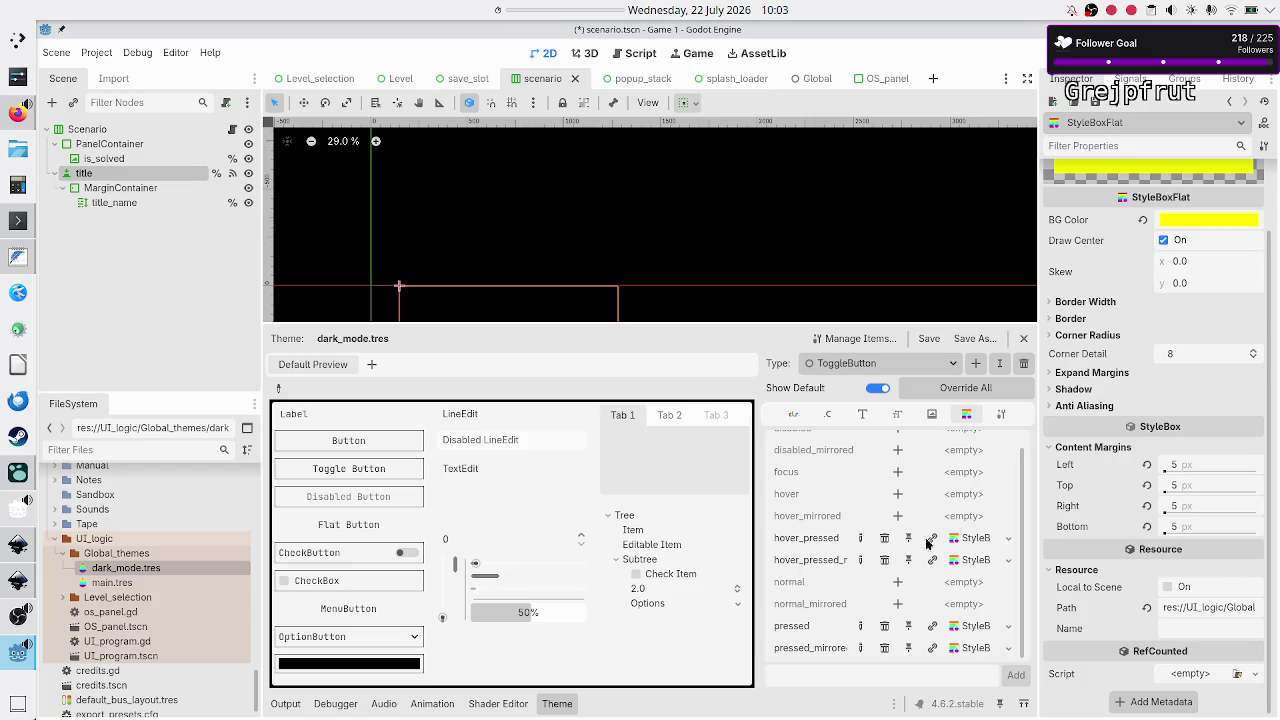
pyautogui.scroll(1, 980, 566)
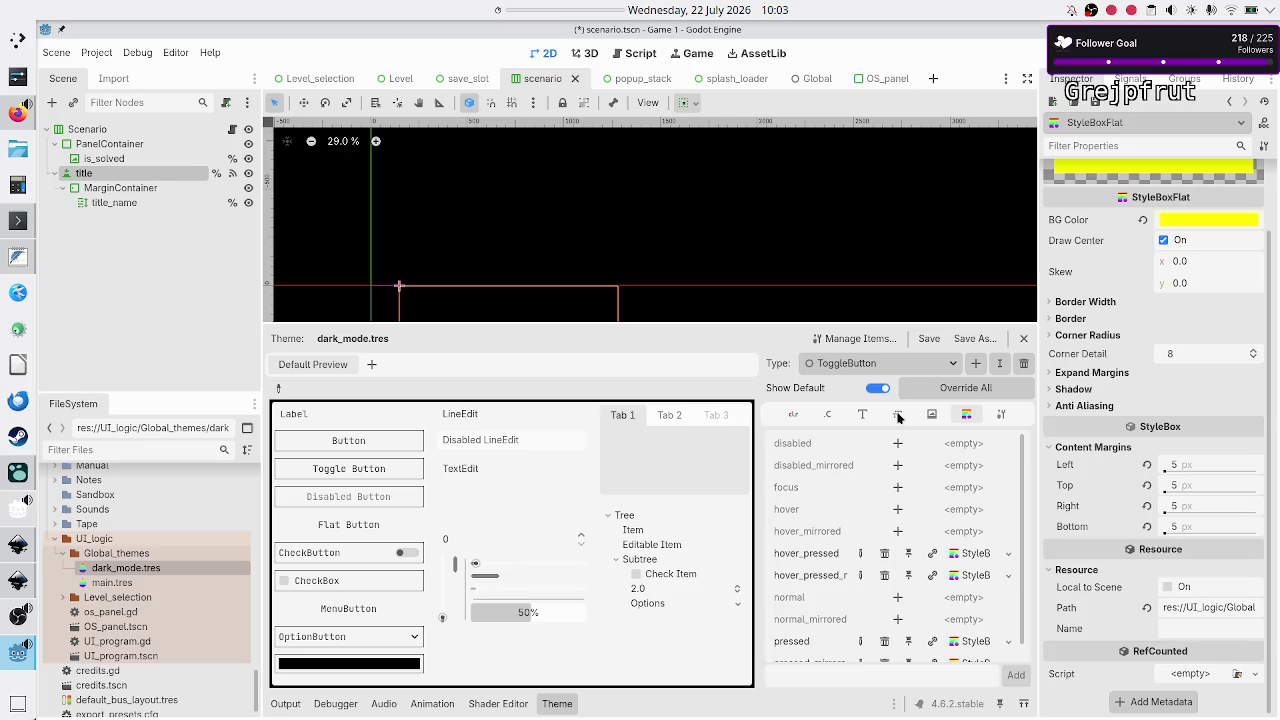
# Override ToggleButton's disabled, disabled_mirrored, focus, hover, hover_mirrored, normal and normal_mirrored styles
pyautogui.click(898, 444)
pyautogui.click(897, 466)
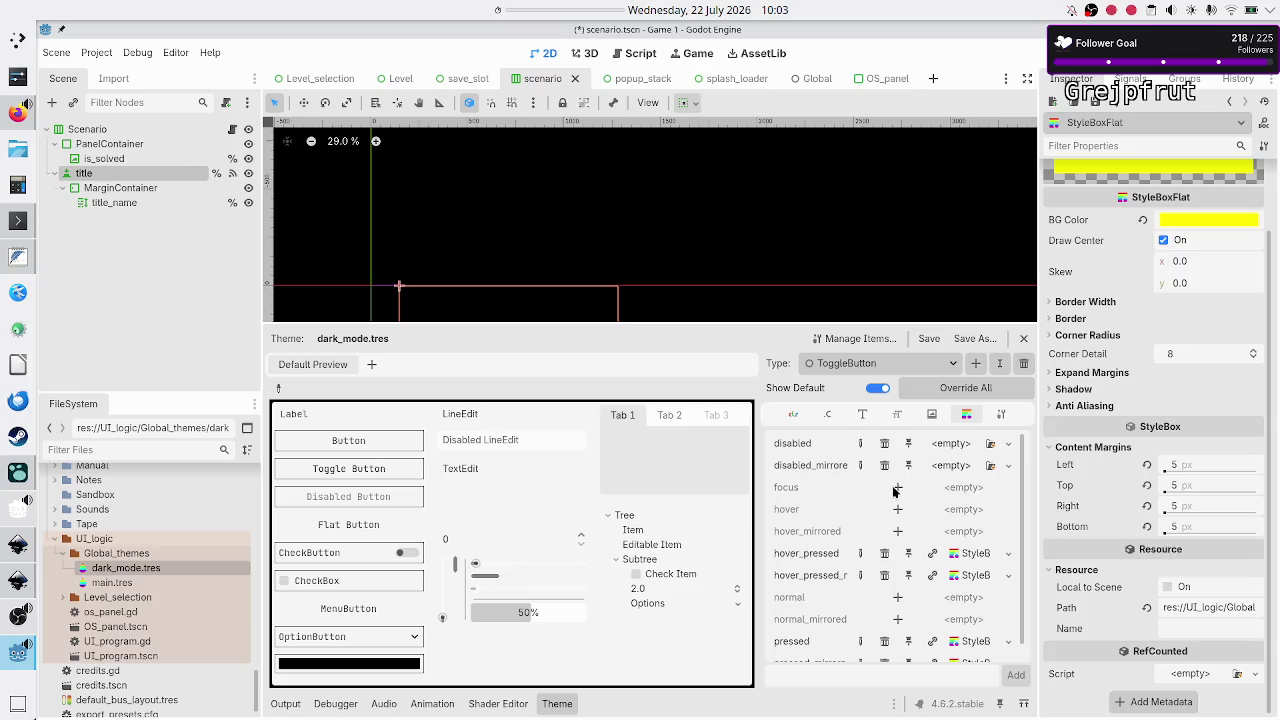
pyautogui.click(897, 487)
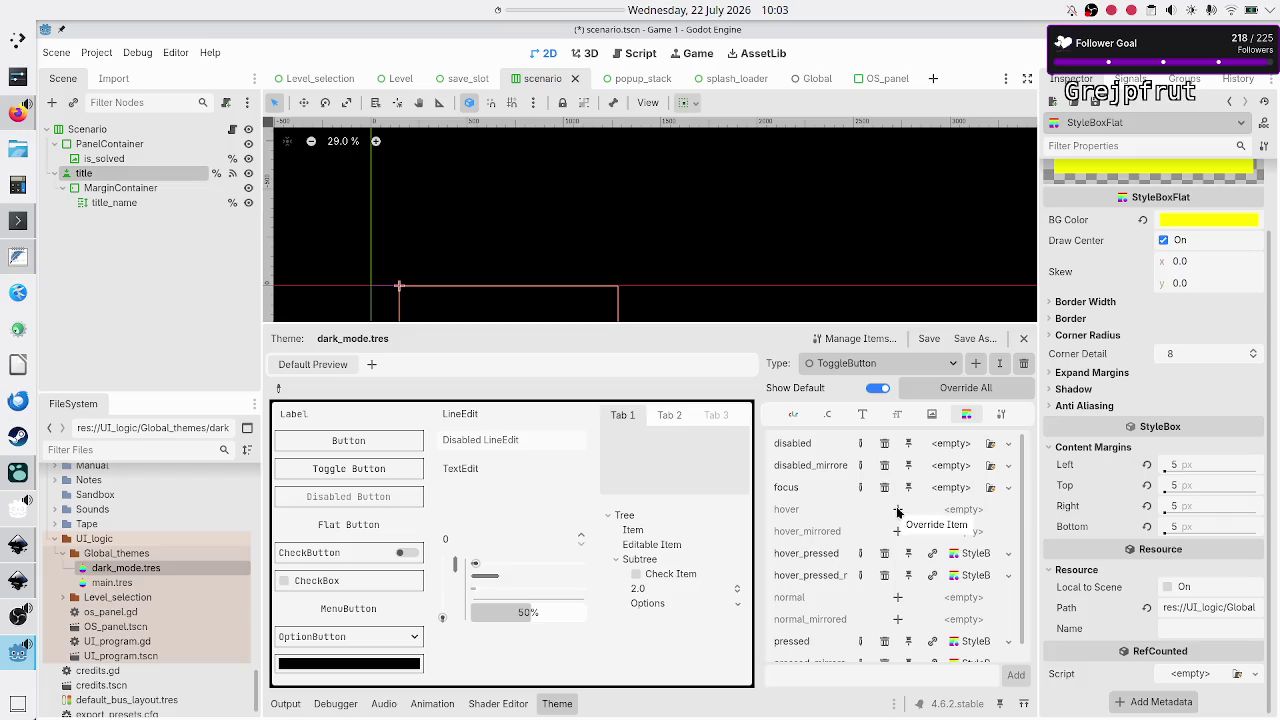
pyautogui.click(897, 509)
pyautogui.click(897, 531)
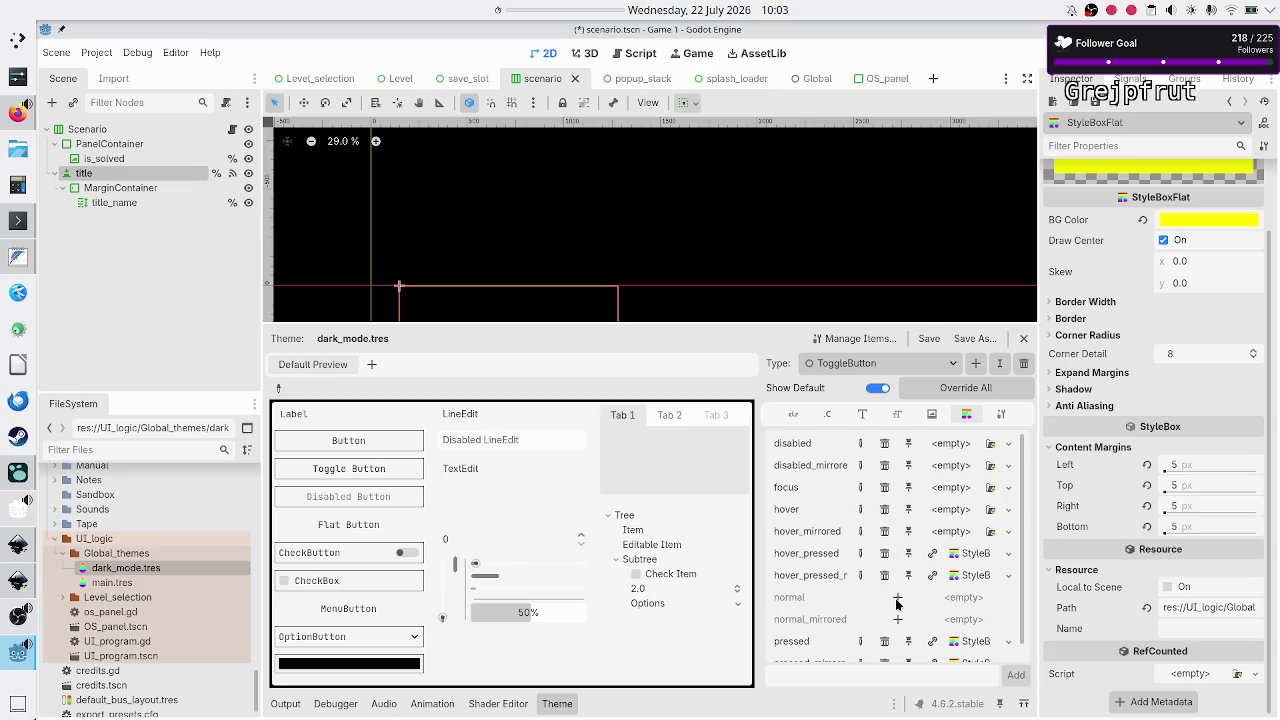
pyautogui.click(897, 597)
pyautogui.click(897, 621)
pyautogui.scroll(-1, 897, 560)
pyautogui.scroll(1, 897, 520)
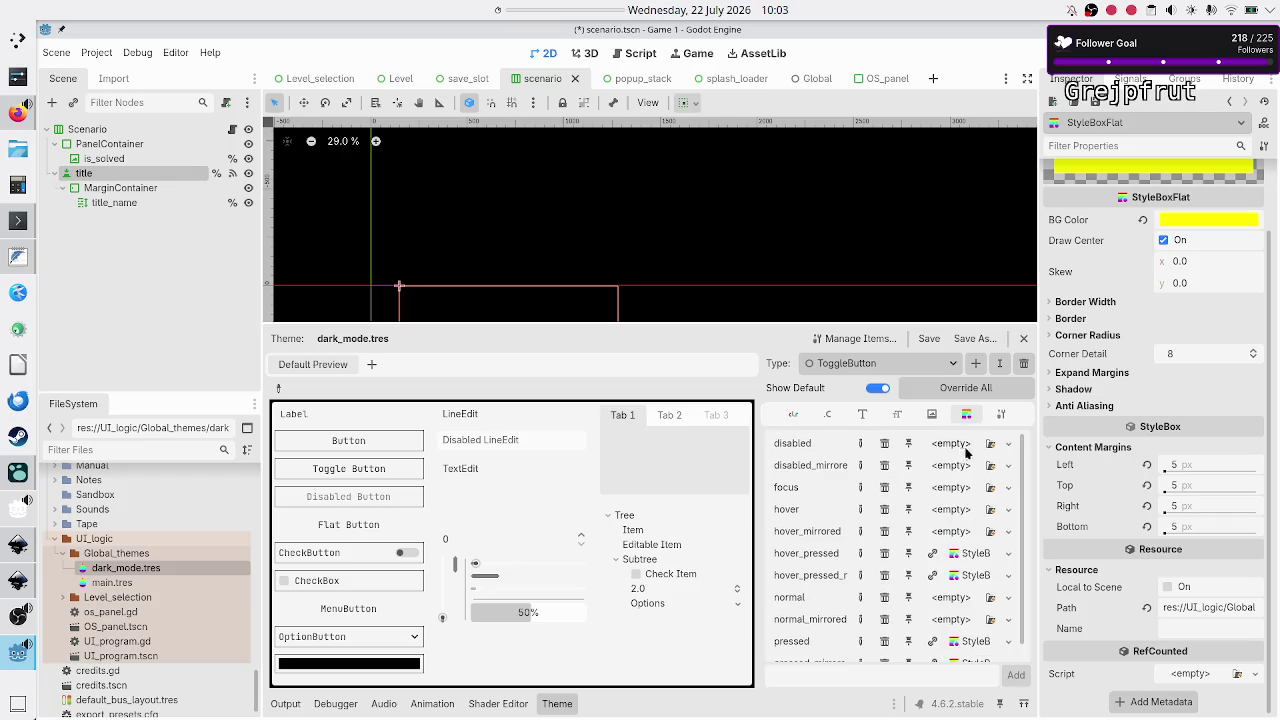
# Dismiss the disabled style's resource menu and switch the theme type back to Button
pyautogui.click(1009, 445)
pyautogui.click(1013, 449)
pyautogui.click(912, 364)
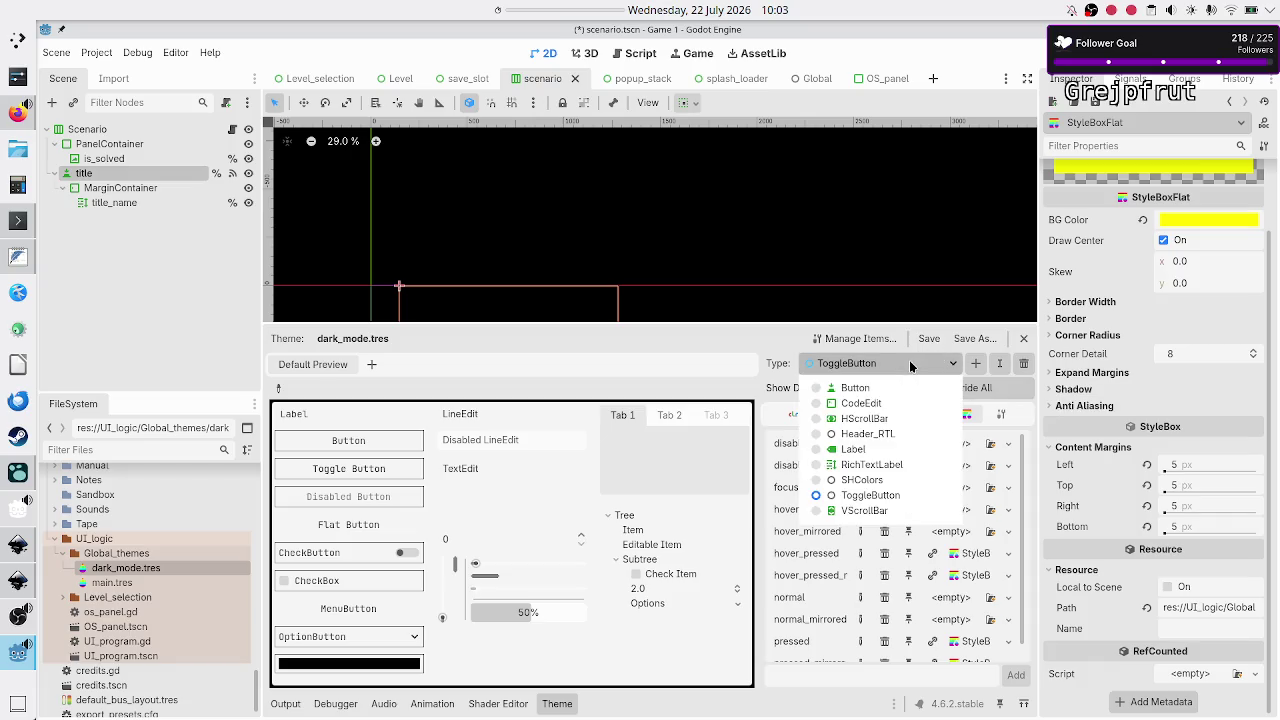
pyautogui.click(868, 390)
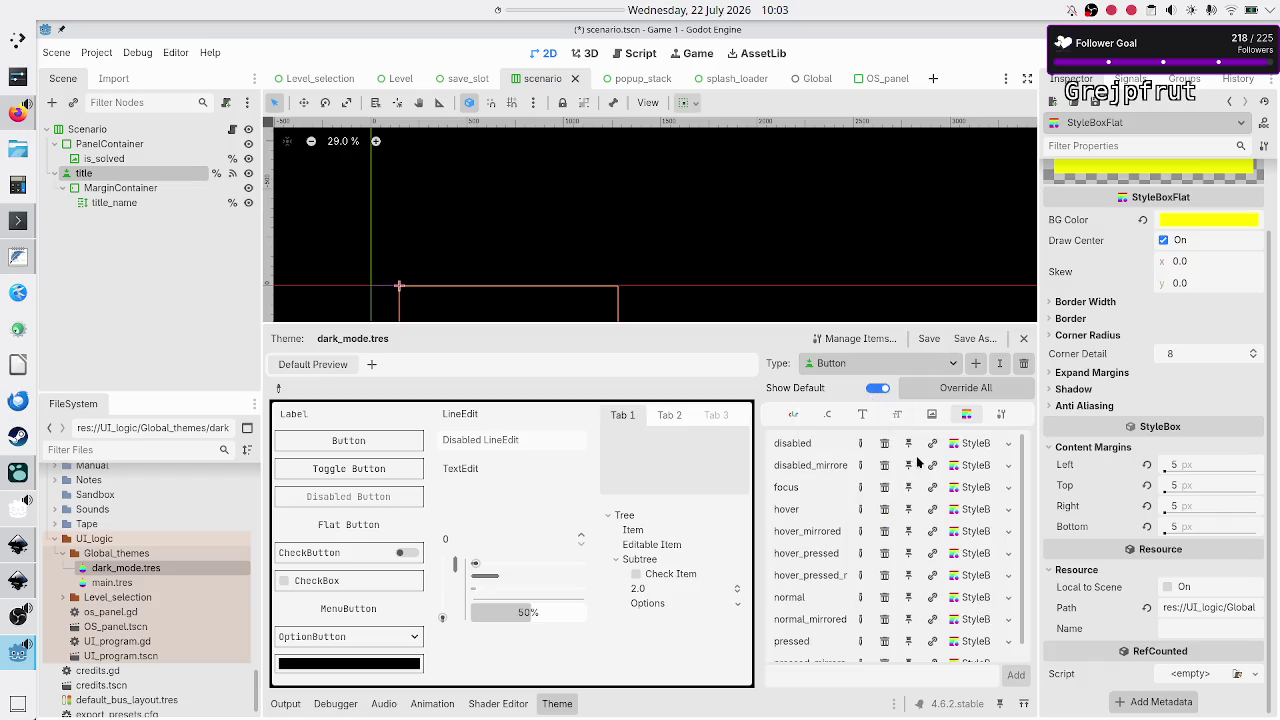
# Copy Button's disabled stylebox, switch to ToggleButton, and paste it into ToggleButton's disabled slot
pyautogui.click(1008, 443)
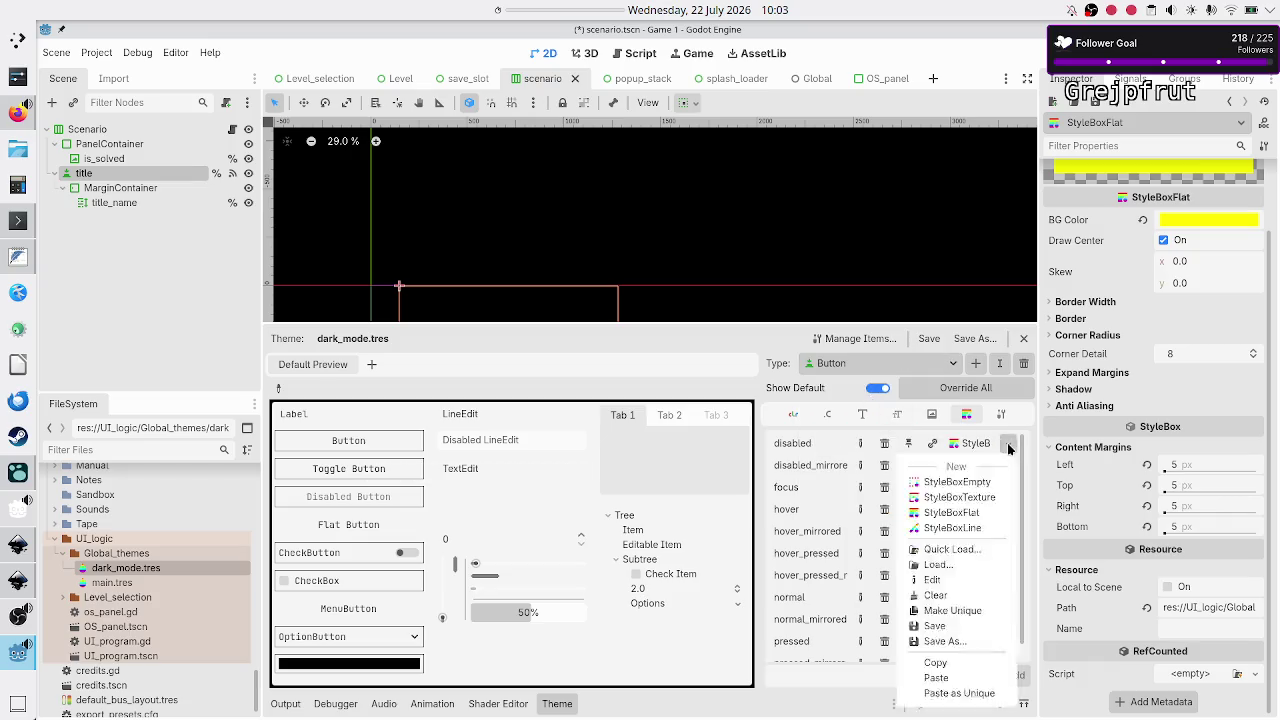
pyautogui.click(944, 663)
pyautogui.click(890, 365)
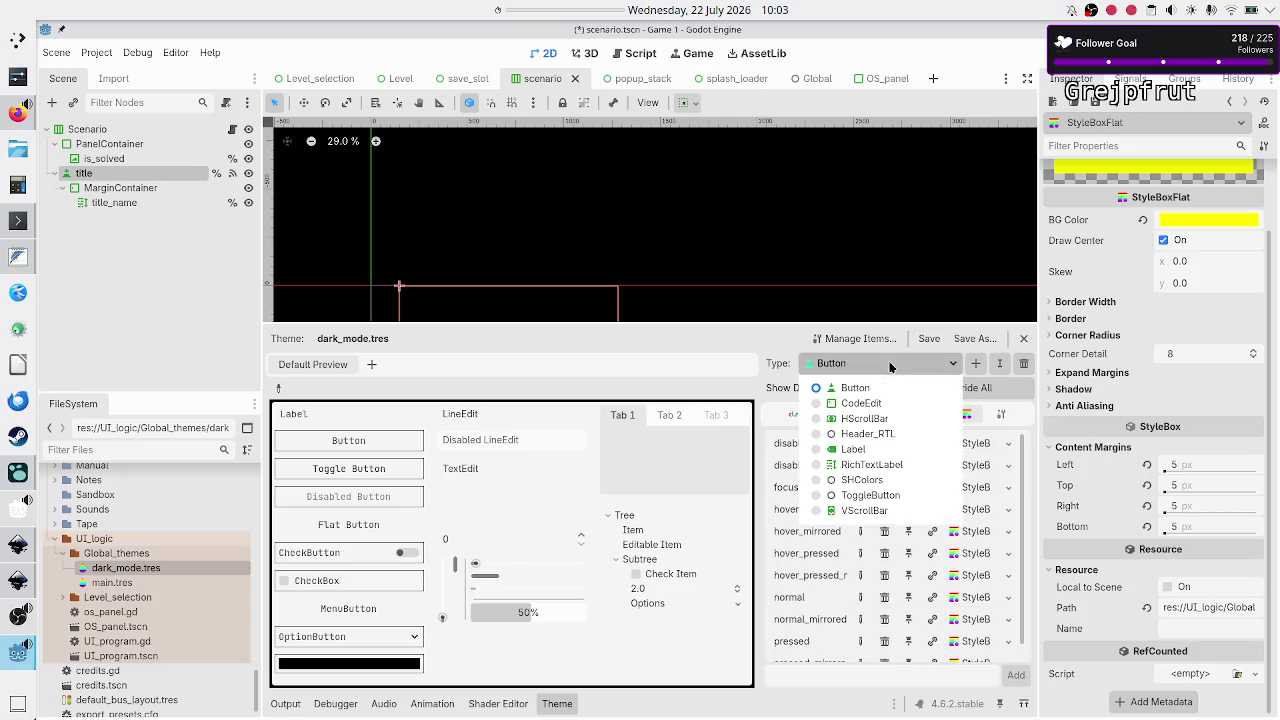
pyautogui.click(867, 497)
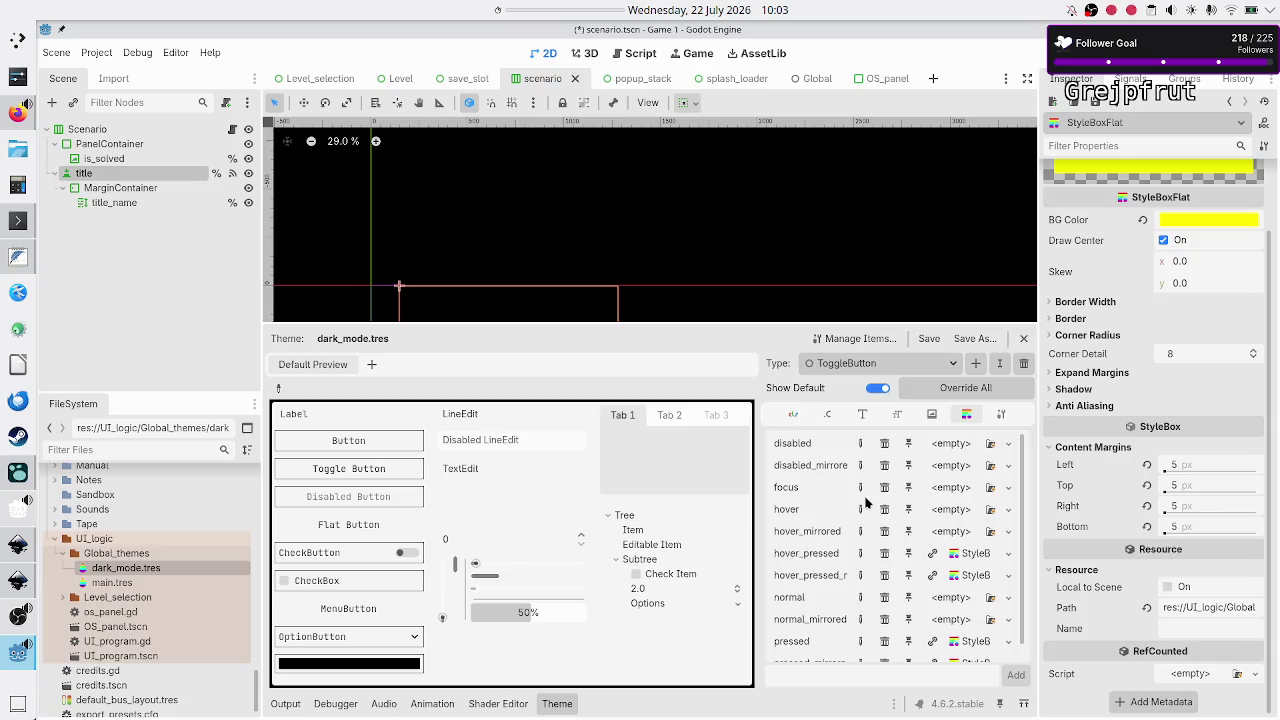
pyautogui.click(1005, 448)
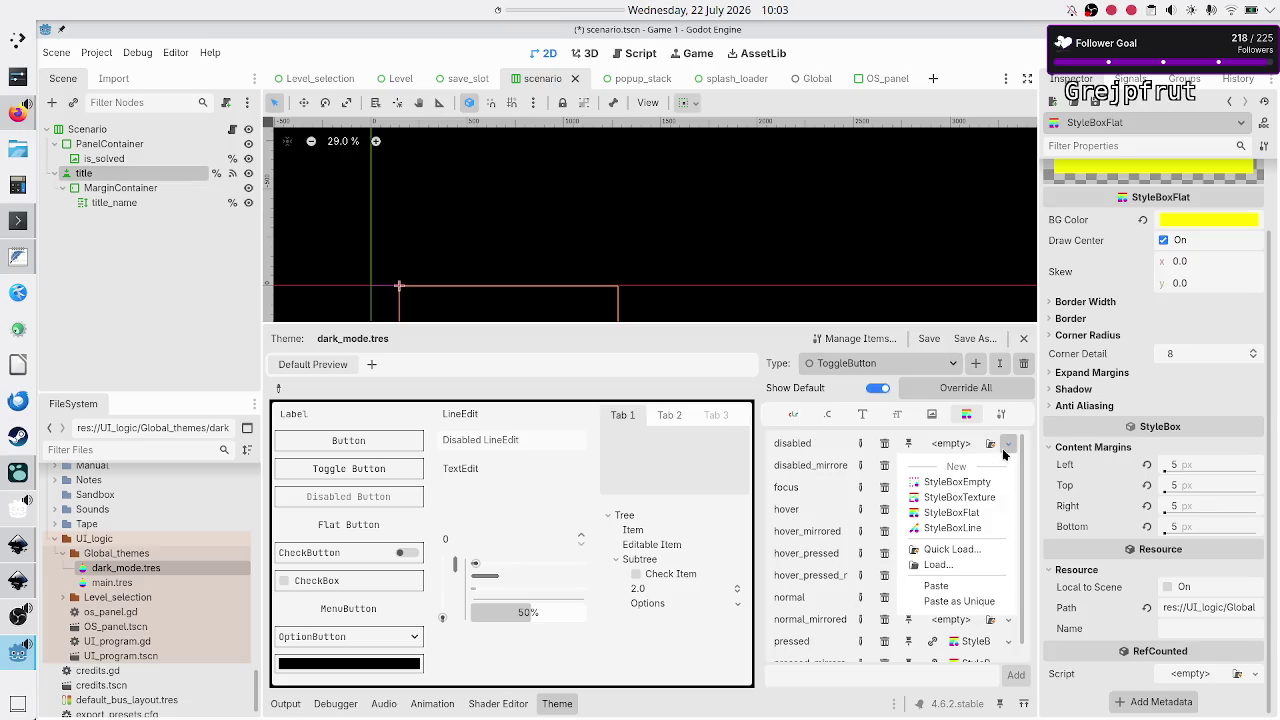
pyautogui.click(950, 589)
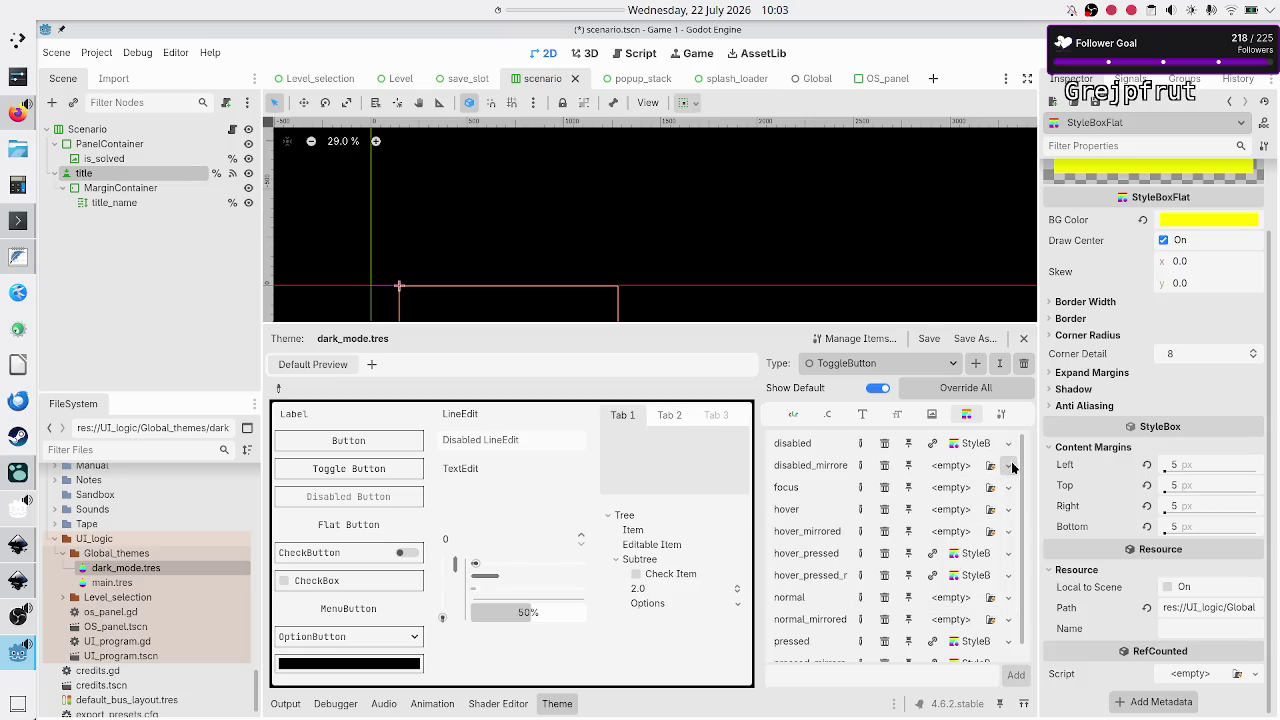
pyautogui.click(974, 445)
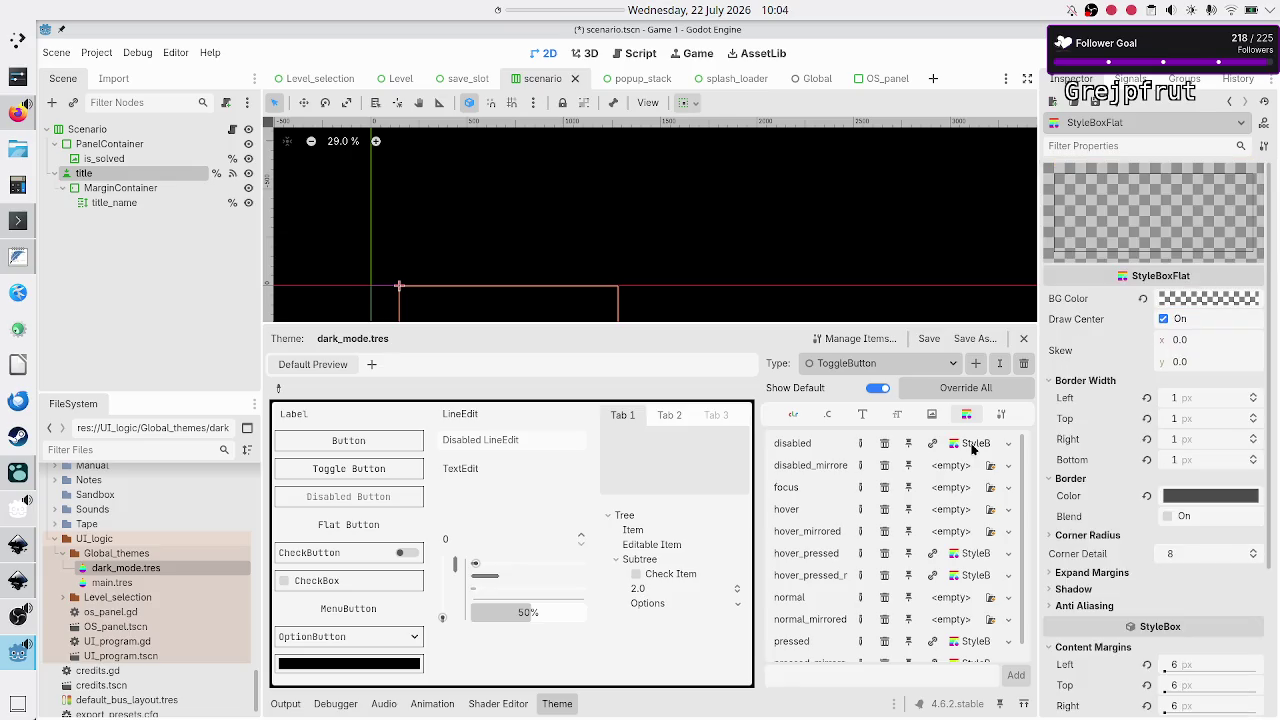
pyautogui.scroll(-3, 1187, 630)
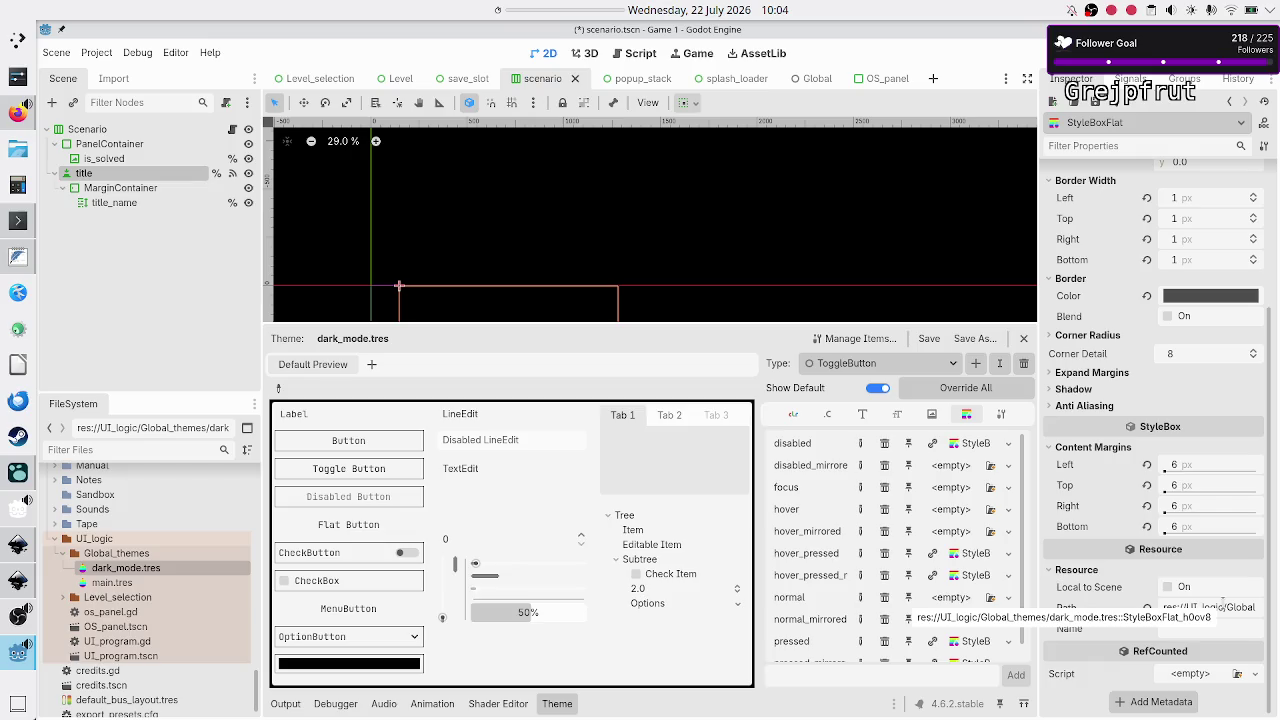
# Paste the border stylebox into ToggleButton's disabled_mirrored, focus, hover and hover_mirrored slots
pyautogui.click(1007, 467)
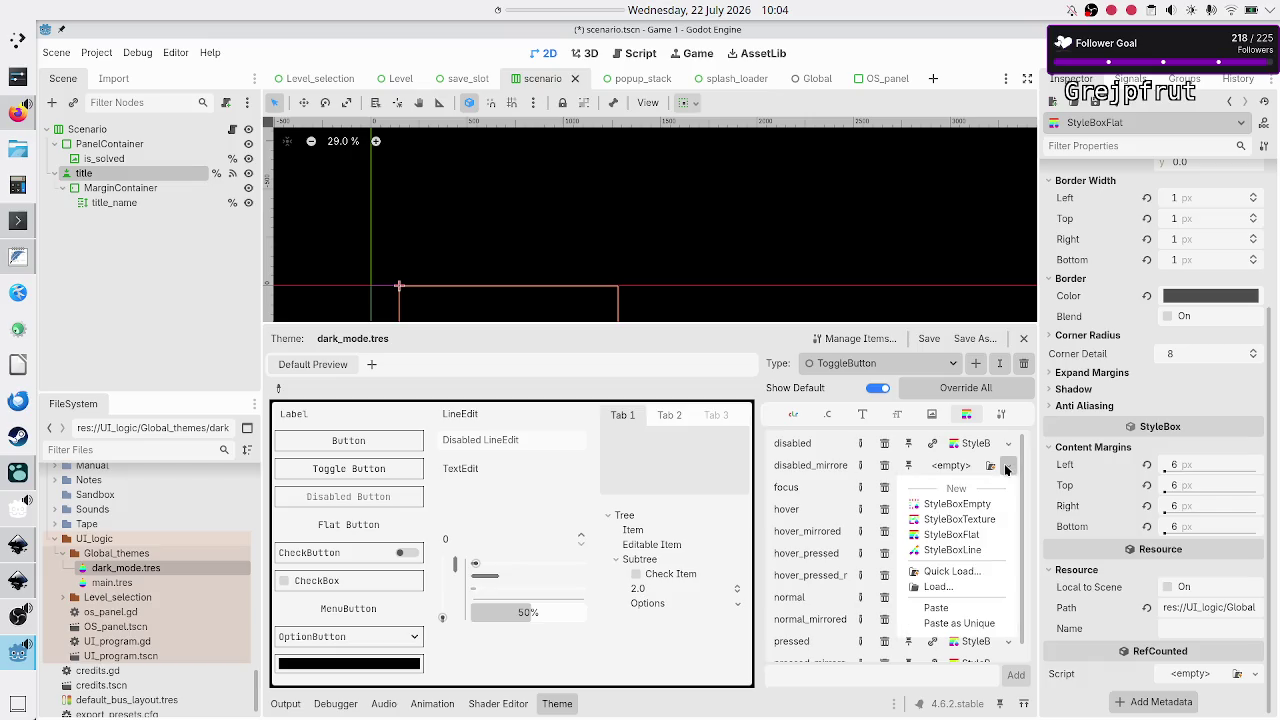
pyautogui.click(955, 610)
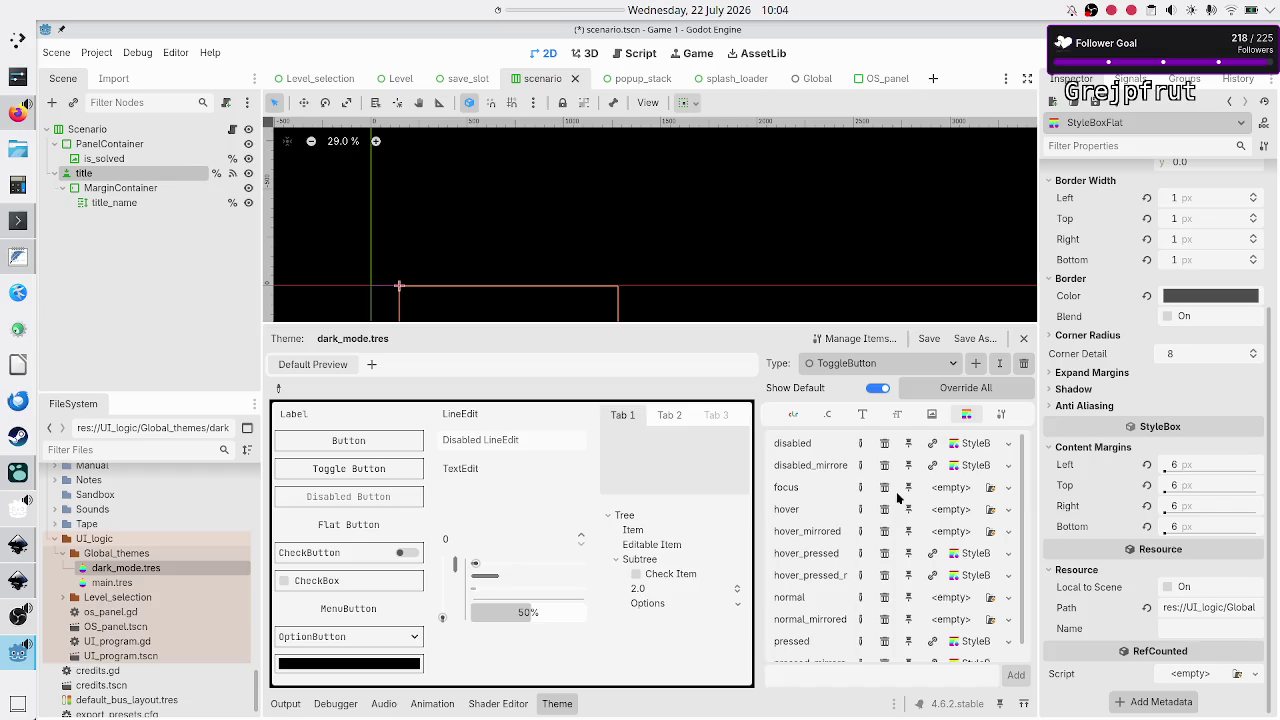
pyautogui.click(1009, 488)
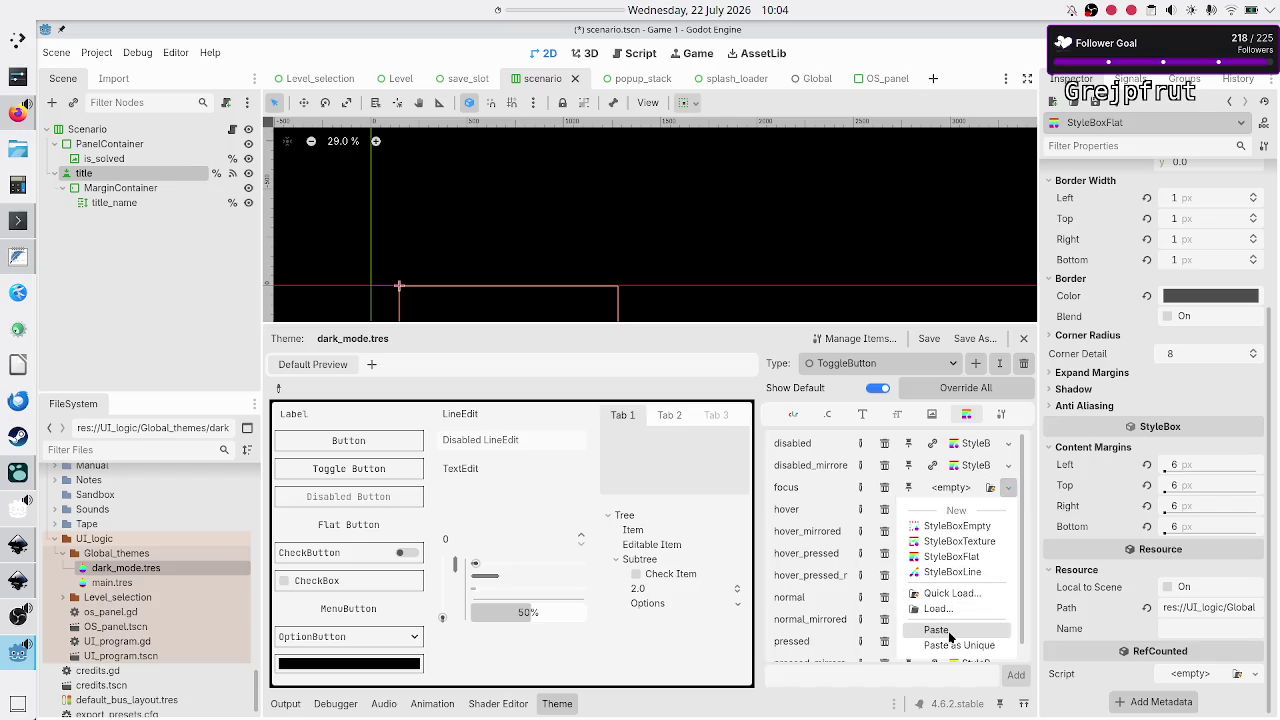
pyautogui.click(948, 631)
pyautogui.click(1008, 510)
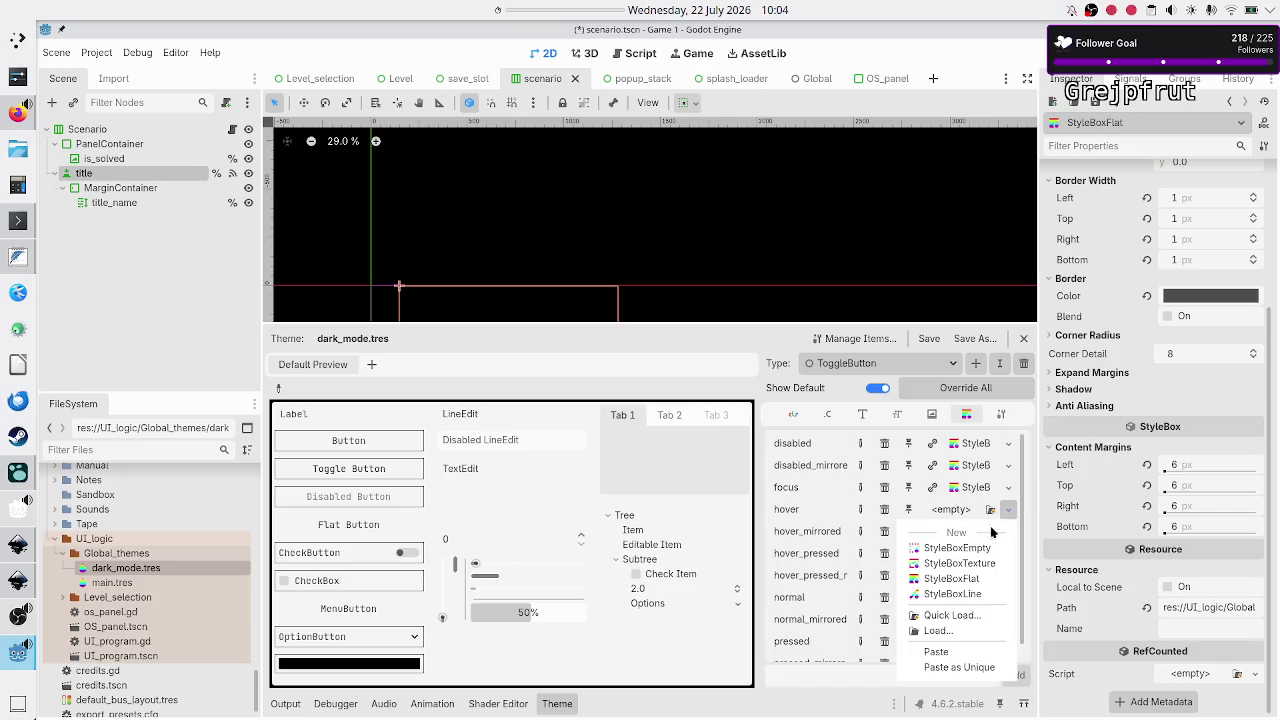
pyautogui.click(952, 651)
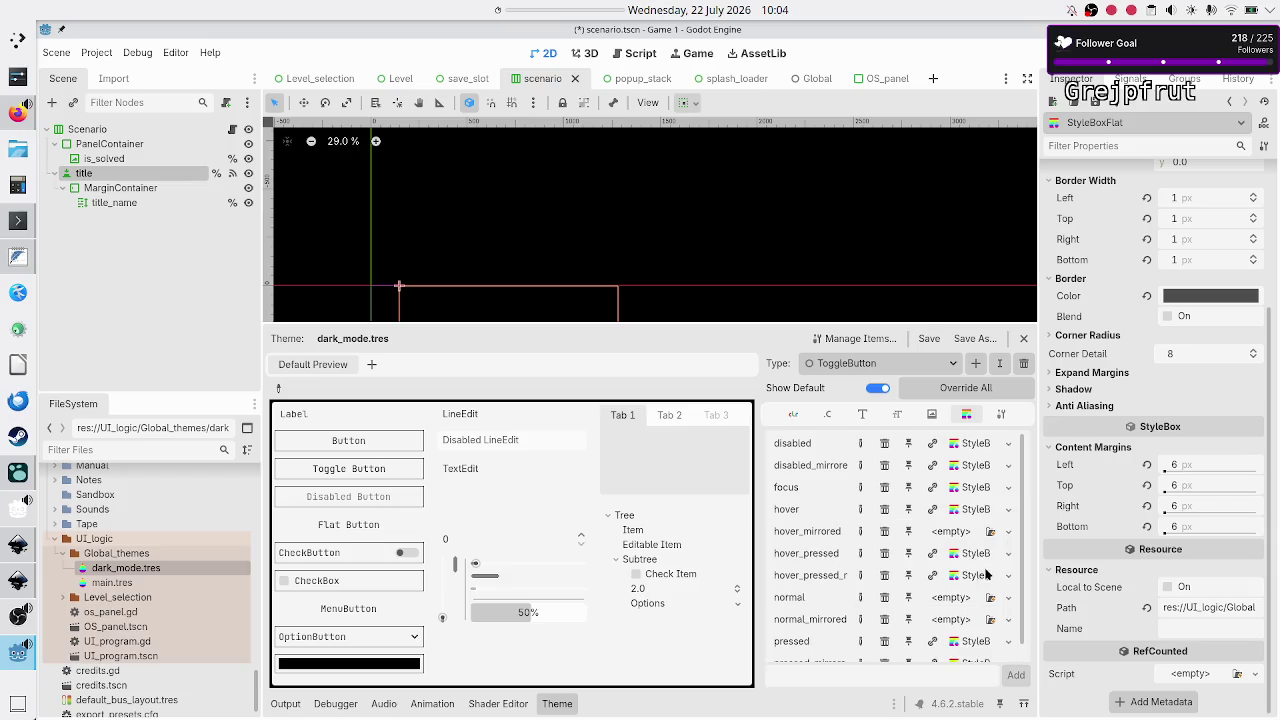
pyautogui.click(1008, 532)
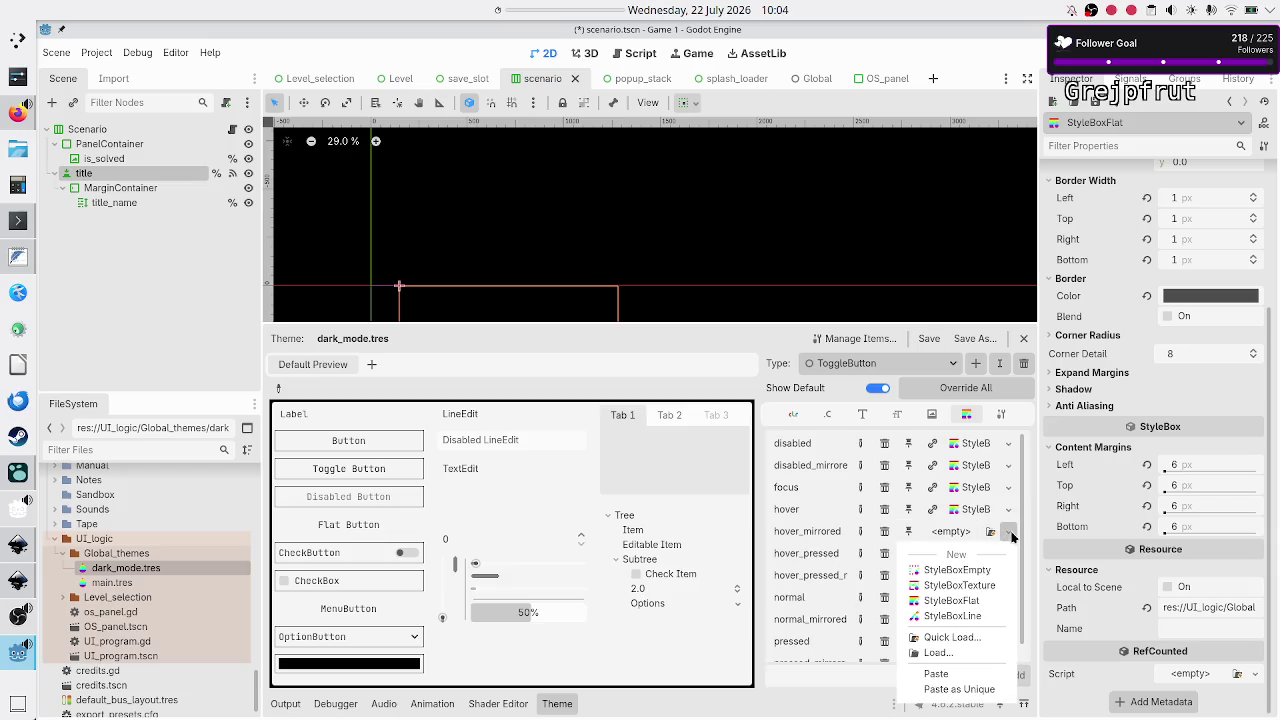
pyautogui.click(950, 675)
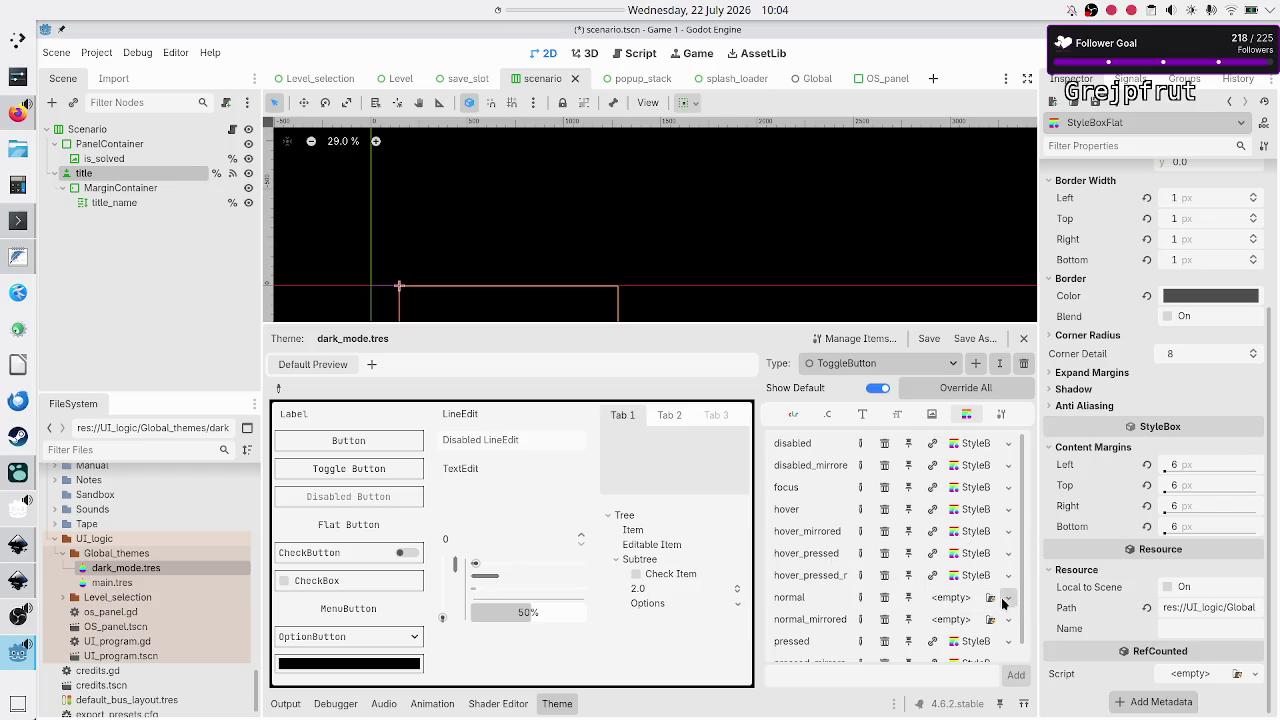
# Paste the border stylebox into normal and normal_mirrored, then deselect the title node
pyautogui.click(1008, 597)
pyautogui.click(936, 690)
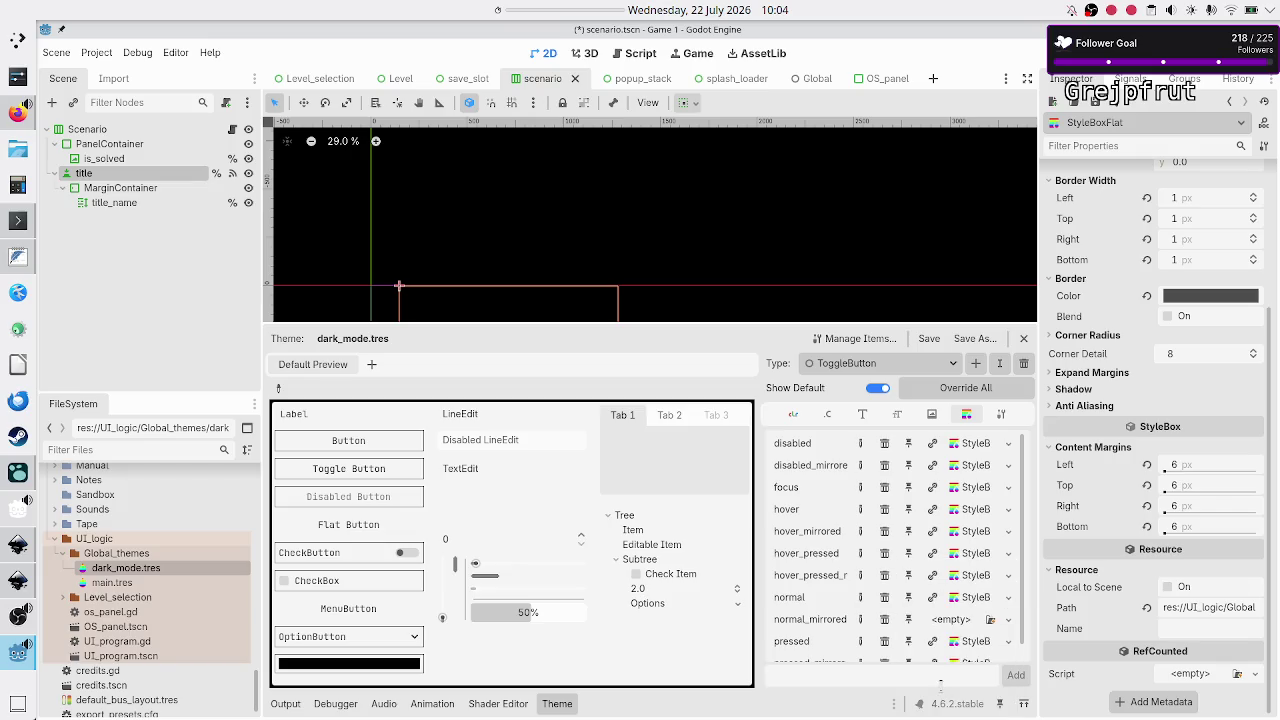
pyautogui.click(1010, 621)
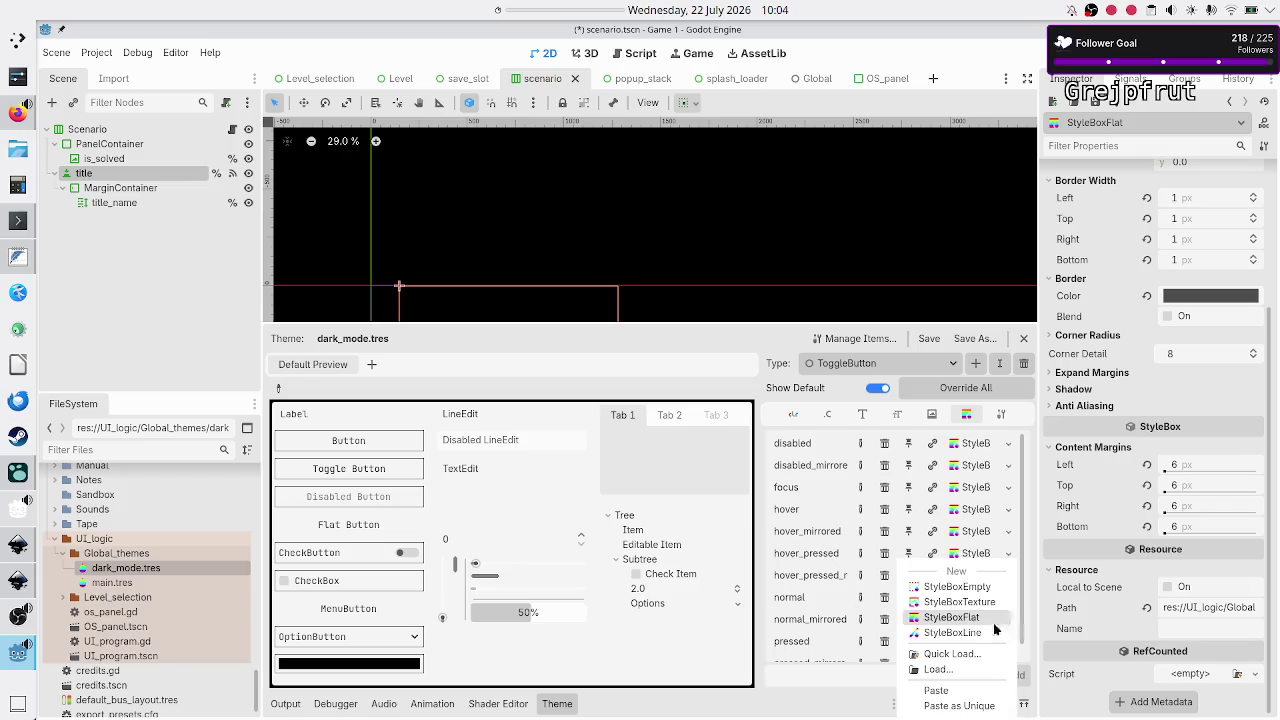
pyautogui.click(938, 690)
pyautogui.scroll(-1, 954, 577)
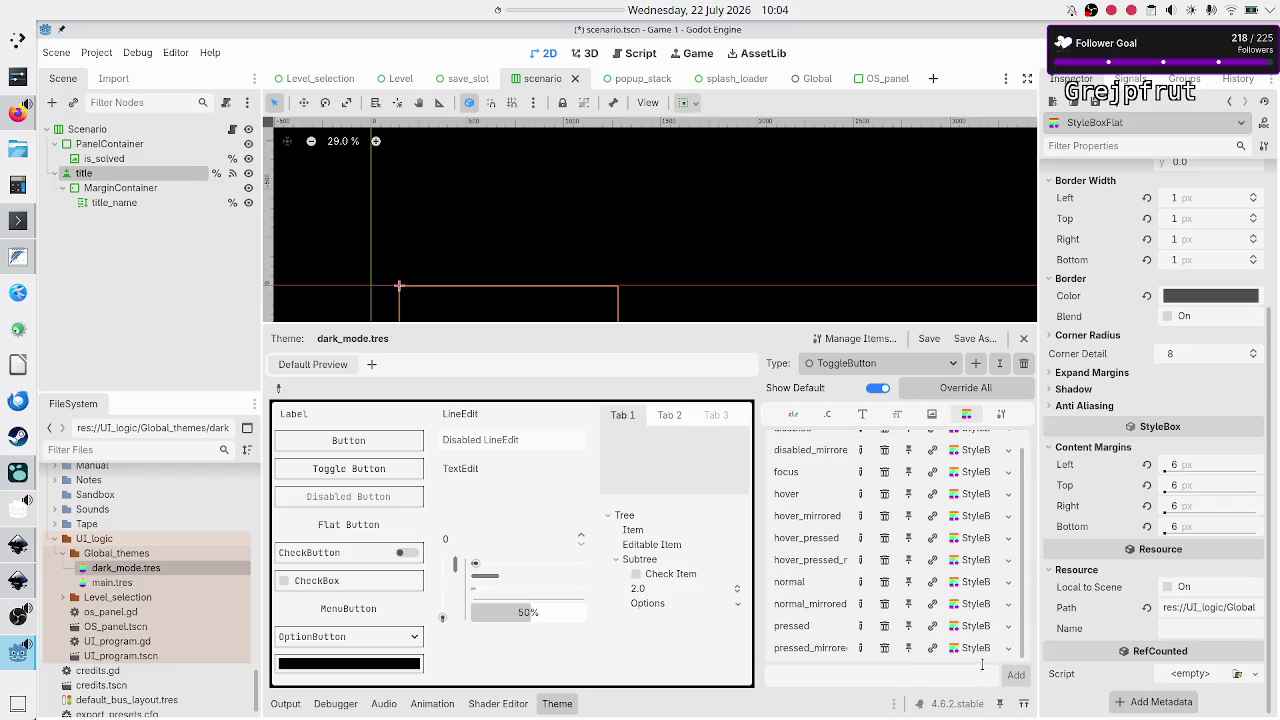
pyautogui.scroll(1, 985, 654)
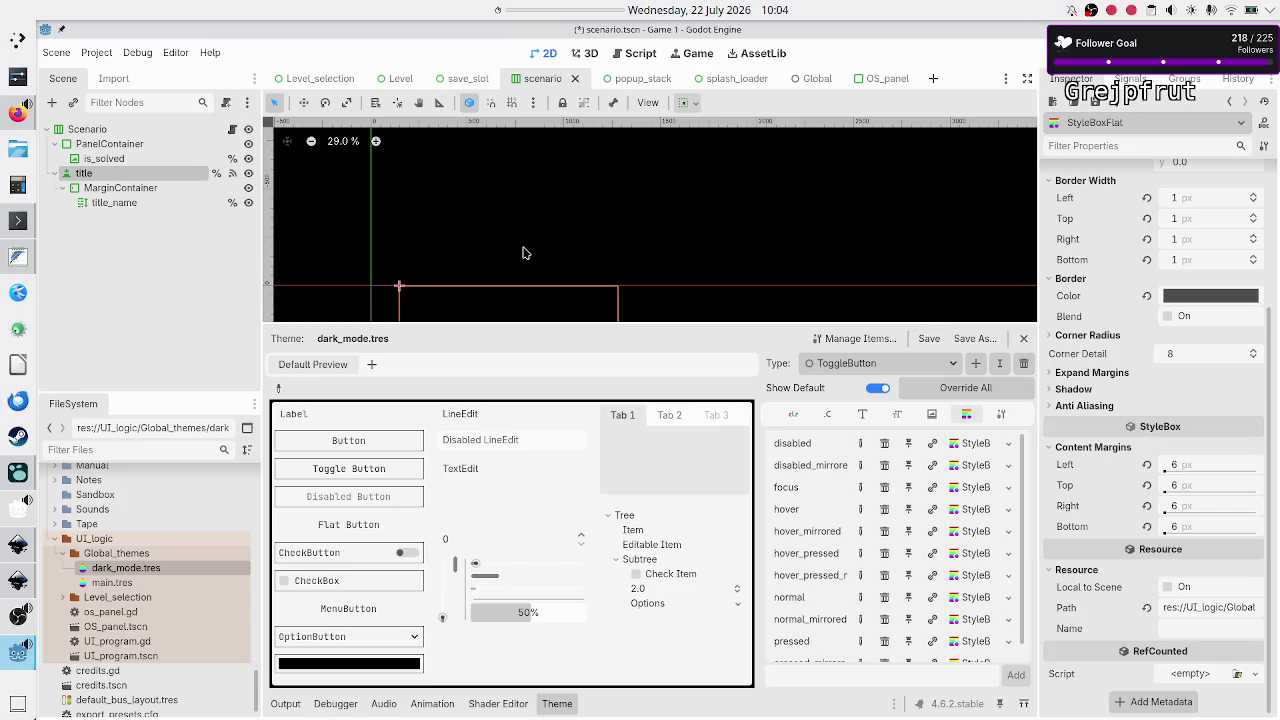
pyautogui.click(146, 267)
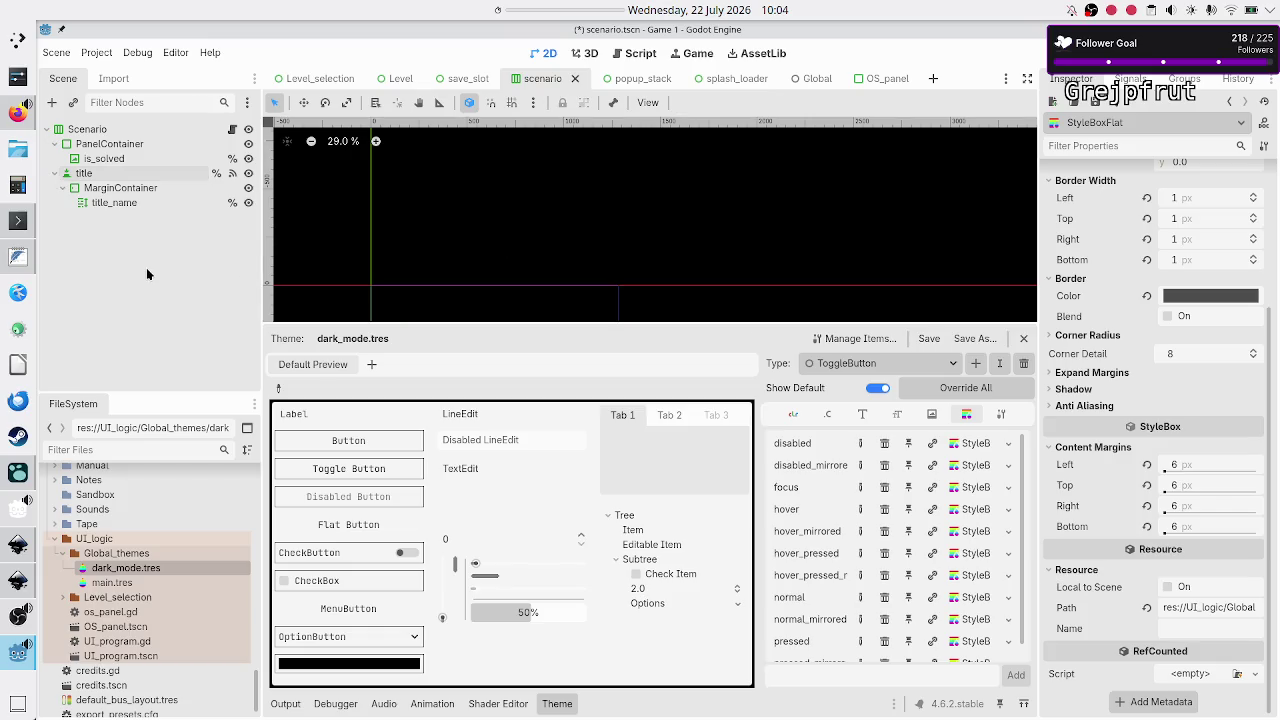
# Select the title node, collapse Hover Pressed, and review its yellow Focus/Hover and black Pressed font colours
pyautogui.click(104, 174)
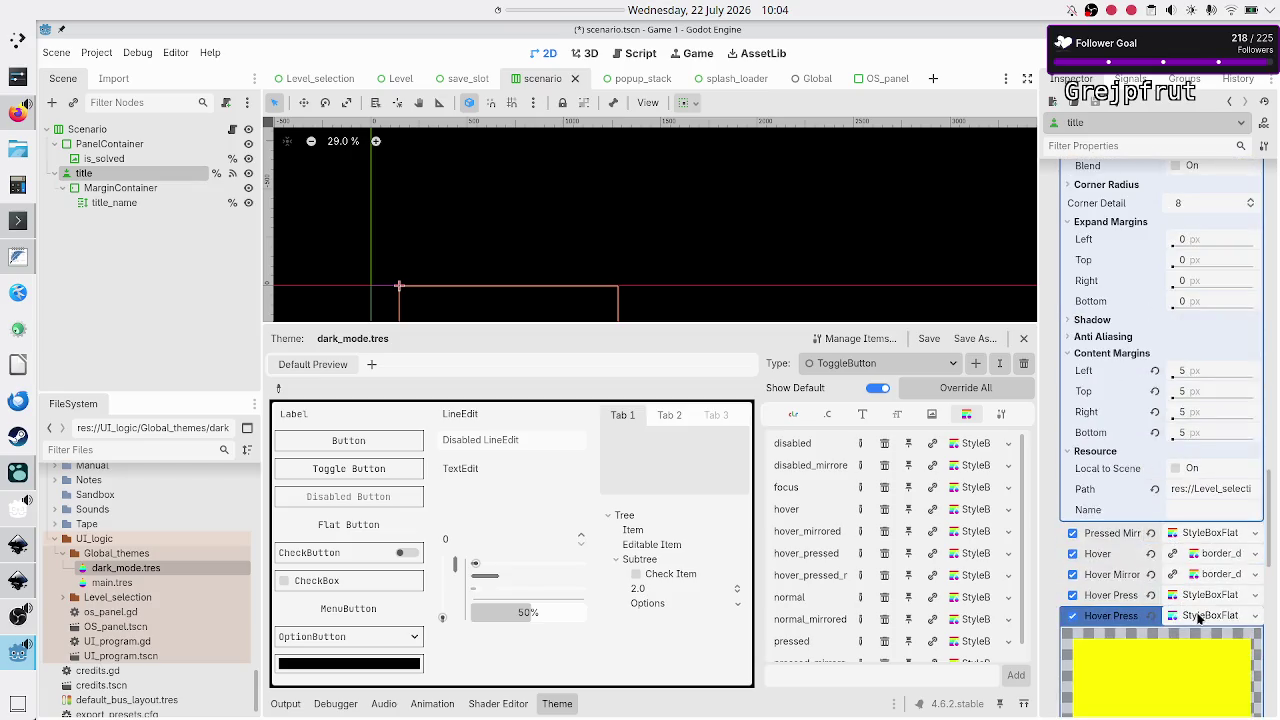
pyautogui.scroll(-5, 1130, 459)
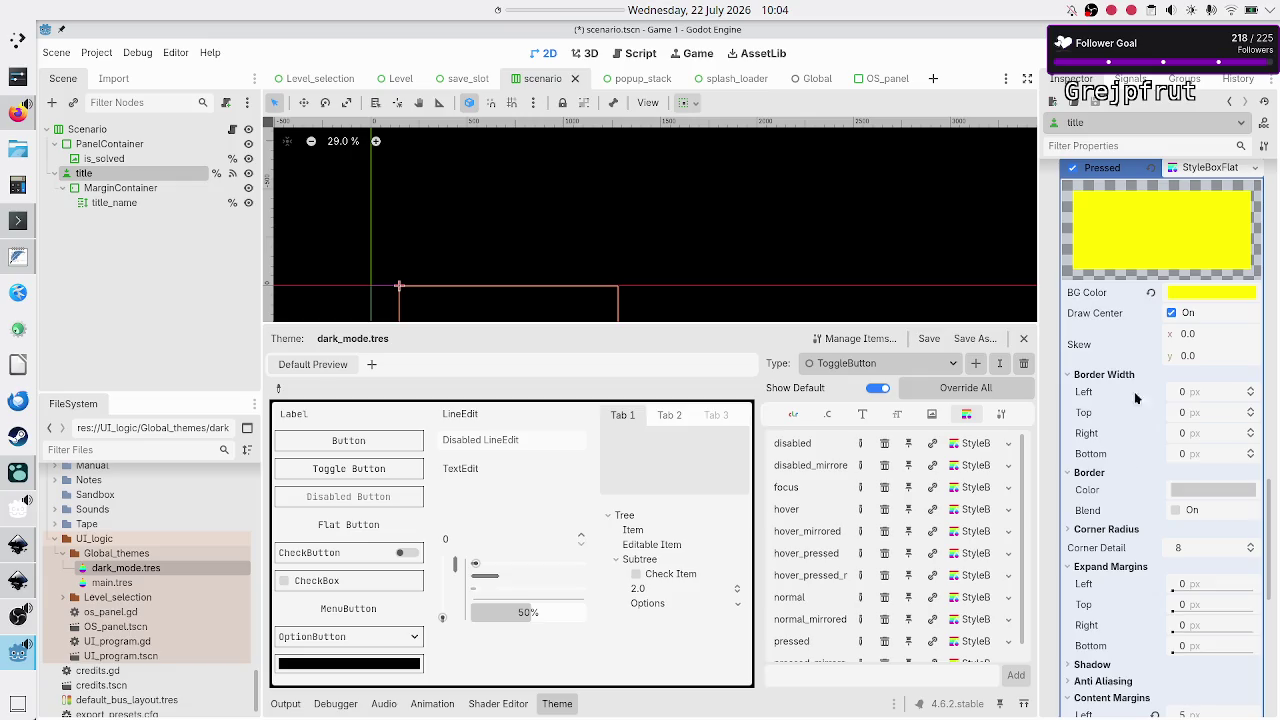
pyautogui.click(1203, 167)
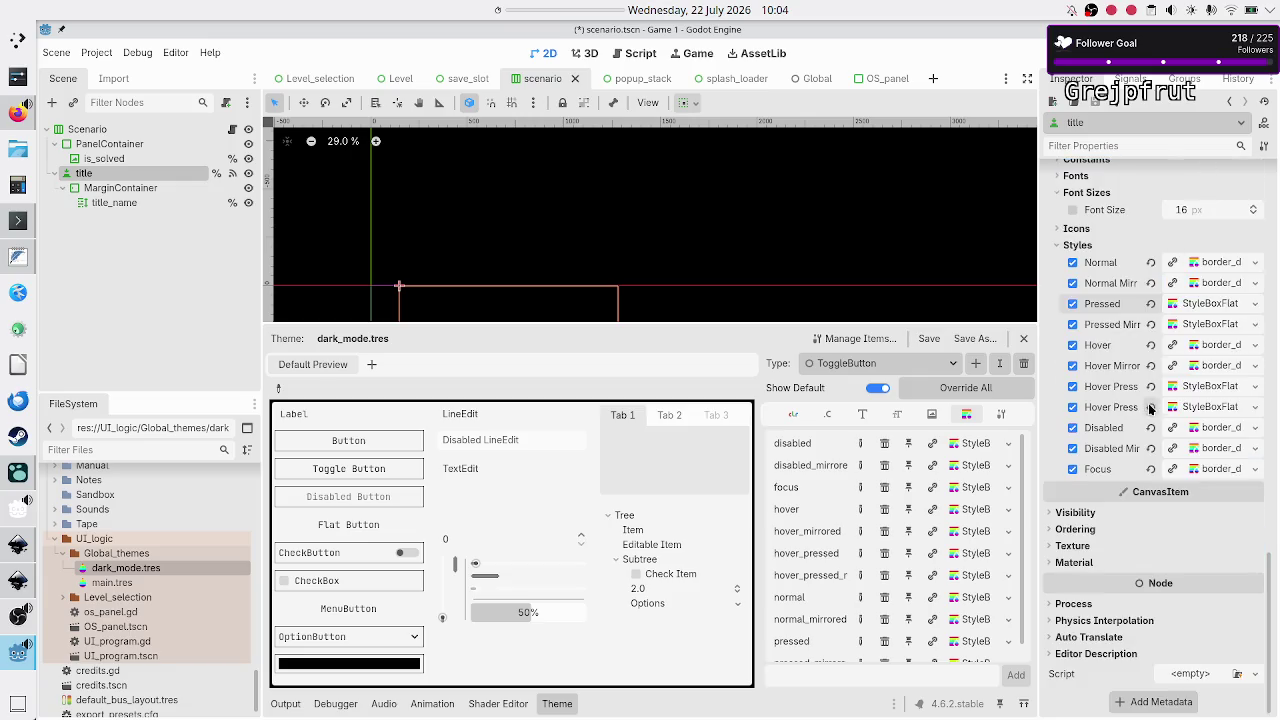
pyautogui.scroll(5, 1150, 410)
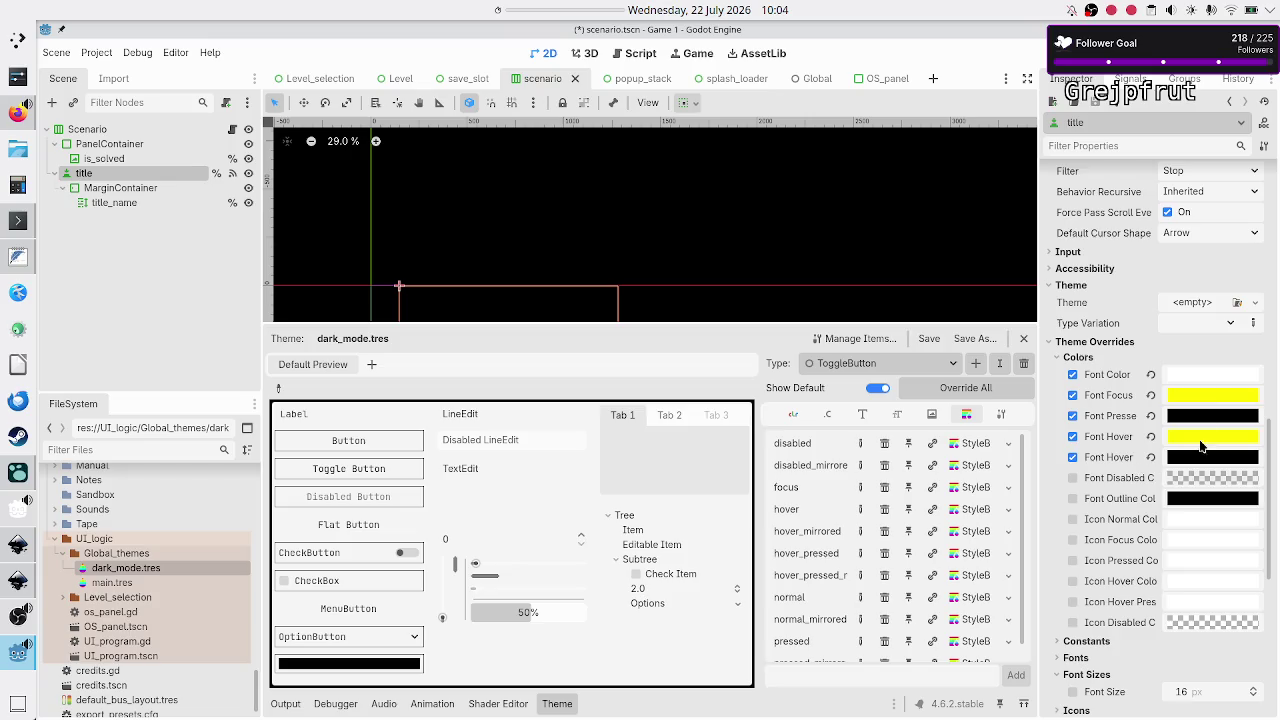
pyautogui.moveTo(1222, 450)
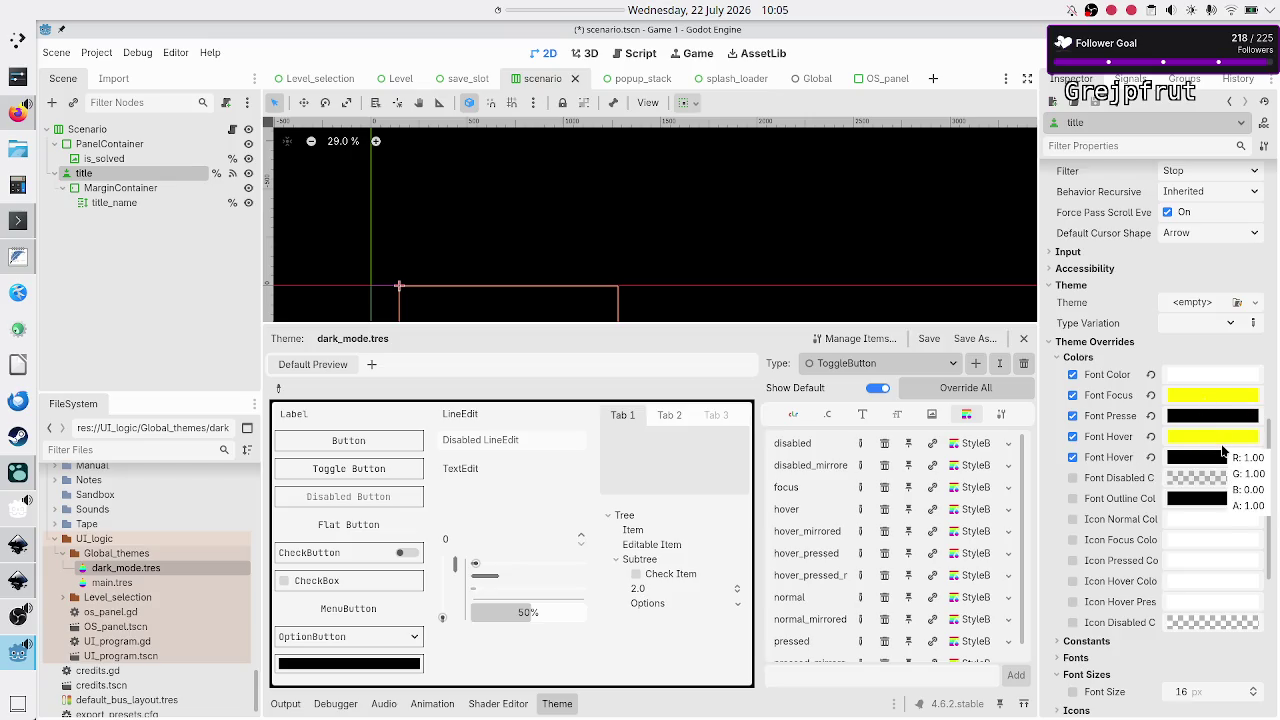
pyautogui.moveTo(1188, 378)
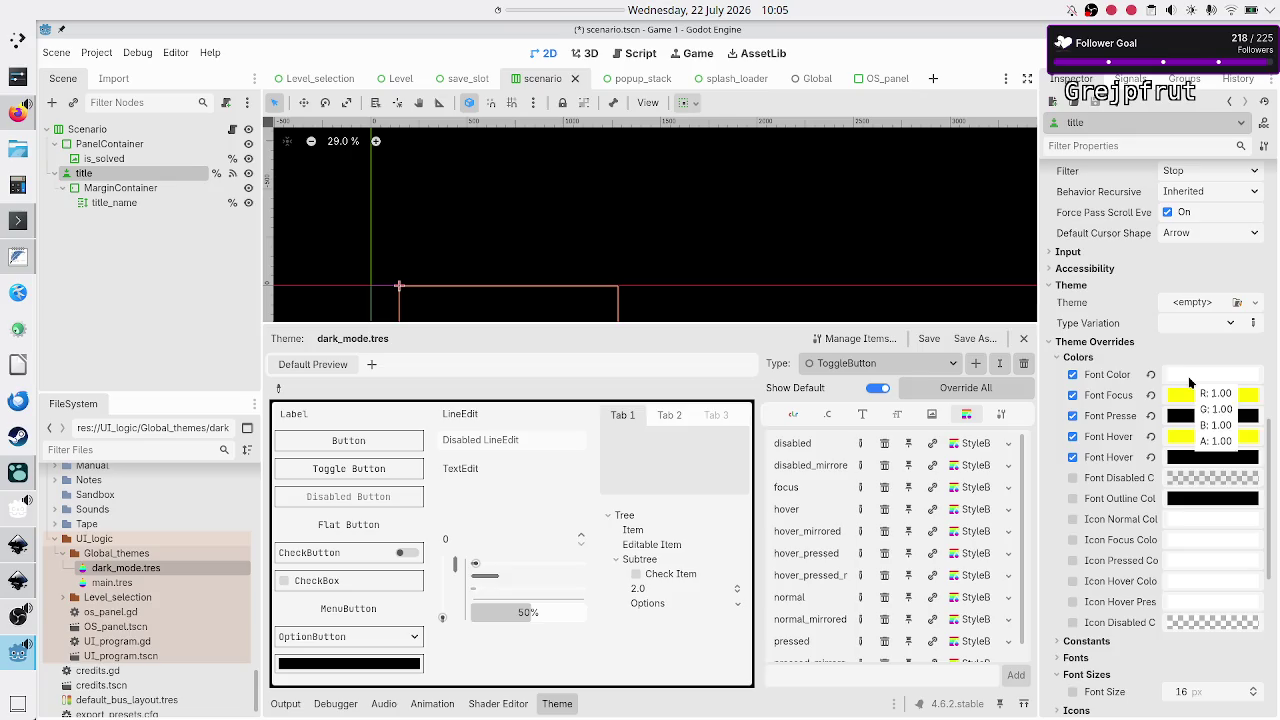
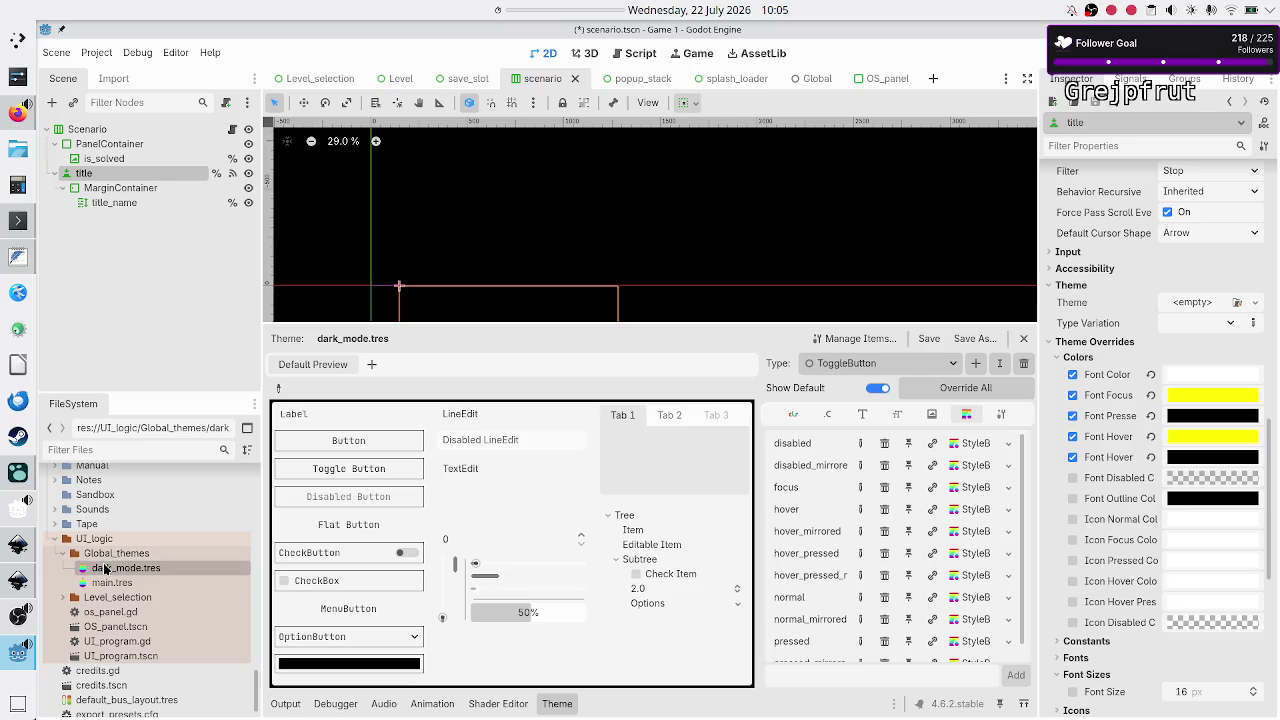
# Open dark_mode.tres, show the Button type's Colors and add a font_color override
pyautogui.doubleClick(105, 568)
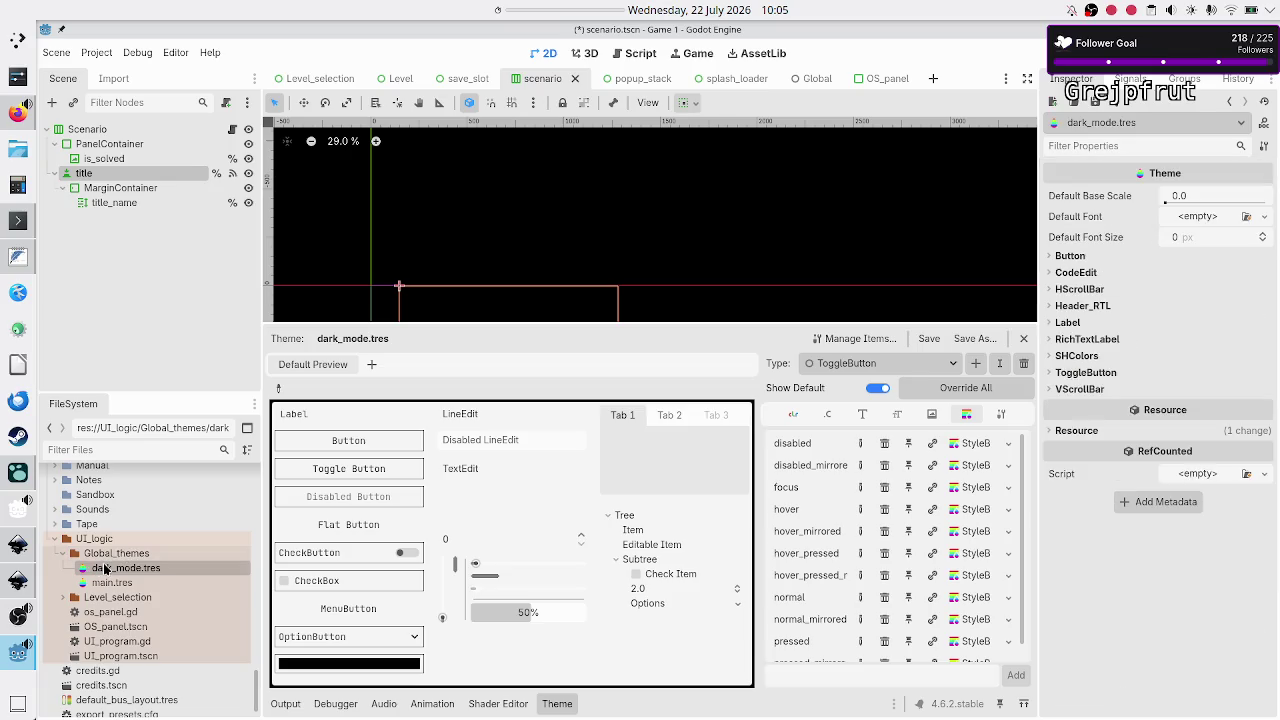
pyautogui.click(906, 365)
pyautogui.click(858, 388)
pyautogui.click(793, 416)
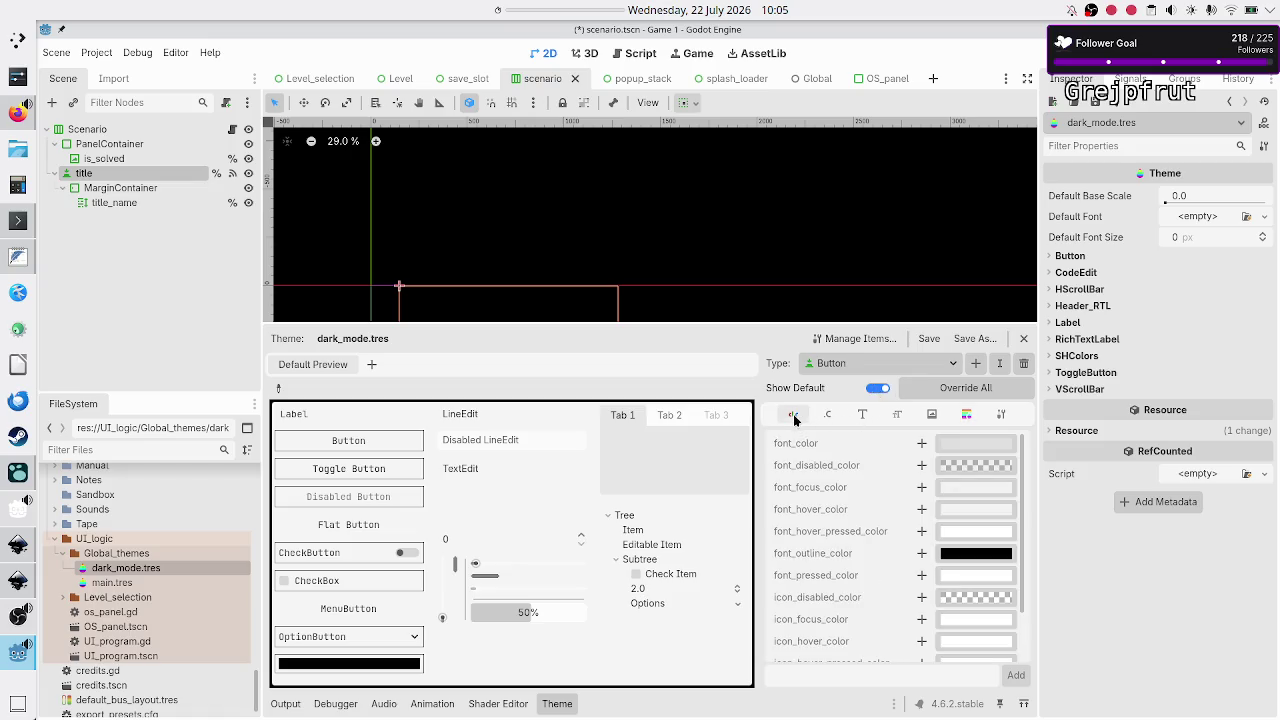
pyautogui.click(922, 444)
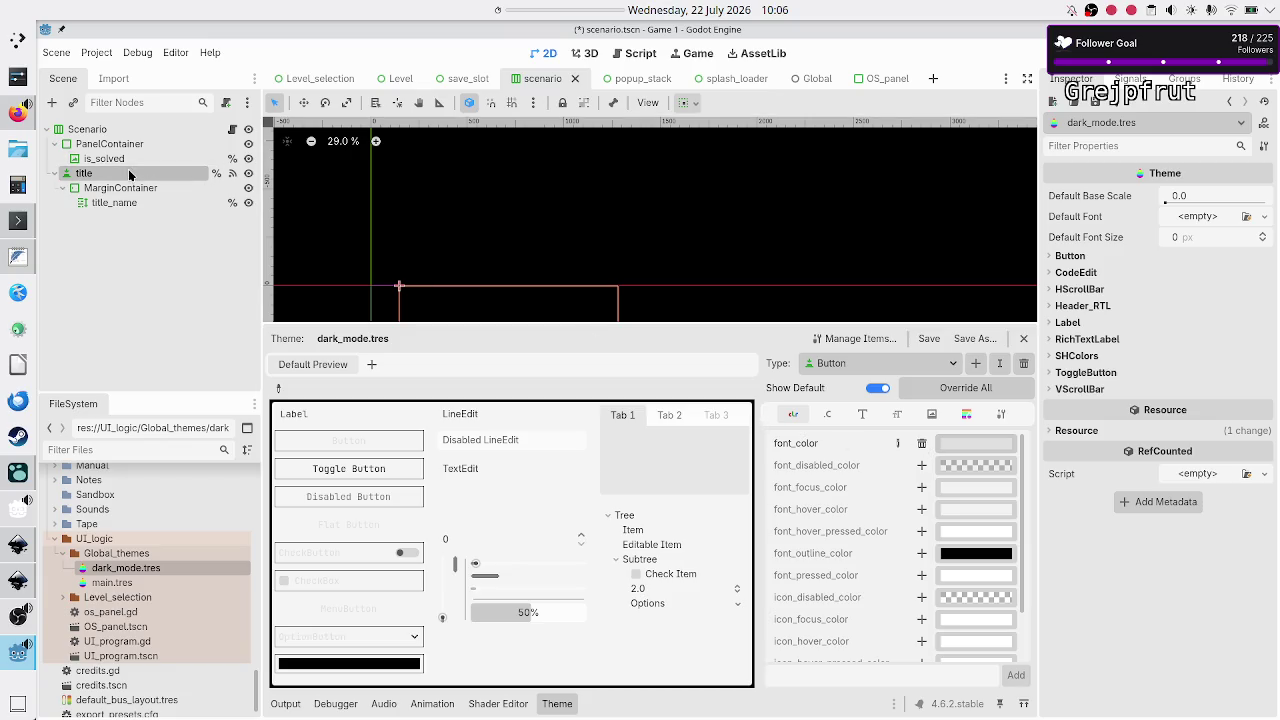
# Add a font_focus_color override and set the Button font_color to white (ffffff)
pyautogui.click(128, 172)
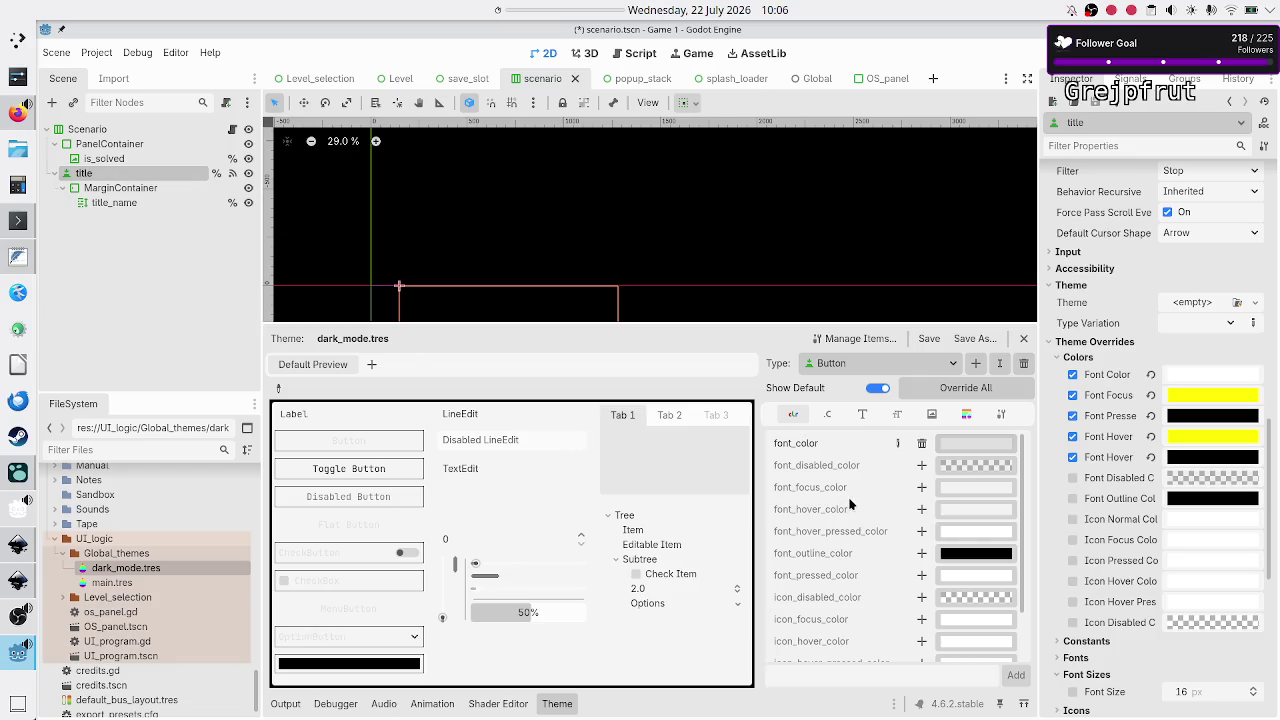
pyautogui.click(922, 488)
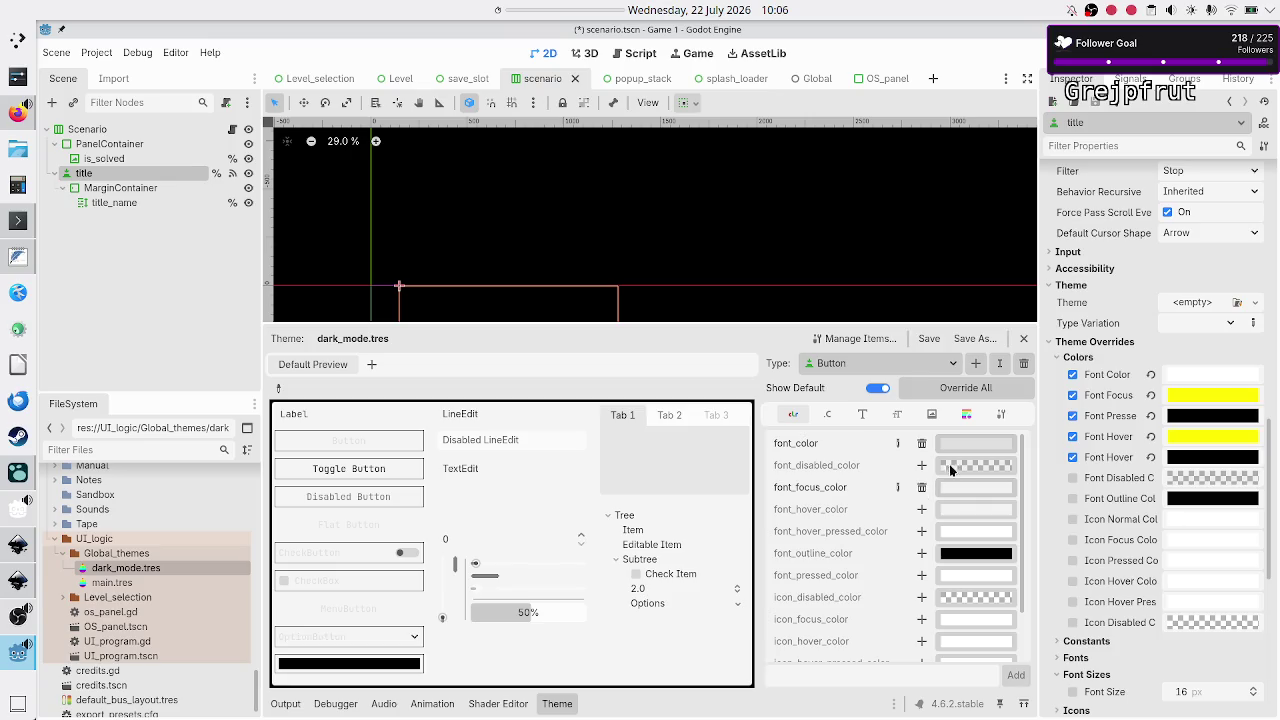
pyautogui.click(980, 447)
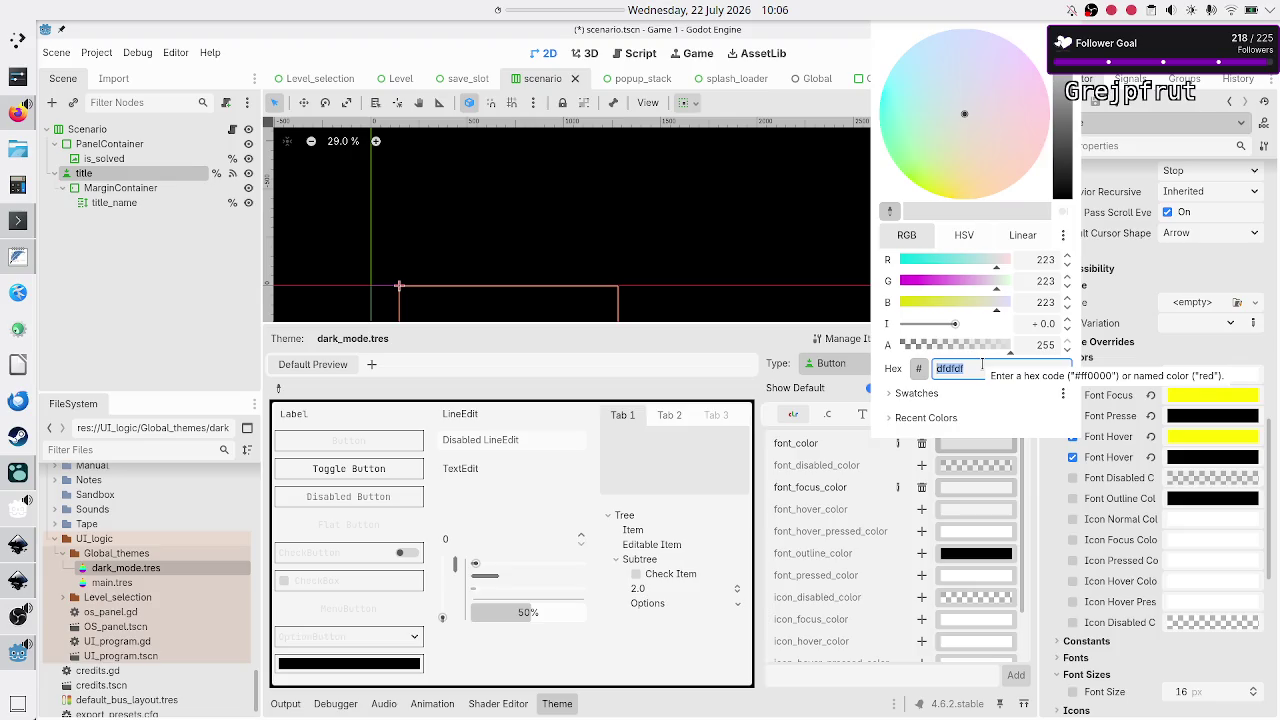
pyautogui.write('ffffff')
pyautogui.press('Return')
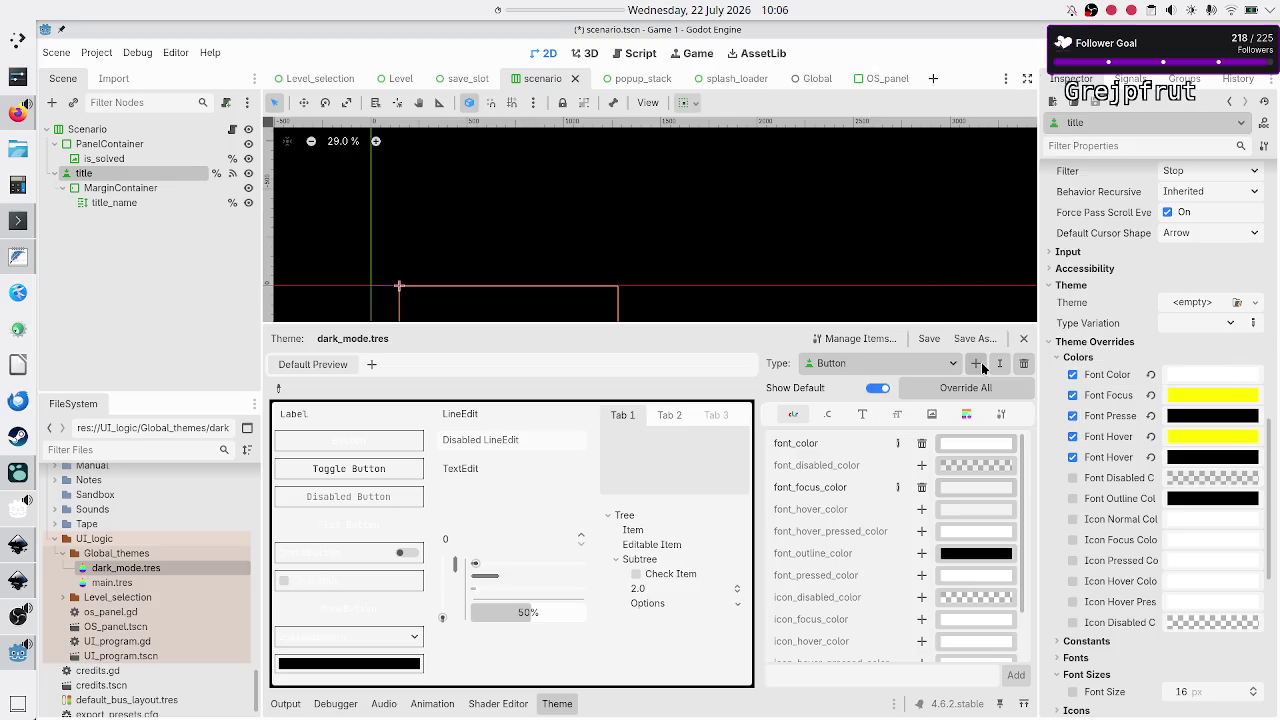
# Set the Button font_focus_color to yellow (ffff00)
pyautogui.click(987, 487)
pyautogui.write('ffffff')
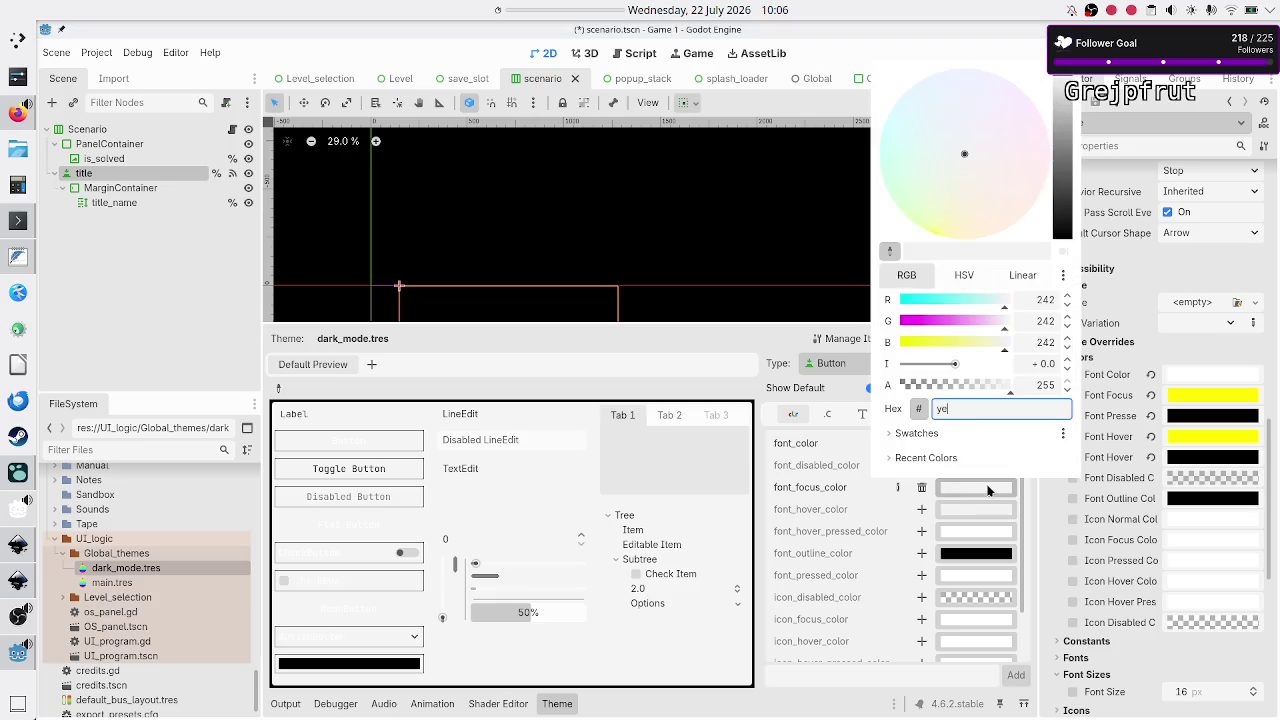
pyautogui.press('Return')
pyautogui.click(987, 488)
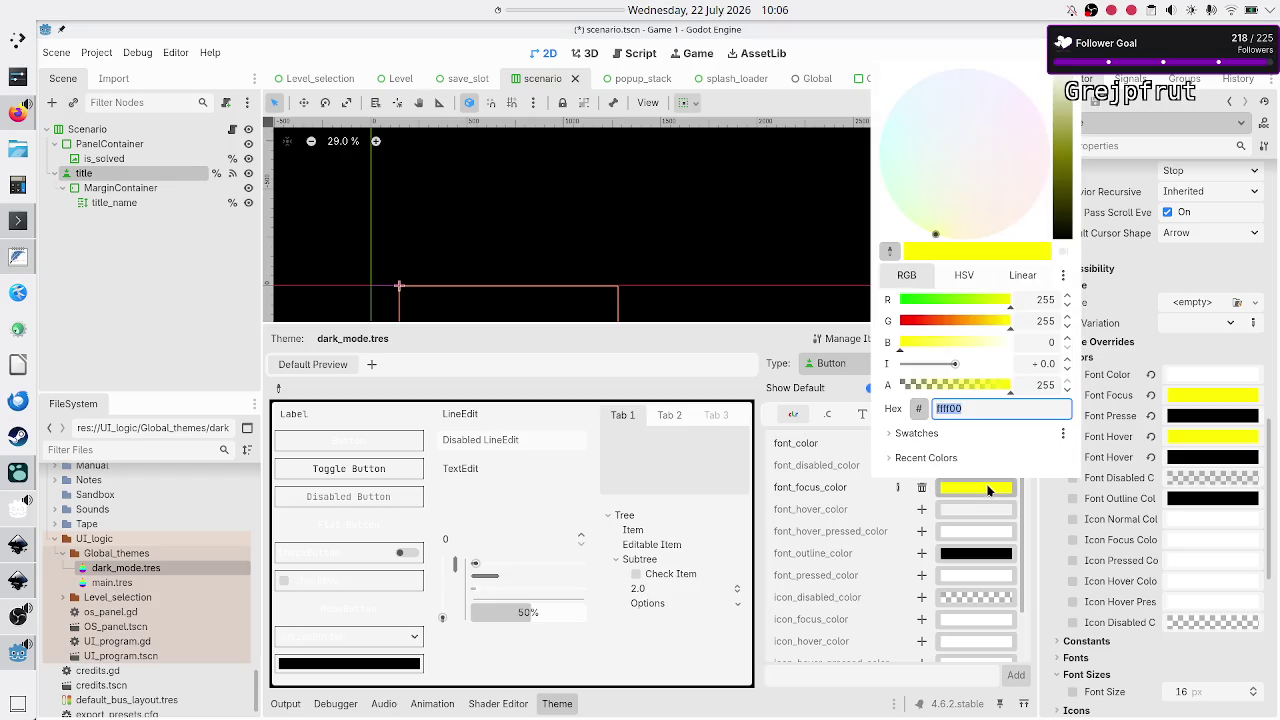
pyautogui.click(987, 490)
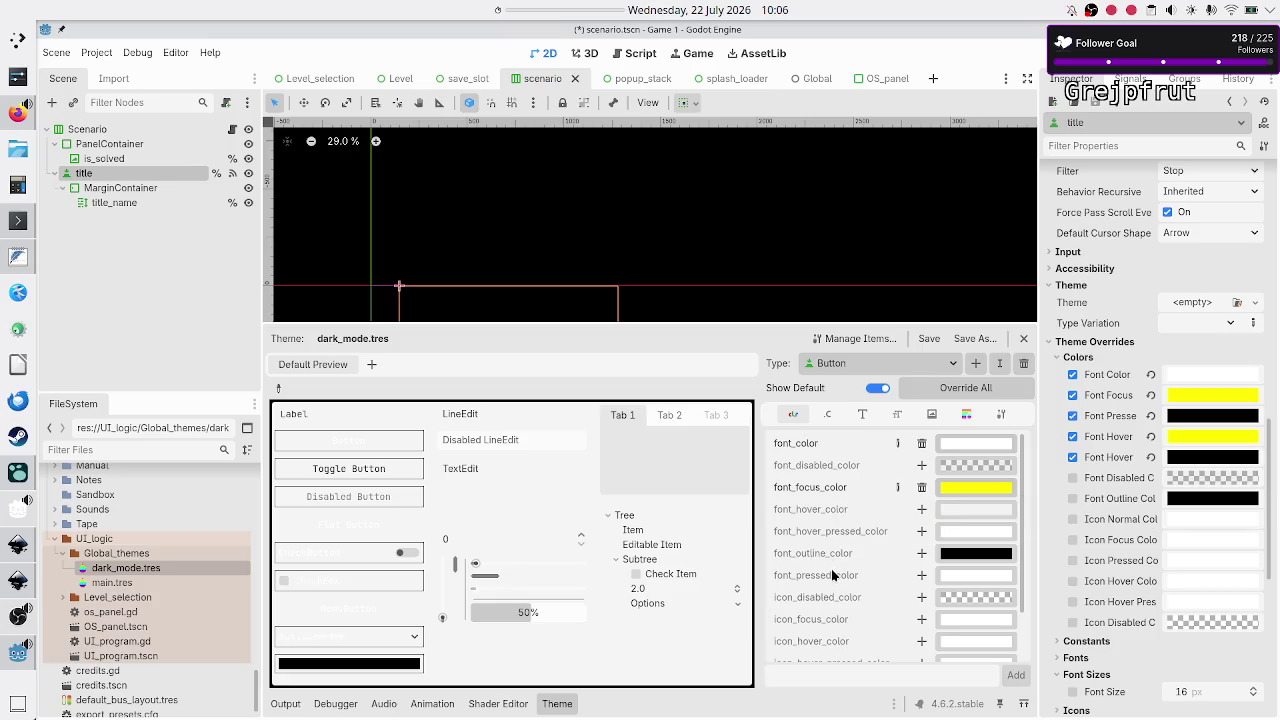
# Override Button font_pressed_color as black, font_hover_color as yellow, font_hover_pressed_color as black
pyautogui.click(922, 576)
pyautogui.click(964, 578)
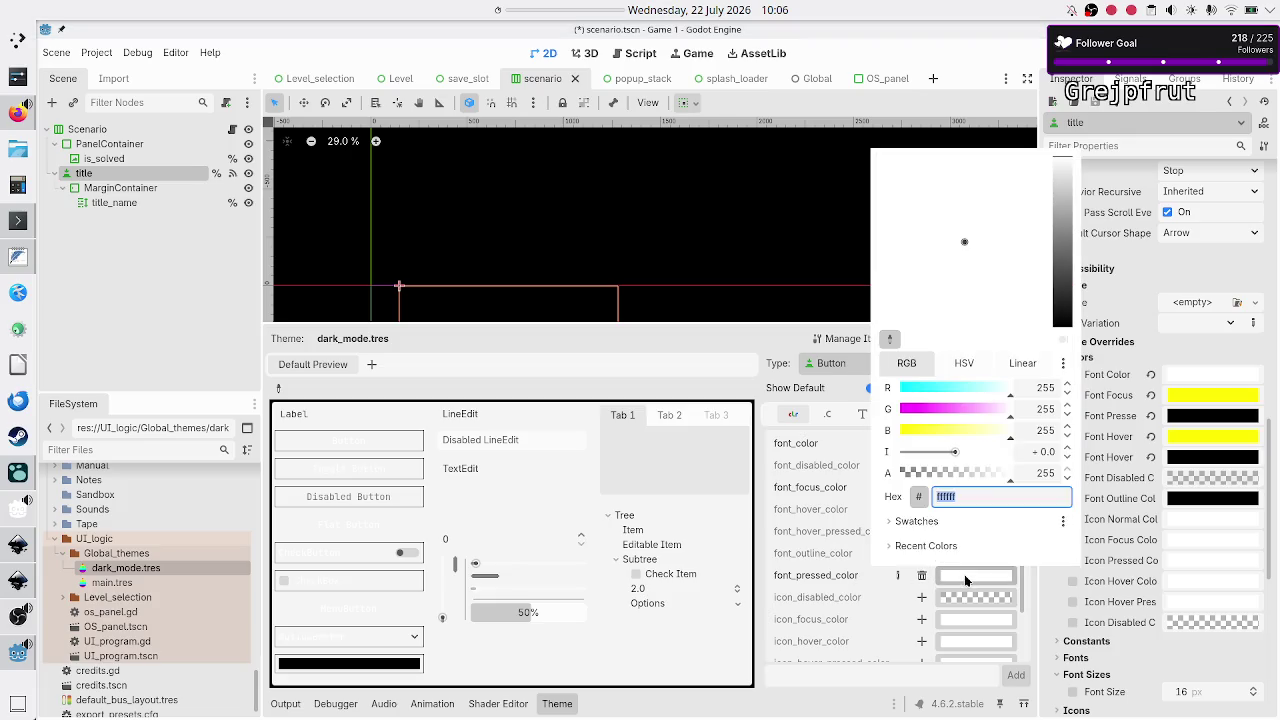
pyautogui.write('black')
pyautogui.press('Return')
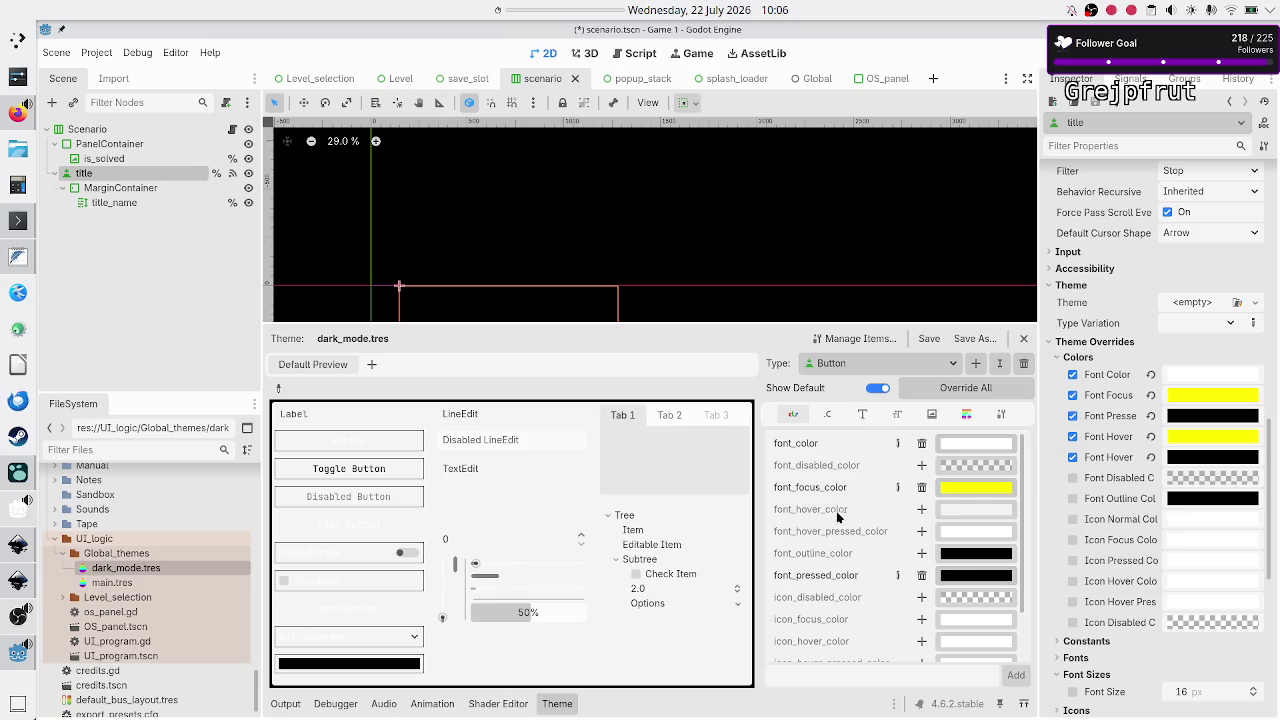
pyautogui.click(956, 513)
pyautogui.click(964, 512)
pyautogui.write('yell')
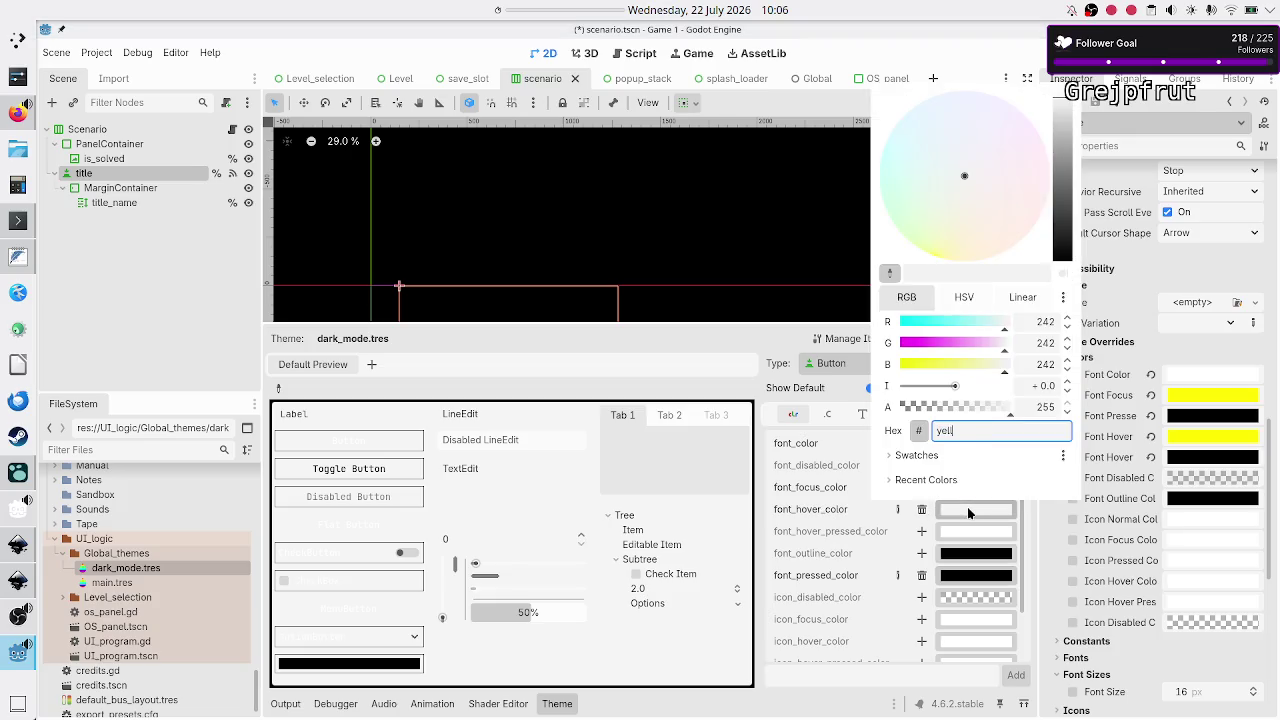
pyautogui.write('ow')
pyautogui.press('Return')
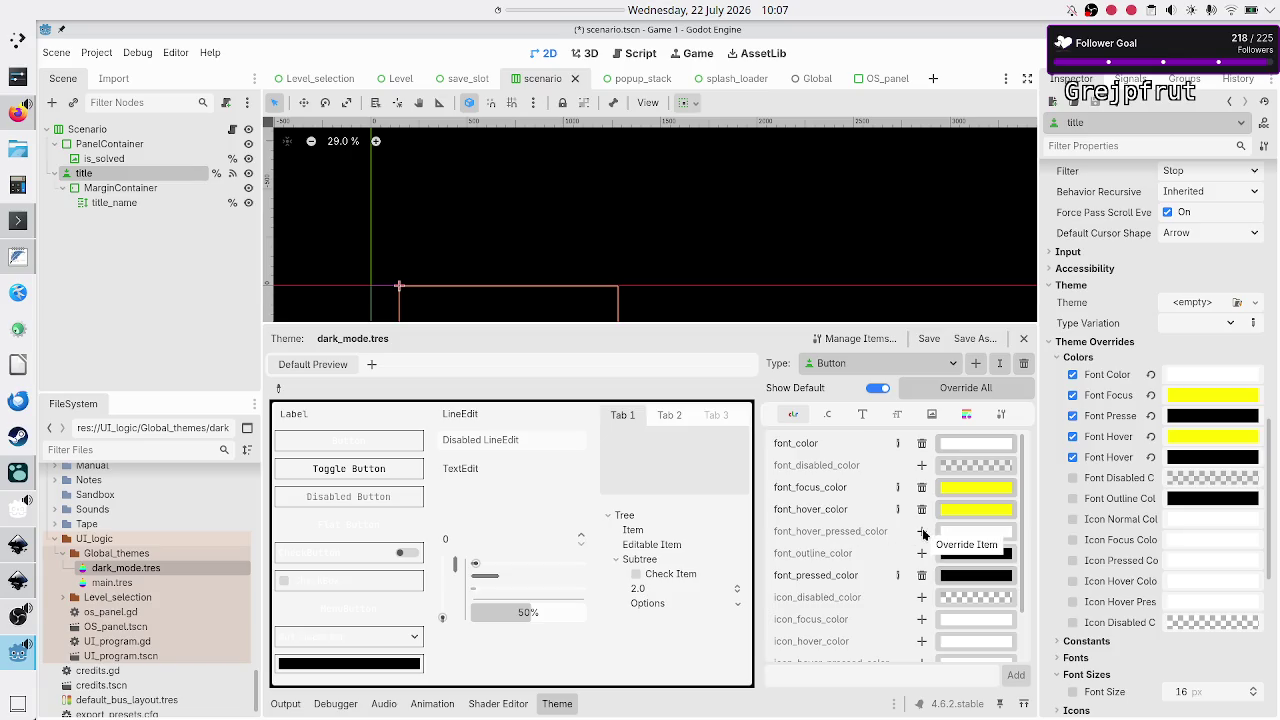
pyautogui.click(922, 531)
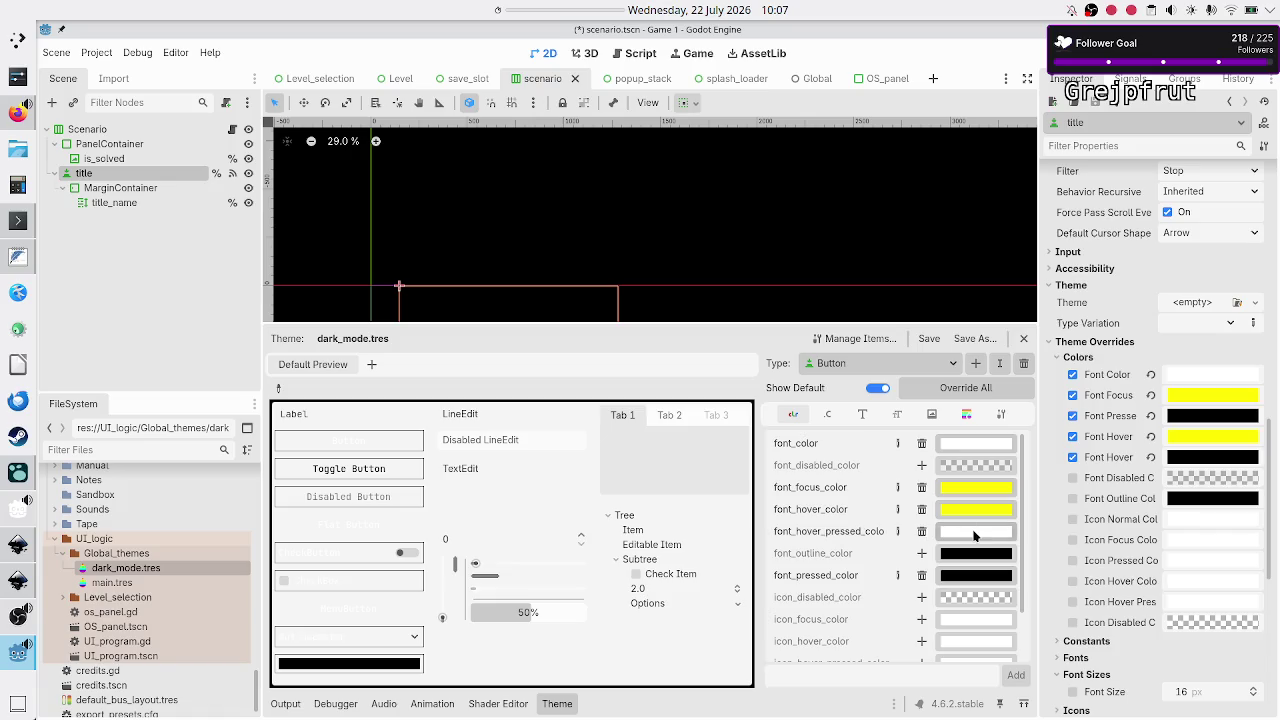
pyautogui.click(975, 533)
pyautogui.write('black')
pyautogui.press('Return')
# Switch the theme editor to ToggleButton and override its font_color with white
pyautogui.click(877, 364)
pyautogui.click(862, 496)
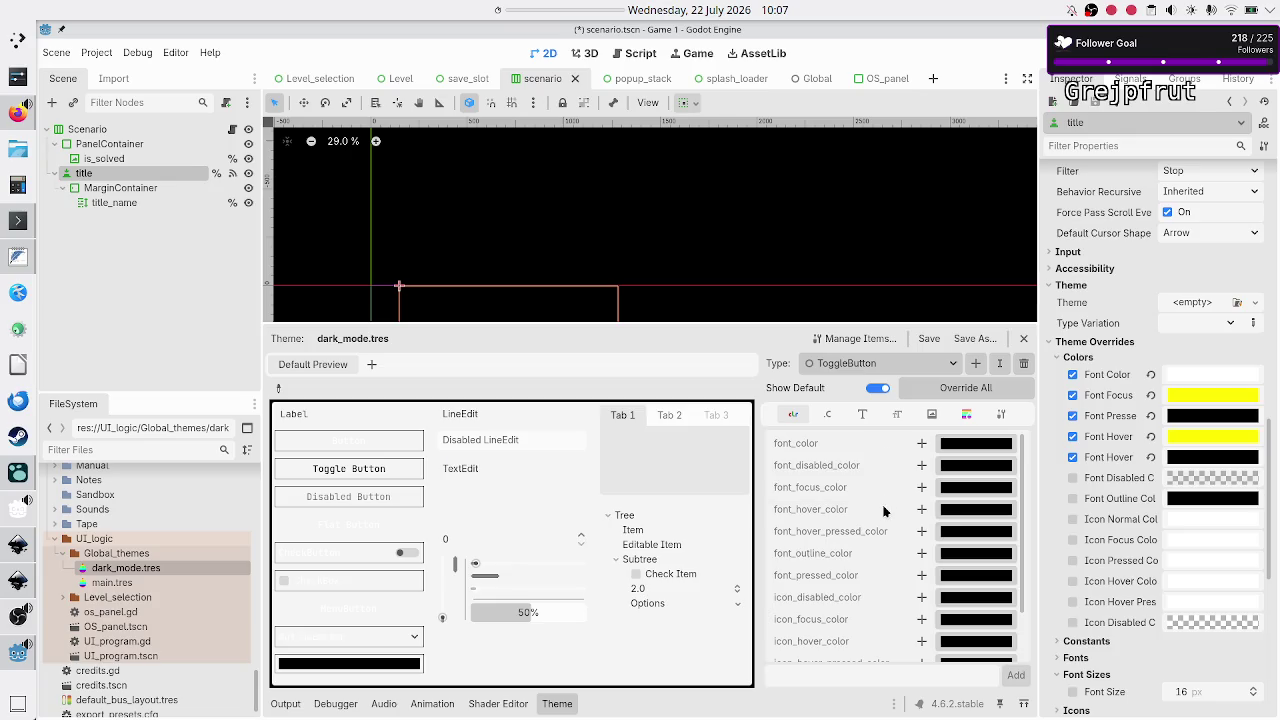
pyautogui.click(921, 444)
pyautogui.click(976, 443)
pyautogui.write('white')
pyautogui.press('Return')
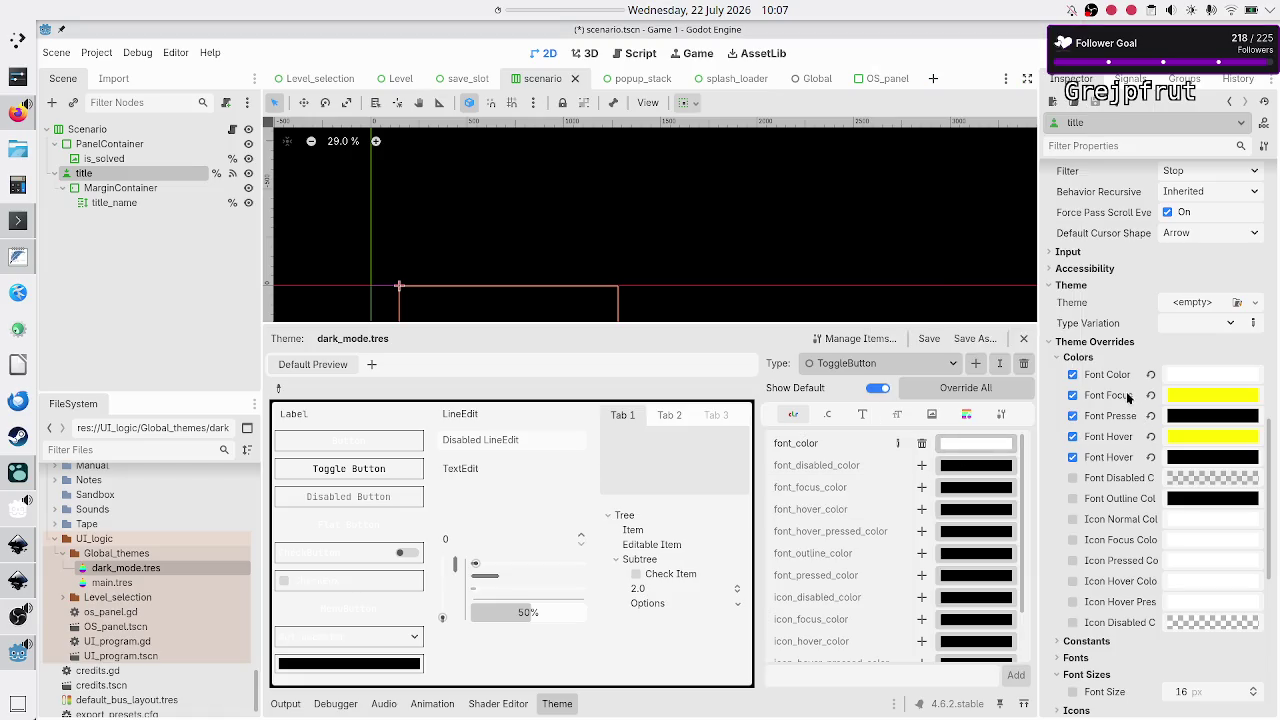
# Add a yellow font_focus_color override to ToggleButton
pyautogui.click(921, 488)
pyautogui.click(965, 488)
pyautogui.write('w')
pyautogui.press('BackSpace')
pyautogui.write('yellow')
pyautogui.press('Return')
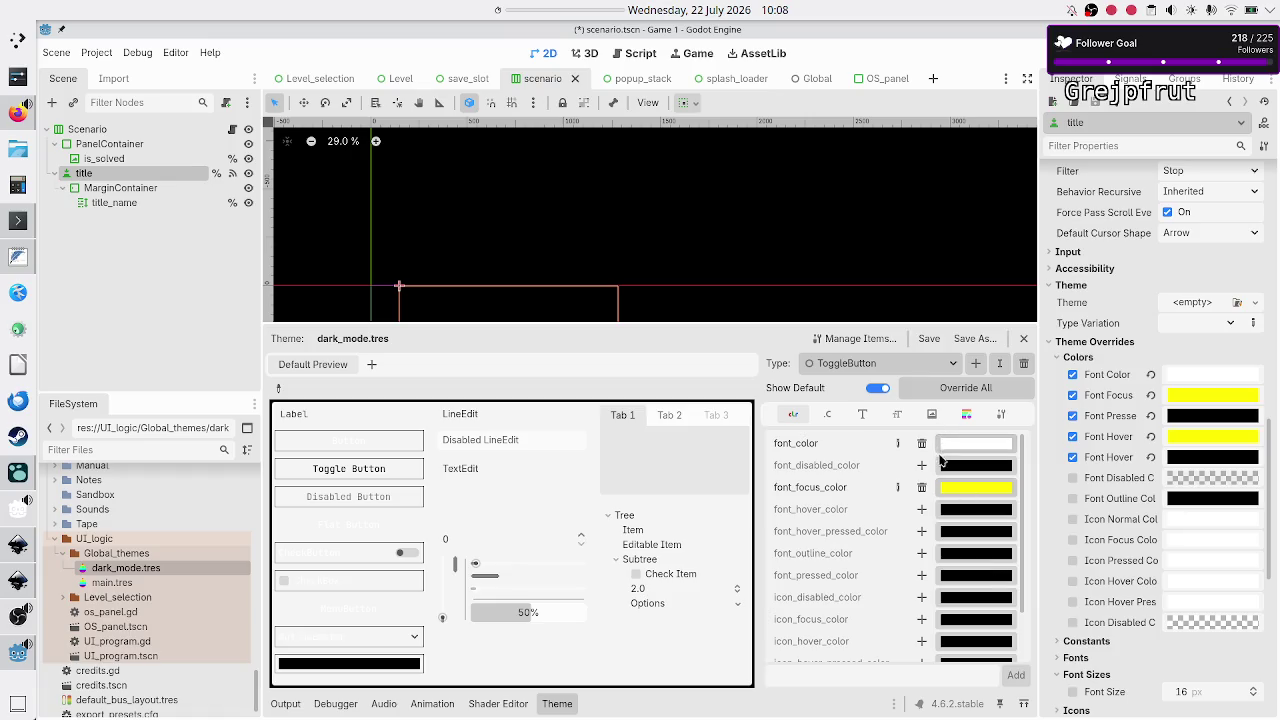
# Back on the Button type, delete its font_hover_pressed_color and font_pressed_color overrides
pyautogui.click(868, 366)
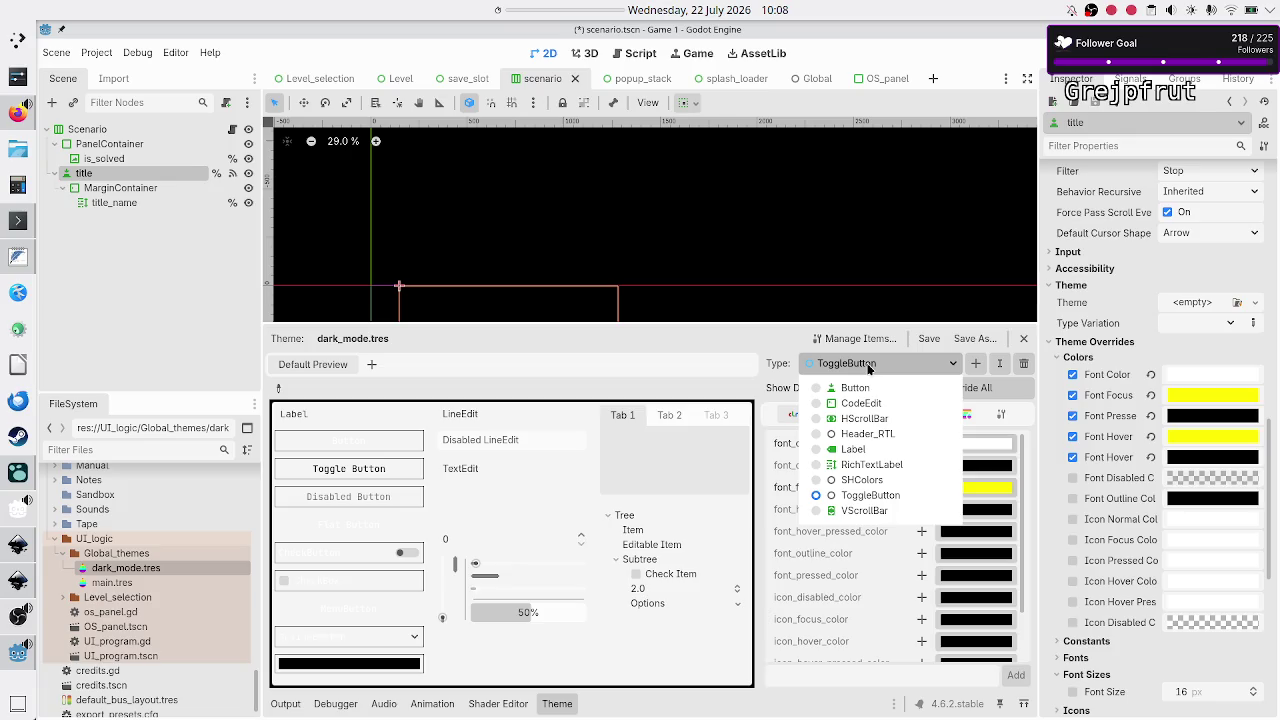
pyautogui.click(868, 366)
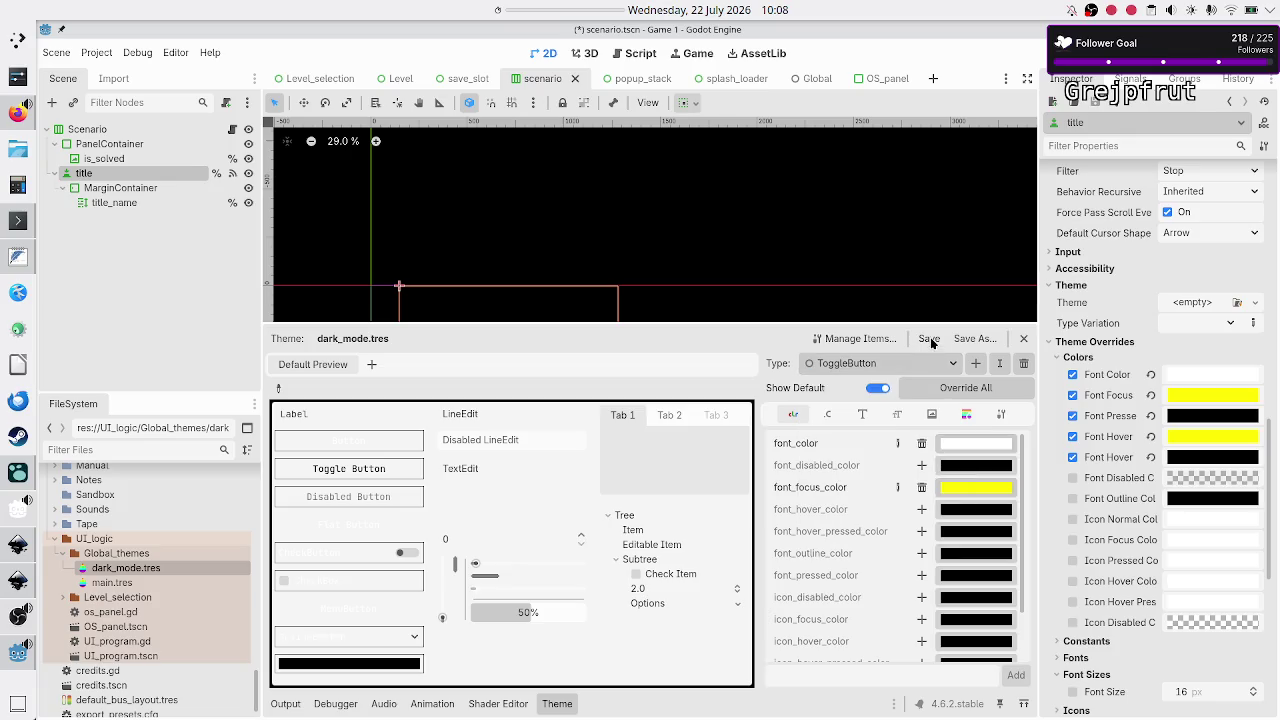
pyautogui.click(870, 368)
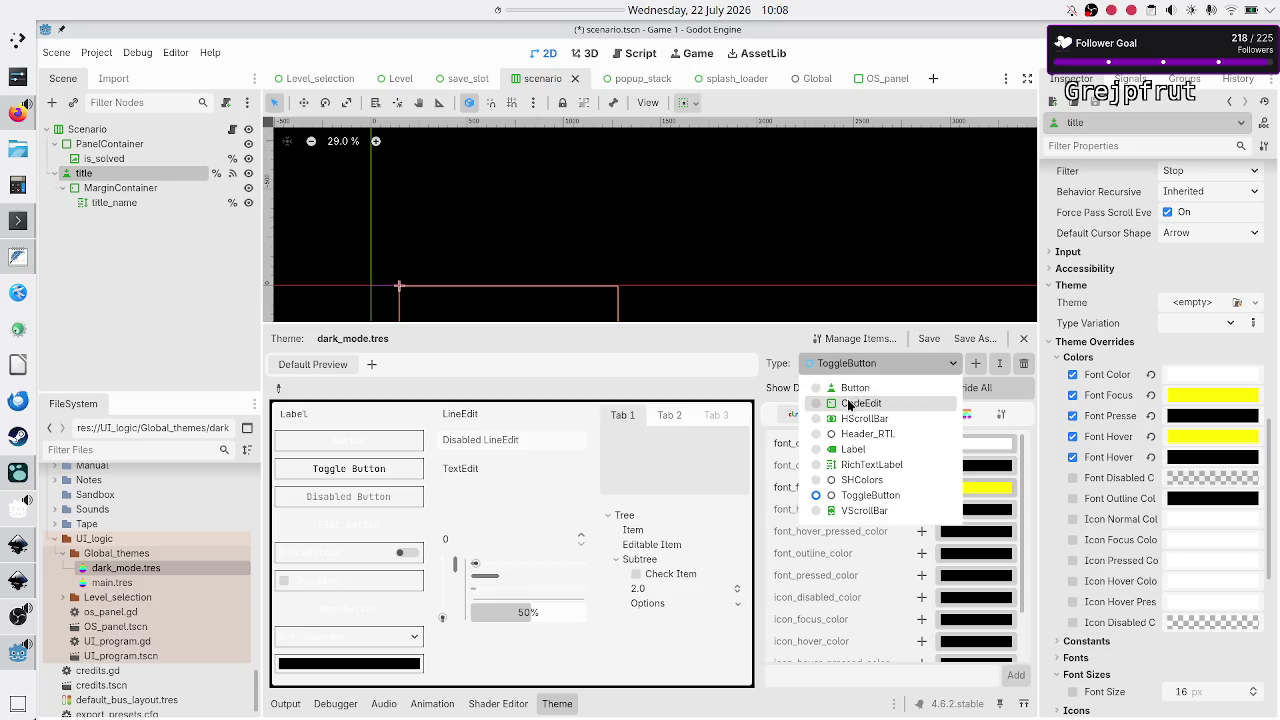
pyautogui.click(854, 390)
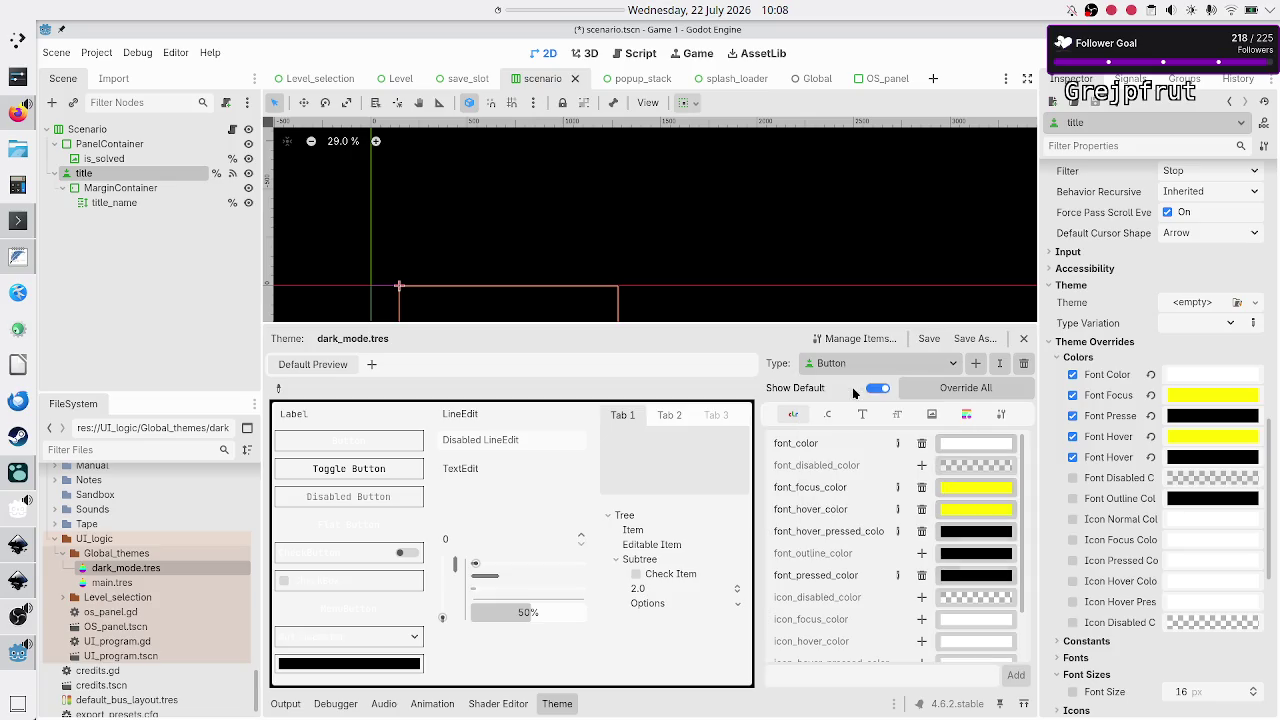
pyautogui.click(922, 531)
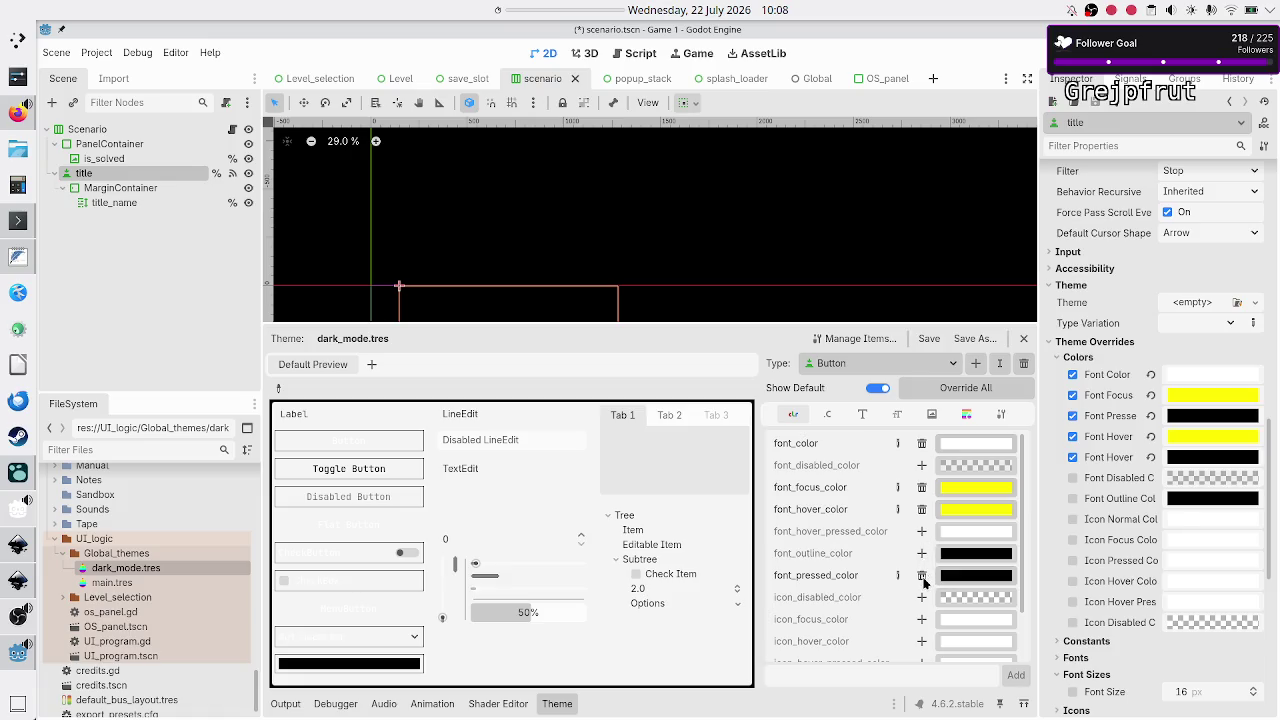
pyautogui.click(922, 576)
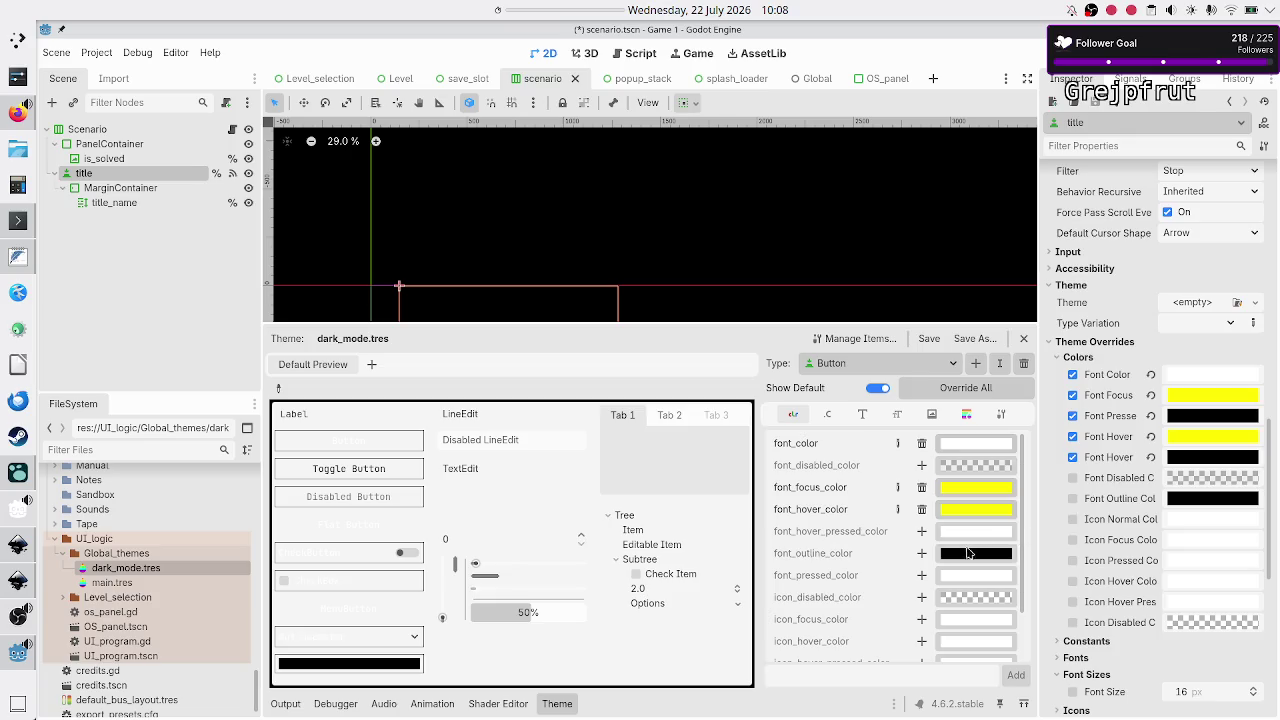
pyautogui.scroll(-2, 965, 552)
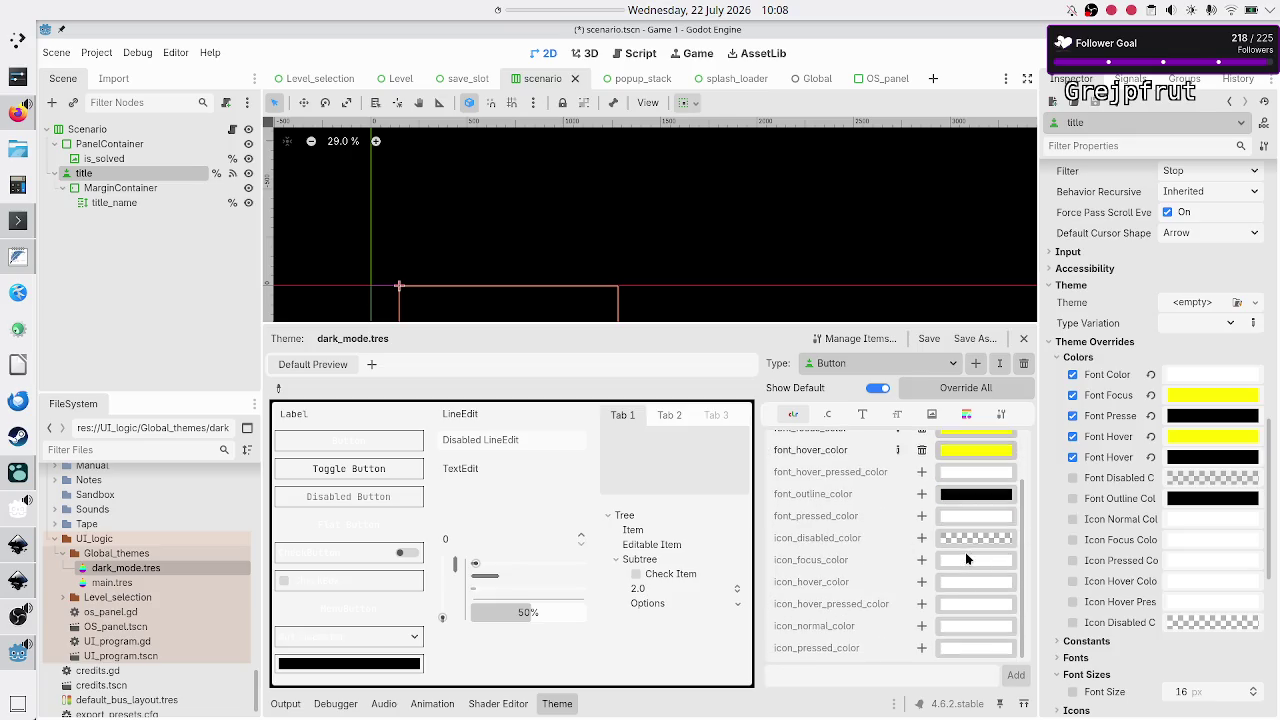
pyautogui.scroll(2, 965, 552)
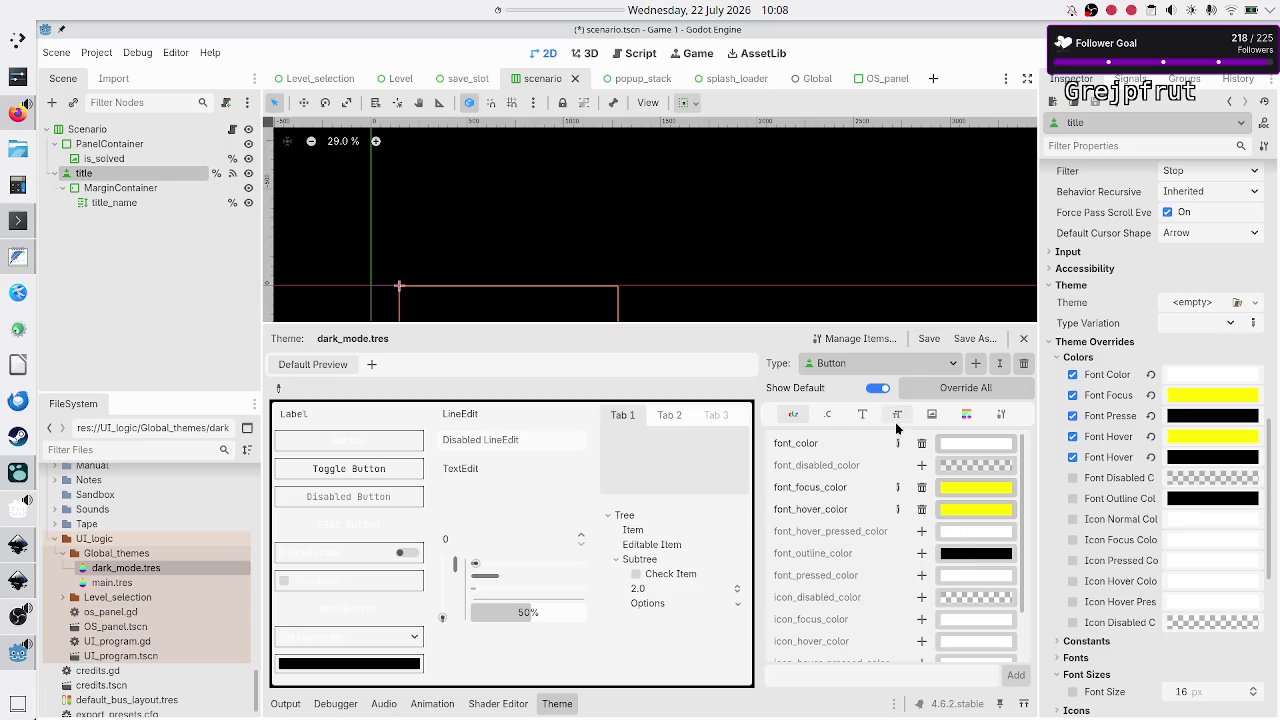
pyautogui.click(921, 360)
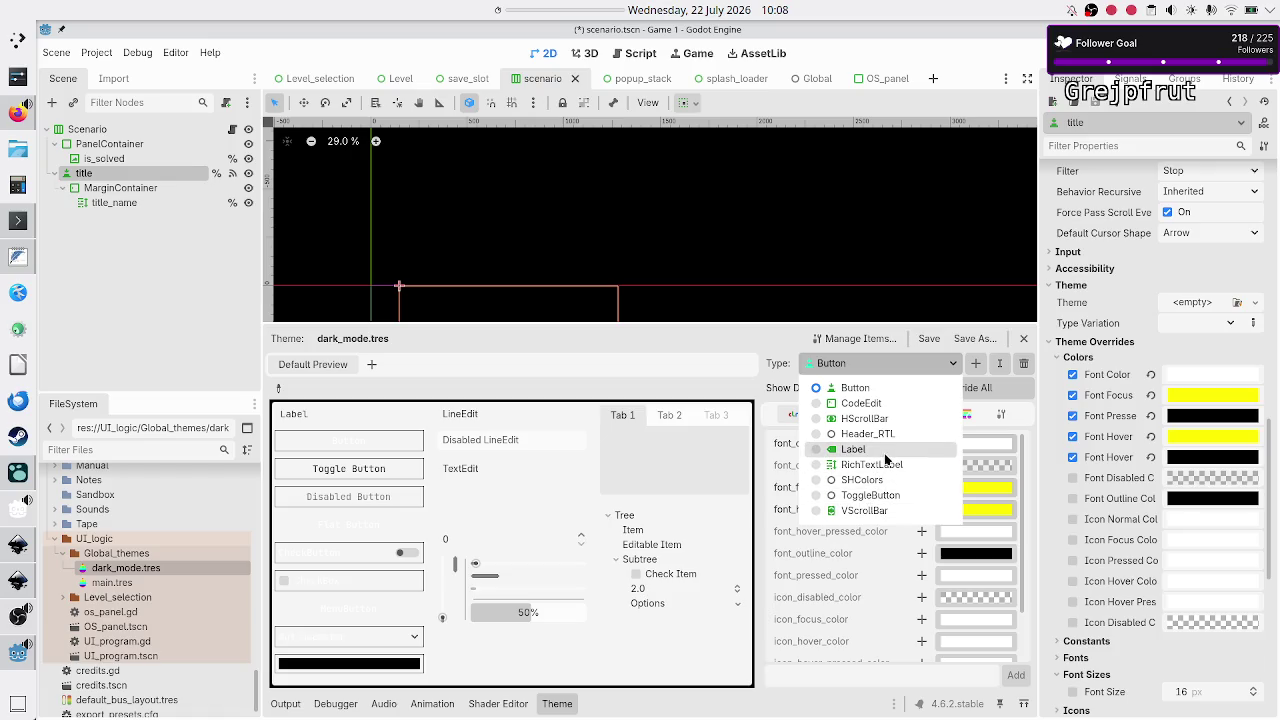
pyautogui.press('Escape')
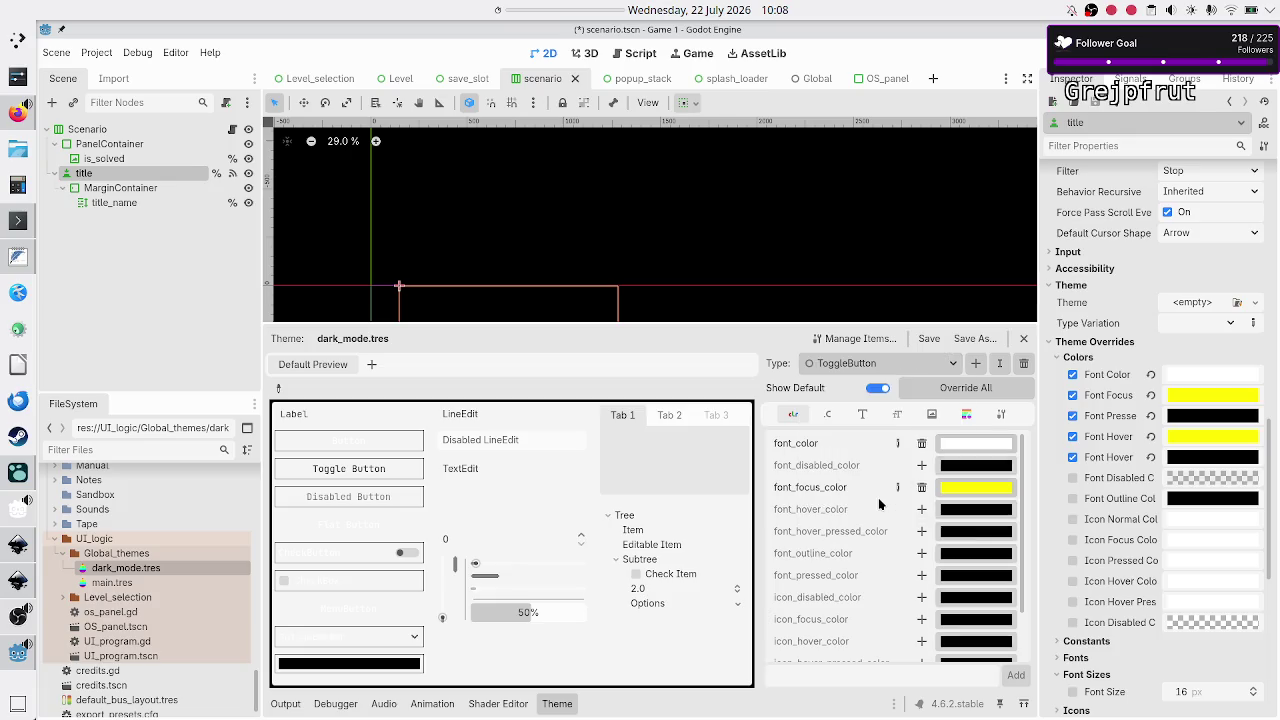
pyautogui.scroll(-2, 987, 534)
pyautogui.scroll(2, 987, 536)
pyautogui.scroll(-2, 987, 536)
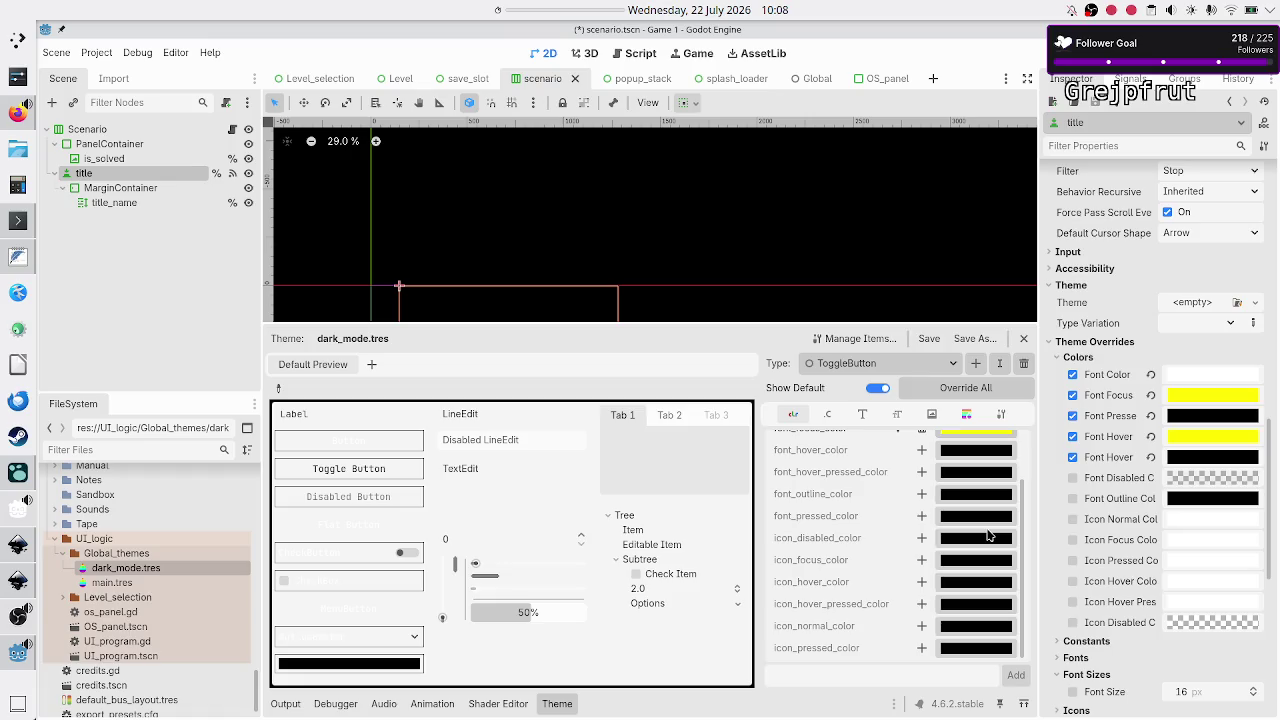
pyautogui.scroll(2, 987, 536)
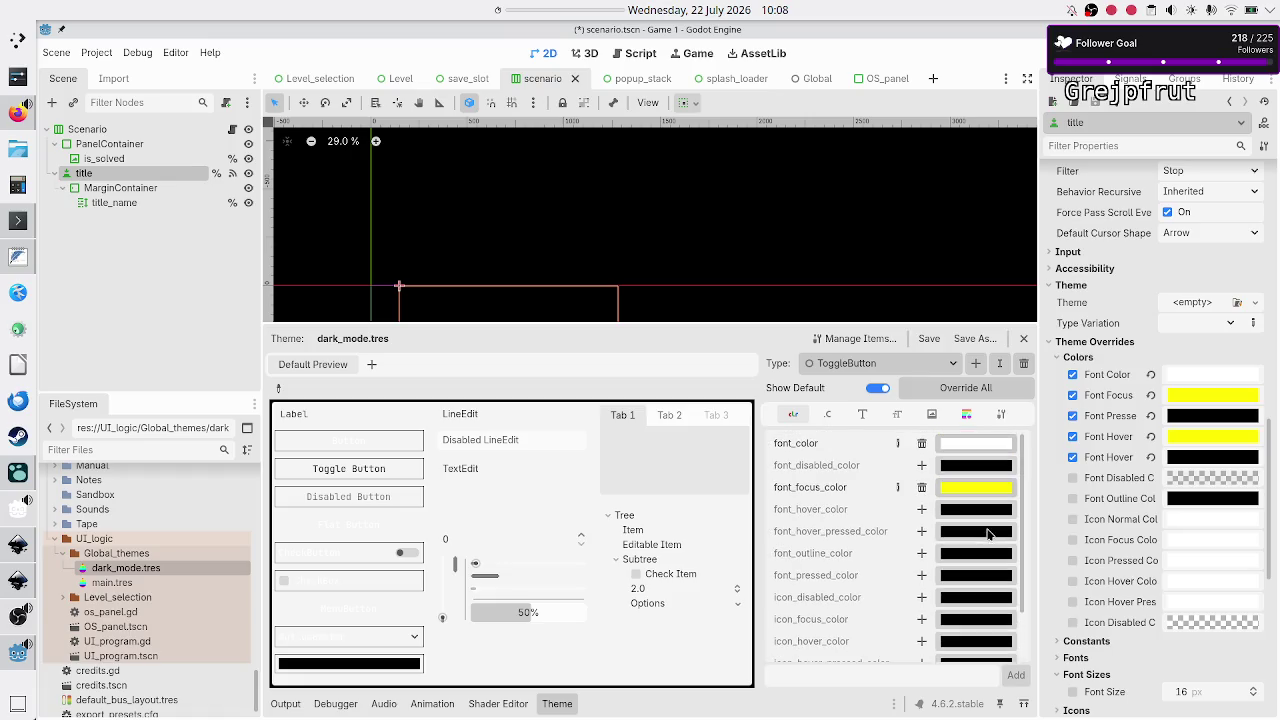
pyautogui.scroll(-2, 987, 536)
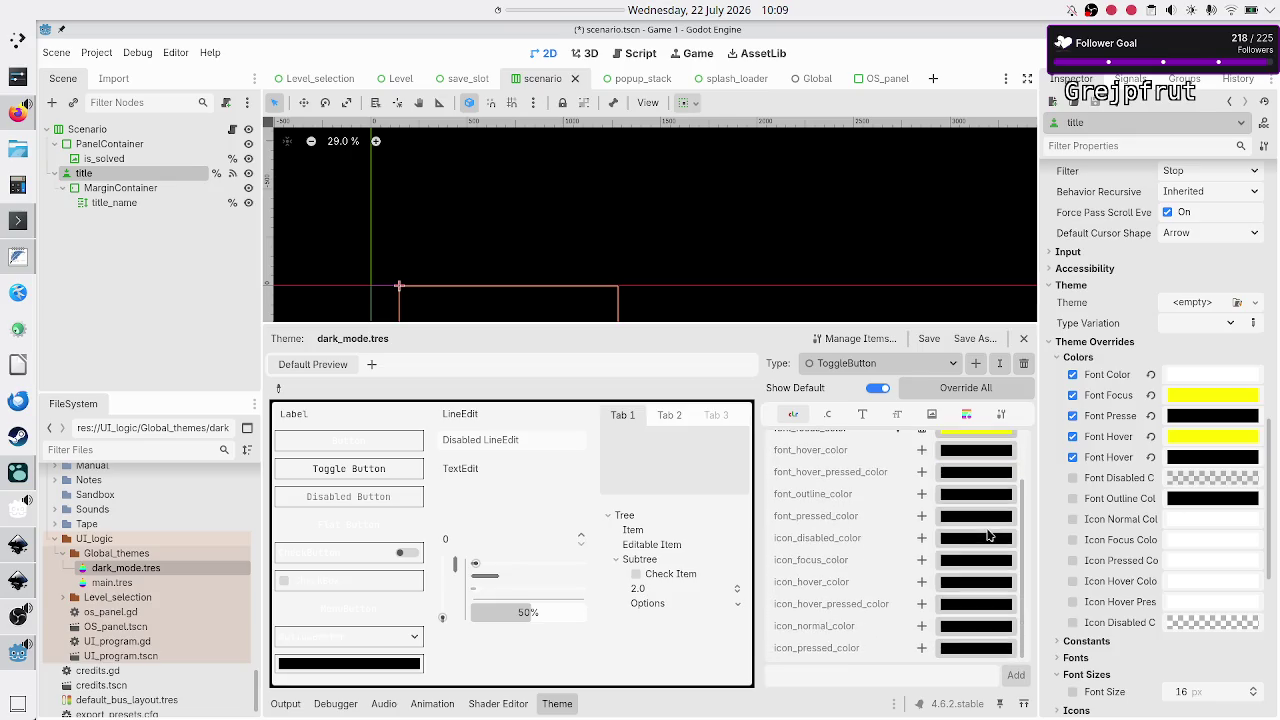
pyautogui.scroll(2, 987, 536)
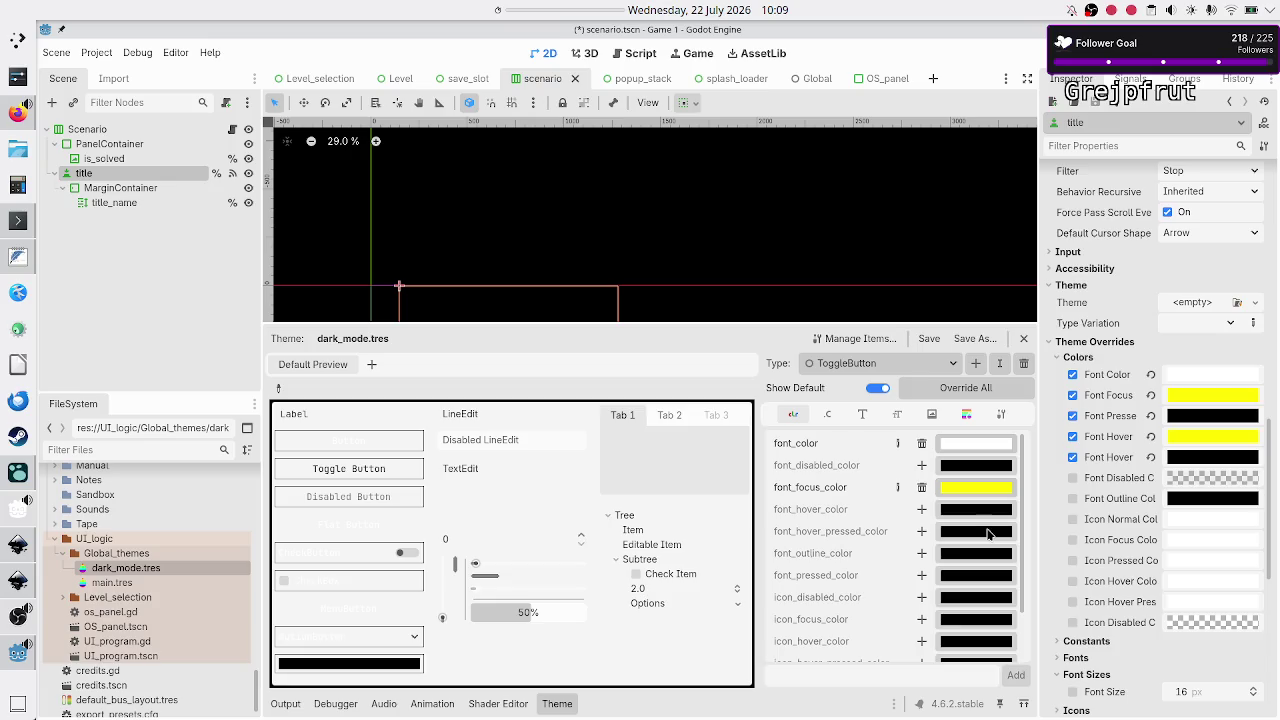
pyautogui.click(866, 362)
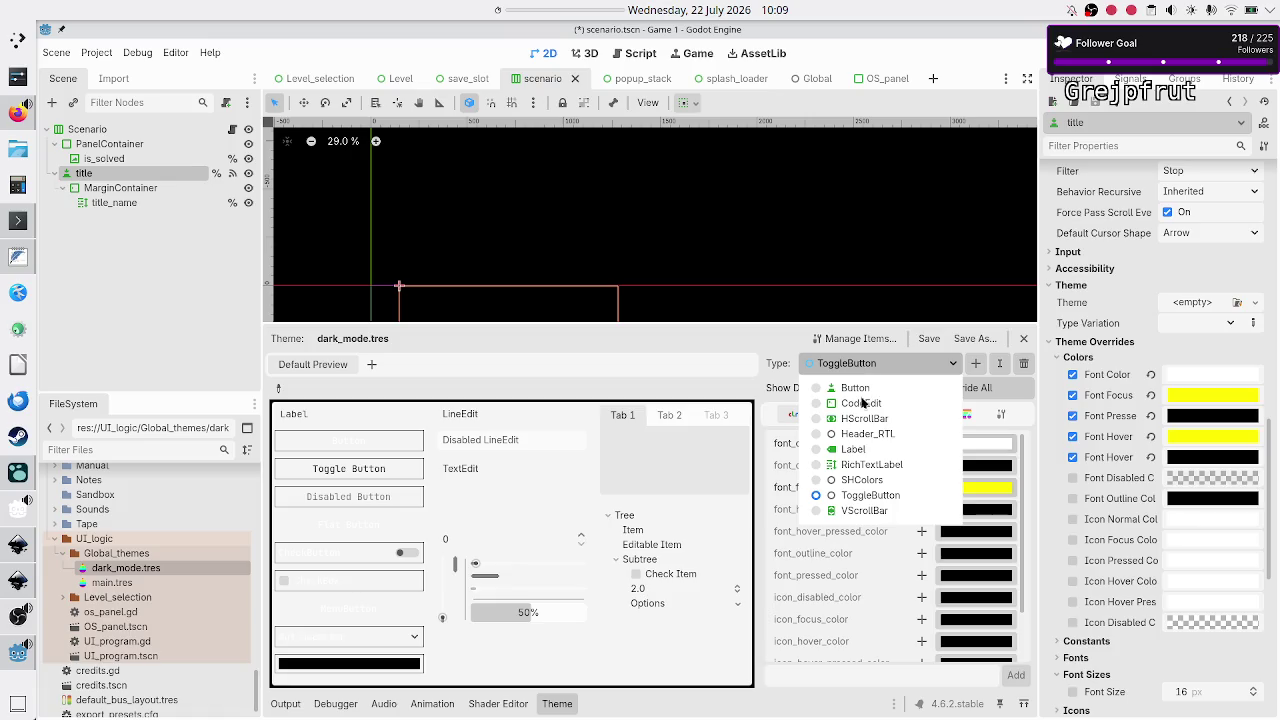
pyautogui.click(856, 388)
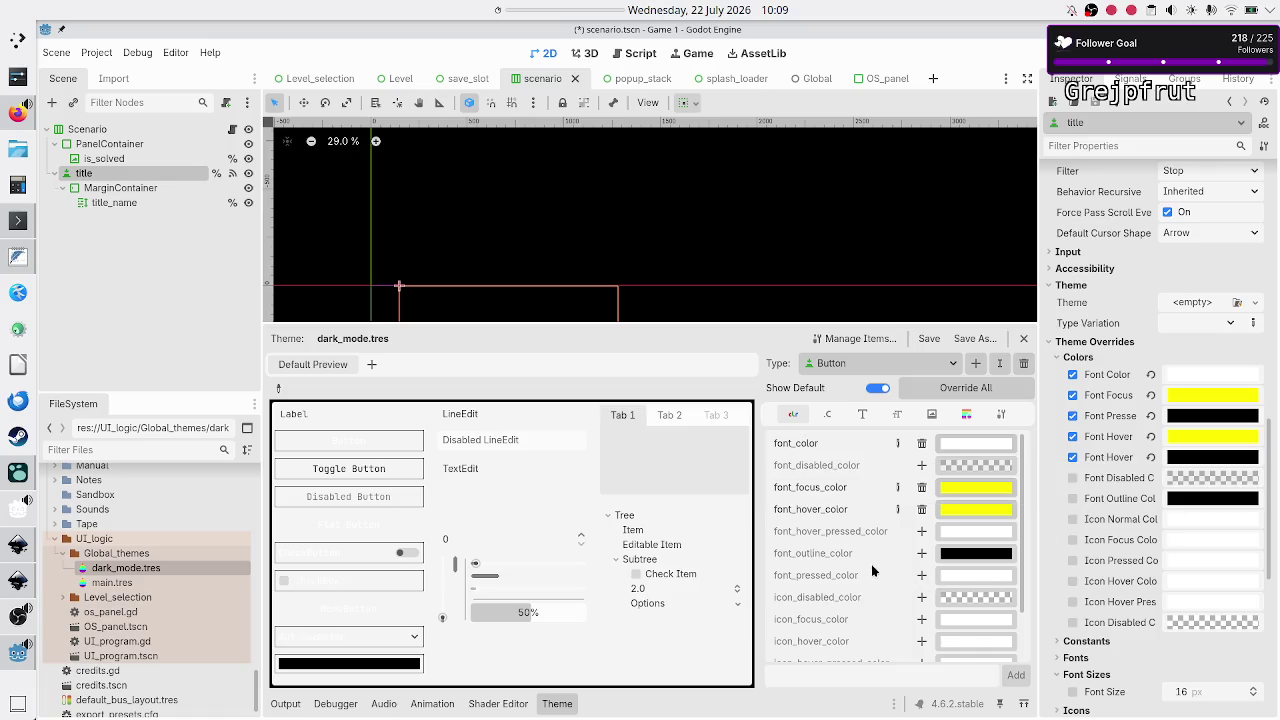
# Re-add font_hover_pressed_color and font_pressed_color overrides to Button, both black (000000)
pyautogui.click(922, 533)
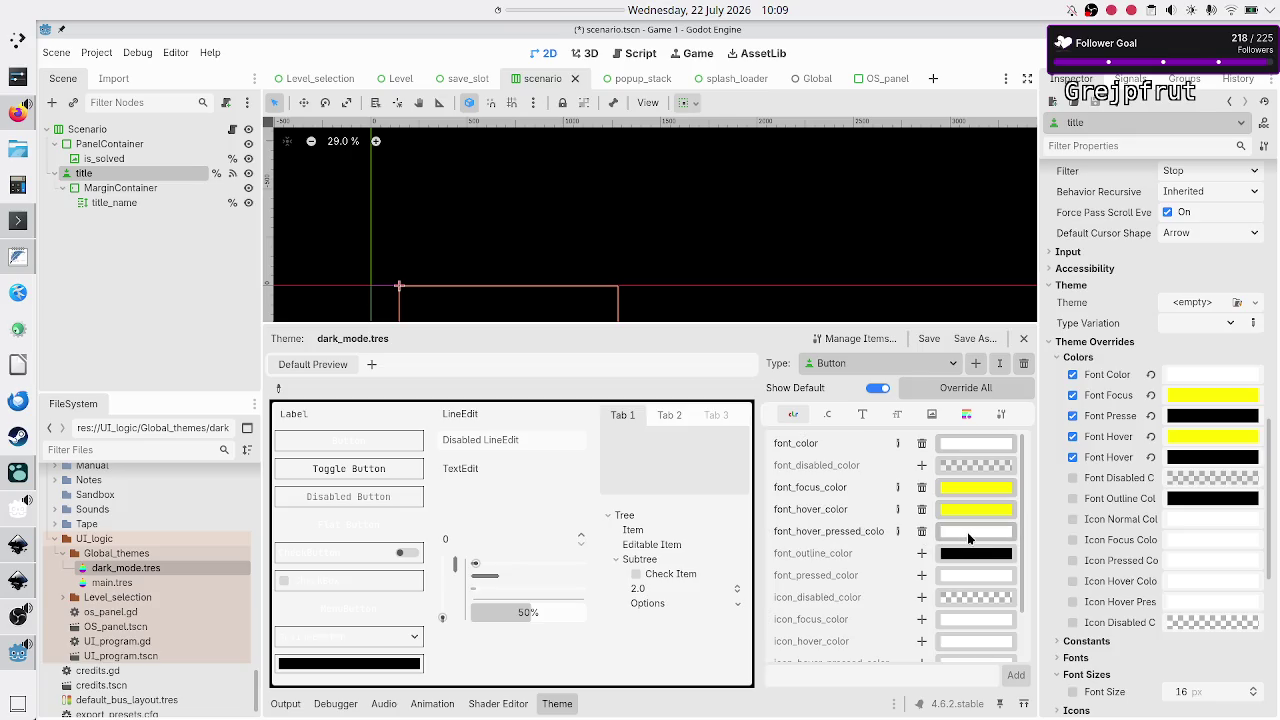
pyautogui.click(968, 532)
pyautogui.write('bk')
pyautogui.press('Return')
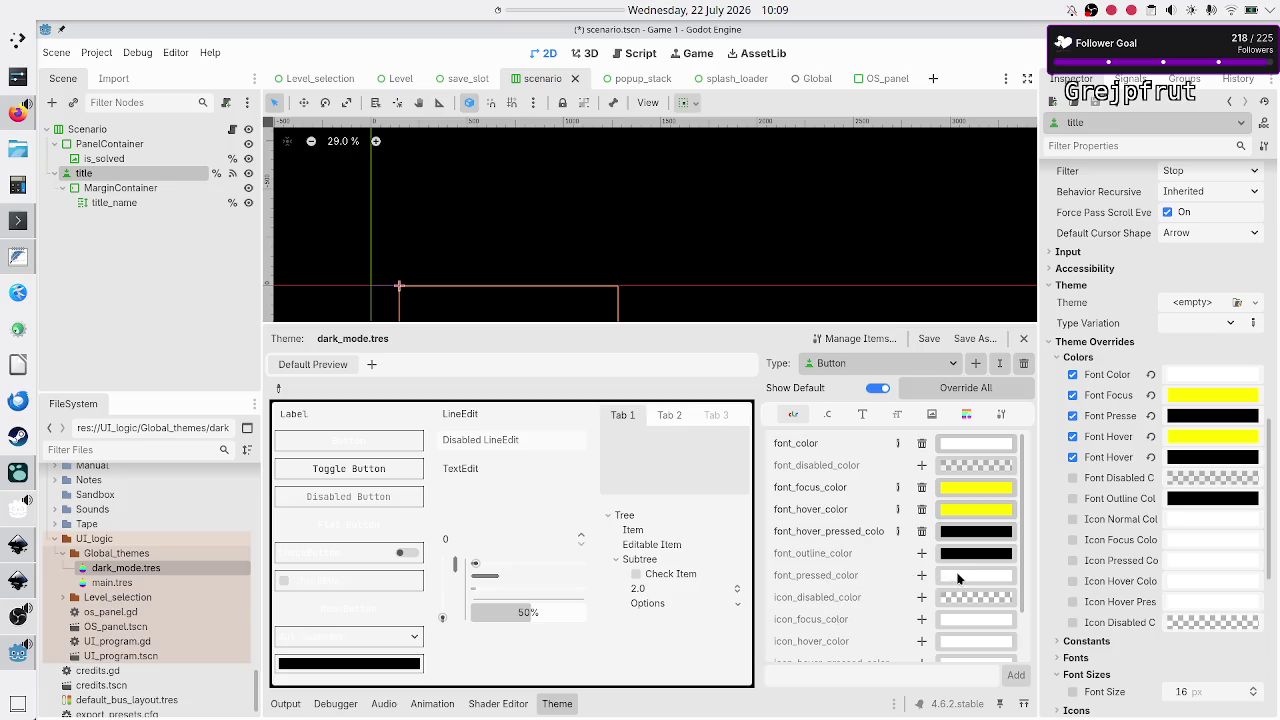
pyautogui.click(922, 575)
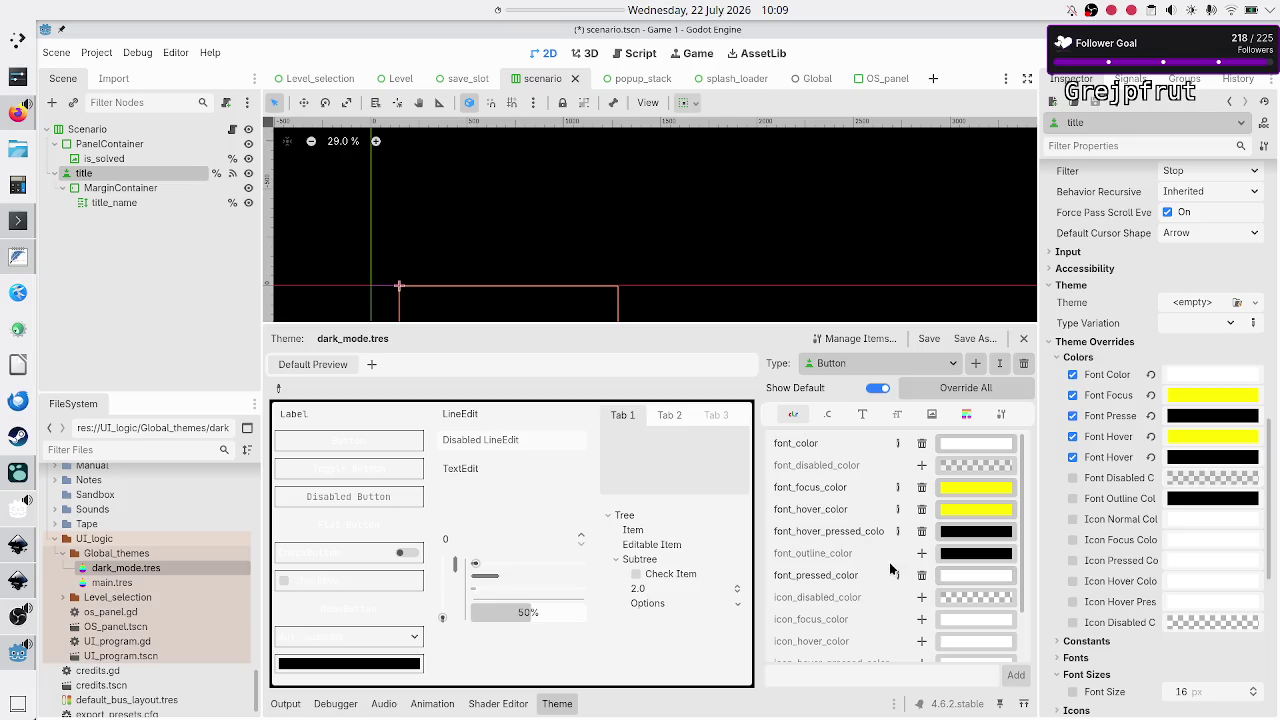
pyautogui.click(961, 574)
pyautogui.write('000000')
pyautogui.press('Return')
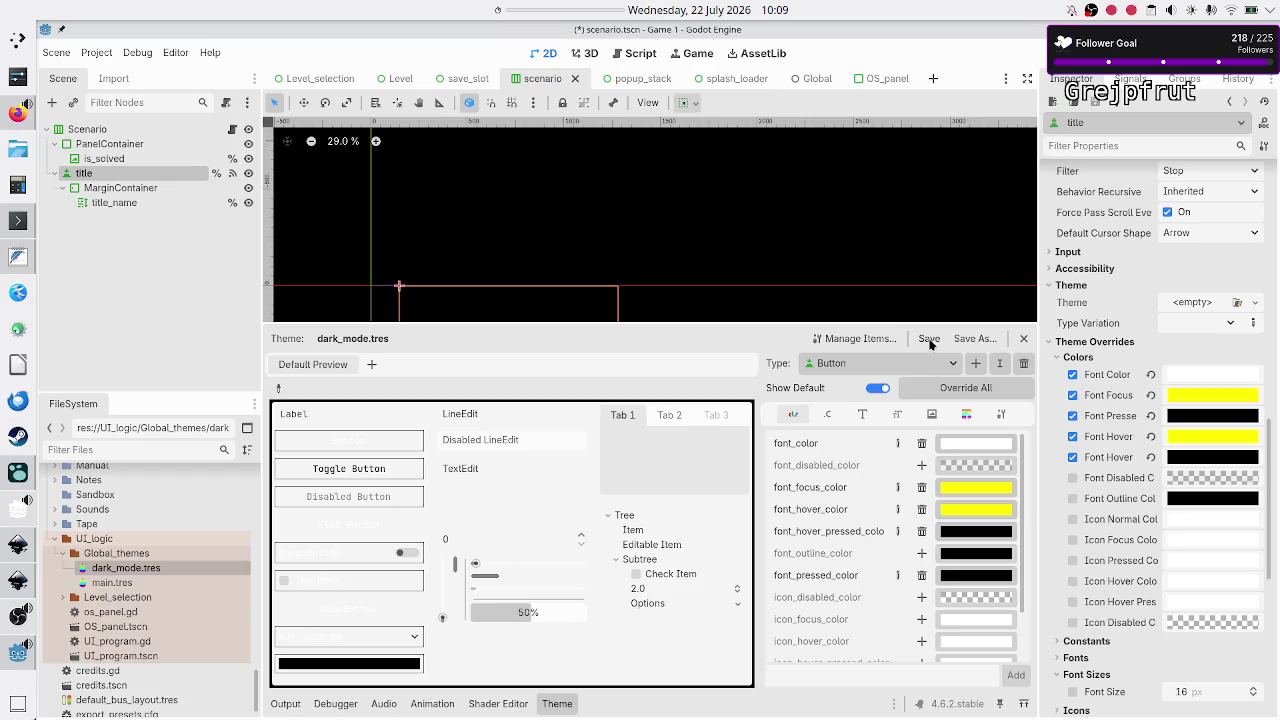
pyautogui.click(854, 362)
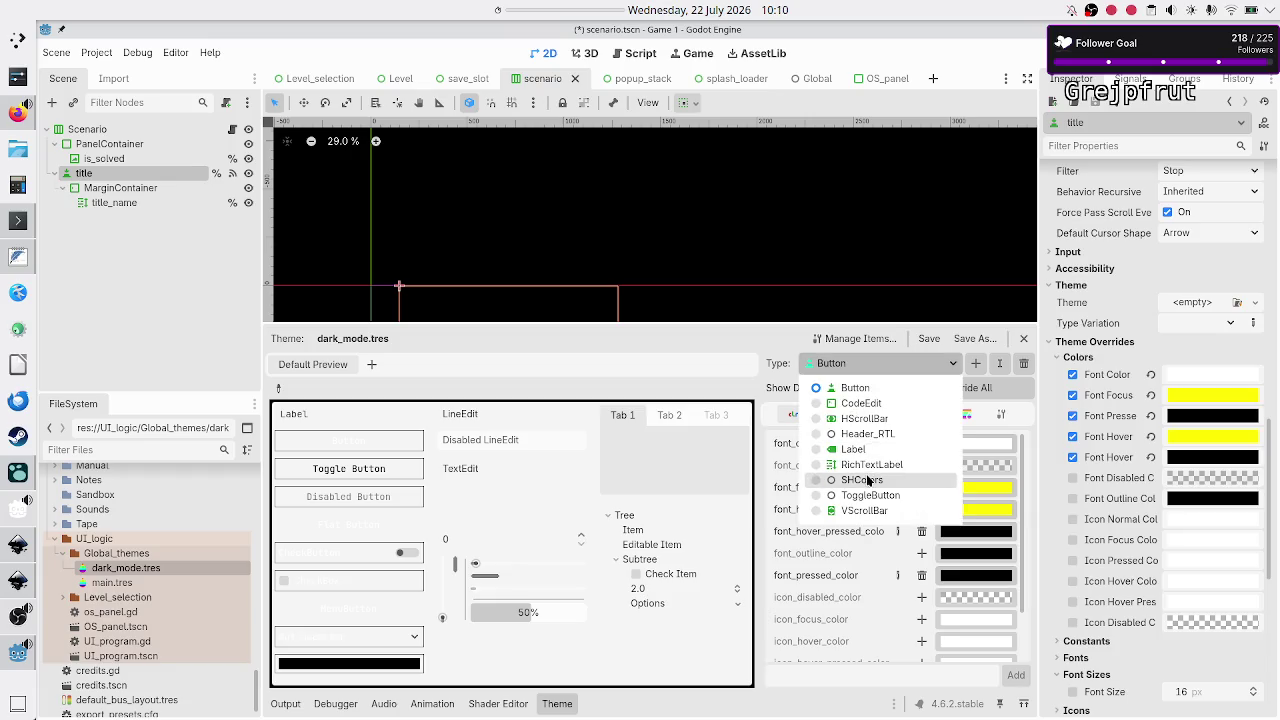
# Give ToggleButton a yellow font_hover_color, then revert the title's Font Color override
pyautogui.press('Escape')
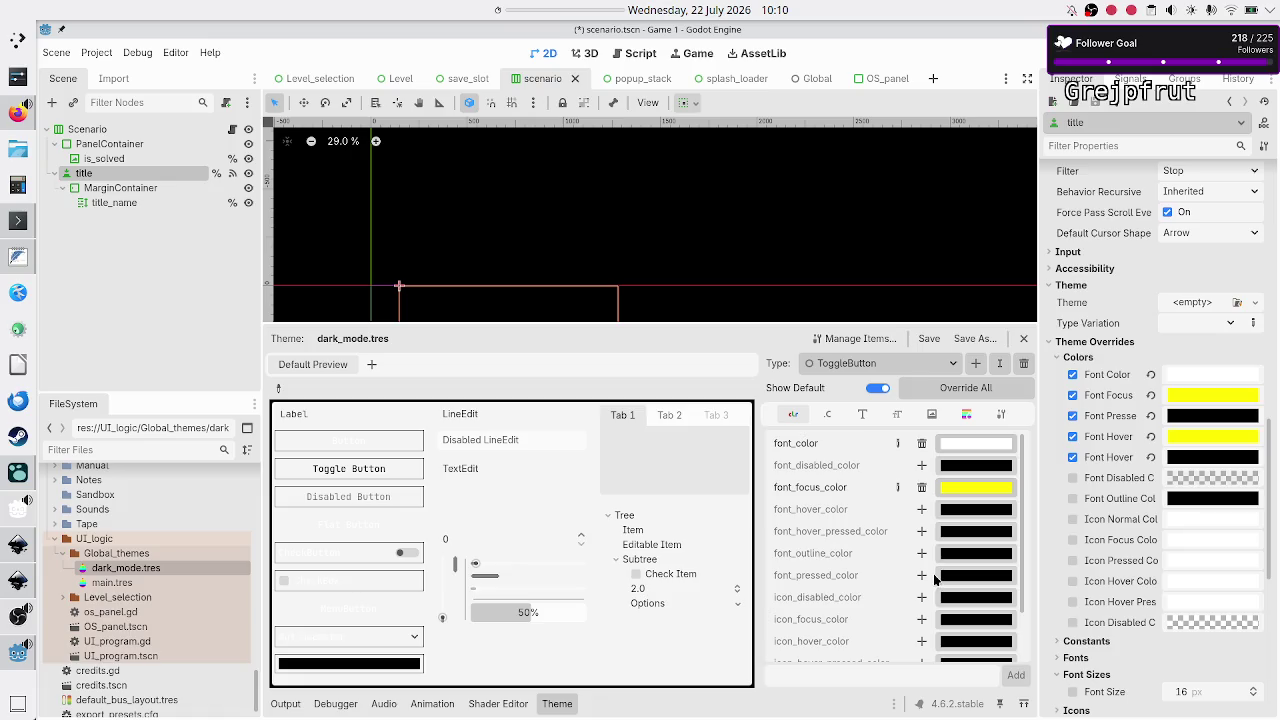
pyautogui.click(922, 511)
pyautogui.click(961, 512)
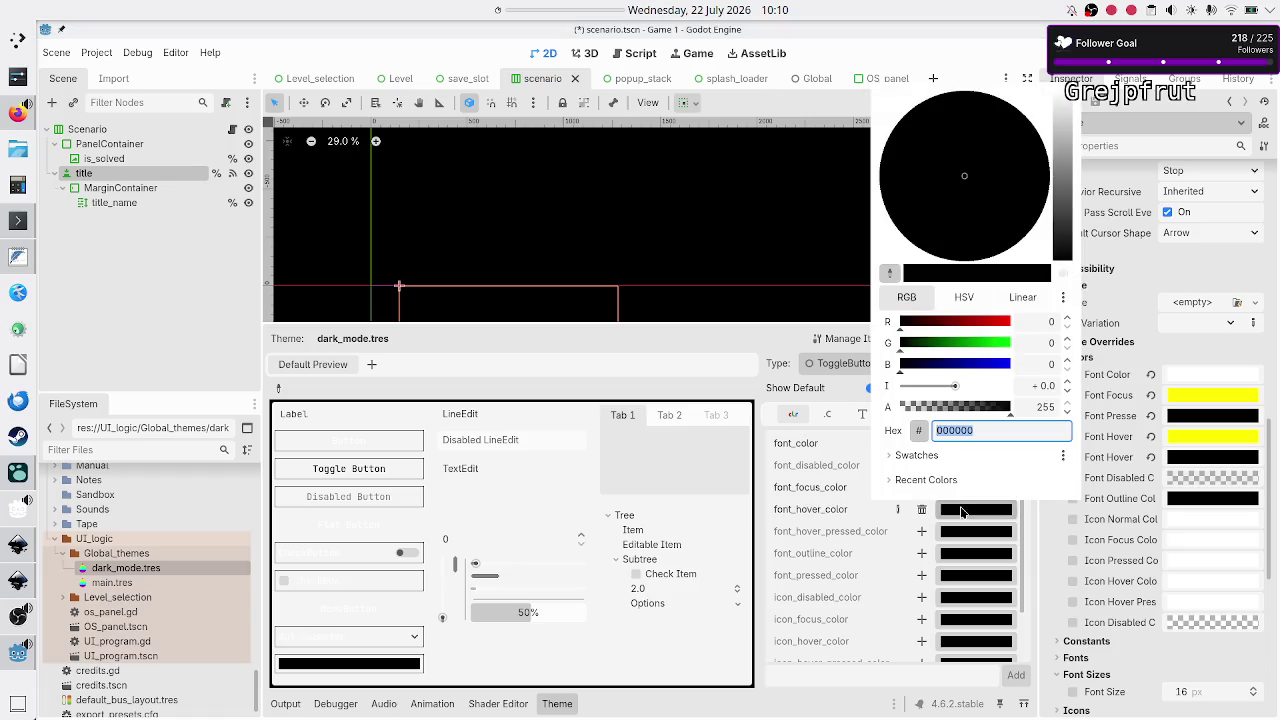
pyautogui.write('yellow')
pyautogui.press('Return')
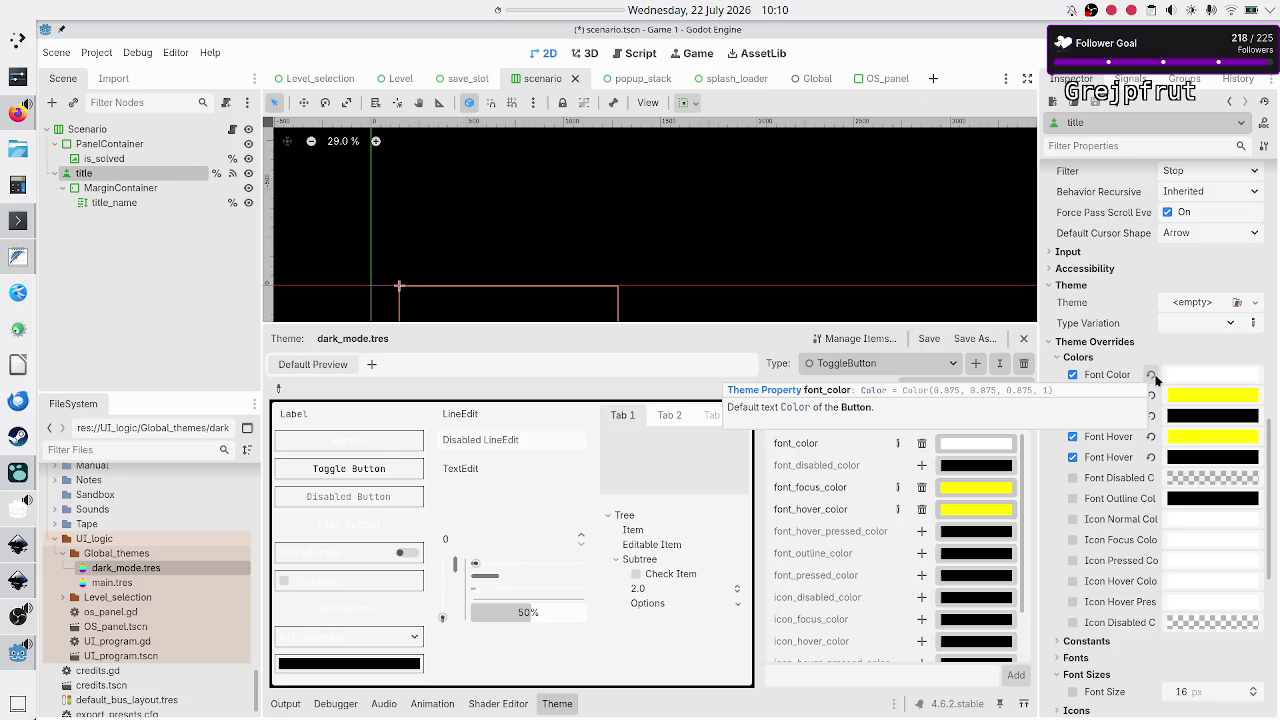
pyautogui.click(1150, 374)
# Revert the title's Font Focus, Font Pressed, Font Hover and Font Hover Pressed colour overrides
pyautogui.click(1150, 395)
pyautogui.click(1150, 415)
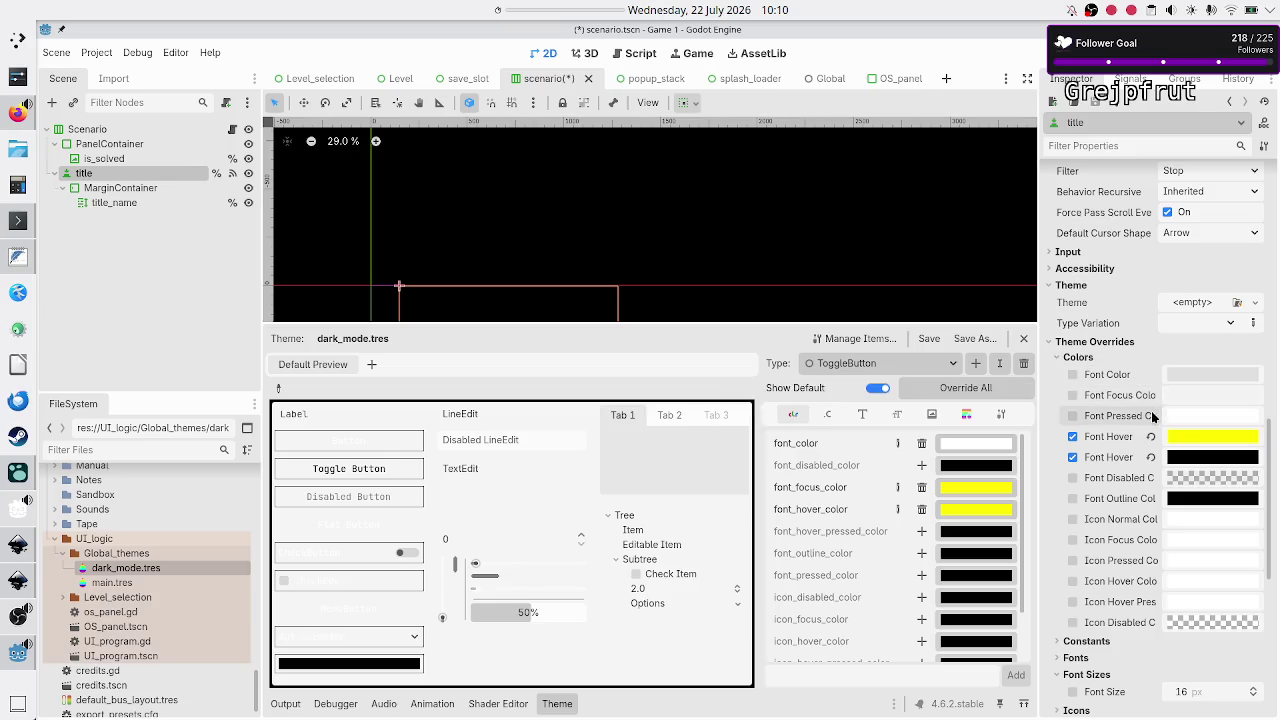
pyautogui.click(1150, 436)
pyautogui.click(1151, 458)
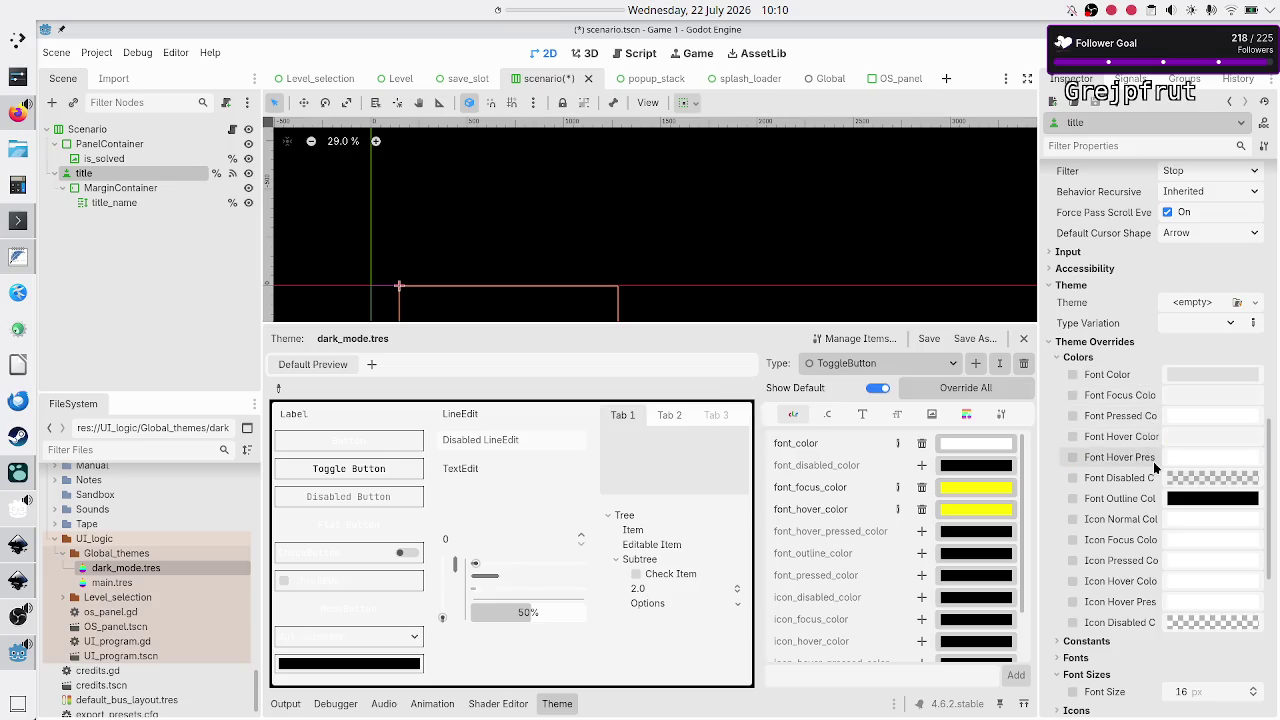
pyautogui.scroll(-5, 1155, 467)
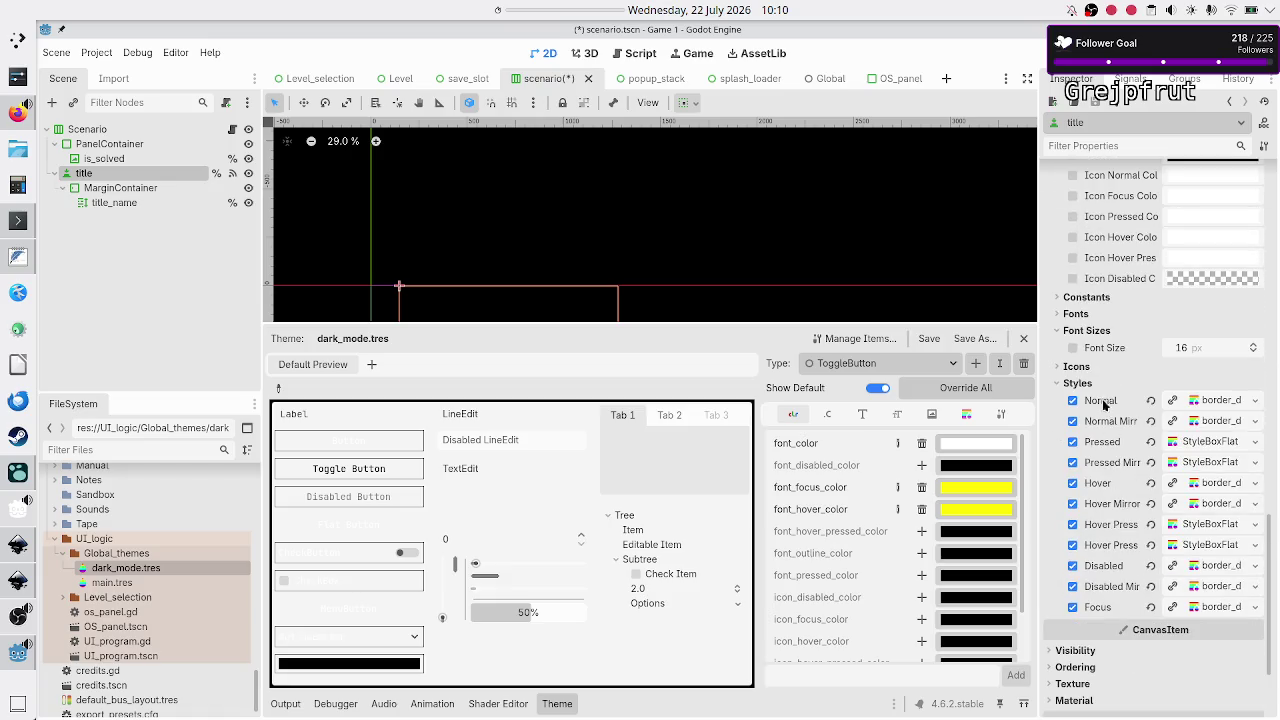
# Revert every title style override, from Normal through Disabled Mirrored to Focus
pyautogui.click(1150, 400)
pyautogui.click(1151, 421)
pyautogui.click(1152, 441)
pyautogui.click(1151, 462)
pyautogui.click(1151, 483)
pyautogui.click(1150, 503)
pyautogui.click(1150, 524)
pyautogui.click(1150, 545)
pyautogui.click(1151, 566)
pyautogui.click(1152, 586)
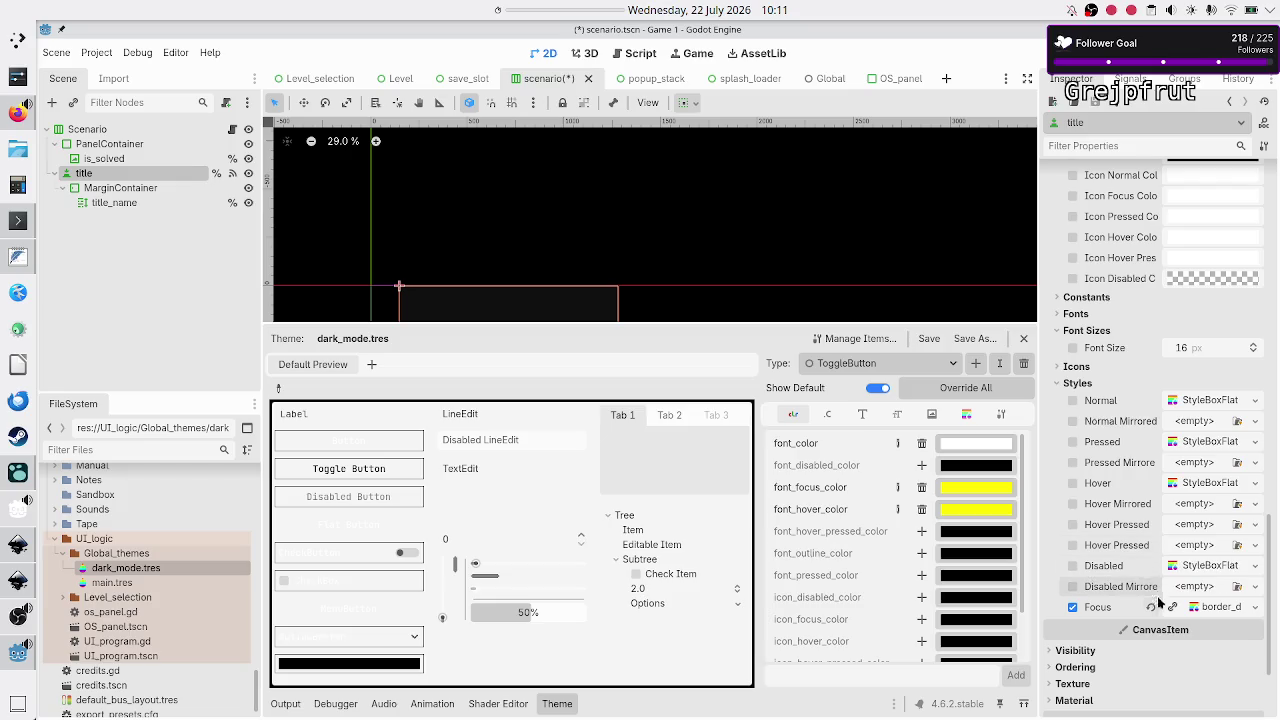
pyautogui.click(1152, 607)
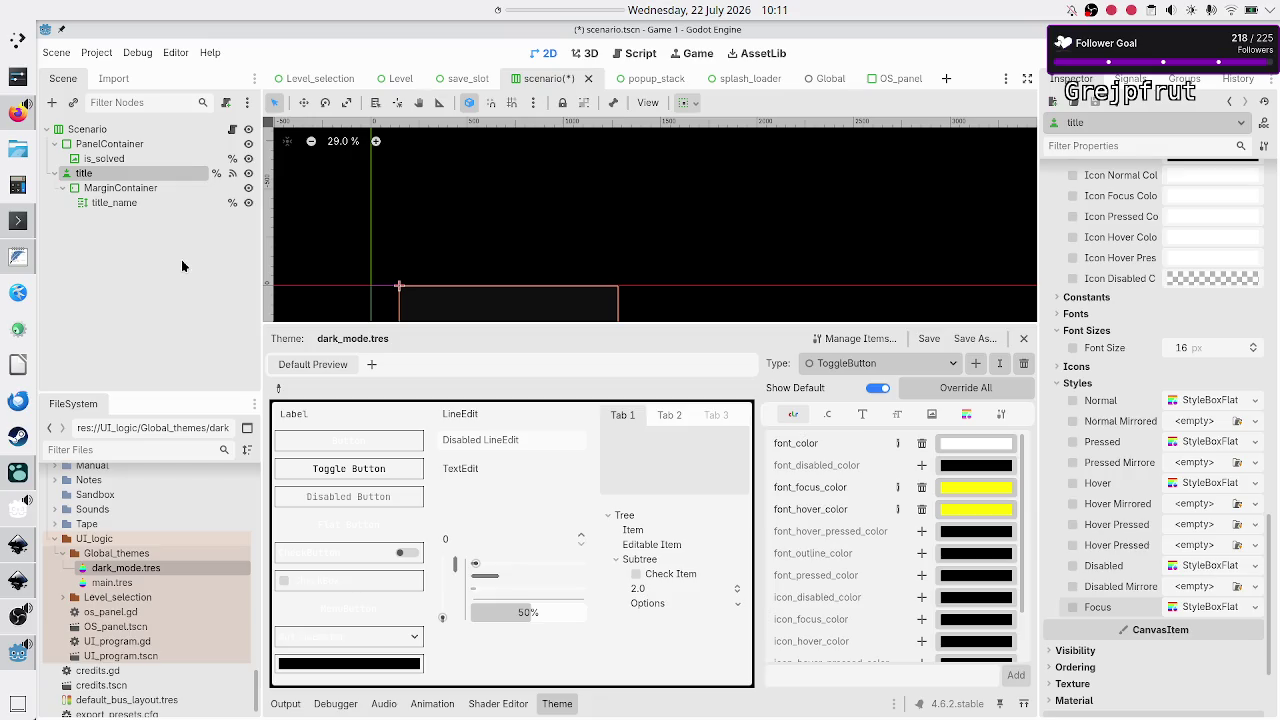
pyautogui.click(102, 56)
# Set Project Settings' GUI custom theme to dark_mode.tres, then save and restart the editor
pyautogui.click(129, 74)
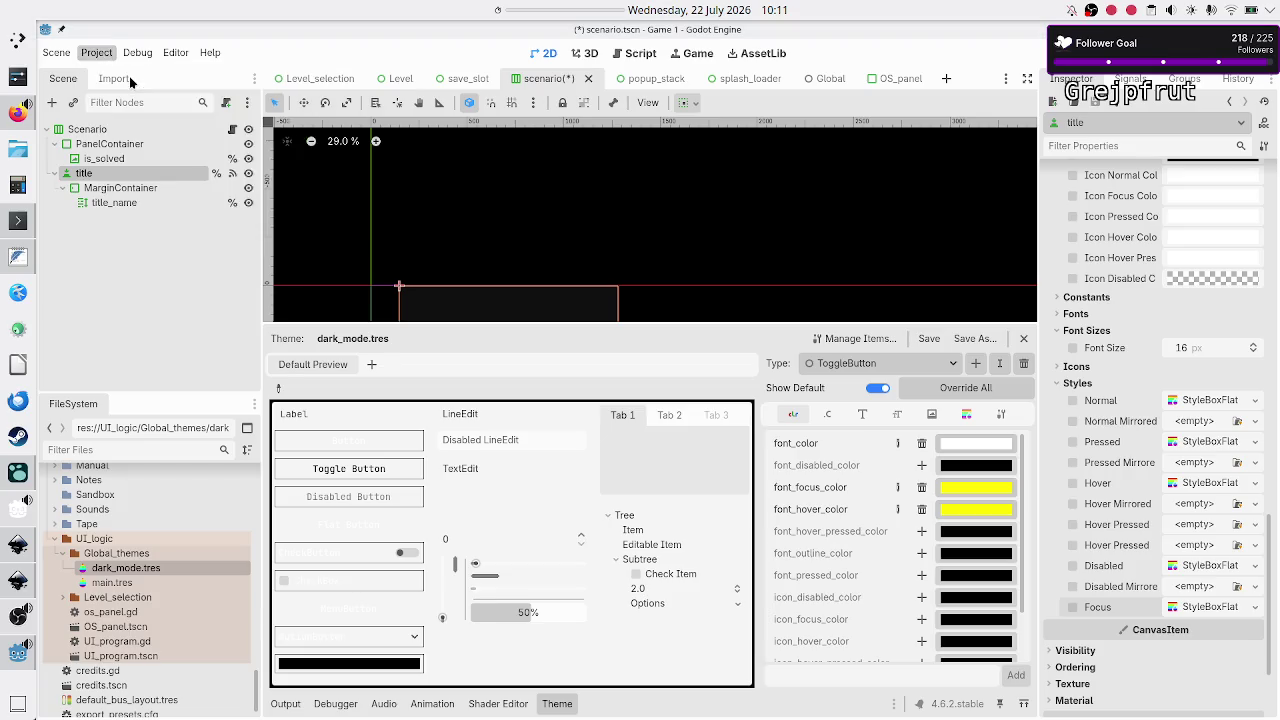
pyautogui.scroll(-10, 327, 385)
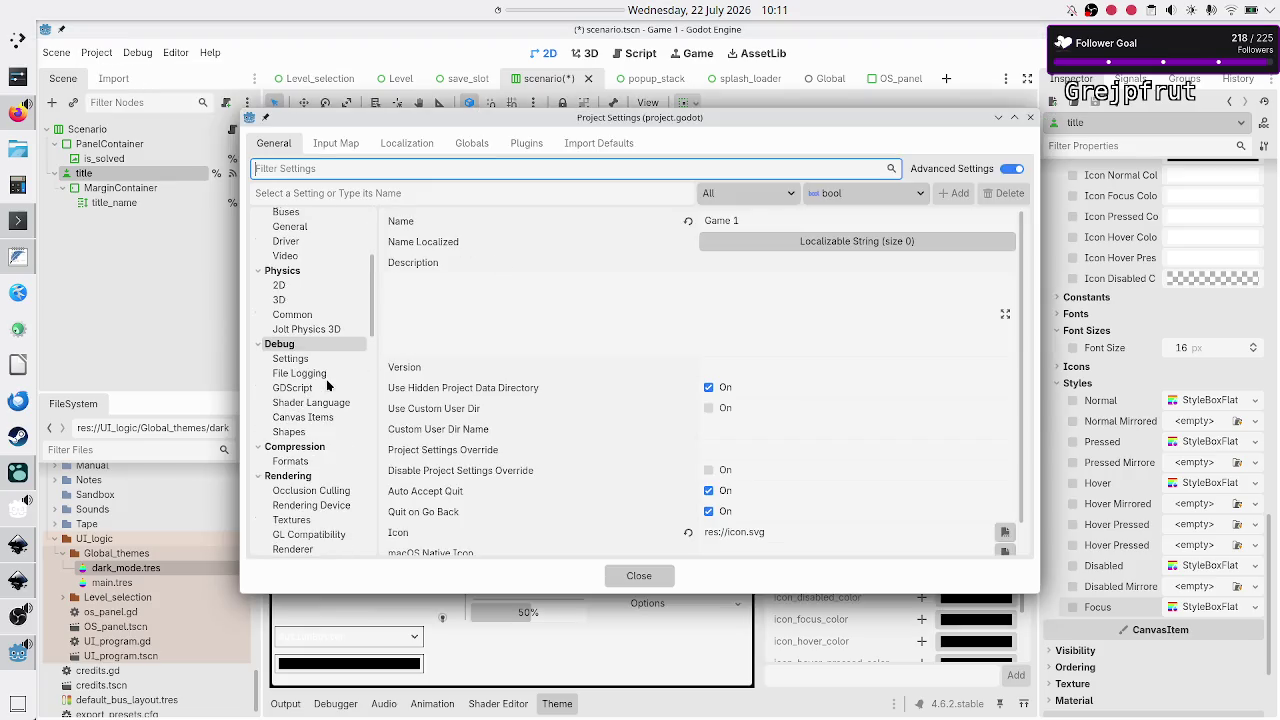
pyautogui.scroll(-5, 327, 385)
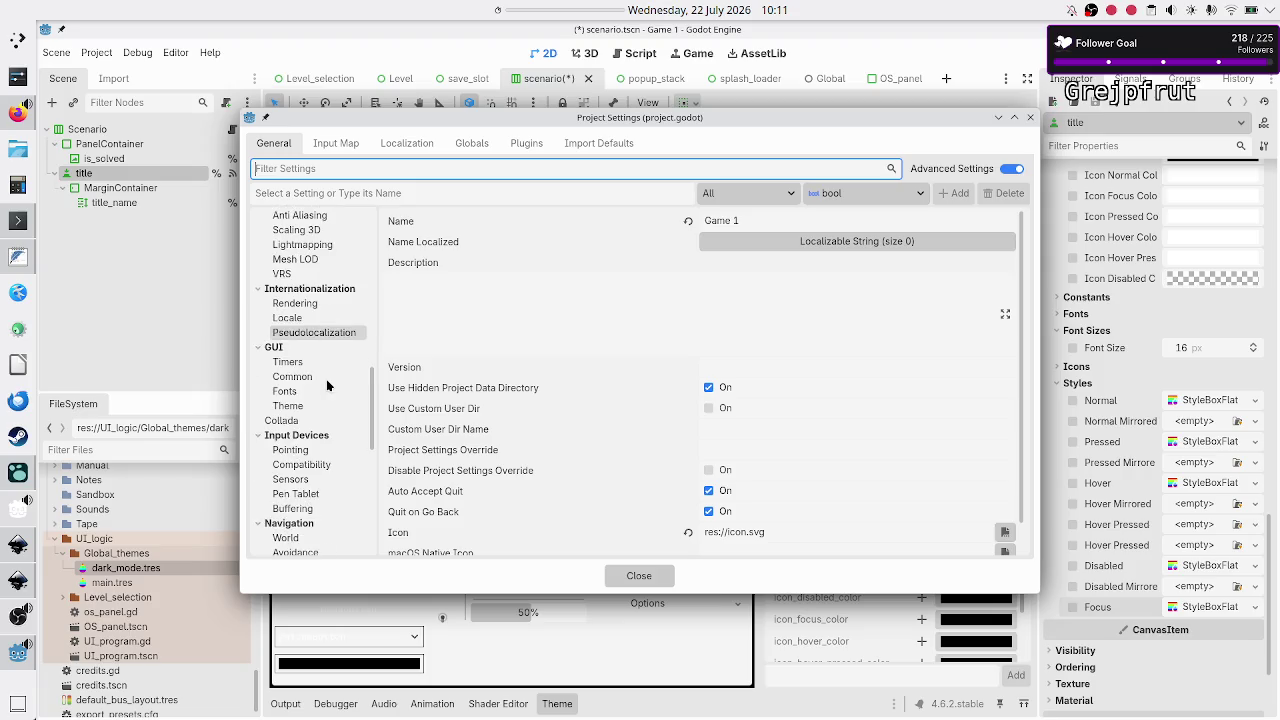
pyautogui.click(305, 408)
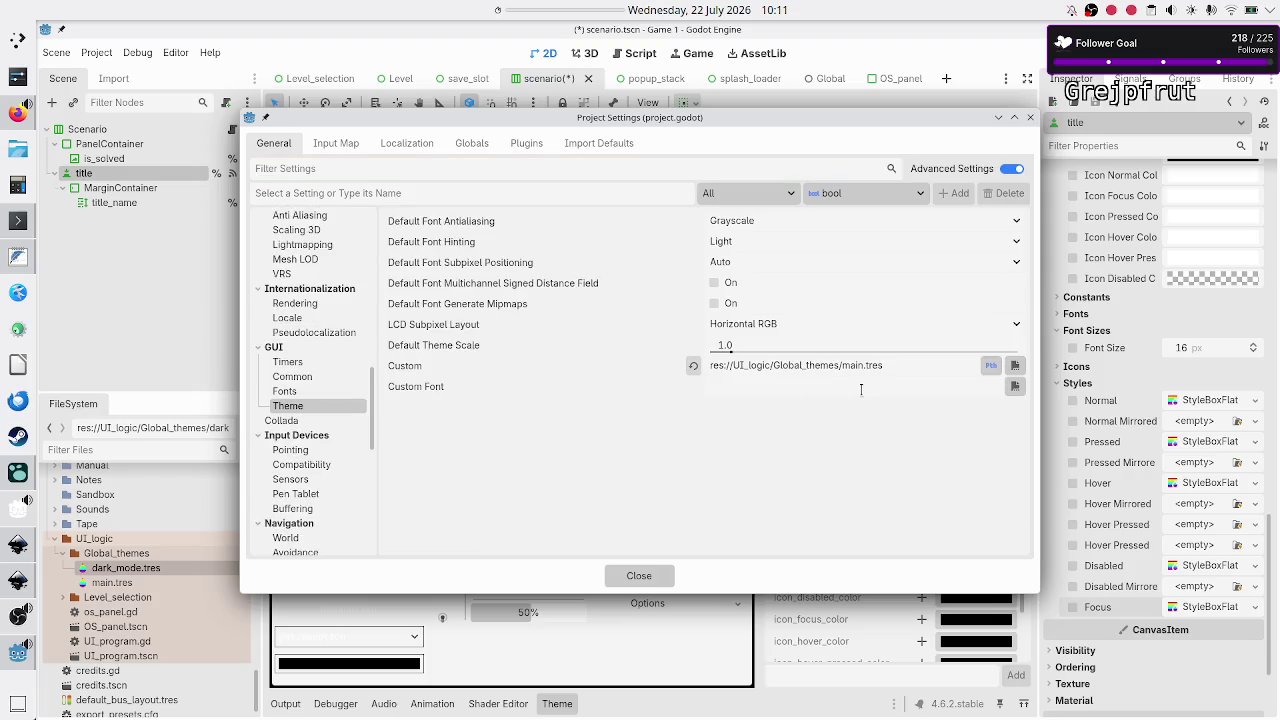
pyautogui.click(1013, 366)
pyautogui.click(440, 245)
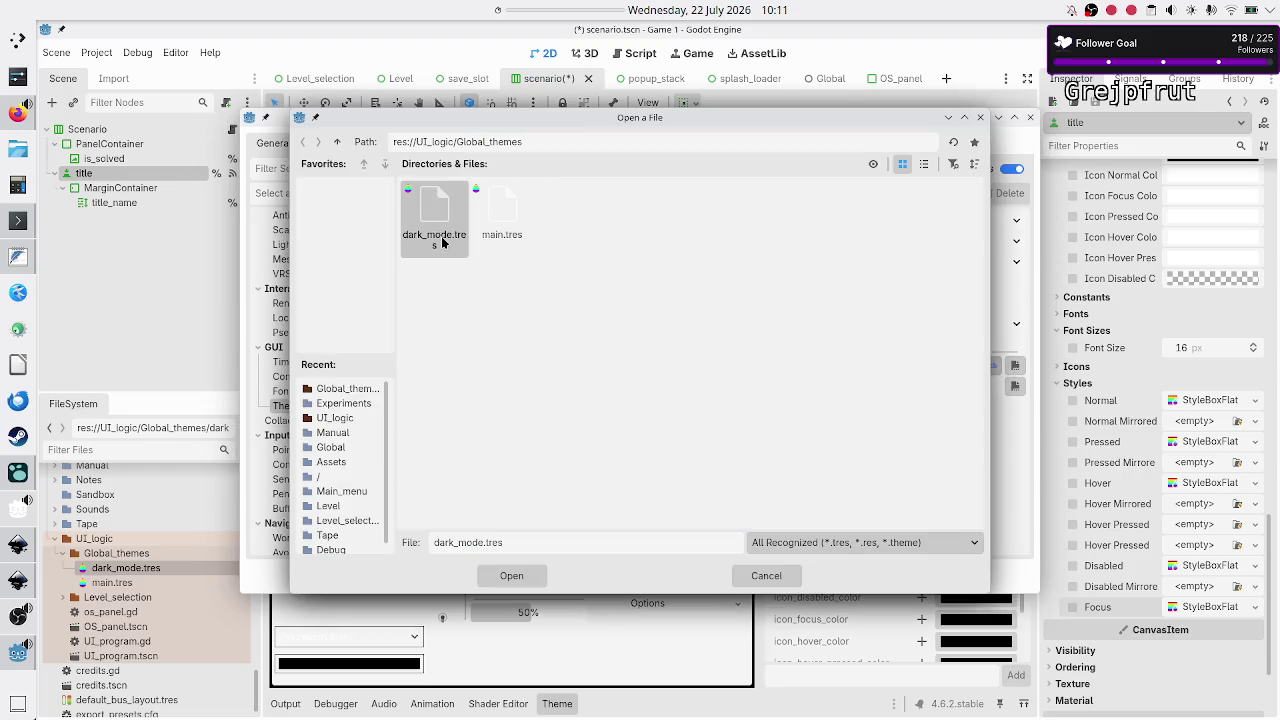
pyautogui.click(521, 576)
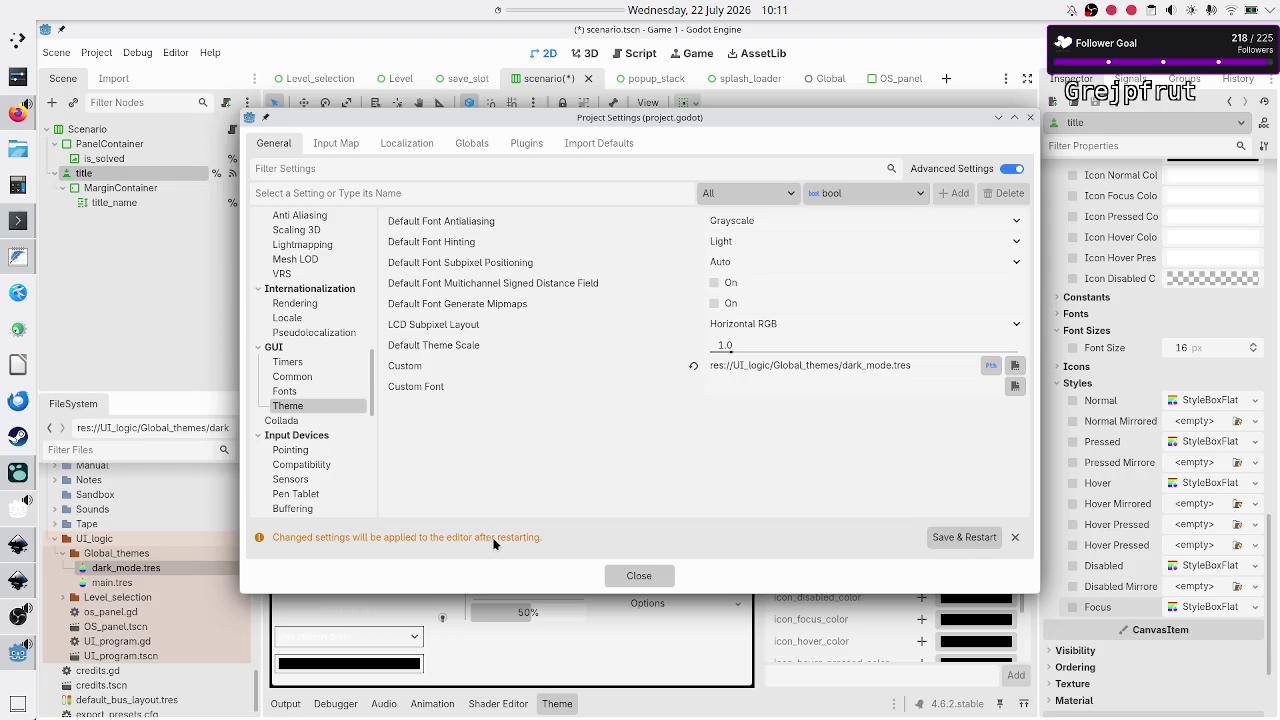
pyautogui.click(950, 538)
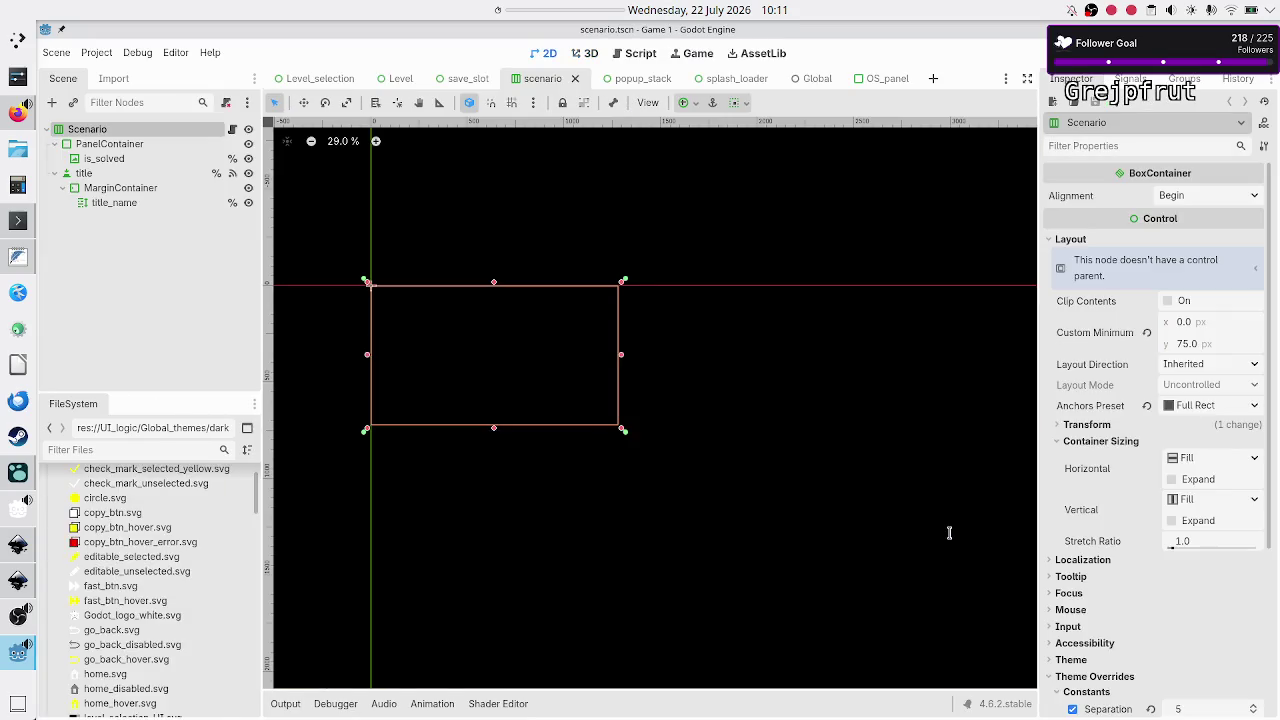
pyautogui.click(104, 176)
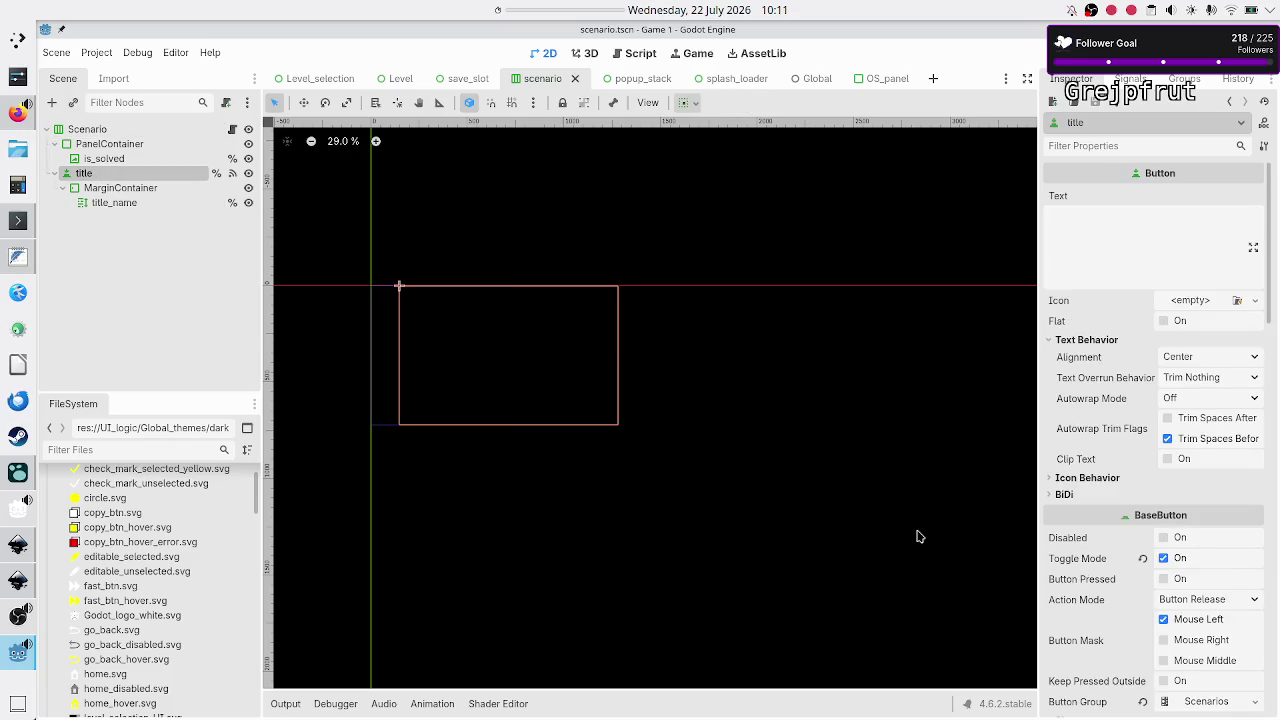
pyautogui.scroll(-10, 1105, 542)
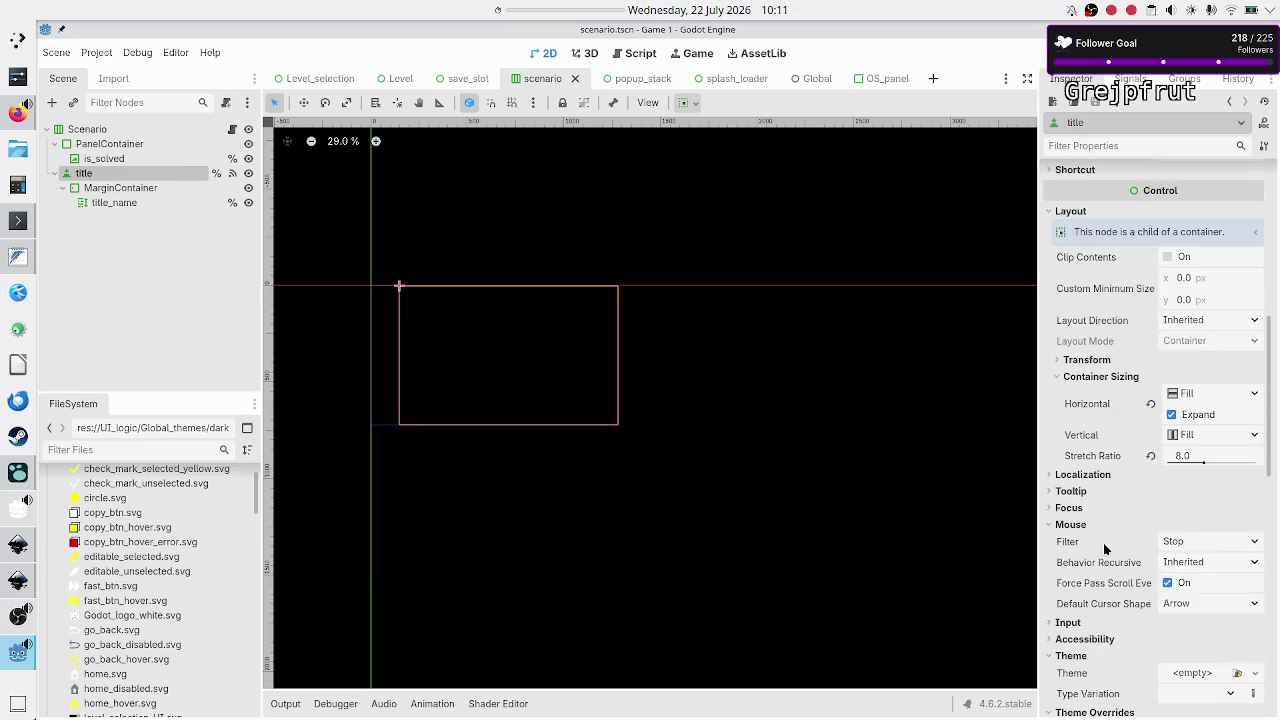
pyautogui.scroll(-2, 1104, 545)
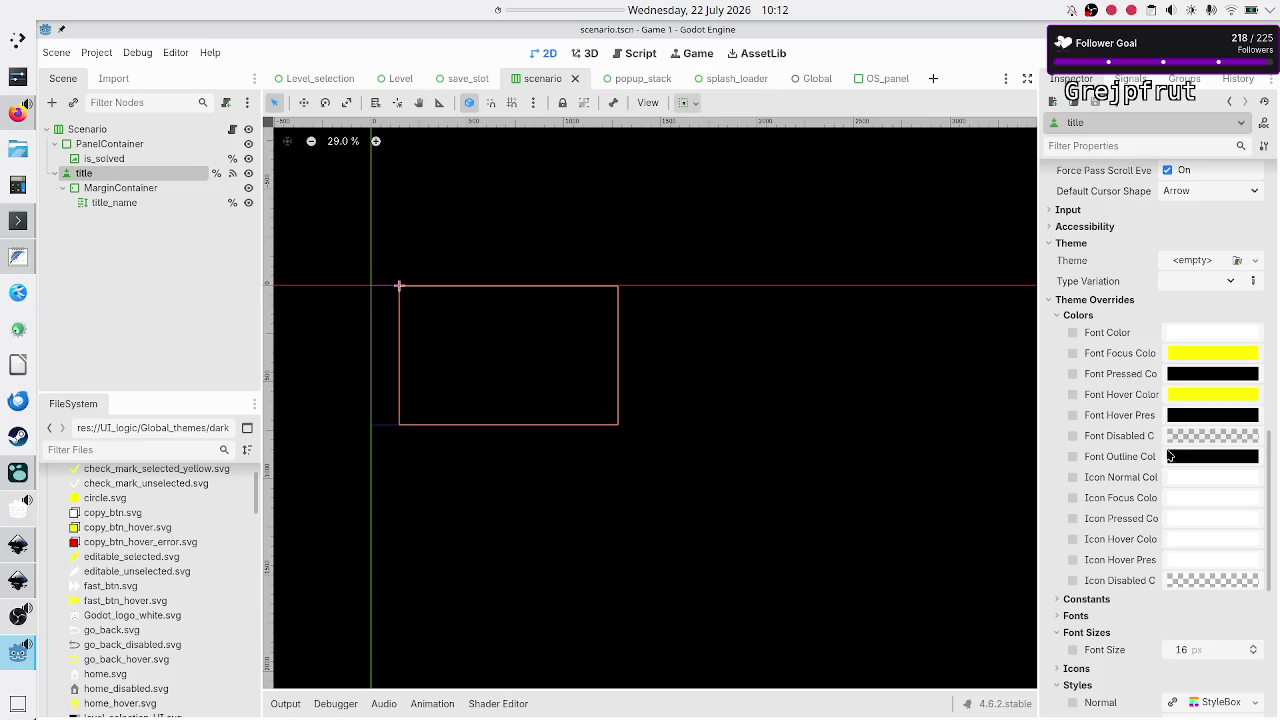
pyautogui.scroll(-2, 1145, 477)
pyautogui.scroll(-8, 1145, 477)
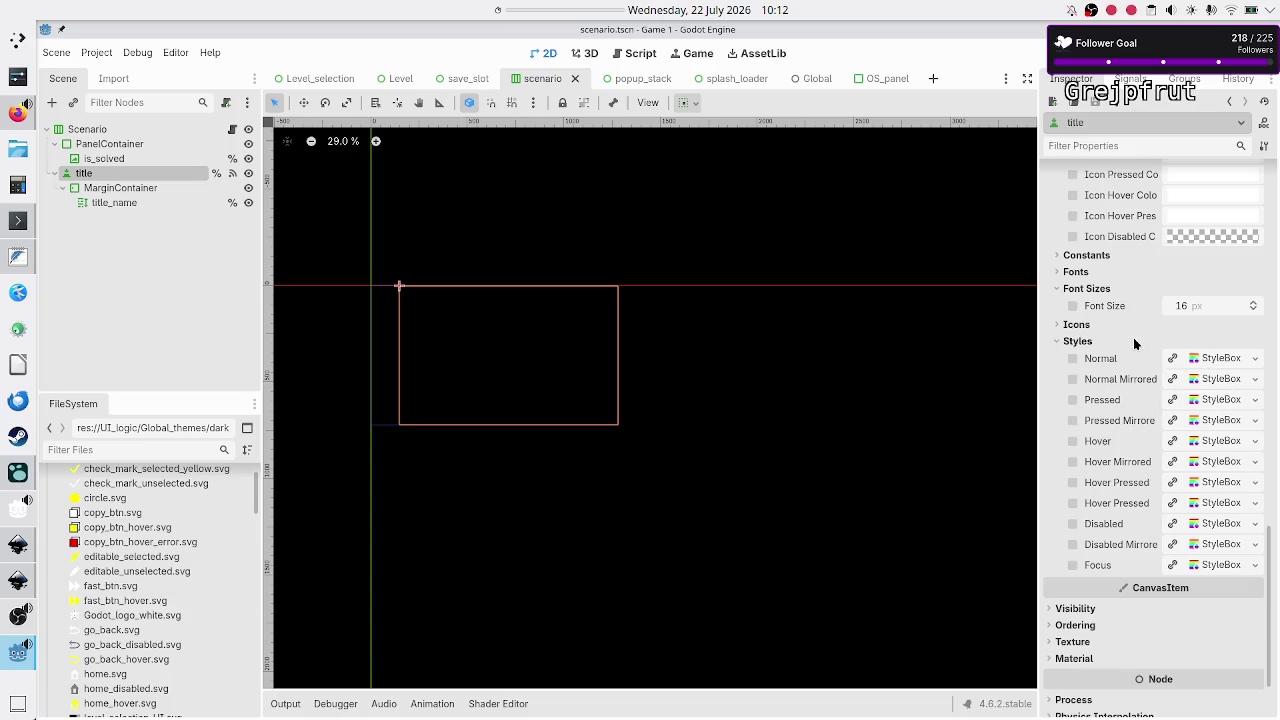
pyautogui.scroll(15, 1134, 343)
pyautogui.scroll(12, 1134, 343)
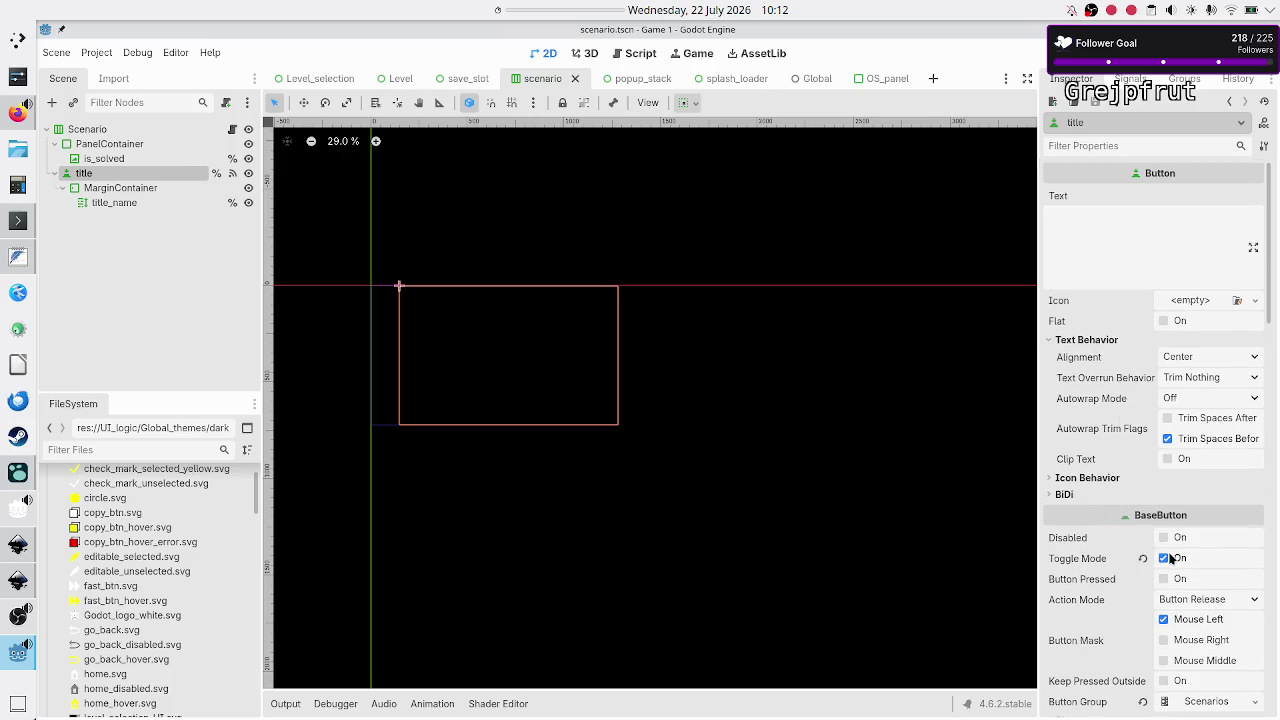
pyautogui.scroll(-10, 1088, 560)
pyautogui.scroll(-10, 1088, 560)
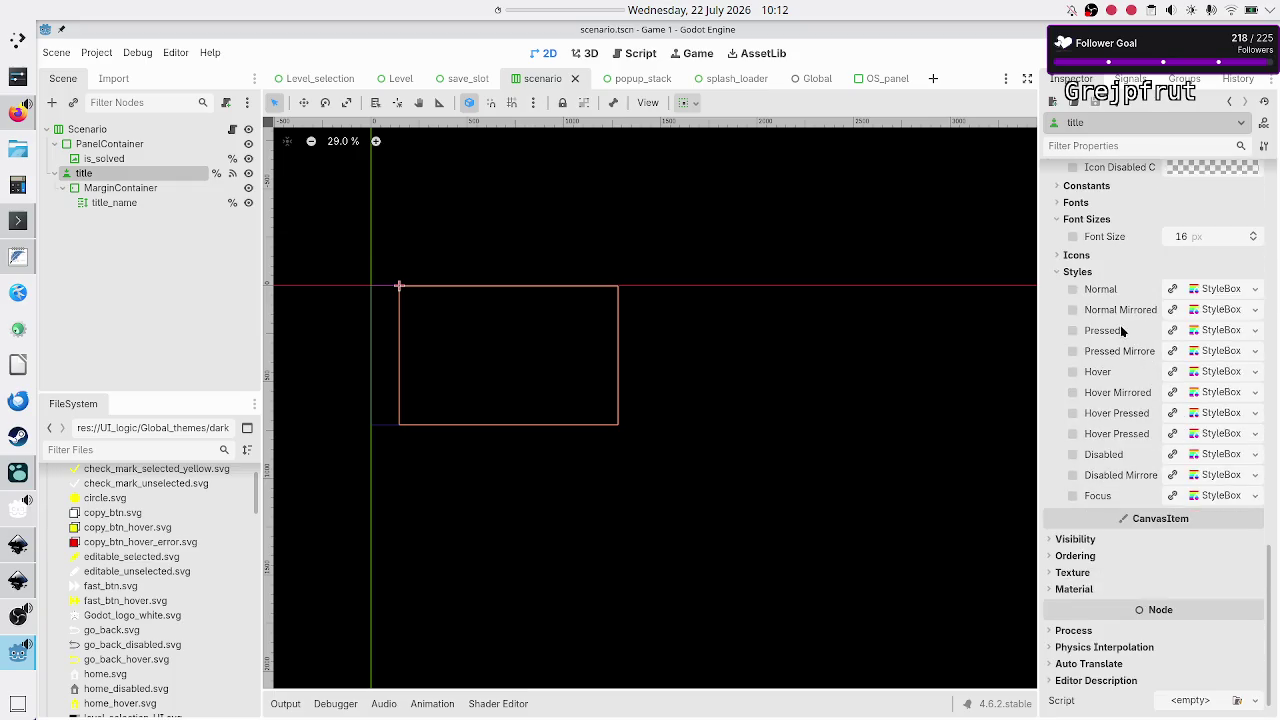
pyautogui.click(1207, 331)
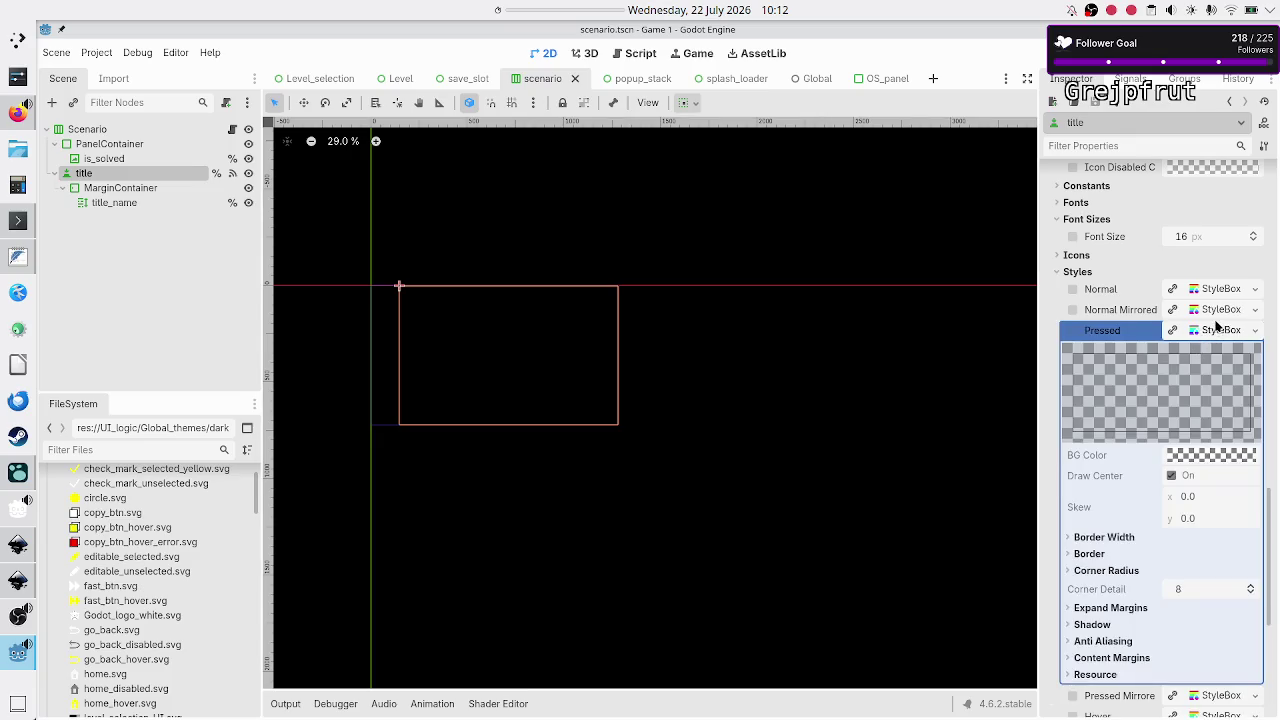
pyautogui.click(1207, 329)
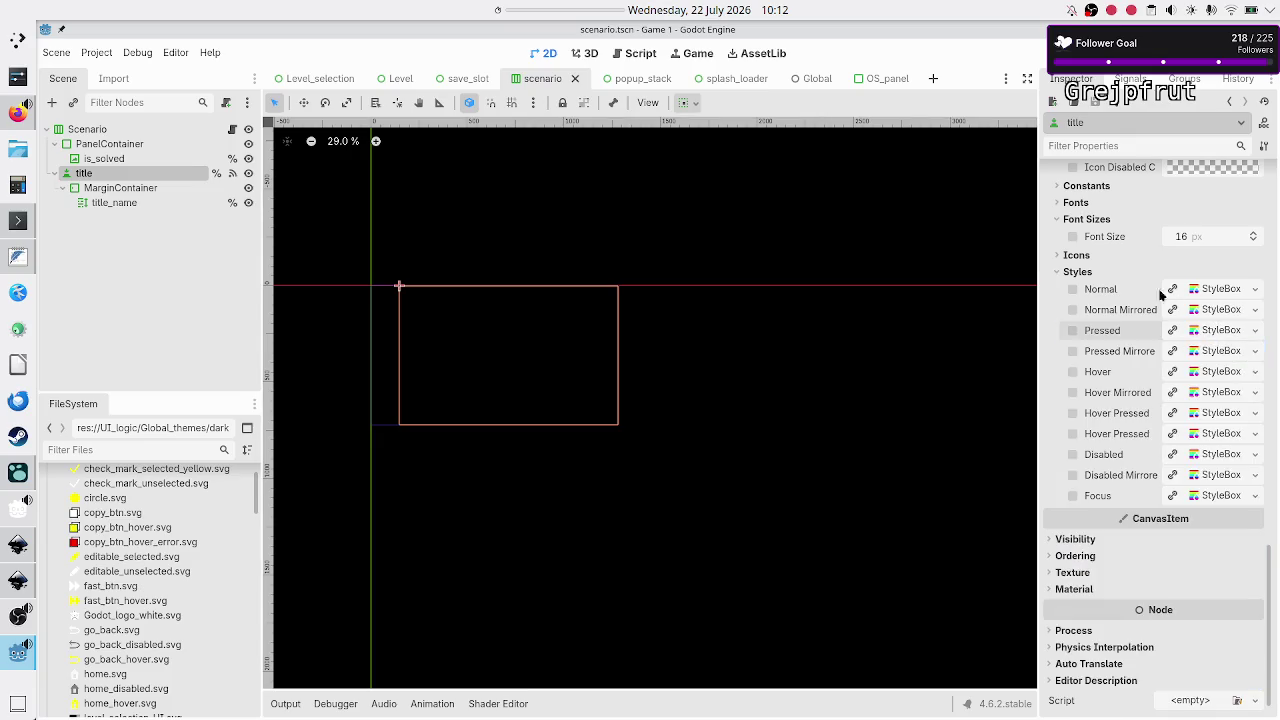
pyautogui.scroll(10, 1160, 293)
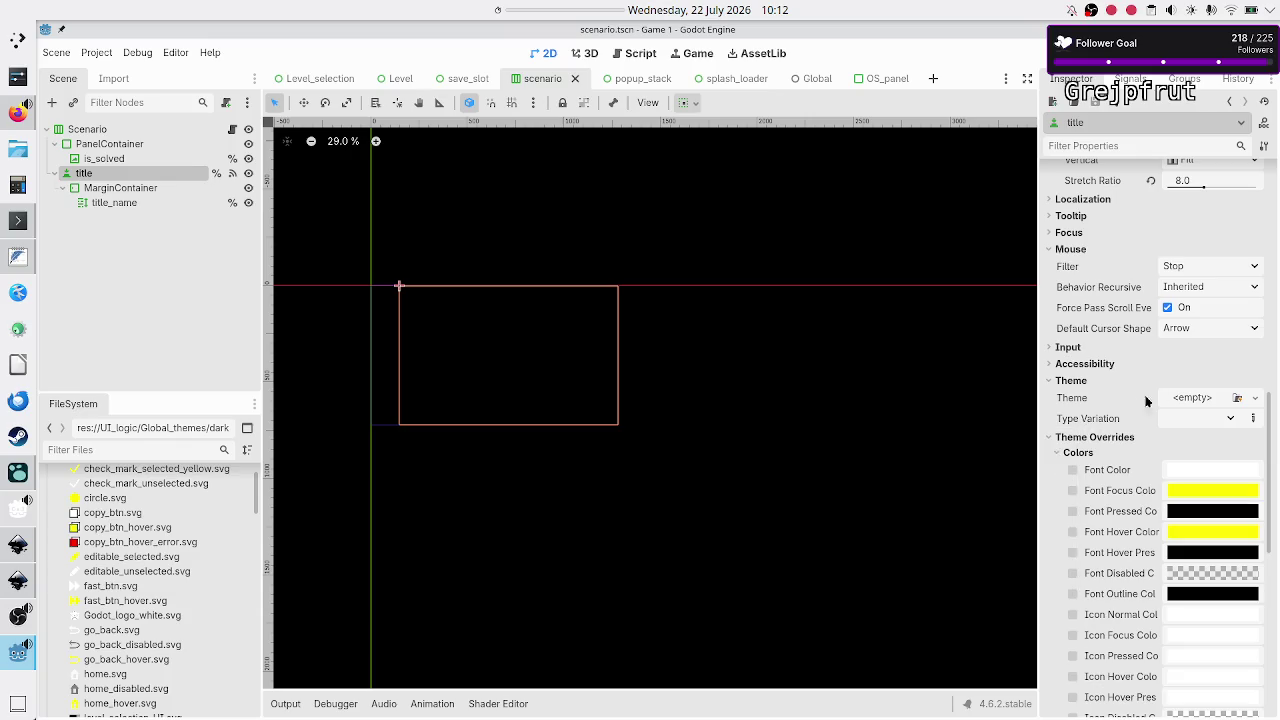
# Apply the ToggleButton type variation to the title button and expand its Pressed style
pyautogui.click(1231, 419)
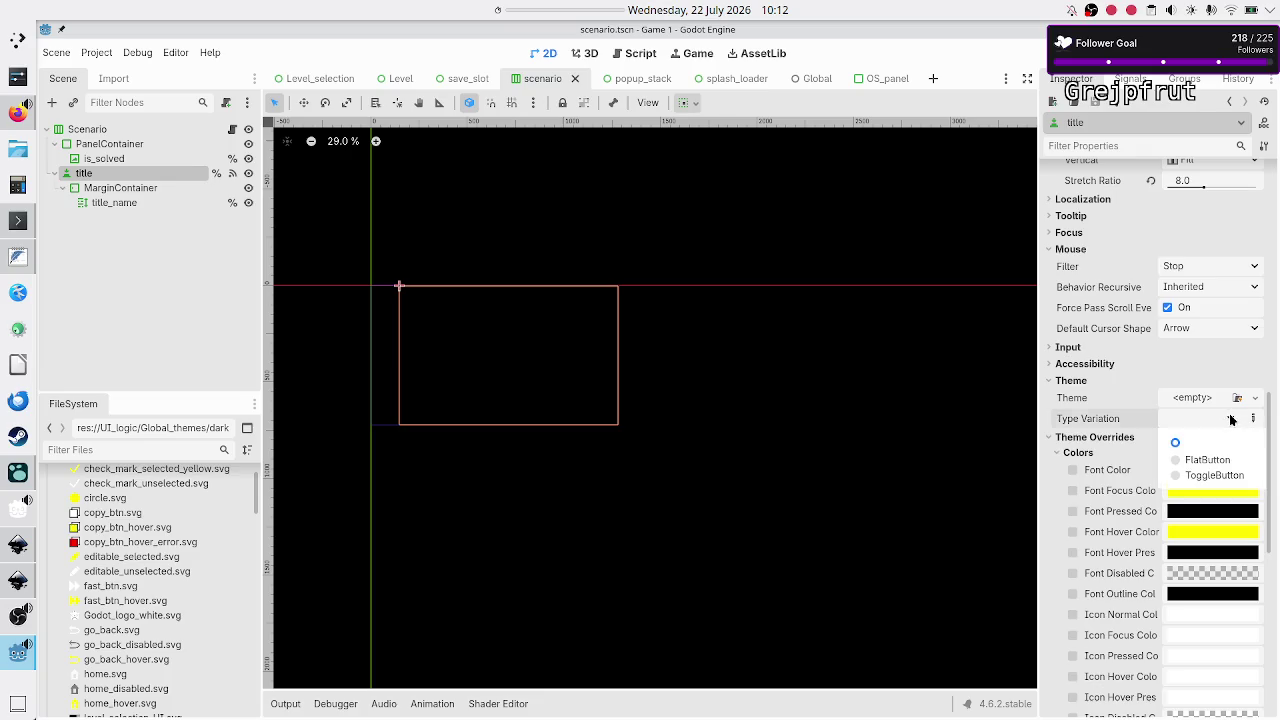
pyautogui.click(1216, 474)
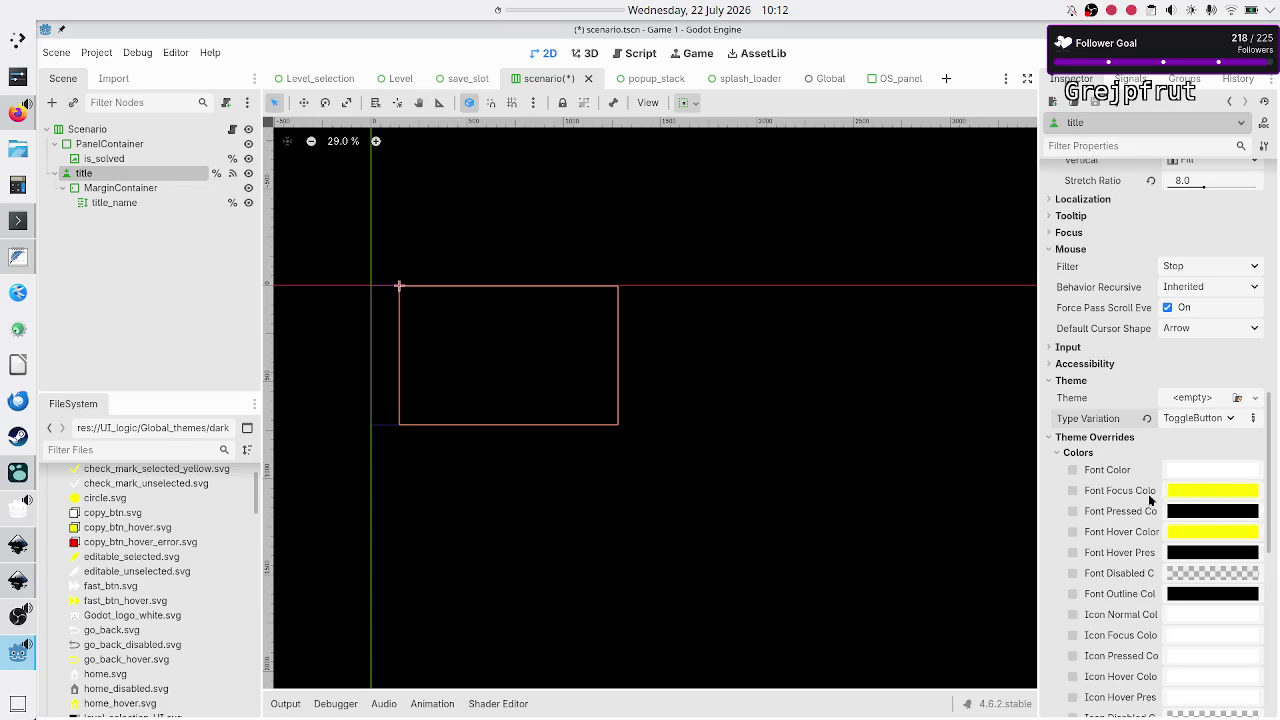
pyautogui.scroll(-5, 1135, 520)
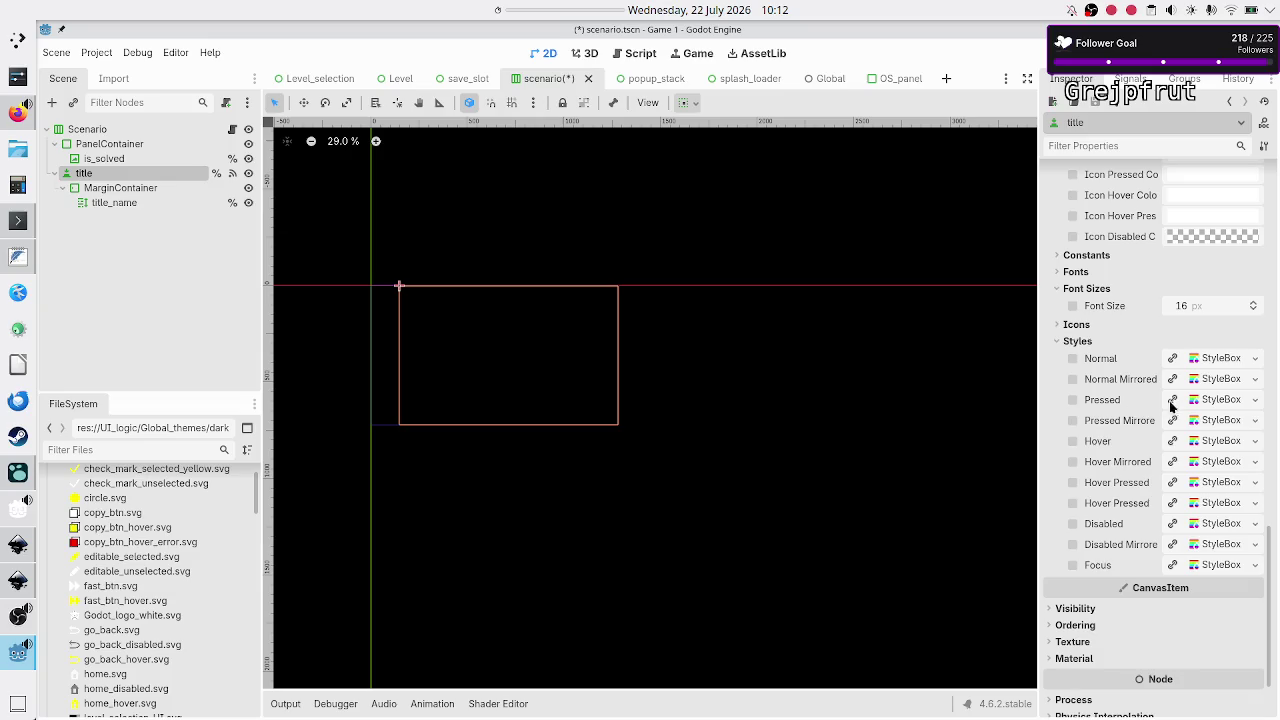
pyautogui.click(1217, 400)
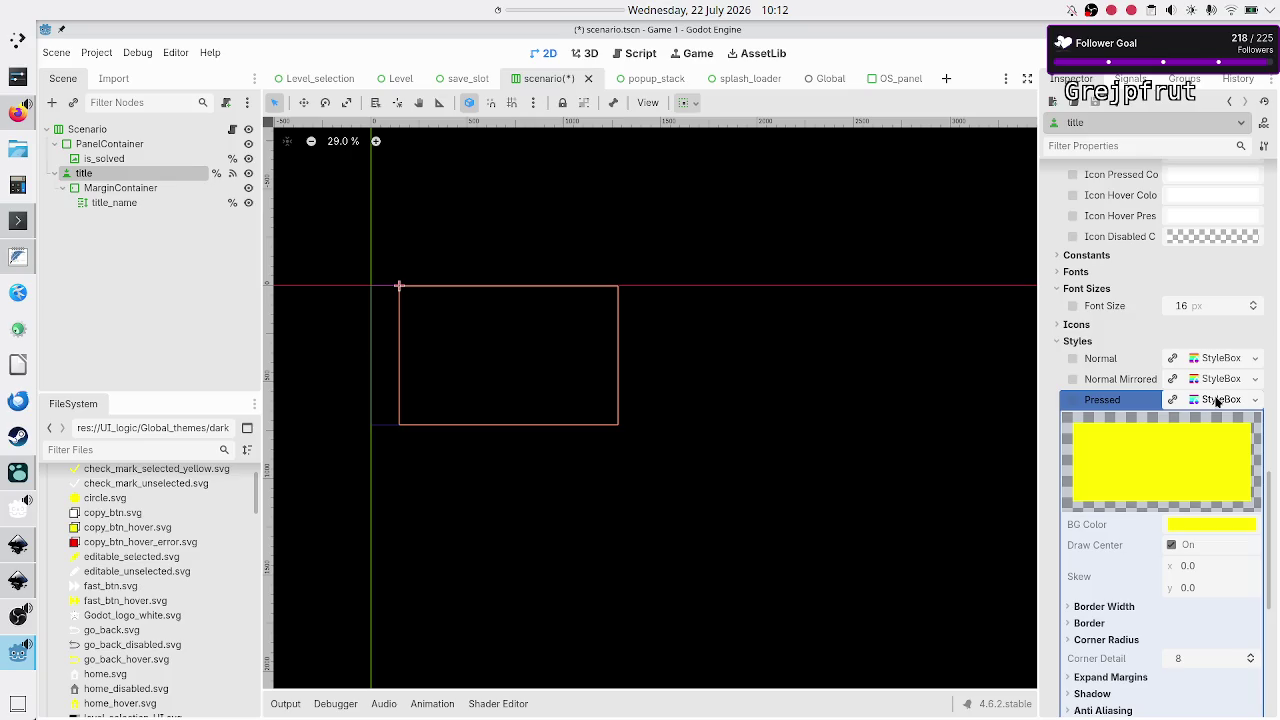
# Collapse and reopen the Pressed StyleBox preview to check it shows yellow
pyautogui.scroll(10, 1138, 306)
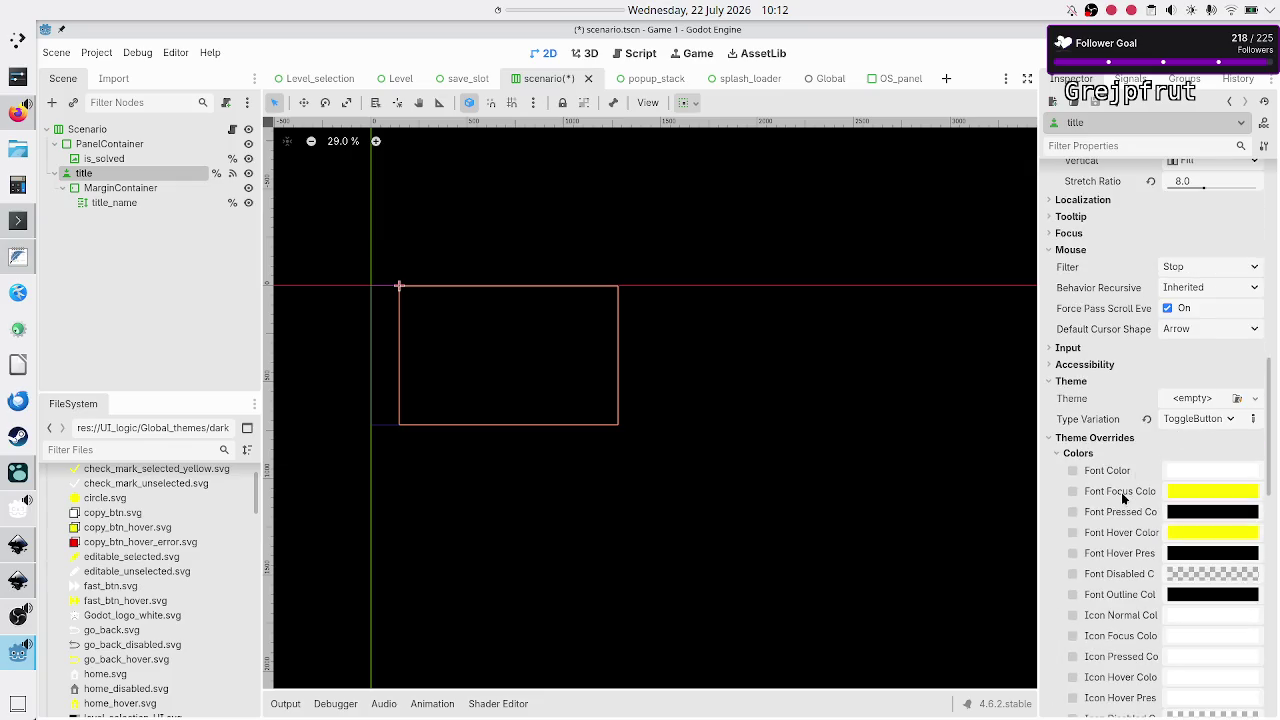
pyautogui.scroll(-10, 1121, 492)
pyautogui.scroll(10, 1121, 492)
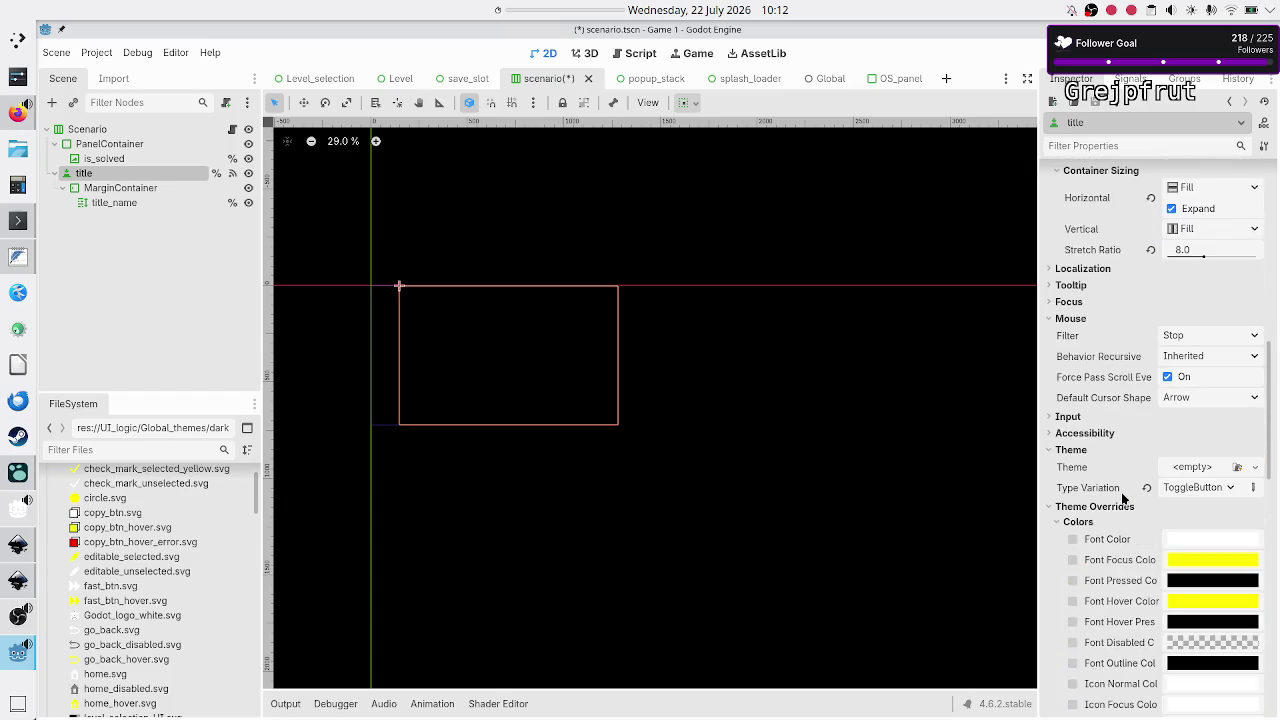
pyautogui.scroll(10, 1121, 492)
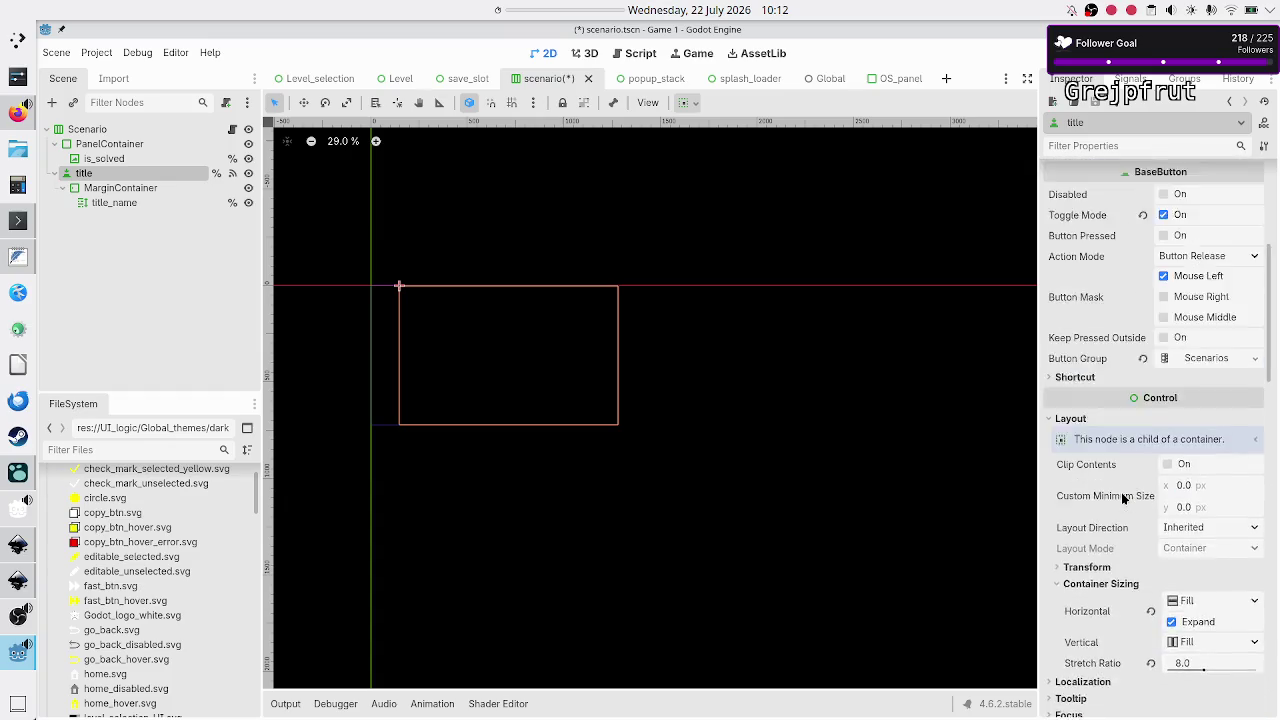
pyautogui.scroll(-5, 1122, 497)
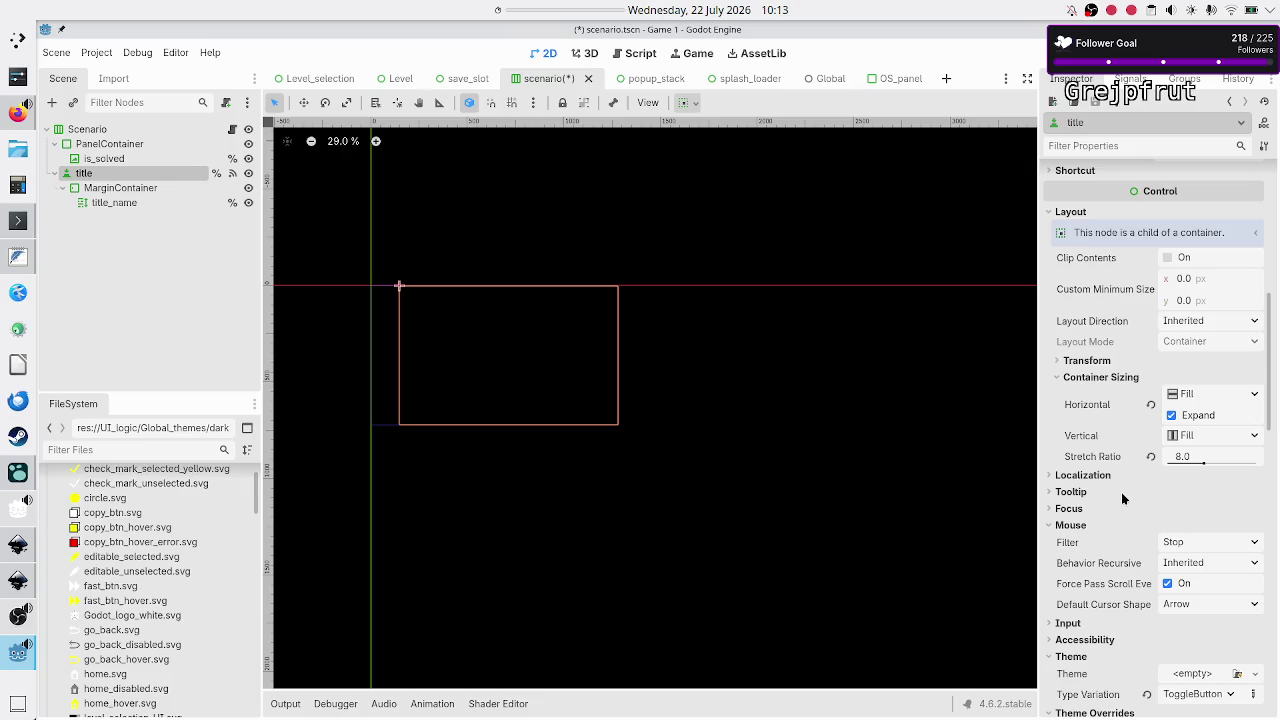
pyautogui.scroll(-5, 1121, 492)
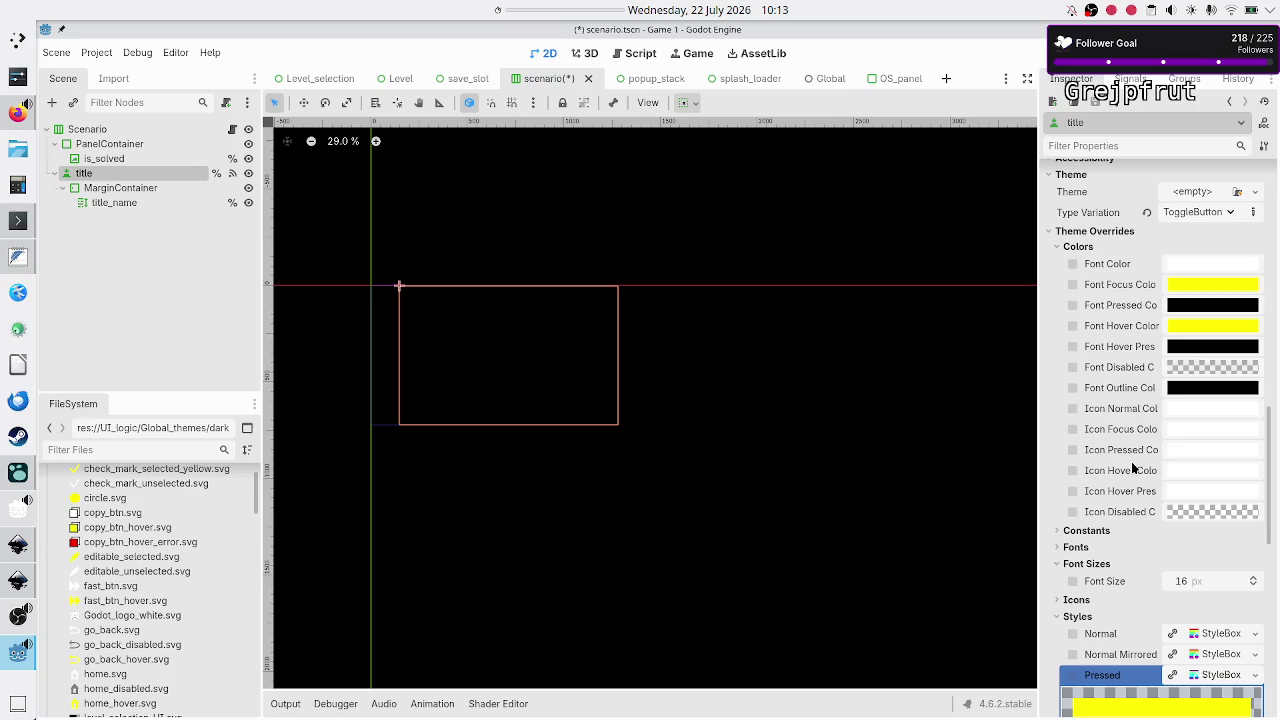
pyautogui.scroll(-3, 1133, 468)
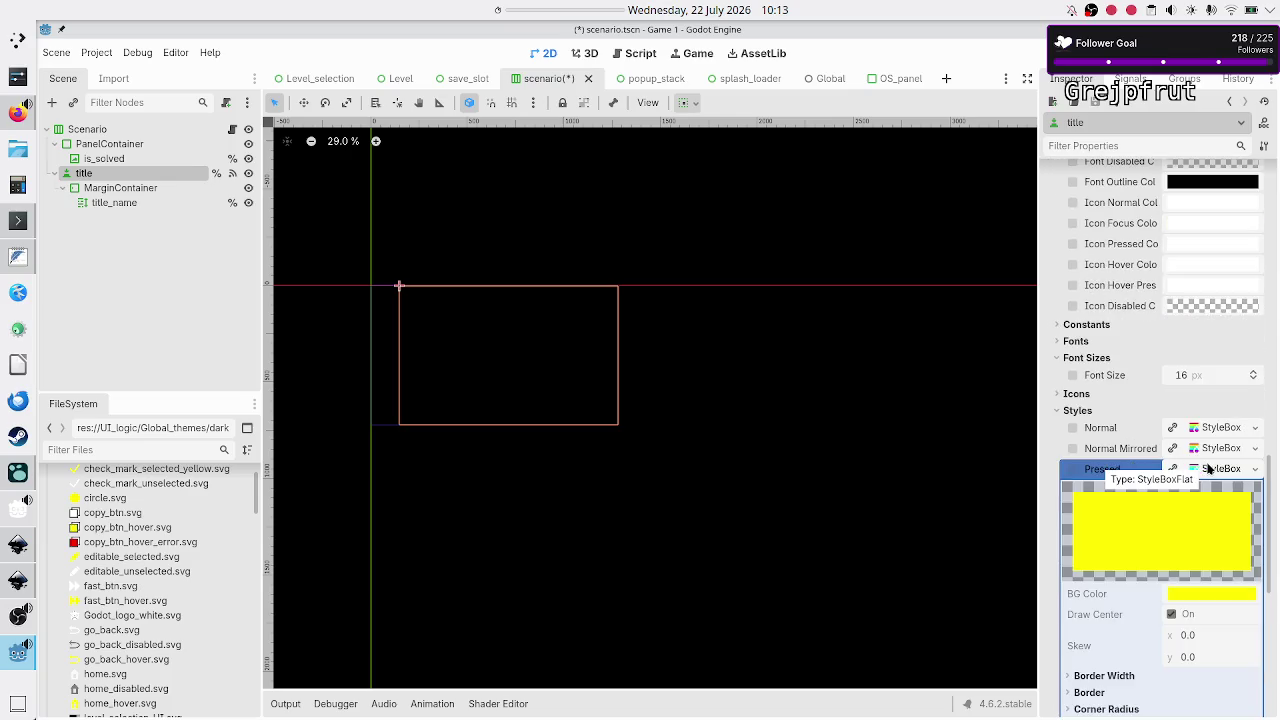
pyautogui.scroll(5, 1168, 420)
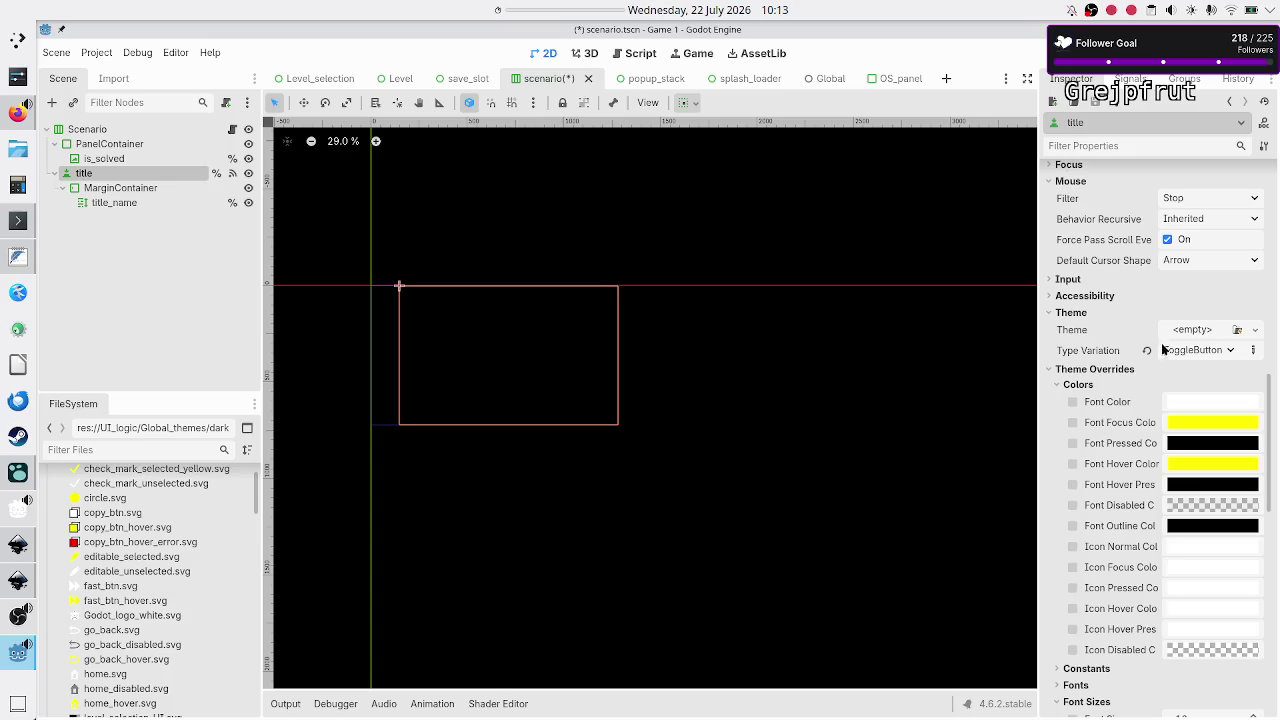
pyautogui.scroll(-5, 1128, 485)
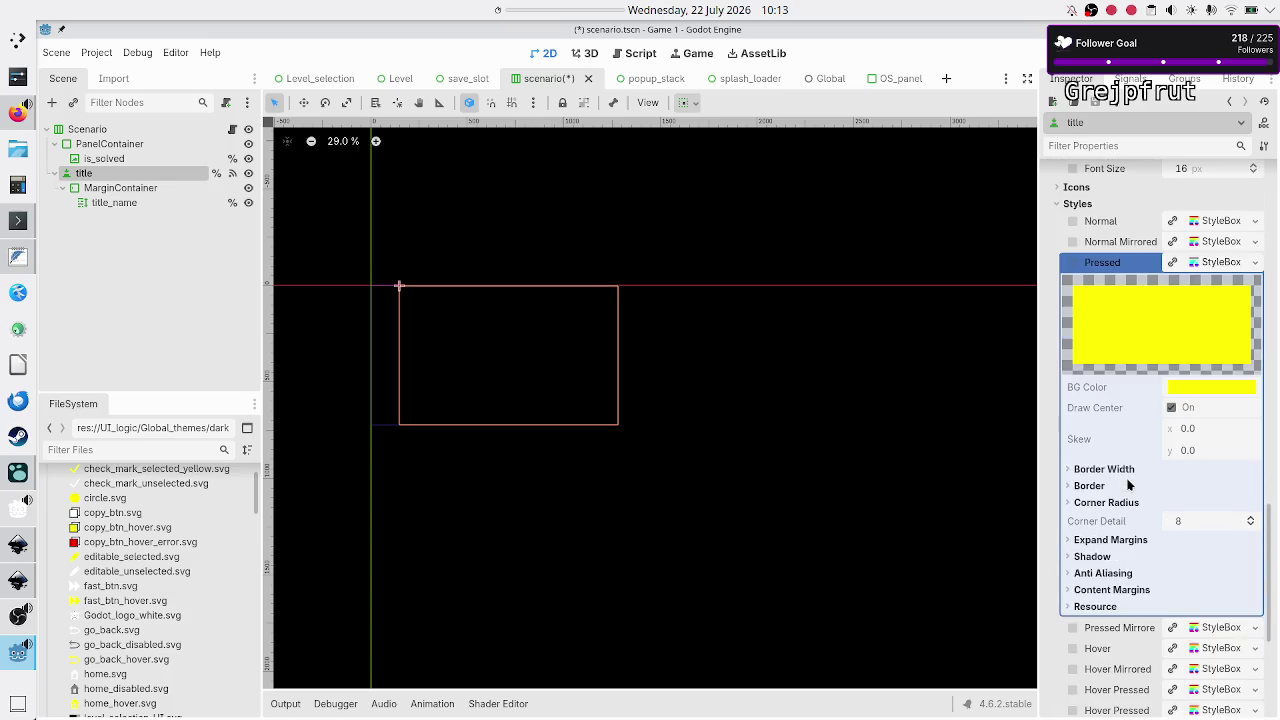
pyautogui.click(1221, 263)
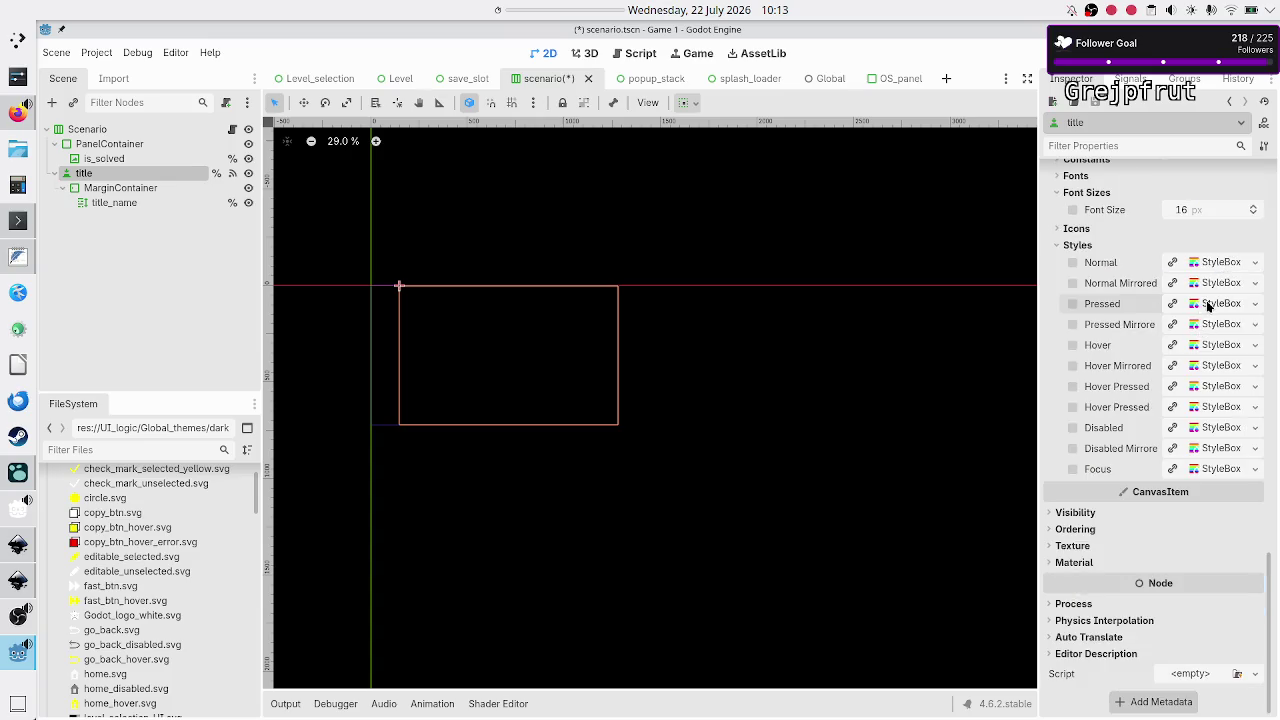
pyautogui.click(1208, 304)
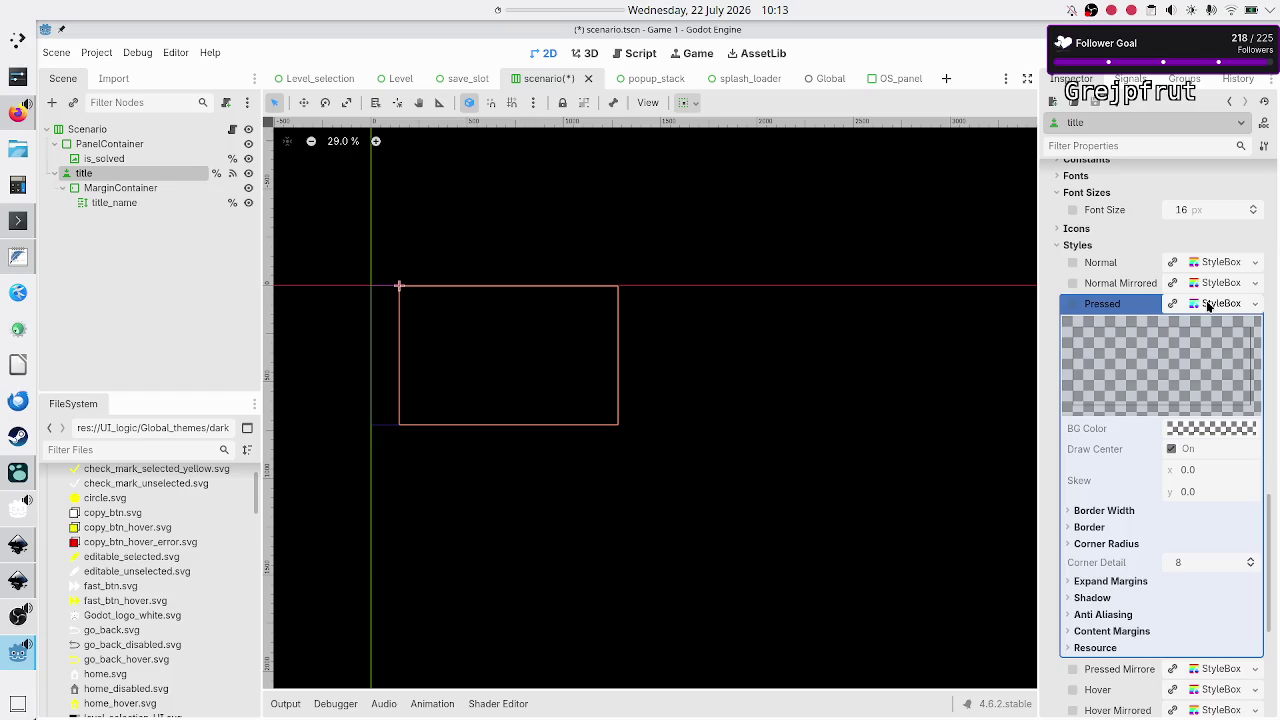
pyautogui.scroll(6, 1208, 305)
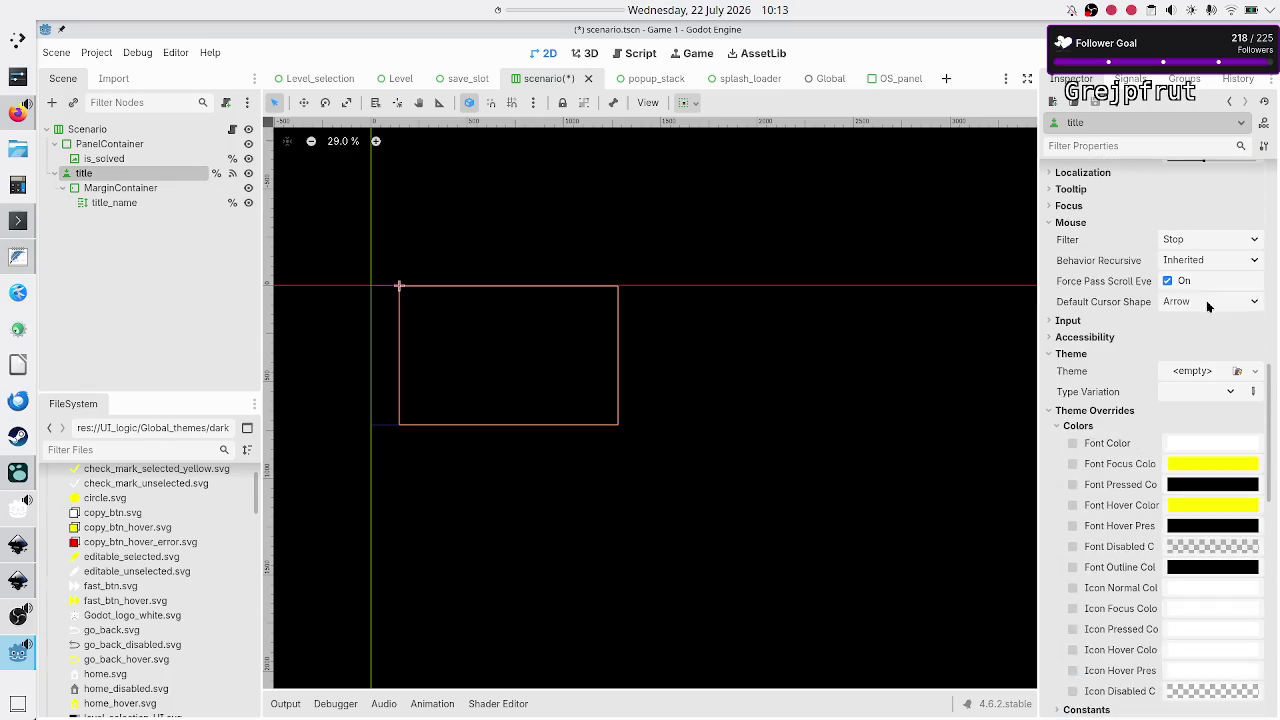
# Reapply the ToggleButton type variation to the title button and confirm its Pressed style is yellow
pyautogui.click(1232, 390)
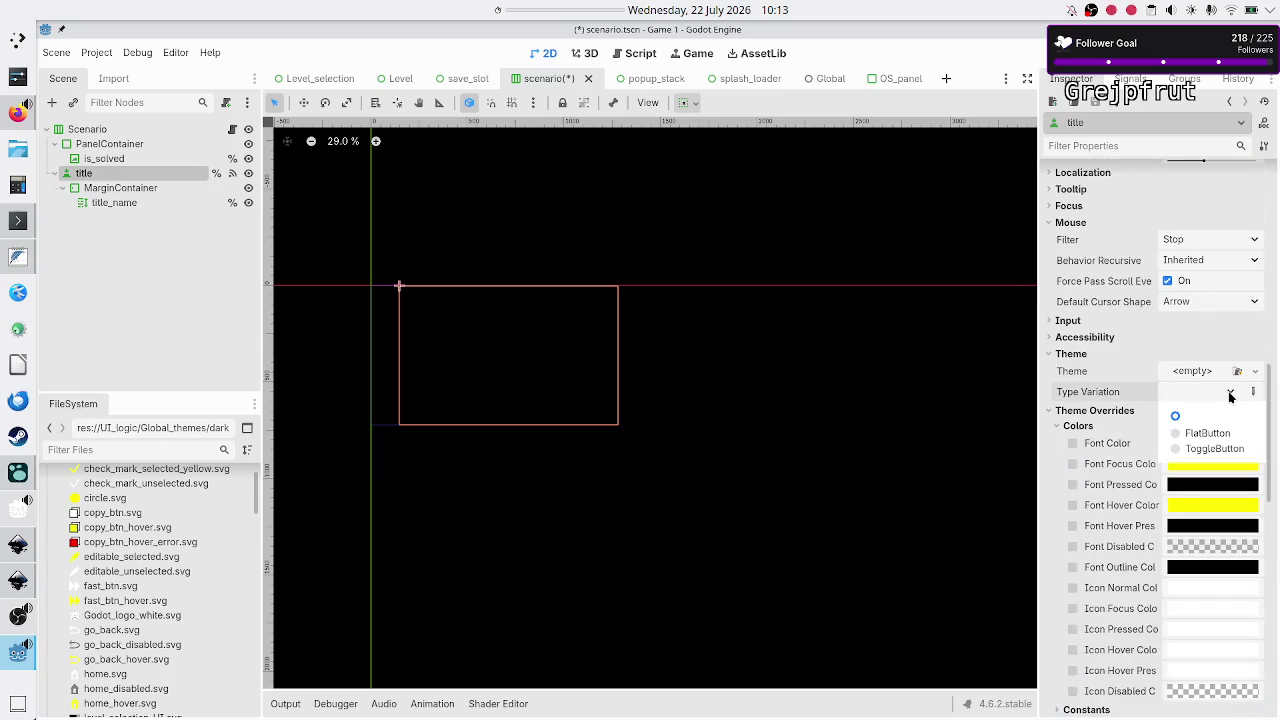
pyautogui.click(1207, 449)
pyautogui.scroll(-5, 1135, 513)
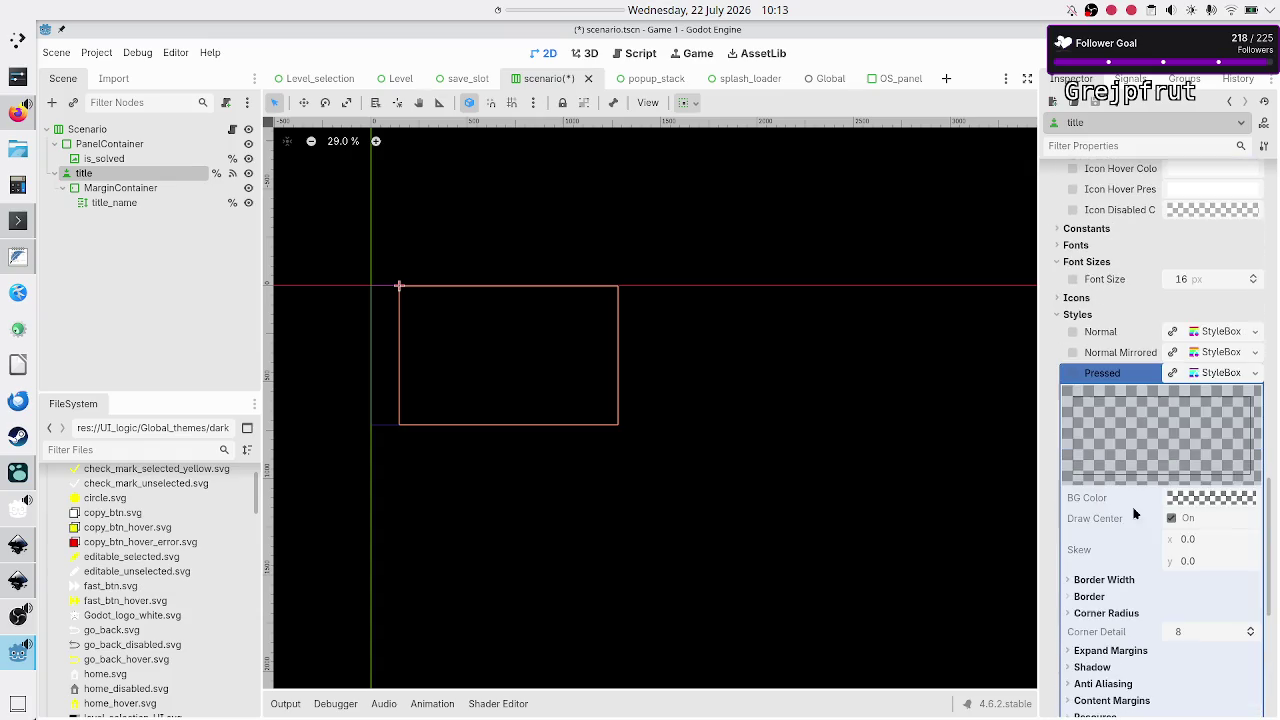
pyautogui.click(1220, 373)
pyautogui.click(1220, 373)
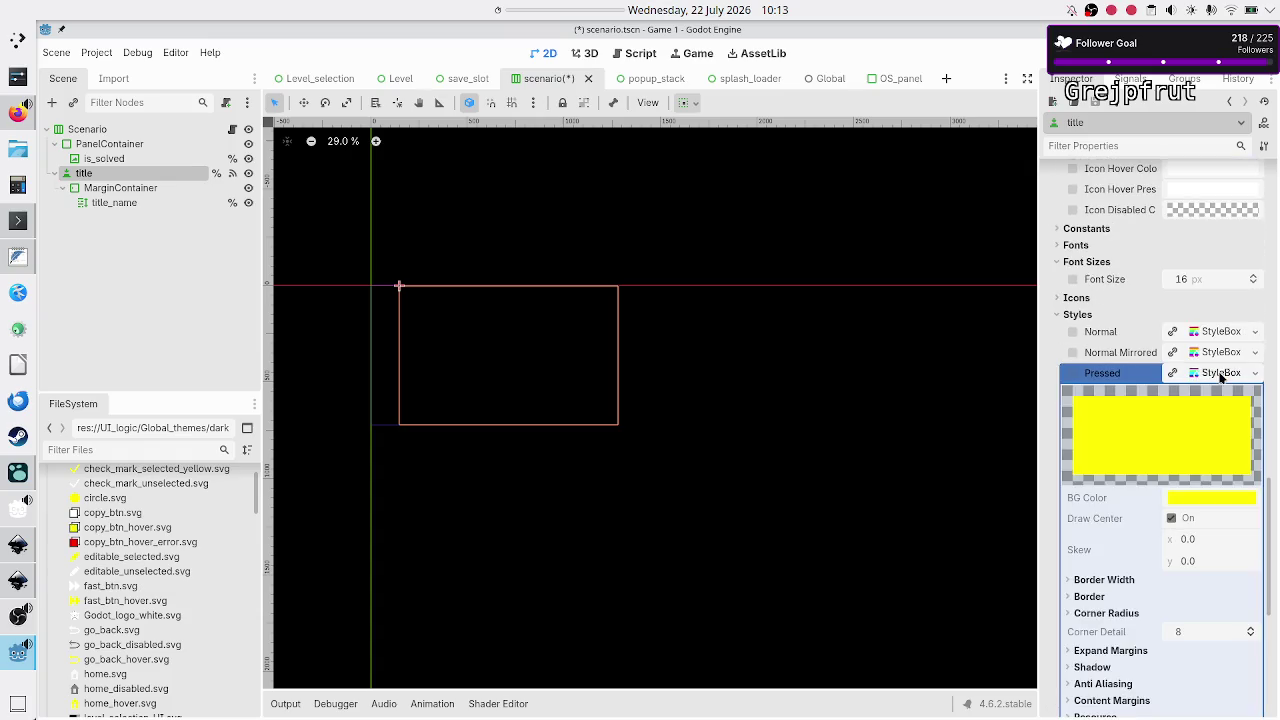
pyautogui.click(1220, 373)
# Deselect the title node and save scenario.tscn
pyautogui.scroll(10, 1105, 289)
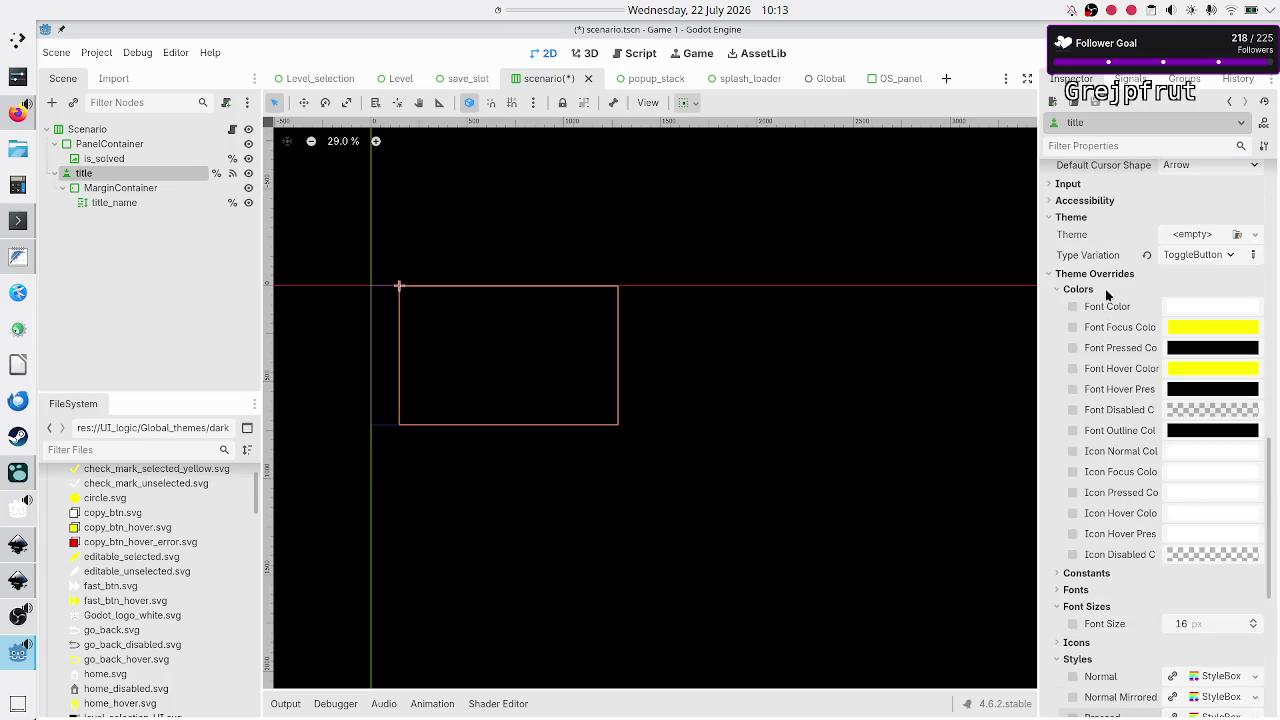
pyautogui.click(133, 288)
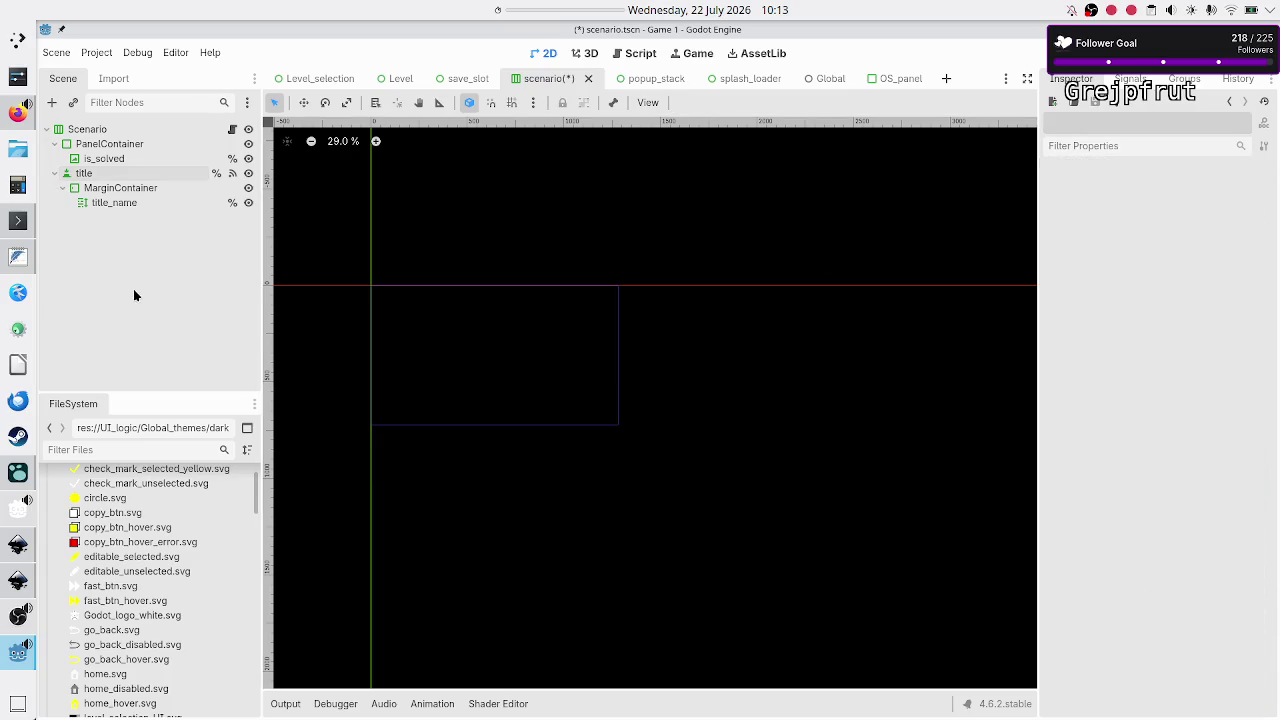
pyautogui.hotkey('ctrl', 's')
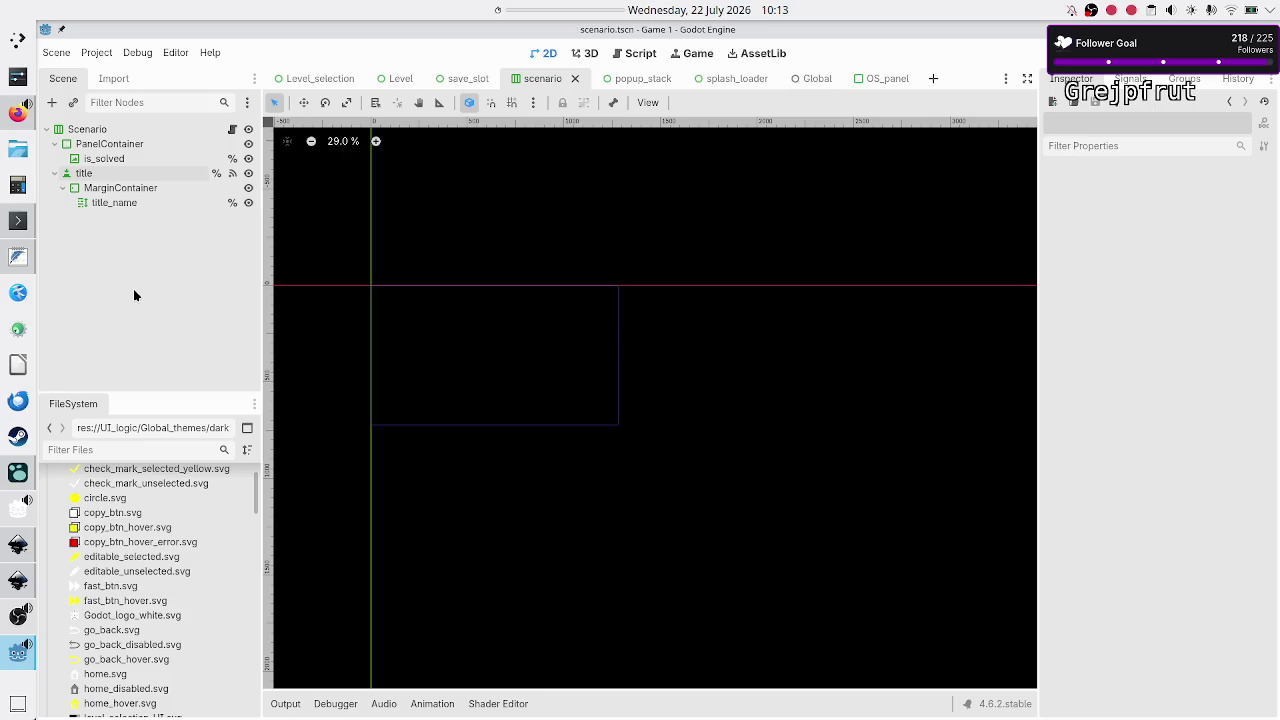